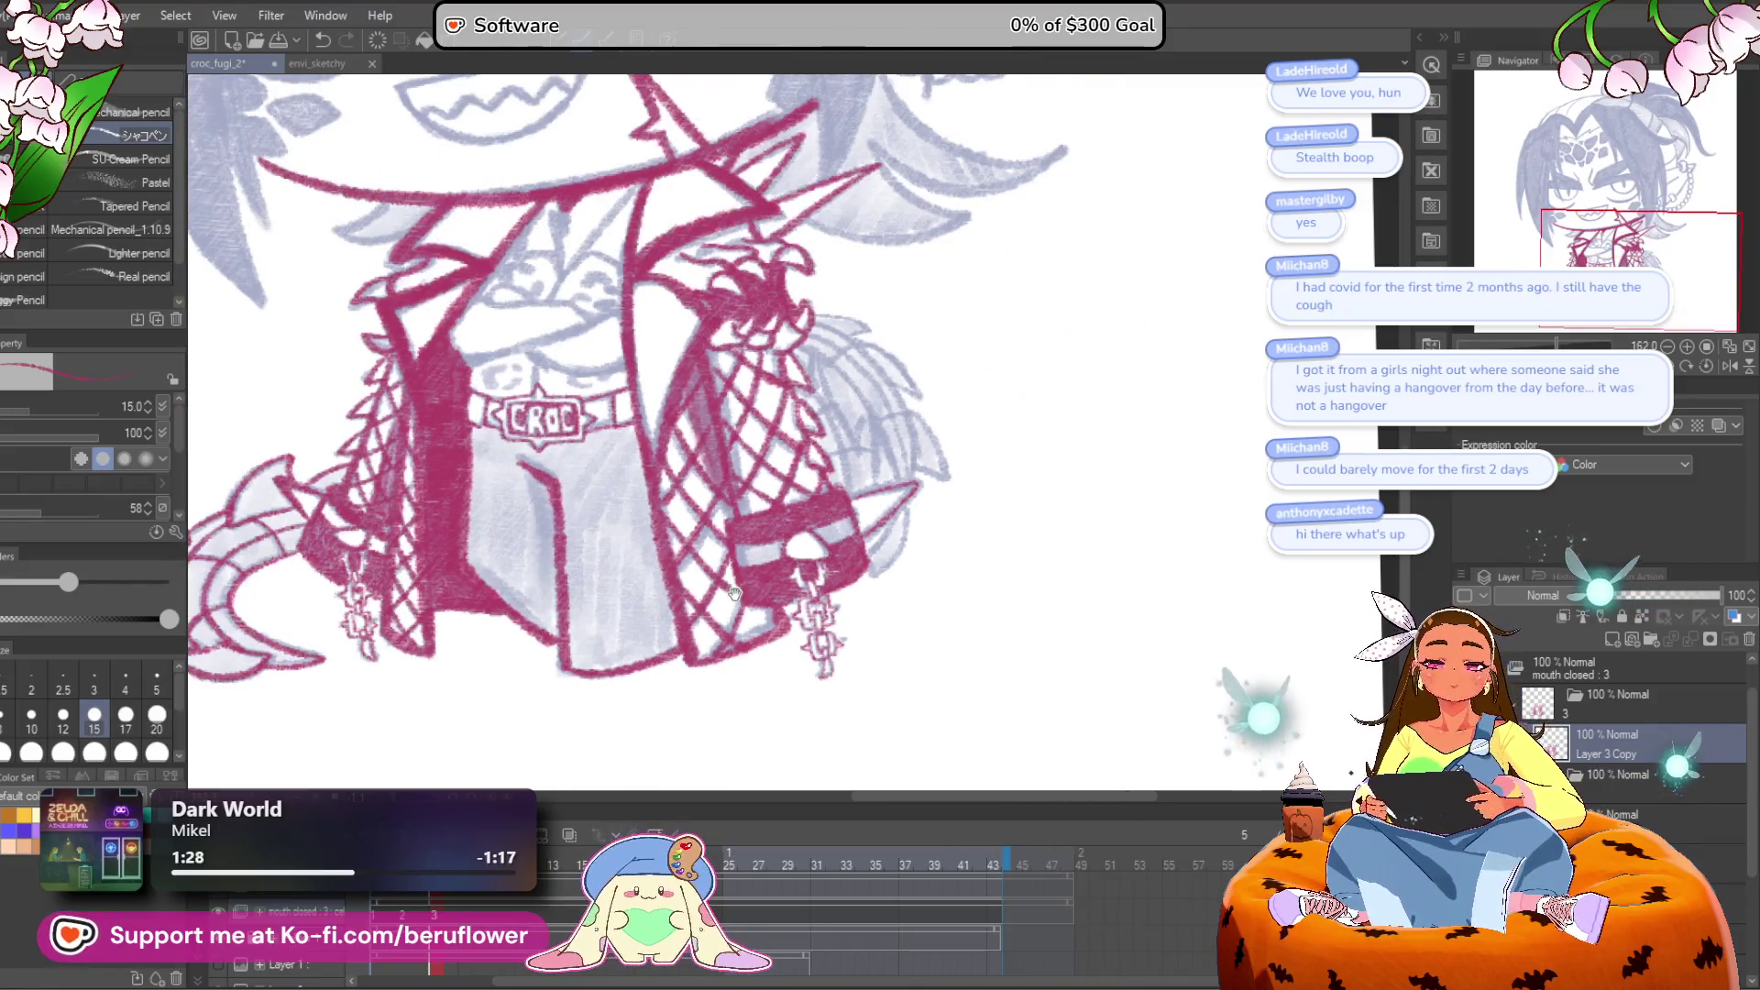
Step: Extend a crimson coat line downward near the collar
left_click_drag(734, 595, 881, 610)
mouse_move(1091, 593)
left_mouse_down()
mouse_move(994, 645)
mouse_move(1109, 577)
left_mouse_up()
mouse_move(884, 610)
left_mouse_down()
mouse_move(936, 604)
mouse_move(982, 660)
mouse_move(963, 586)
mouse_move(990, 774)
mouse_move(972, 605)
left_mouse_up()
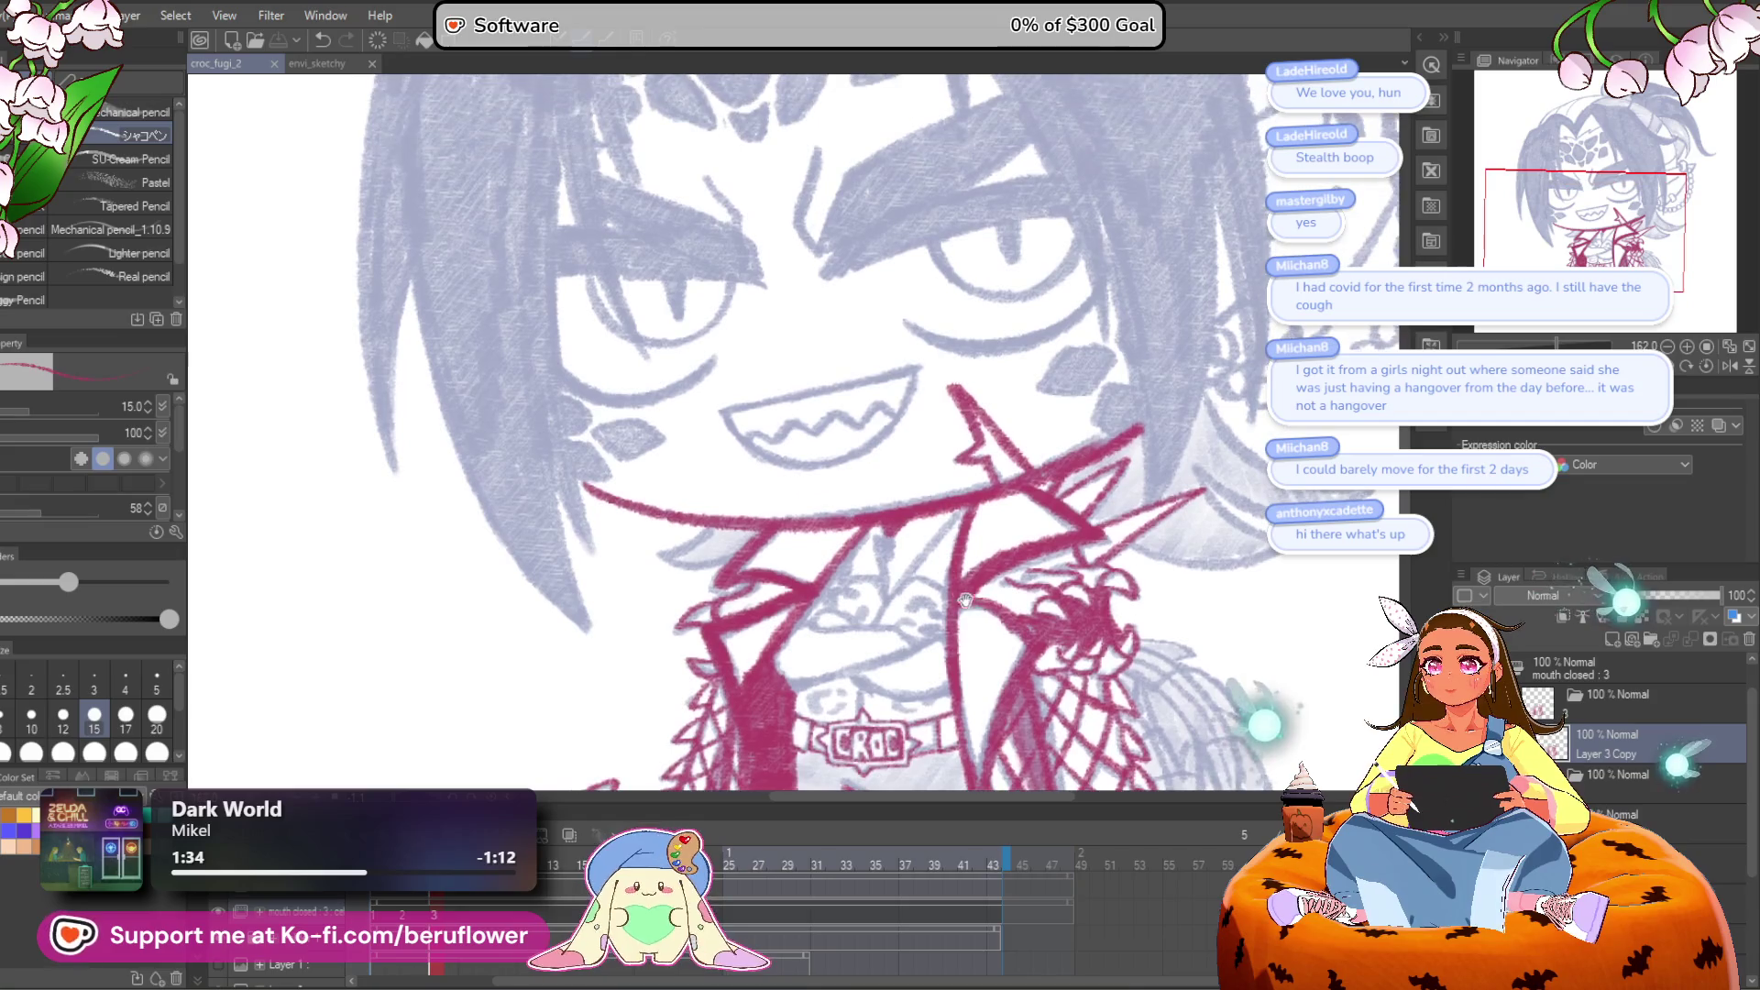
scroll(971, 605, "up", 3)
scroll(881, 550, "down", 5)
scroll(805, 500, "up", 6)
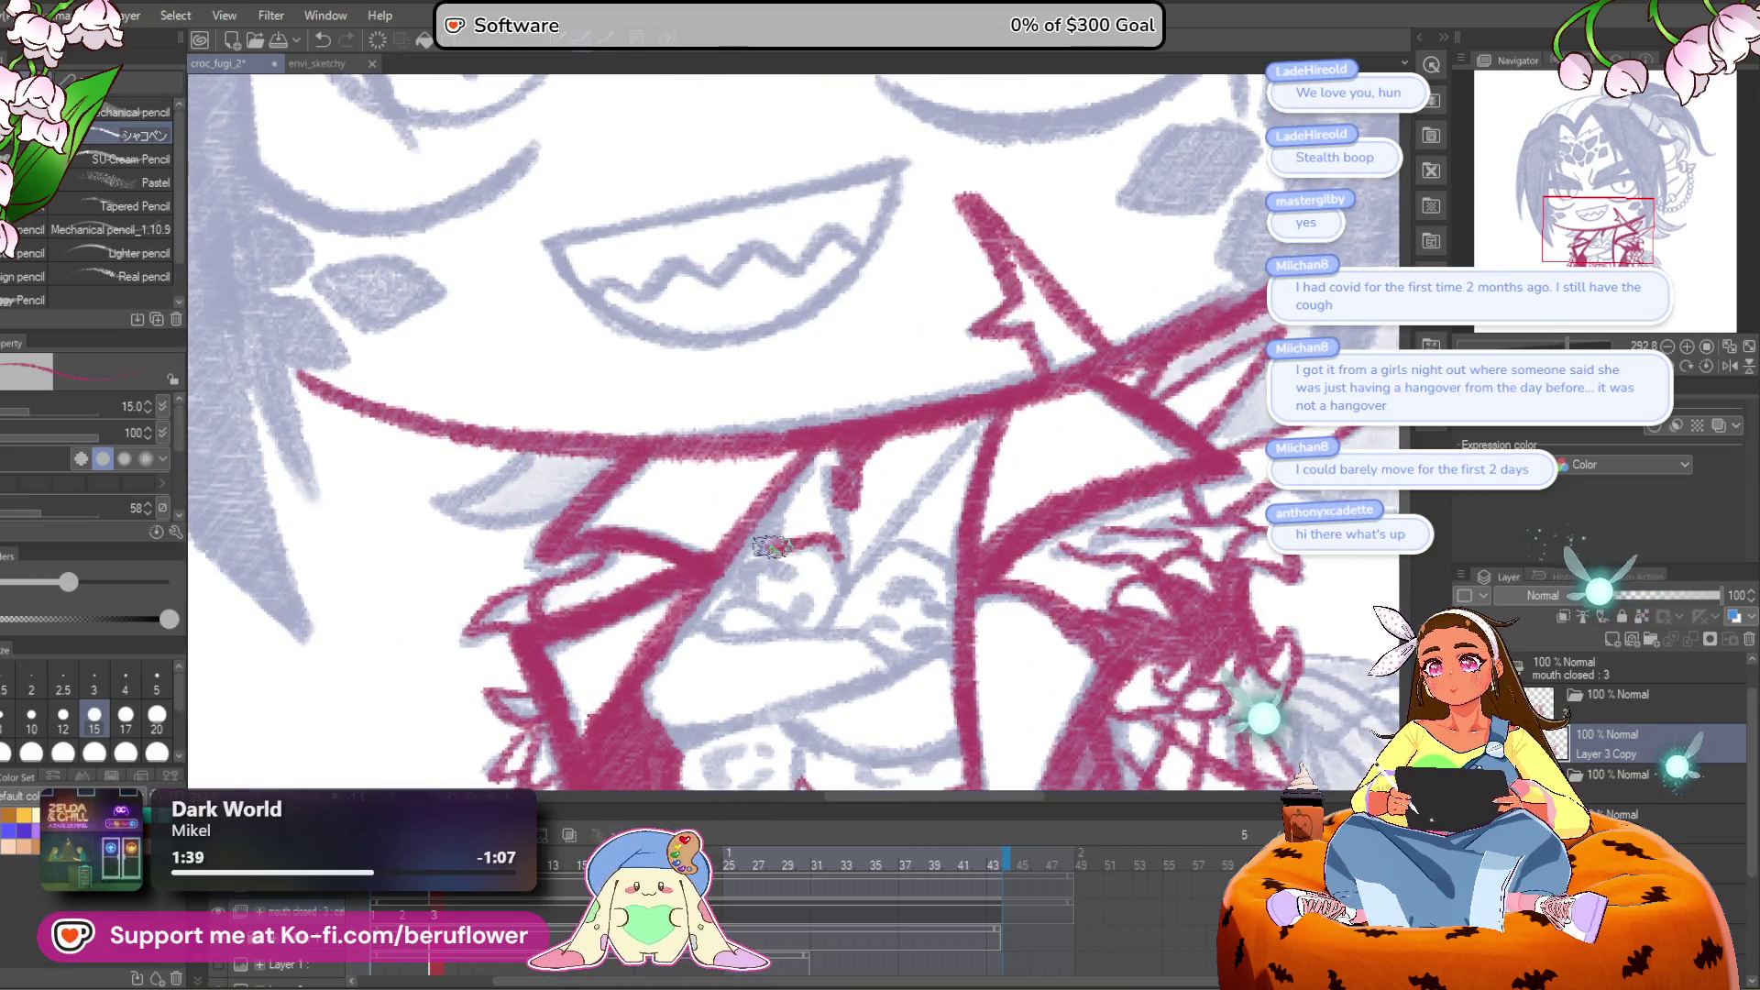
mouse_move(837, 479)
left_mouse_down()
mouse_move(825, 578)
mouse_move(844, 531)
mouse_move(804, 621)
left_mouse_up()
Step: Draw a crimson line around the small face's eye and nose above the CROC tag
mouse_move(908, 603)
left_mouse_down()
mouse_move(963, 441)
mouse_move(732, 451)
mouse_move(724, 573)
mouse_move(931, 511)
mouse_move(1014, 463)
mouse_move(1013, 548)
left_mouse_up()
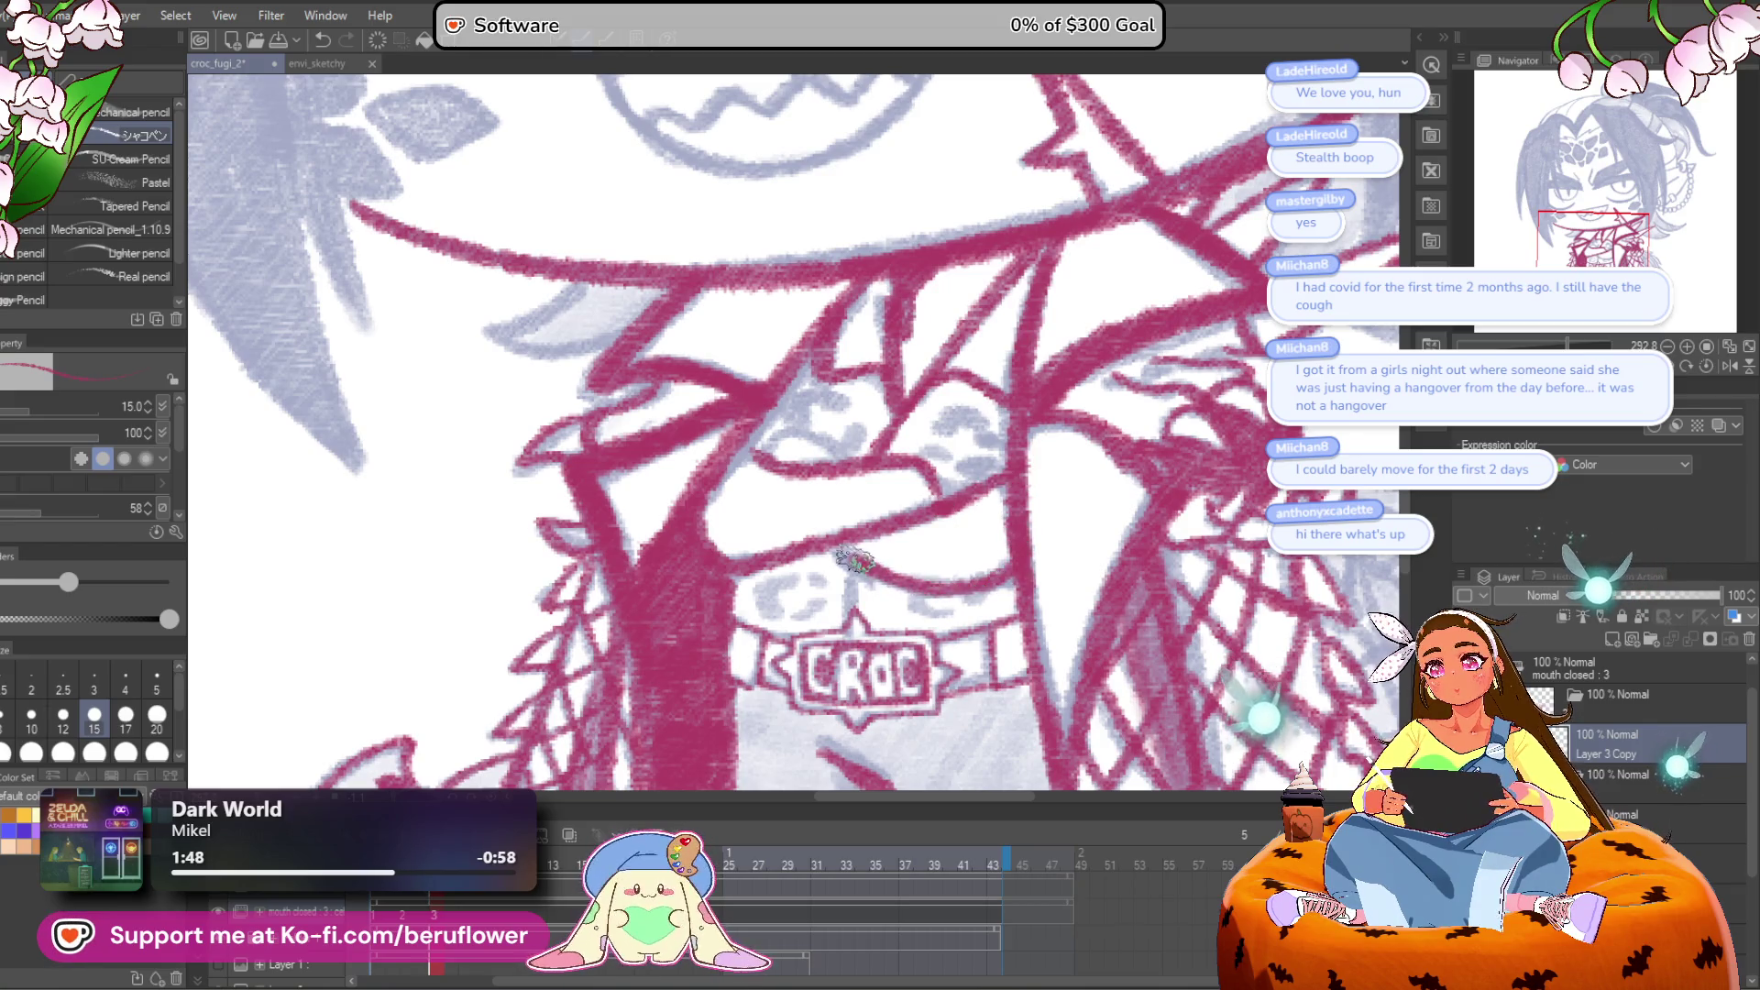
left_click_drag(873, 503, 872, 528)
left_click_drag(786, 455, 753, 415)
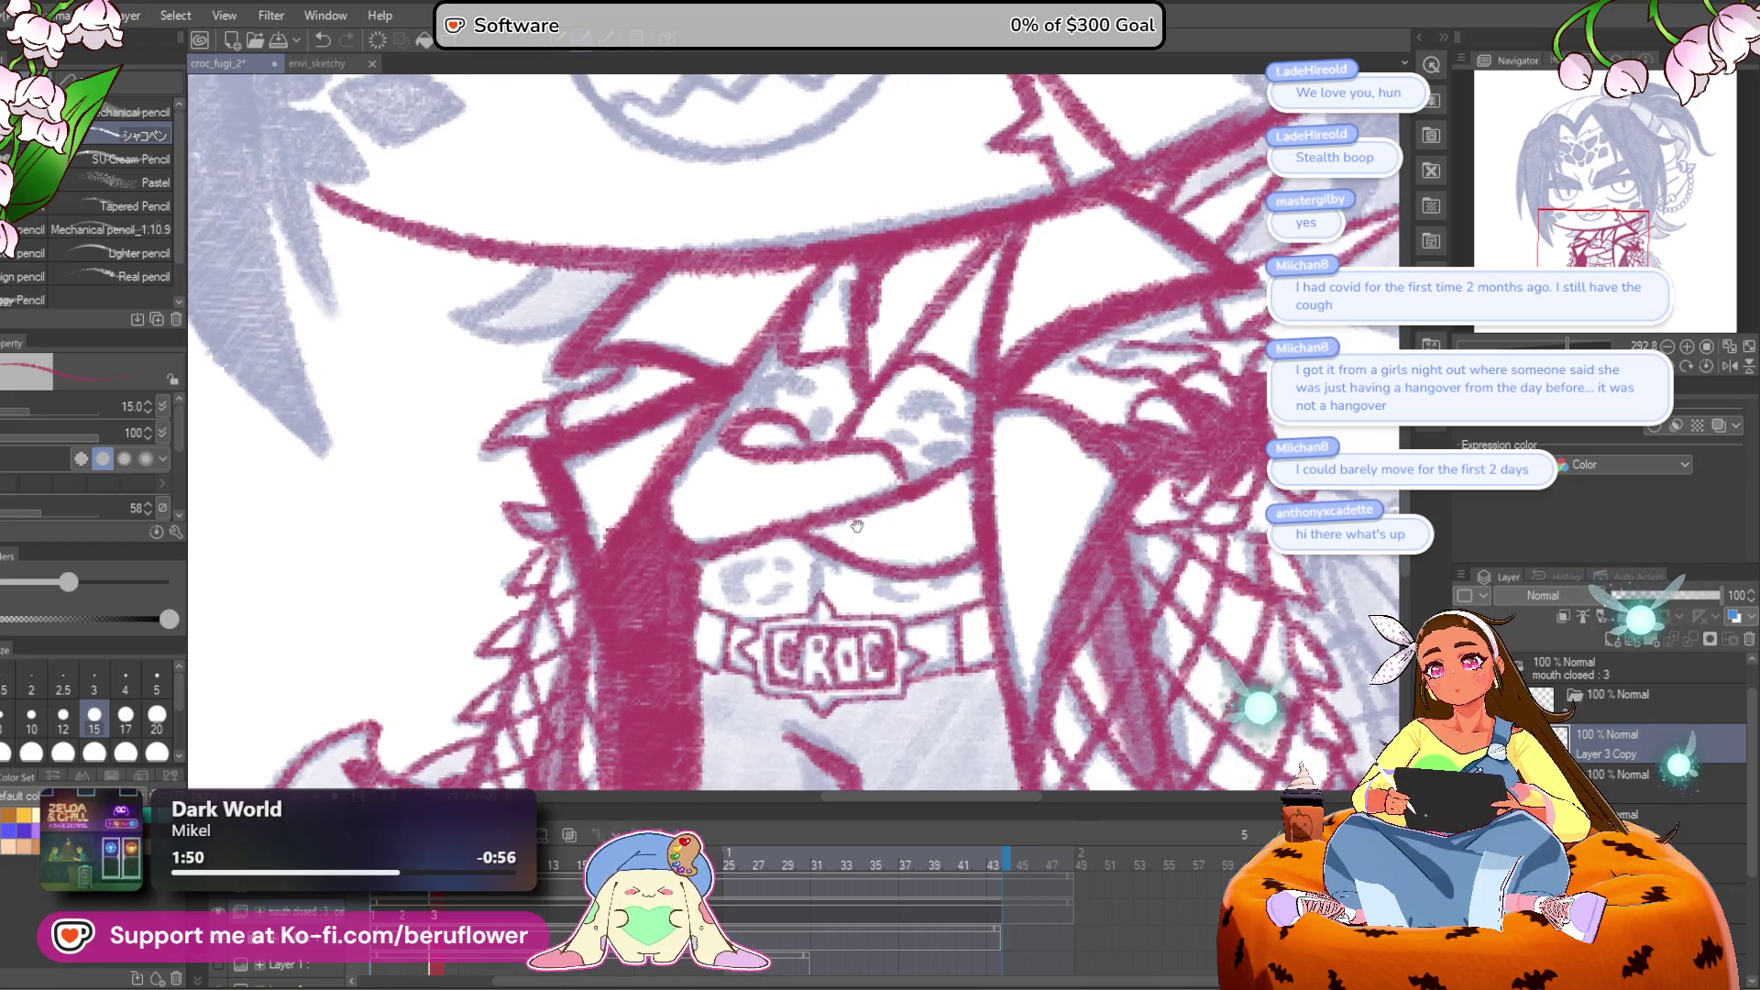
left_click_drag(989, 433, 970, 534)
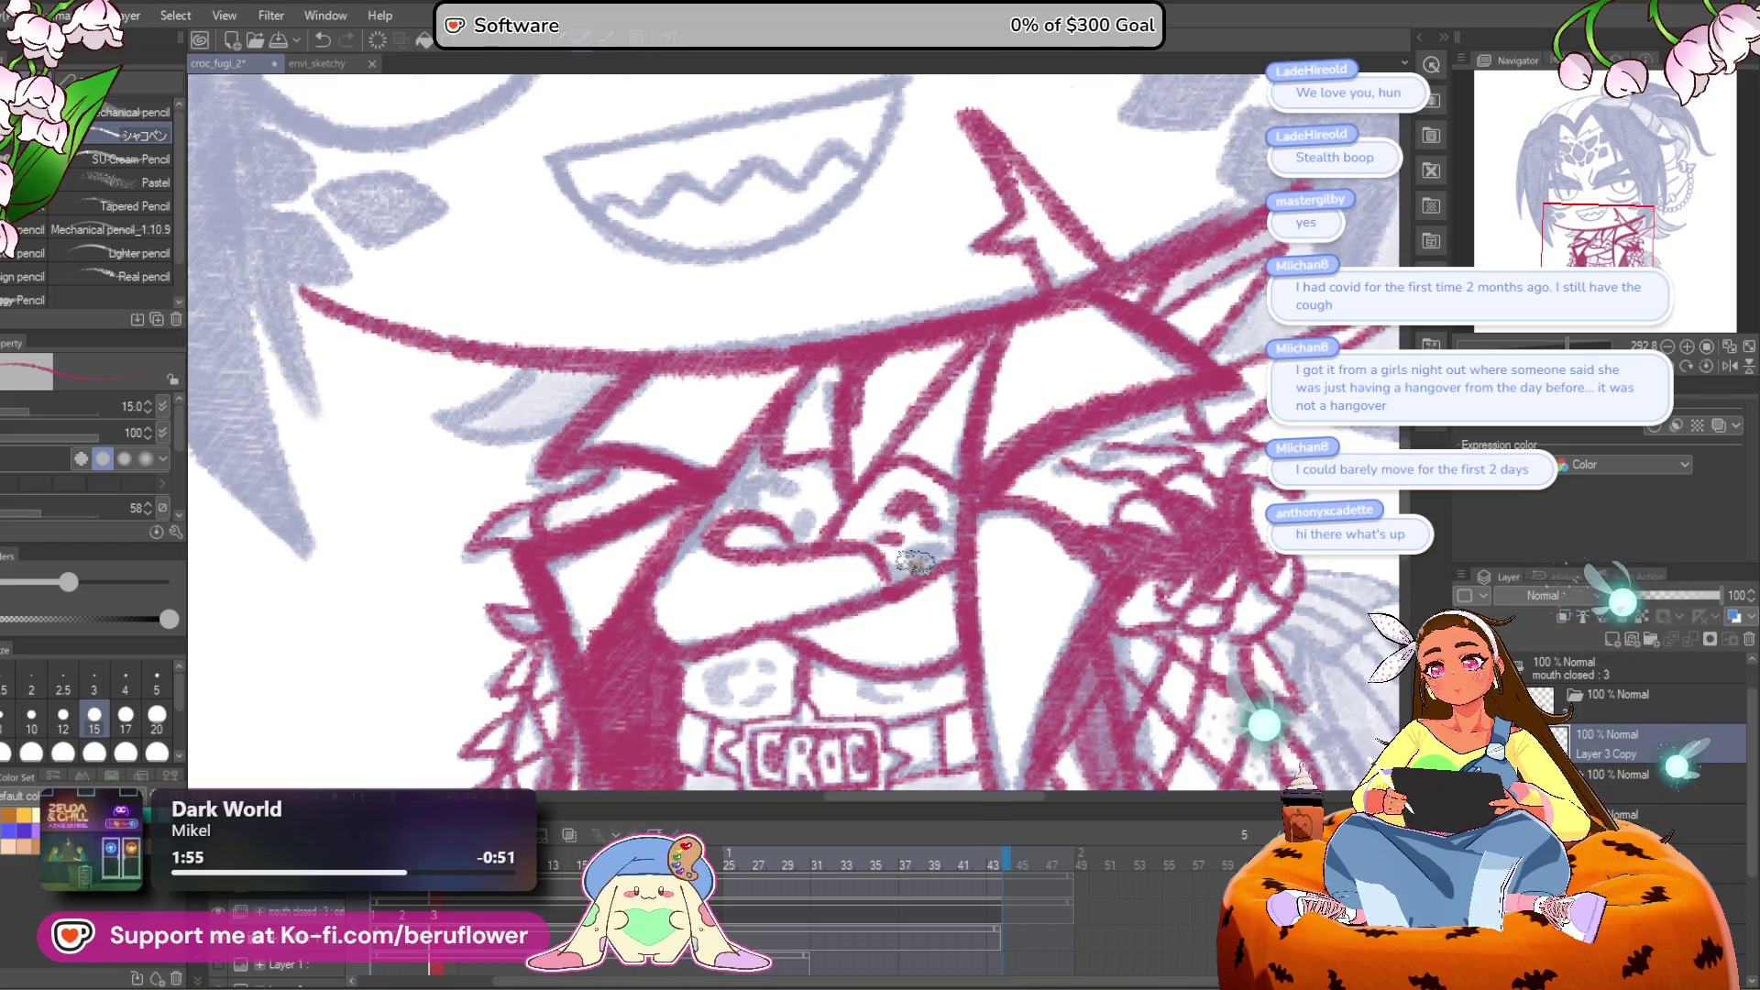
left_click_drag(933, 568, 925, 518)
left_click_drag(913, 631, 970, 620)
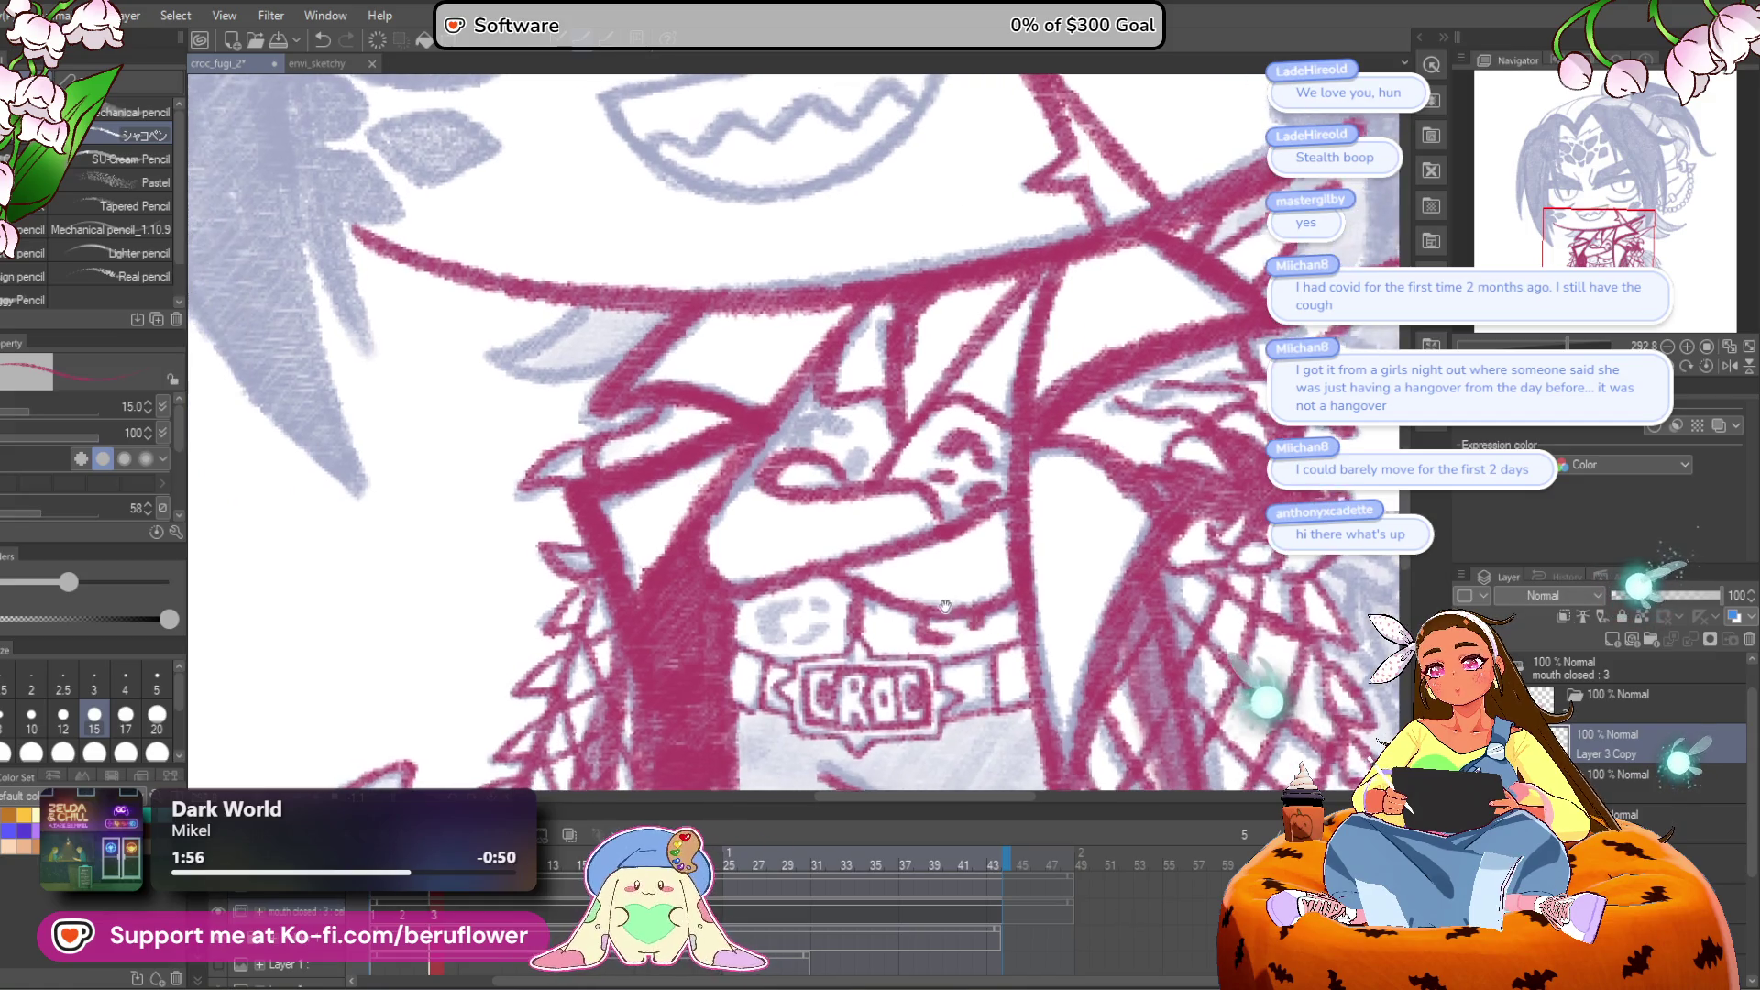
mouse_move(878, 480)
left_mouse_down()
mouse_move(793, 411)
mouse_move(775, 452)
left_mouse_up()
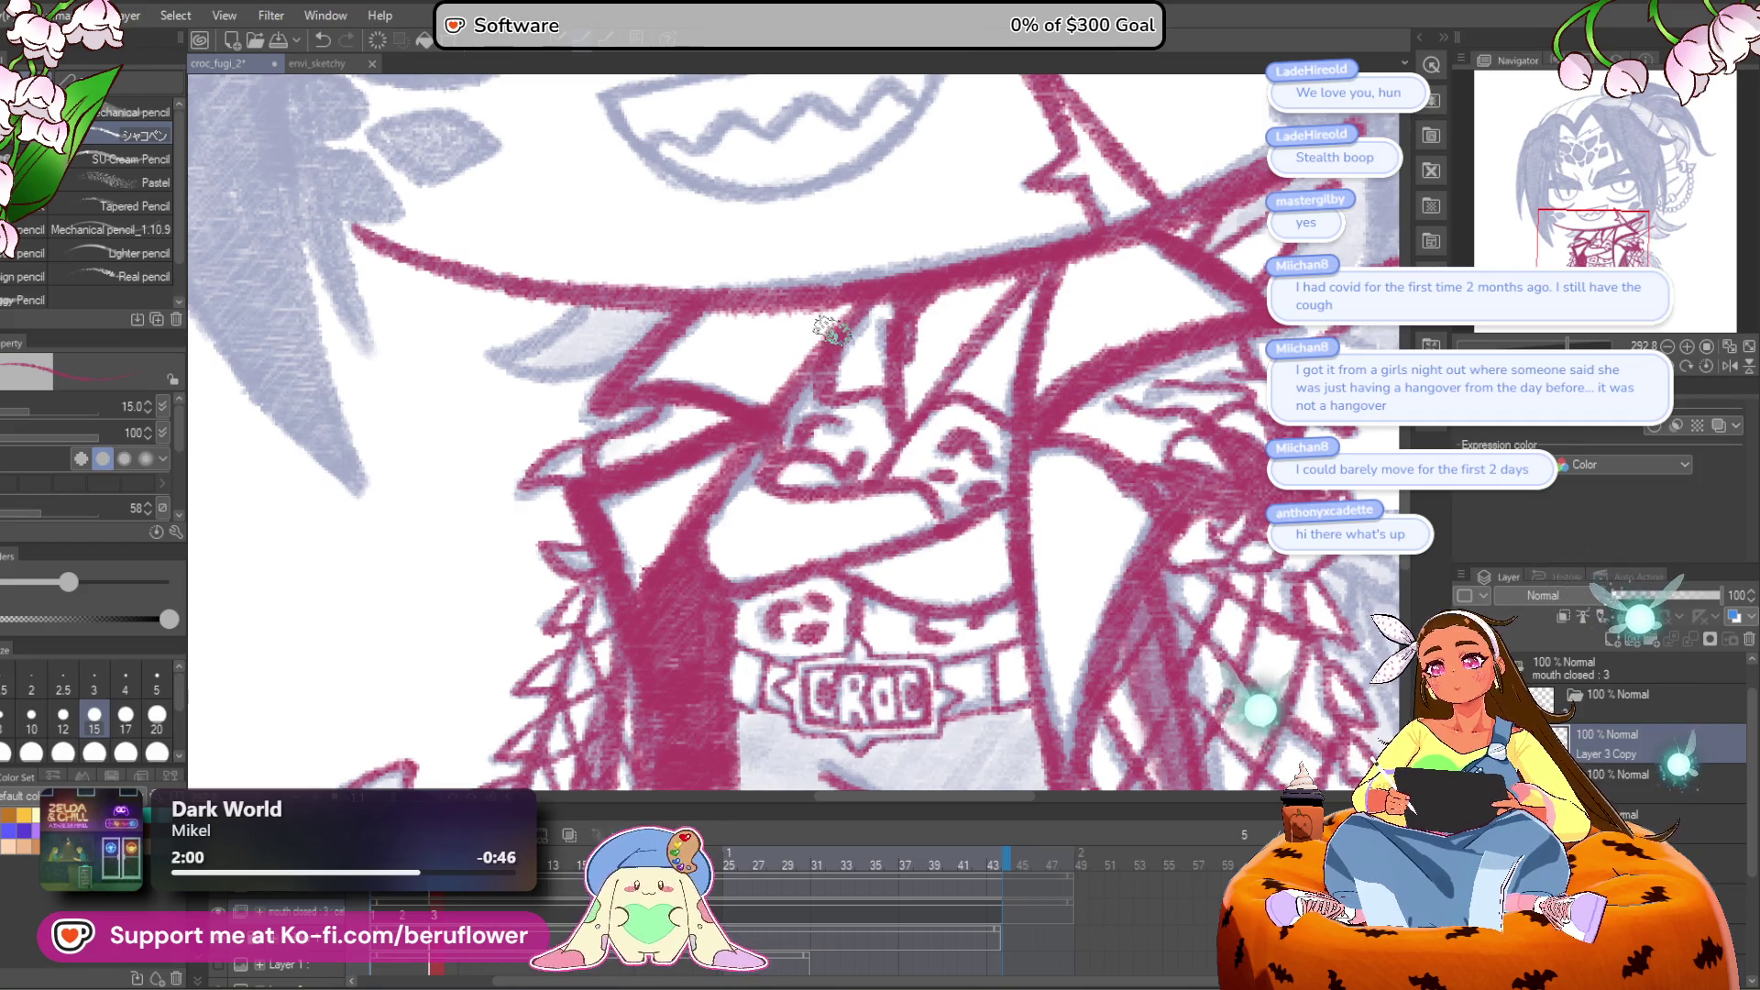
Step: Reposition the view over the chin and jaw, then recentre on the face and collar
scroll(831, 330, "down", 5)
scroll(710, 404, "up", 5)
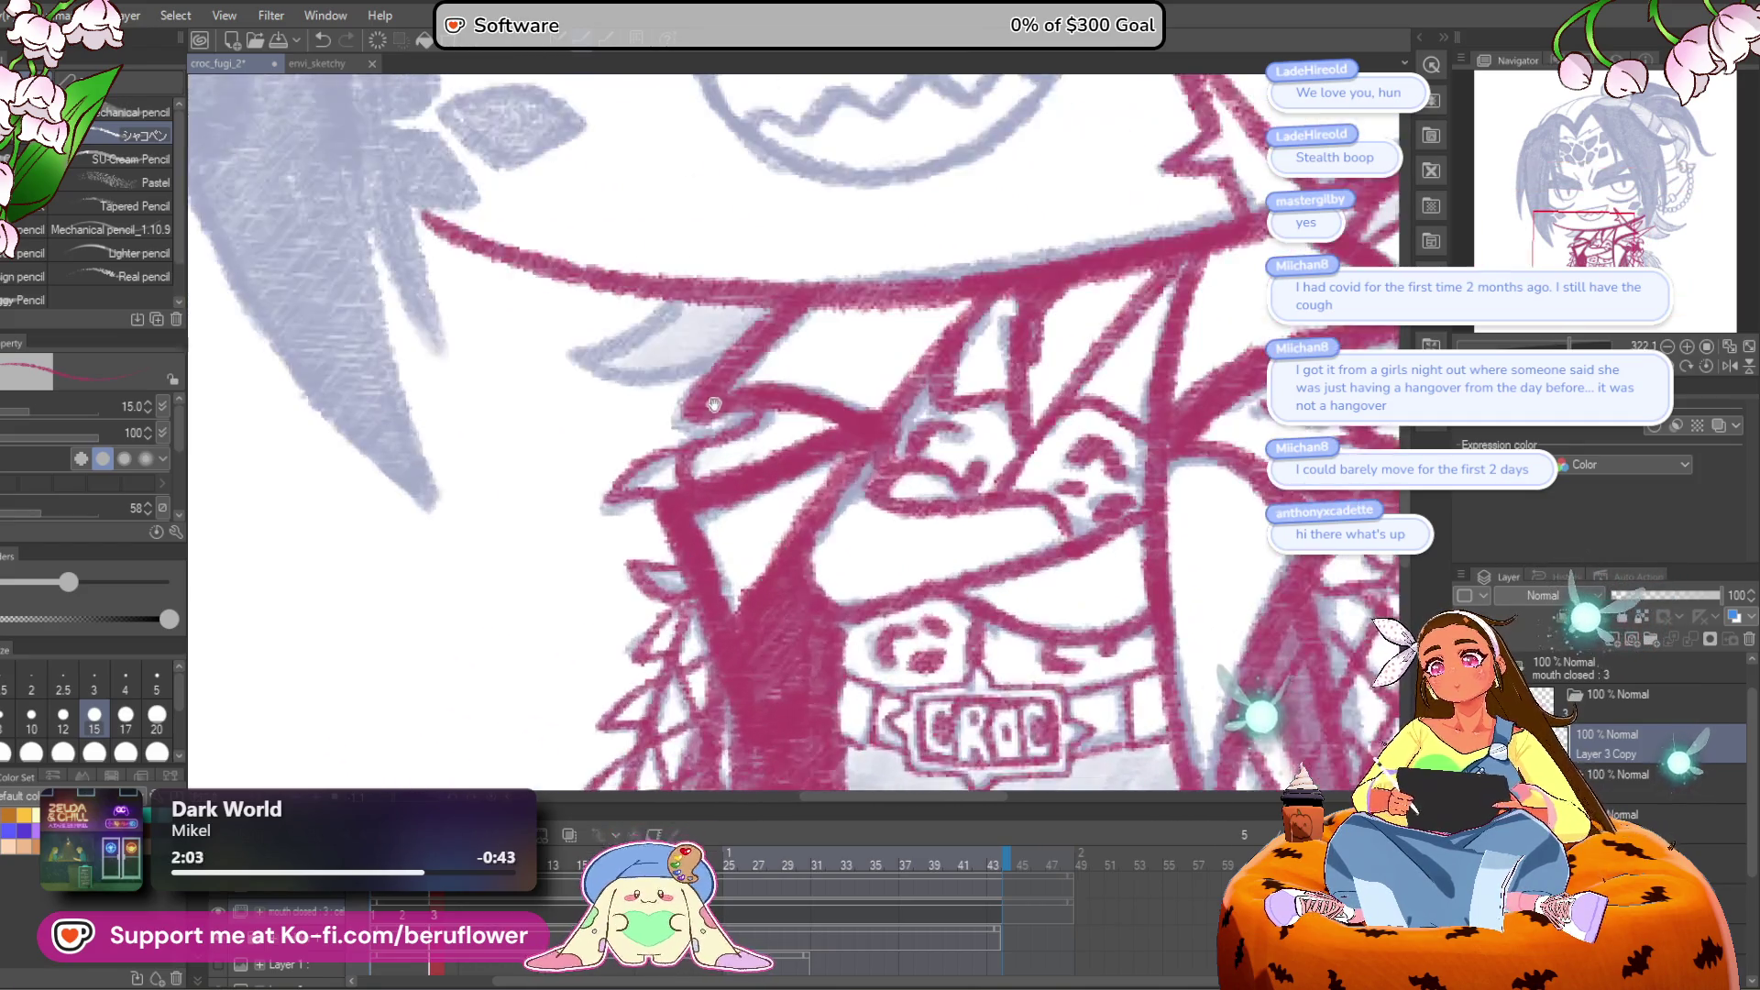
left_click_drag(710, 403, 939, 532)
mouse_move(917, 431)
left_mouse_down()
mouse_move(806, 495)
mouse_move(871, 523)
mouse_move(976, 474)
left_mouse_up()
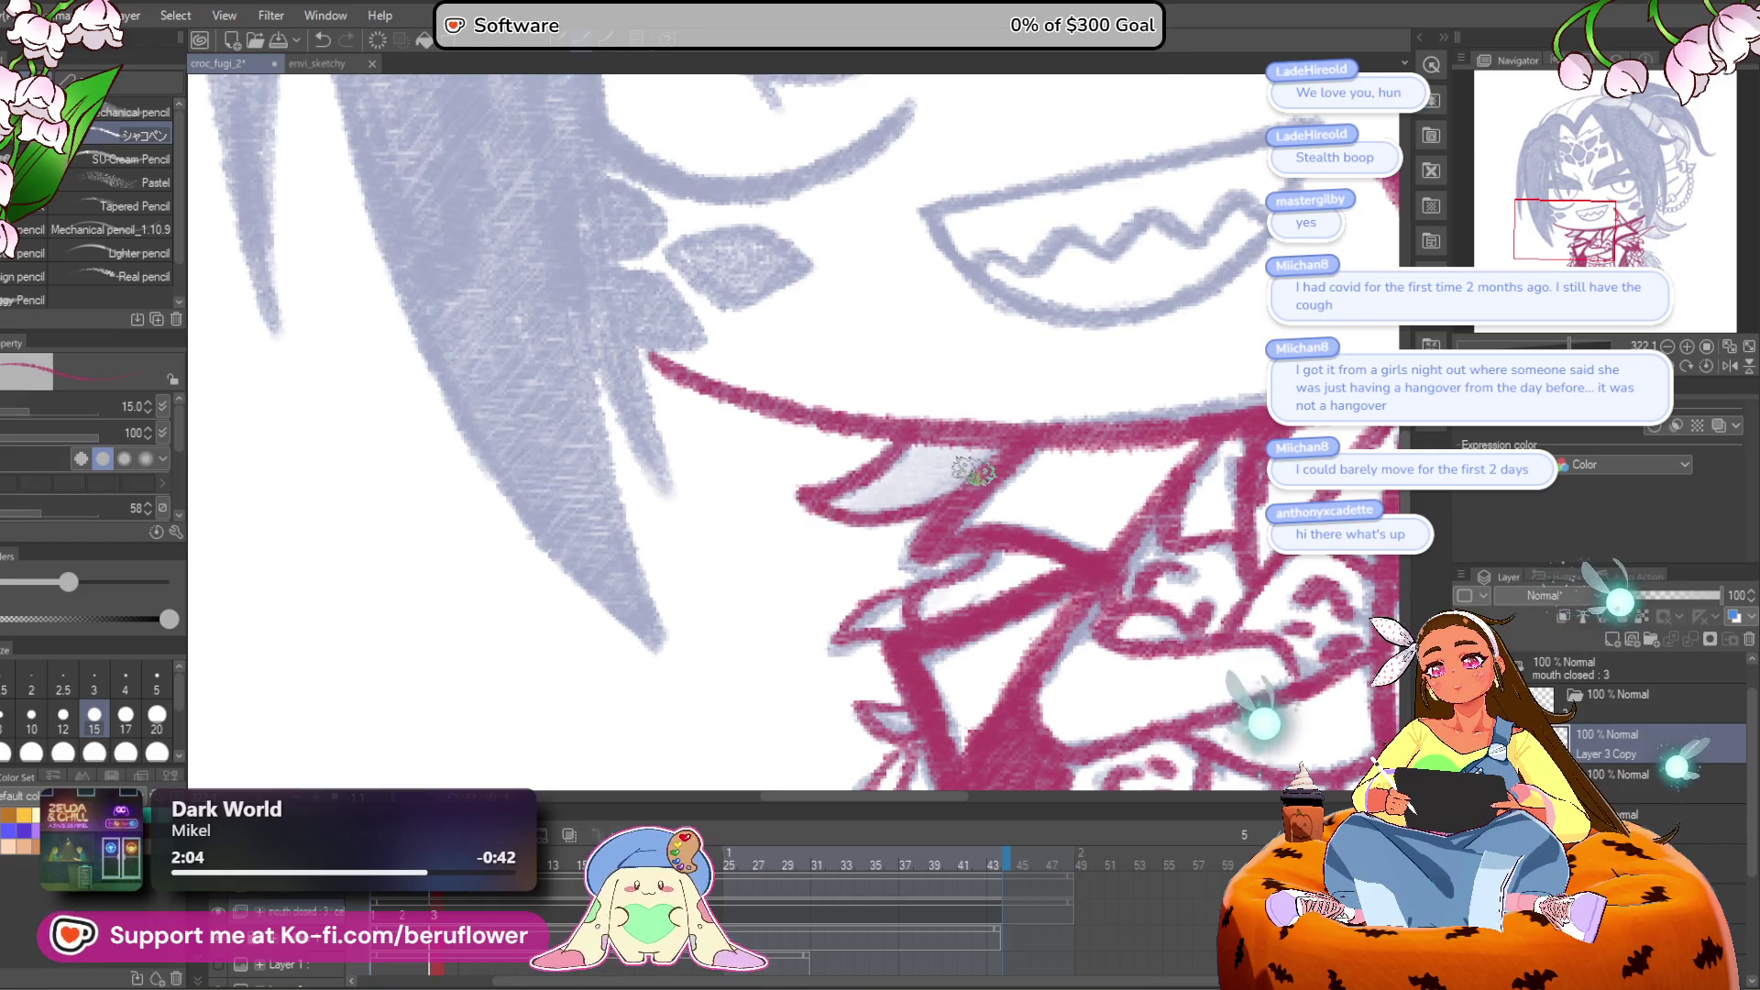
scroll(973, 474, "down", 5)
scroll(866, 538, "up", 3)
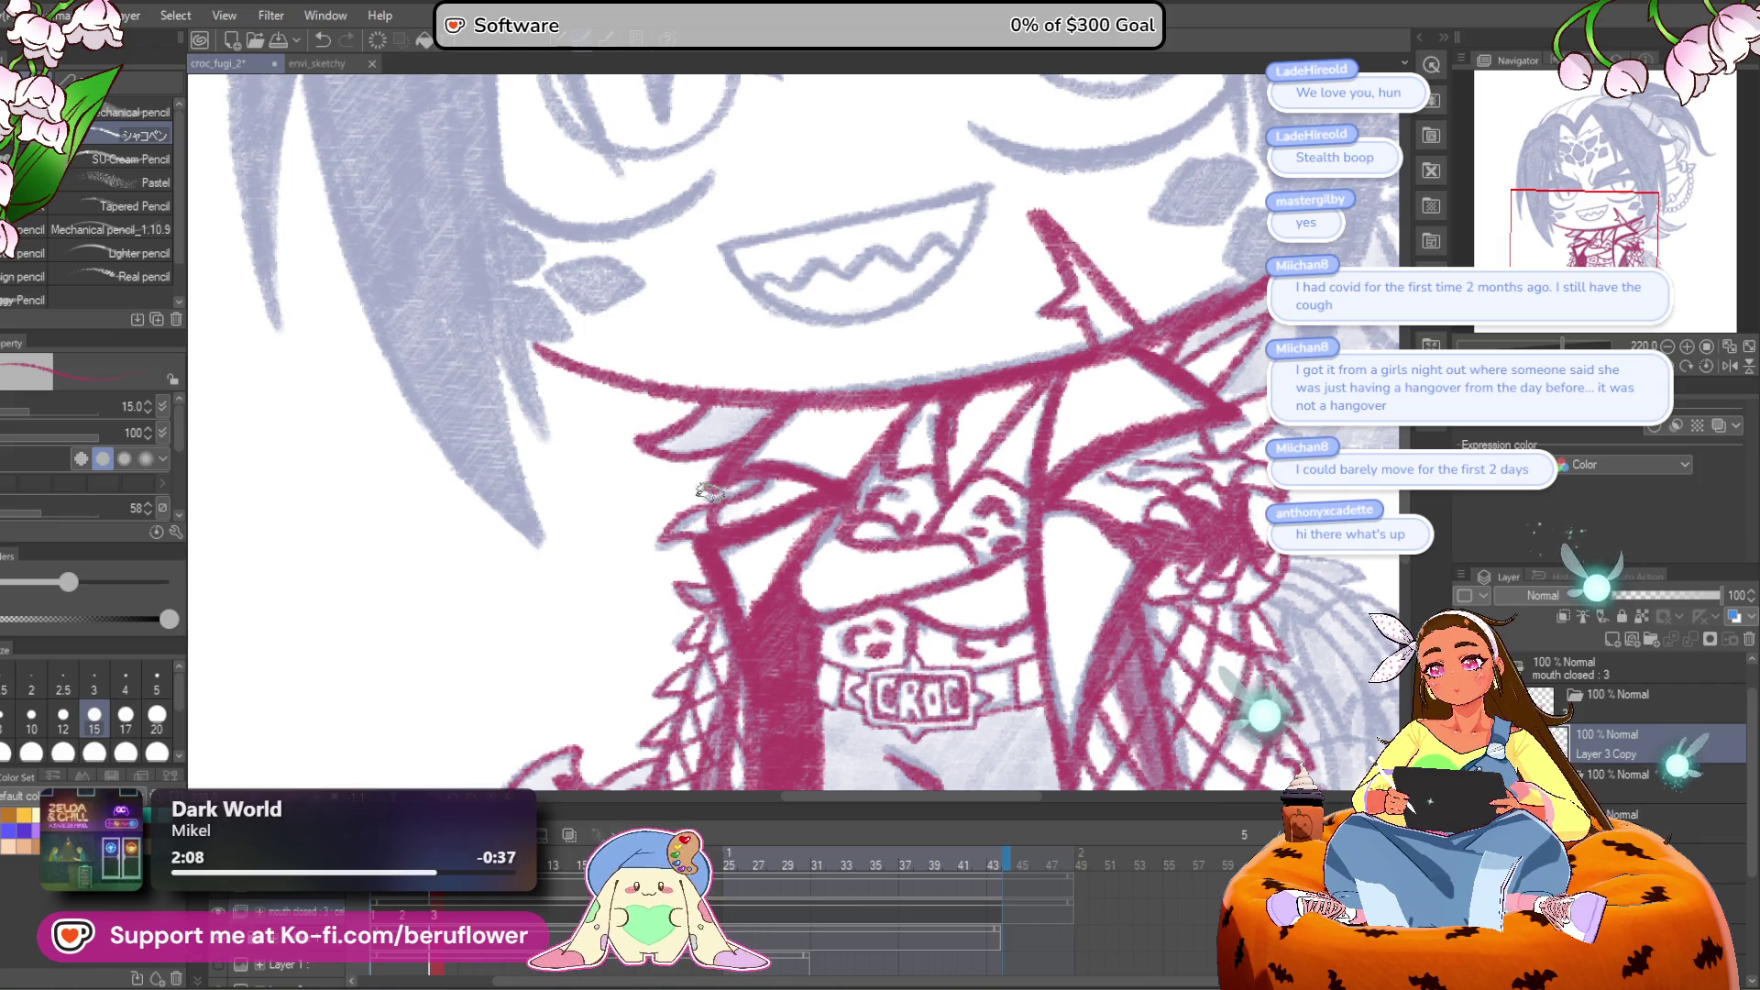
left_click_drag(779, 466, 811, 469)
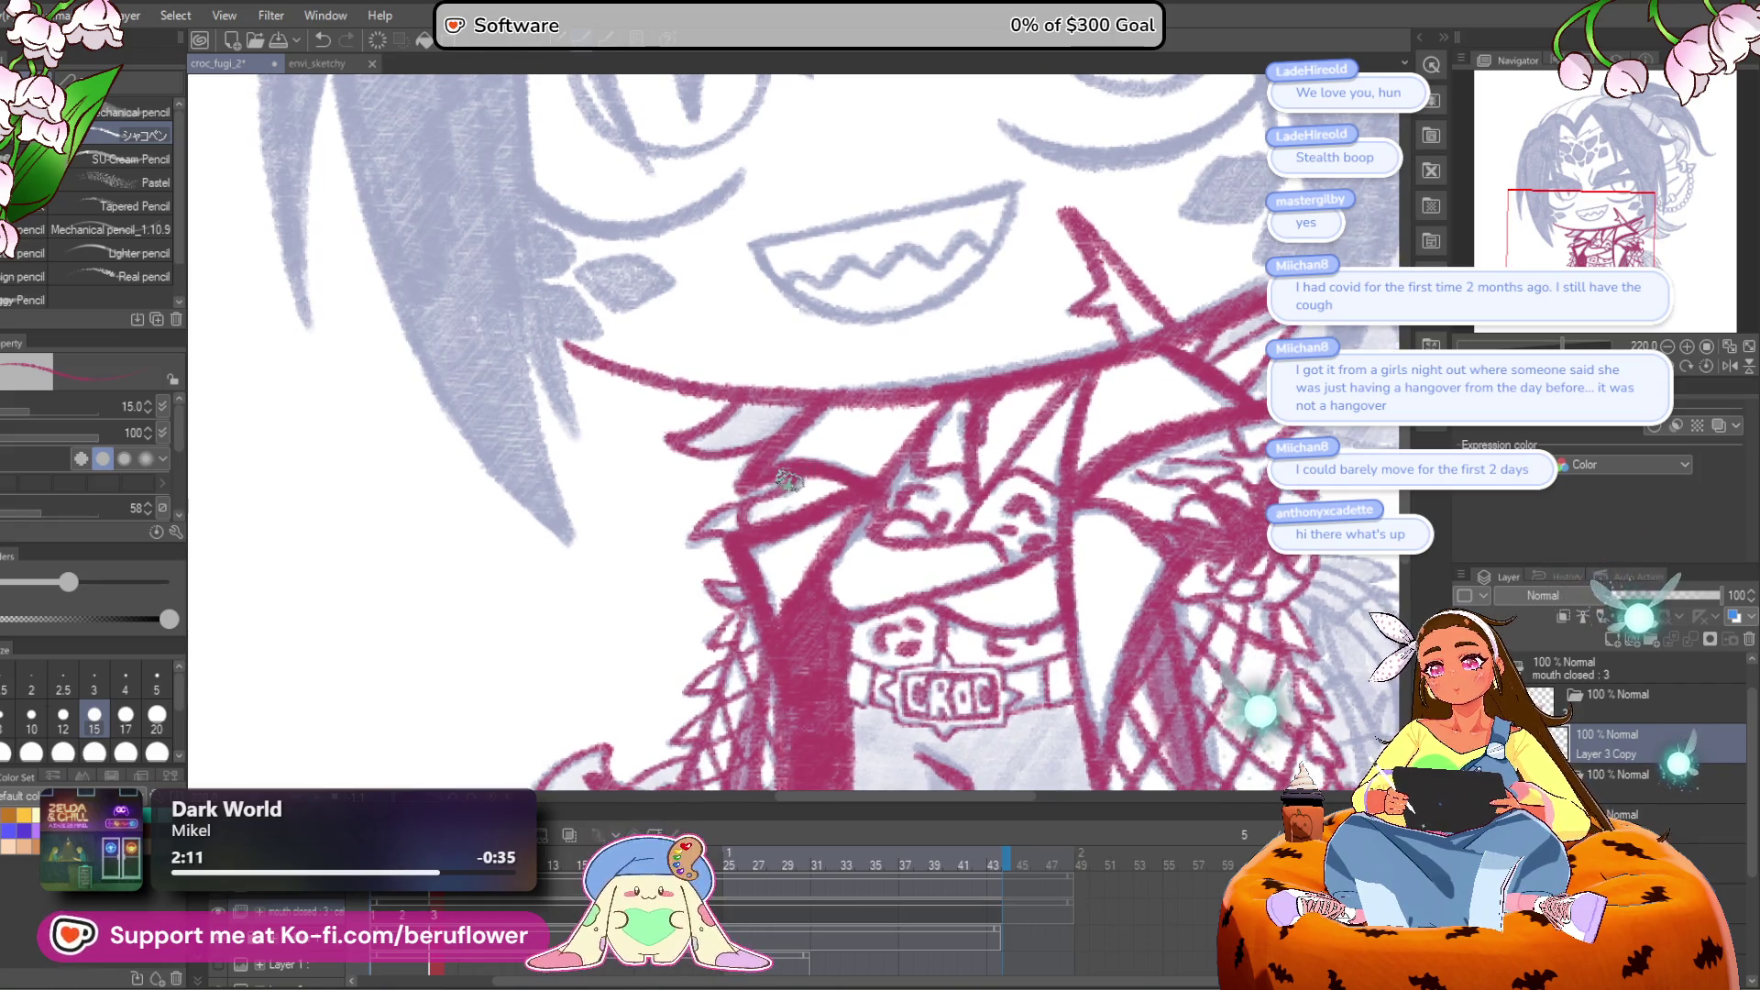
scroll(787, 483, "down", 4)
scroll(934, 600, "up", 3)
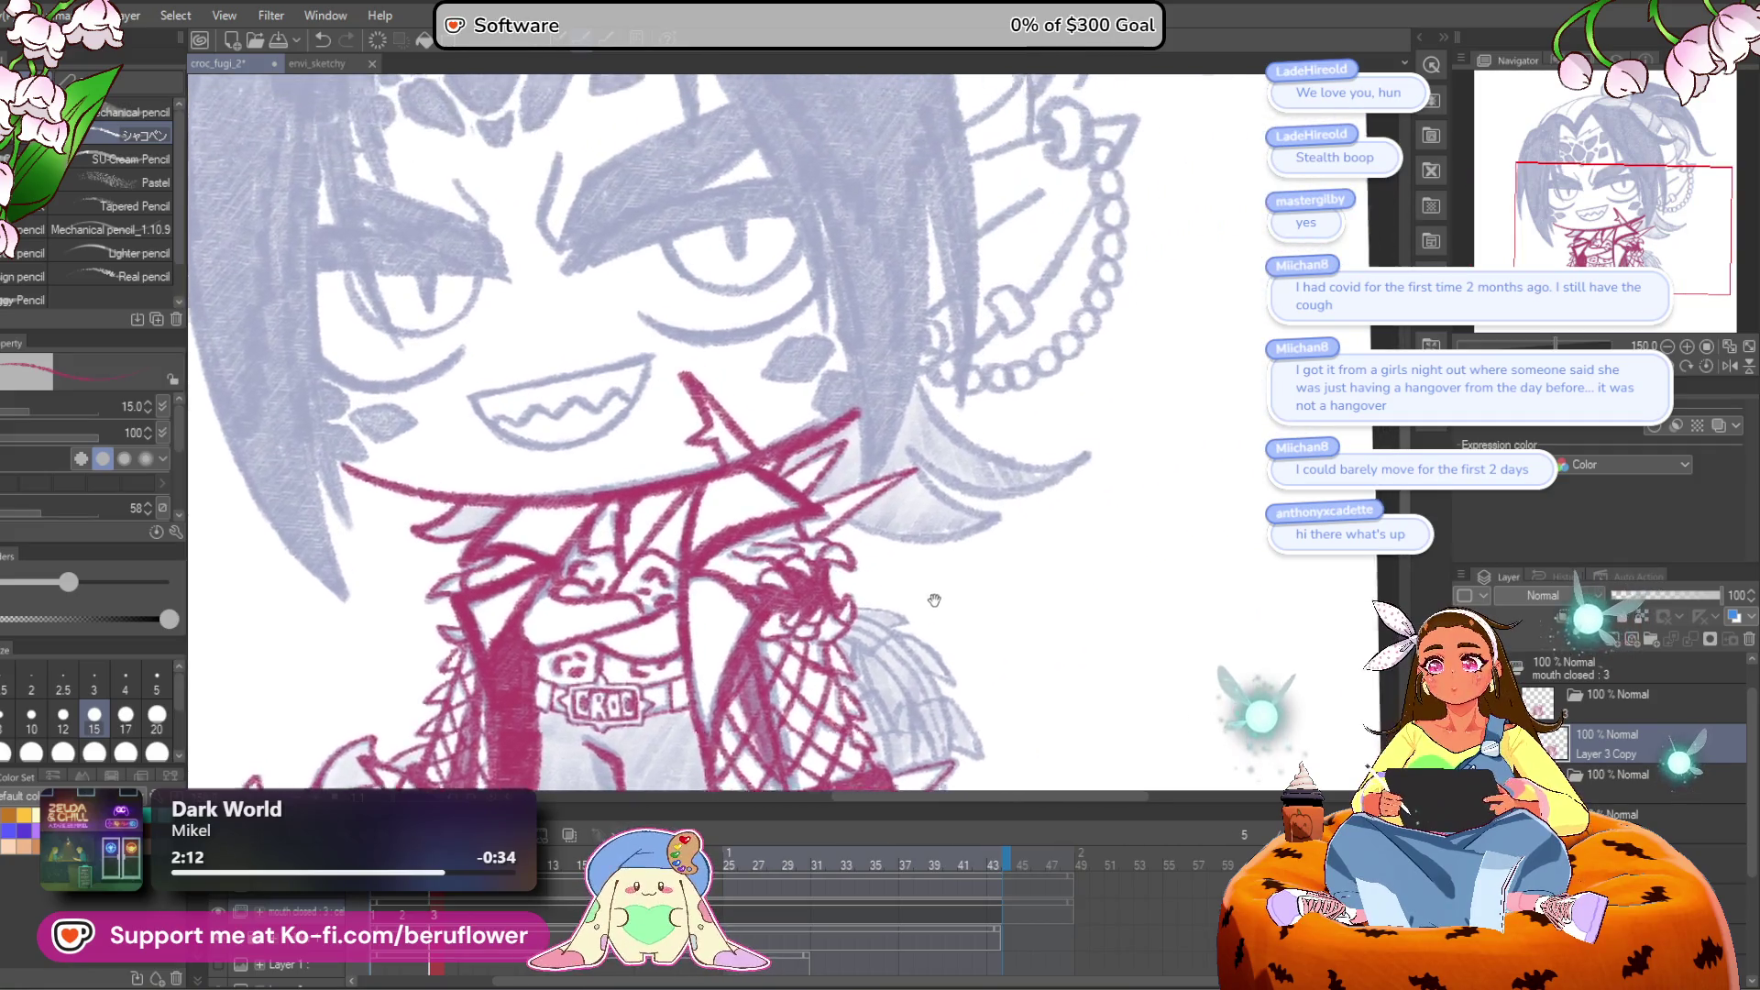
mouse_move(935, 601)
left_mouse_down()
mouse_move(888, 651)
mouse_move(999, 522)
mouse_move(862, 440)
mouse_move(825, 477)
mouse_move(807, 459)
mouse_move(734, 495)
left_mouse_up()
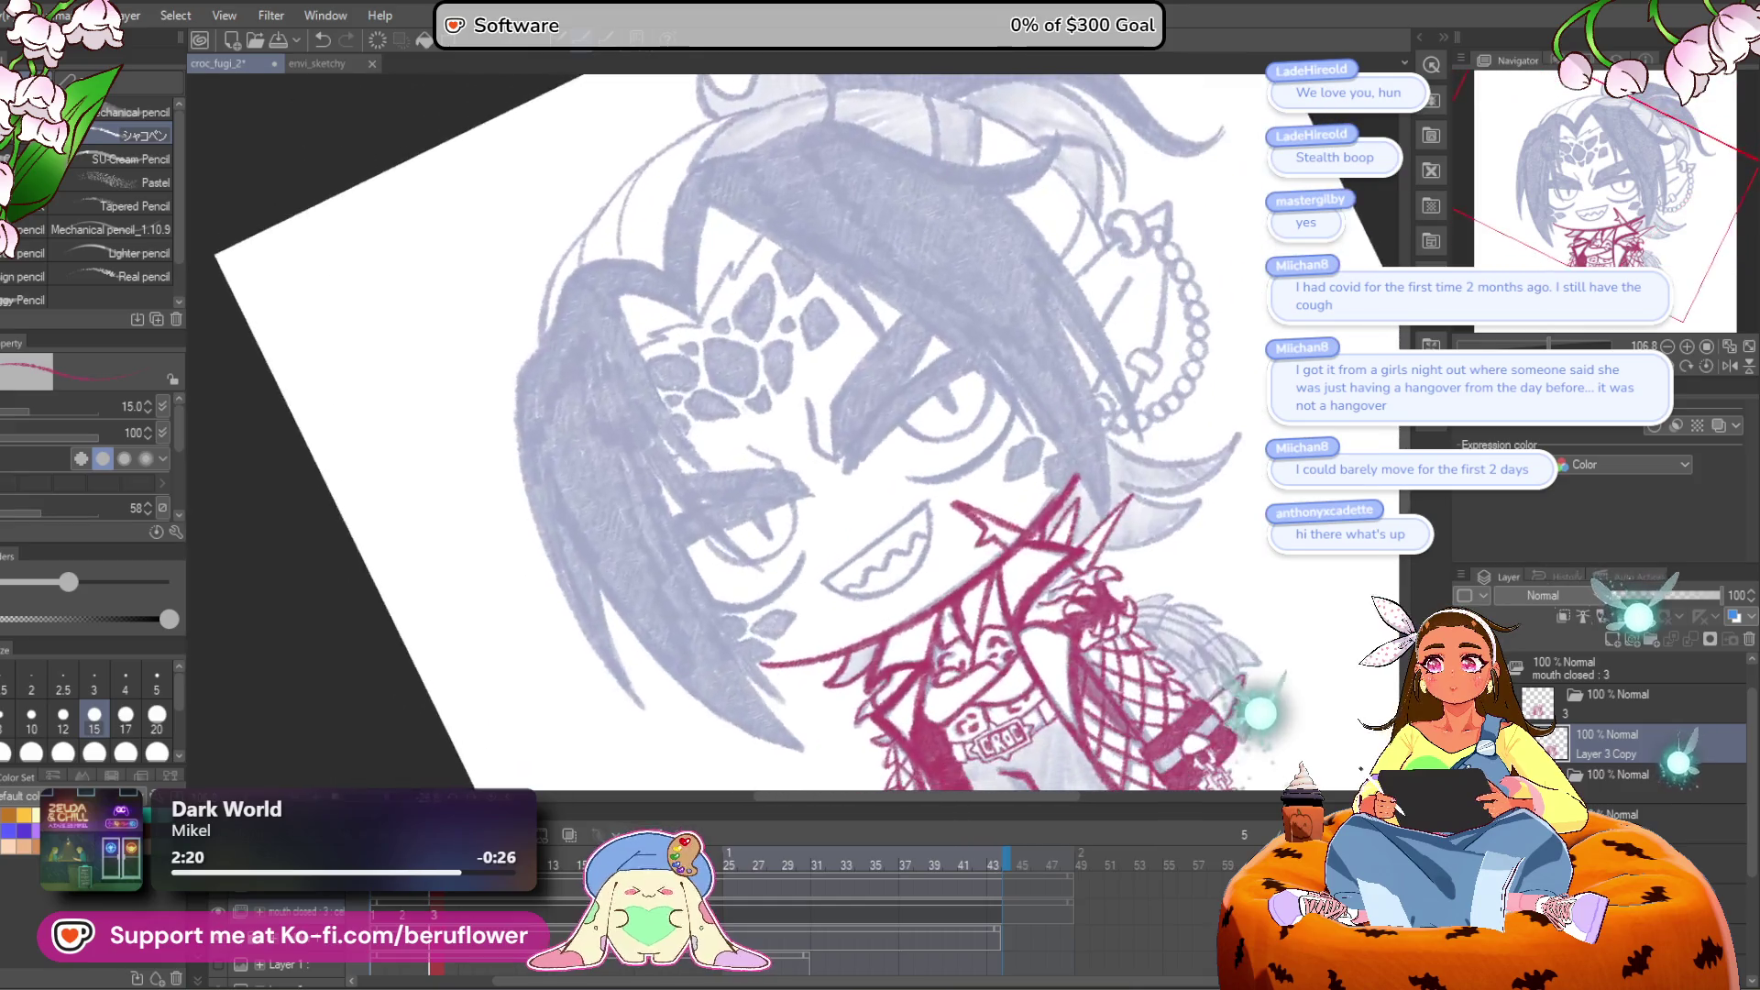
Step: Draw and retrace a diagonal crimson closed-eye stroke across the right eye, then straighten the view
scroll(897, 453, "up", 5)
mouse_move(738, 558)
left_mouse_down()
mouse_move(1034, 358)
mouse_move(756, 559)
left_mouse_up()
mouse_move(865, 461)
left_mouse_down()
mouse_move(760, 563)
mouse_move(986, 435)
mouse_move(926, 423)
mouse_move(752, 573)
mouse_move(1000, 423)
mouse_move(761, 605)
left_mouse_up()
mouse_move(789, 520)
left_mouse_down()
mouse_move(1049, 353)
mouse_move(821, 512)
left_mouse_up()
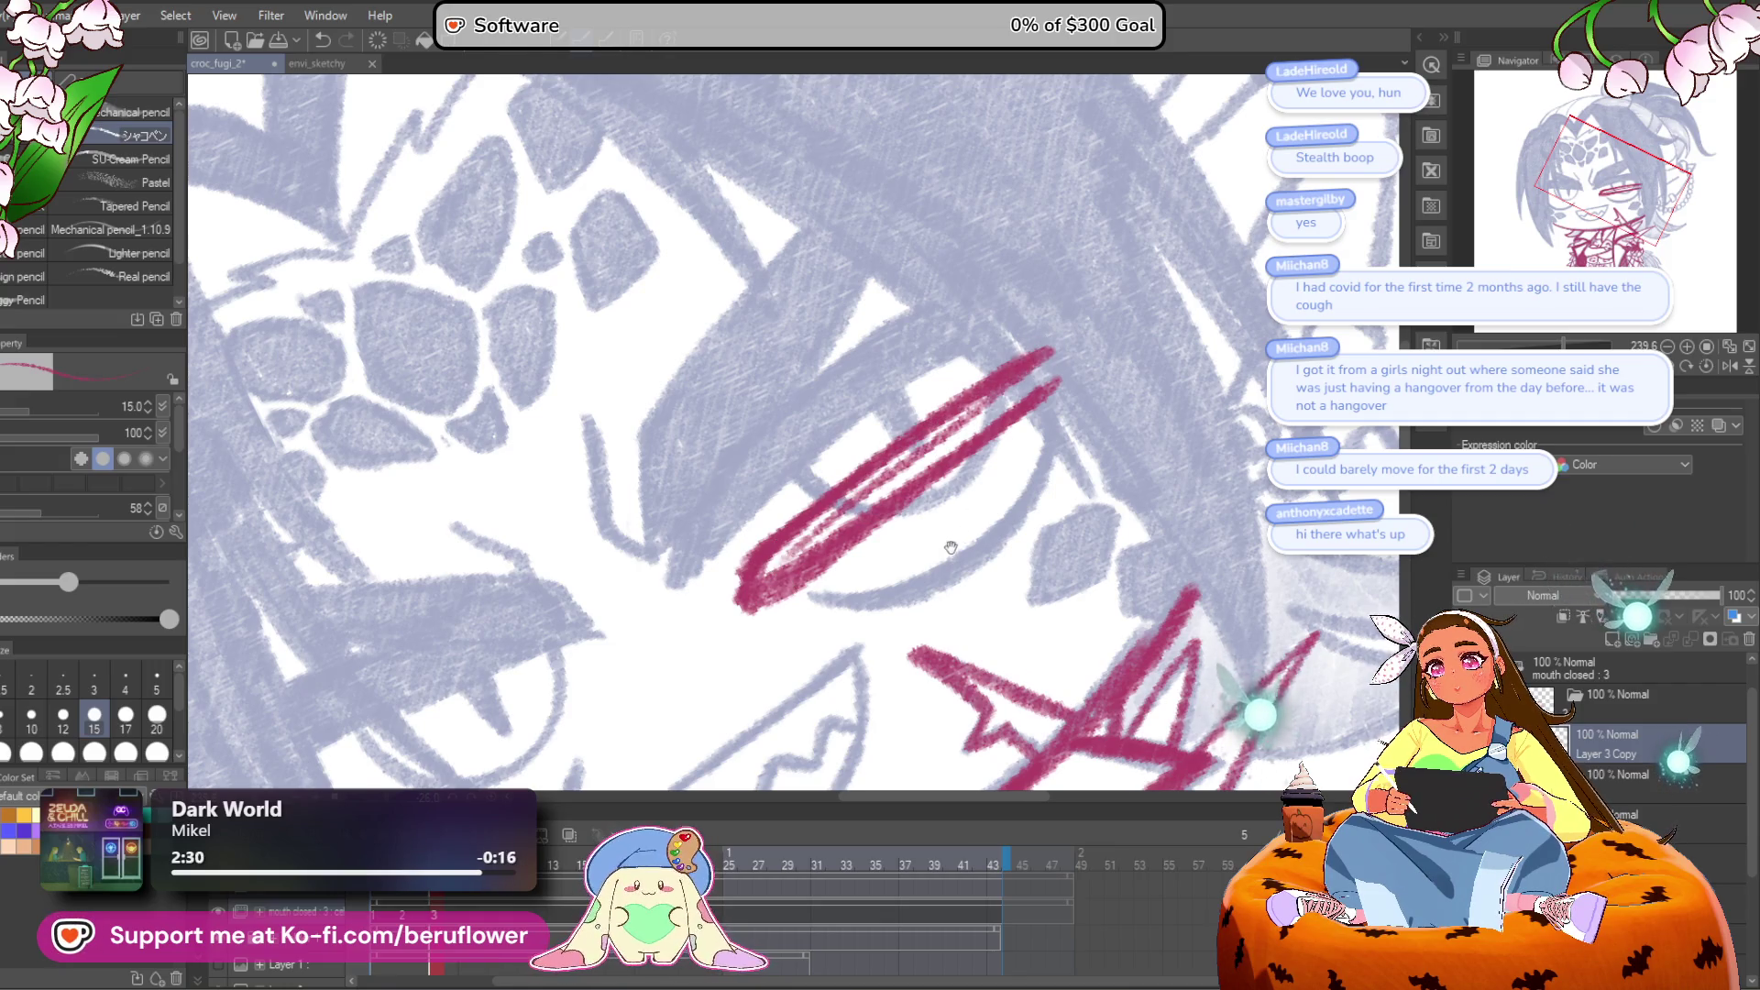
left_click_drag(953, 549, 915, 464)
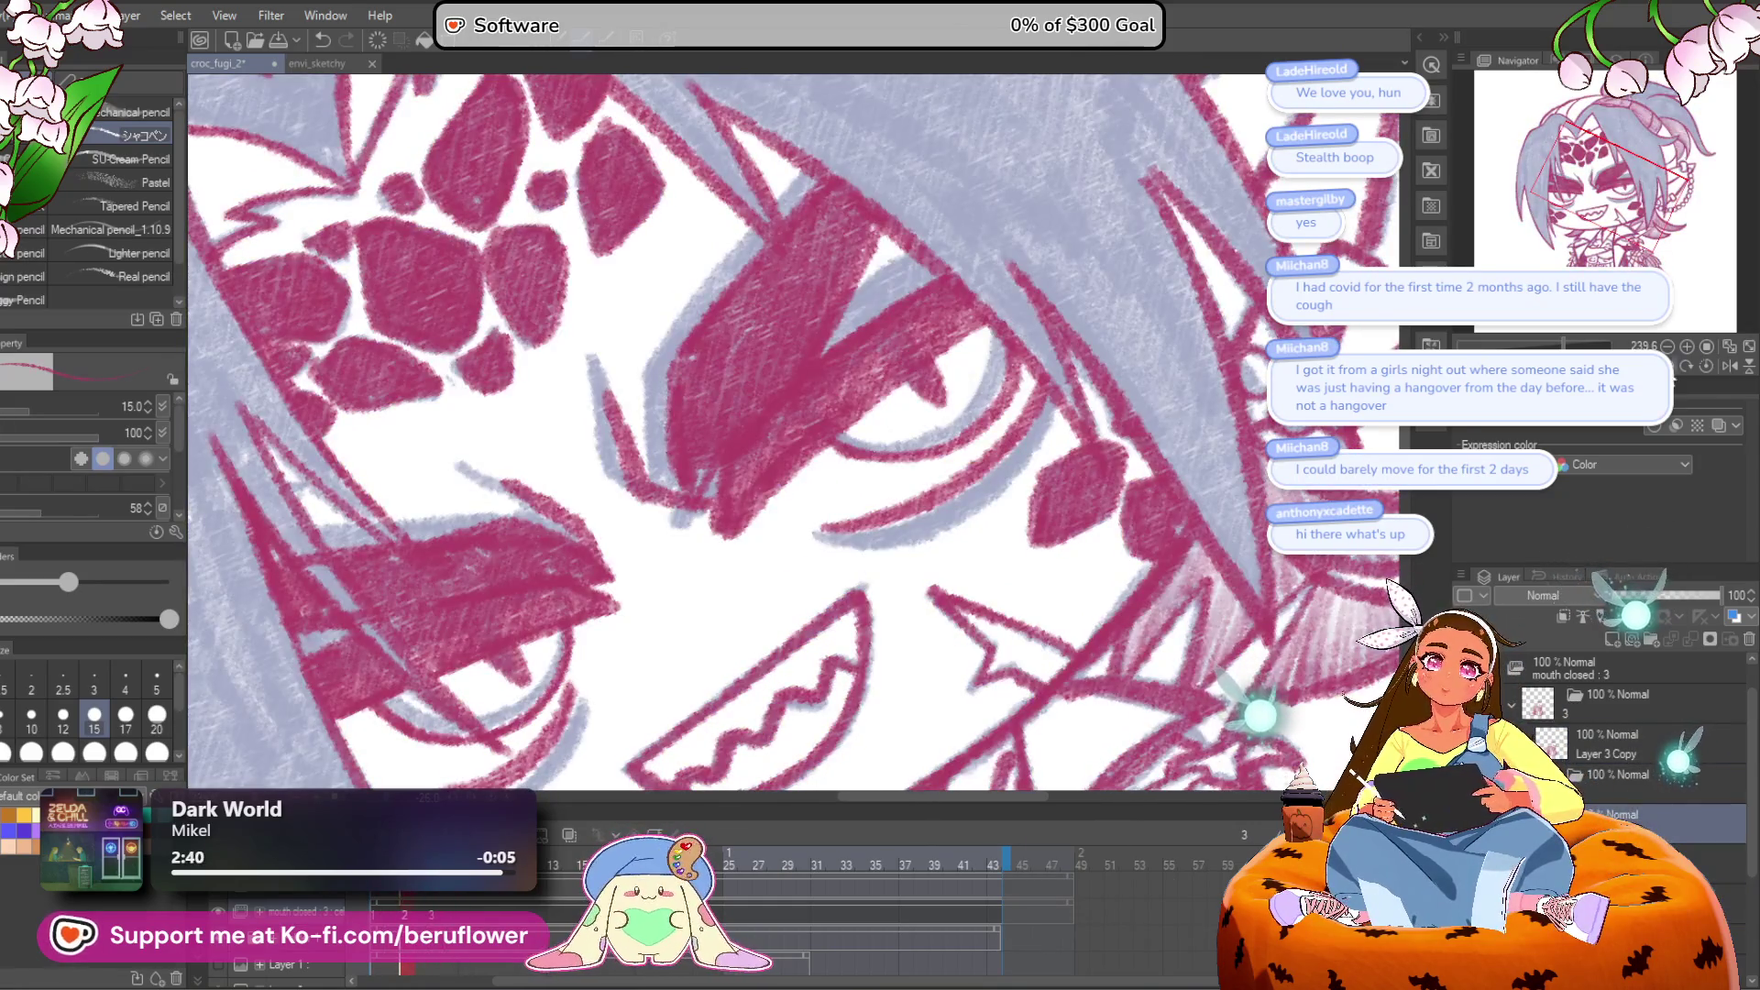
left_click(1707, 365)
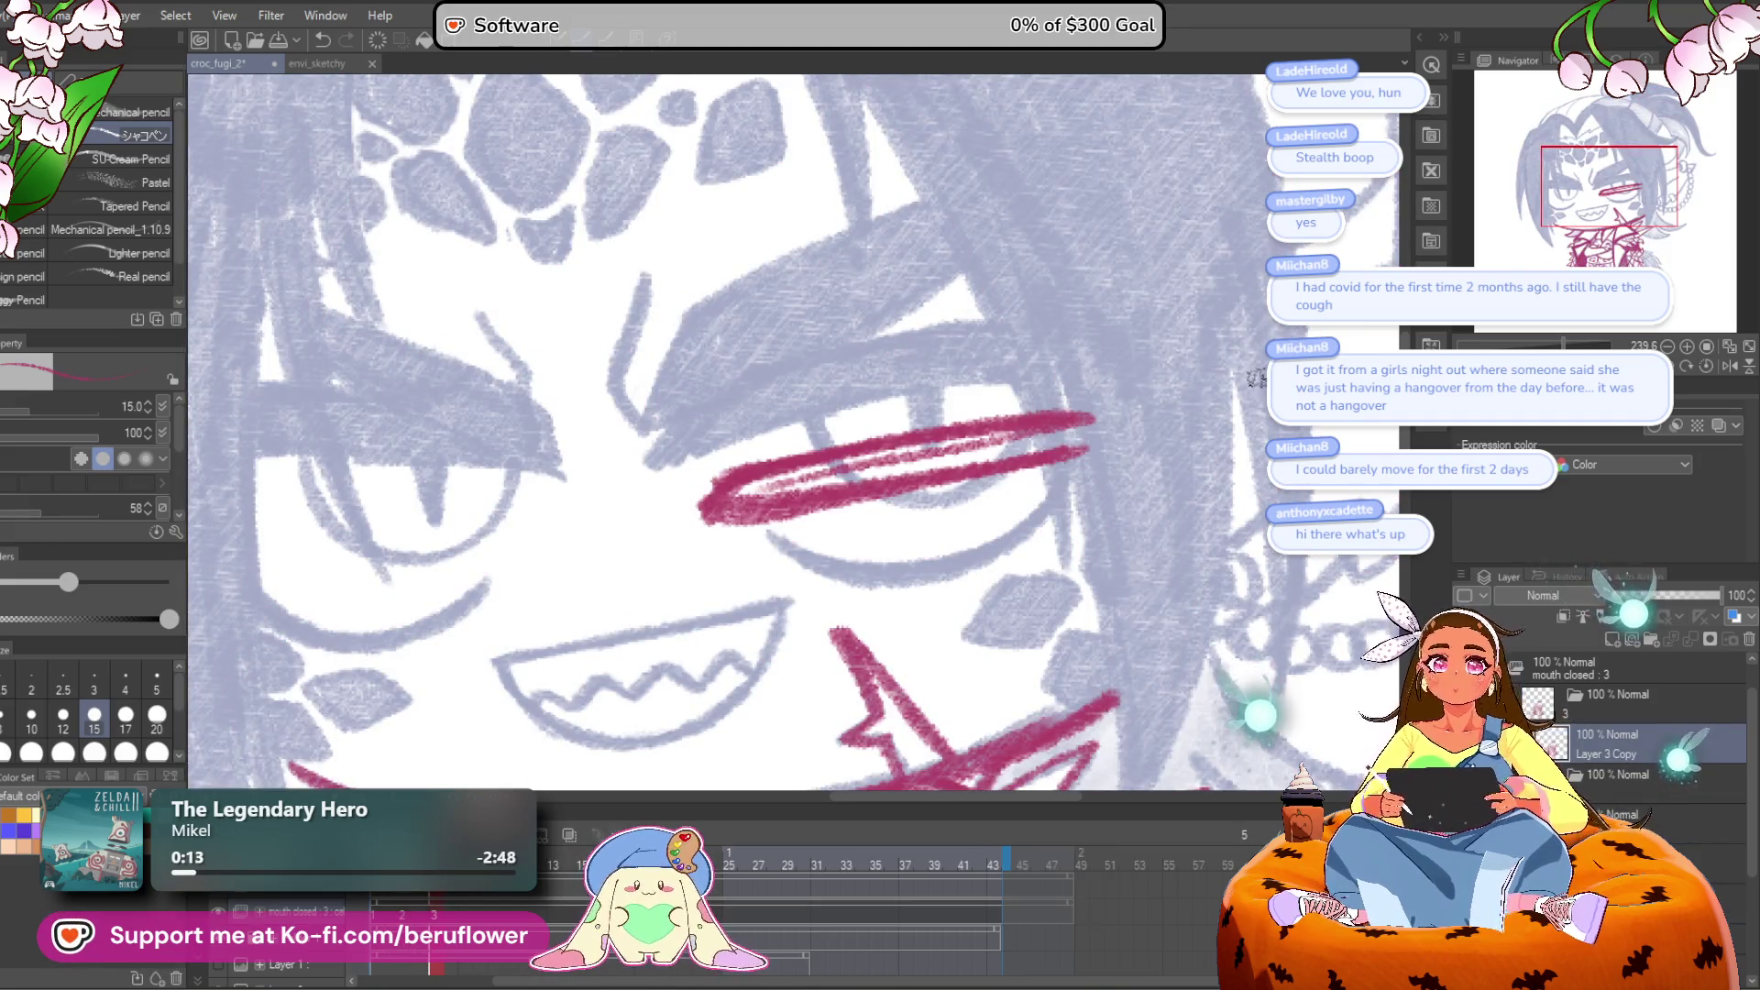
Step: Draw a long crimson upper-lid line across the eye on the tilted canvas
left_click_drag(733, 431, 797, 340)
left_click_drag(894, 482, 906, 475)
scroll(977, 504, "up", 4)
mouse_move(1135, 215)
left_mouse_down()
mouse_move(1085, 339)
mouse_move(899, 480)
mouse_move(719, 577)
mouse_move(867, 527)
mouse_move(1132, 280)
mouse_move(1130, 174)
left_mouse_up()
scroll(1130, 174, "down", 8)
scroll(1129, 174, "up", 7)
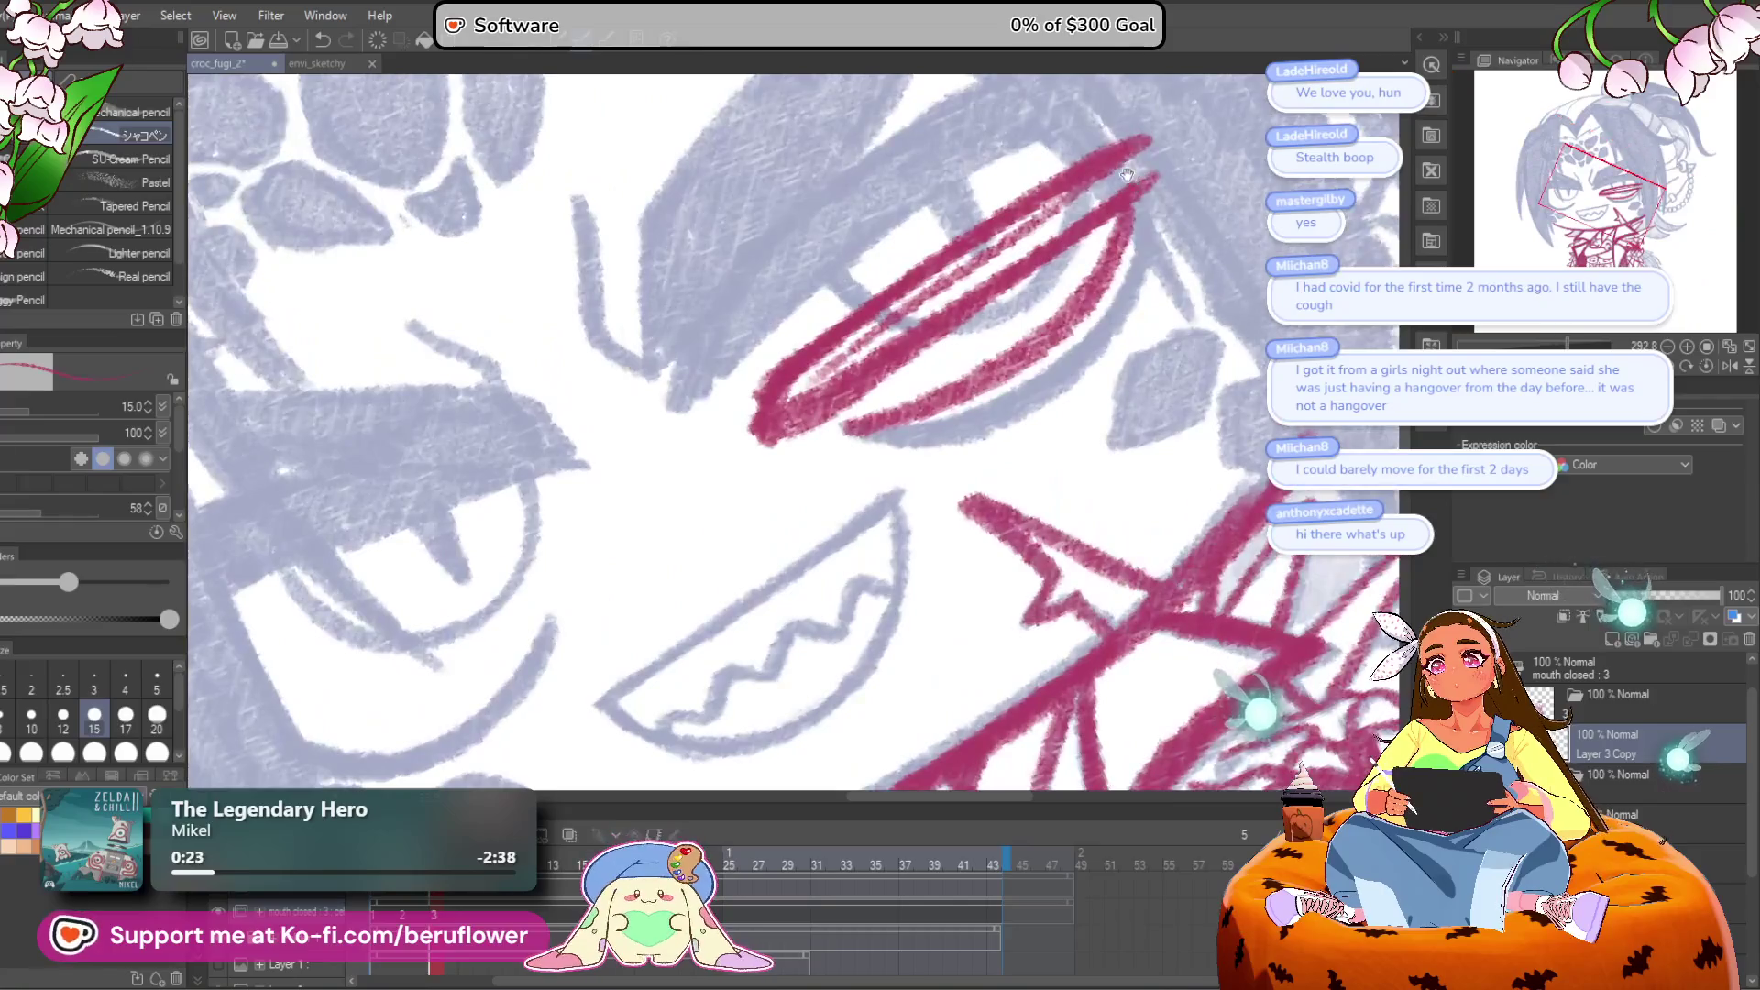
left_click_drag(1054, 286, 857, 394)
key("ctrl+z")
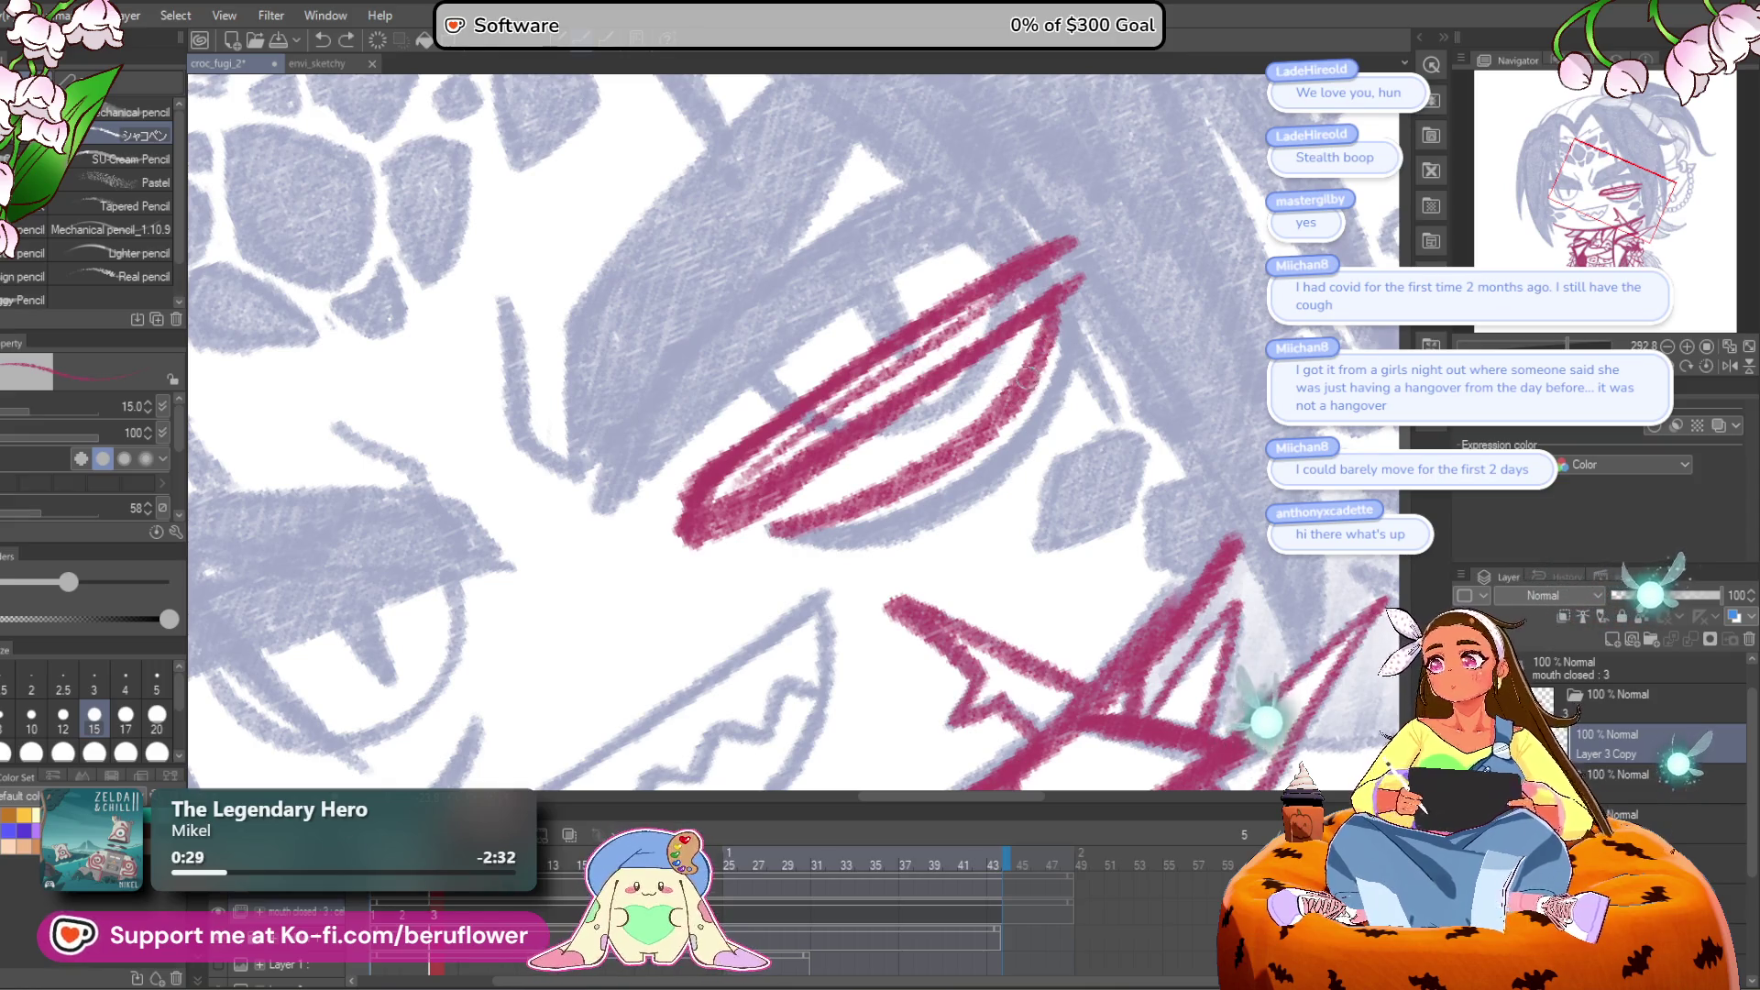
Step: Erase the lower curve and hatch crimson fill into the lid, refilling its left tip
mouse_move(1078, 341)
left_mouse_down()
mouse_move(994, 417)
mouse_move(805, 525)
left_mouse_up()
left_click_drag(881, 462, 890, 454)
mouse_move(790, 502)
left_mouse_down()
mouse_move(1027, 312)
mouse_move(880, 403)
mouse_move(1009, 284)
mouse_move(738, 470)
mouse_move(807, 447)
mouse_move(1045, 291)
mouse_move(779, 548)
mouse_move(691, 592)
left_mouse_up()
scroll(1032, 272, "down", 5)
scroll(1031, 273, "up", 5)
mouse_move(724, 499)
left_mouse_down()
mouse_move(715, 573)
mouse_move(793, 520)
left_mouse_up()
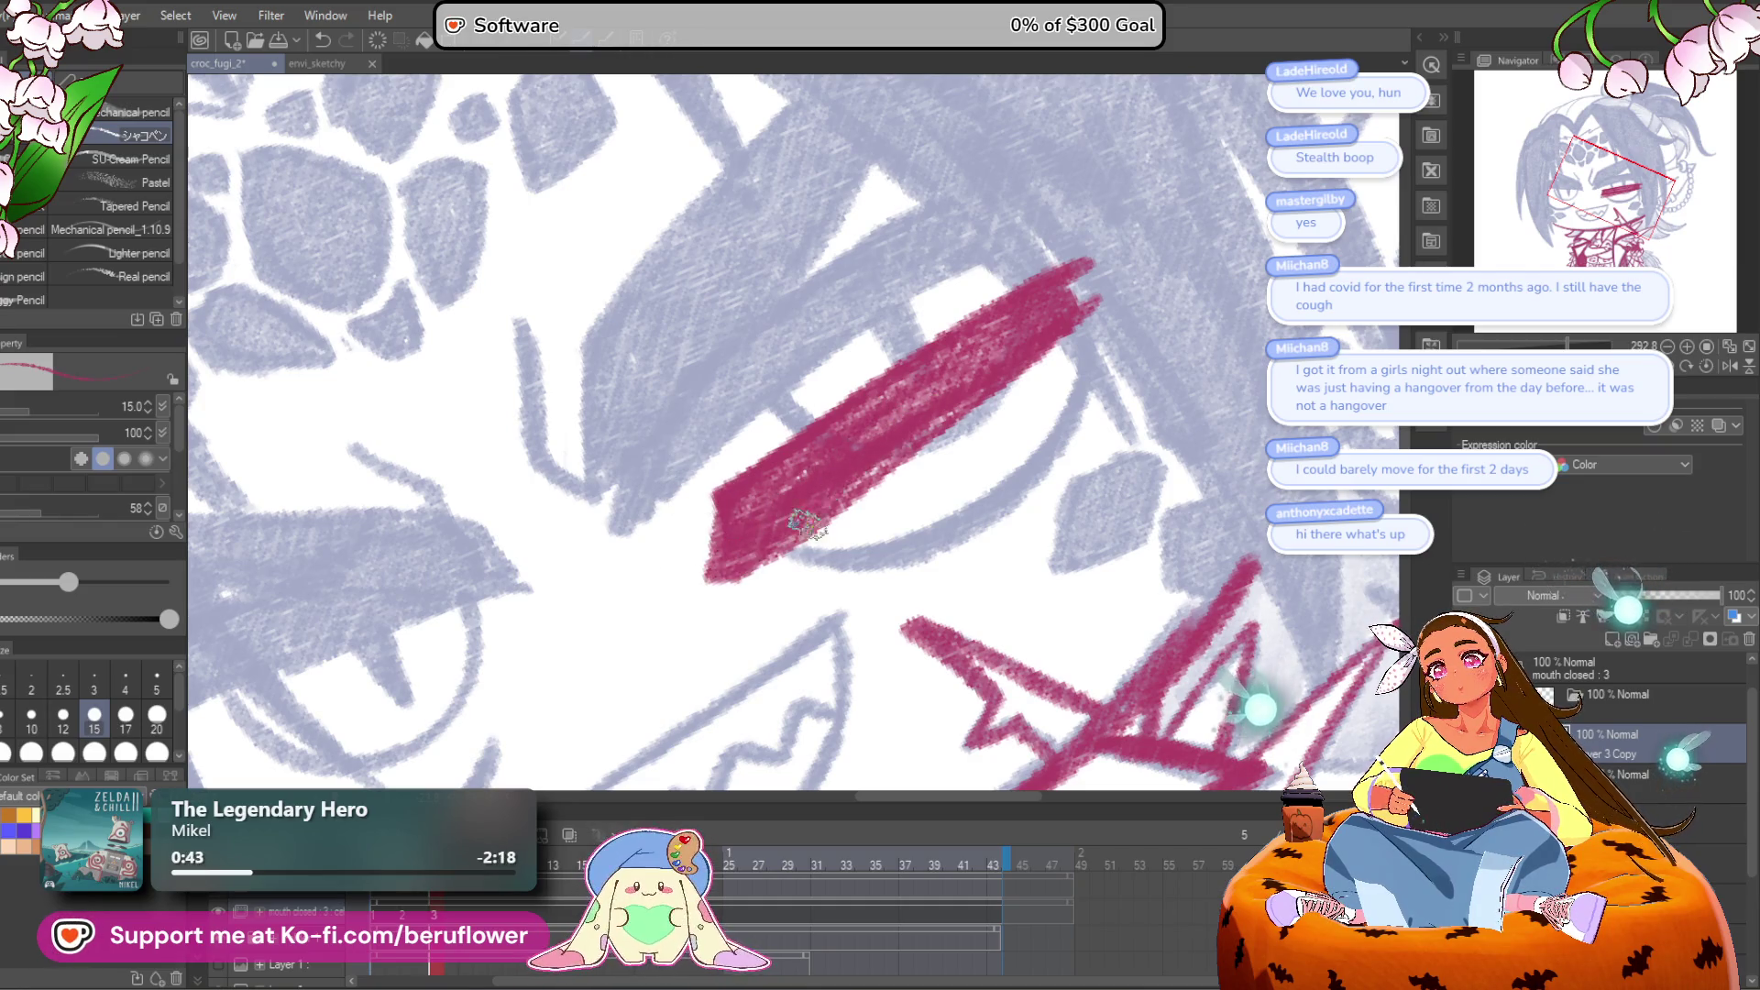
scroll(1052, 326, "down", 5)
scroll(1051, 325, "up", 4)
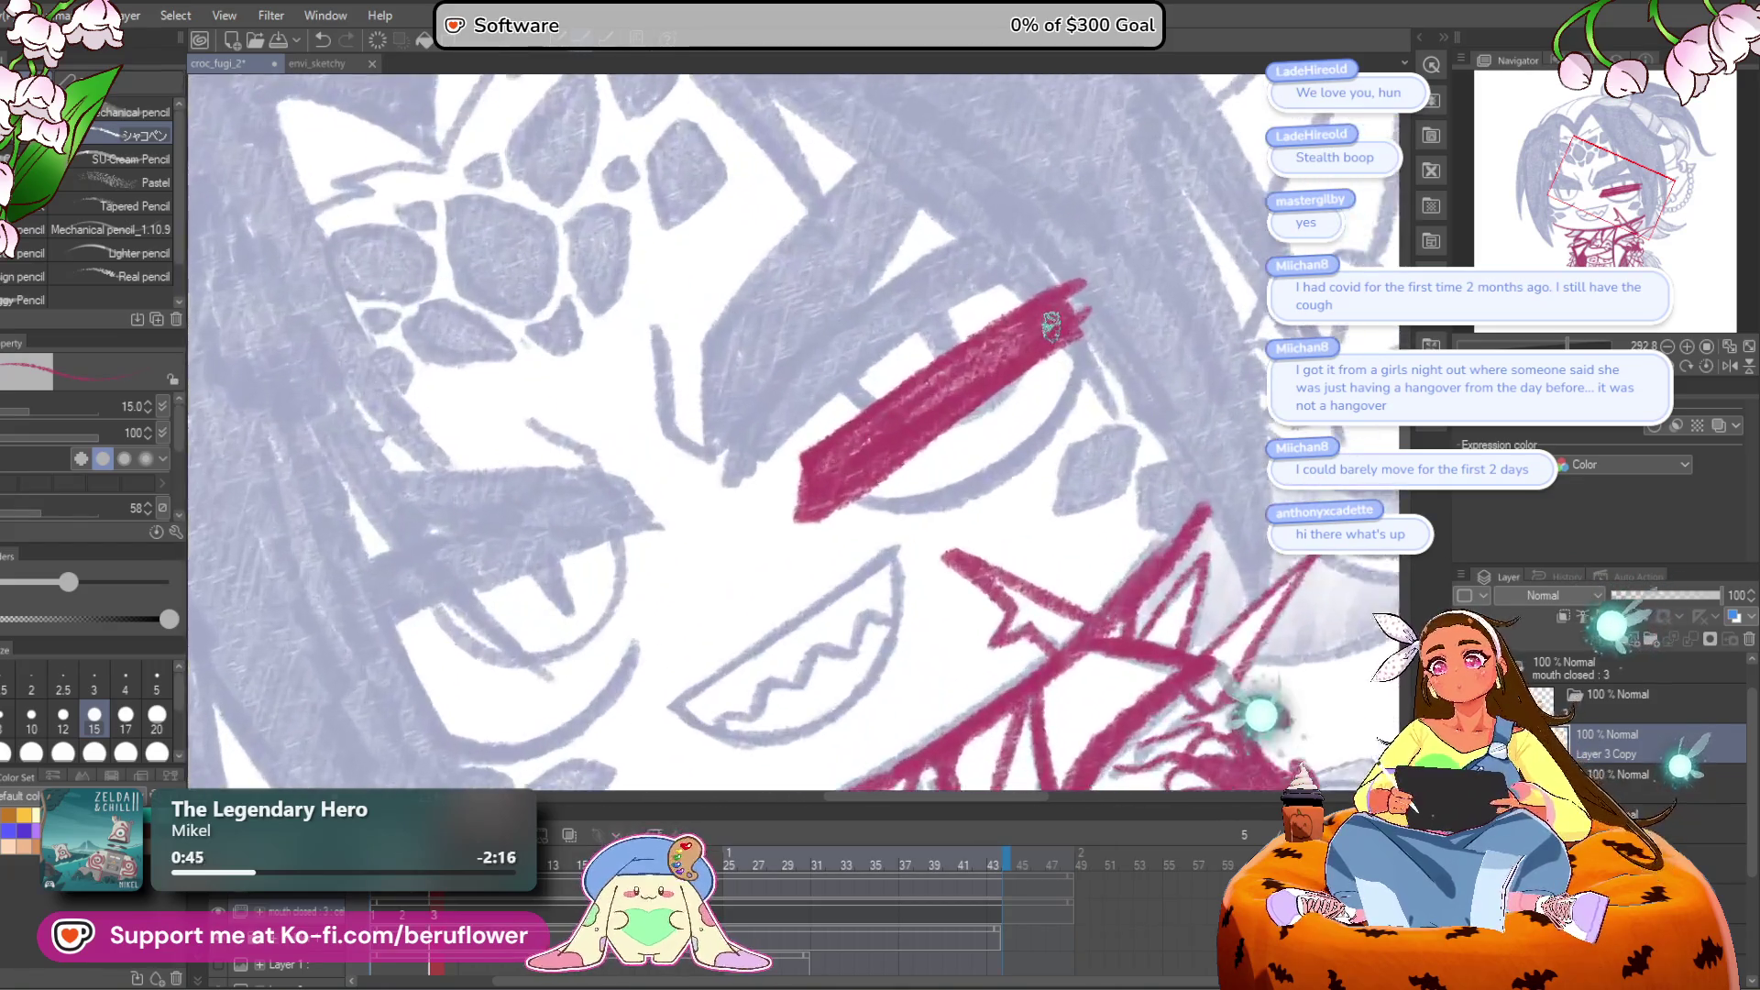
scroll(1052, 325, "down", 2)
Step: Redraw a thin crimson arc along the eye's lower right and reset the view
left_click_drag(1027, 367, 972, 488)
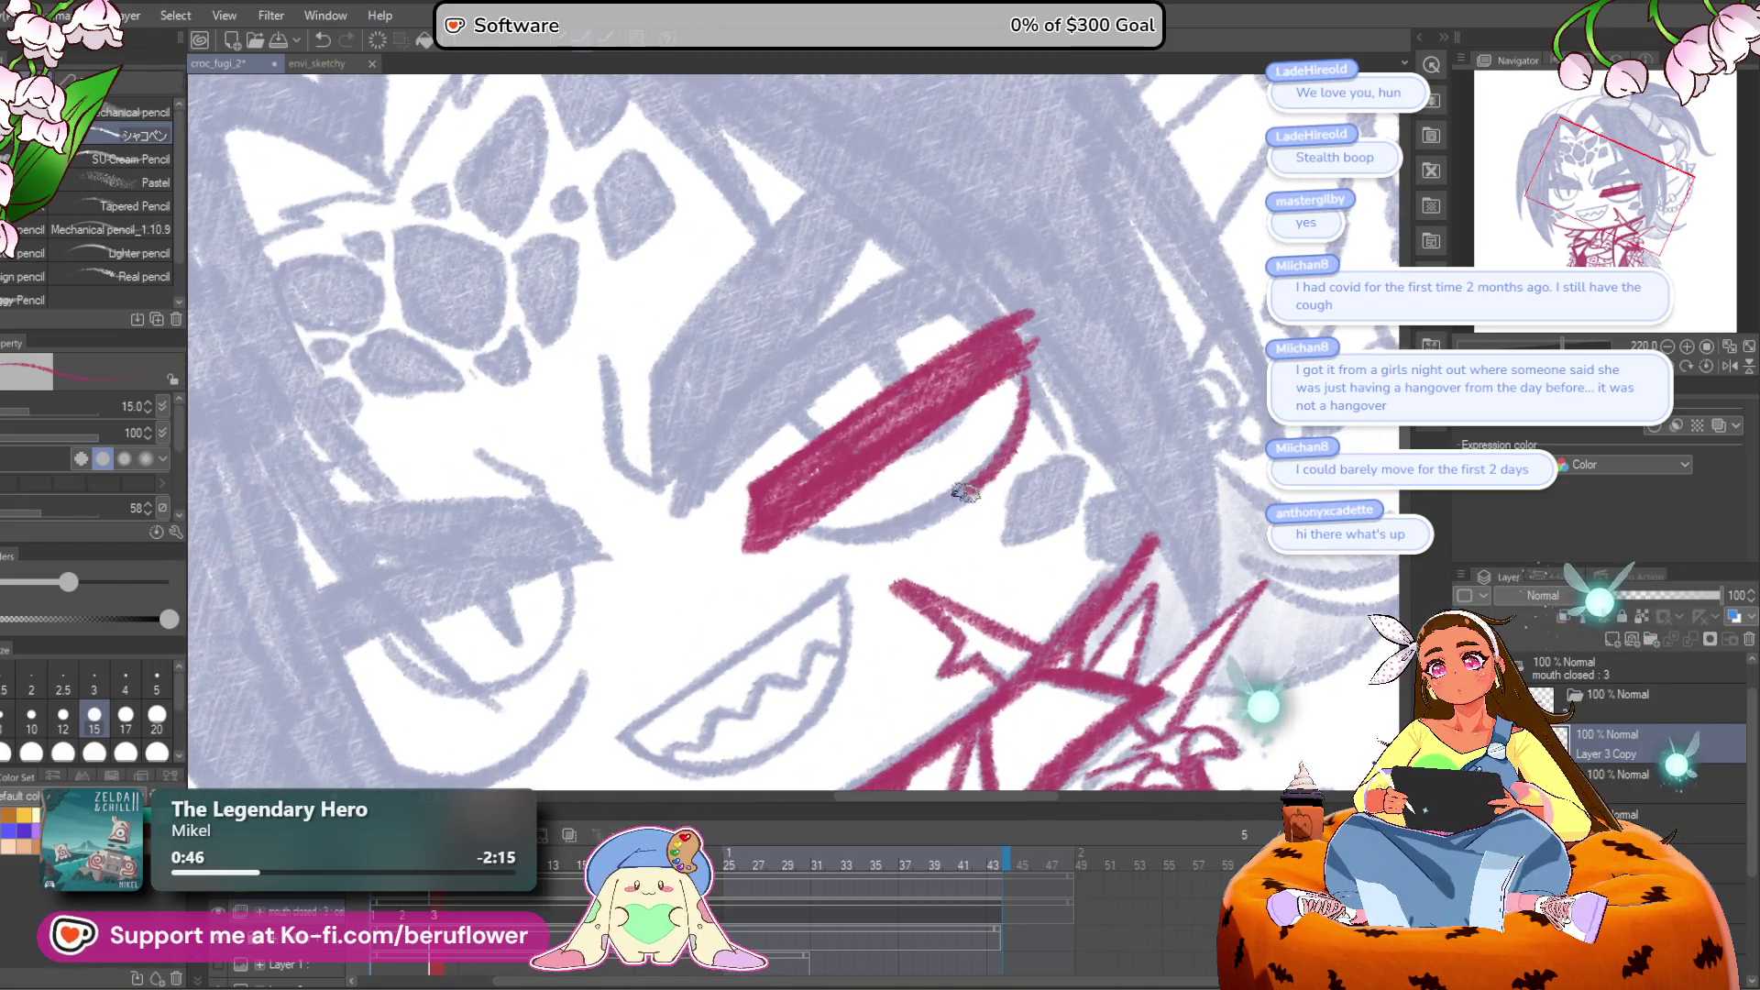
mouse_move(1022, 355)
left_mouse_down()
mouse_move(991, 431)
mouse_move(880, 518)
mouse_move(953, 483)
left_mouse_up()
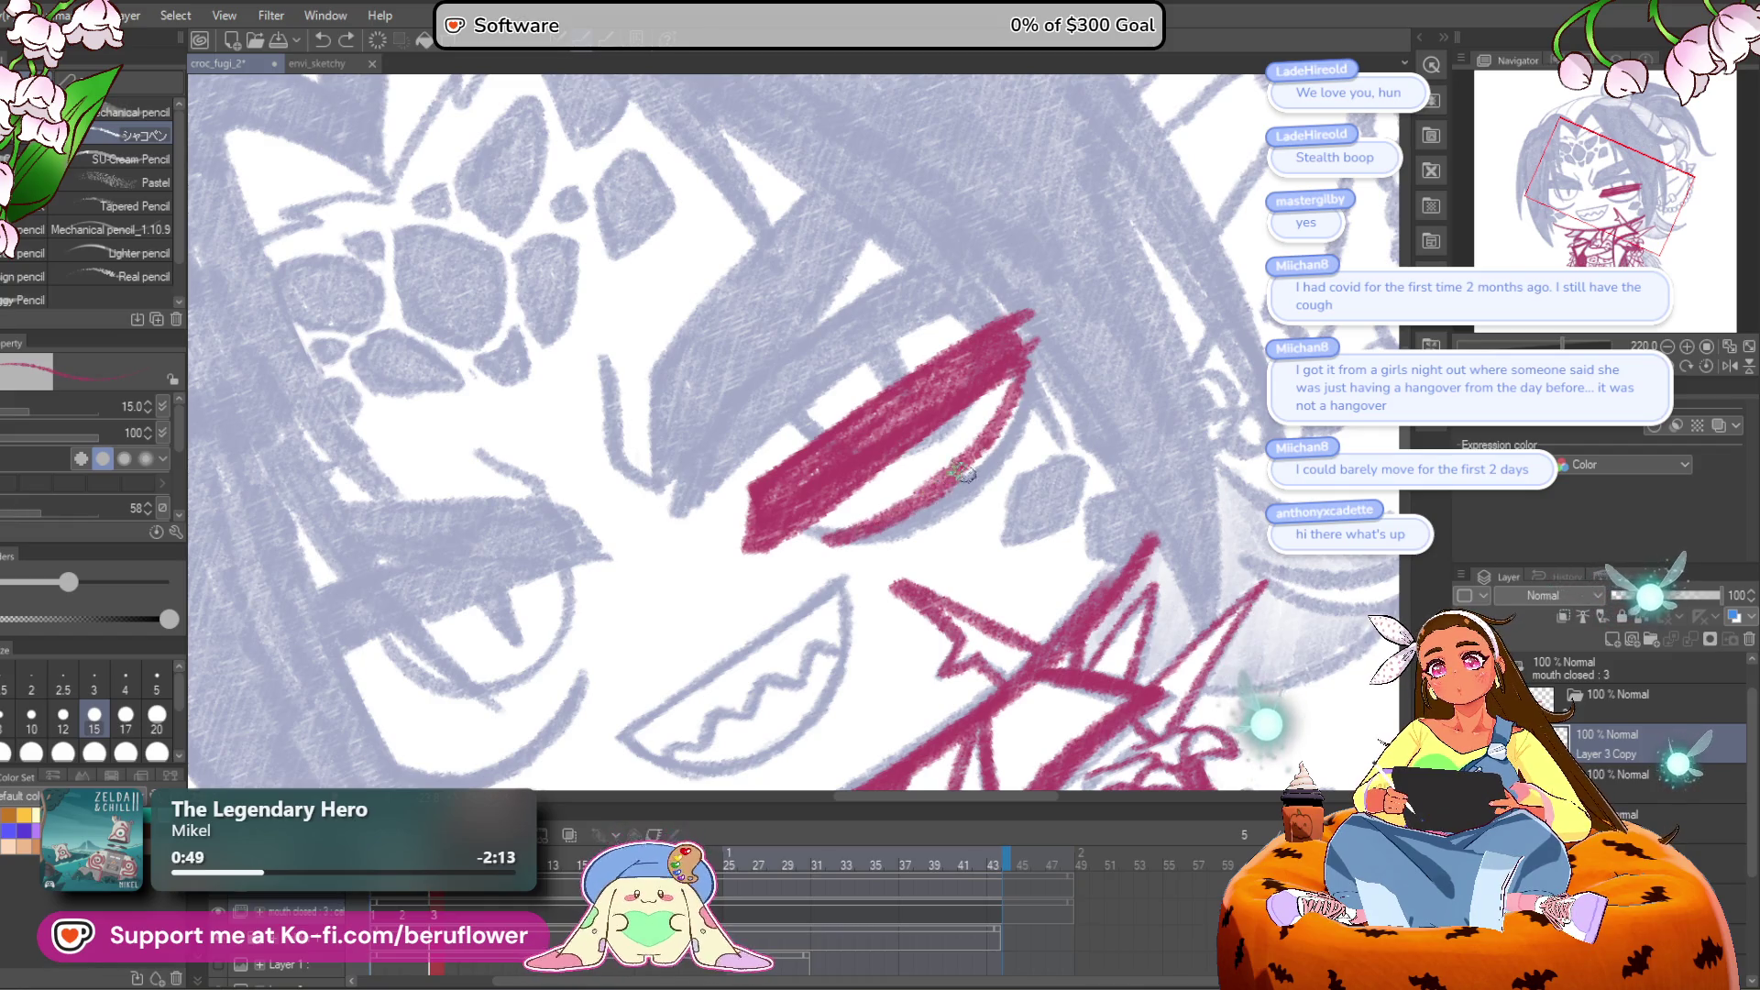
key("ctrl+z")
mouse_move(1043, 345)
left_mouse_down()
mouse_move(955, 459)
mouse_move(836, 532)
left_mouse_up()
mouse_move(1027, 357)
left_mouse_down()
mouse_move(1003, 381)
mouse_move(1028, 355)
left_mouse_up()
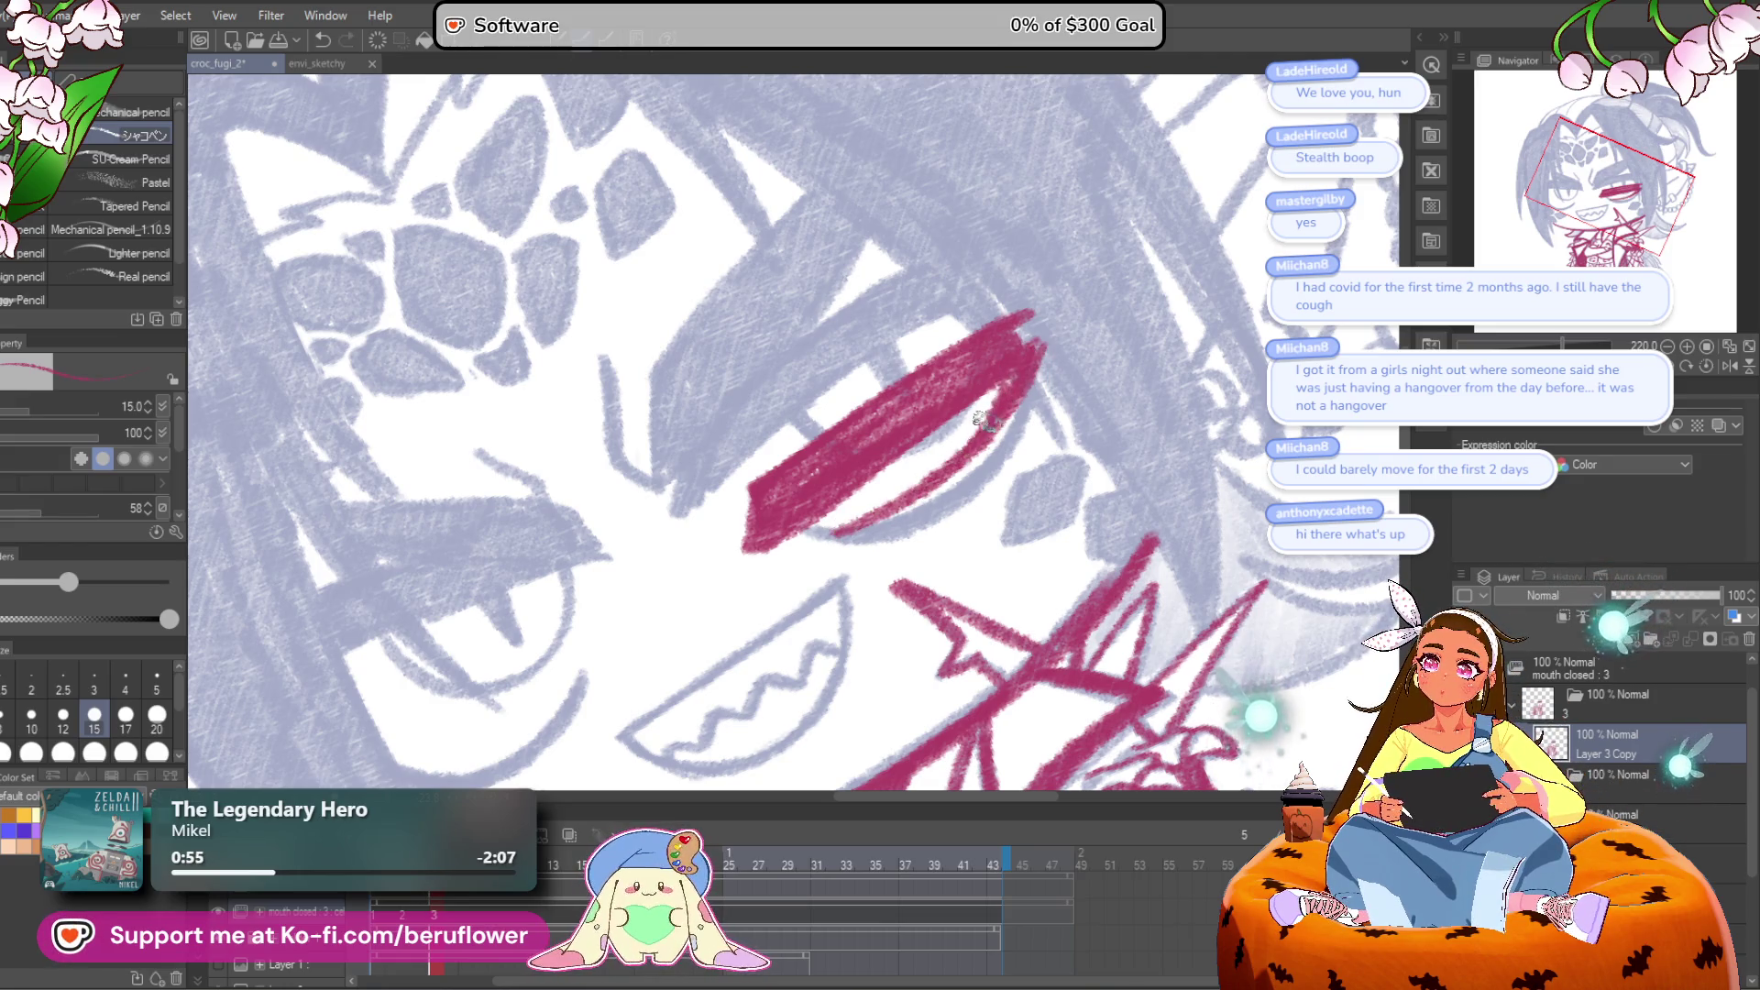
left_click(1690, 366)
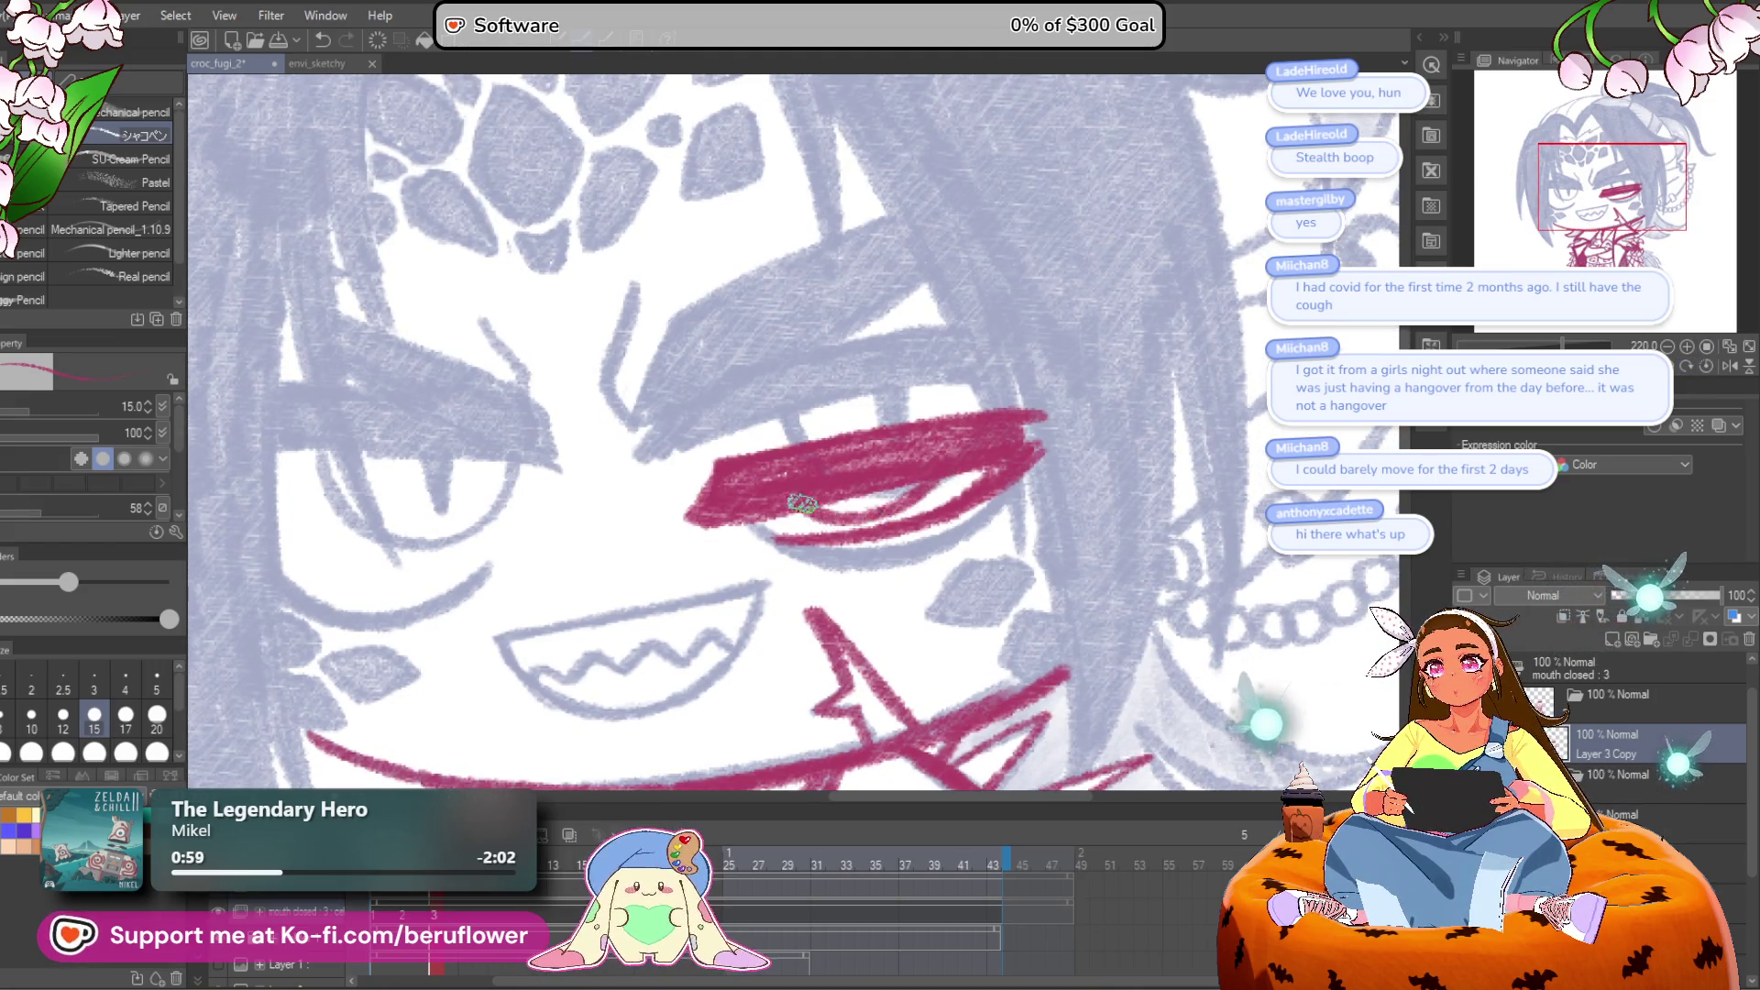
key("ctrl+0")
scroll(940, 486, "up", 6)
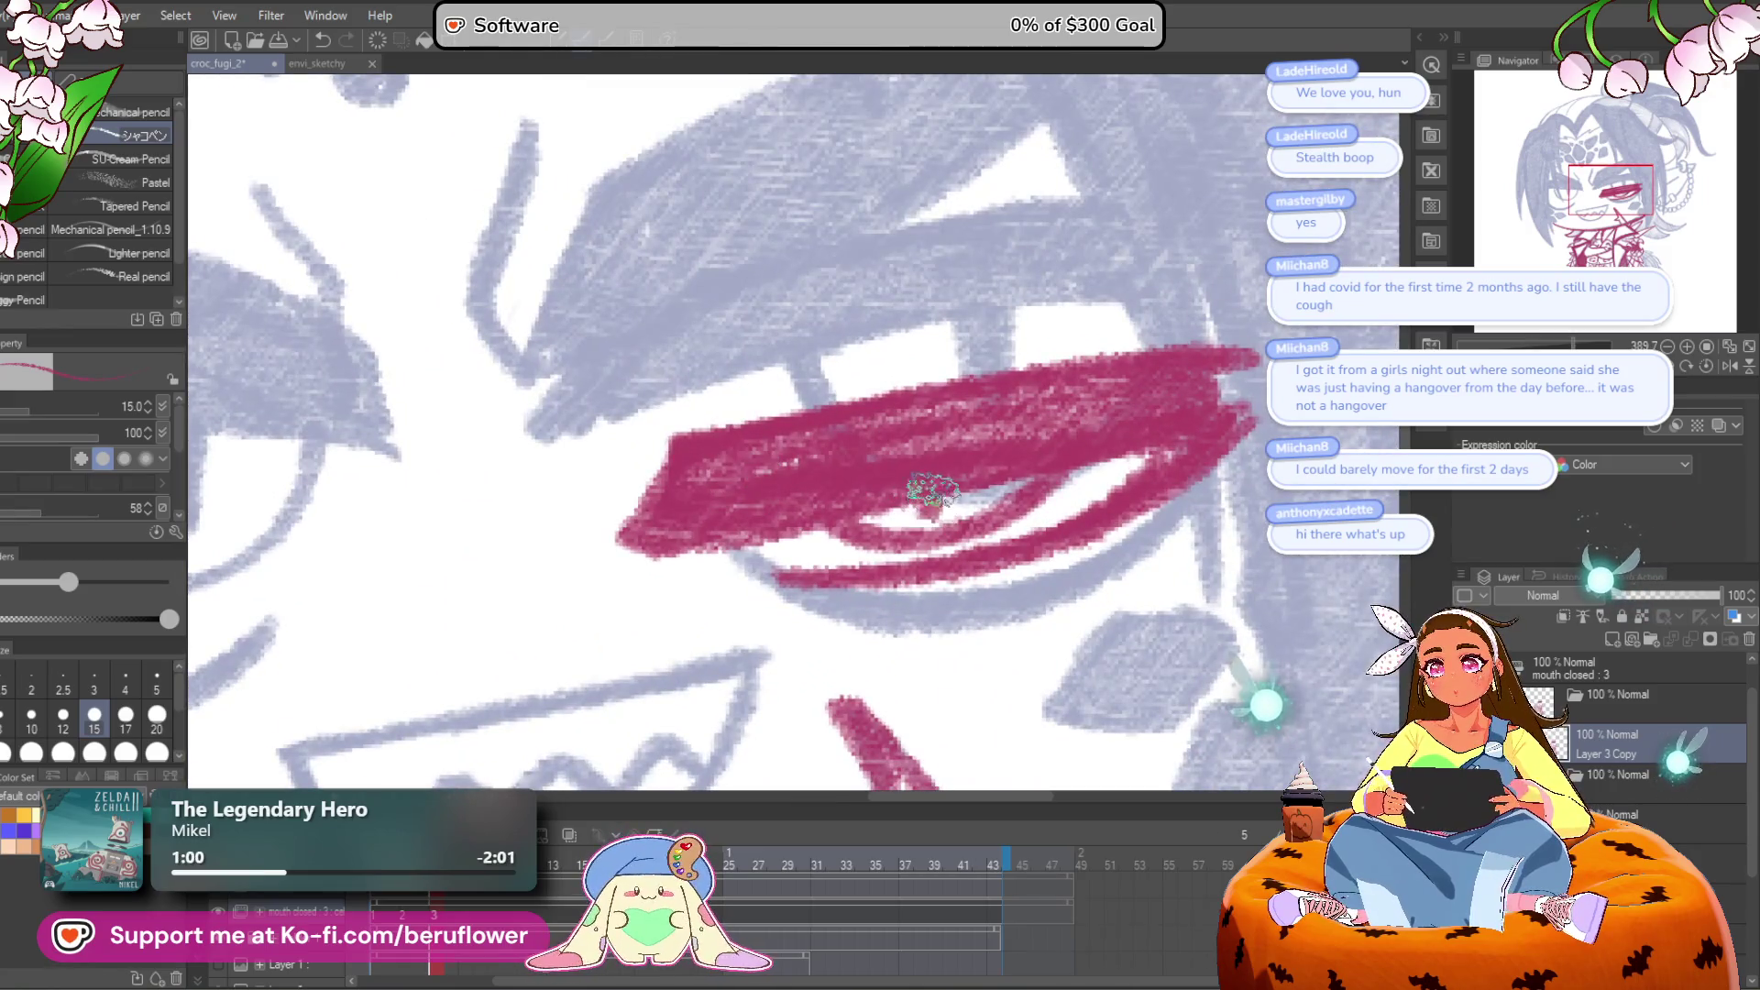
scroll(912, 444, "down", 5)
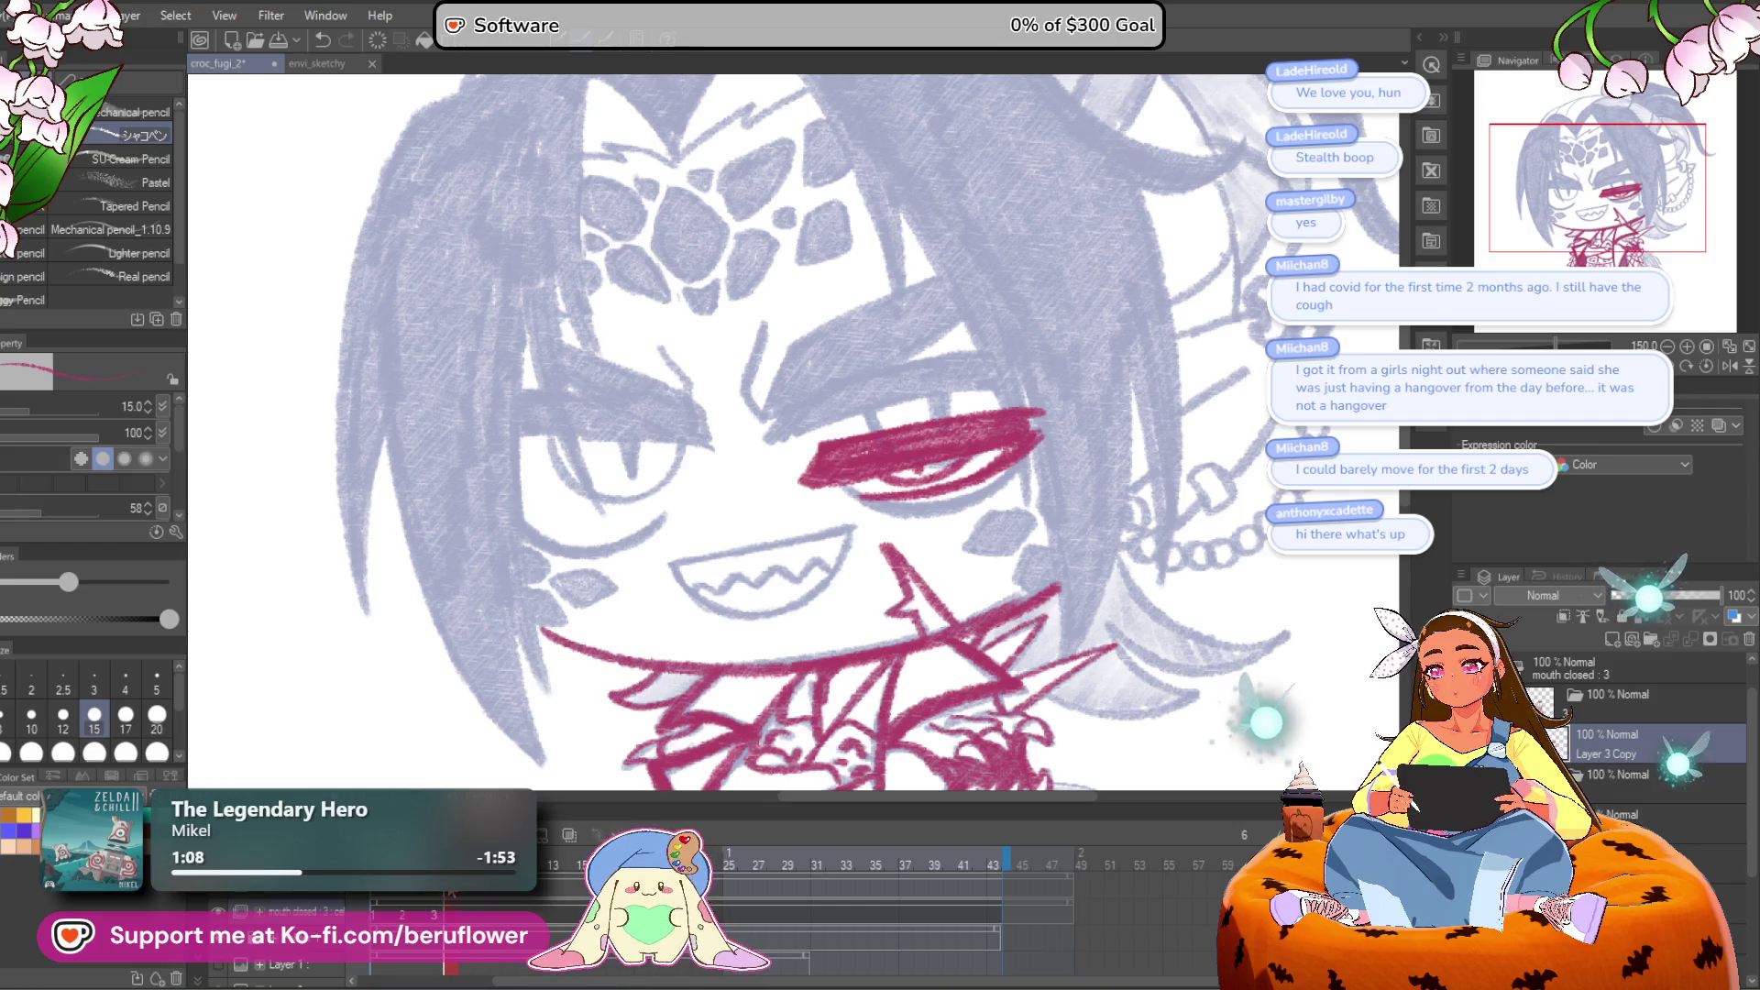
Step: Lasso the closed-eye strokes and transform them slightly up and left
key("m")
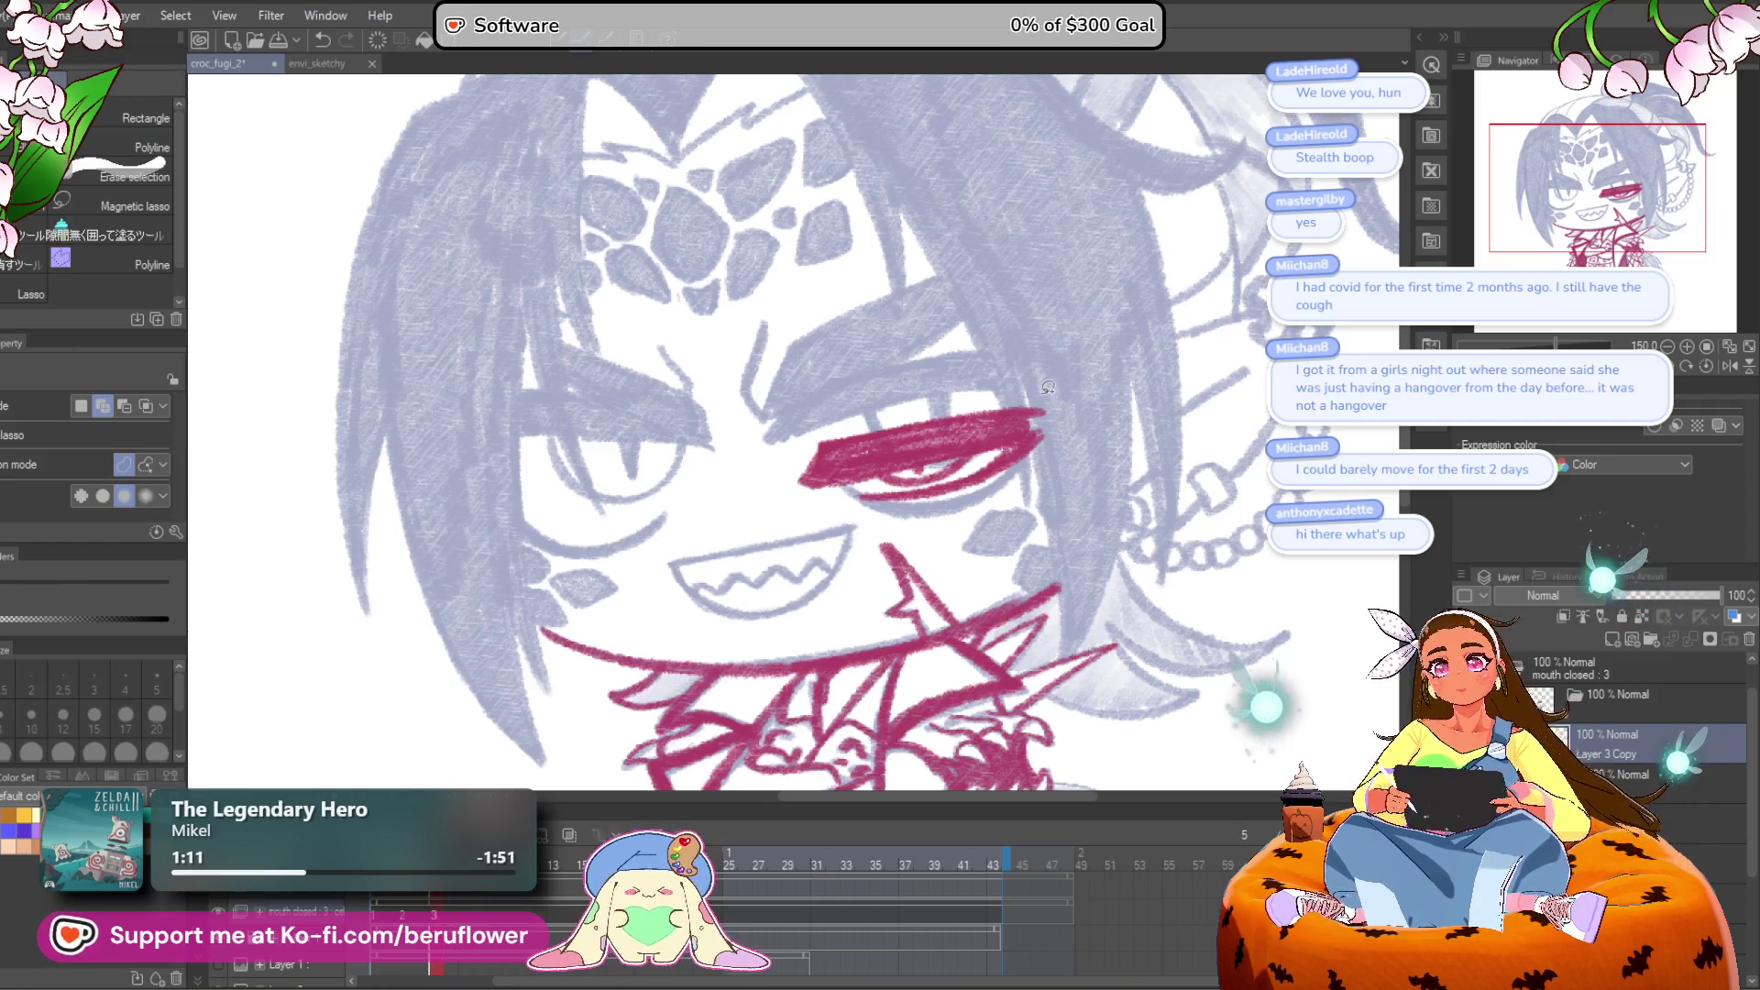
left_click_drag(780, 468, 1064, 382)
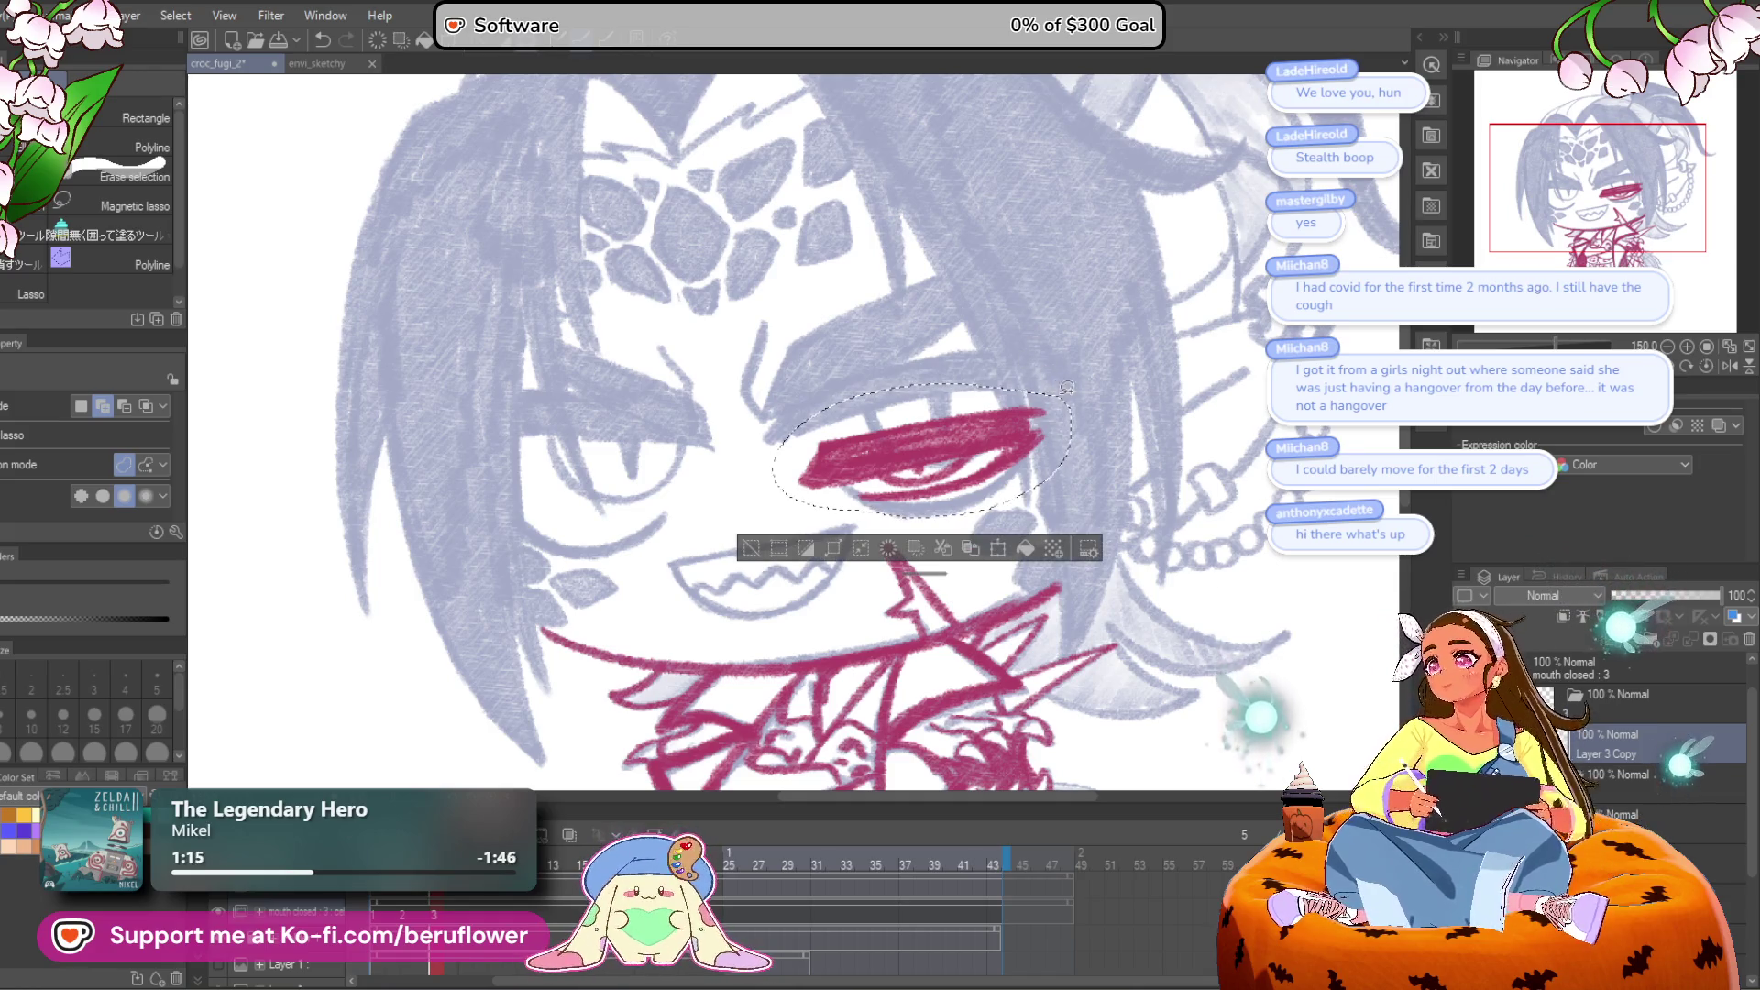
key("ctrl+t")
left_click_drag(1015, 478, 1013, 471)
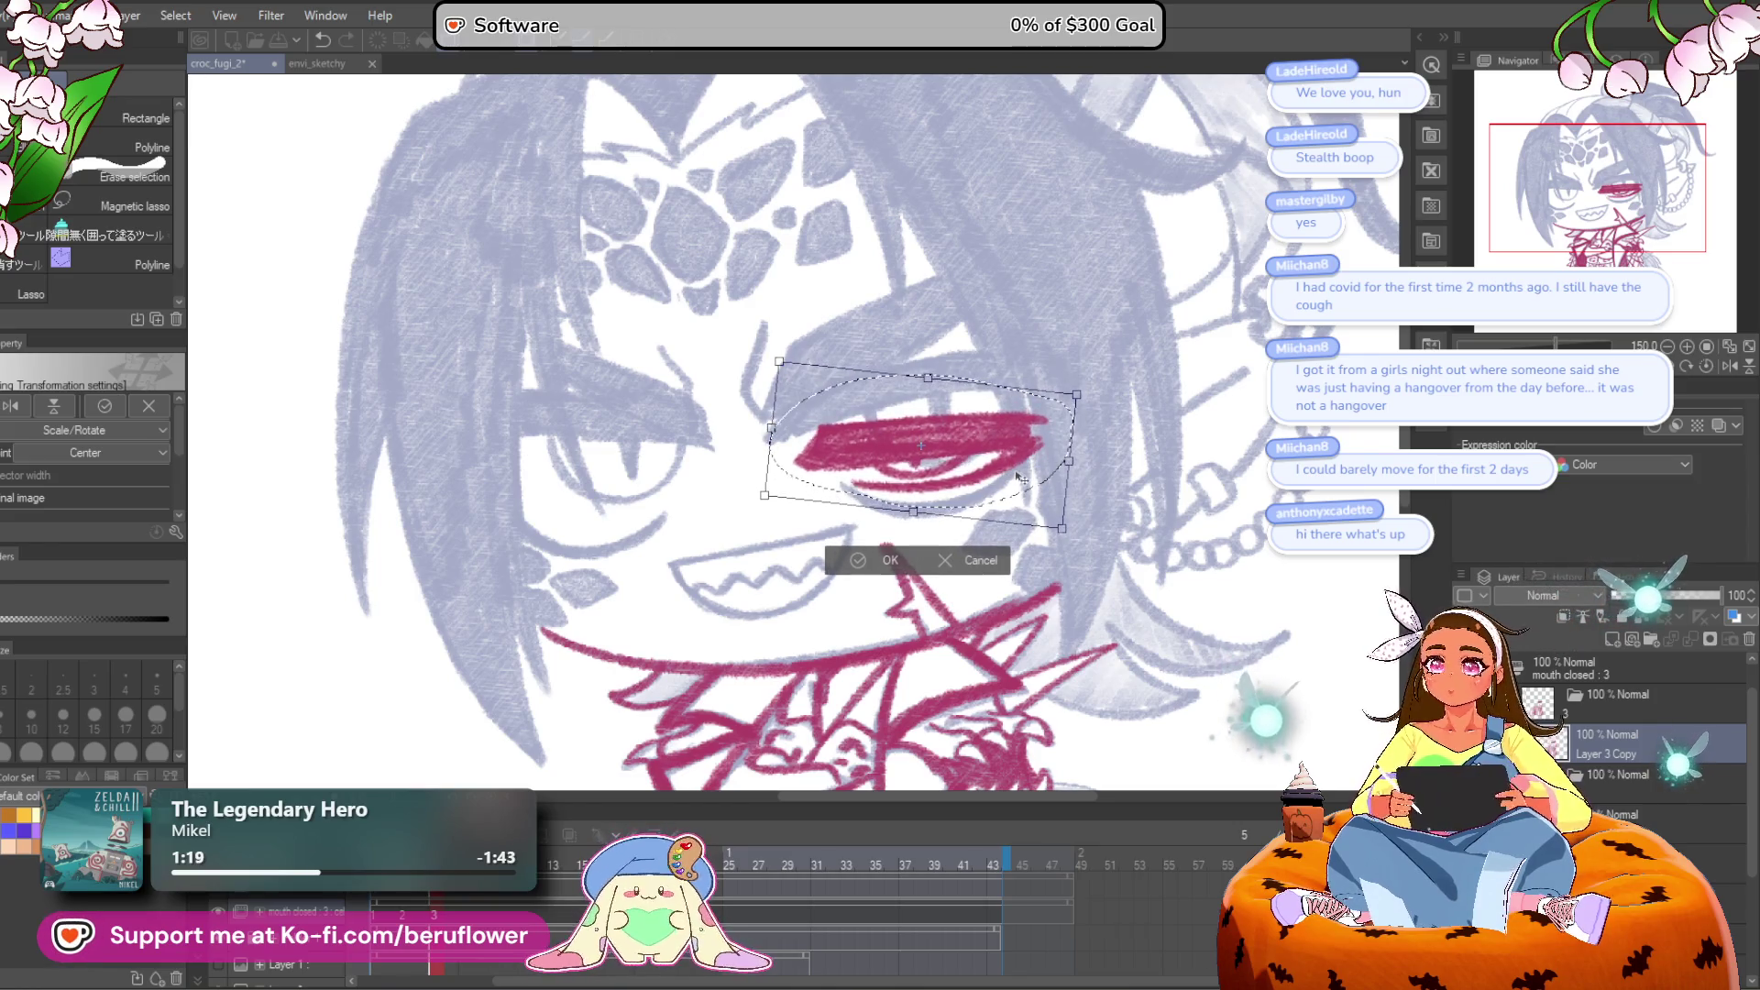
key("Return")
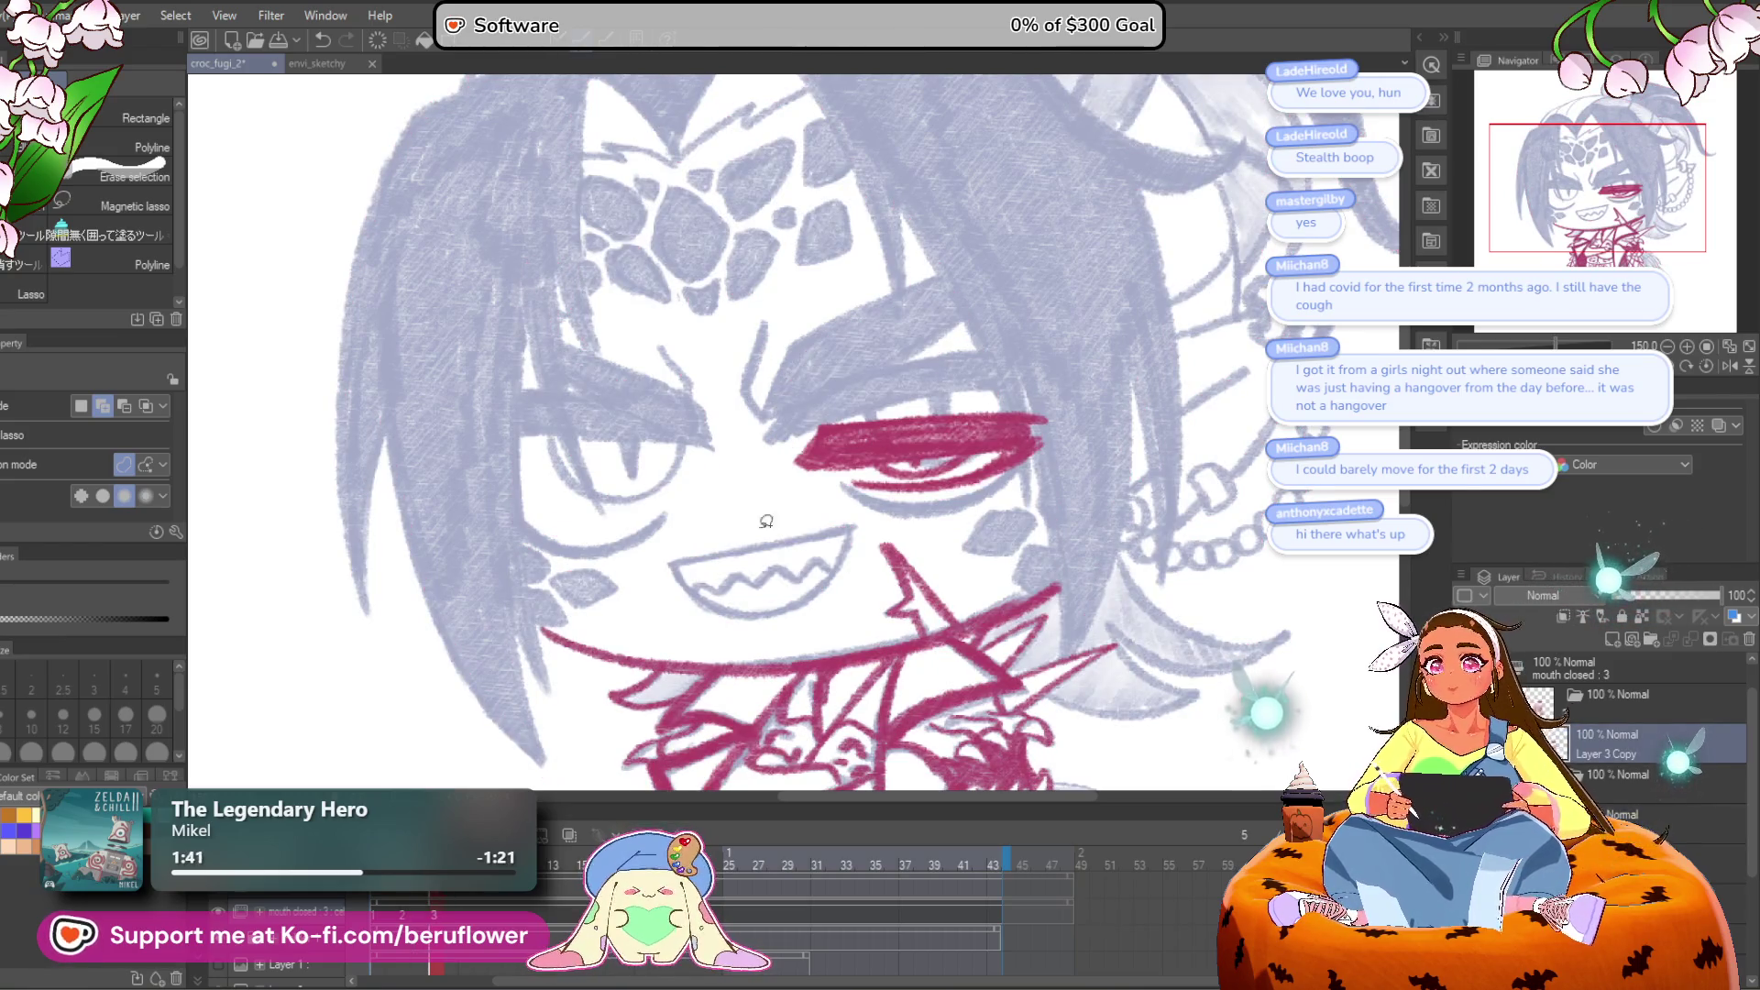
Step: Sketch a thin crimson closed-eye line across the left eye
key("p")
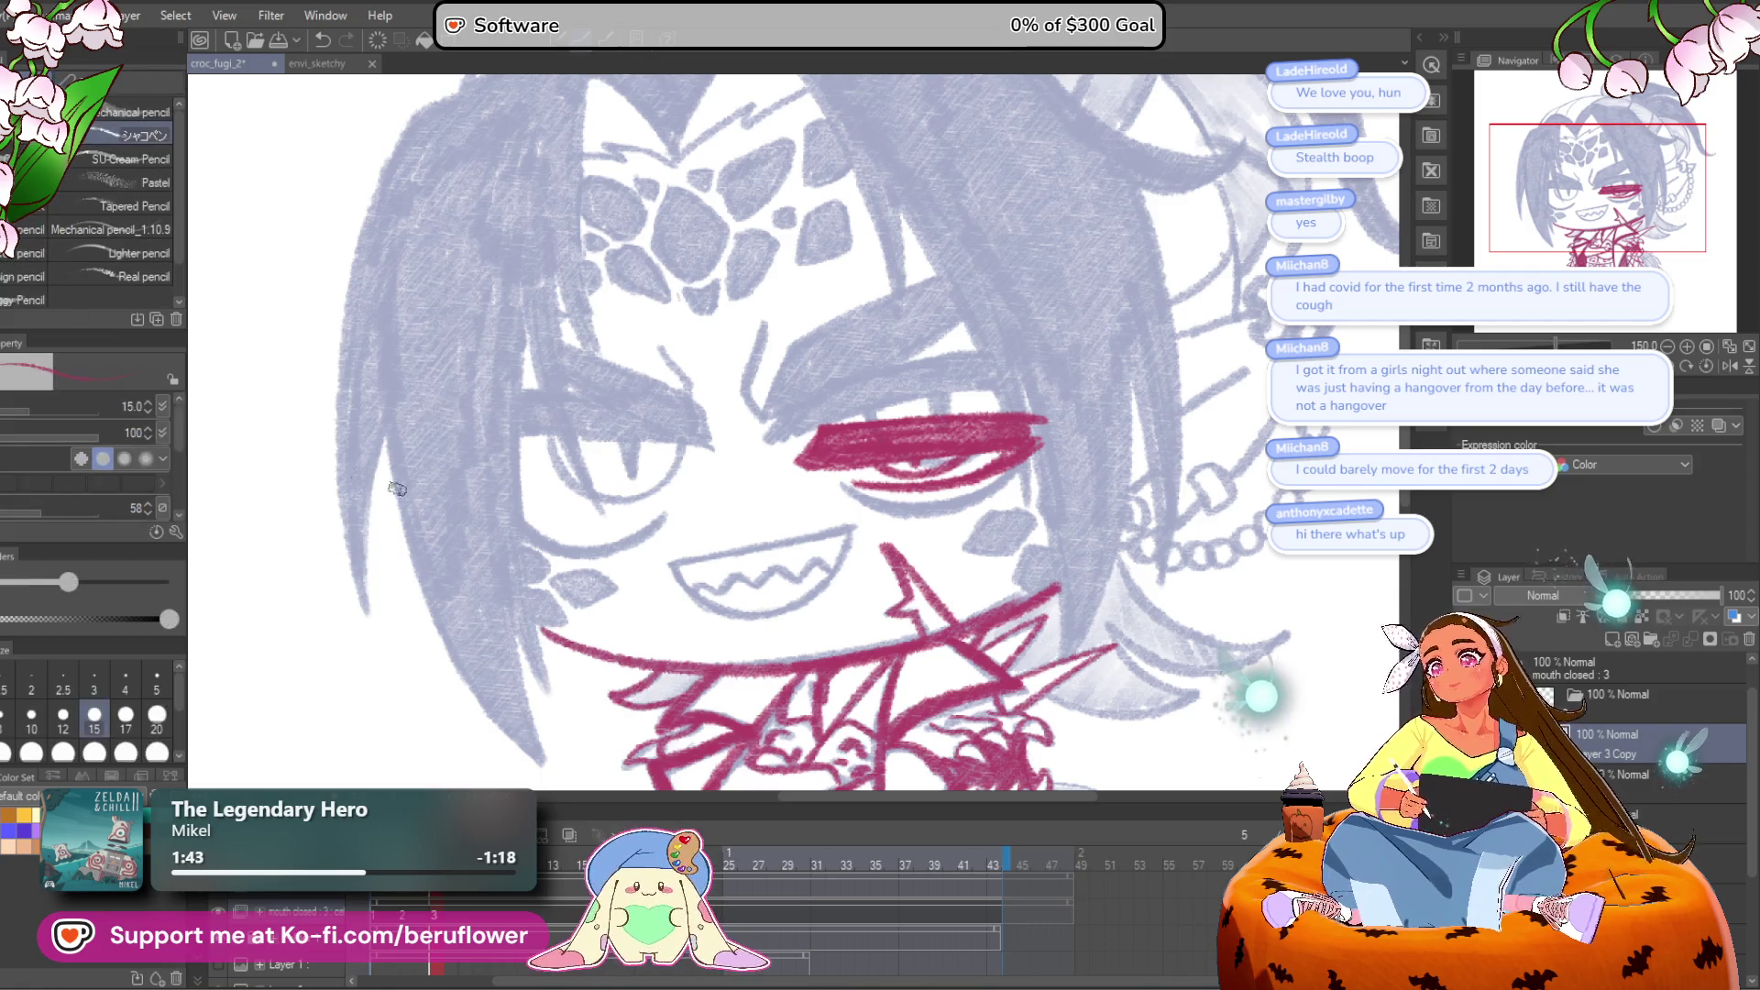
left_click_drag(917, 385, 845, 432)
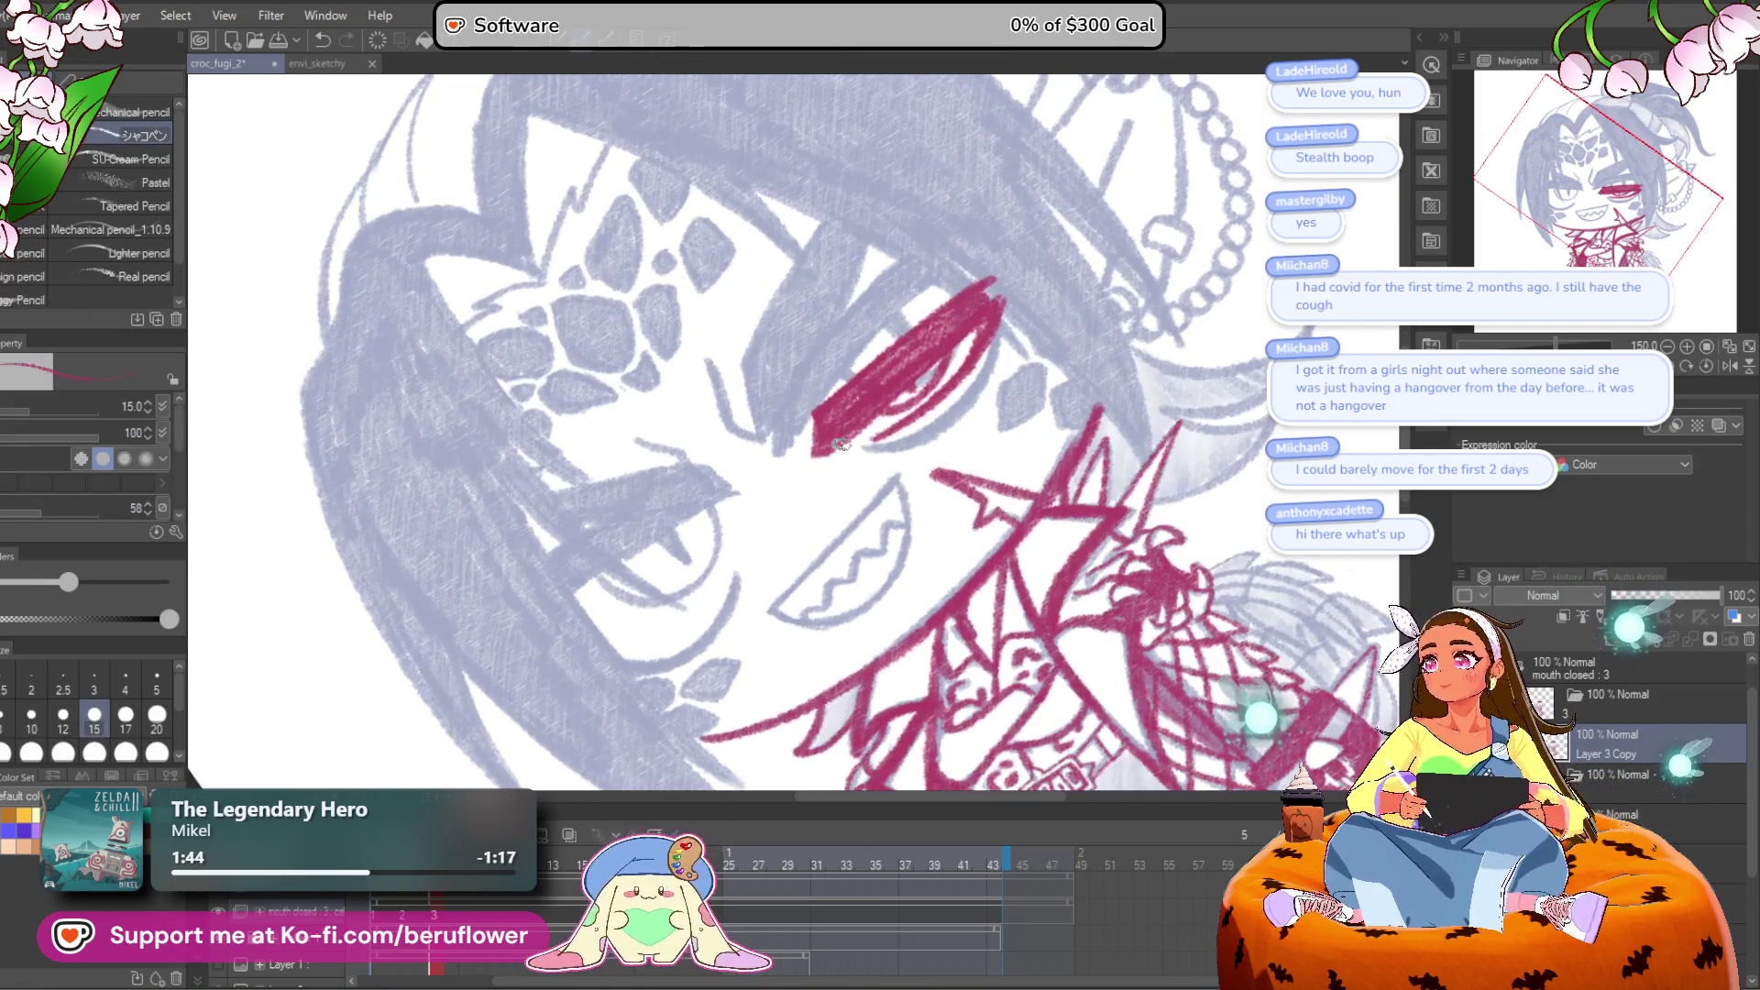
scroll(839, 459, "up", 2)
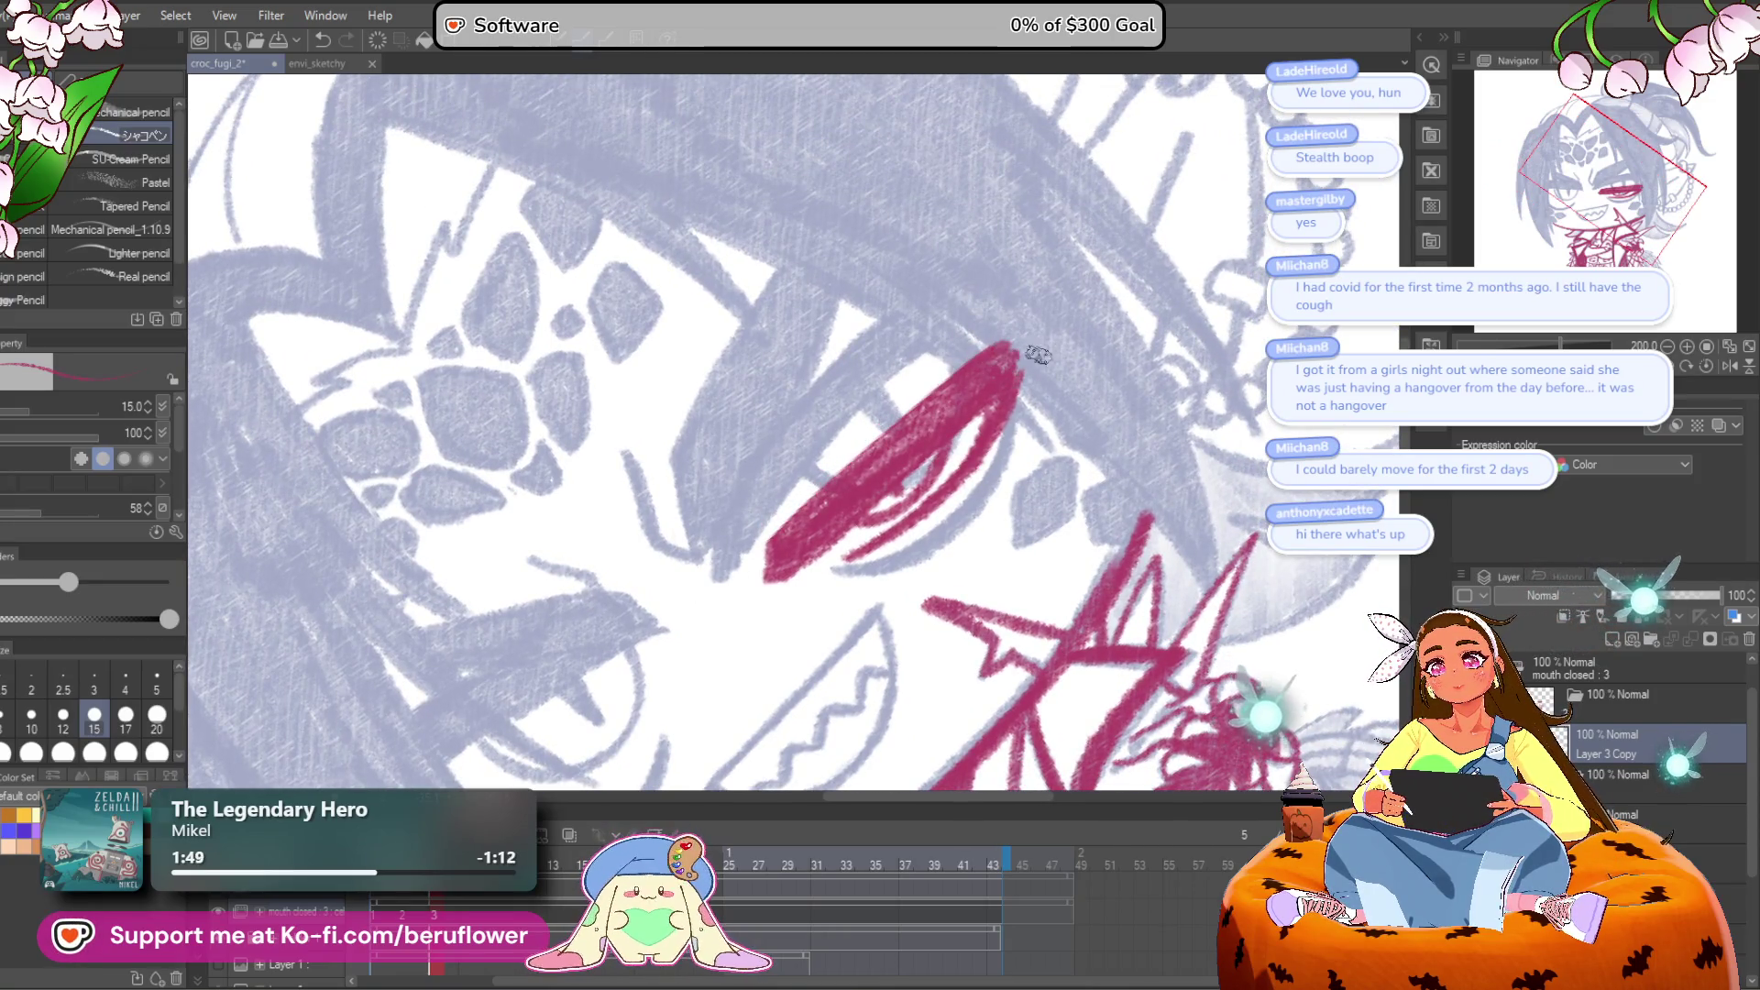
left_click_drag(1164, 486, 1054, 431)
mouse_move(921, 451)
left_mouse_down()
mouse_move(745, 598)
mouse_move(784, 559)
left_mouse_up()
mouse_move(903, 466)
left_mouse_down()
mouse_move(754, 610)
mouse_move(892, 484)
mouse_move(761, 596)
mouse_move(826, 518)
mouse_move(917, 482)
left_mouse_up()
Step: Raise the pencil to size 25 and thicken the left eye line solidly
key("bracketright")
key("bracketright")
key("bracketright")
left_click_drag(842, 555, 908, 469)
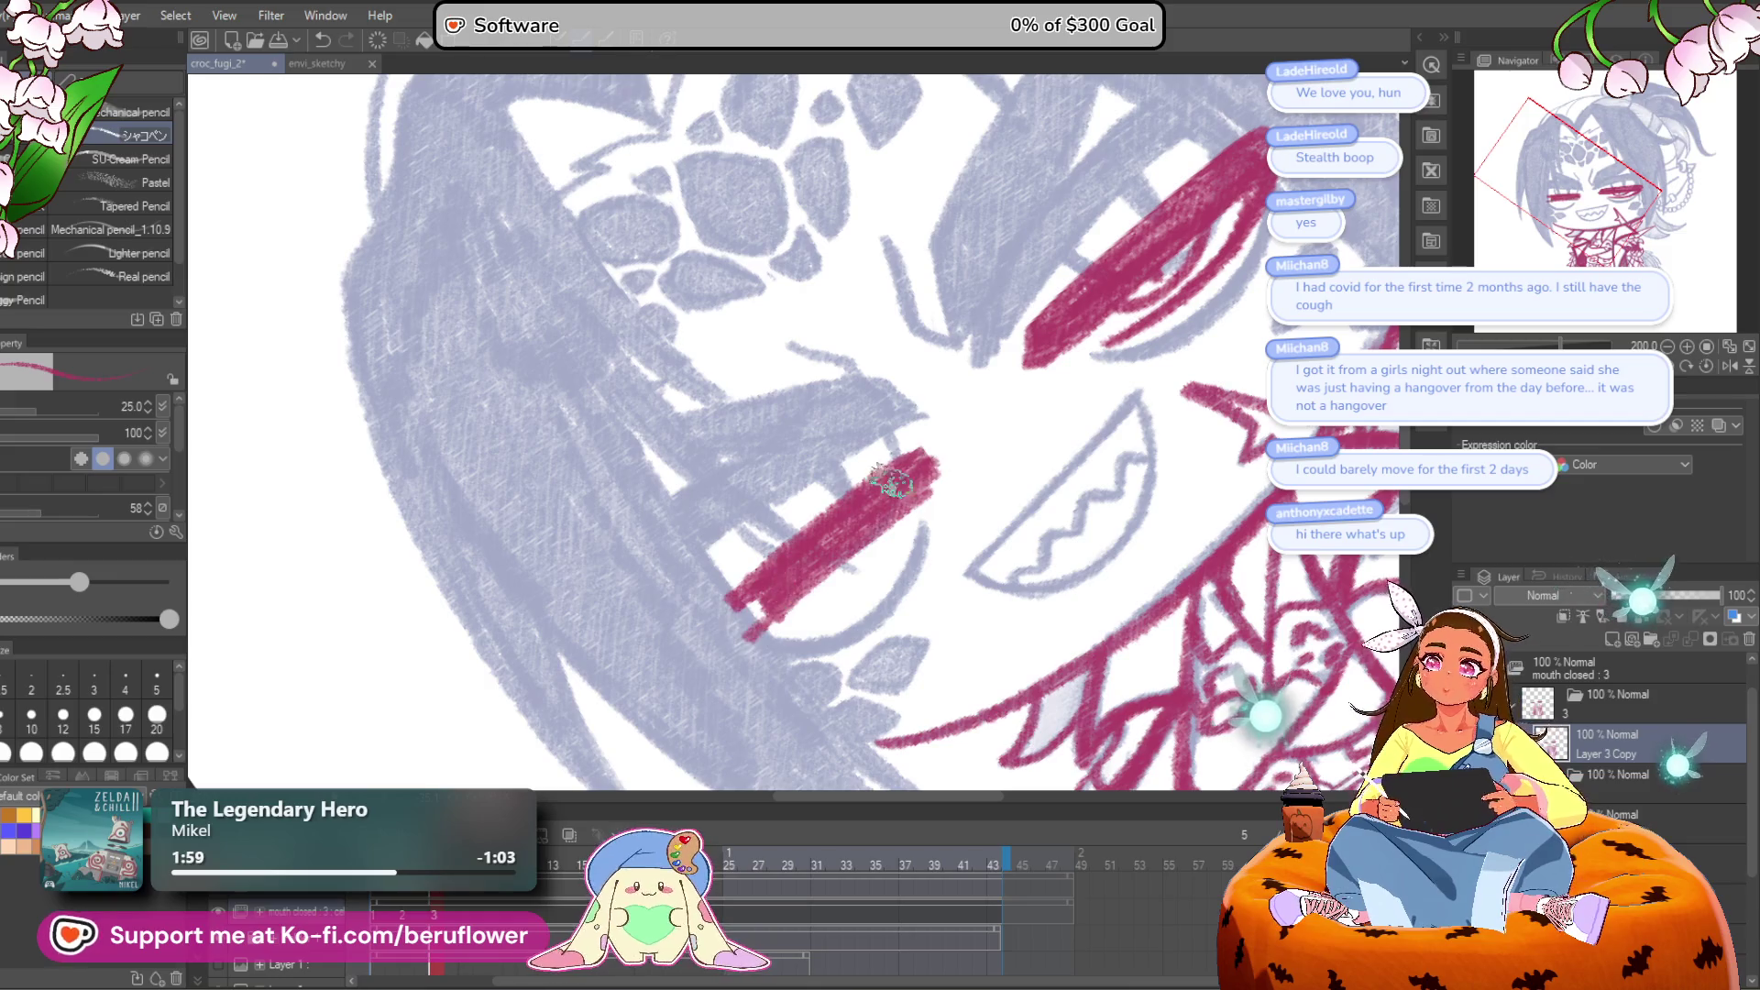
mouse_move(845, 520)
left_mouse_down()
mouse_move(765, 612)
mouse_move(960, 392)
left_mouse_up()
scroll(761, 604, "down", 3)
scroll(742, 609, "up", 4)
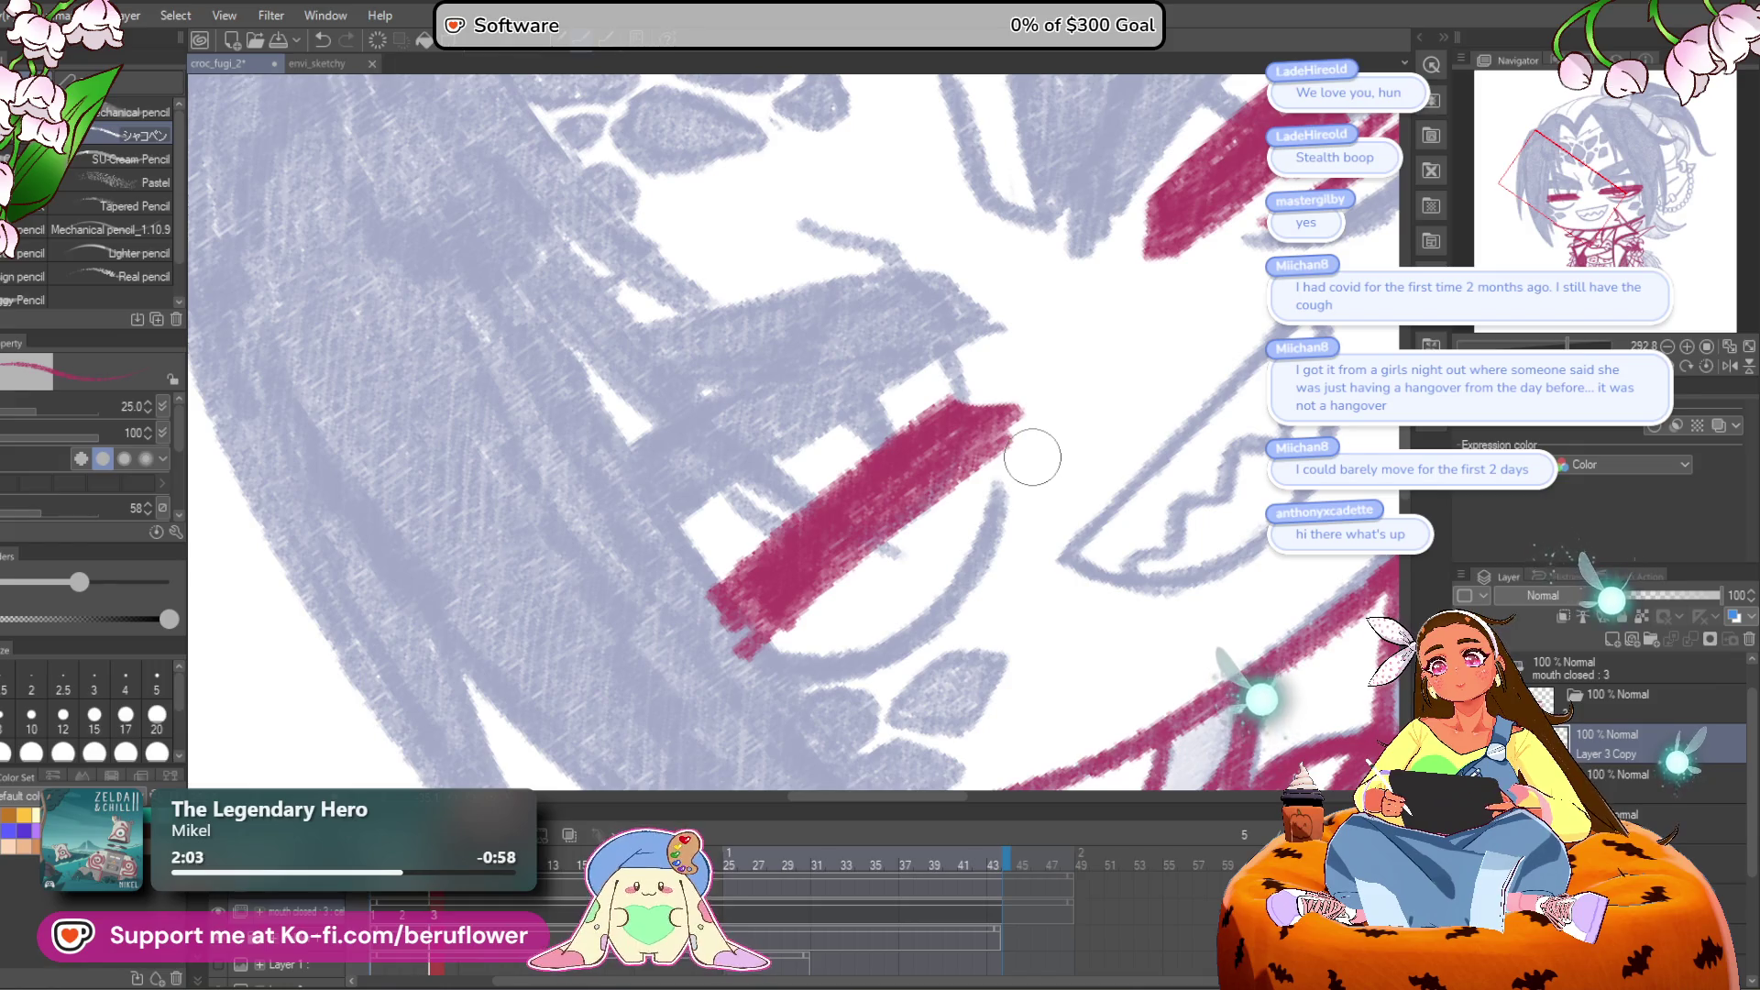
mouse_move(1040, 438)
left_mouse_down()
mouse_move(788, 633)
mouse_move(1091, 411)
mouse_move(819, 580)
left_mouse_up()
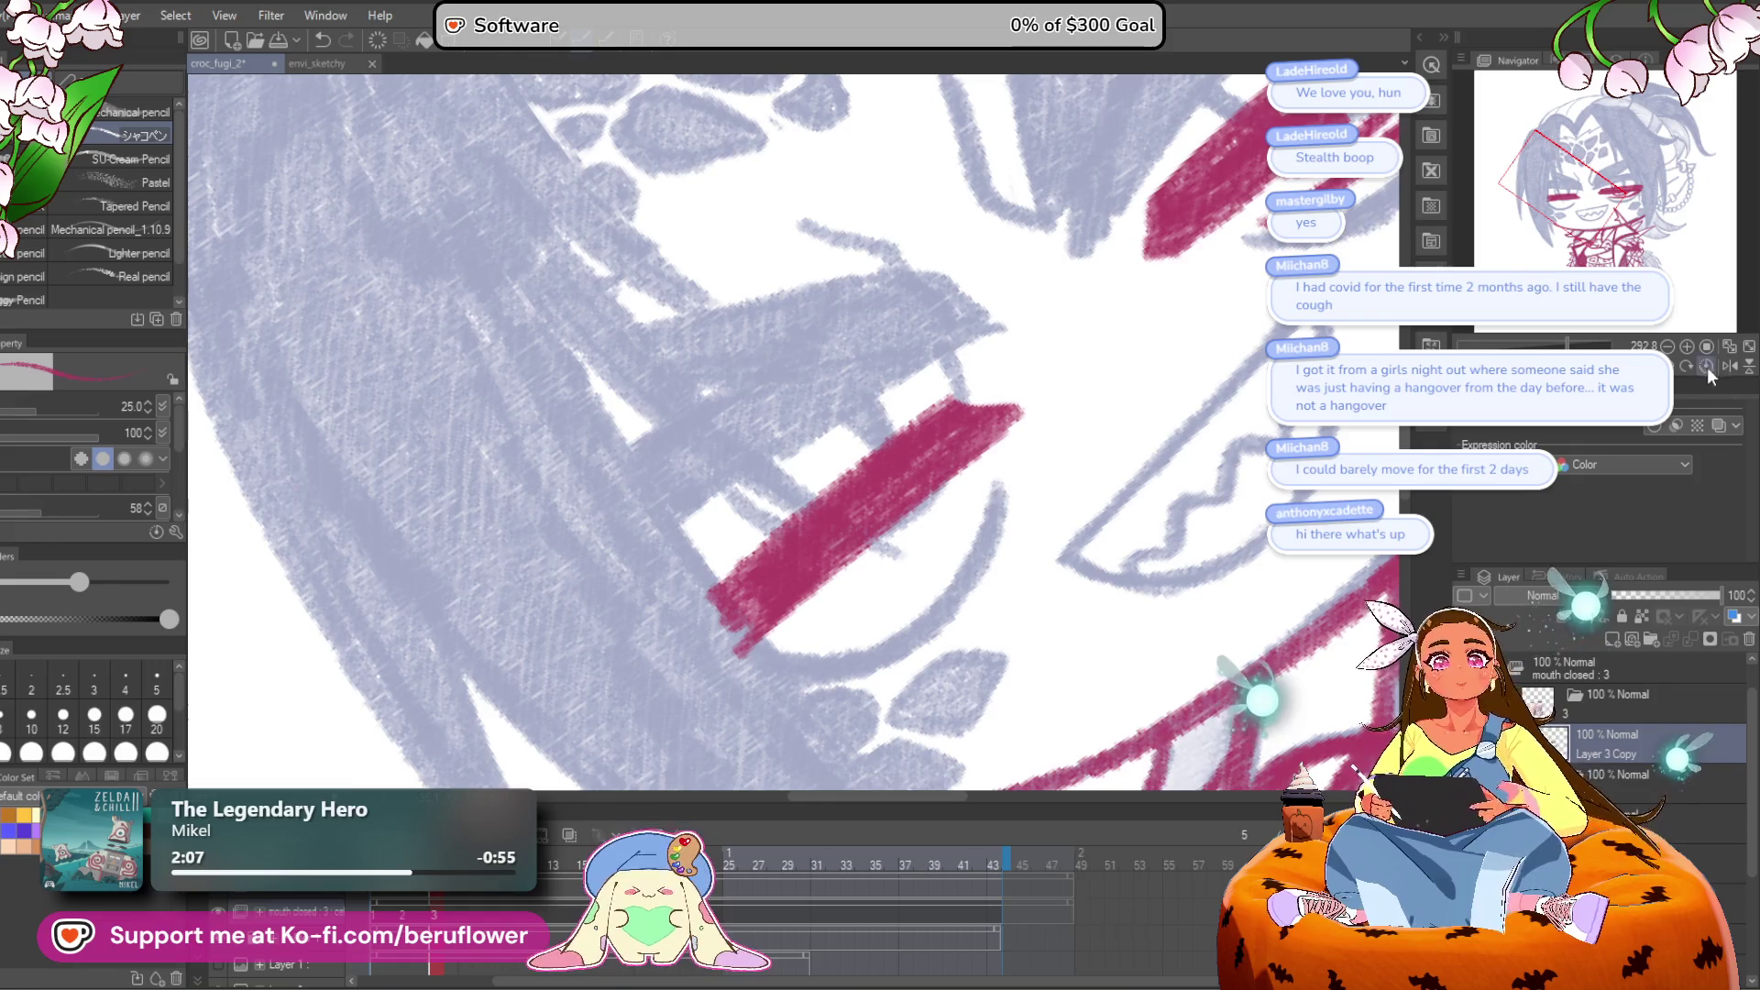
left_click(1707, 366)
Step: Lasso the left eye line and move it upward with a slight tilt
key("m")
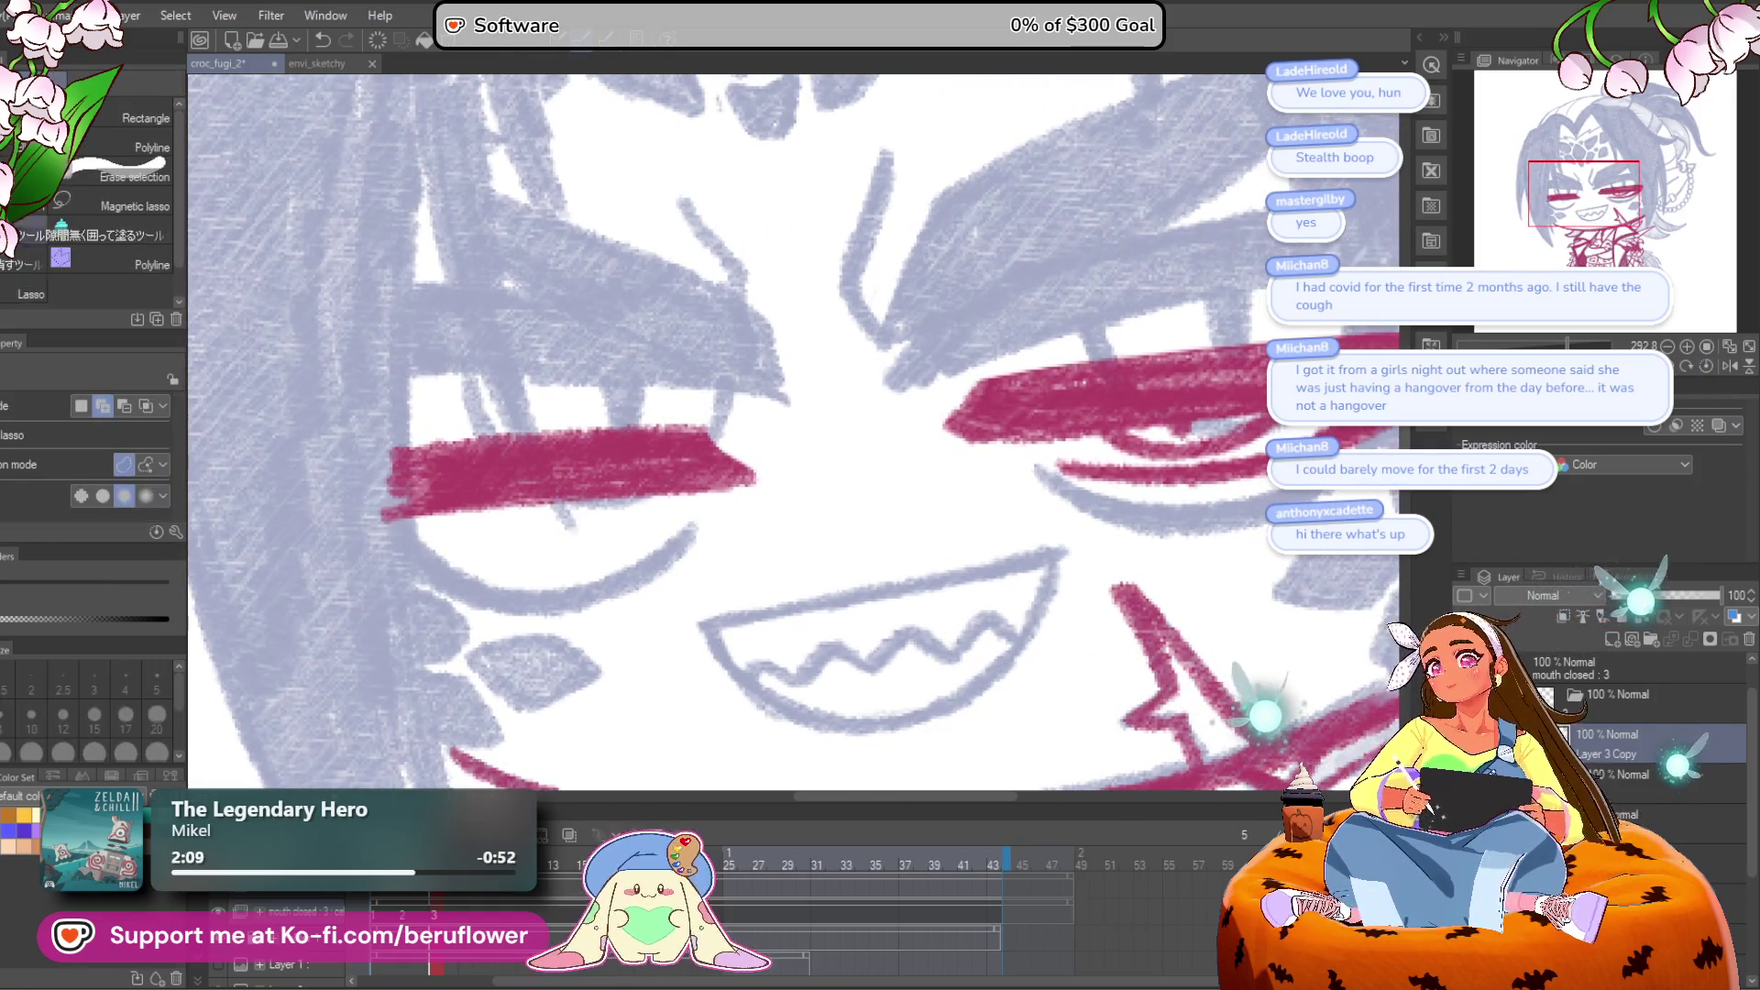
left_click_drag(404, 563, 757, 403)
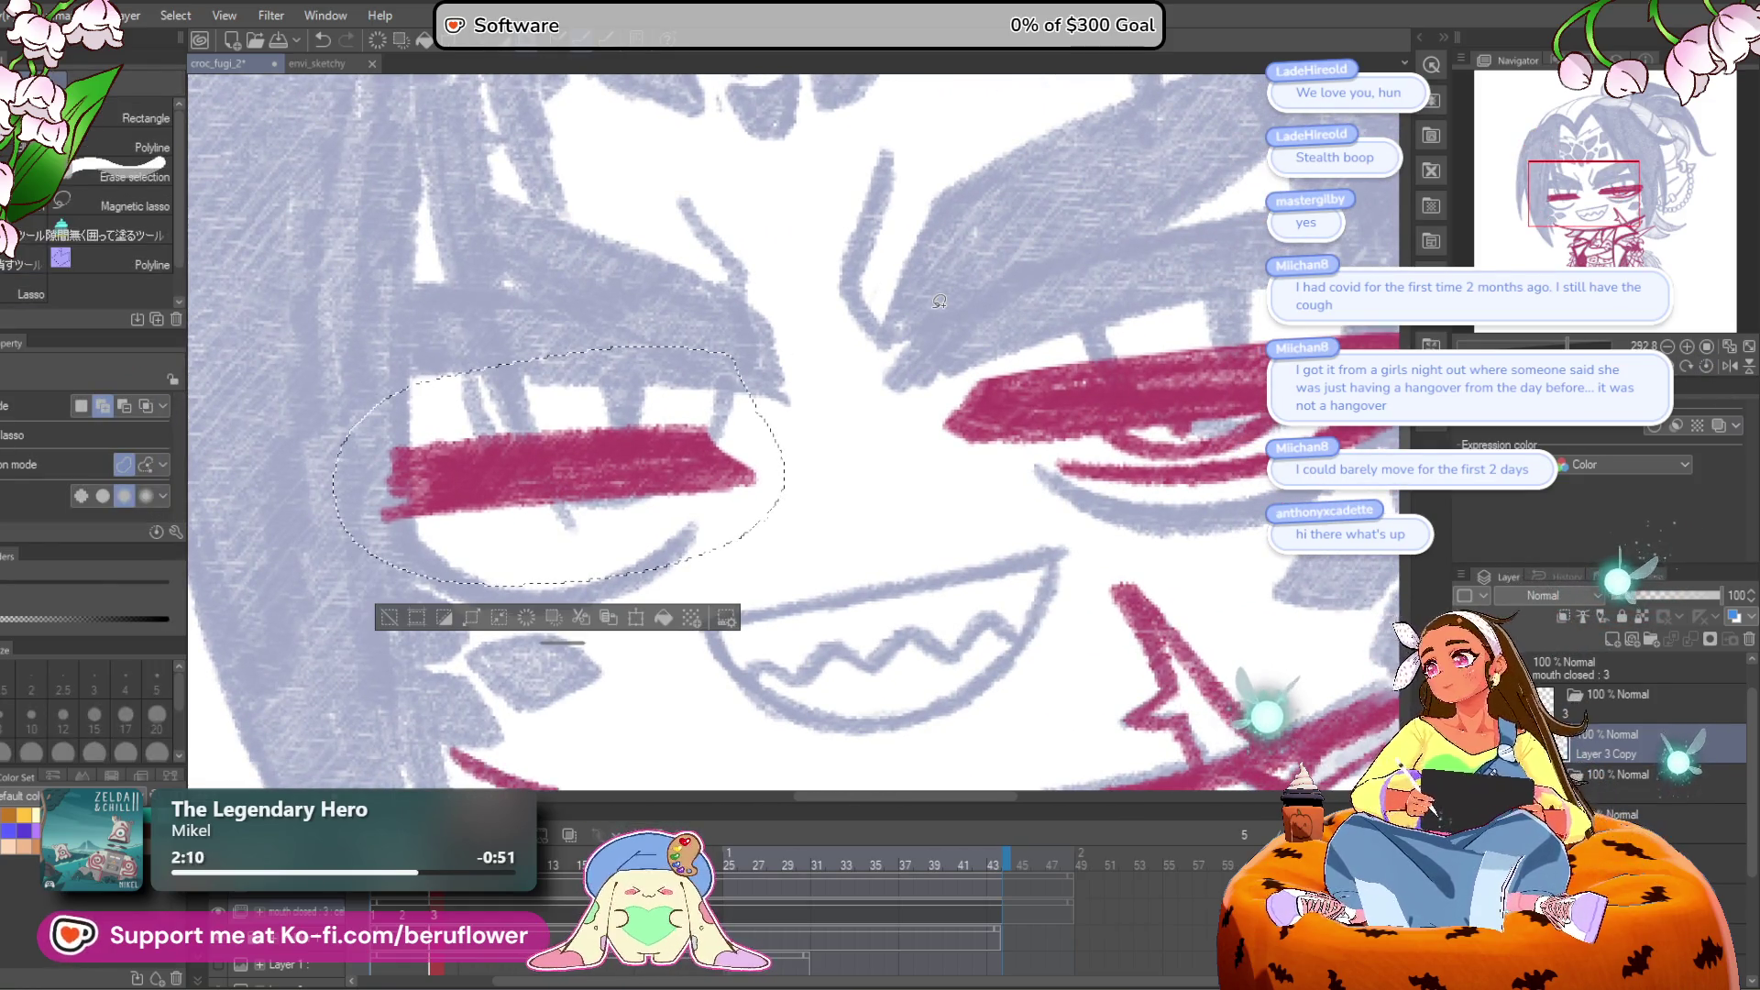
key("ctrl+t")
left_click_drag(647, 513, 641, 491)
left_click_drag(806, 500, 844, 464)
left_click_drag(655, 483, 648, 480)
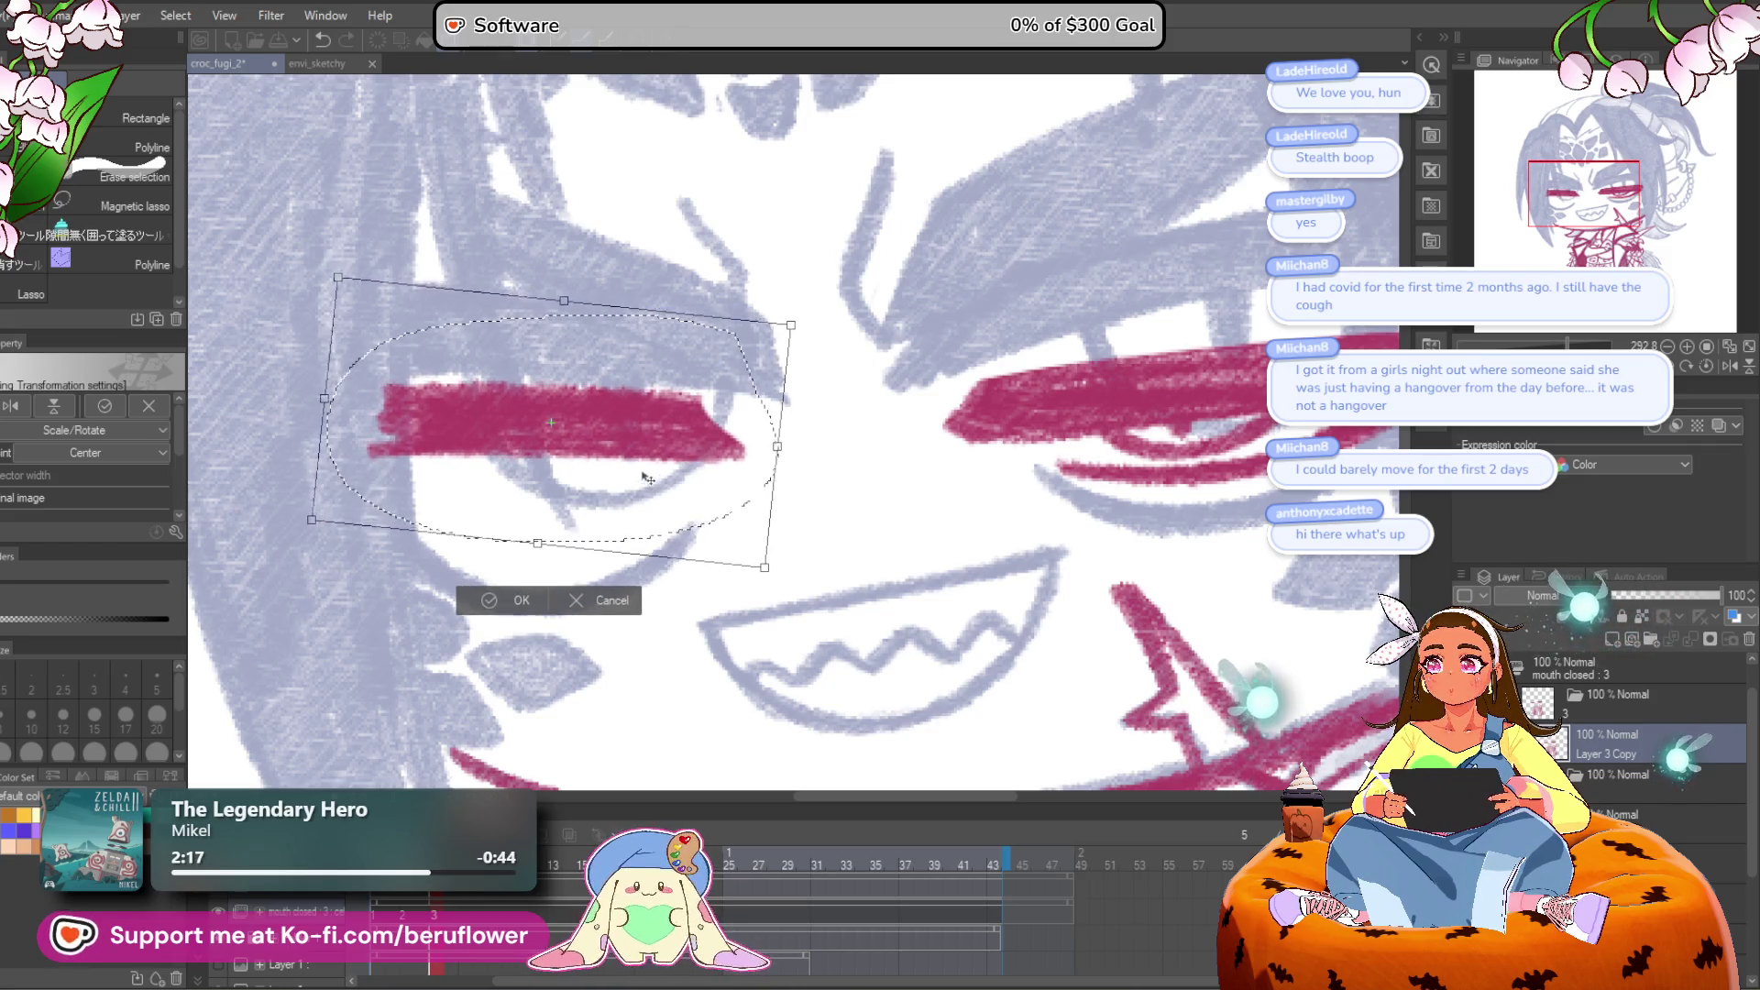
key("Return")
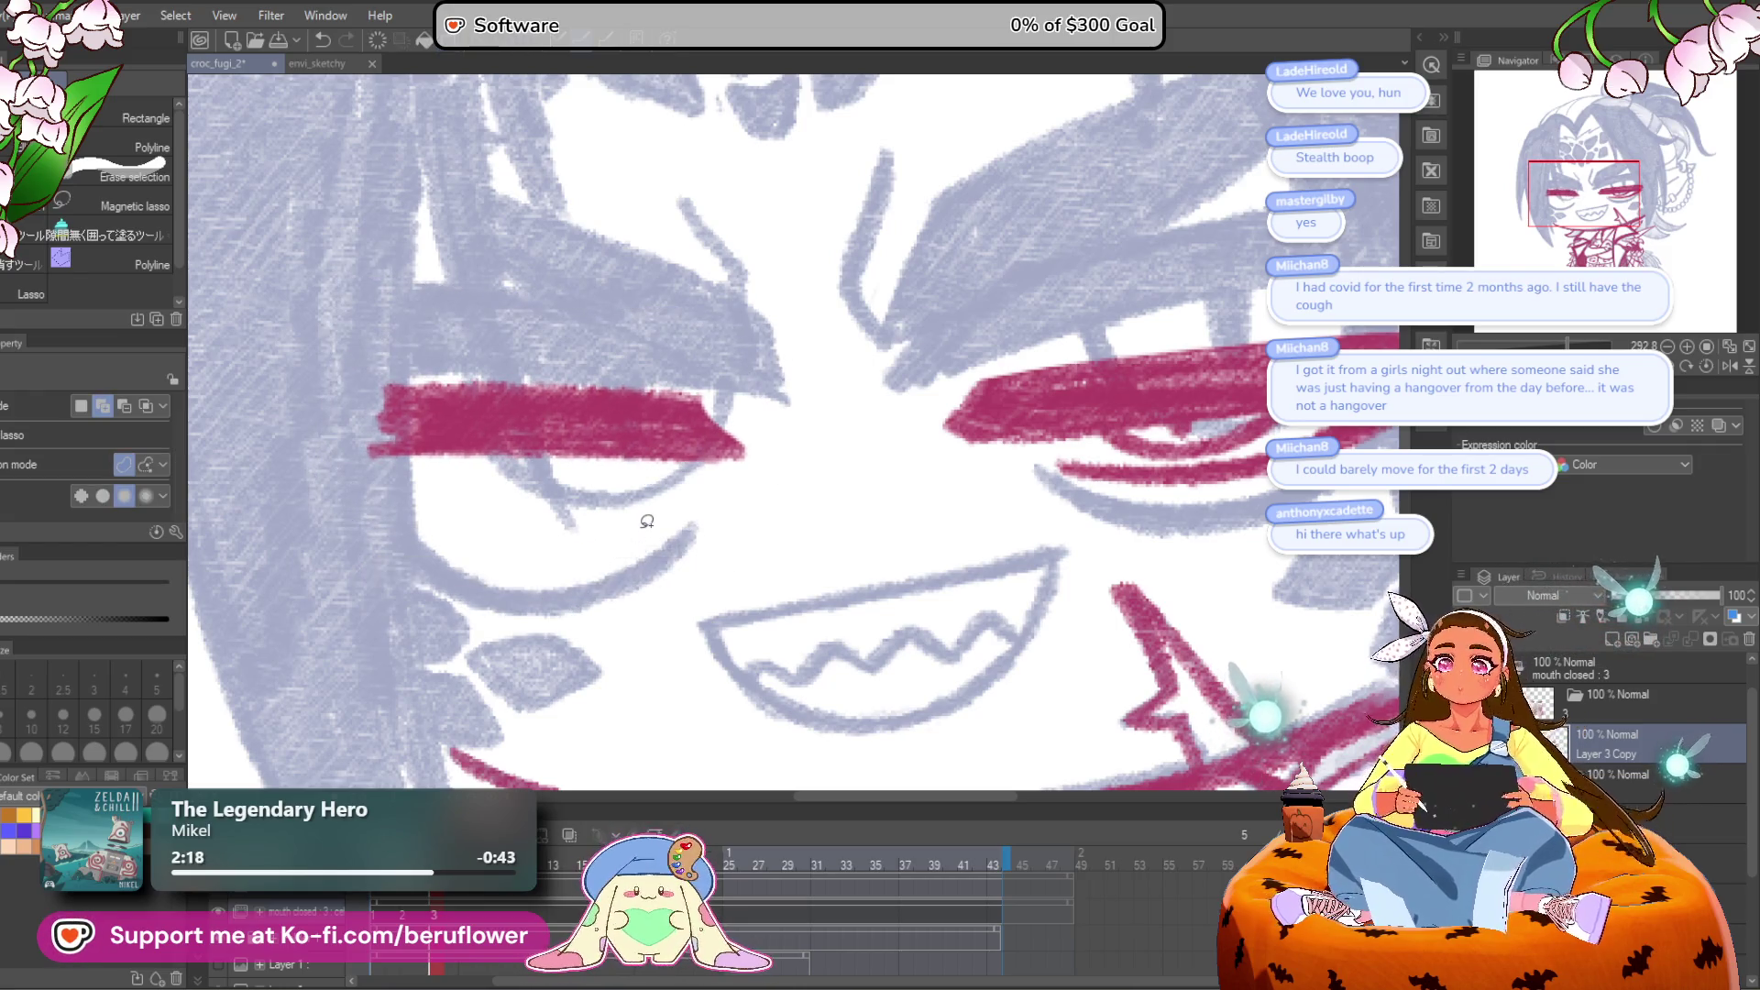
Step: Rotate the left eye line slightly again so it sits level with the other eye
scroll(647, 521, "down", 5)
scroll(646, 521, "up", 4)
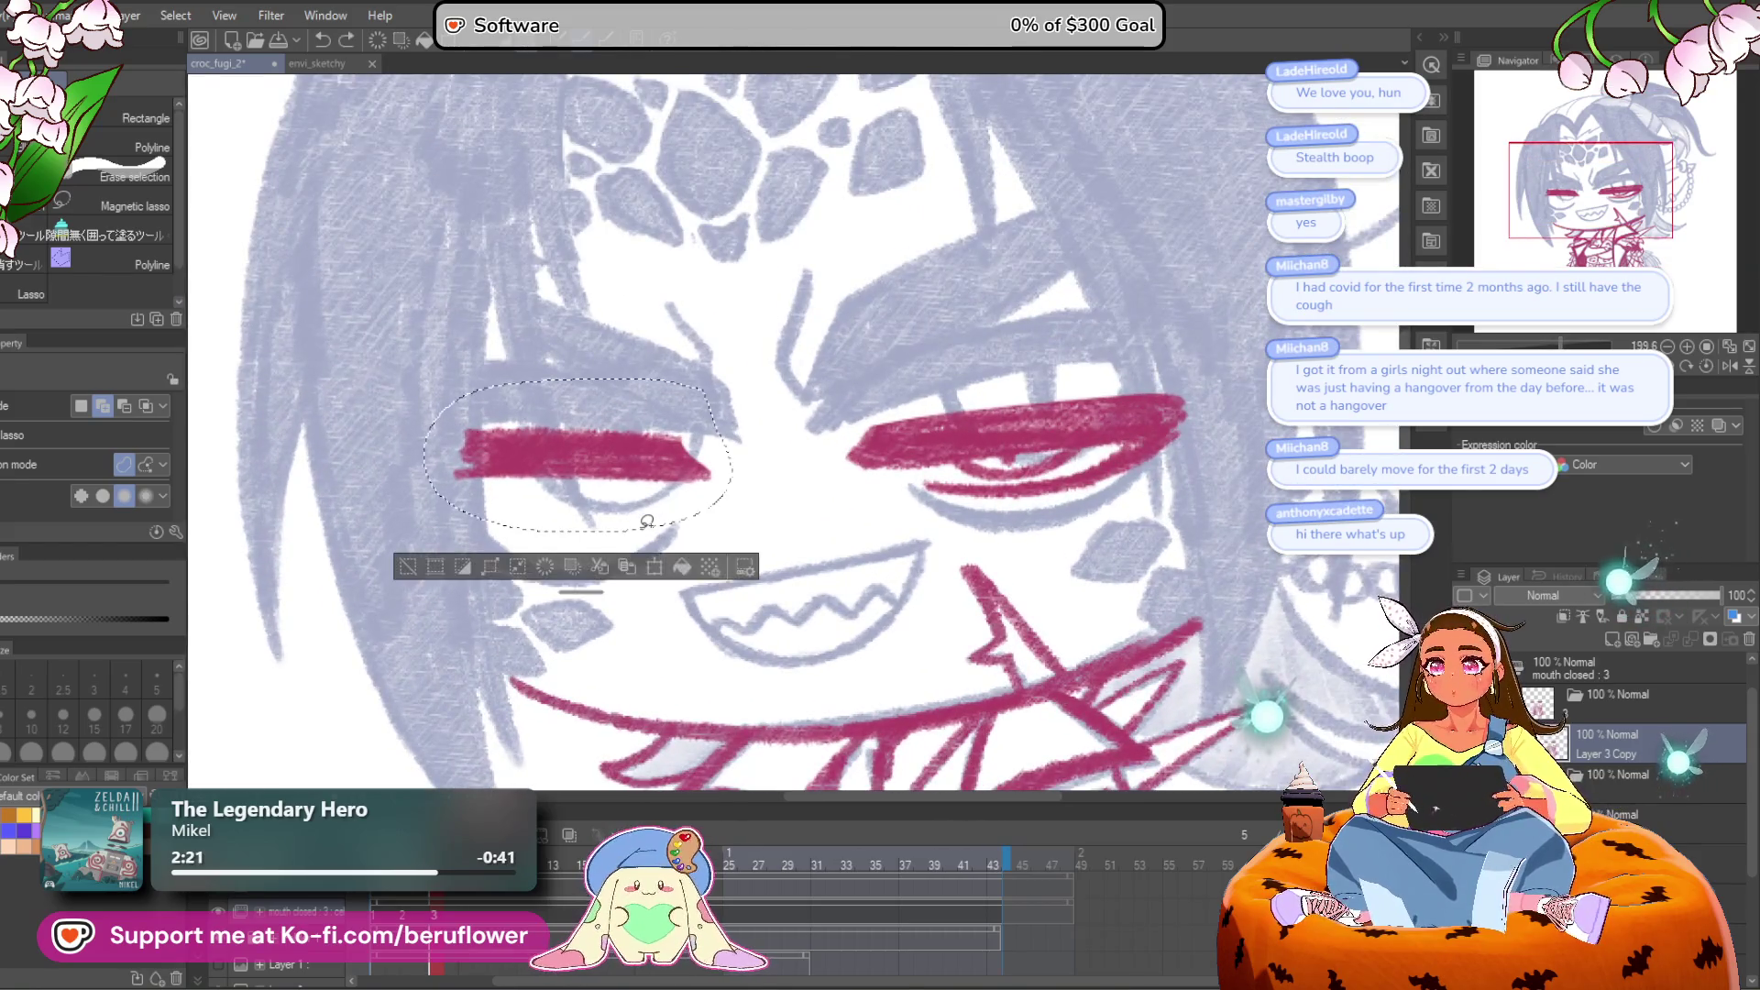
key("ctrl+t")
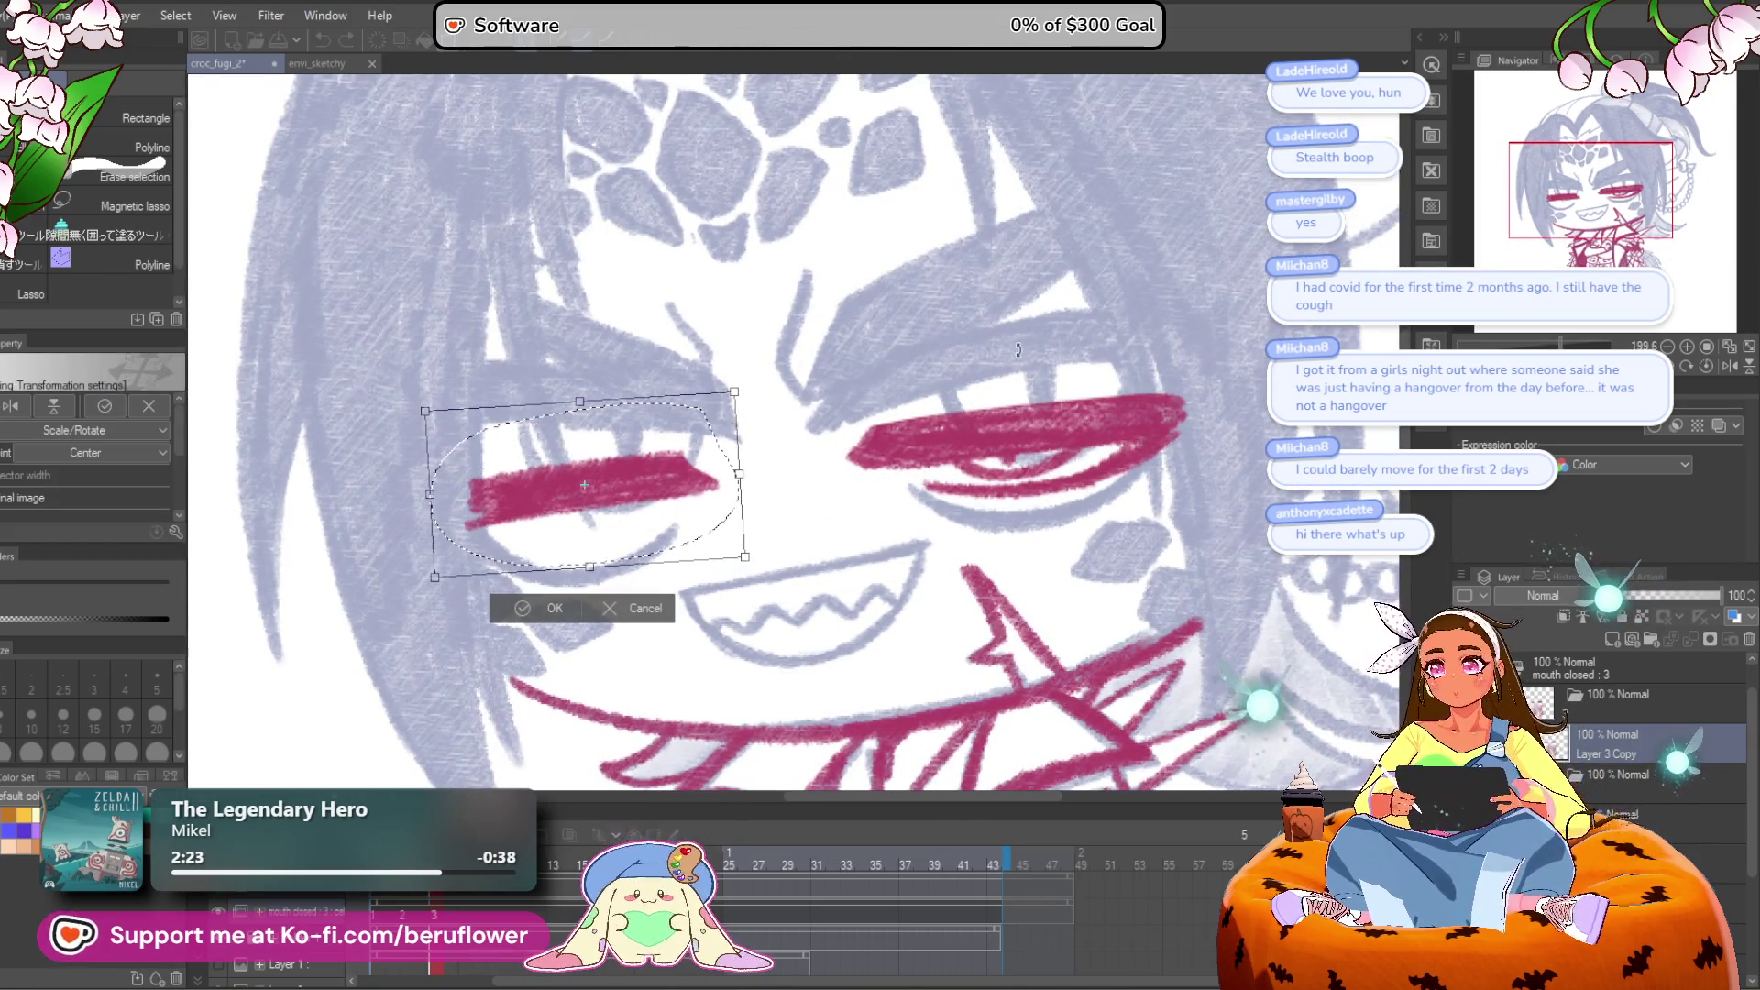
left_click_drag(609, 510, 616, 514)
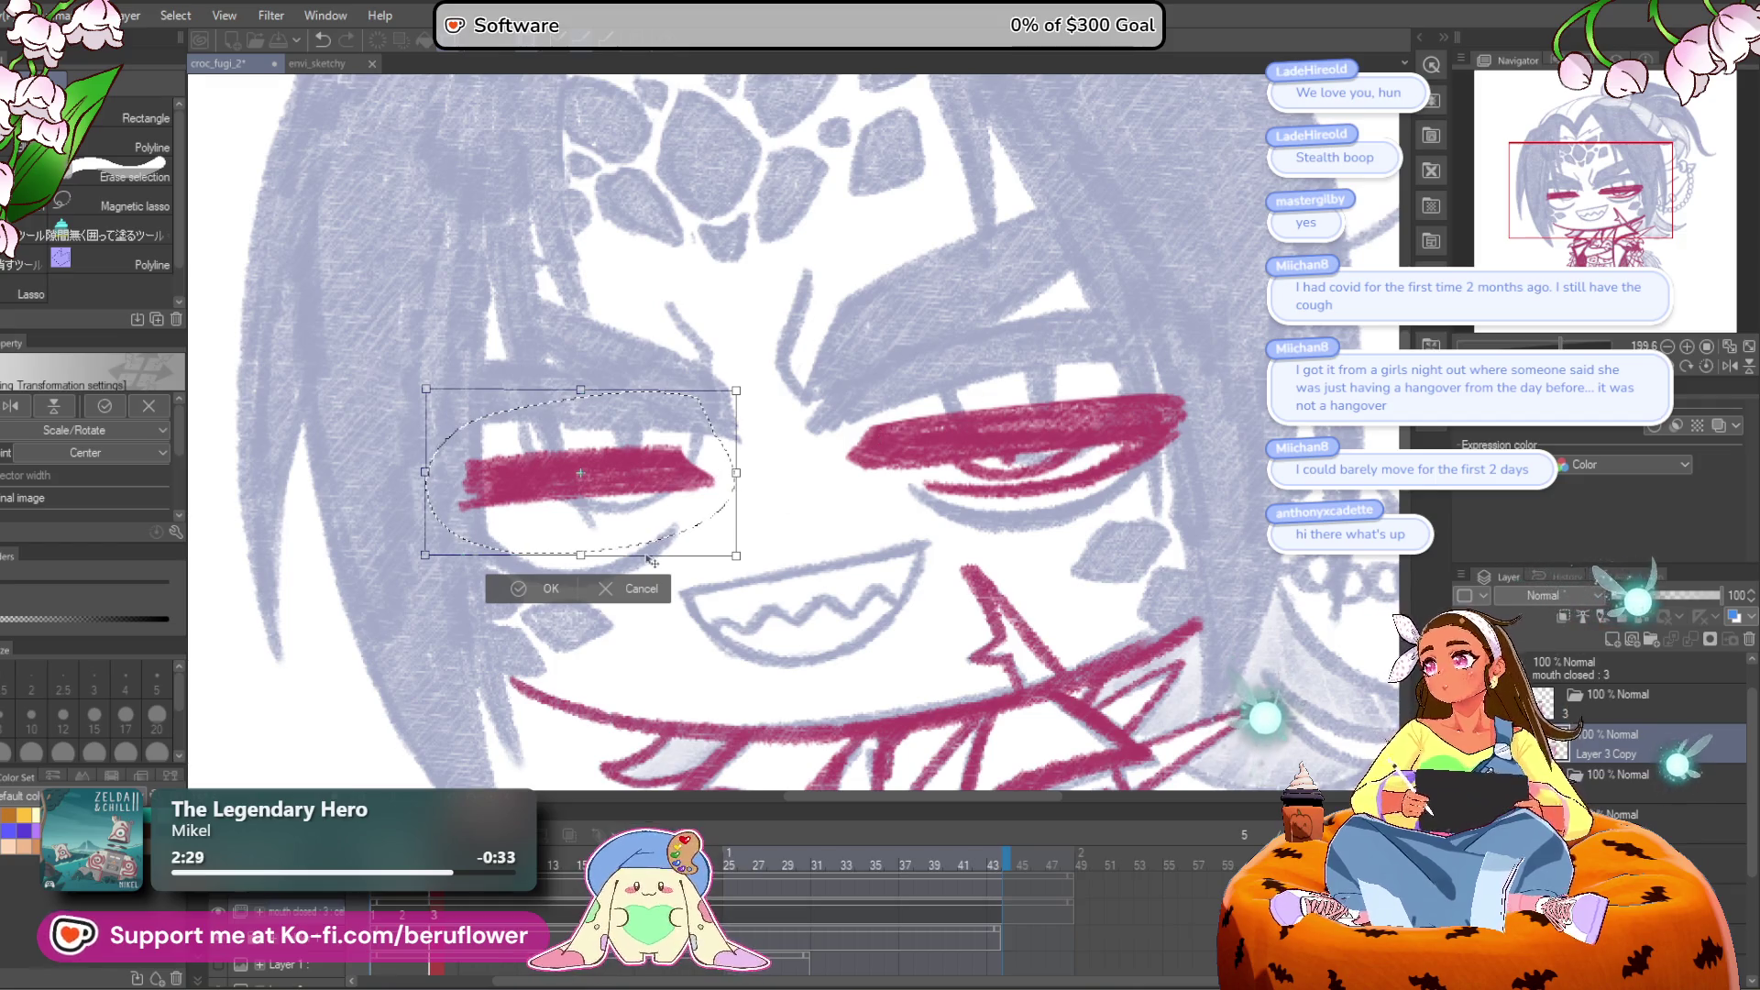
key("Return")
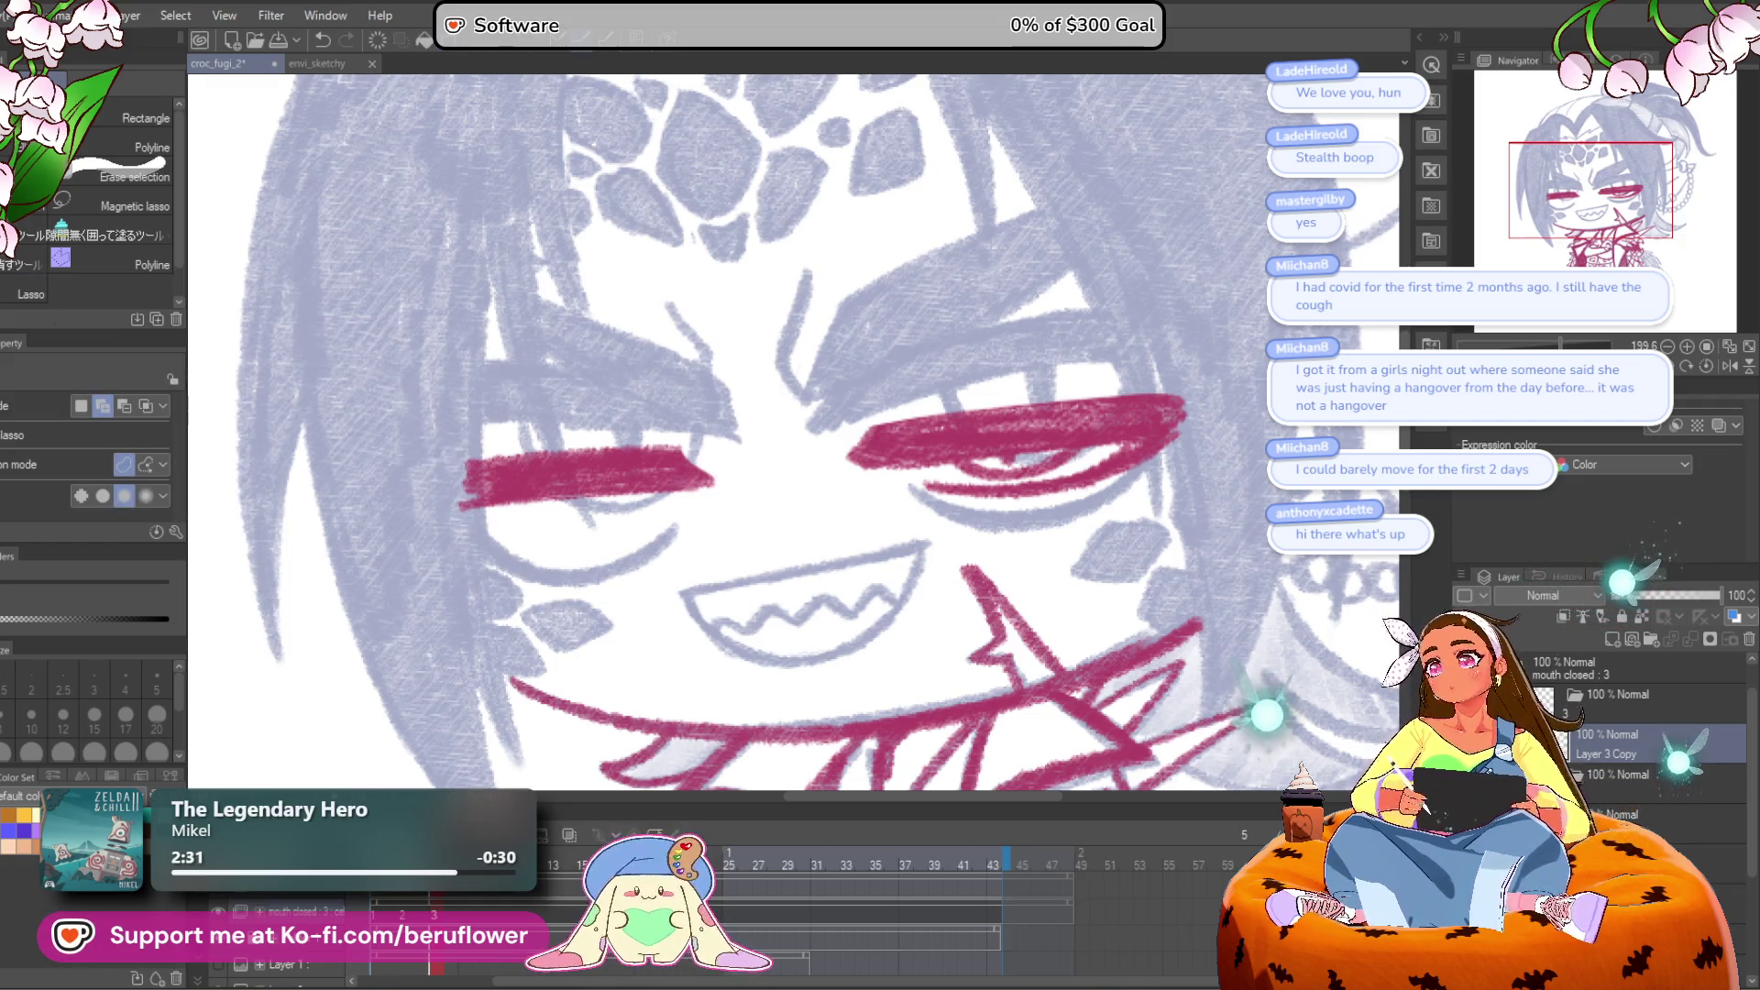
key("p")
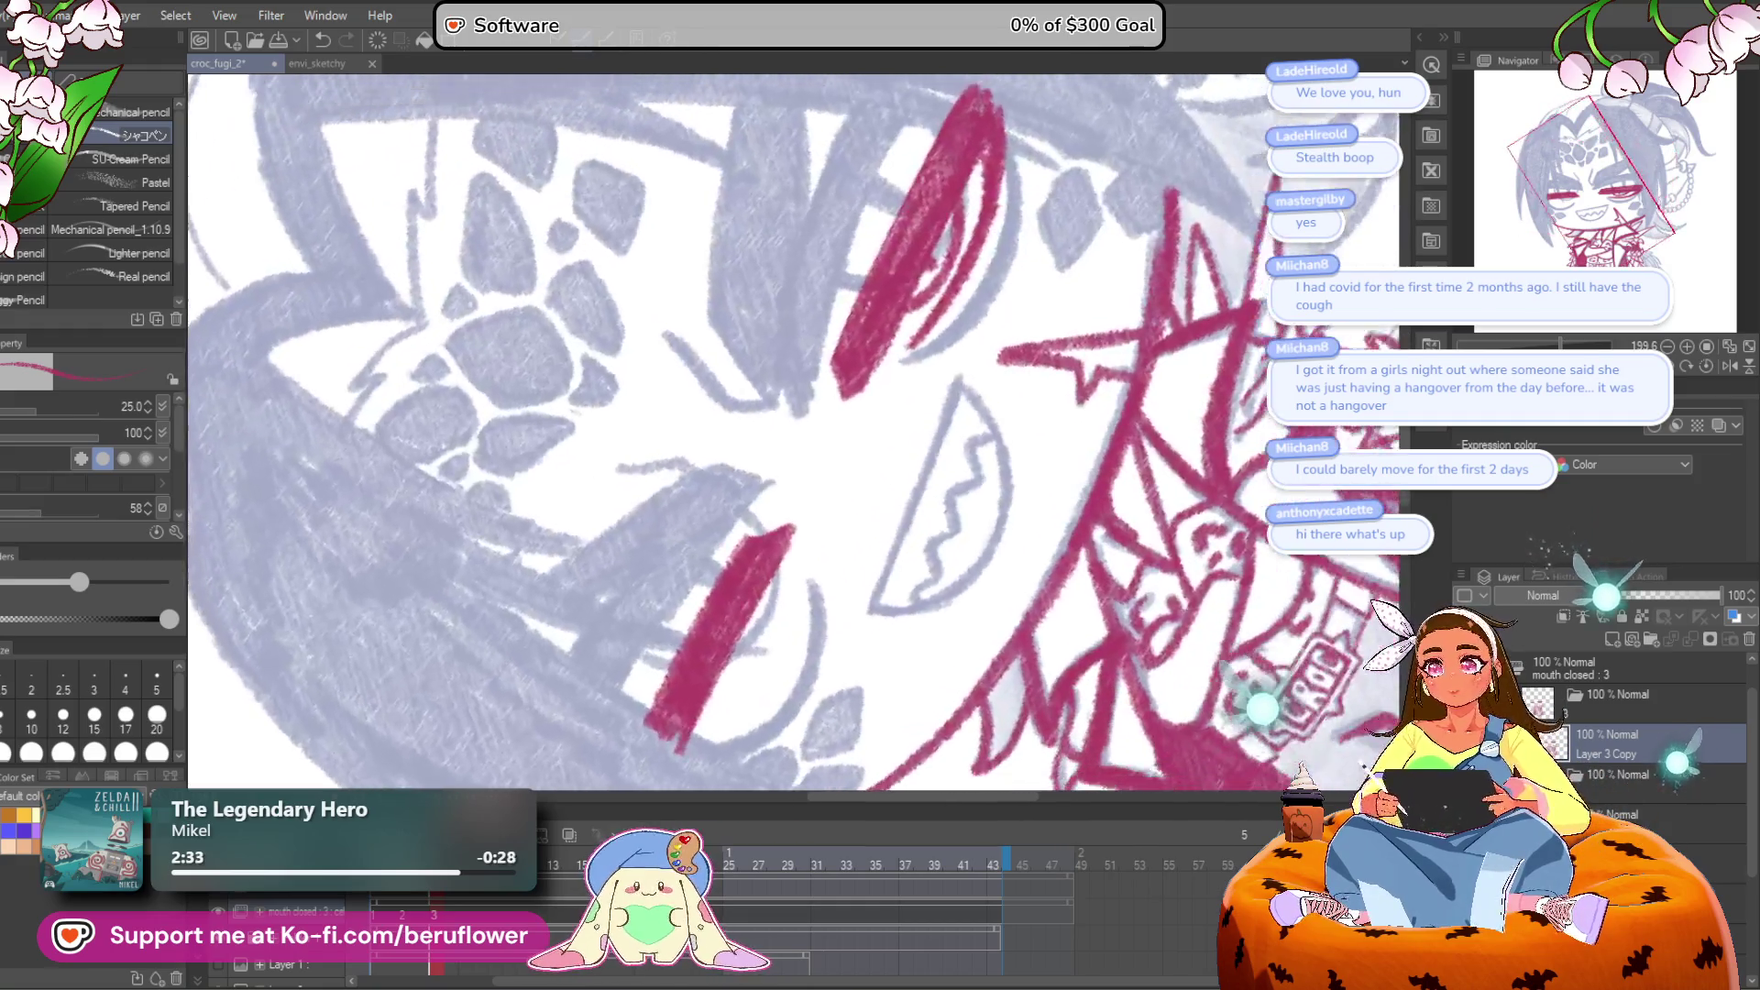
Step: Draw a thin crimson curve beneath the left closed eye after several retries
scroll(741, 524, "up", 5)
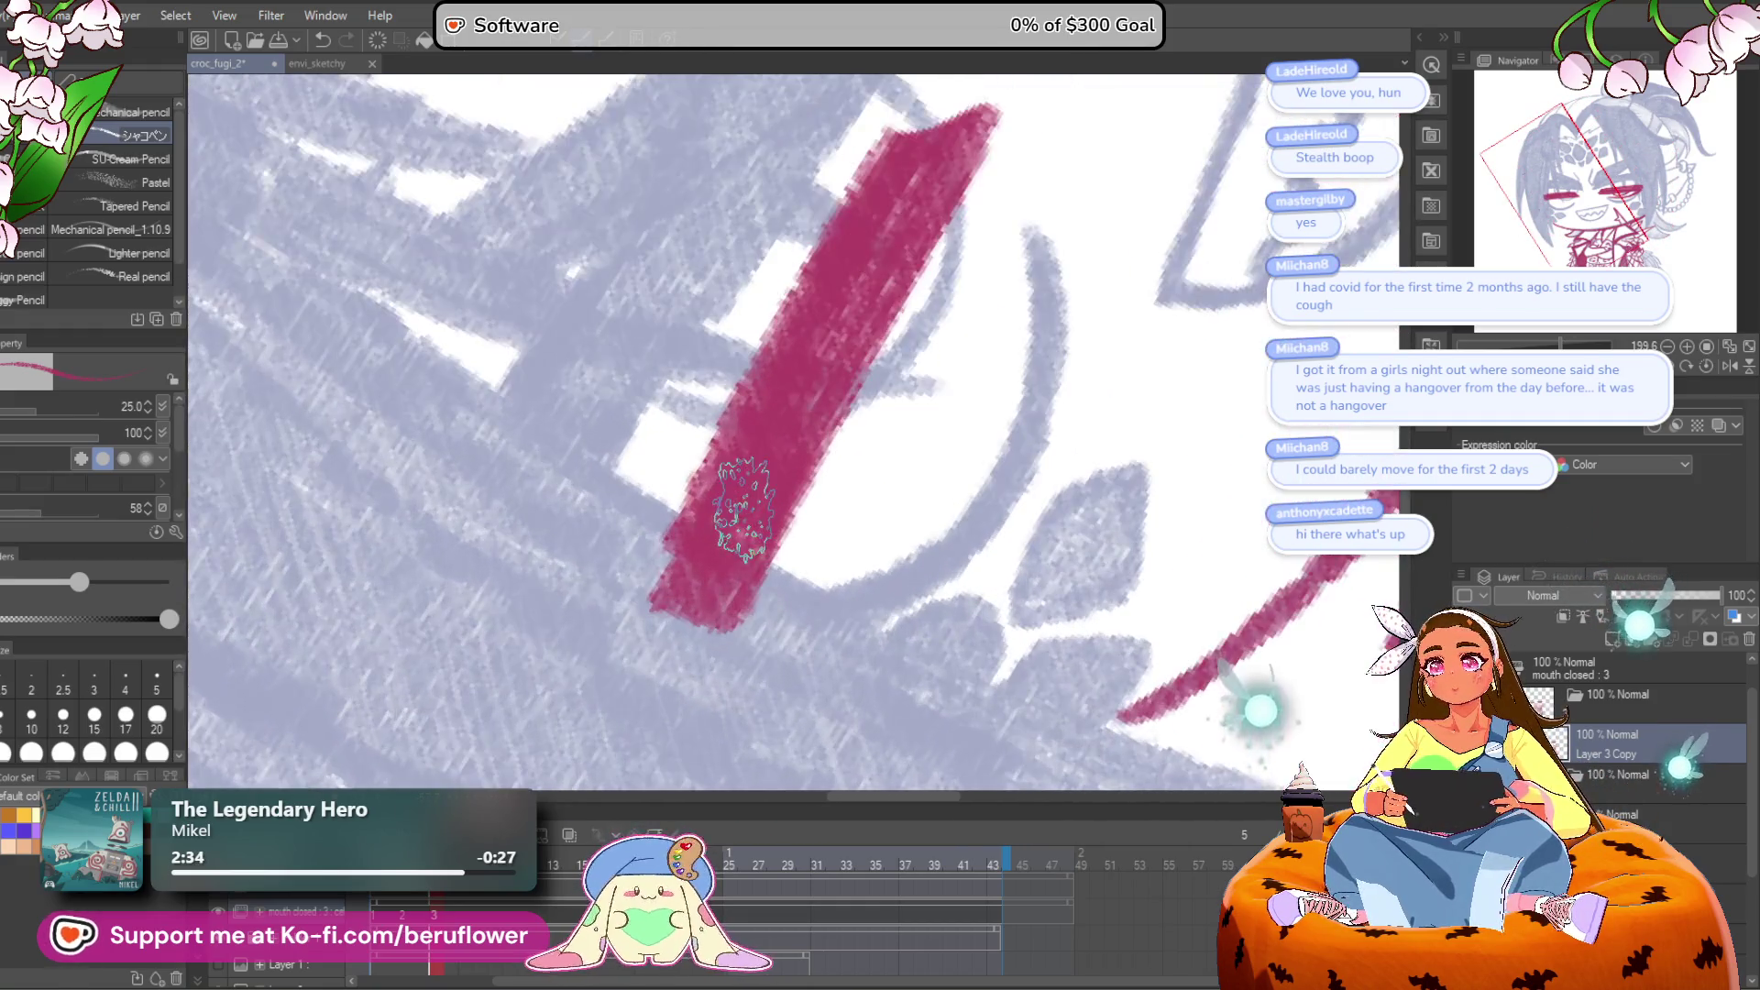
mouse_move(660, 669)
left_mouse_down()
mouse_move(806, 570)
mouse_move(908, 399)
left_mouse_up()
key("ctrl+z")
mouse_move(629, 668)
left_mouse_down()
mouse_move(905, 413)
mouse_move(939, 321)
mouse_move(664, 688)
left_mouse_up()
scroll(665, 687, "down", 4)
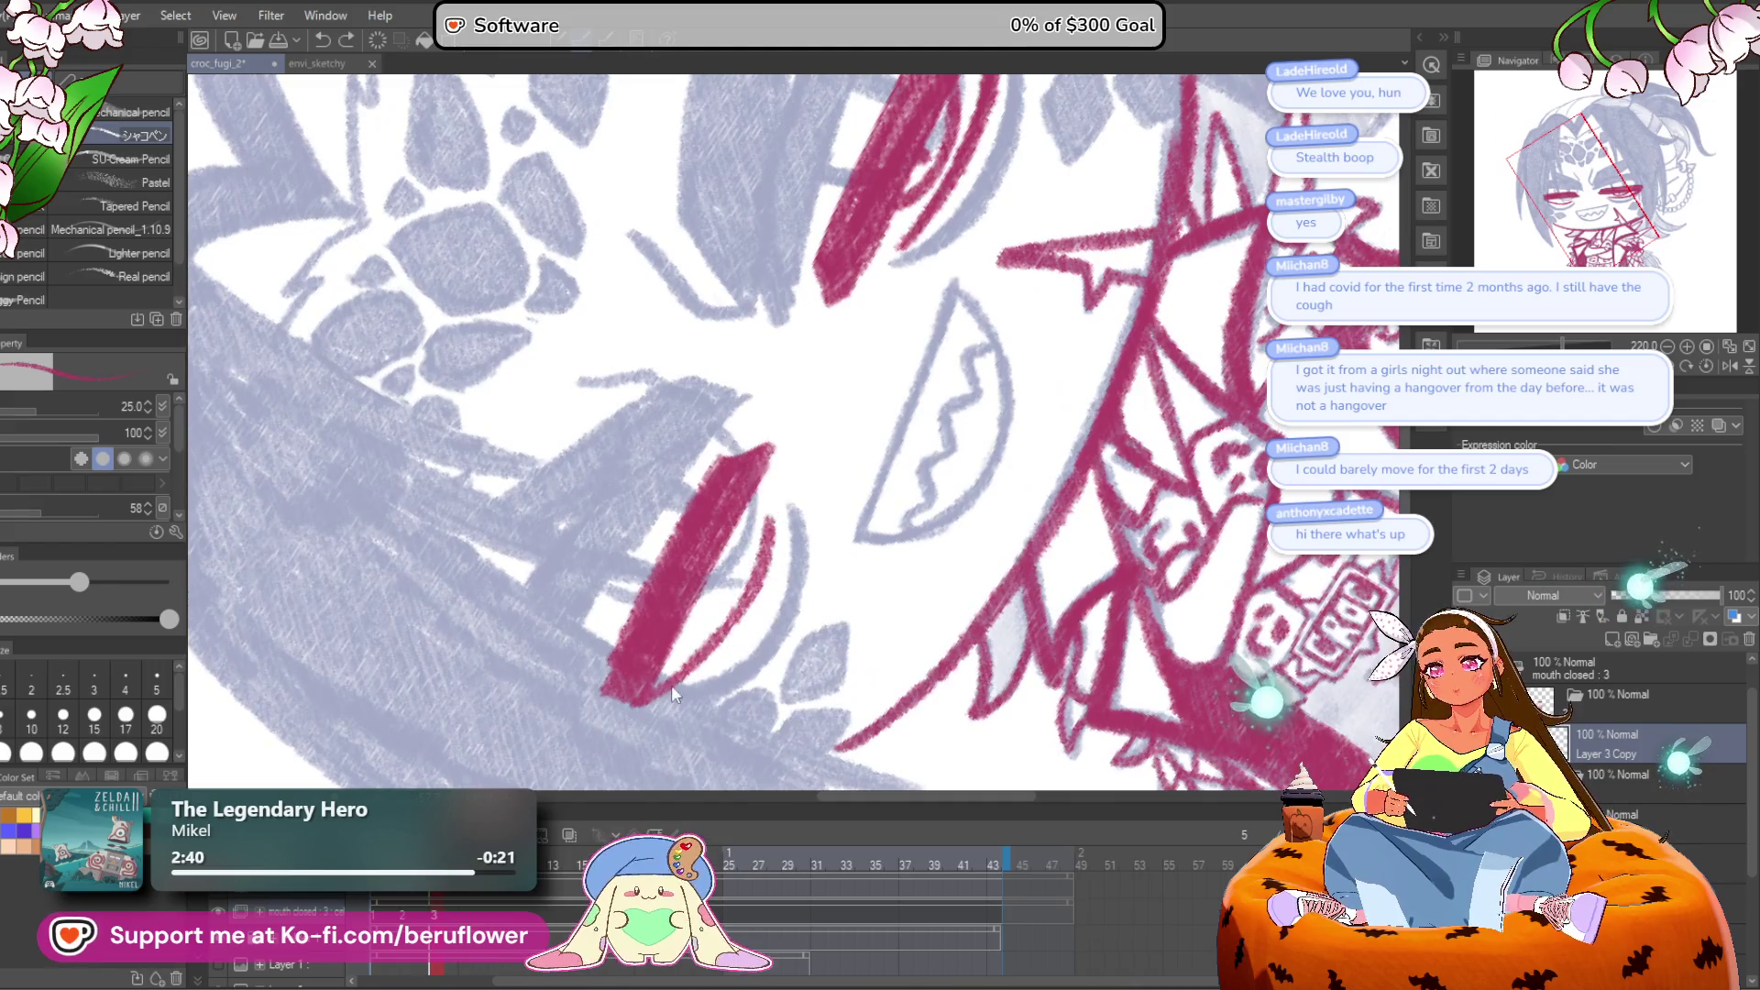
key("ctrl+z")
mouse_move(629, 699)
left_mouse_down()
mouse_move(727, 621)
mouse_move(774, 514)
left_mouse_up()
key("ctrl+z")
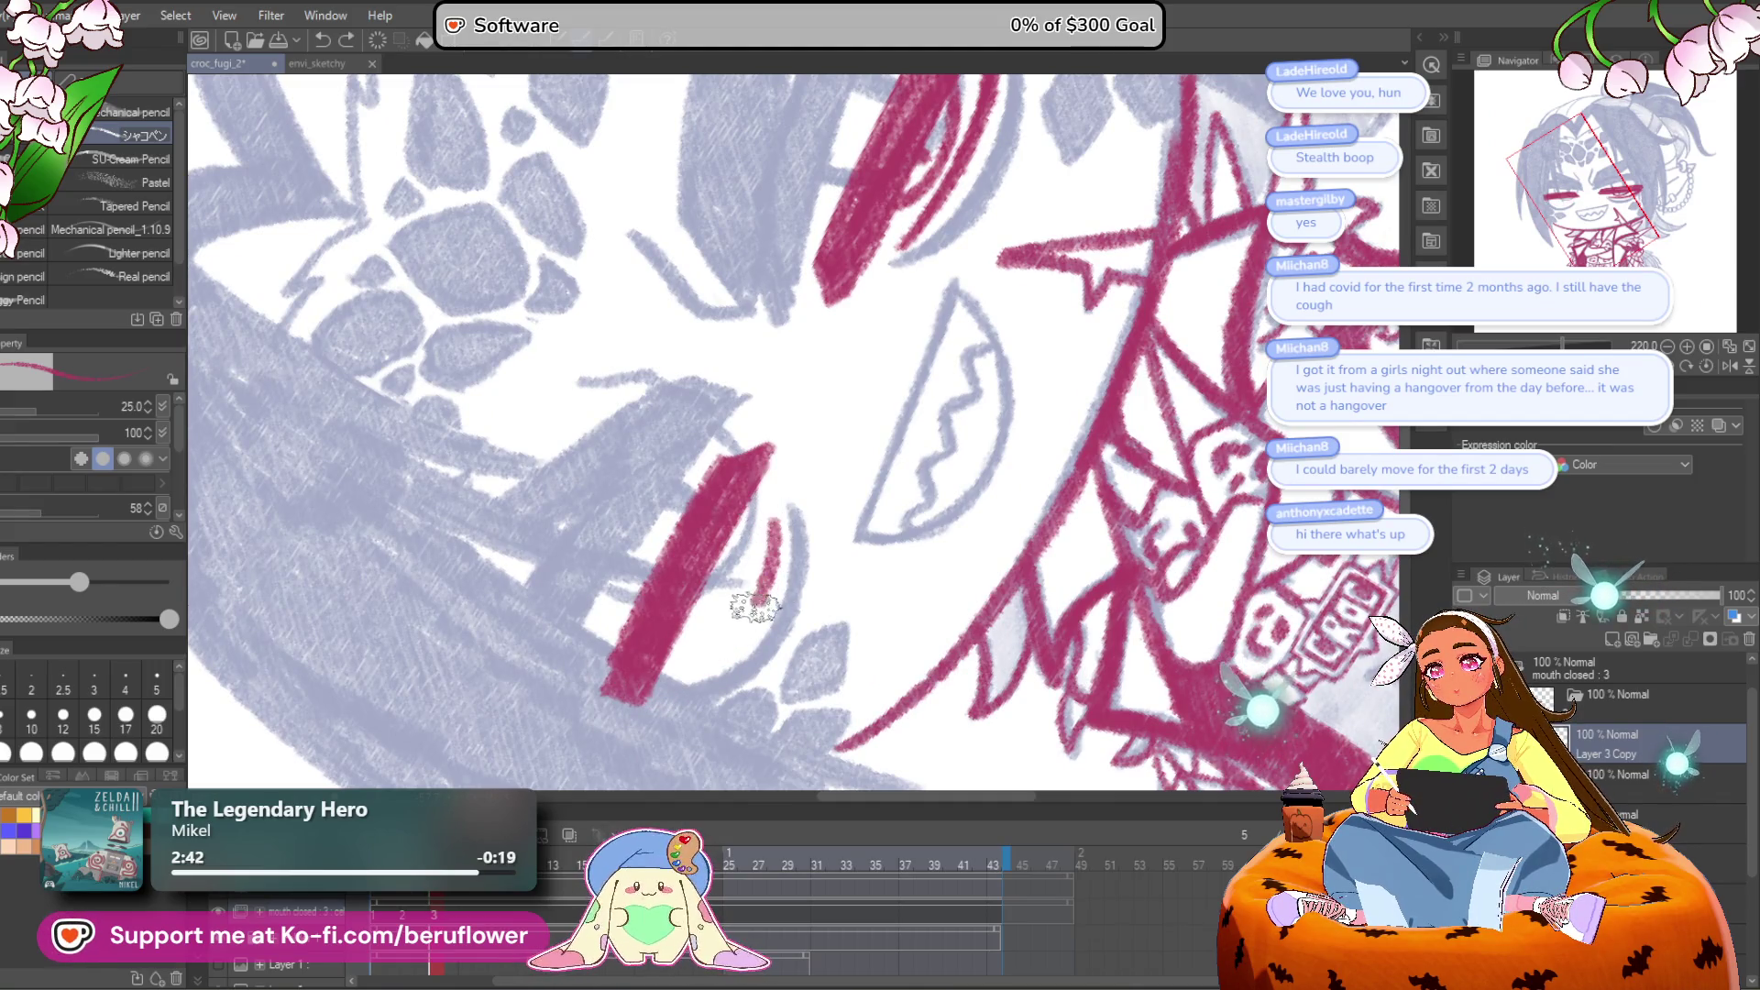
left_click_drag(702, 667, 770, 520)
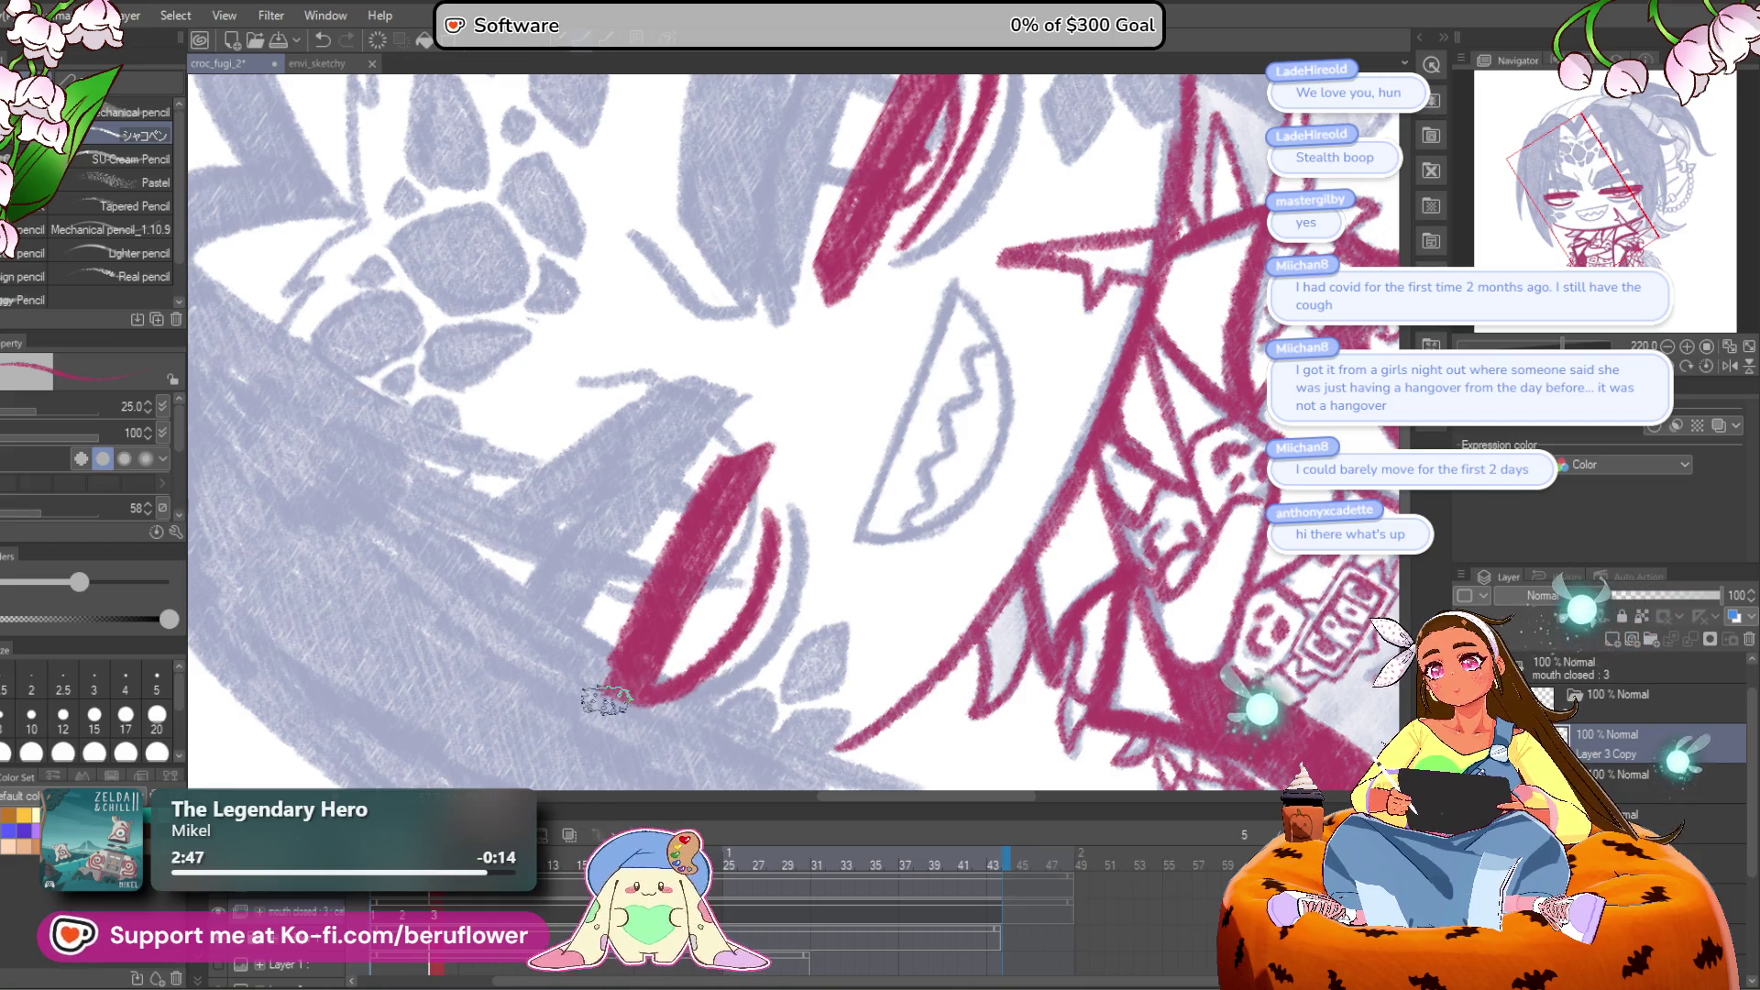
Step: Erase most of the lower eye arc and redraw it in crimson on a rotated view
key("super+Tab")
left_click(727, 348)
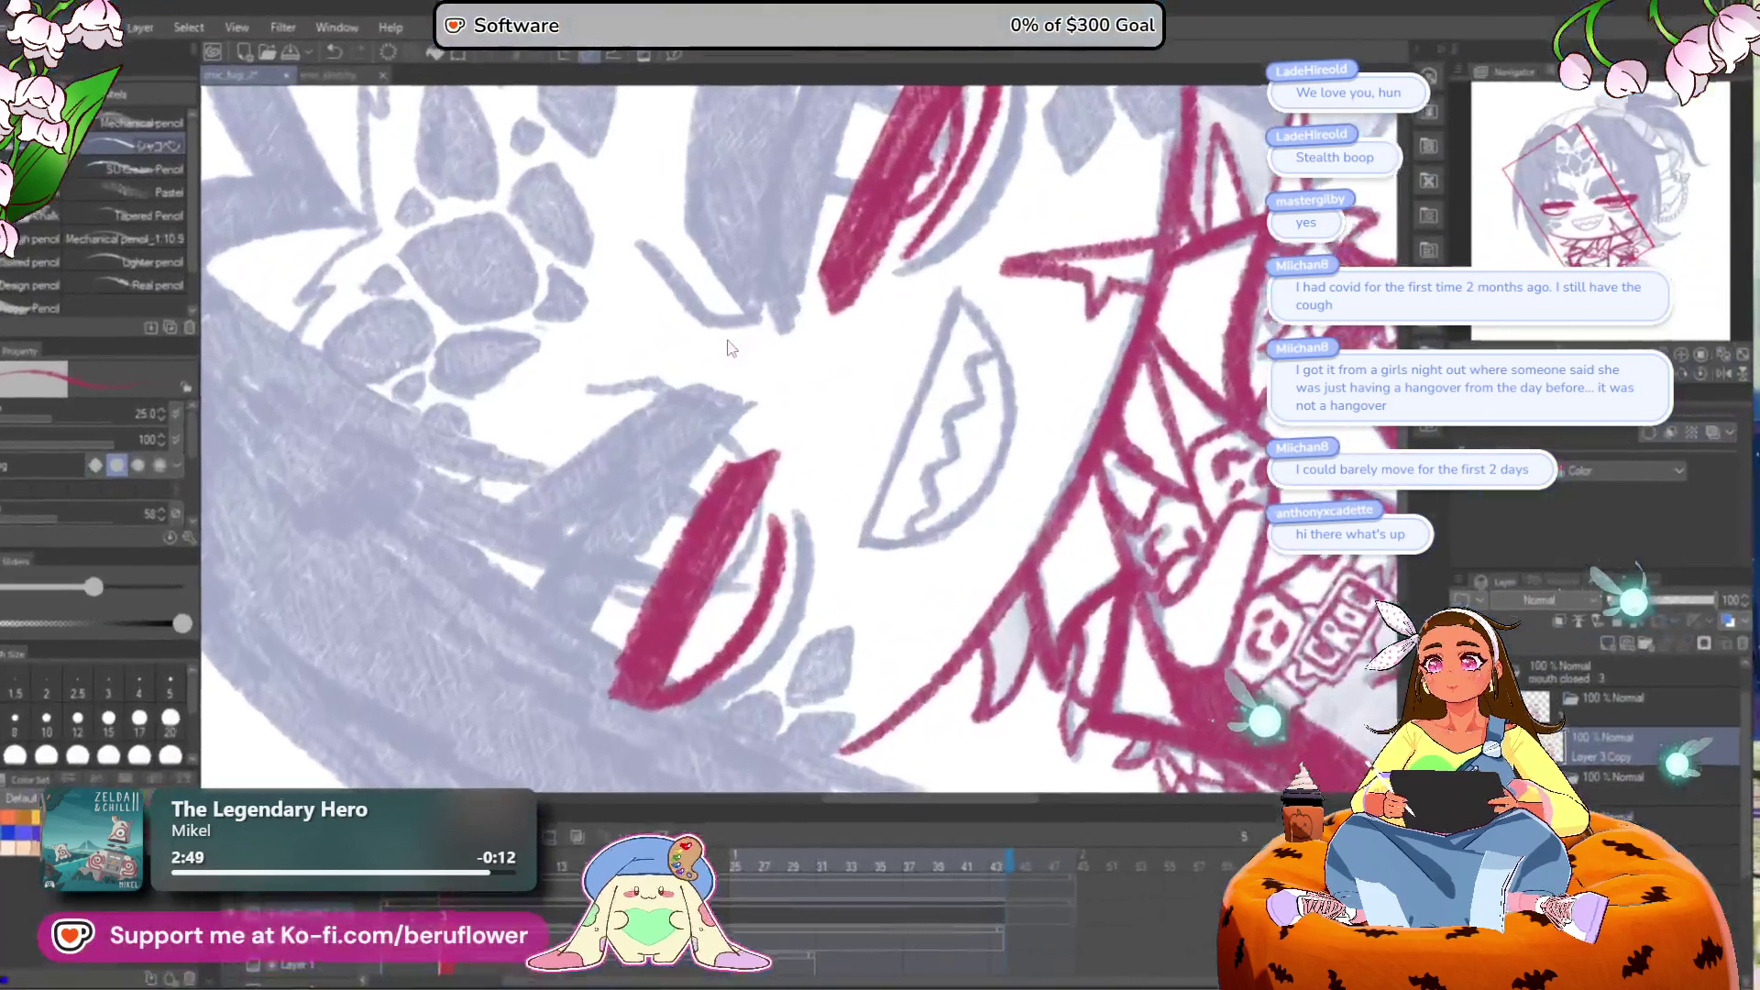
left_click(1707, 366)
key("ctrl+0")
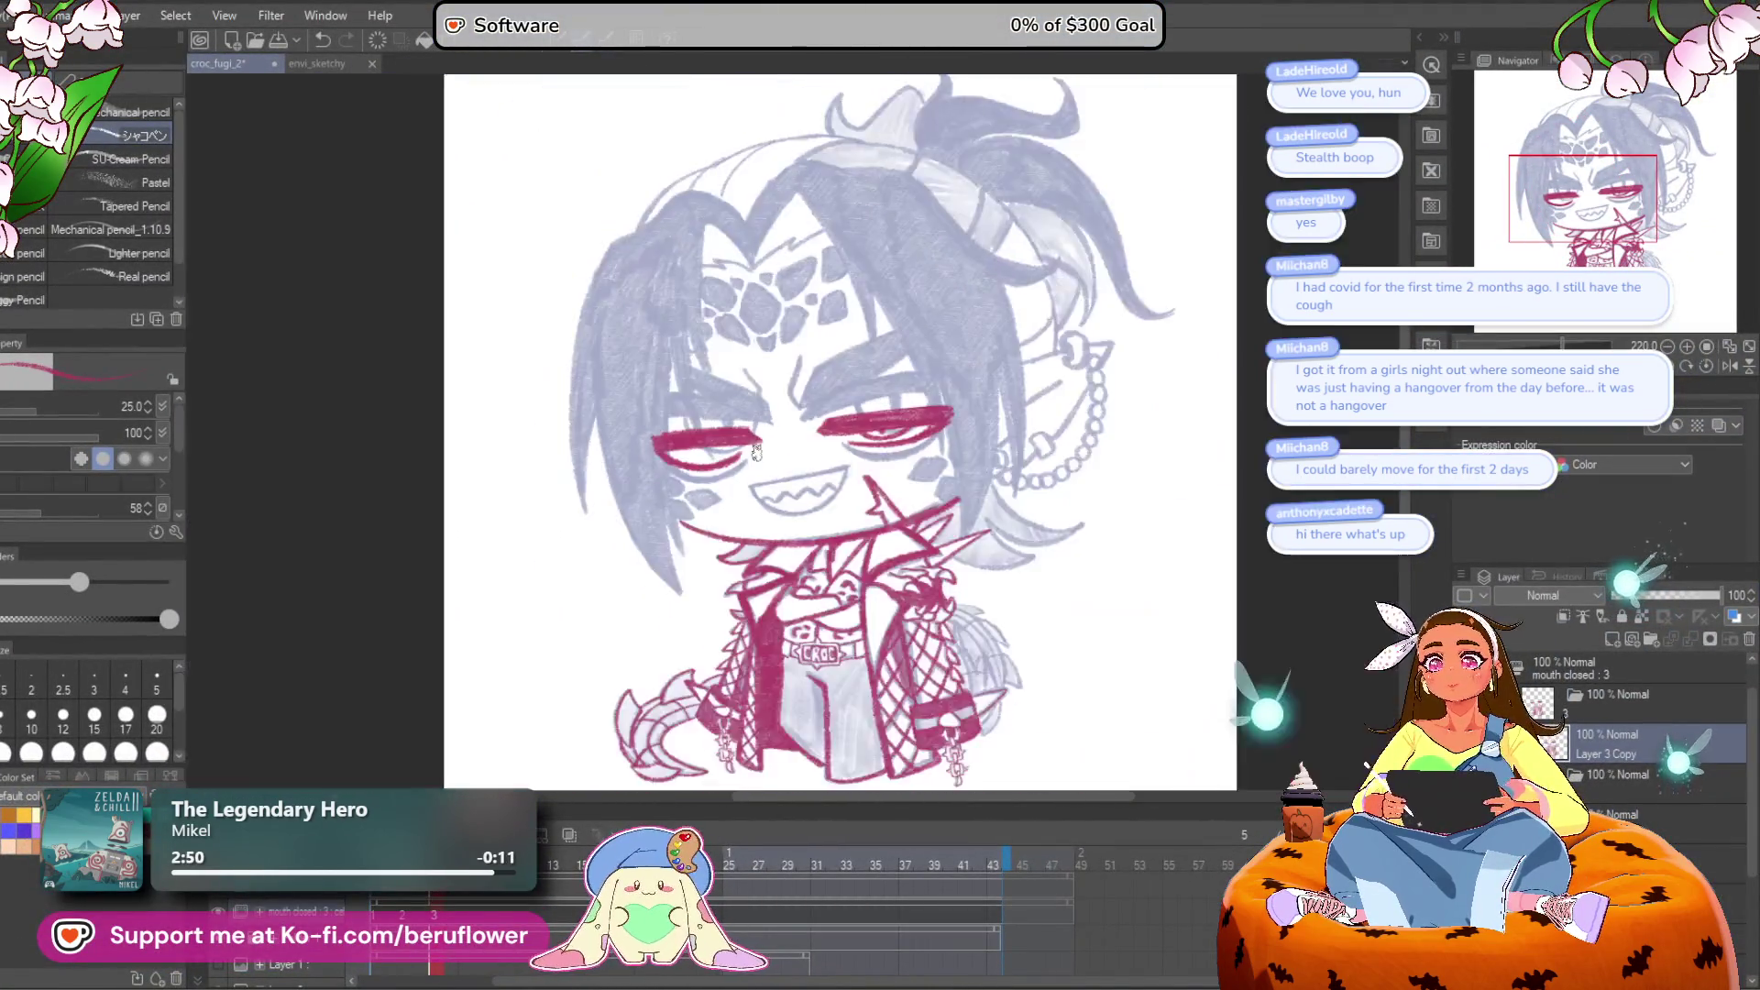
scroll(747, 452, "up", 3)
key("minus")
key("minus")
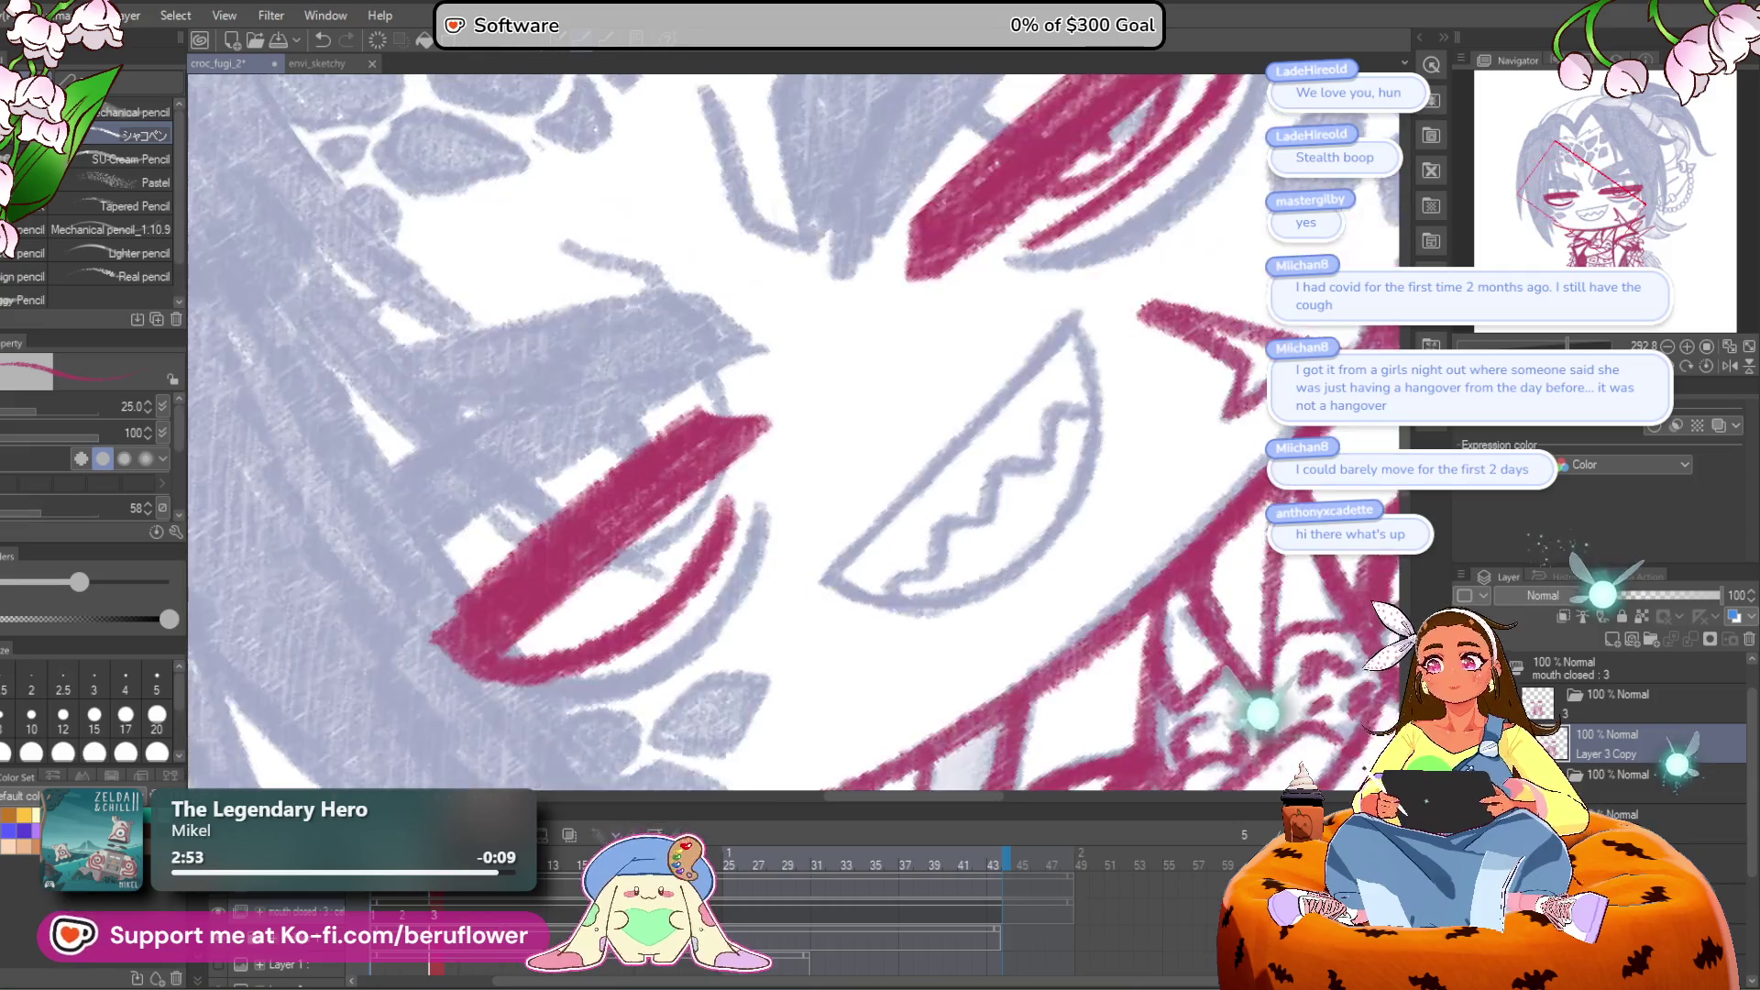
key("minus")
left_click_drag(593, 624, 766, 512)
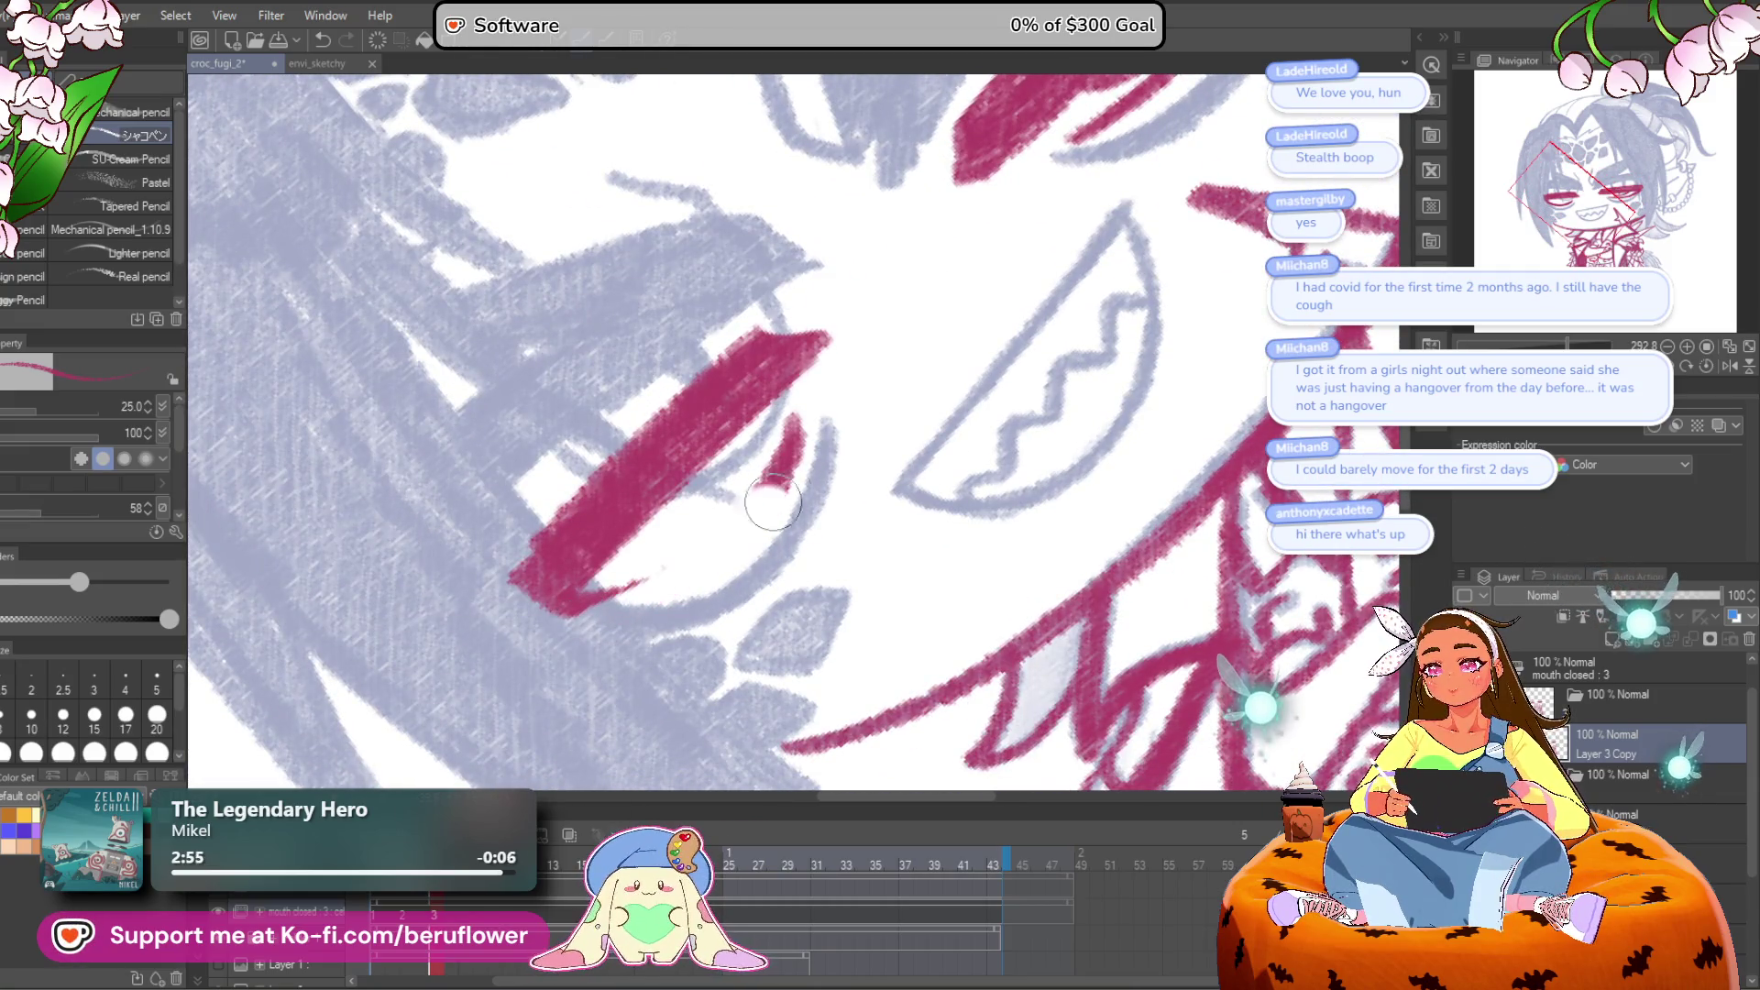
mouse_move(605, 589)
left_mouse_down()
mouse_move(802, 413)
mouse_move(589, 591)
mouse_move(761, 486)
mouse_move(826, 392)
left_mouse_up()
key("ctrl+z")
Step: Zoom around the eye and reset the canvas view to upright
scroll(822, 334, "down", 5)
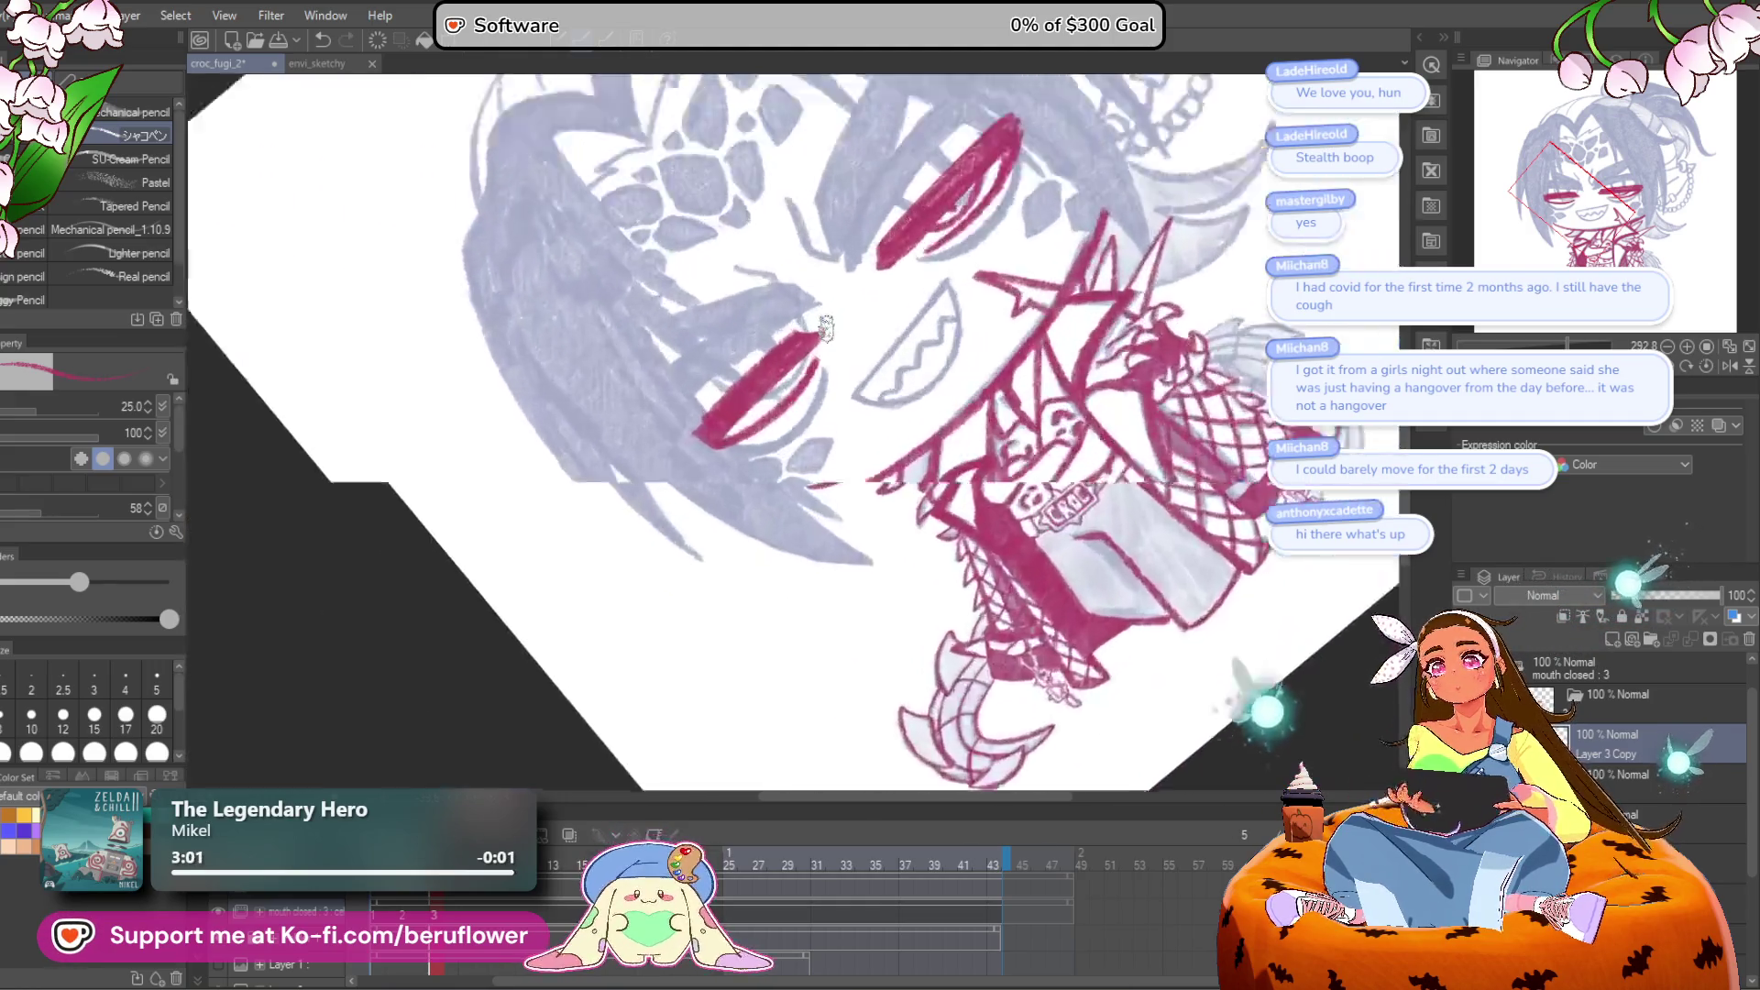
scroll(837, 421, "up", 5)
scroll(798, 404, "up", 2)
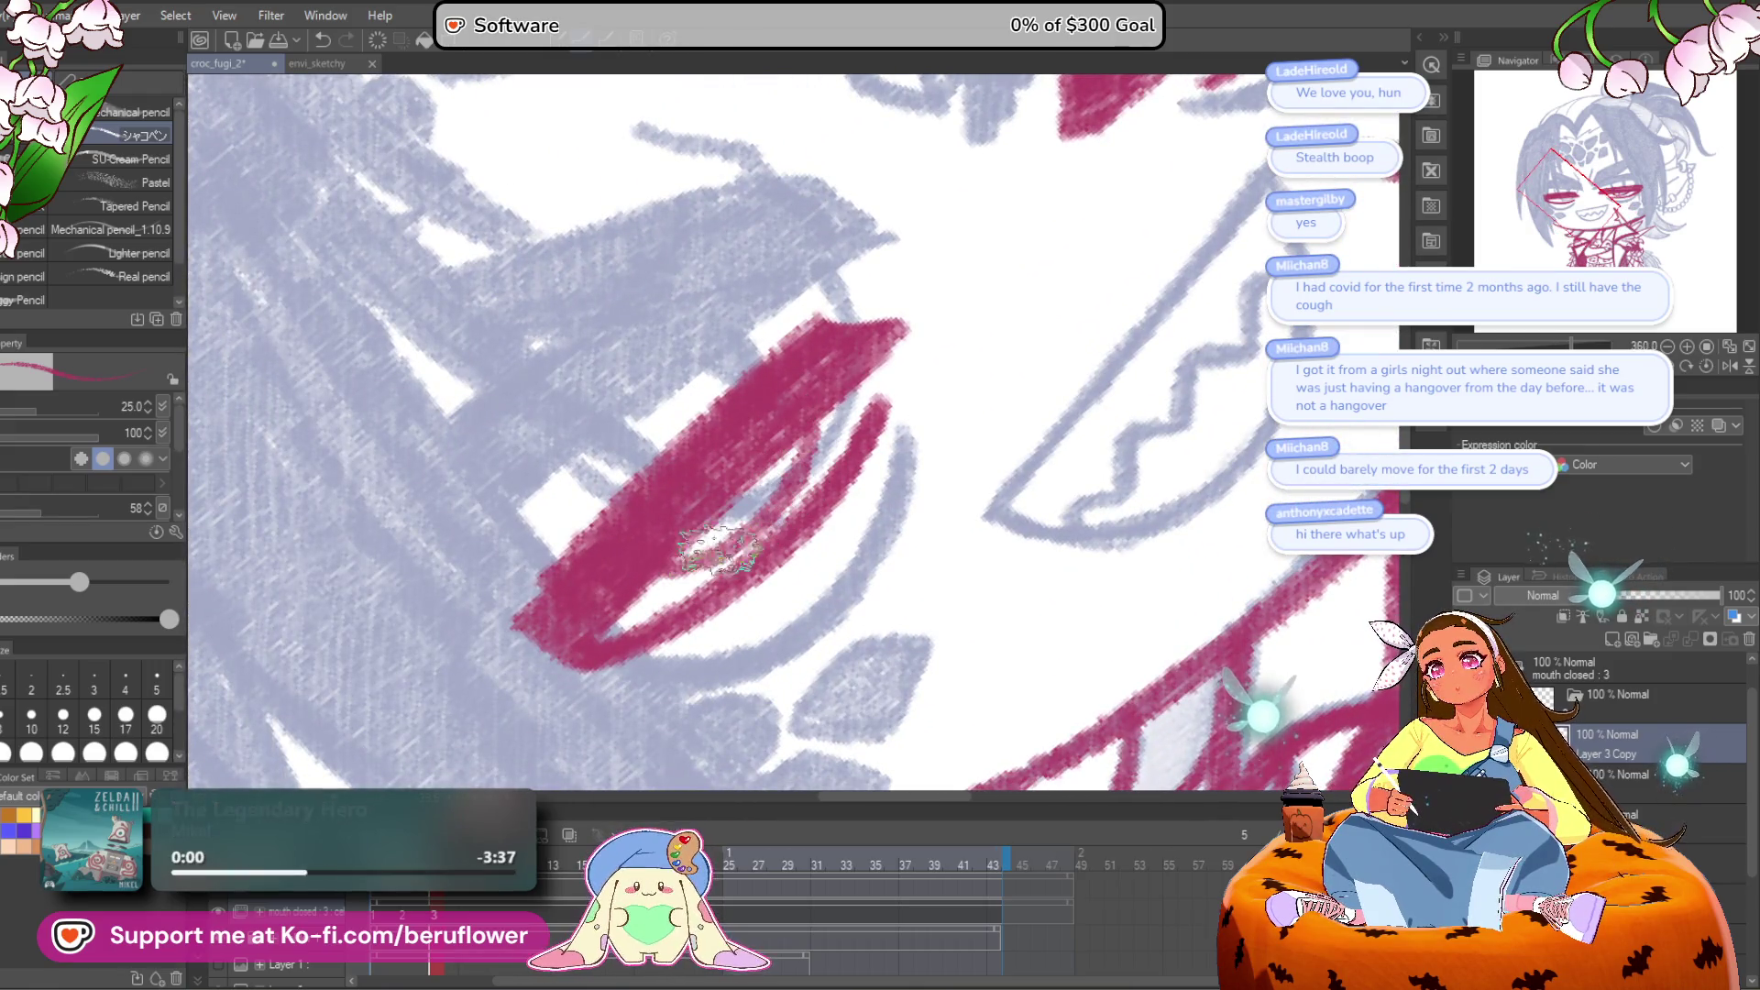
scroll(741, 495, "down", 4)
scroll(741, 495, "down", 2)
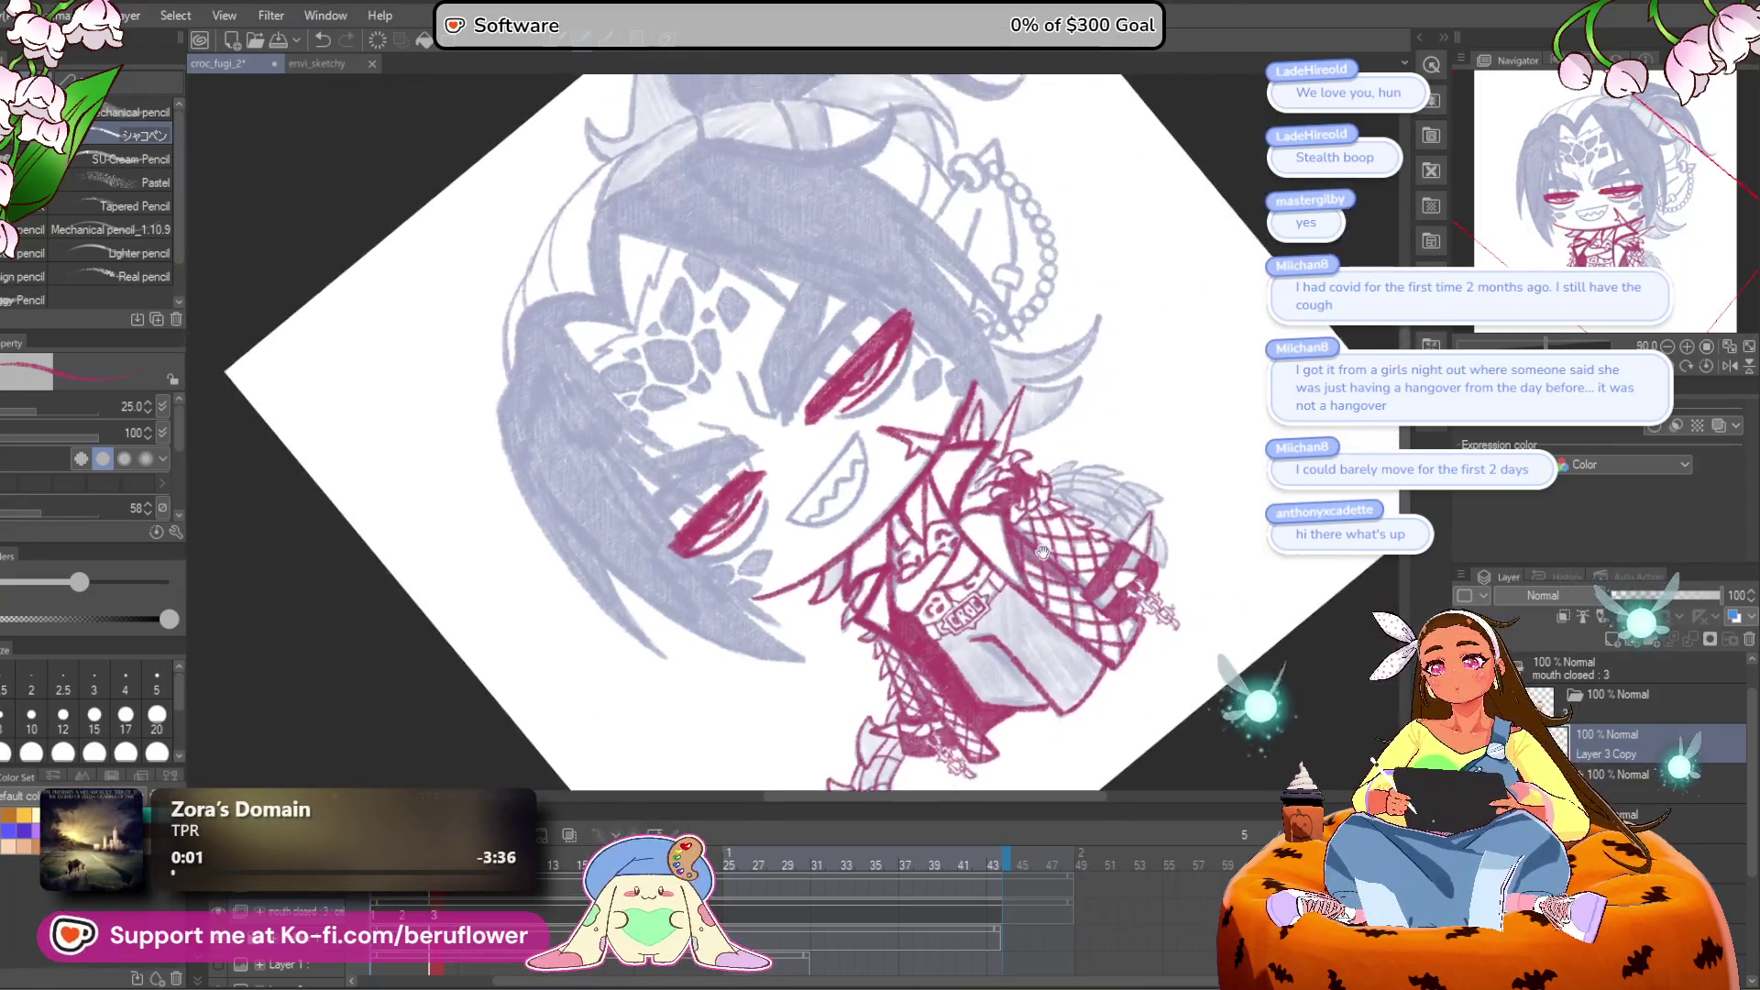
left_click(1687, 364)
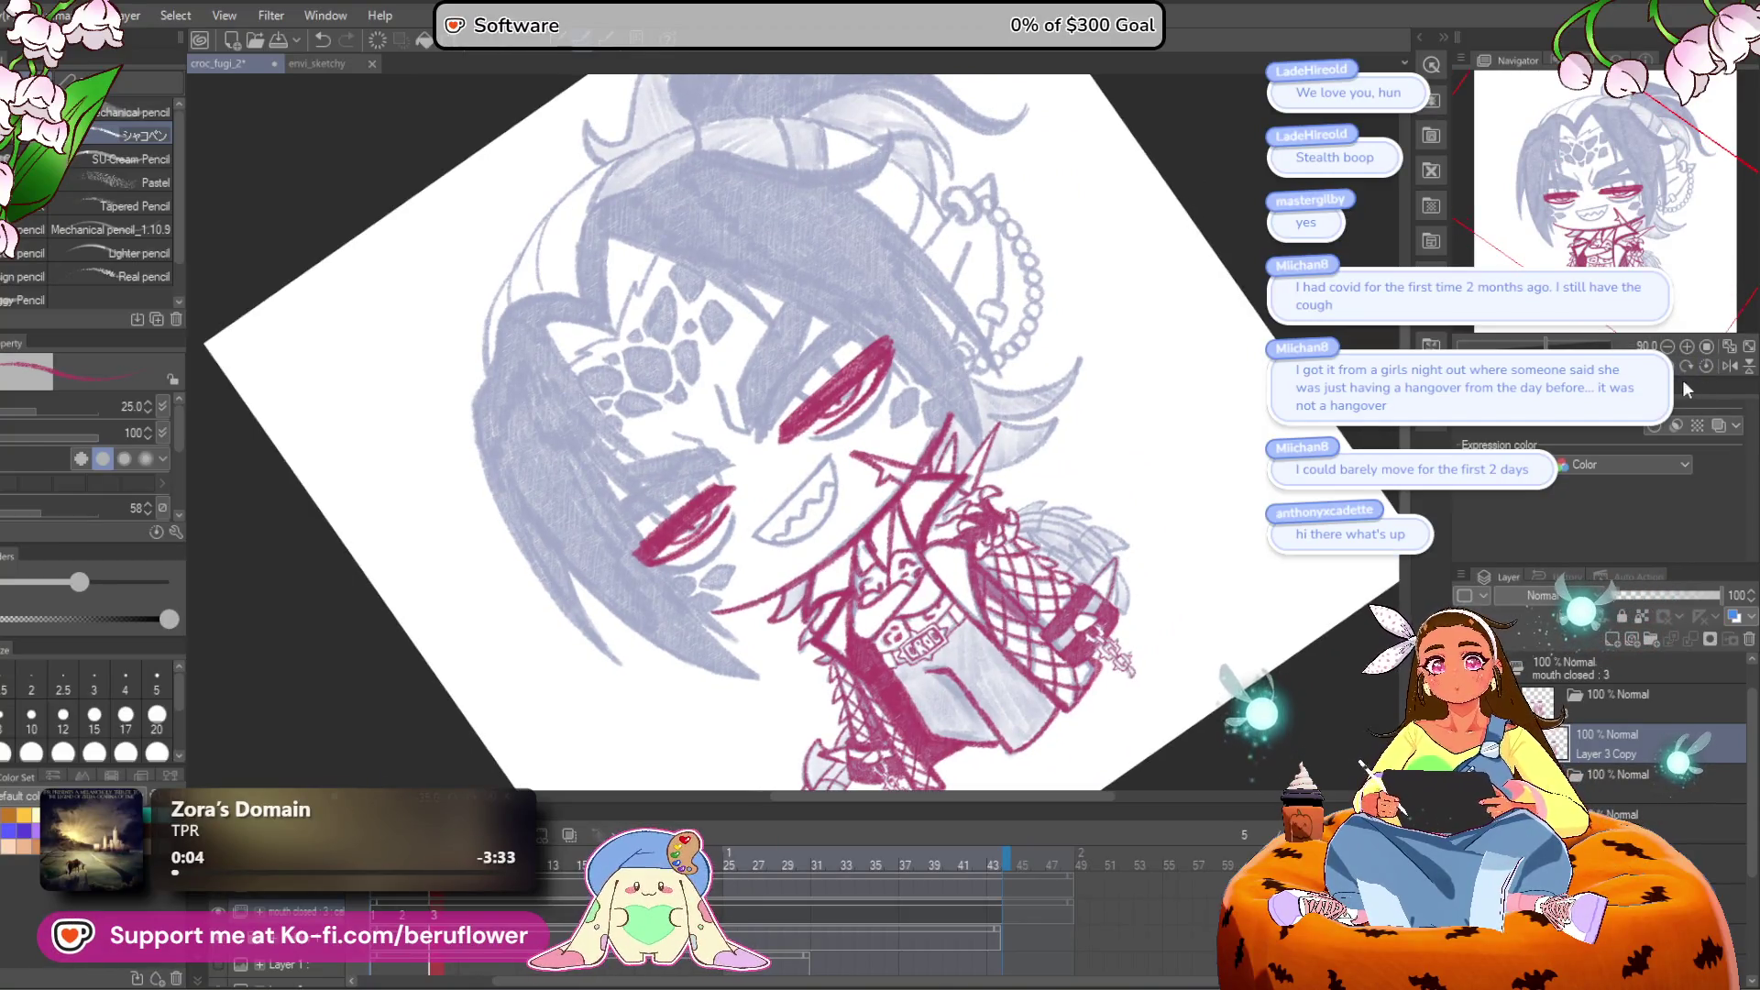
left_click(1707, 364)
scroll(864, 468, "up", 4)
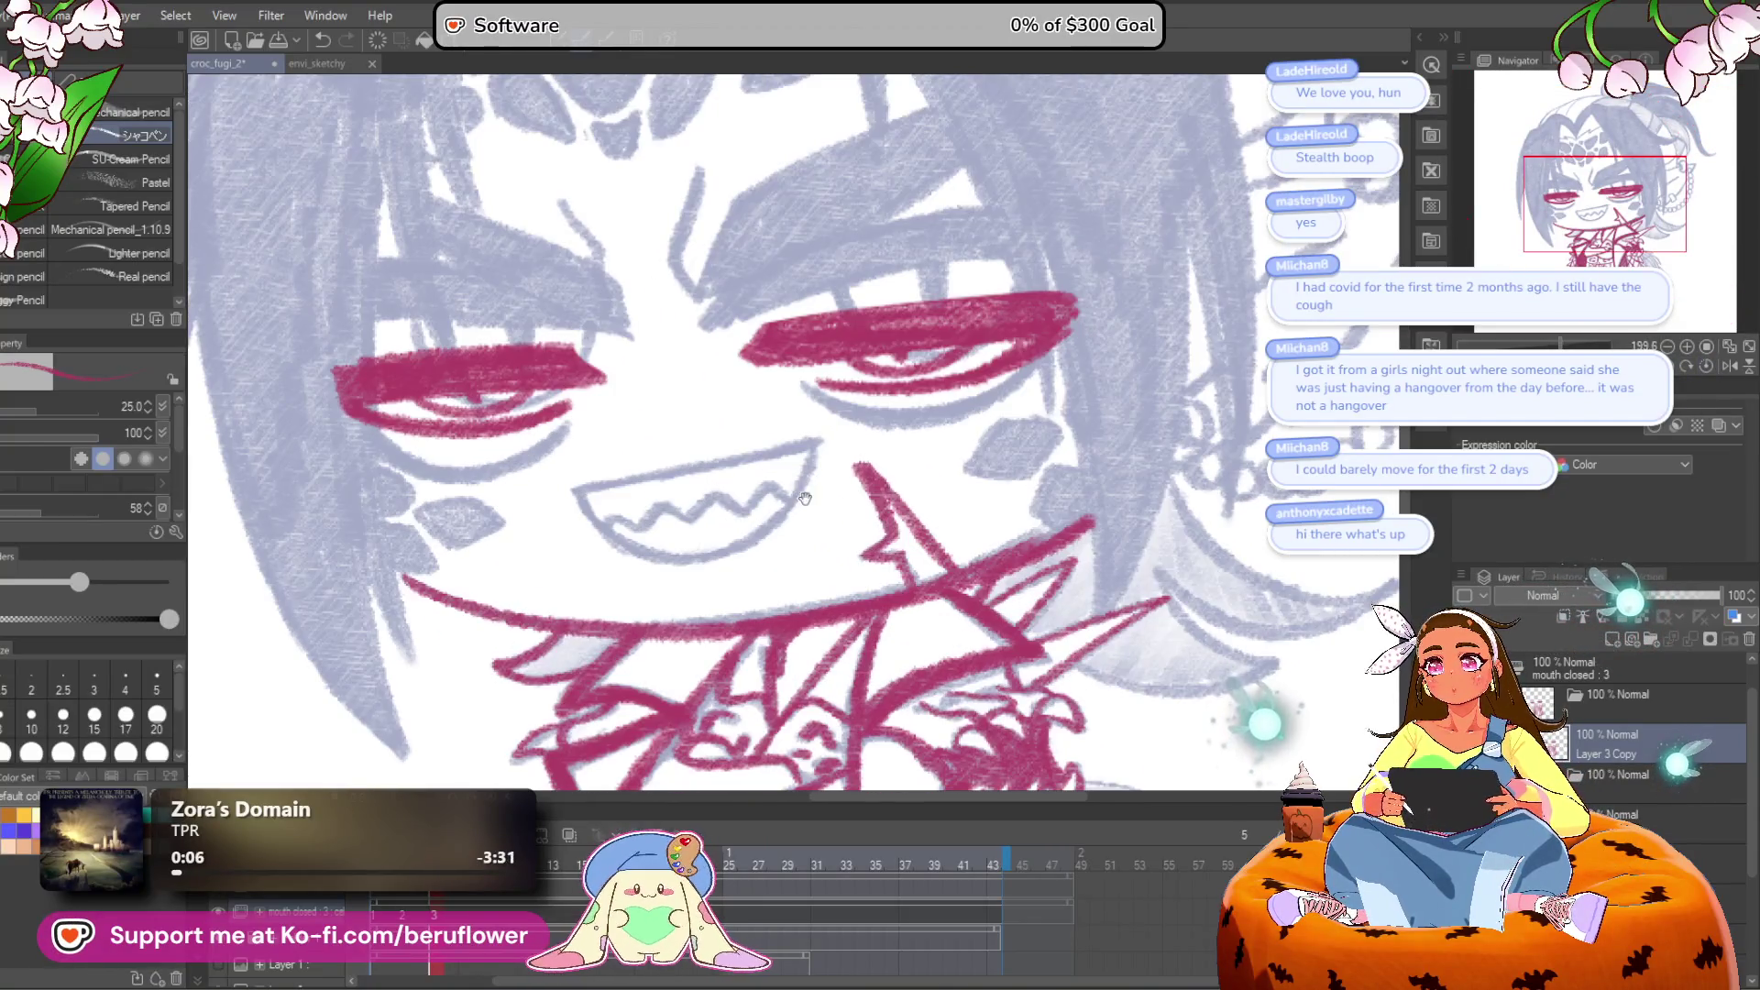
Step: Ink the crimson eyebrow line, extending it up to the right and thickening it
mouse_move(796, 310)
left_mouse_down()
mouse_move(779, 377)
mouse_move(1014, 248)
left_mouse_up()
left_click_drag(894, 322, 763, 412)
key("ctrl+z")
key("ctrl+z")
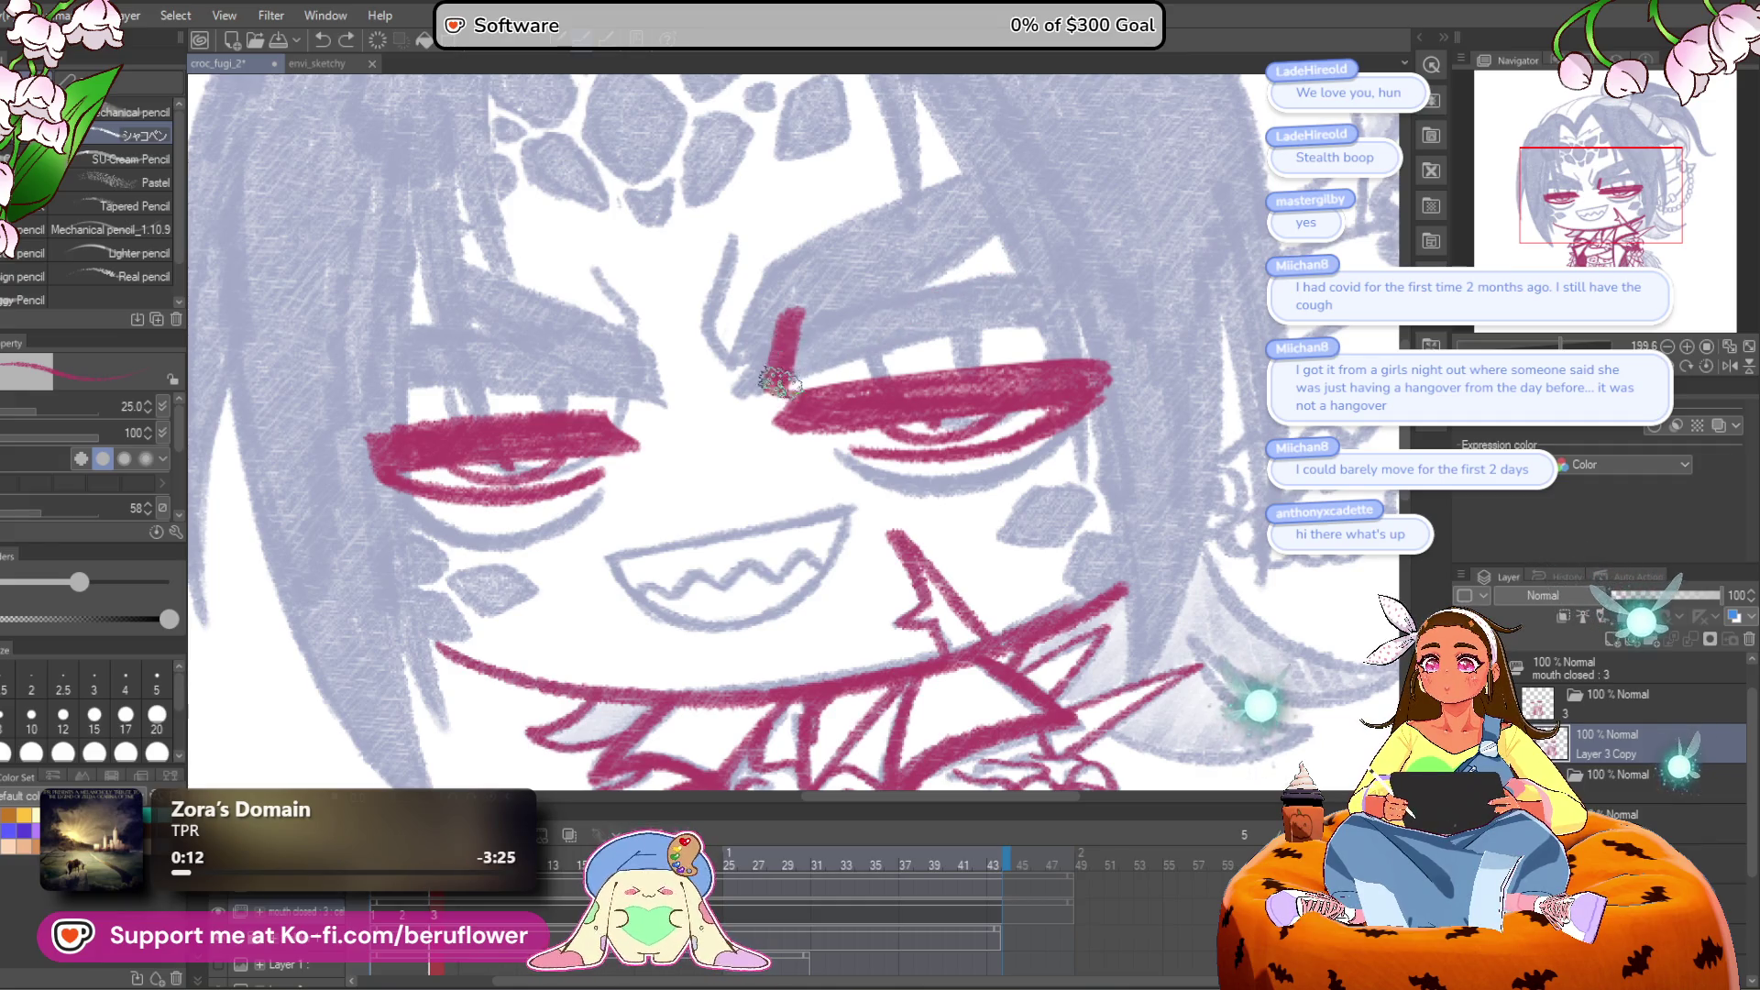
mouse_move(794, 314)
left_mouse_down()
mouse_move(916, 244)
mouse_move(999, 227)
mouse_move(868, 346)
left_mouse_up()
left_click_drag(1013, 261, 893, 310)
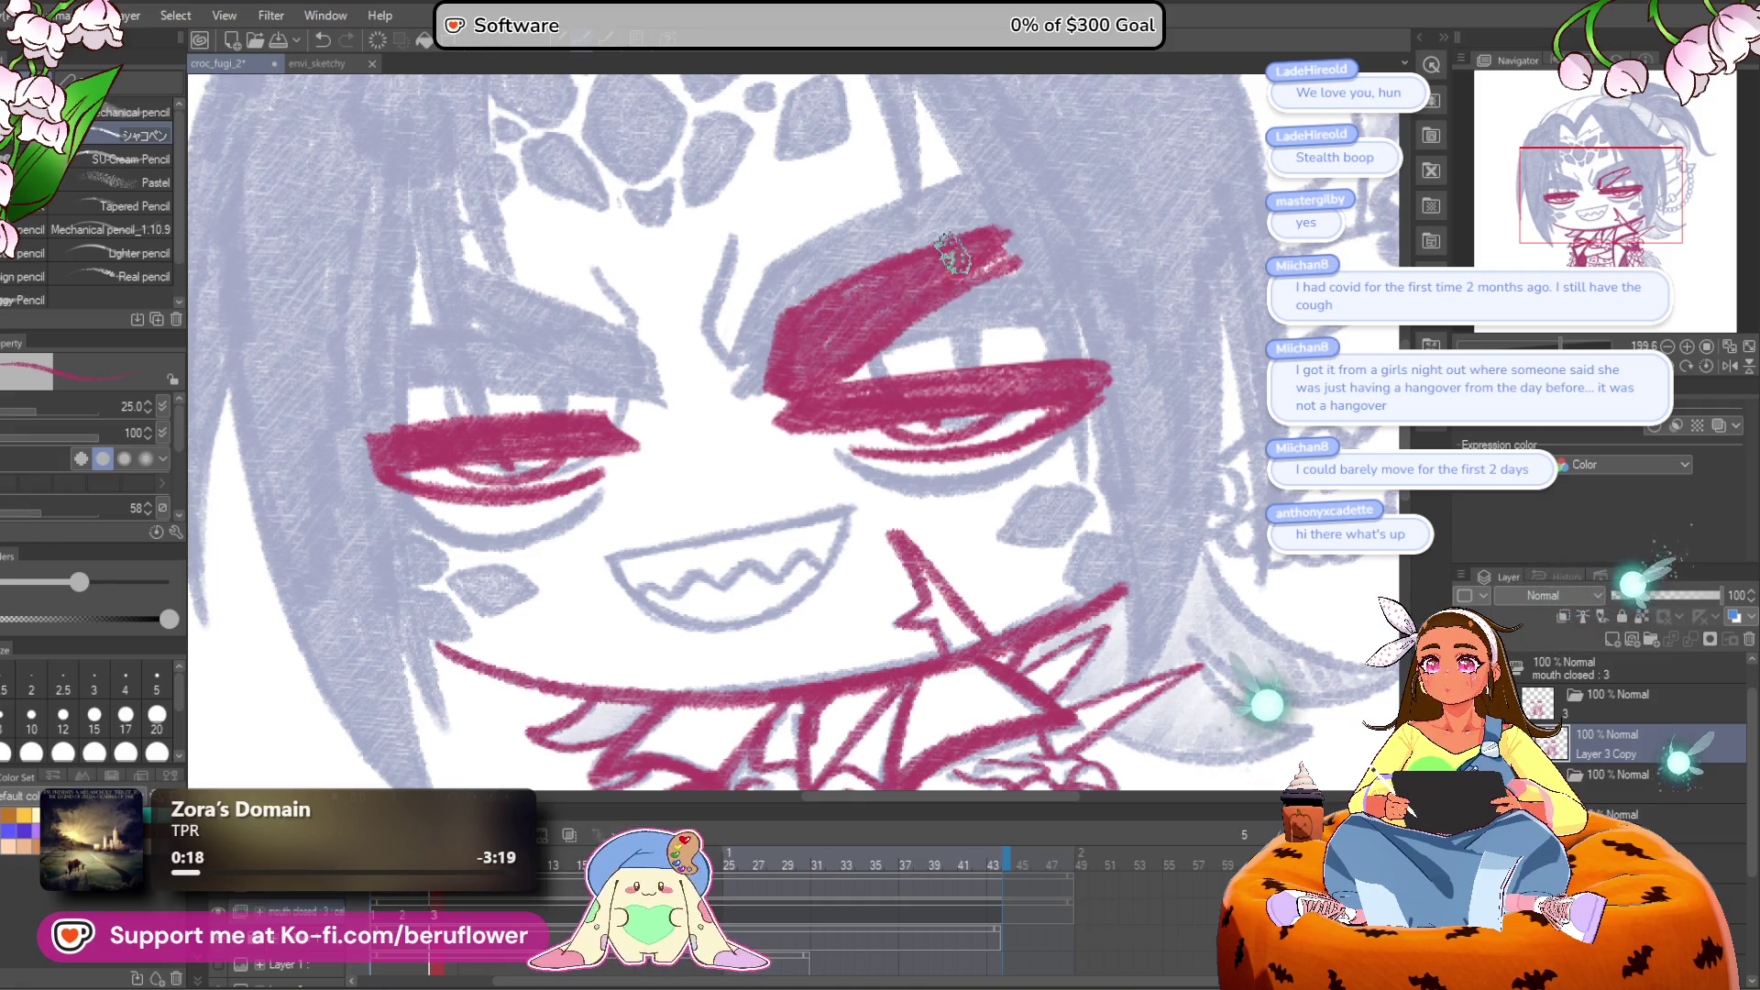
scroll(953, 257, "down", 5)
scroll(1009, 220, "up", 3)
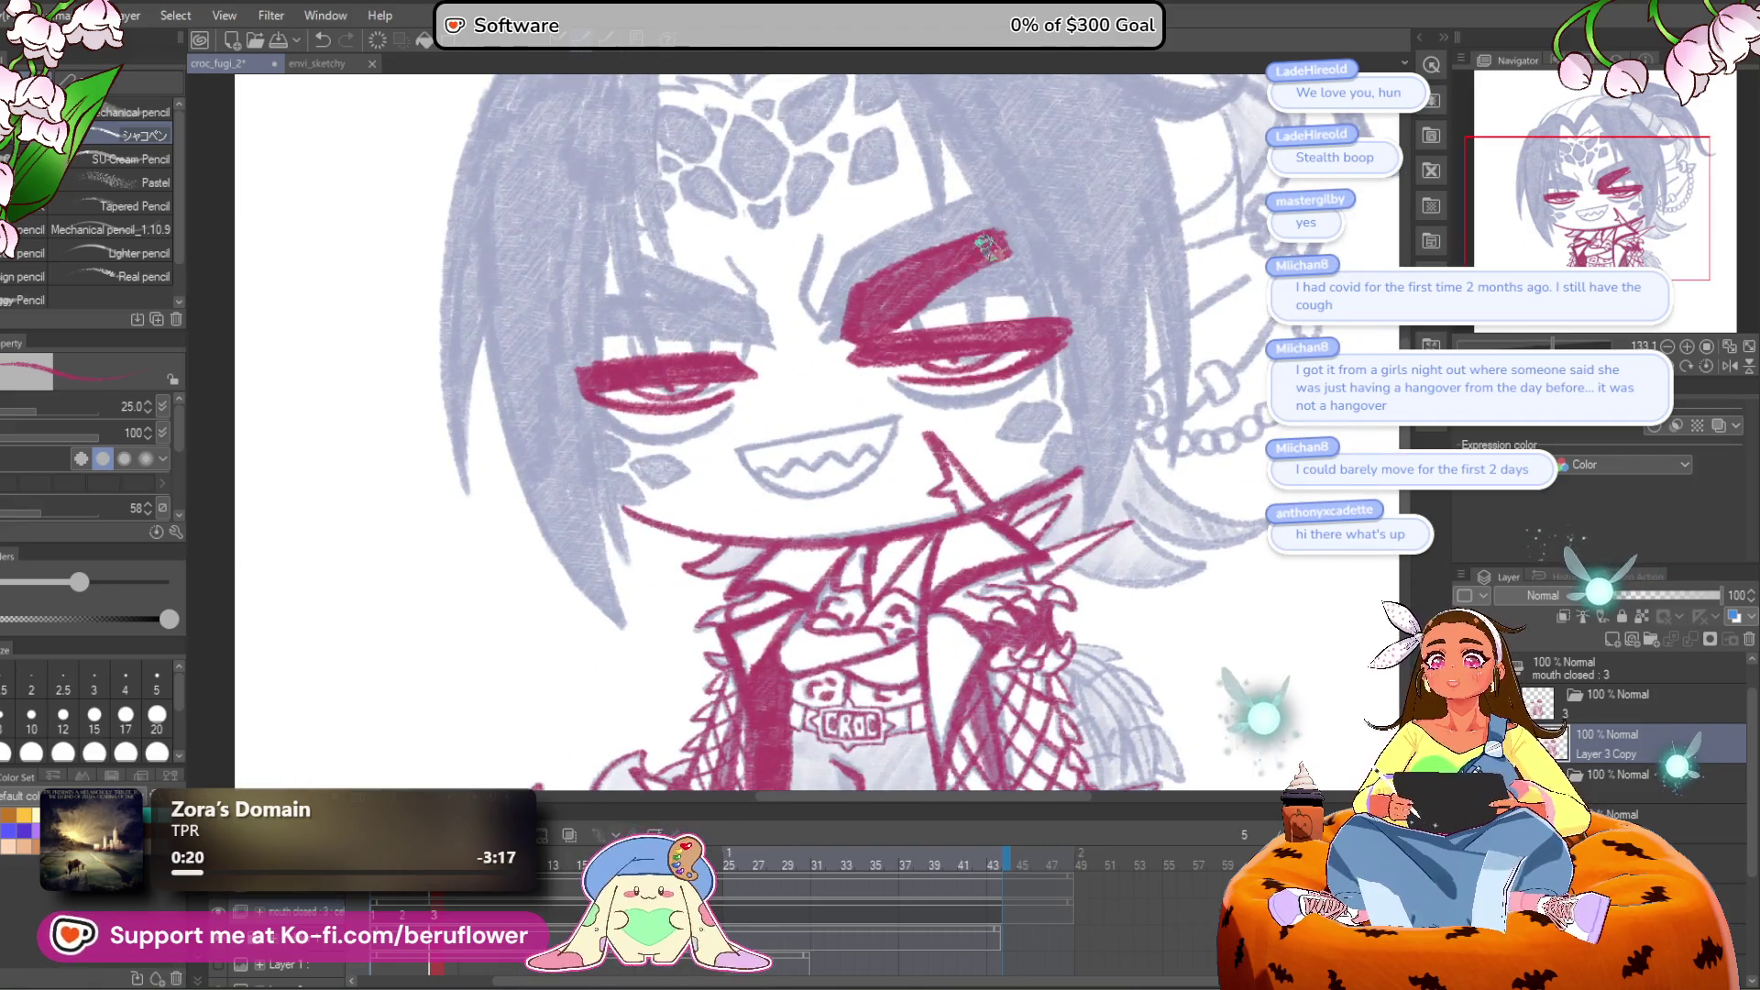
Step: Add a crimson line on the face, then extend and thicken the brow stroke
left_click_drag(1025, 399, 1041, 409)
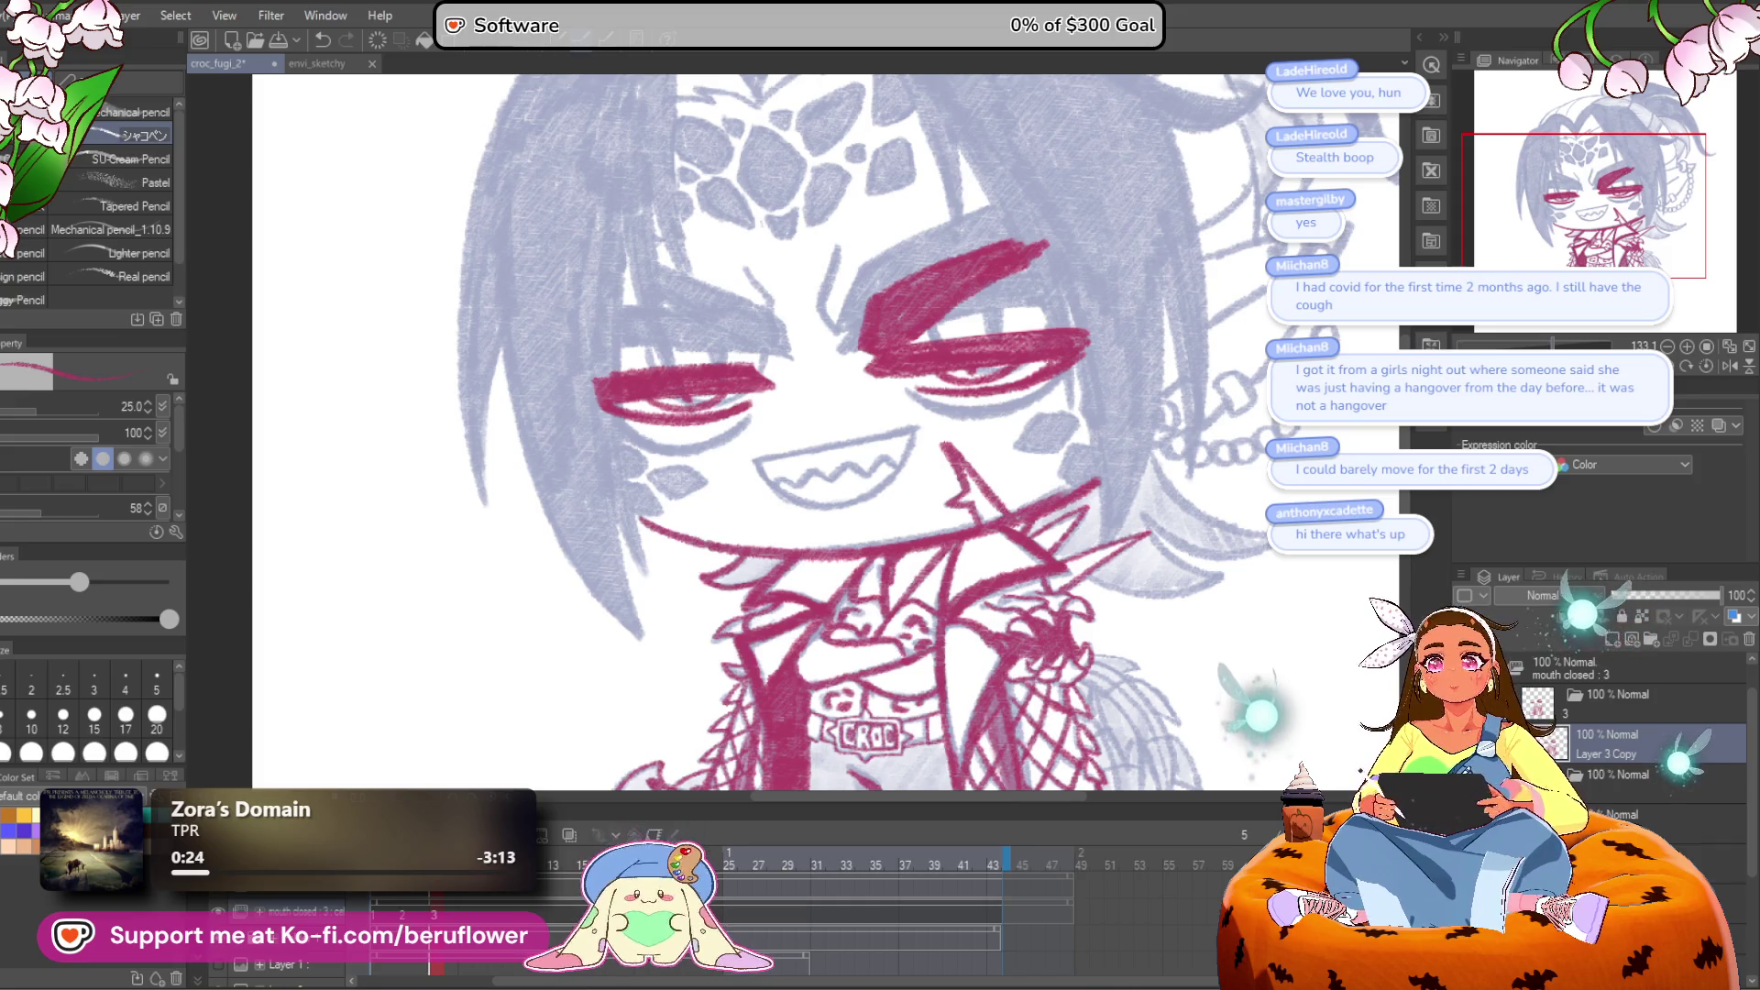
left_click_drag(953, 367, 890, 452)
scroll(890, 452, "up", 3)
scroll(989, 365, "up", 1)
mouse_move(983, 341)
left_mouse_down()
mouse_move(723, 480)
mouse_move(960, 351)
mouse_move(972, 403)
mouse_move(780, 509)
mouse_move(807, 440)
mouse_move(986, 364)
left_mouse_up()
key("ctrl+0")
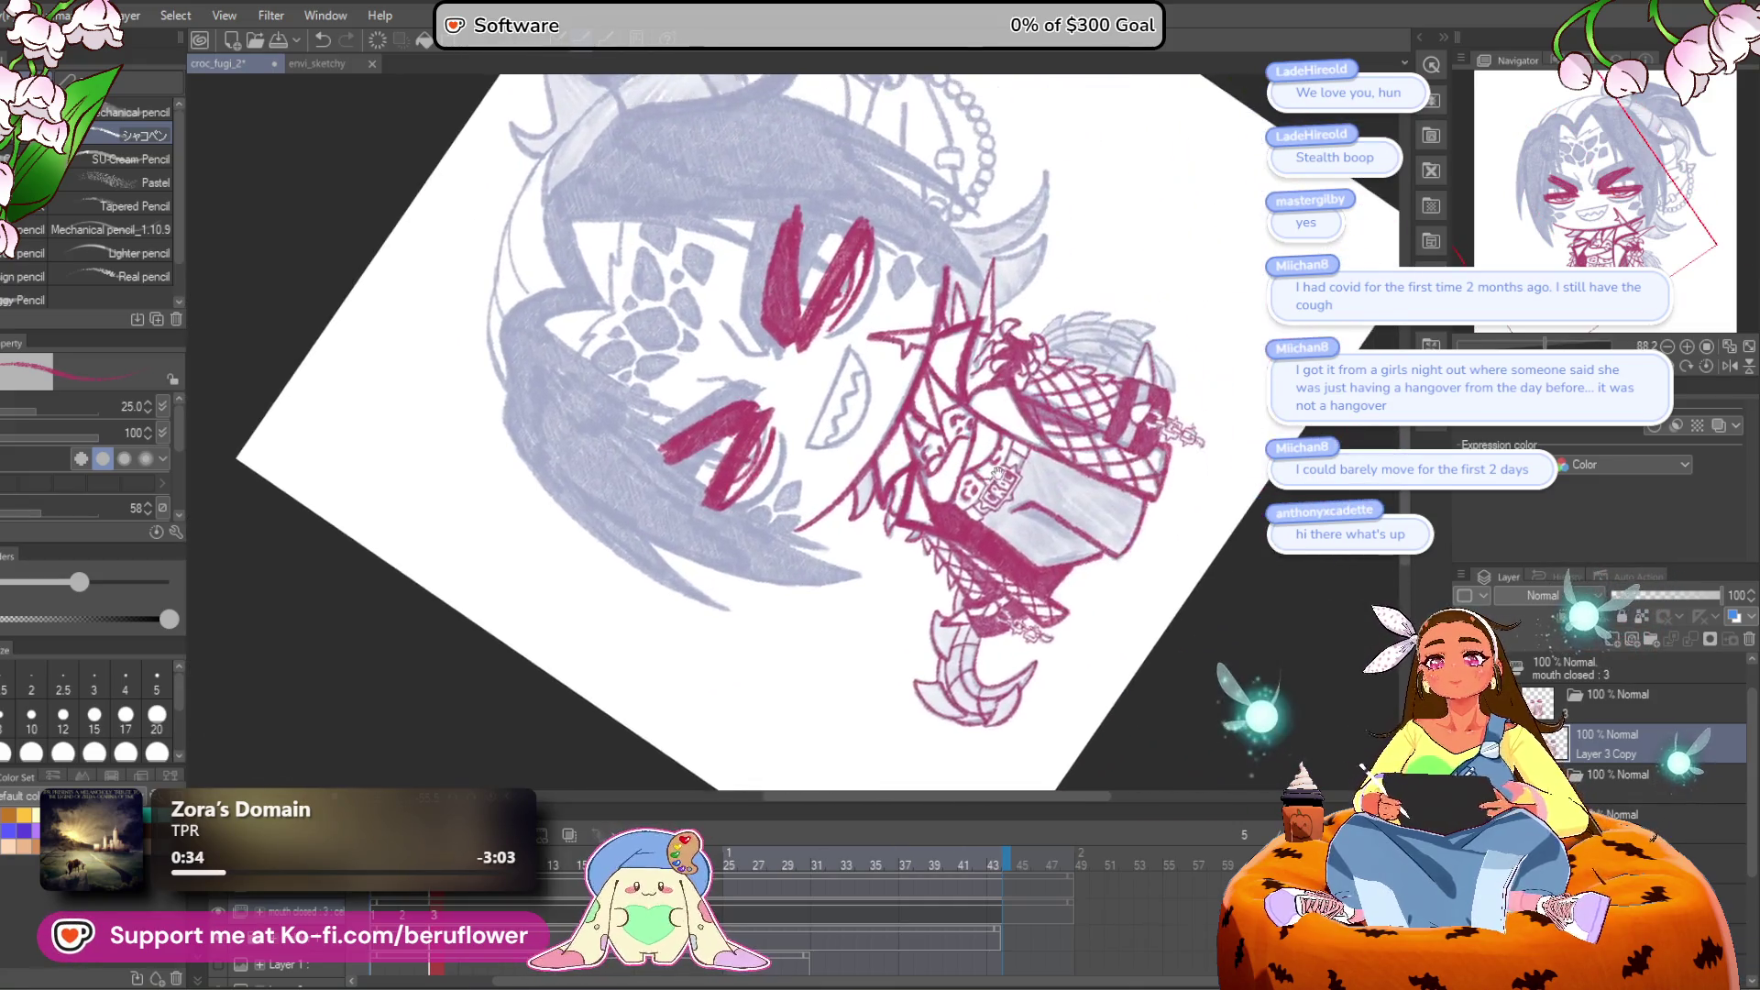
key("ctrl+@")
scroll(816, 396, "up", 3)
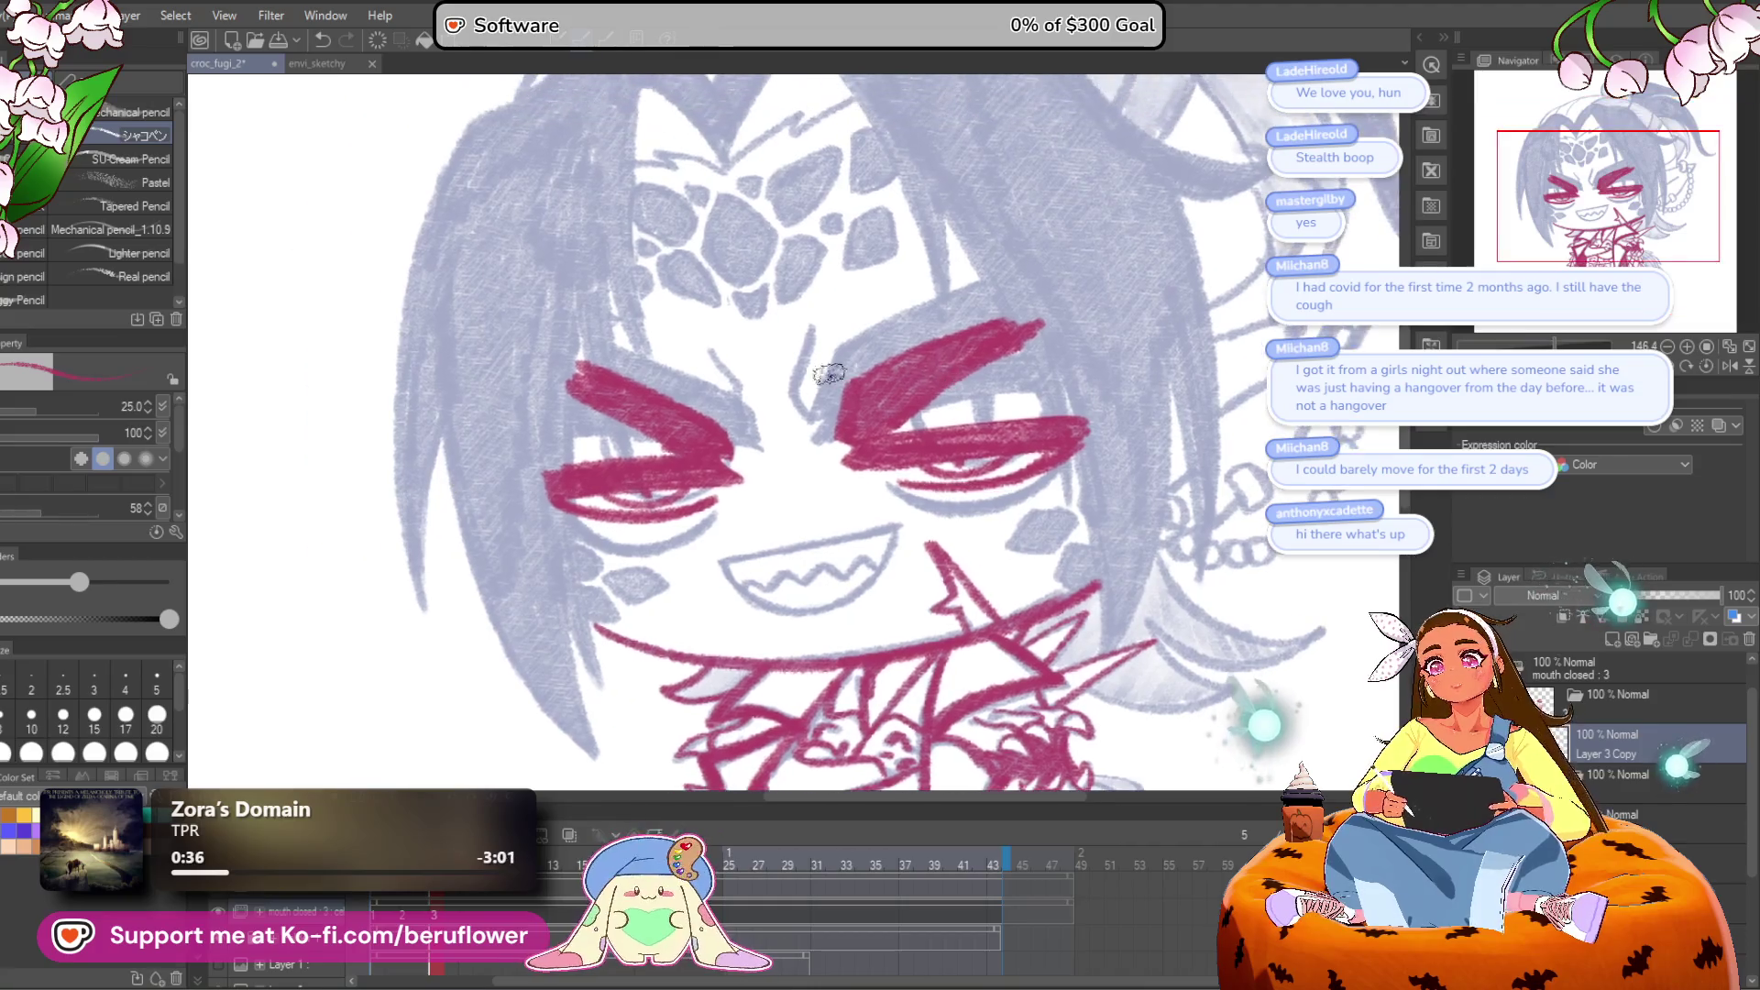
left_click_drag(821, 417, 812, 335)
mouse_move(711, 369)
left_mouse_down()
mouse_move(770, 383)
mouse_move(782, 273)
left_mouse_up()
Step: Draw the grin's crimson upper lip line, redrawing it after an undo
key("ctrl+0")
scroll(759, 350, "up", 3)
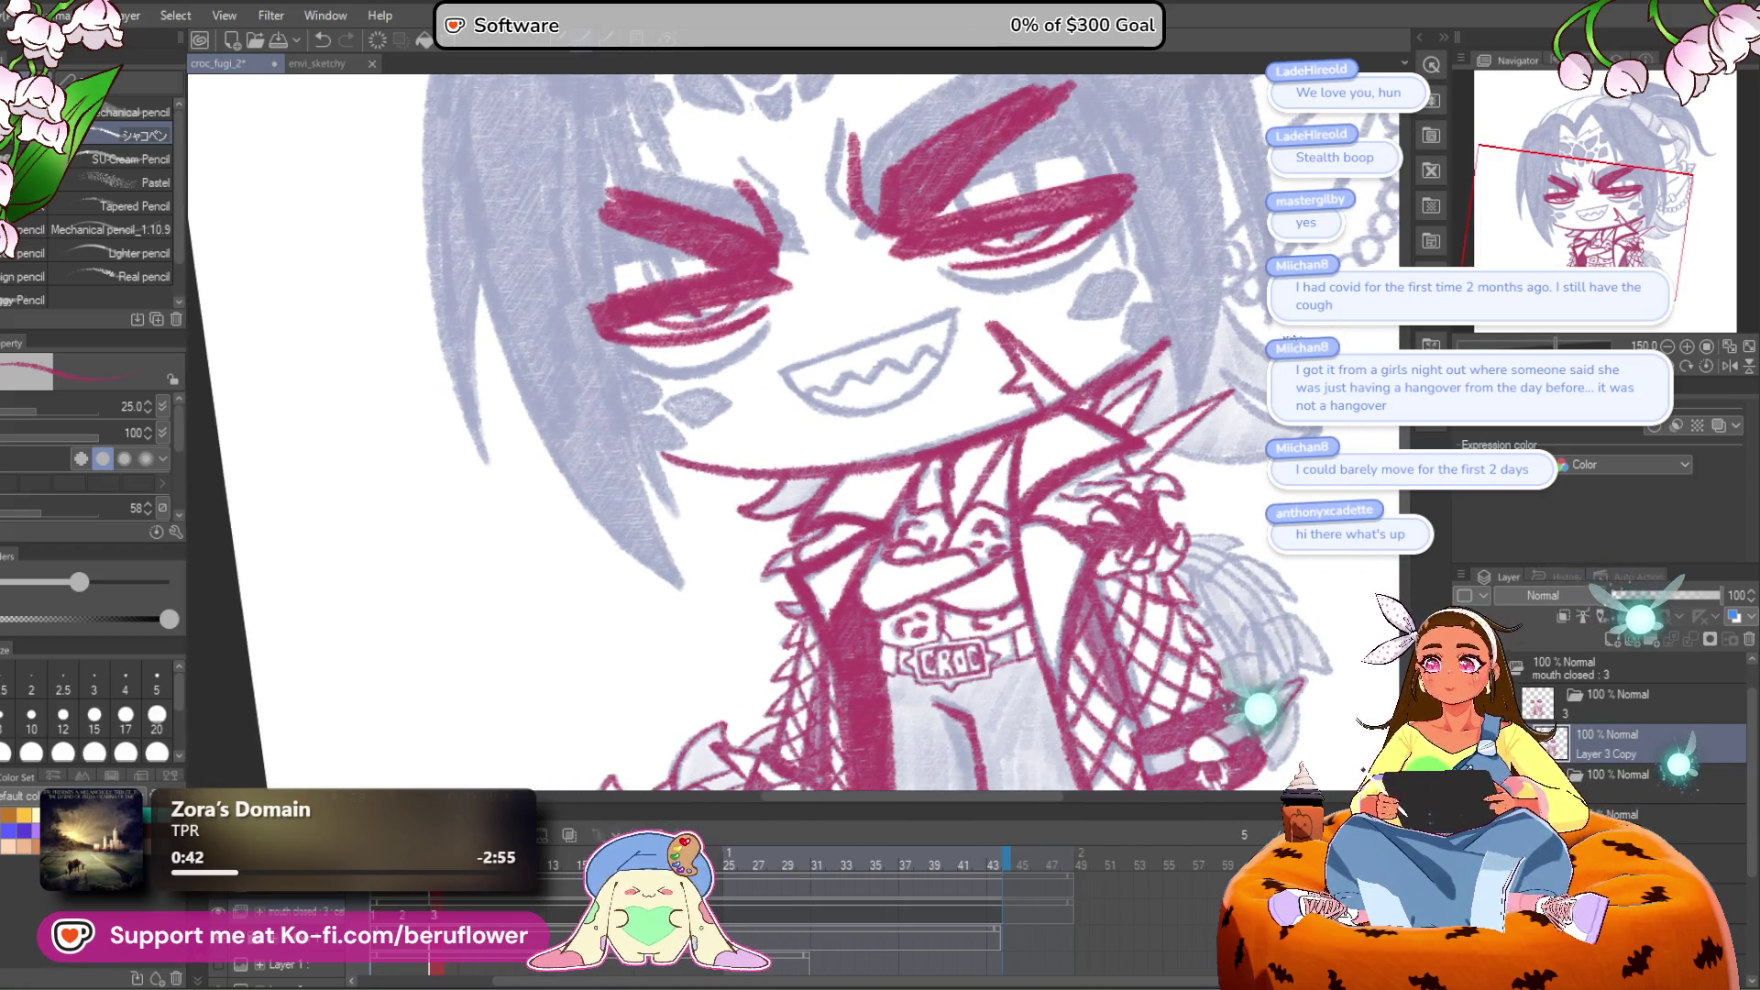
scroll(844, 450, "up", 5)
left_click_drag(669, 435, 1011, 308)
key("ctrl+z")
mouse_move(662, 436)
left_mouse_down()
mouse_move(976, 330)
mouse_move(1014, 382)
mouse_move(947, 476)
mouse_move(853, 522)
left_mouse_up()
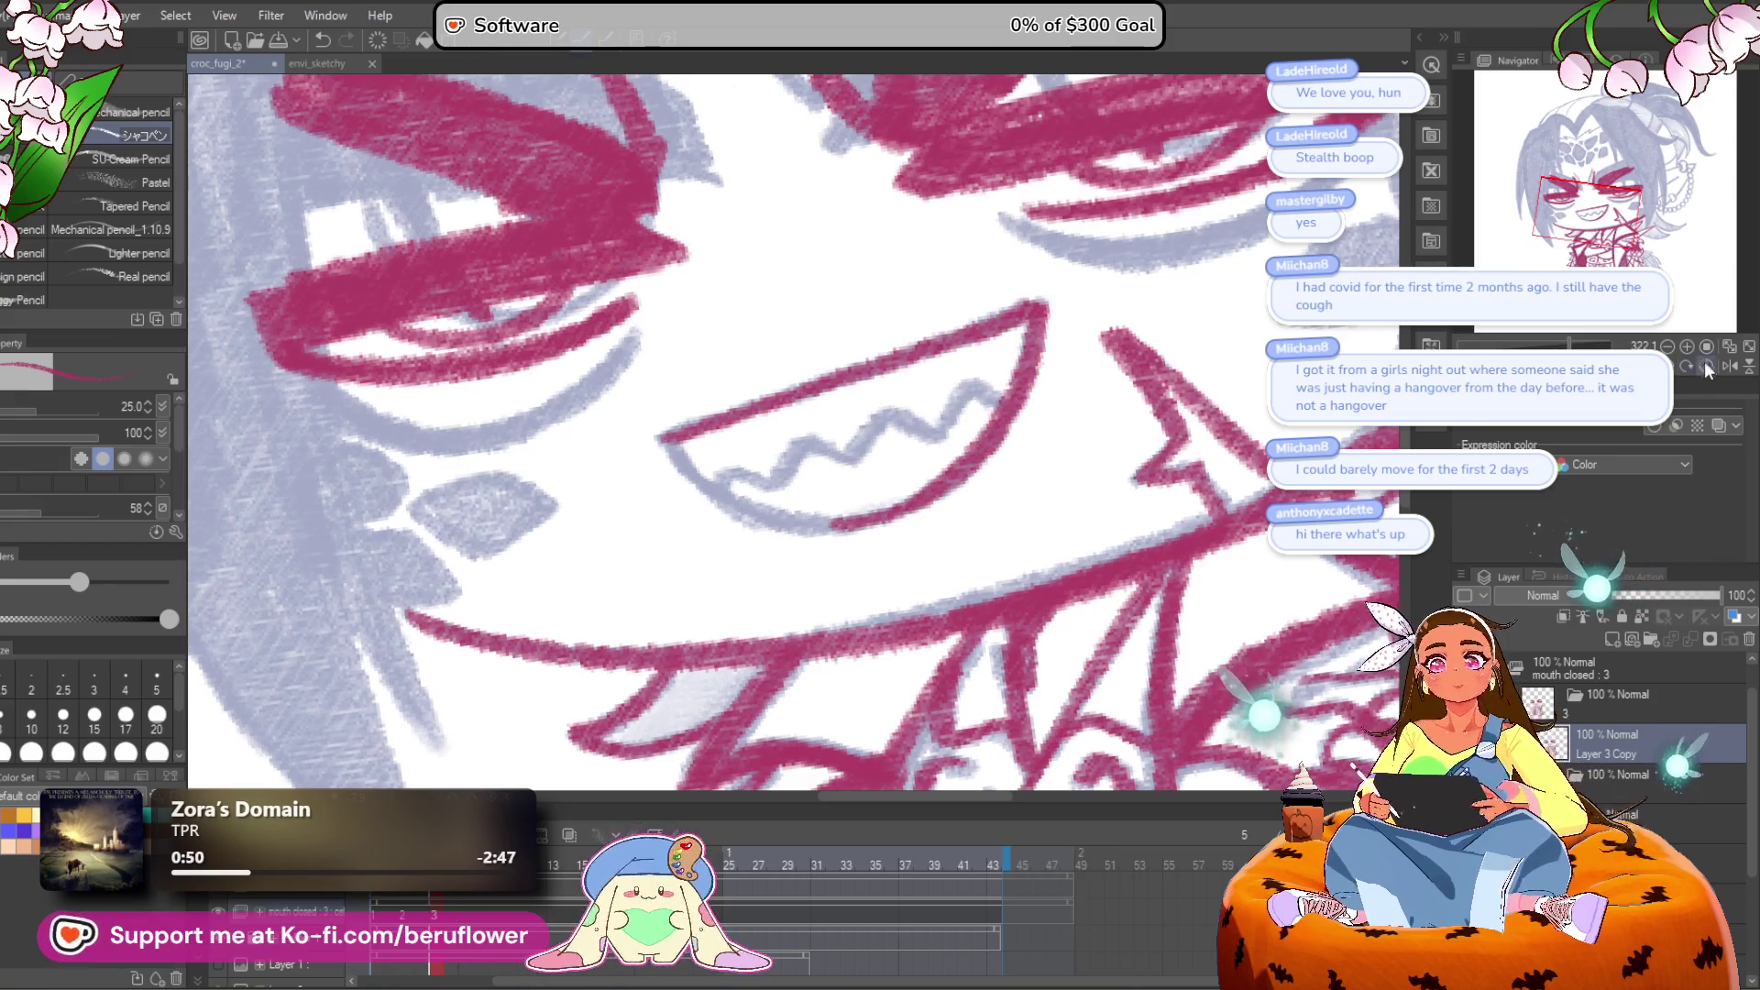
Step: Level the canvas, ink the lower-left curve of the lip, and thin the pencil
left_click(1707, 365)
mouse_move(668, 444)
left_mouse_down()
mouse_move(759, 511)
mouse_move(866, 523)
left_mouse_up()
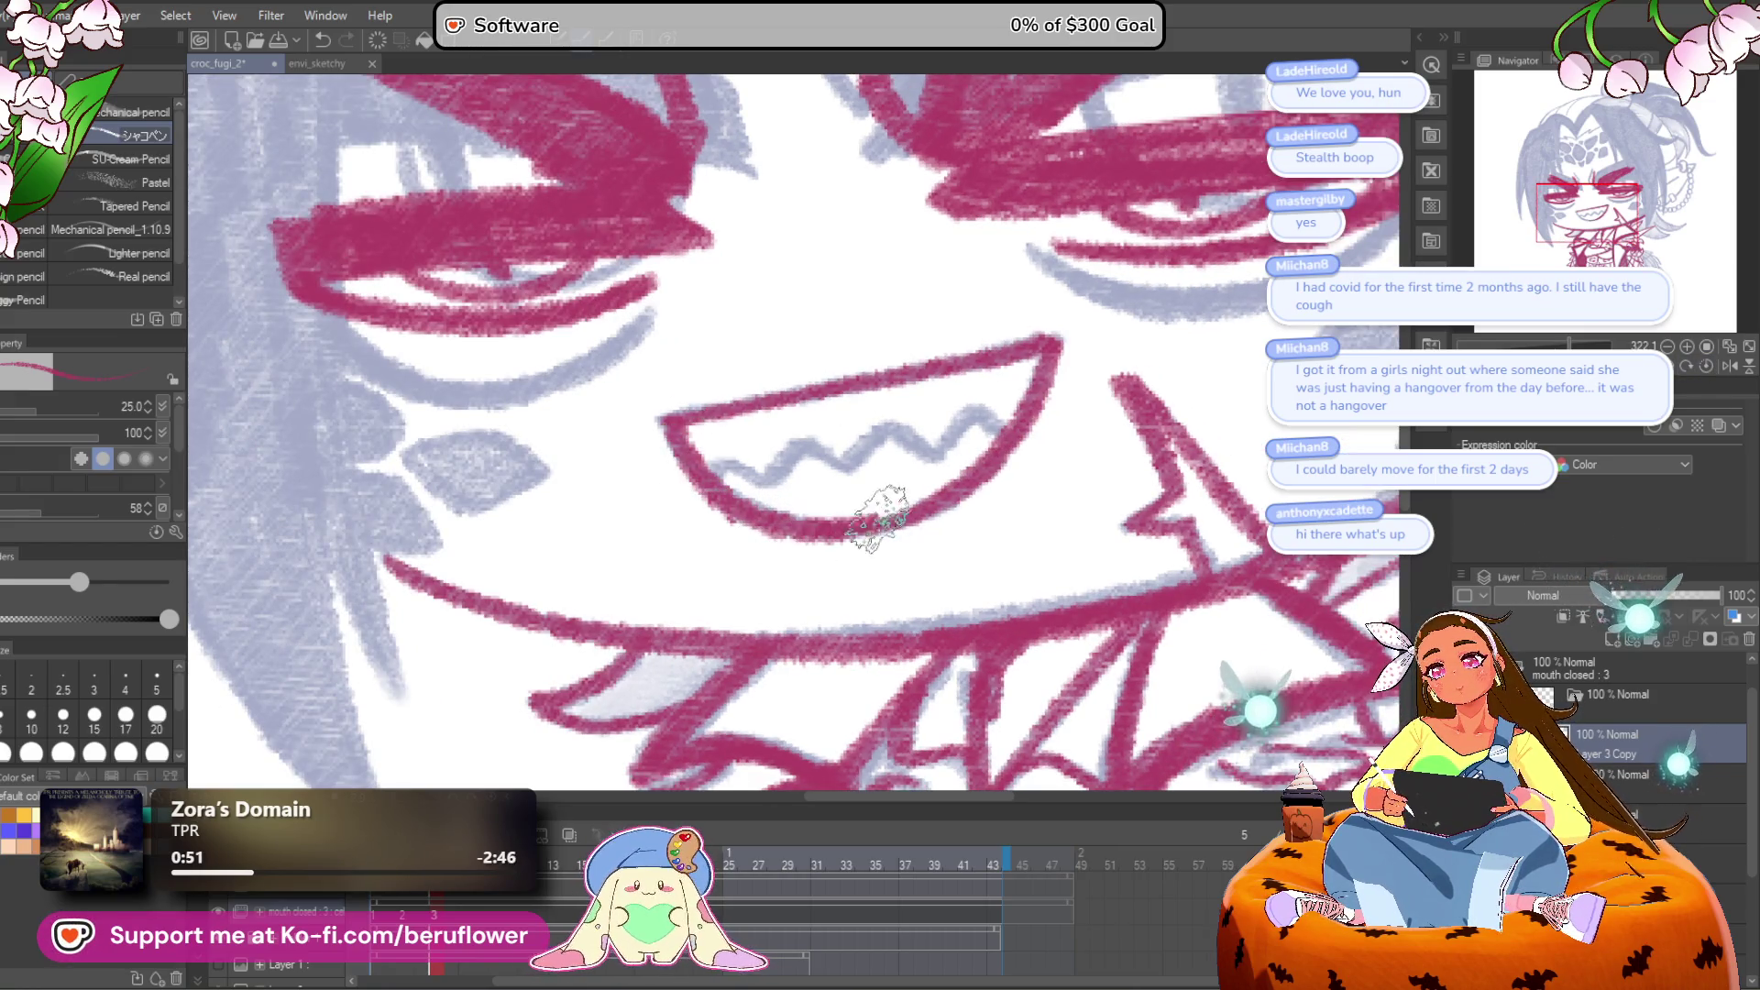
key("bracketleft")
key("bracketleft")
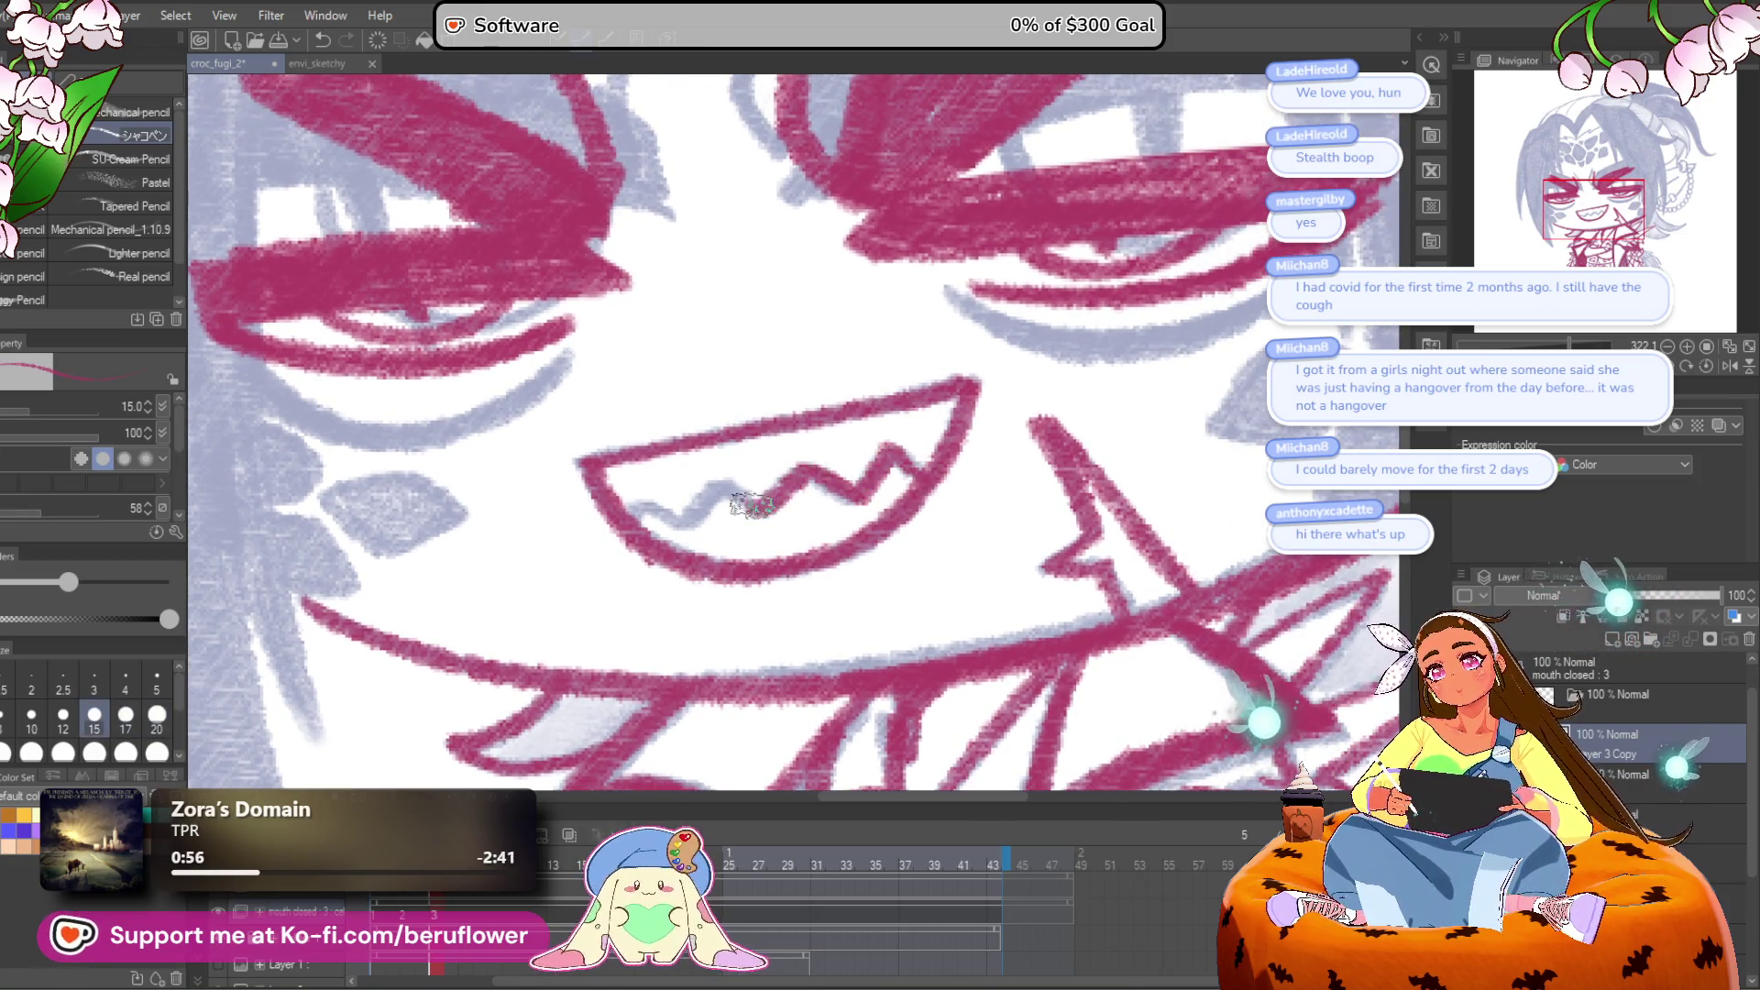
Step: Zoom out and pan to center the whole figure, including body and lower face
scroll(631, 525, "down", 6)
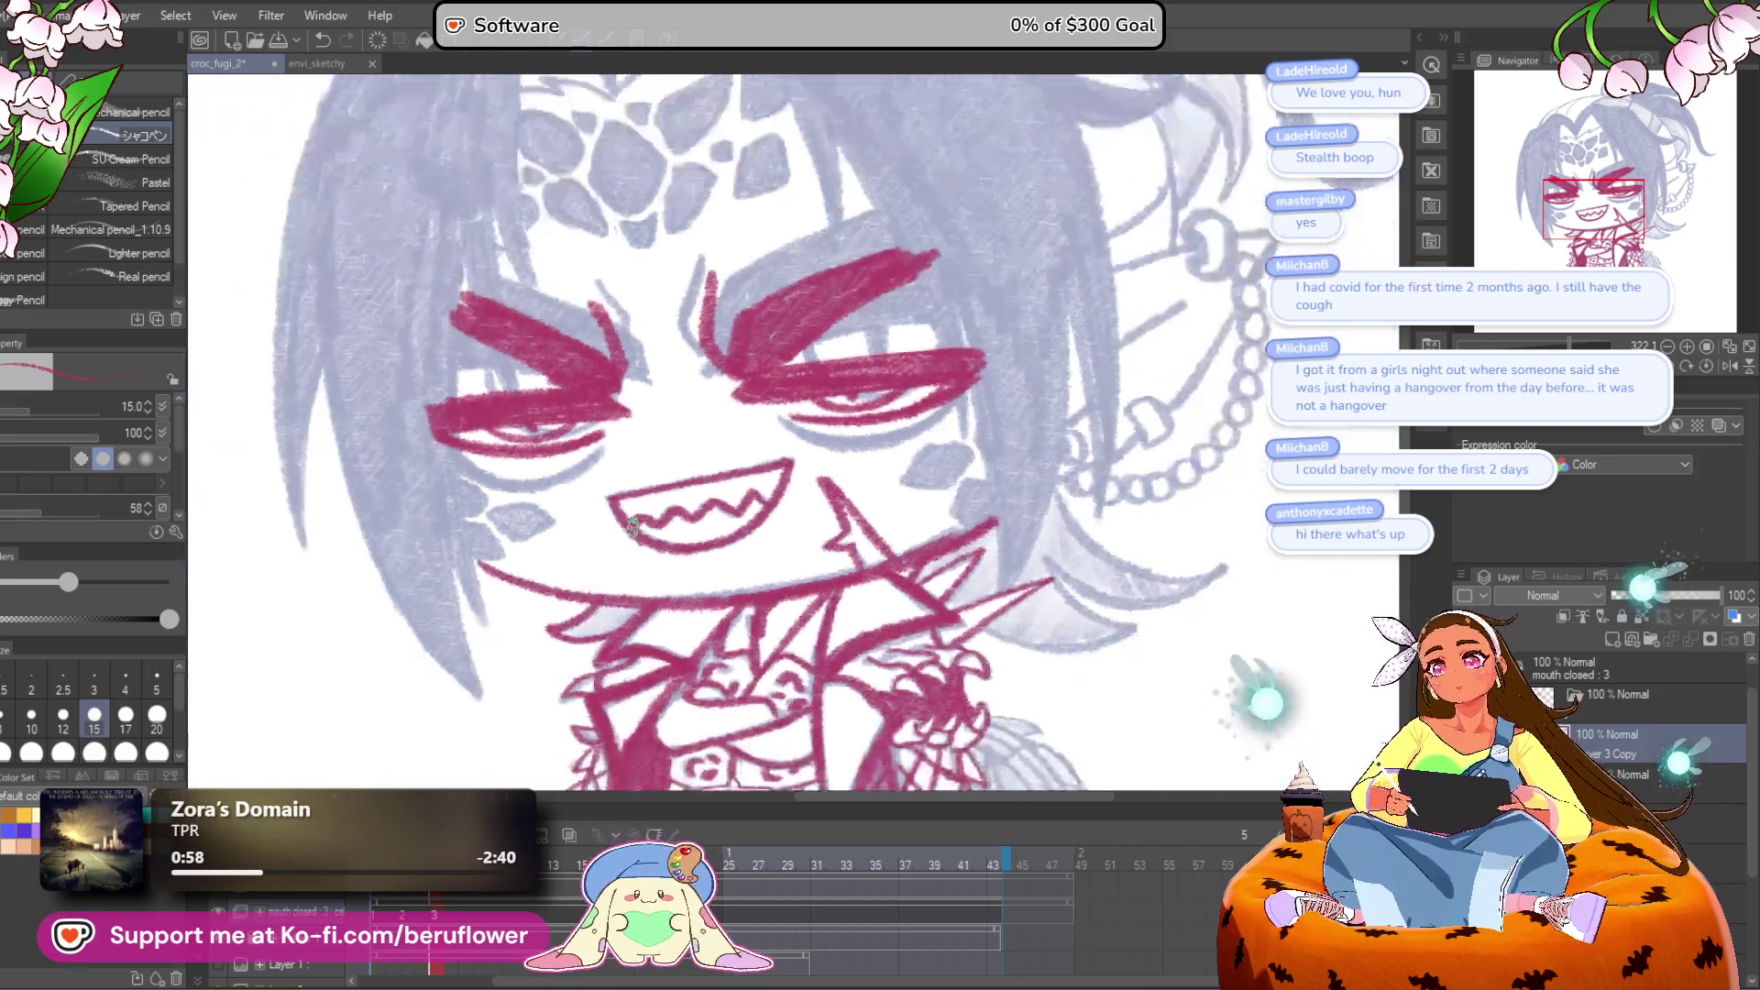
scroll(632, 527, "up", 2)
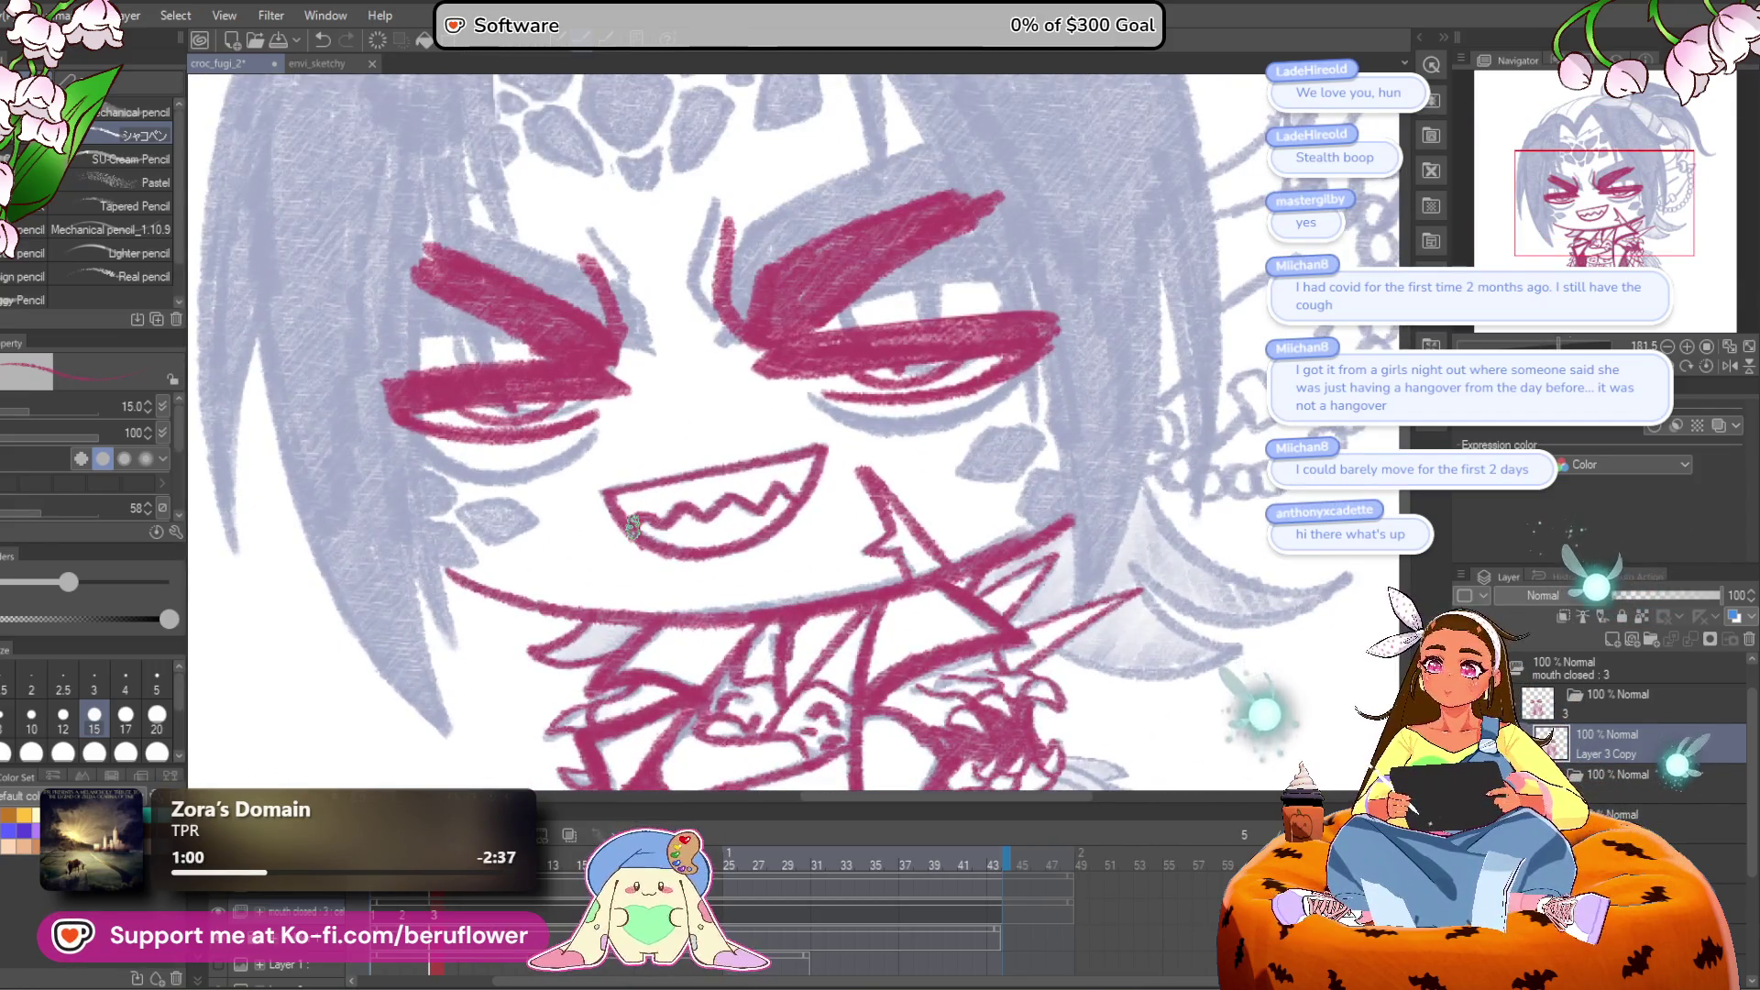
scroll(632, 525, "down", 4)
scroll(632, 526, "up", 5)
left_click_drag(631, 525, 648, 528)
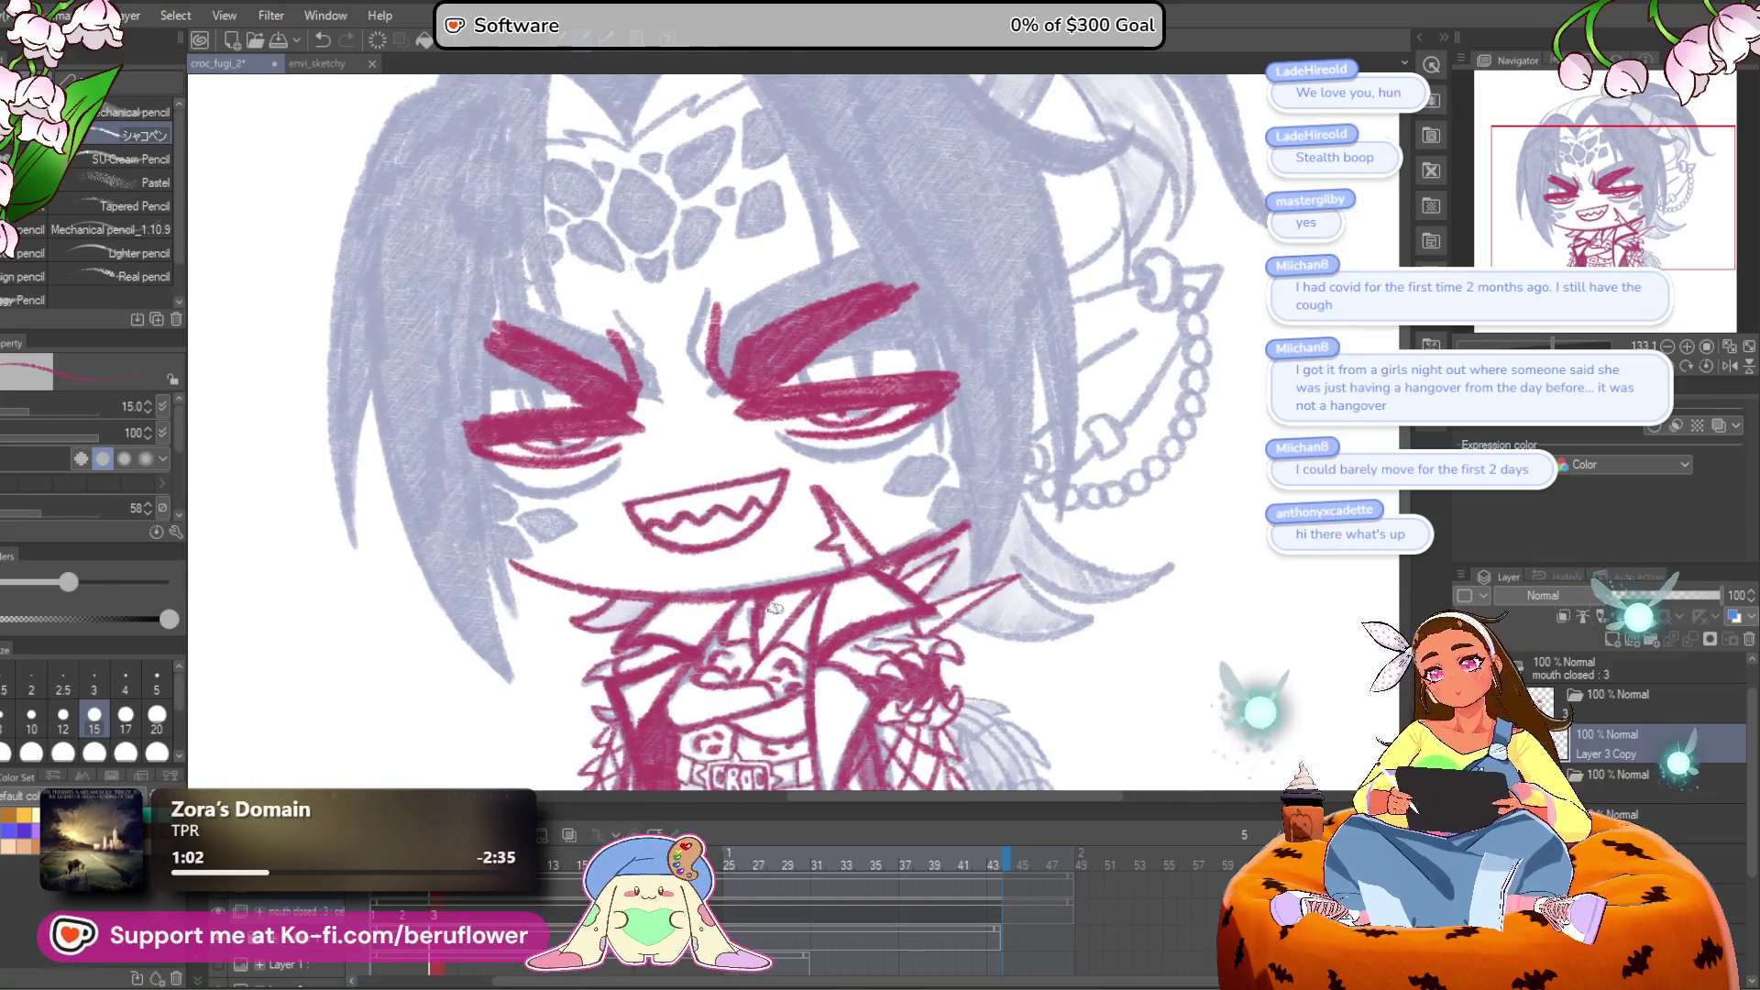
scroll(759, 607, "down", 4)
scroll(759, 608, "up", 4)
left_click_drag(973, 573, 1116, 632)
mouse_move(972, 770)
left_mouse_down()
mouse_move(913, 630)
mouse_move(940, 734)
left_mouse_up()
scroll(716, 156, "up", 4)
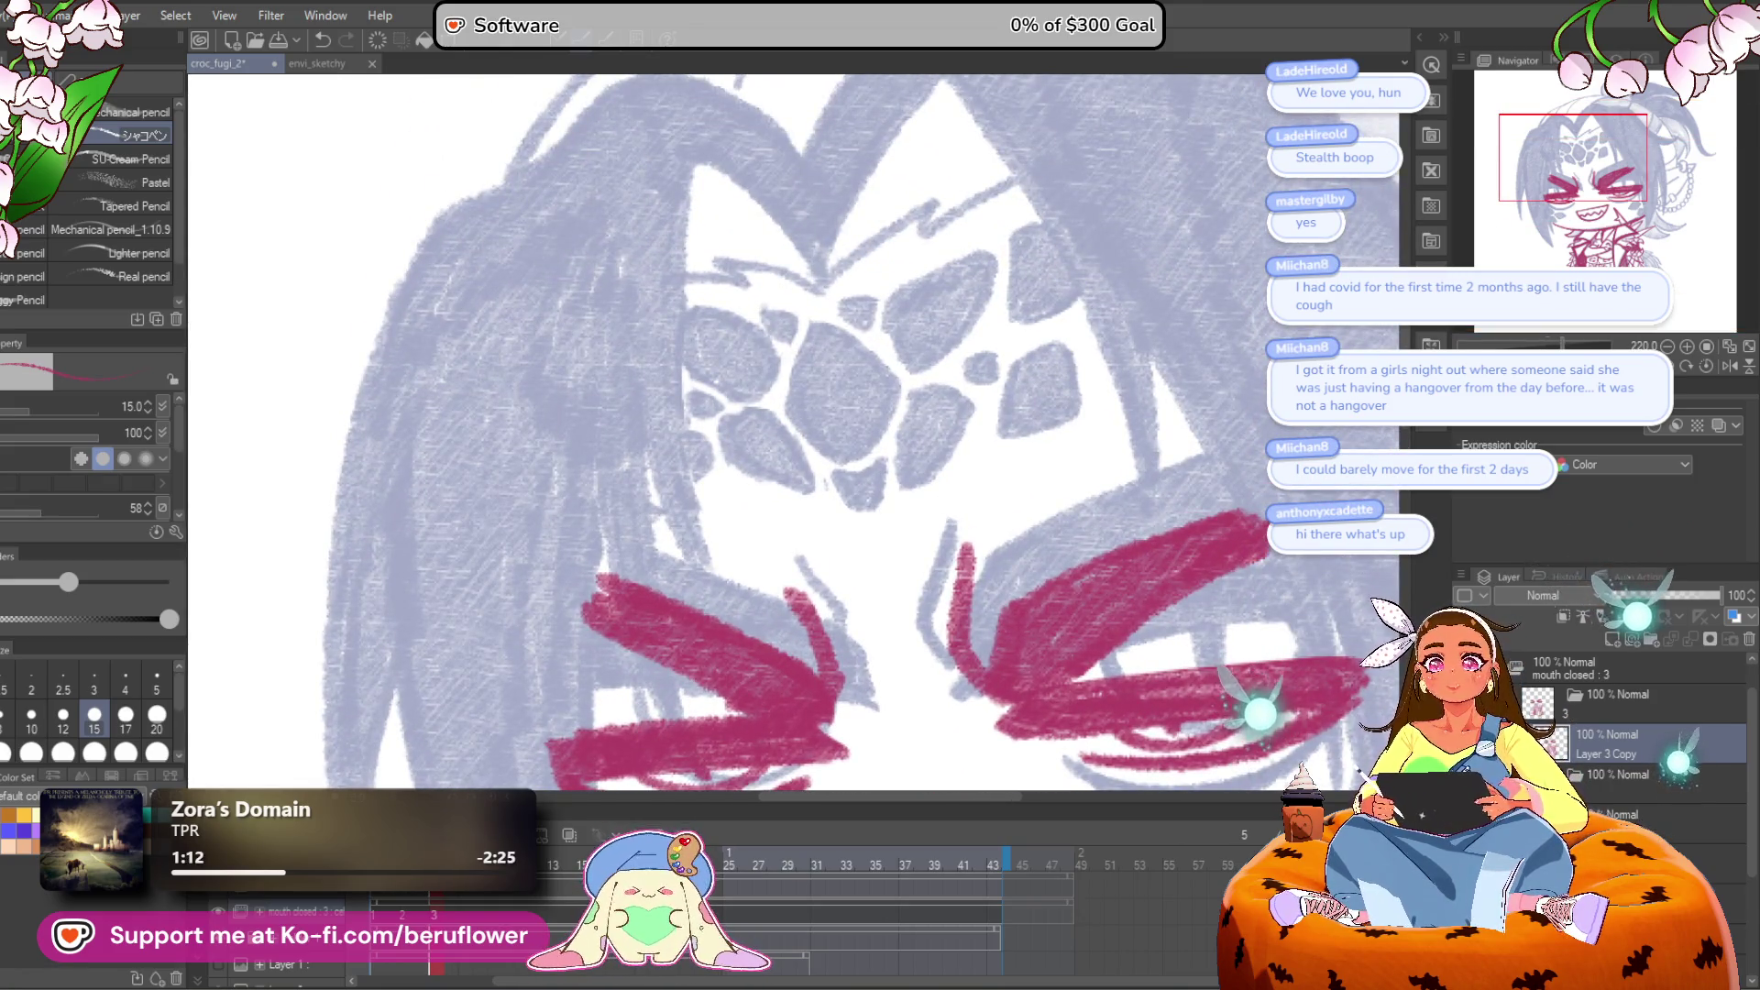
Step: On a rotated canvas, ink crimson lines along the hair edge and the bangs
key("asciicircum")
key("asciicircum")
key("asciicircum")
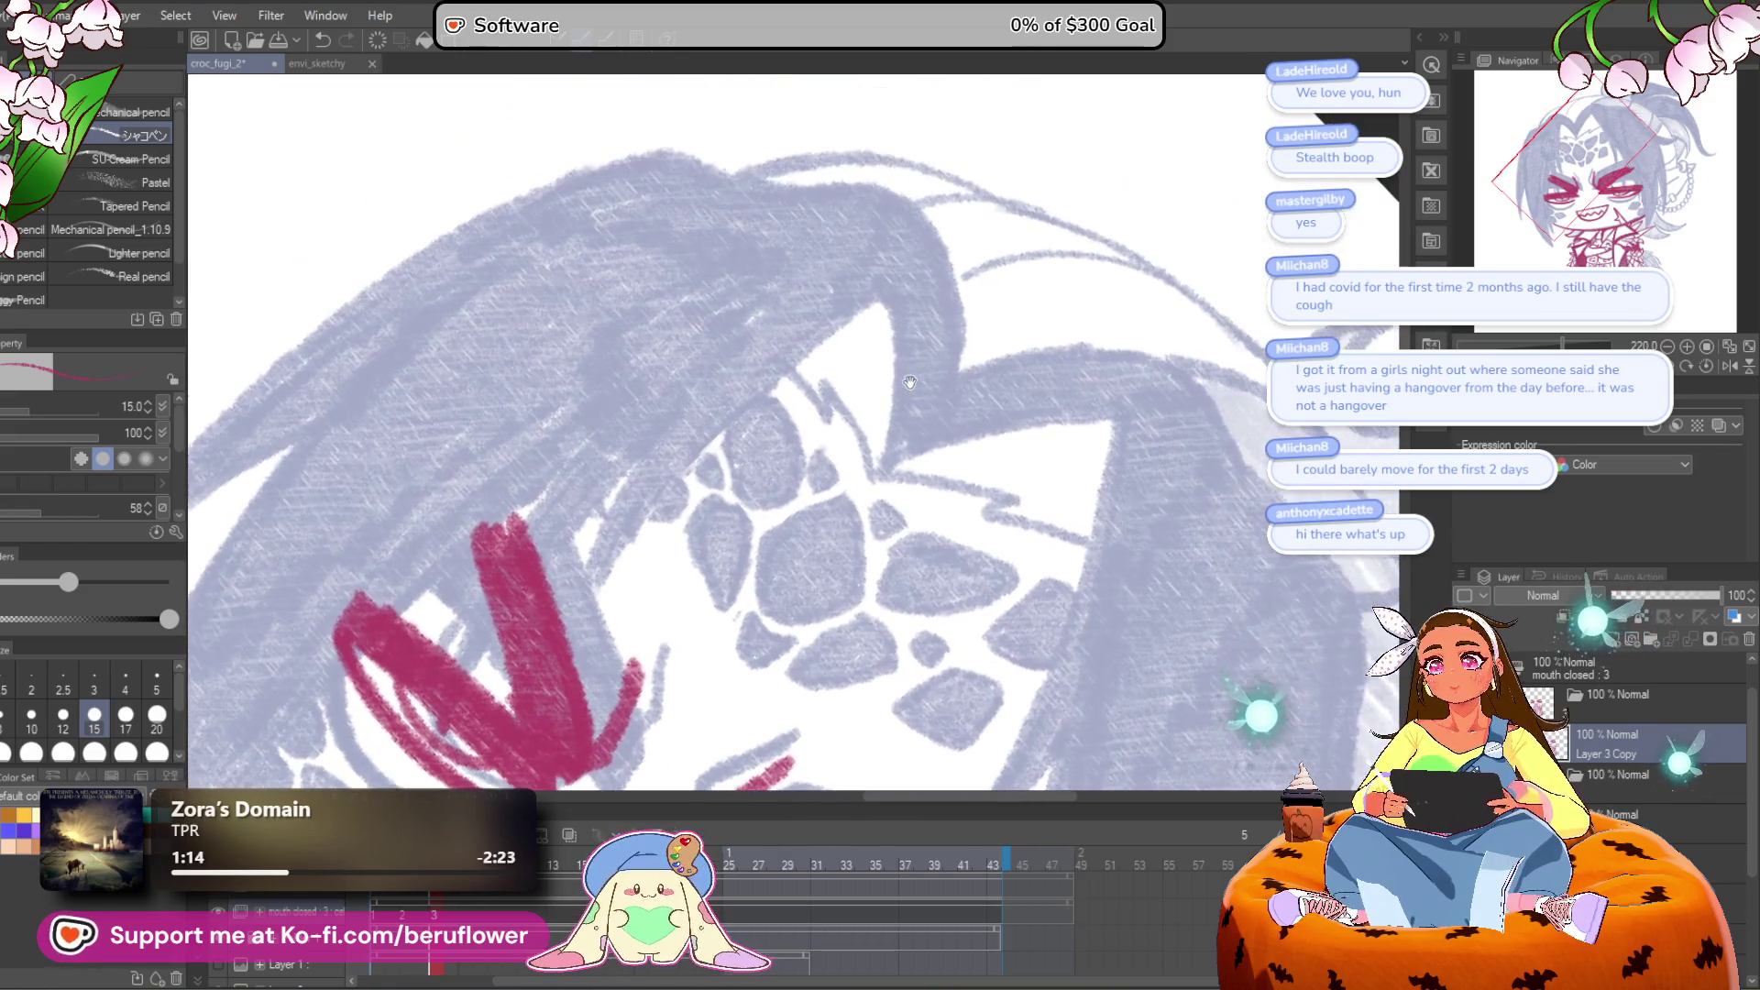
left_click_drag(871, 466, 921, 476)
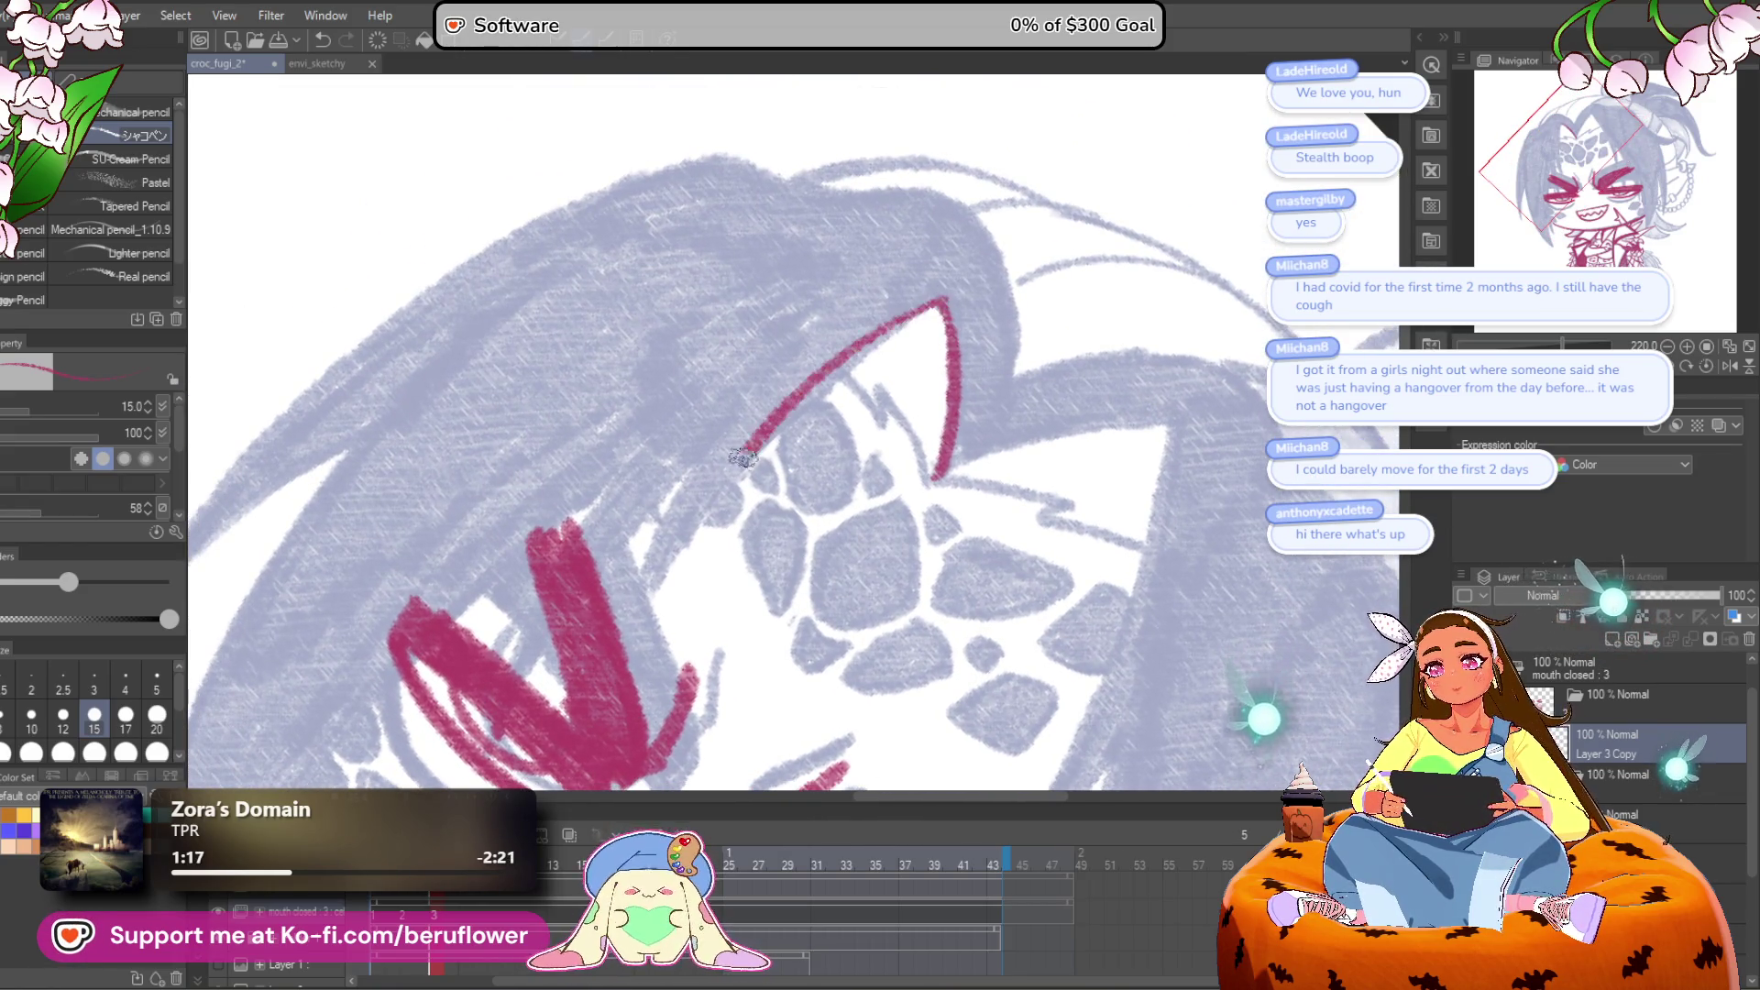
left_click_drag(753, 442, 655, 581)
left_click_drag(715, 434, 825, 325)
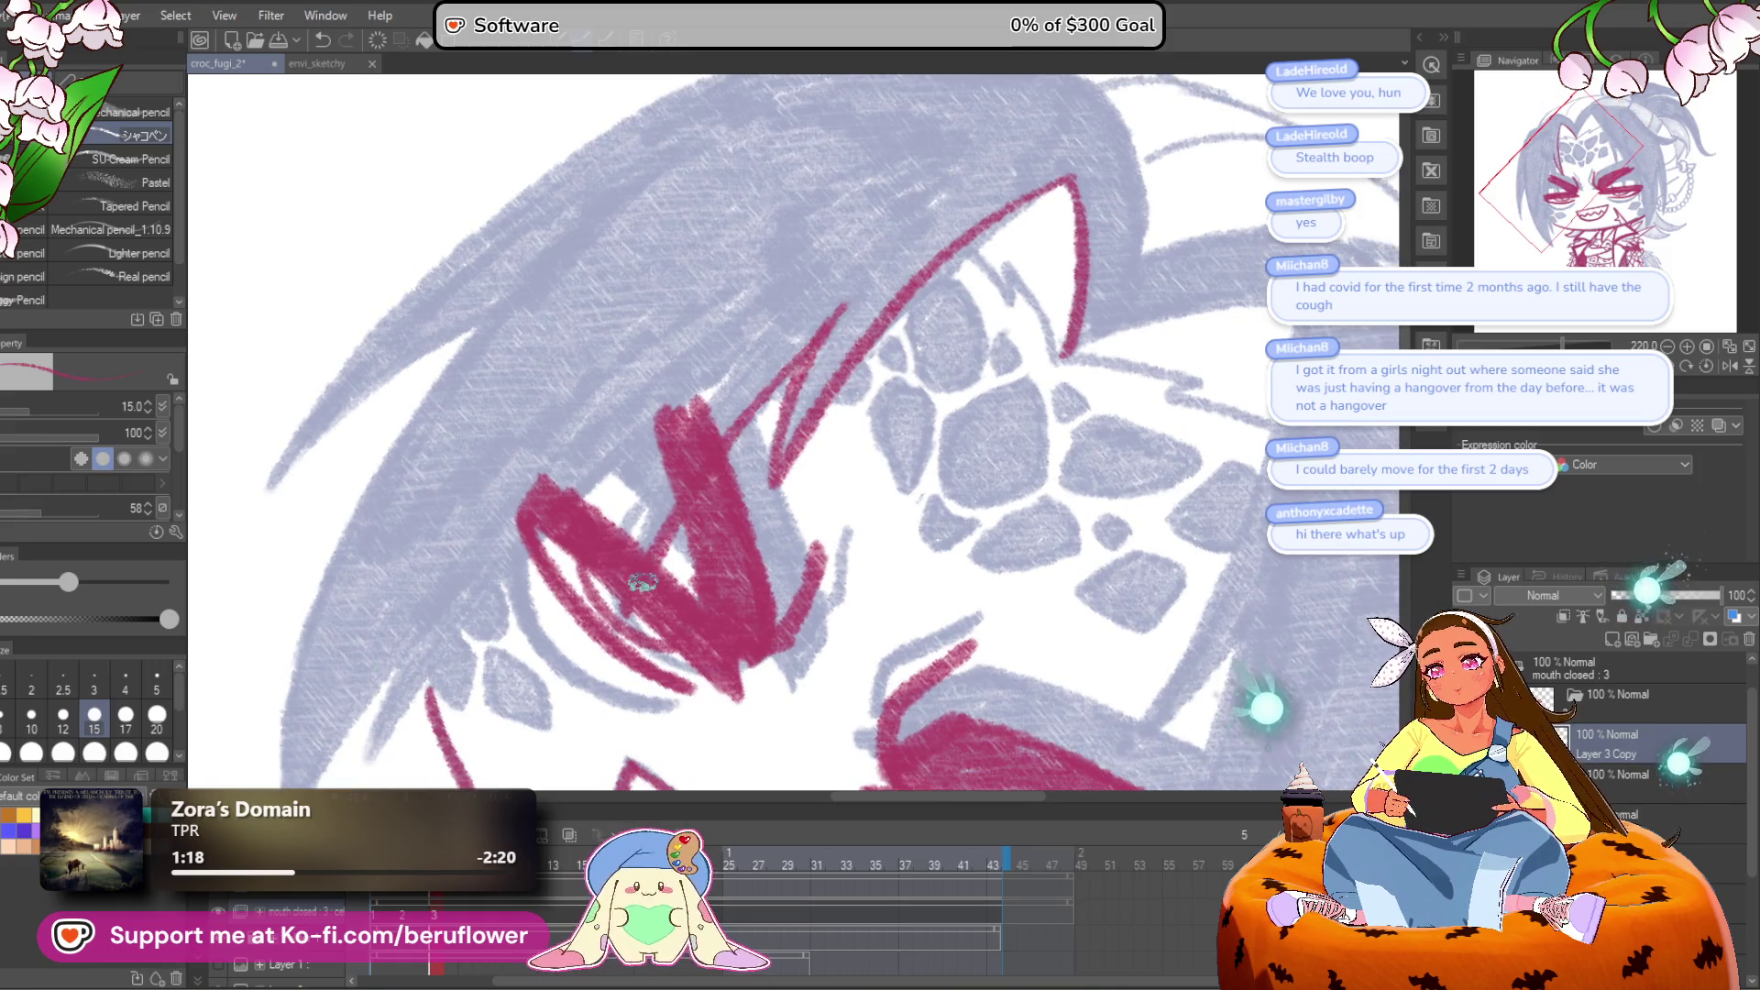
left_click_drag(644, 550, 797, 310)
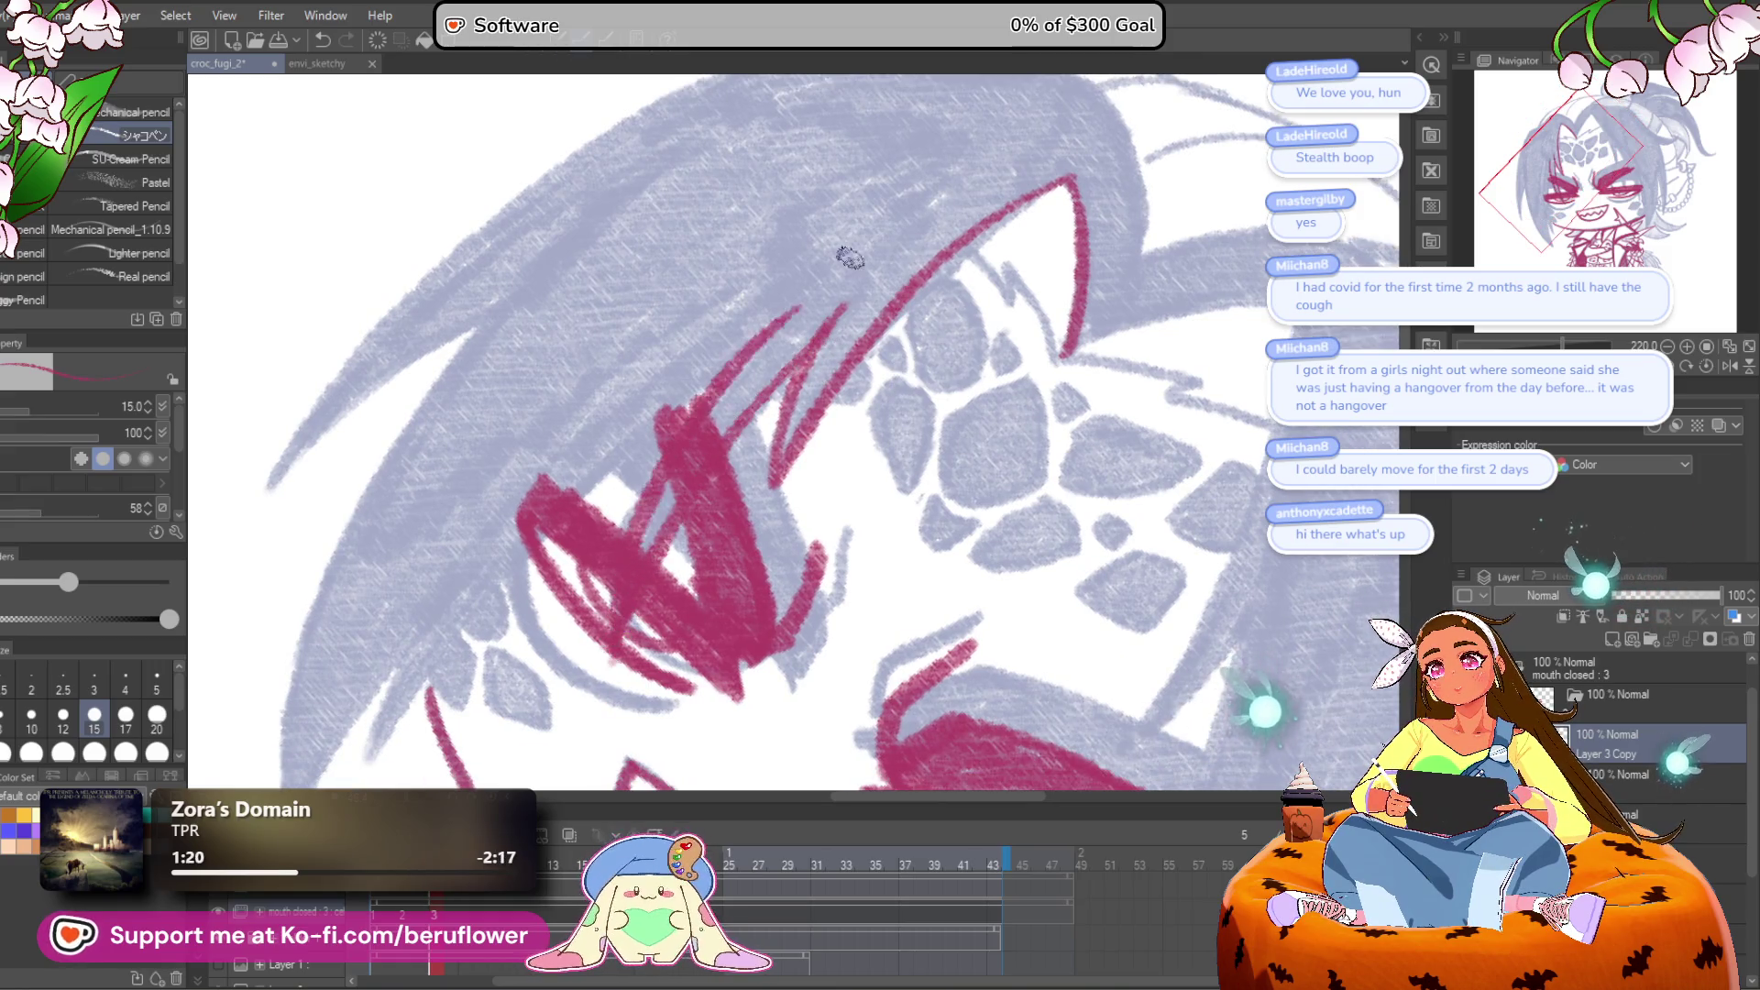
left_click_drag(623, 445, 807, 371)
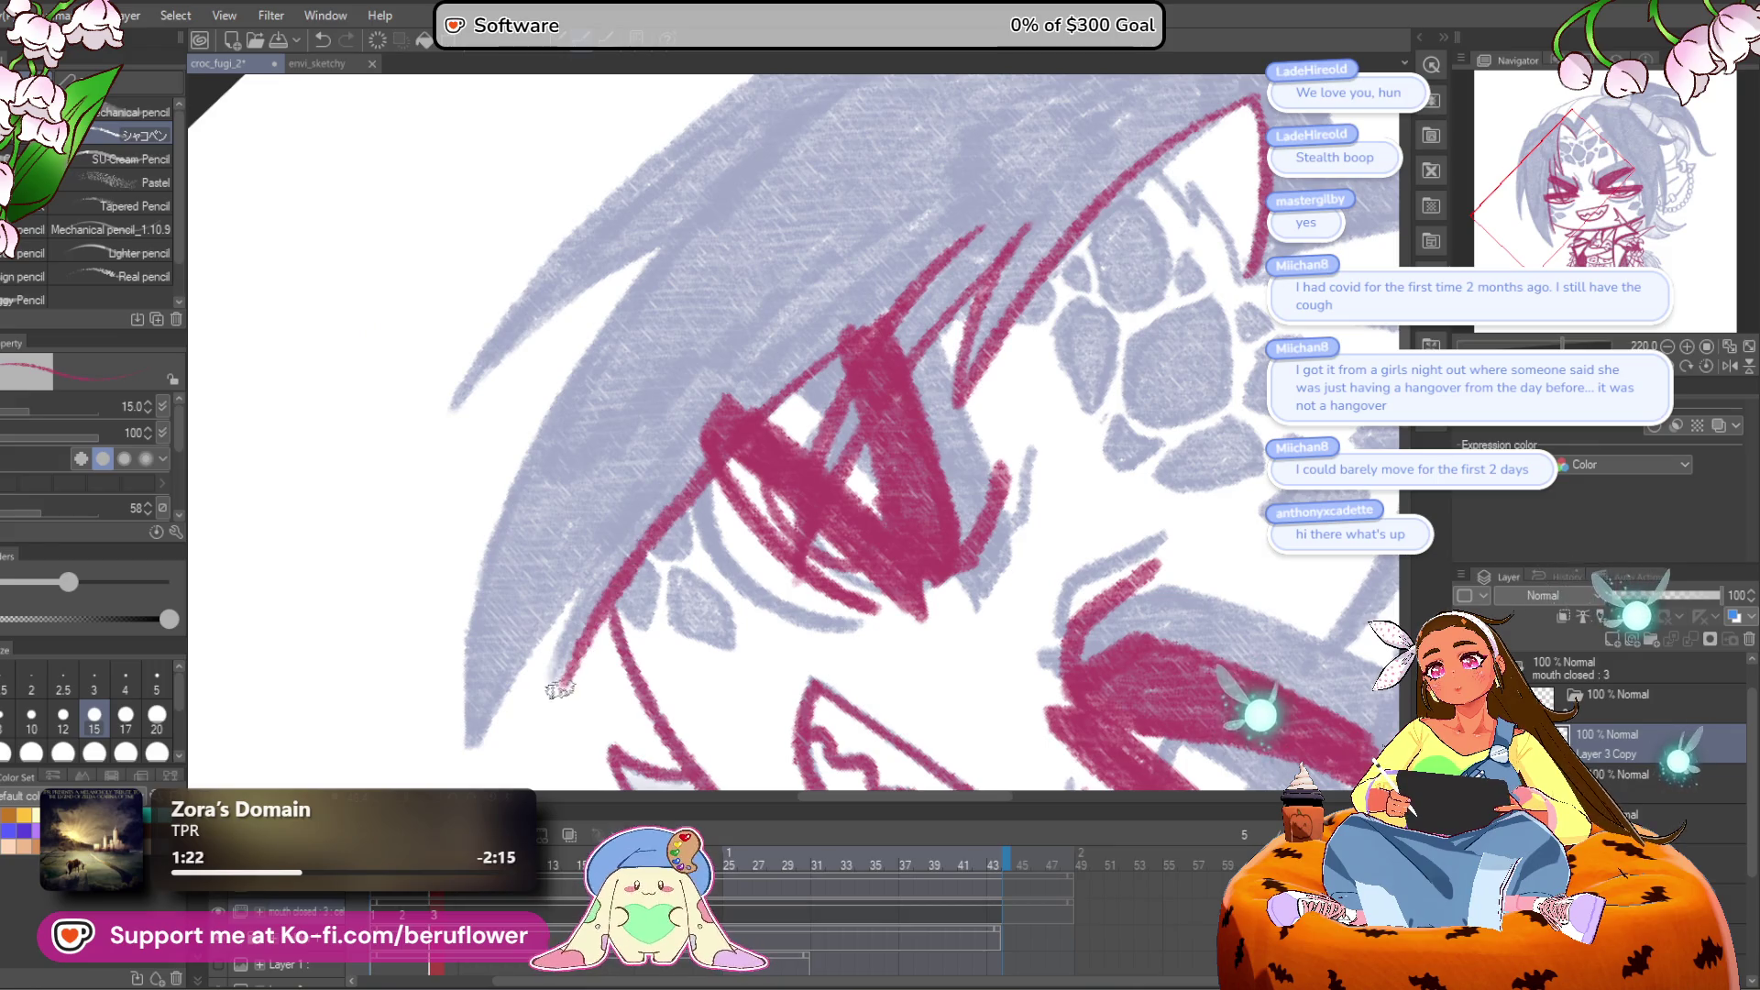
left_click_drag(617, 543, 710, 458)
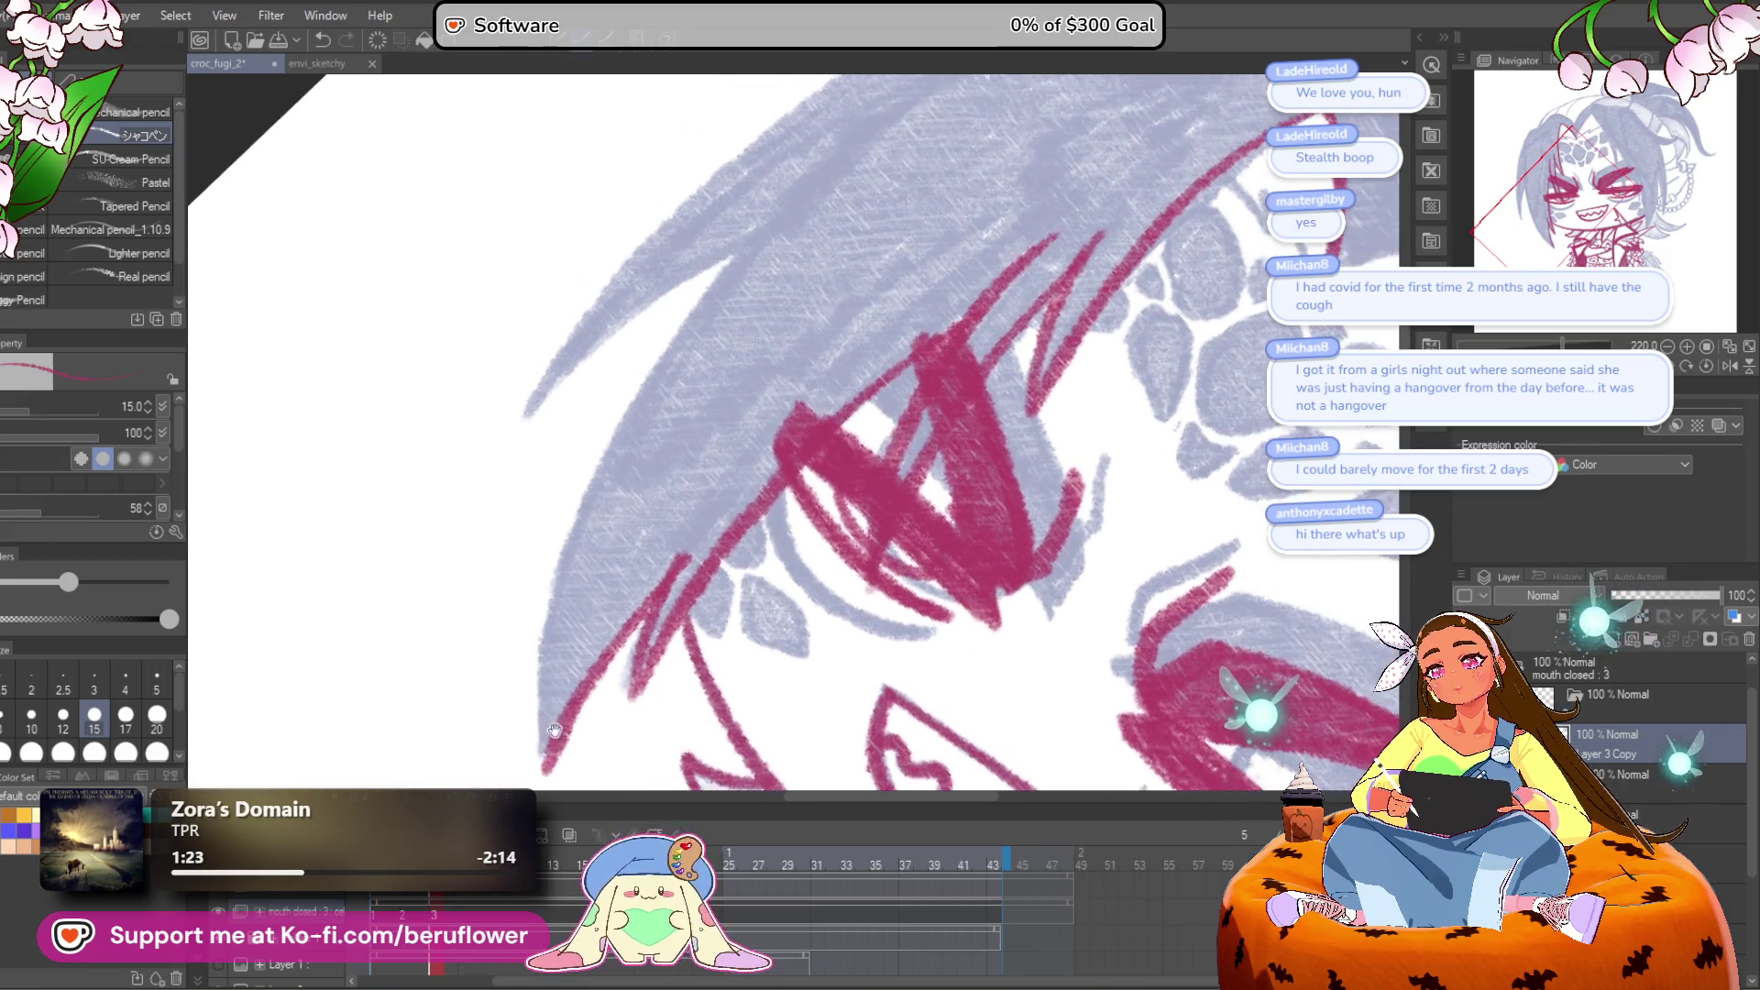
mouse_move(539, 754)
left_mouse_down()
mouse_move(614, 418)
mouse_move(812, 165)
left_mouse_up()
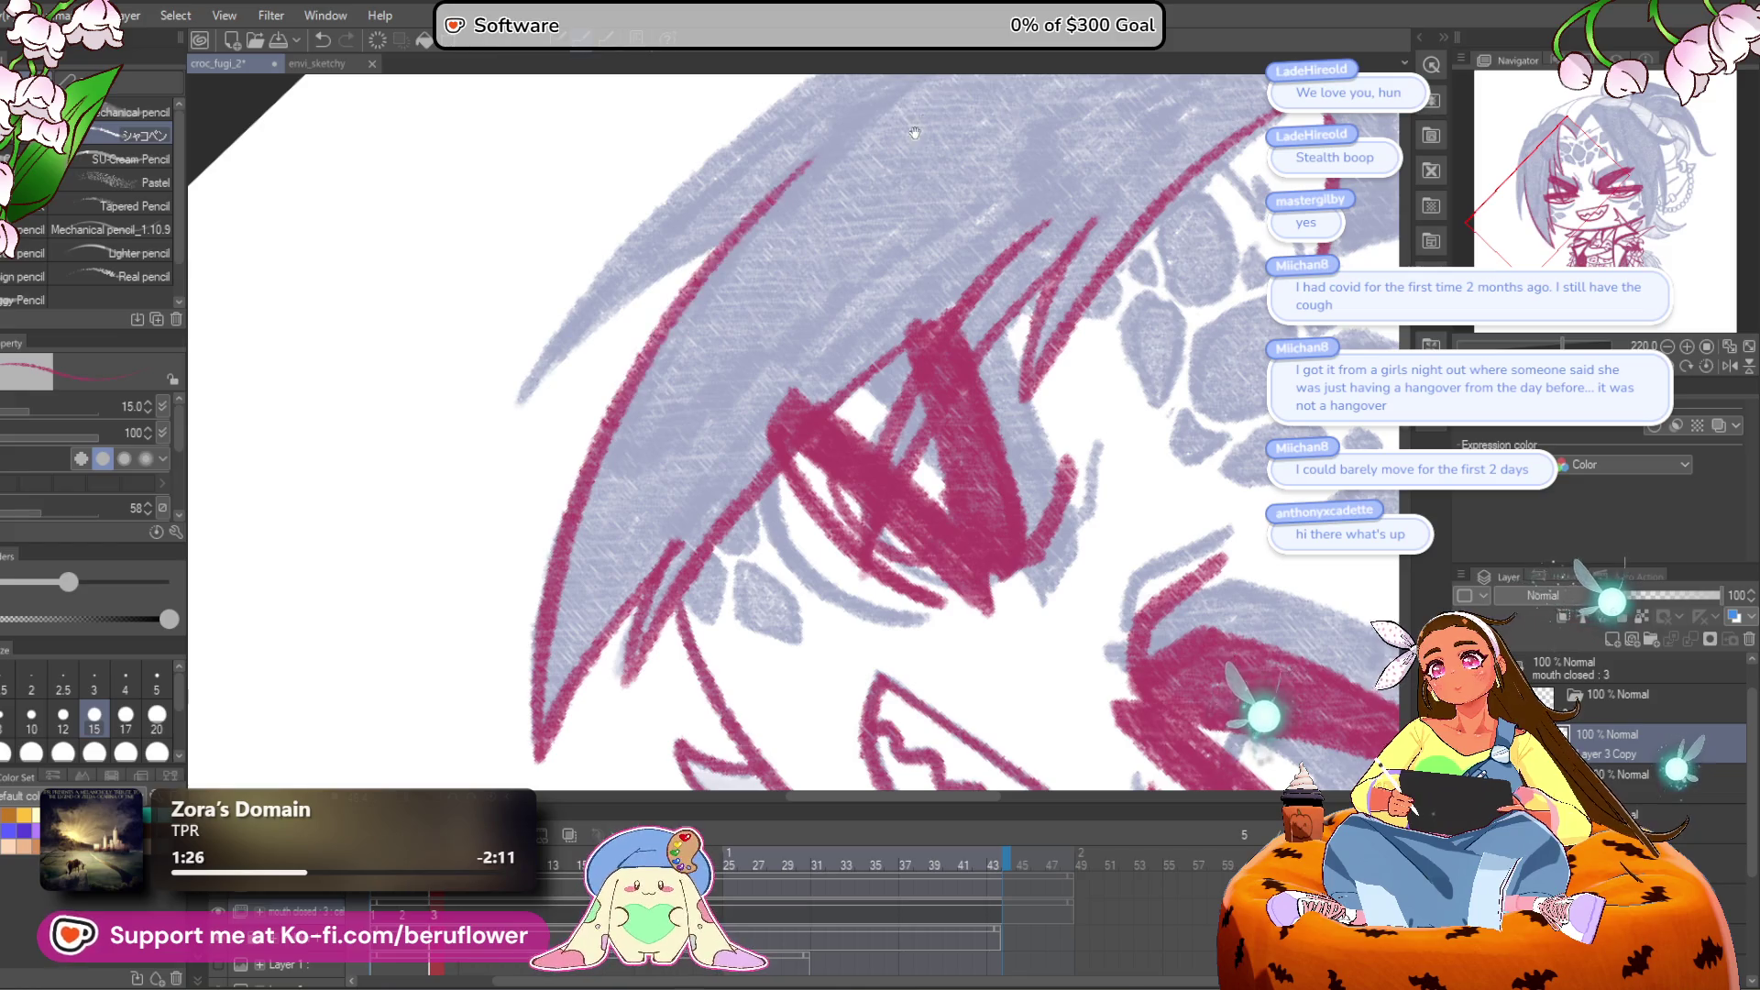
left_click_drag(704, 293, 658, 439)
left_click_drag(956, 187, 883, 401)
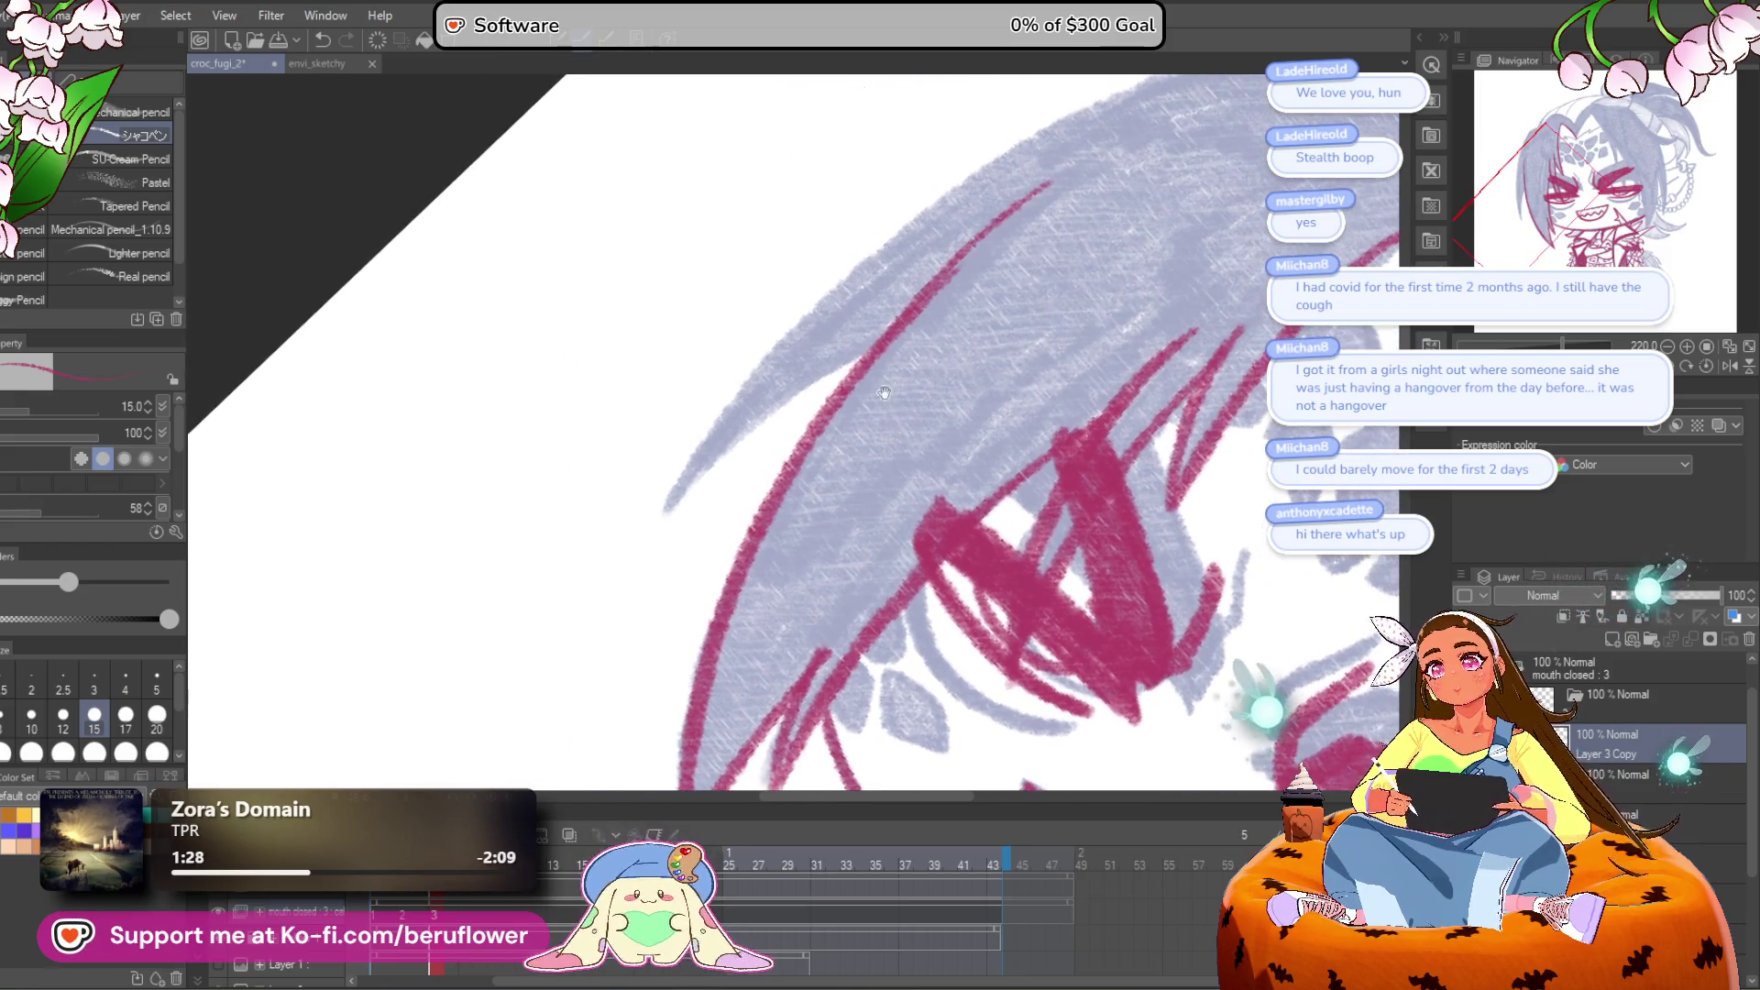
mouse_move(566, 642)
left_mouse_down()
mouse_move(916, 261)
mouse_move(1145, 176)
left_mouse_up()
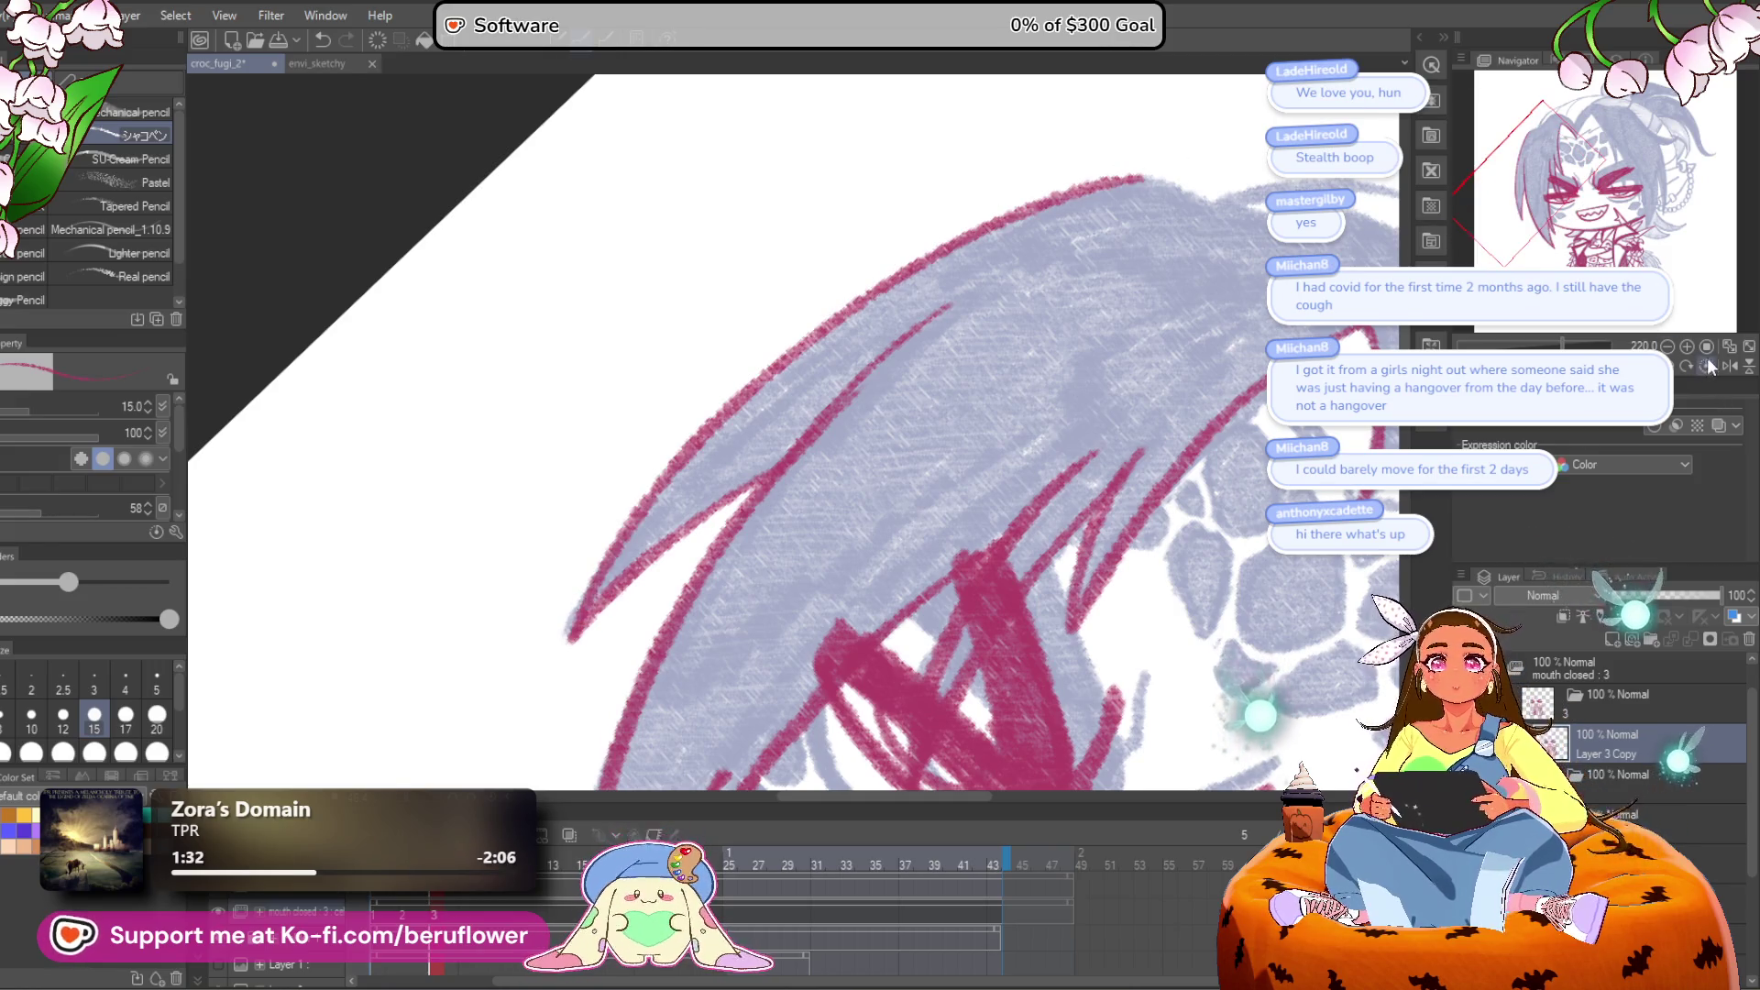
Step: Ink the zigzag hair edge around the forehead scales and a long crimson hair curve
left_click(1706, 364)
mouse_move(1149, 342)
left_mouse_down()
mouse_move(842, 617)
mouse_move(623, 392)
mouse_move(774, 342)
mouse_move(801, 280)
mouse_move(652, 459)
mouse_move(584, 655)
left_mouse_up()
scroll(584, 655, "down", 5)
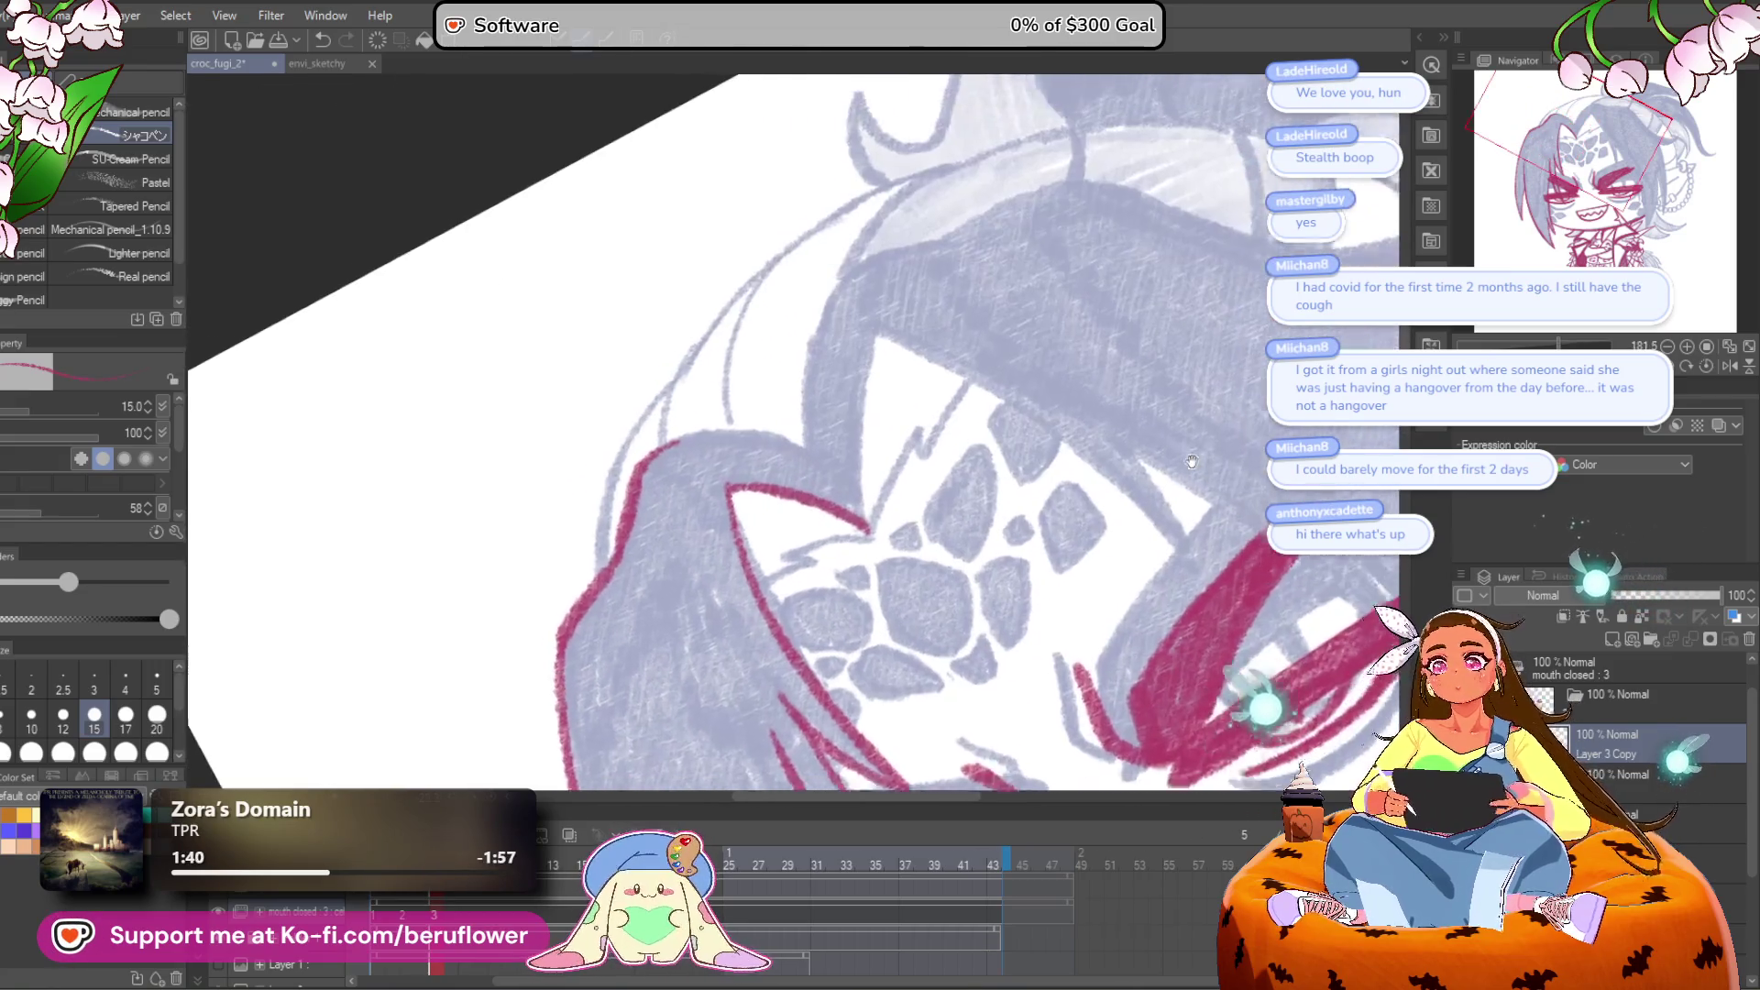
scroll(806, 601, "up", 4)
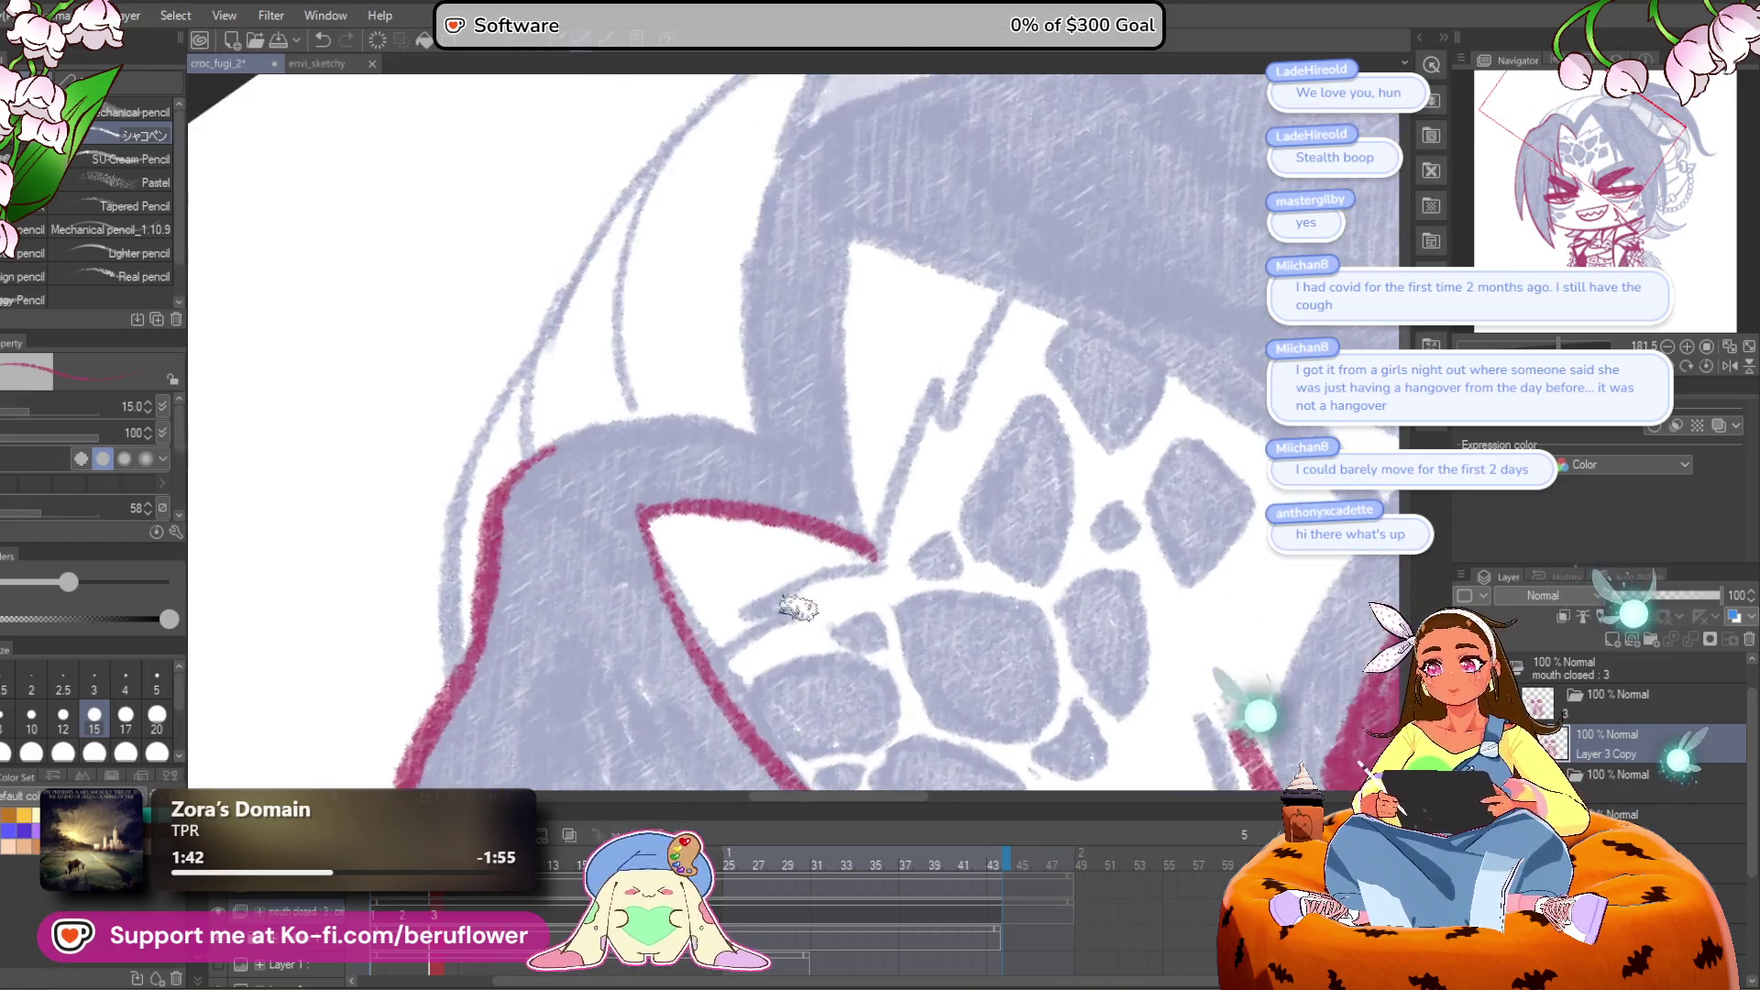
mouse_move(977, 484)
left_mouse_down()
mouse_move(852, 544)
mouse_move(755, 702)
left_mouse_up()
mouse_move(899, 596)
left_mouse_down()
mouse_move(963, 429)
mouse_move(896, 524)
mouse_move(976, 420)
mouse_move(973, 486)
left_mouse_up()
mouse_move(840, 385)
left_mouse_down()
mouse_move(834, 596)
mouse_move(866, 701)
left_mouse_up()
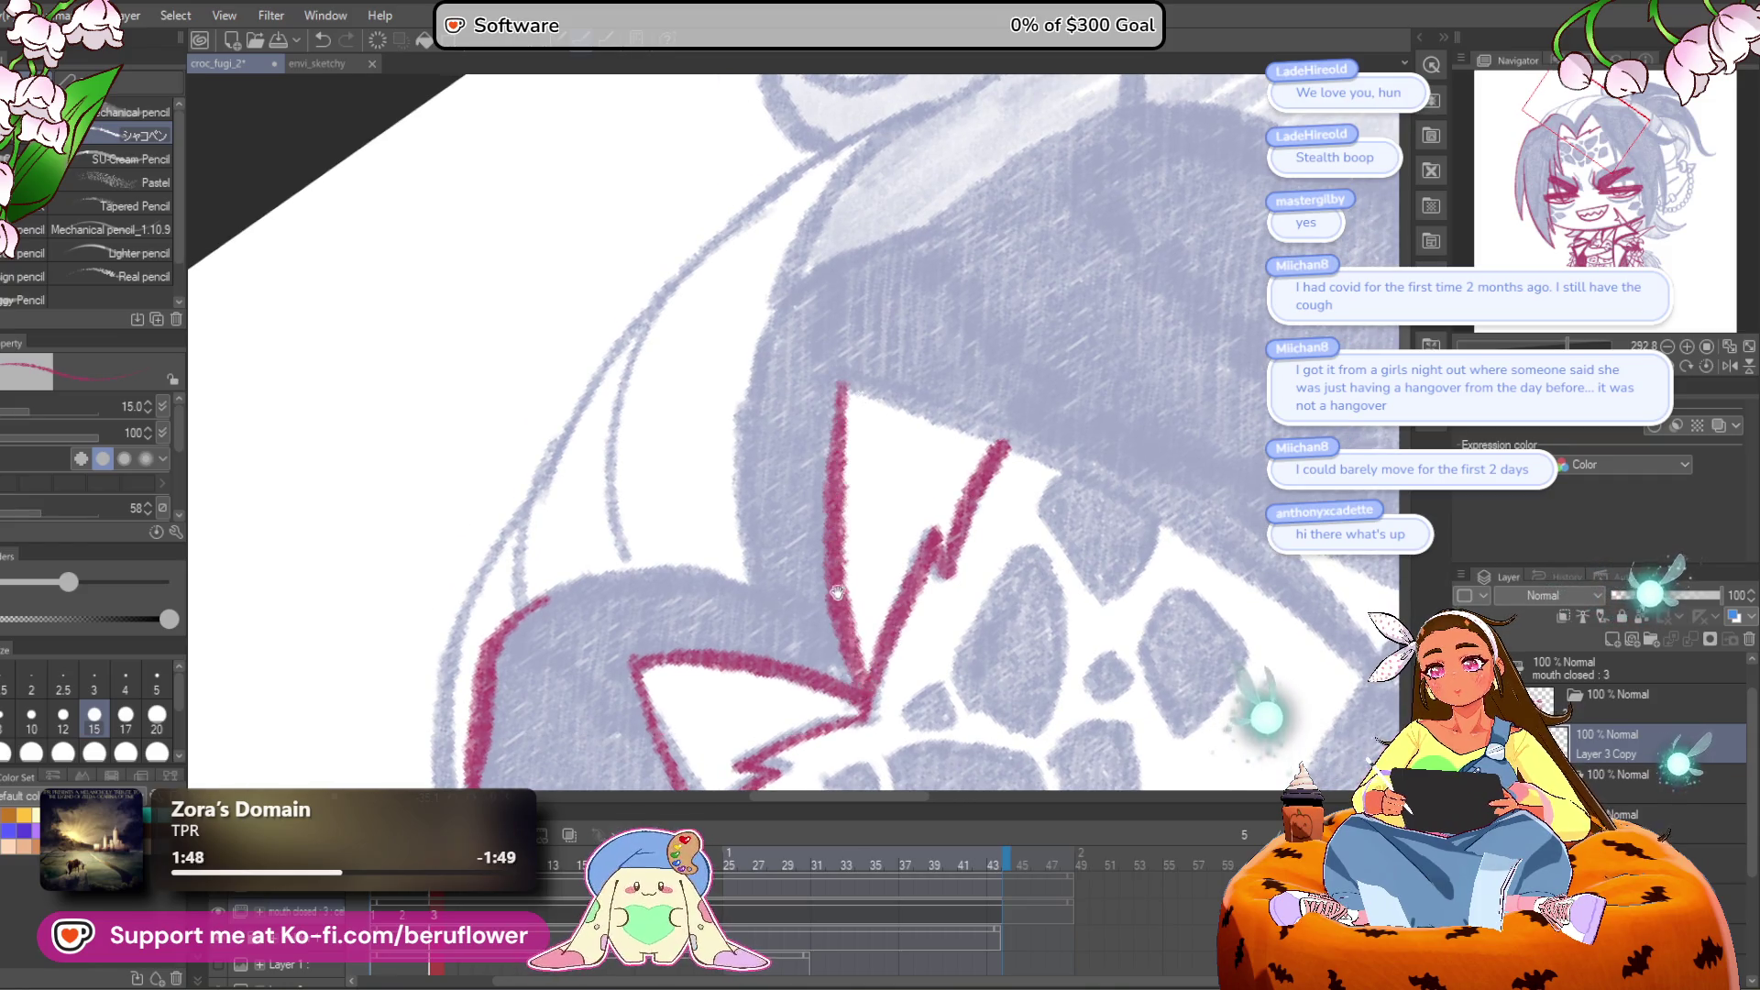
left_click_drag(838, 606, 871, 718)
mouse_move(774, 683)
left_mouse_down()
mouse_move(786, 452)
mouse_move(1091, 259)
mouse_move(935, 500)
mouse_move(601, 608)
left_mouse_up()
Step: Ink crimson lines along the hair strands beside the eye
scroll(782, 498, "down", 2)
scroll(778, 535, "up", 3)
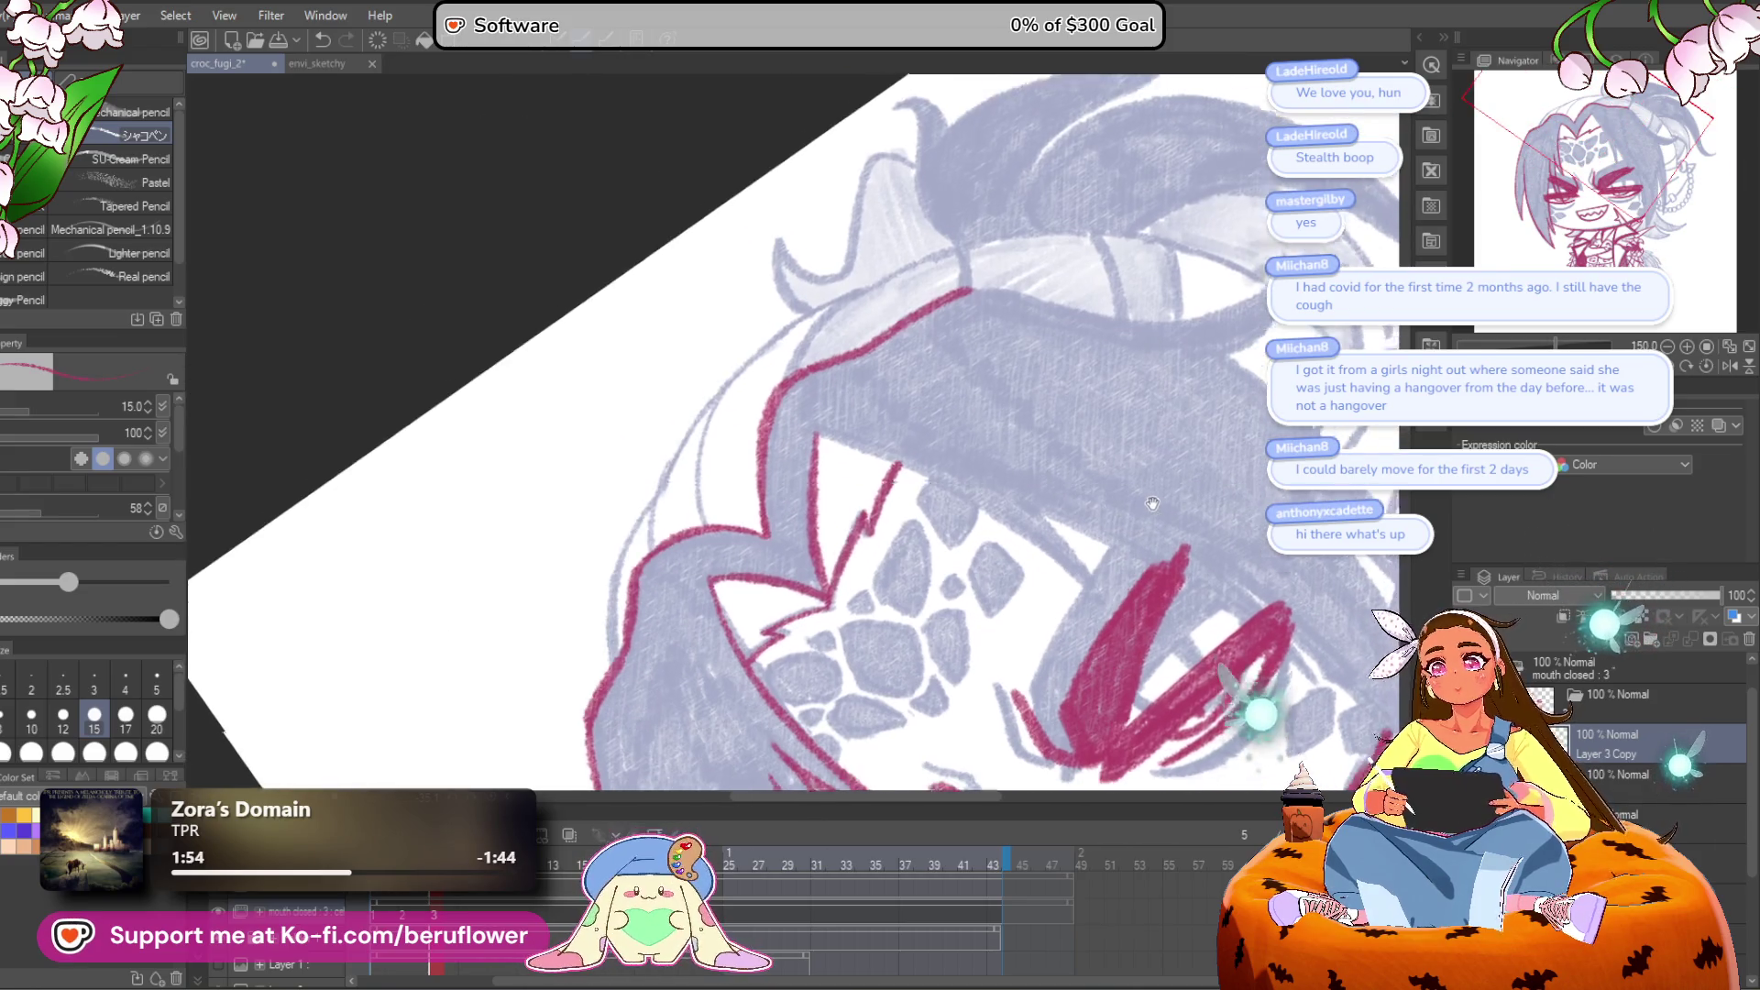
key("minus")
key("minus")
key("minus")
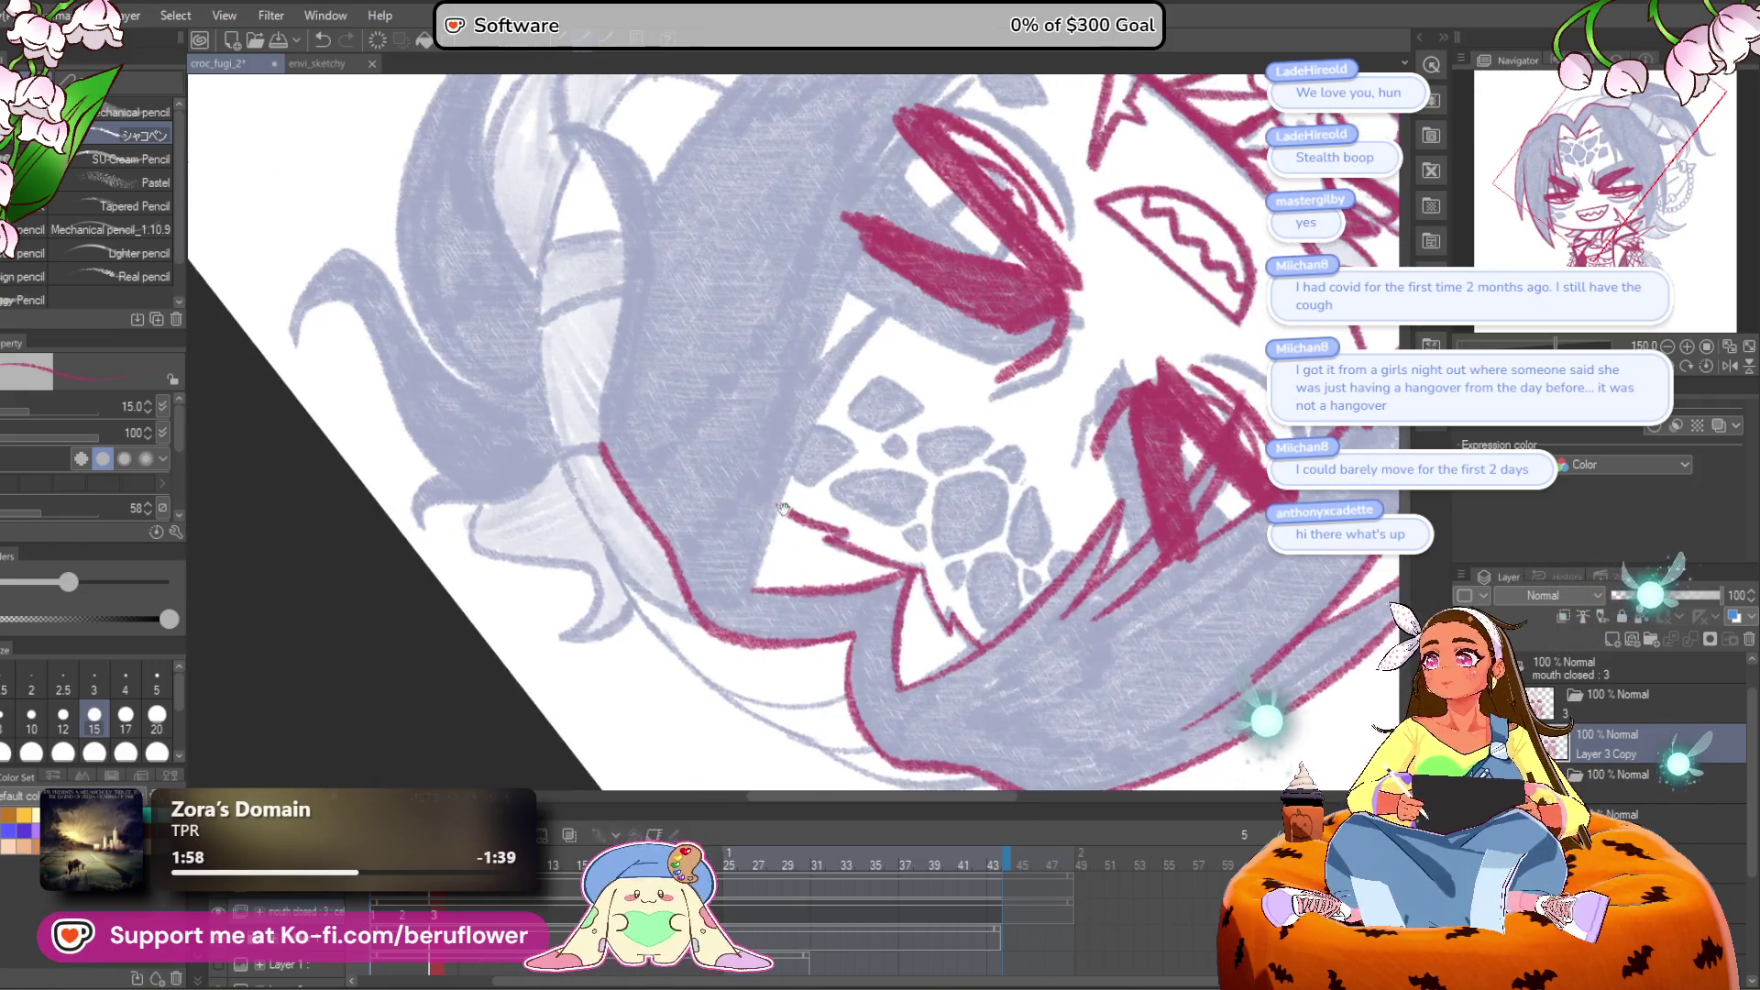
scroll(731, 567, "up", 5)
left_click_drag(731, 566, 733, 638)
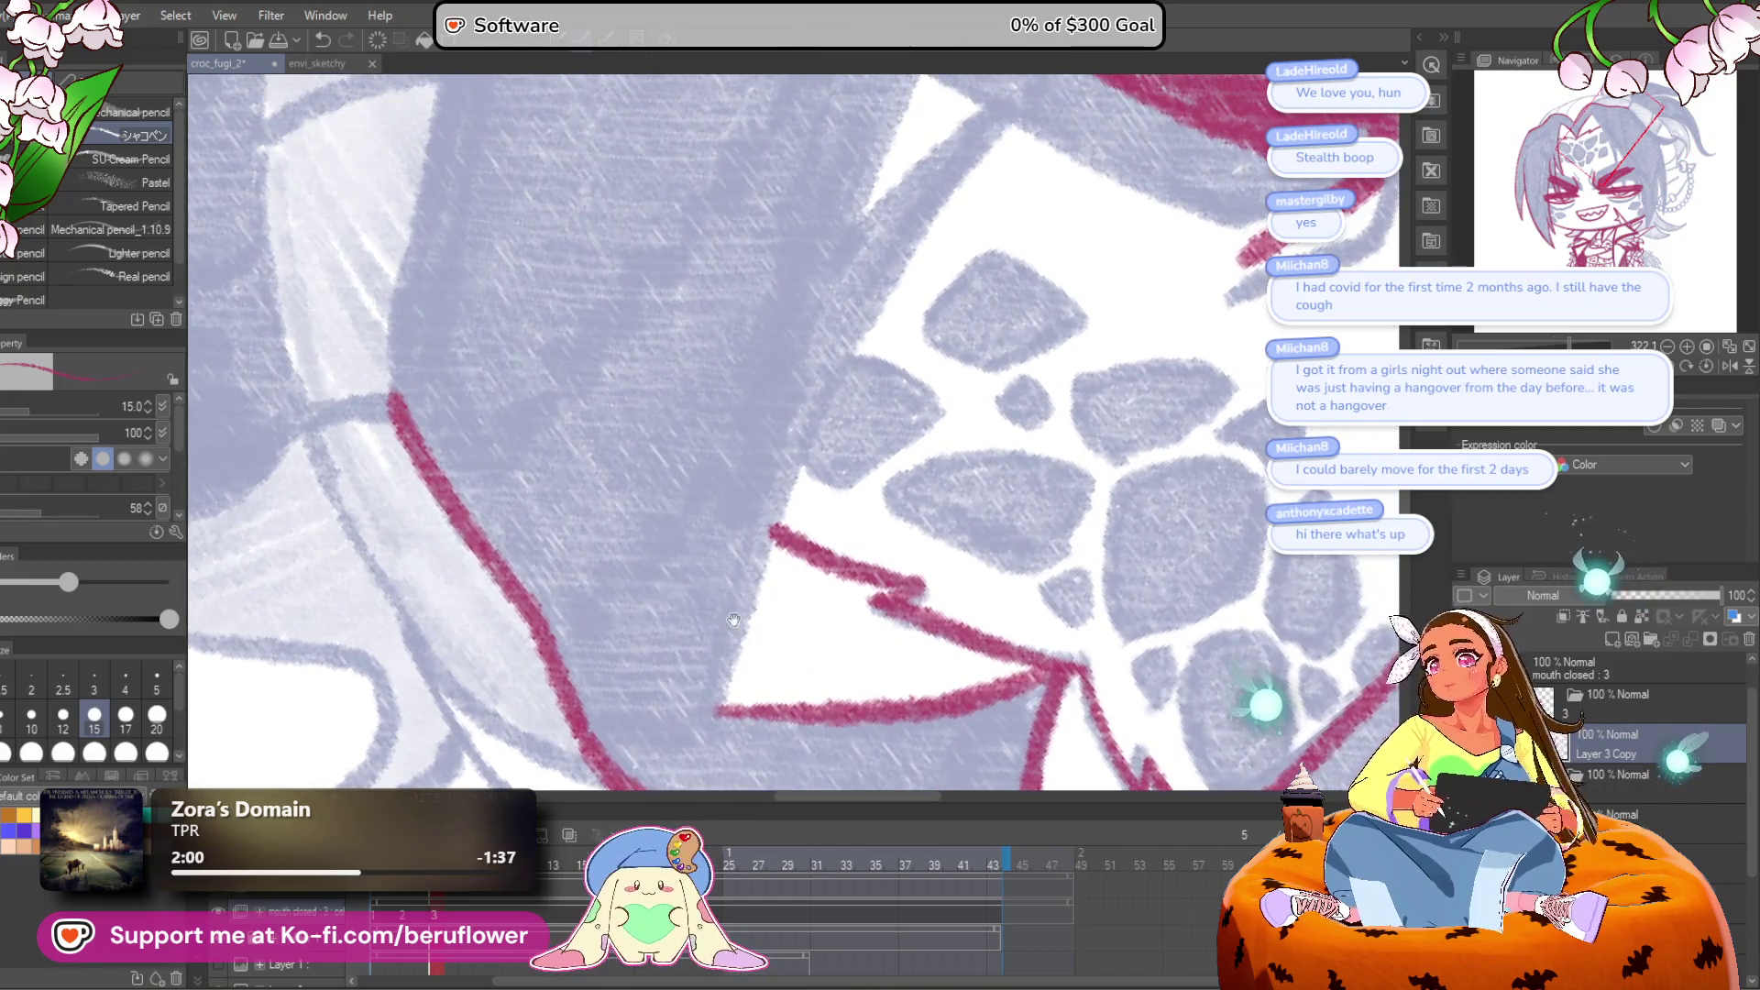
mouse_move(721, 714)
left_mouse_down()
mouse_move(784, 537)
mouse_move(1031, 92)
left_mouse_up()
scroll(1031, 92, "down", 5)
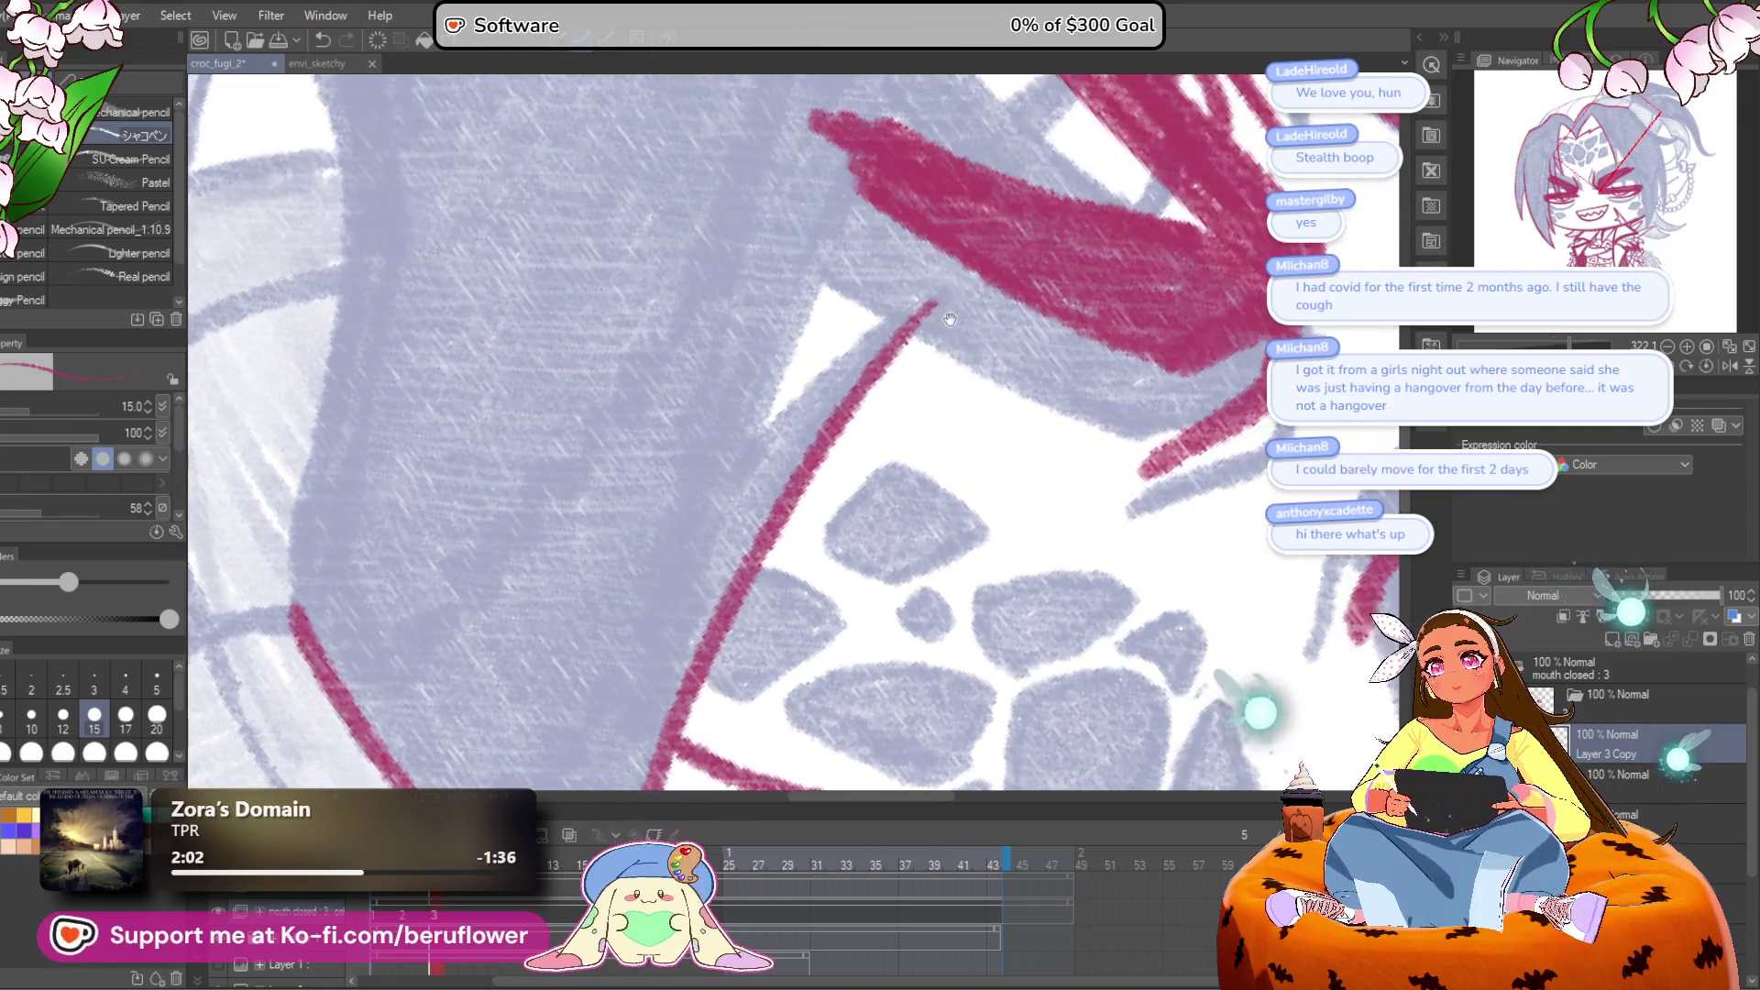
left_click_drag(935, 291, 629, 617)
scroll(869, 346, "up", 3)
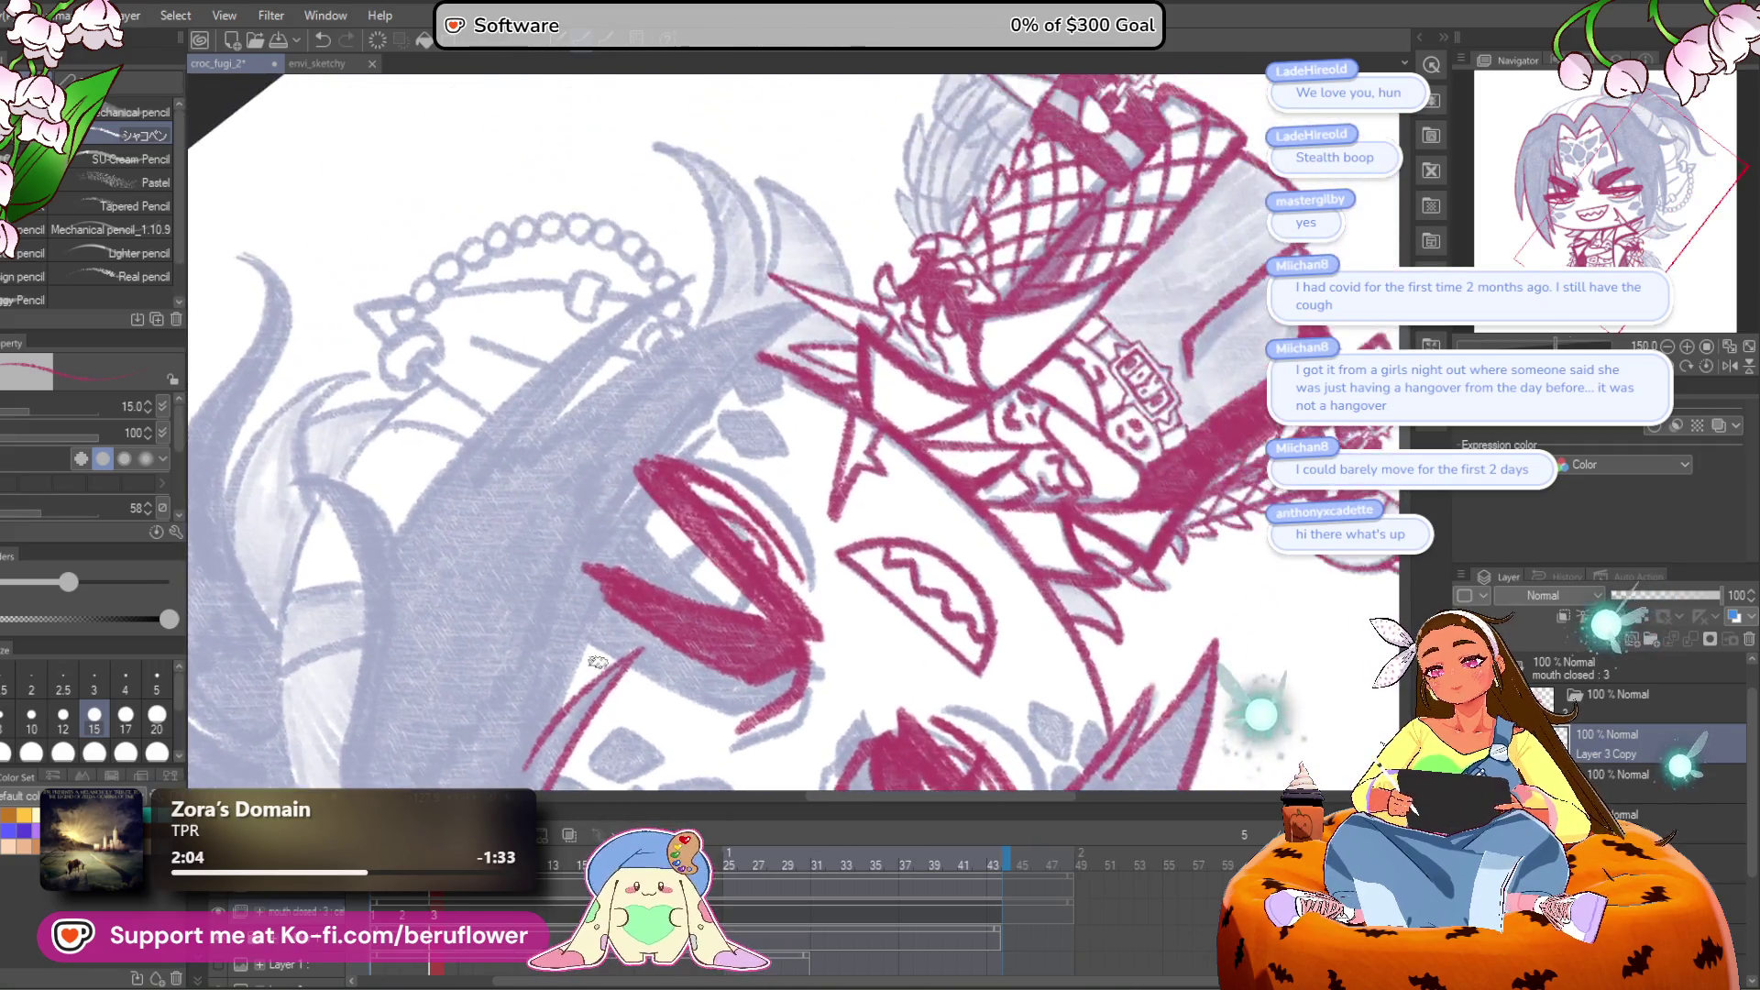
mouse_move(550, 738)
left_mouse_down()
mouse_move(825, 262)
mouse_move(820, 353)
left_mouse_up()
left_click_drag(829, 294, 761, 421)
mouse_move(614, 564)
left_mouse_down()
mouse_move(651, 504)
mouse_move(924, 260)
mouse_move(967, 265)
left_mouse_up()
left_click_drag(474, 562, 644, 585)
mouse_move(477, 660)
left_mouse_down()
mouse_move(616, 485)
mouse_move(933, 245)
left_mouse_up()
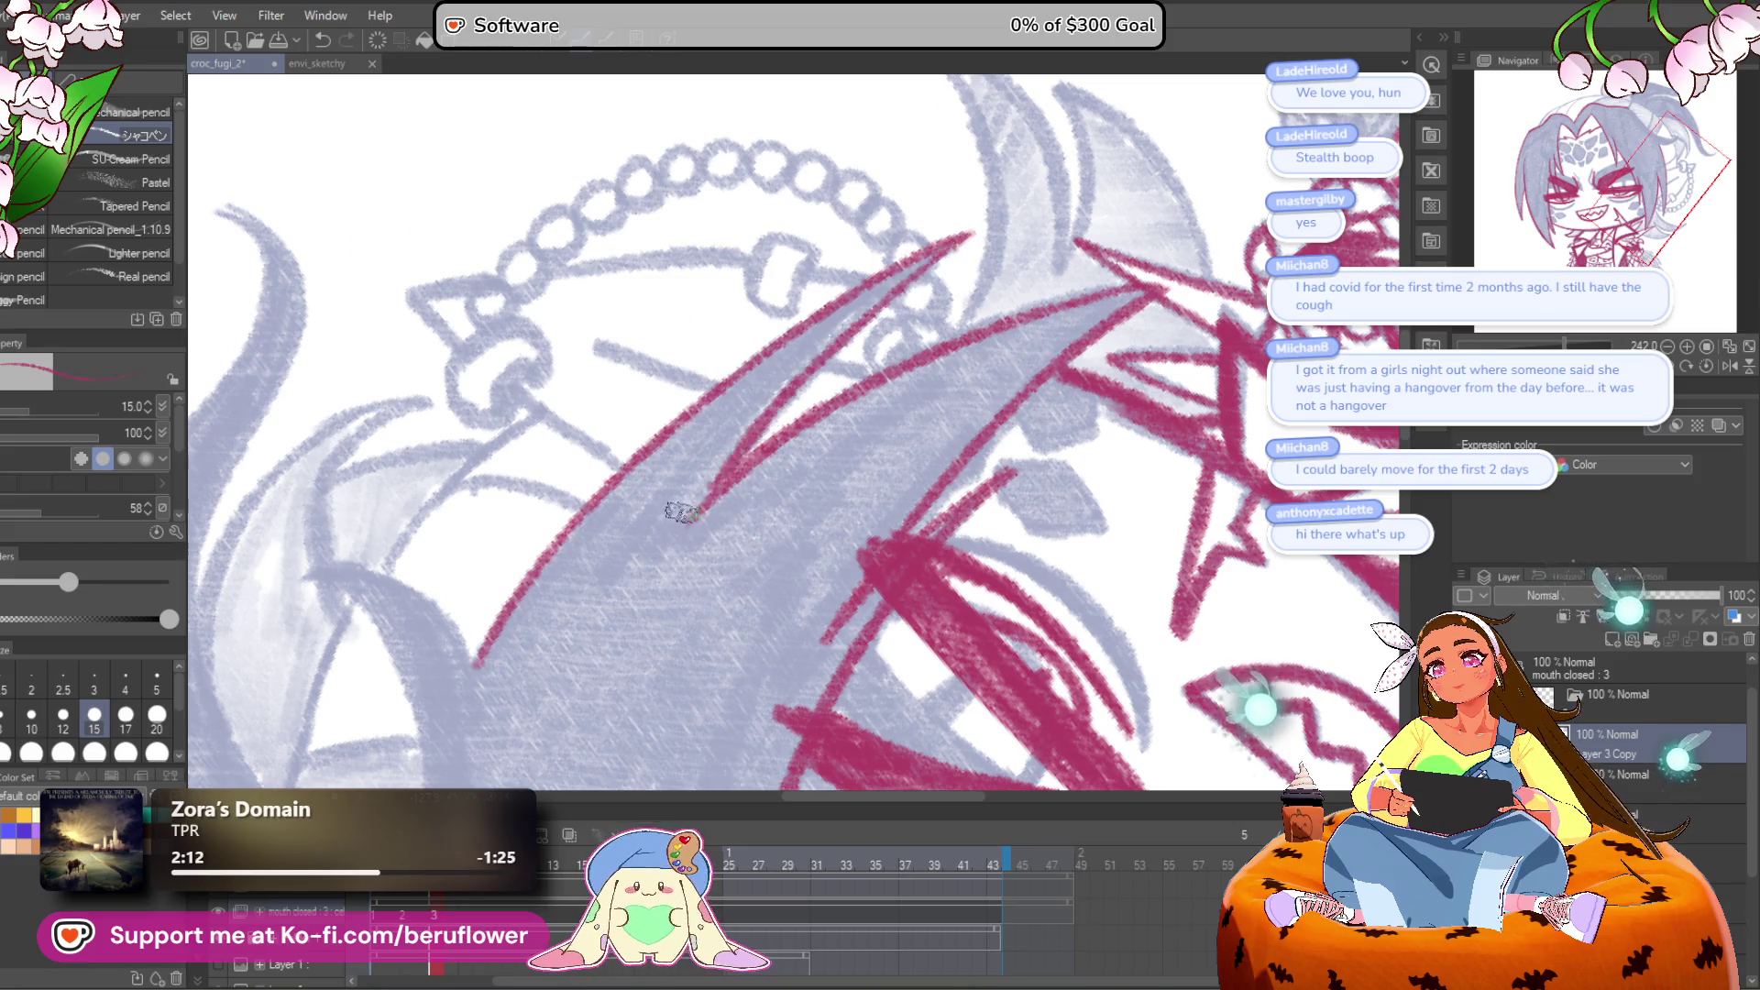
Step: Extend the hair strand lines toward the upper right, then fit the upright face in view
left_click_drag(683, 534, 1125, 163)
mouse_move(1146, 477)
left_mouse_down()
mouse_move(1073, 495)
mouse_move(431, 458)
left_mouse_up()
scroll(545, 576, "up", 6)
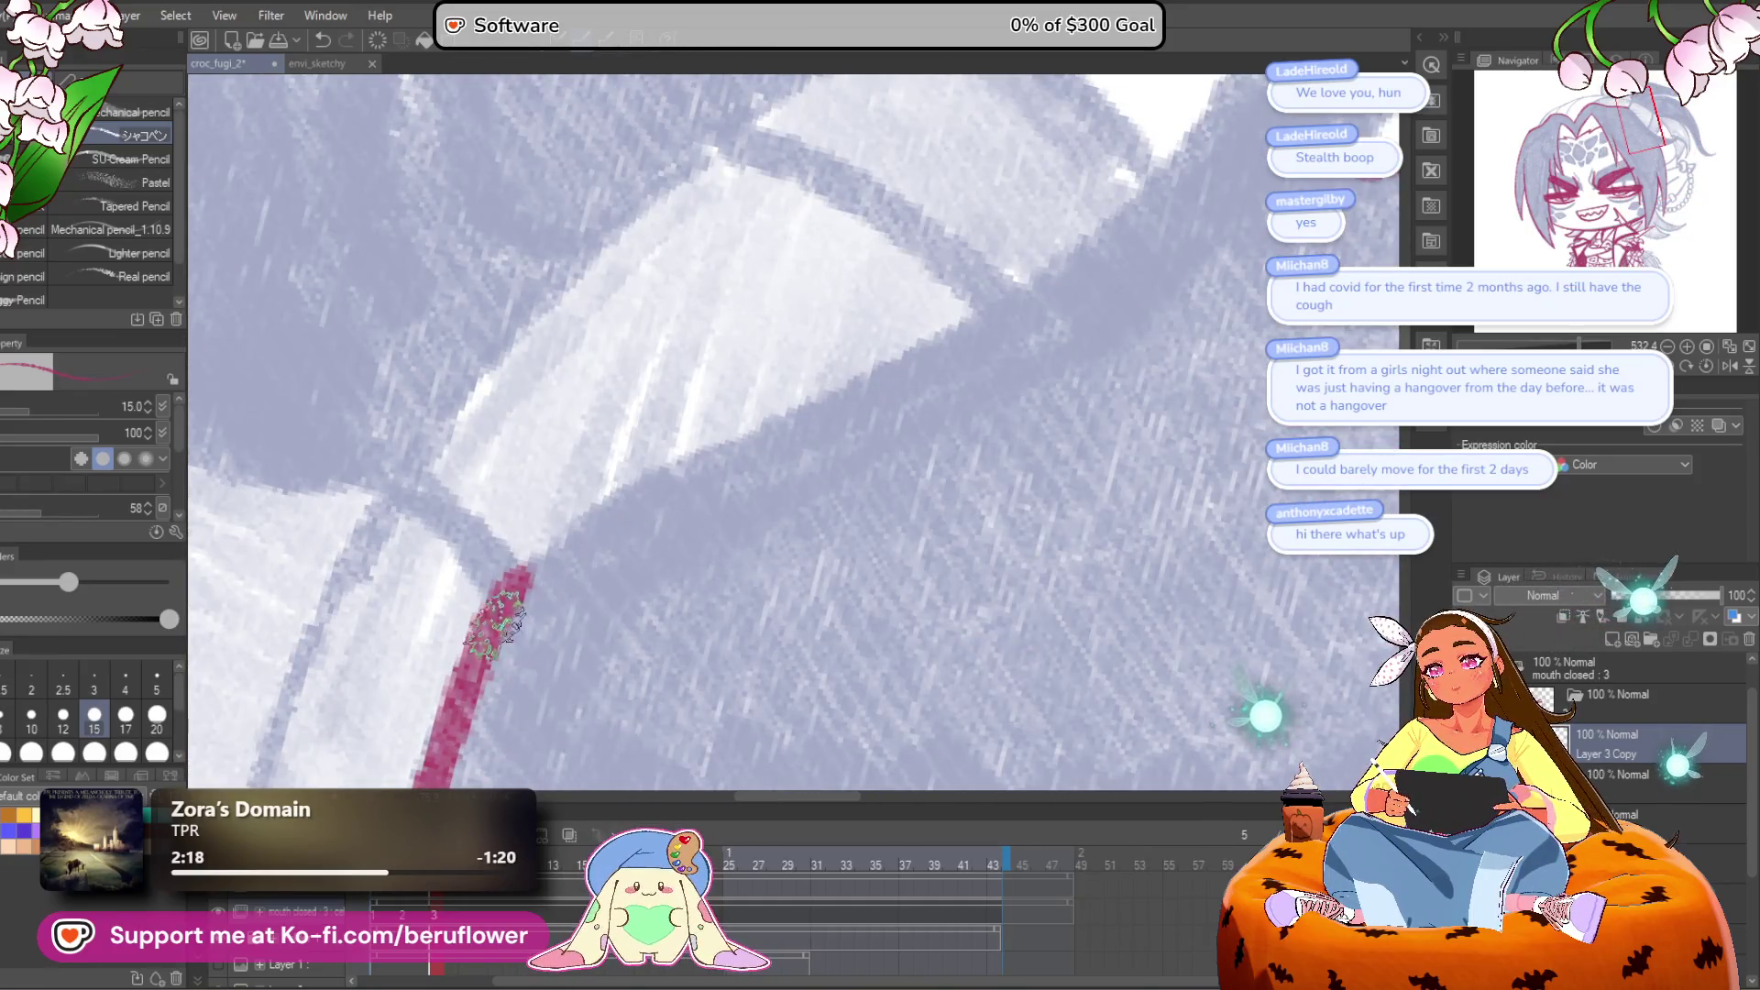
left_click_drag(495, 623, 1108, 177)
scroll(1109, 177, "down", 4)
scroll(690, 549, "up", 3)
mouse_move(537, 701)
left_mouse_down()
mouse_move(602, 661)
mouse_move(779, 464)
mouse_move(812, 293)
mouse_move(884, 485)
mouse_move(845, 564)
left_mouse_up()
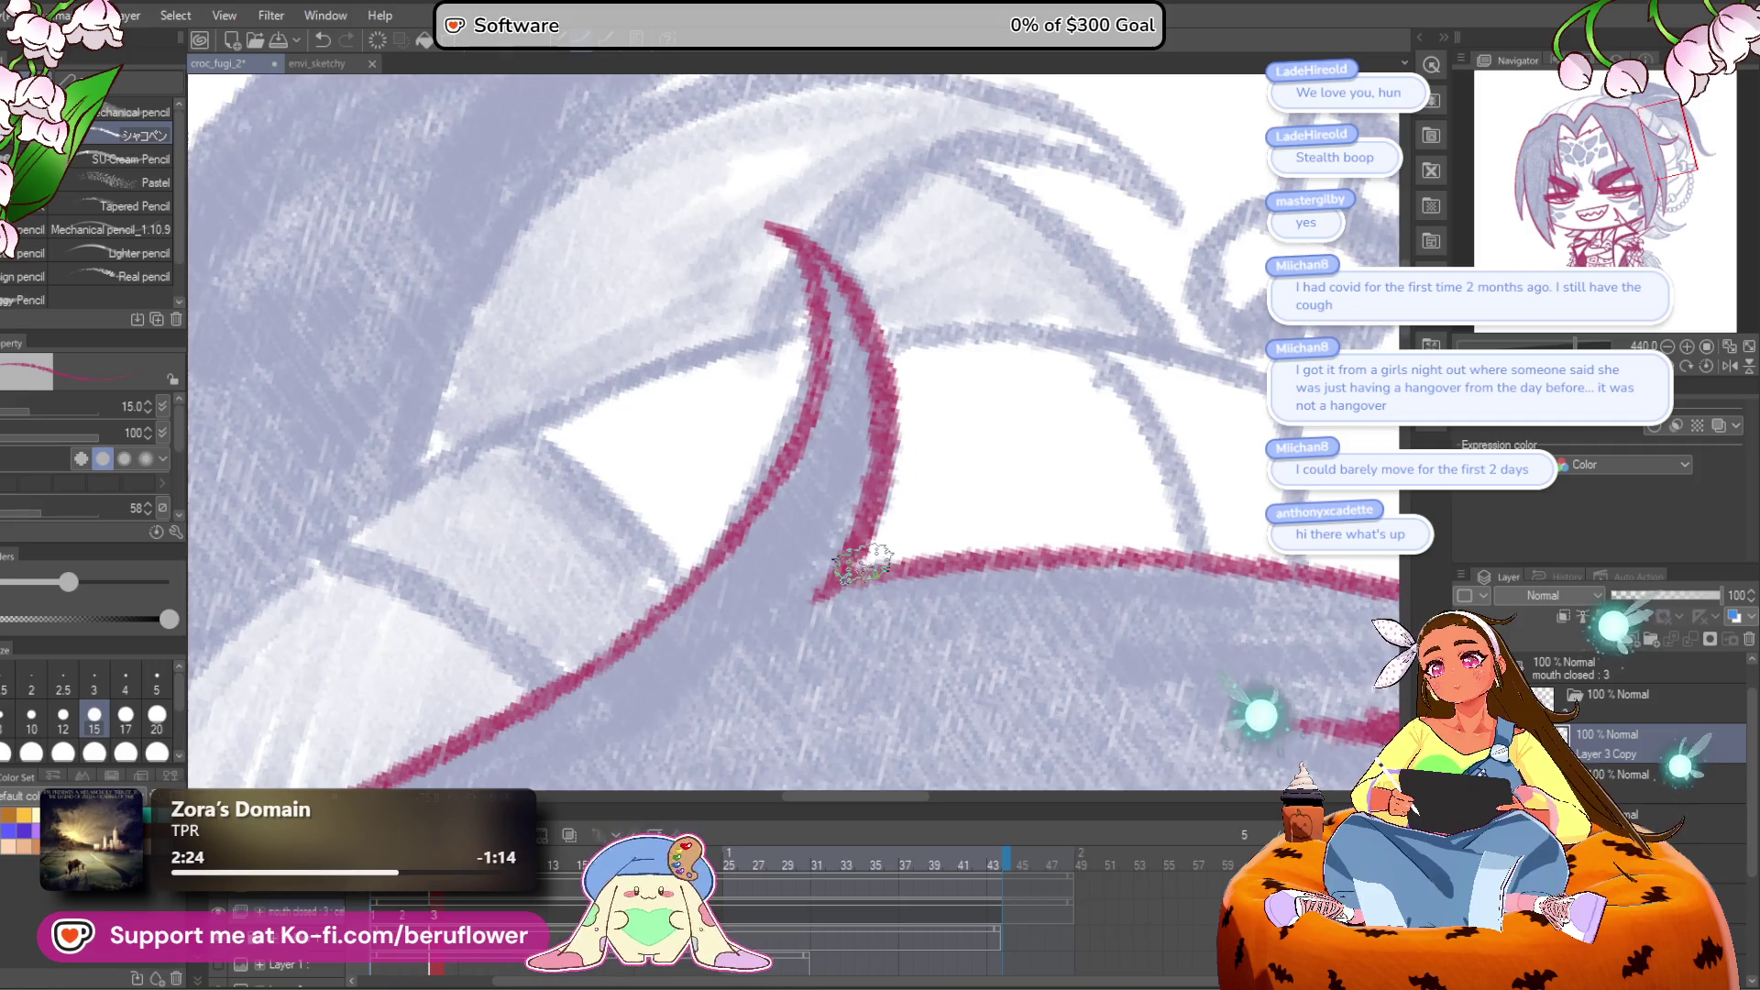
left_click(1707, 351)
left_click(1706, 366)
Step: Outline the grey cheek shape in crimson and fill it and the shape below
mouse_move(952, 658)
left_mouse_down()
mouse_move(1061, 585)
mouse_move(1057, 503)
left_mouse_up()
scroll(852, 593, "up", 8)
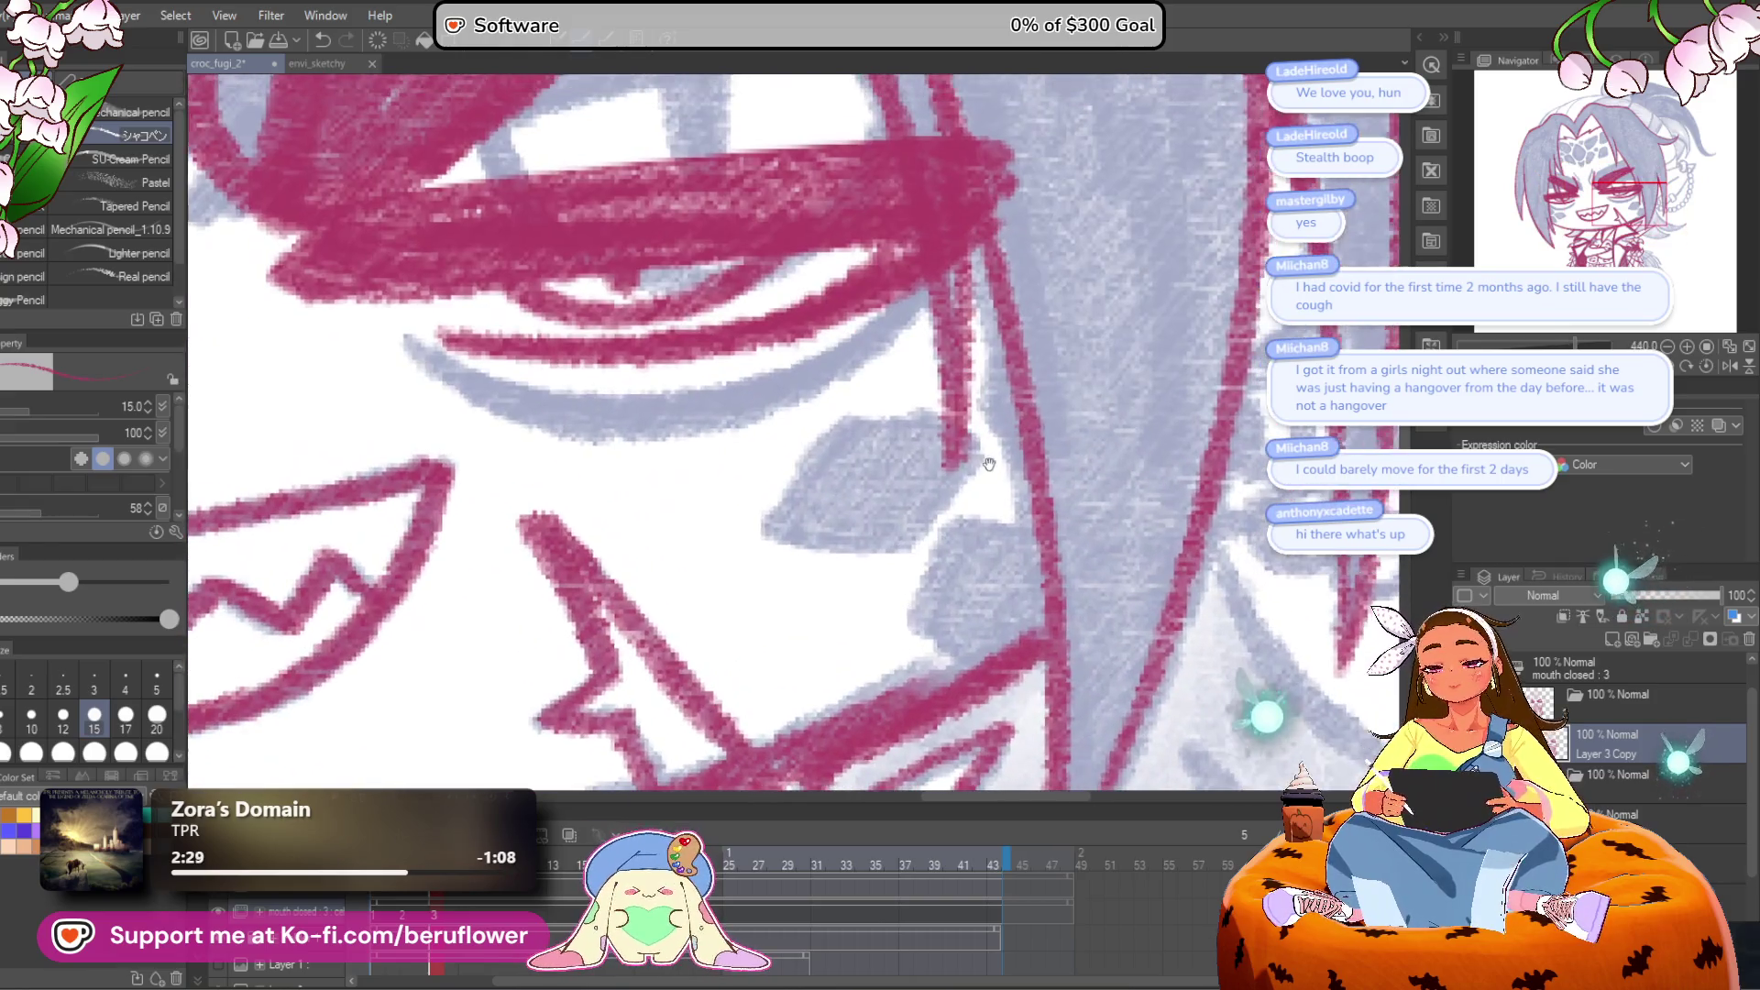
mouse_move(958, 414)
left_mouse_down()
mouse_move(903, 403)
mouse_move(752, 523)
mouse_move(916, 550)
mouse_move(958, 426)
left_mouse_up()
mouse_move(1020, 503)
left_mouse_down()
mouse_move(1029, 453)
mouse_move(987, 559)
left_mouse_up()
mouse_move(962, 403)
left_mouse_down()
mouse_move(912, 459)
mouse_move(797, 458)
mouse_move(834, 394)
left_mouse_up()
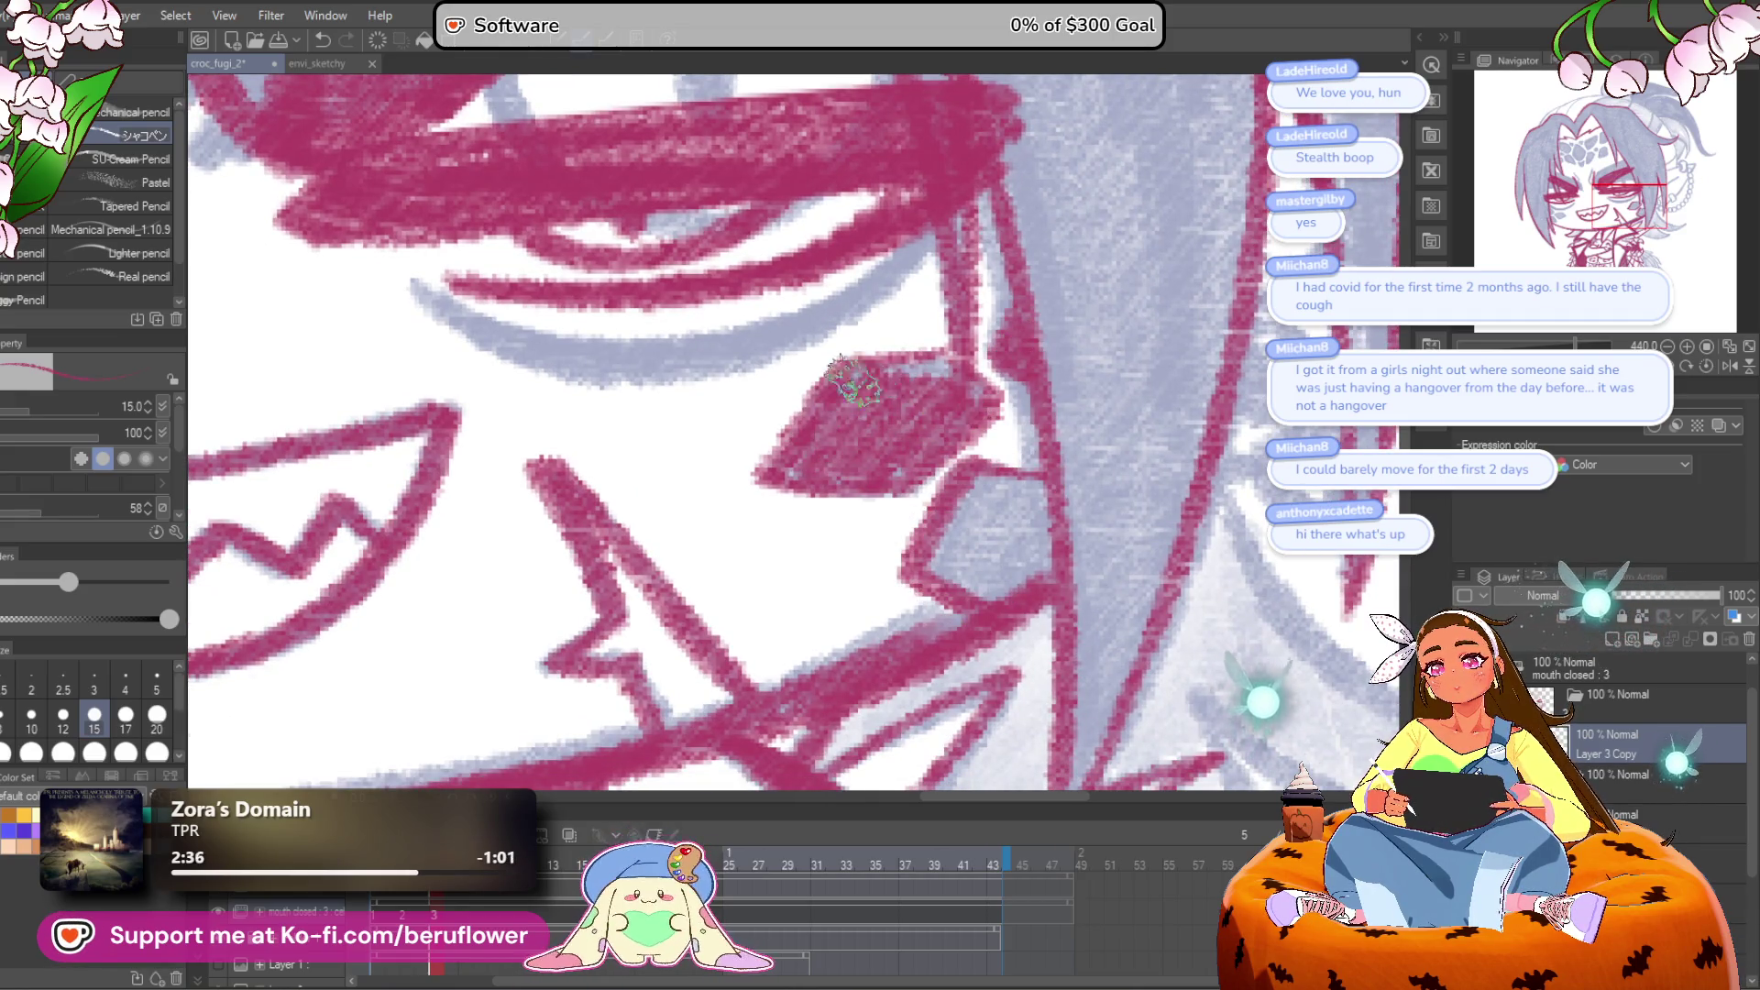
mouse_move(973, 500)
left_mouse_down()
mouse_move(928, 555)
mouse_move(963, 561)
mouse_move(1009, 532)
mouse_move(1045, 561)
left_mouse_up()
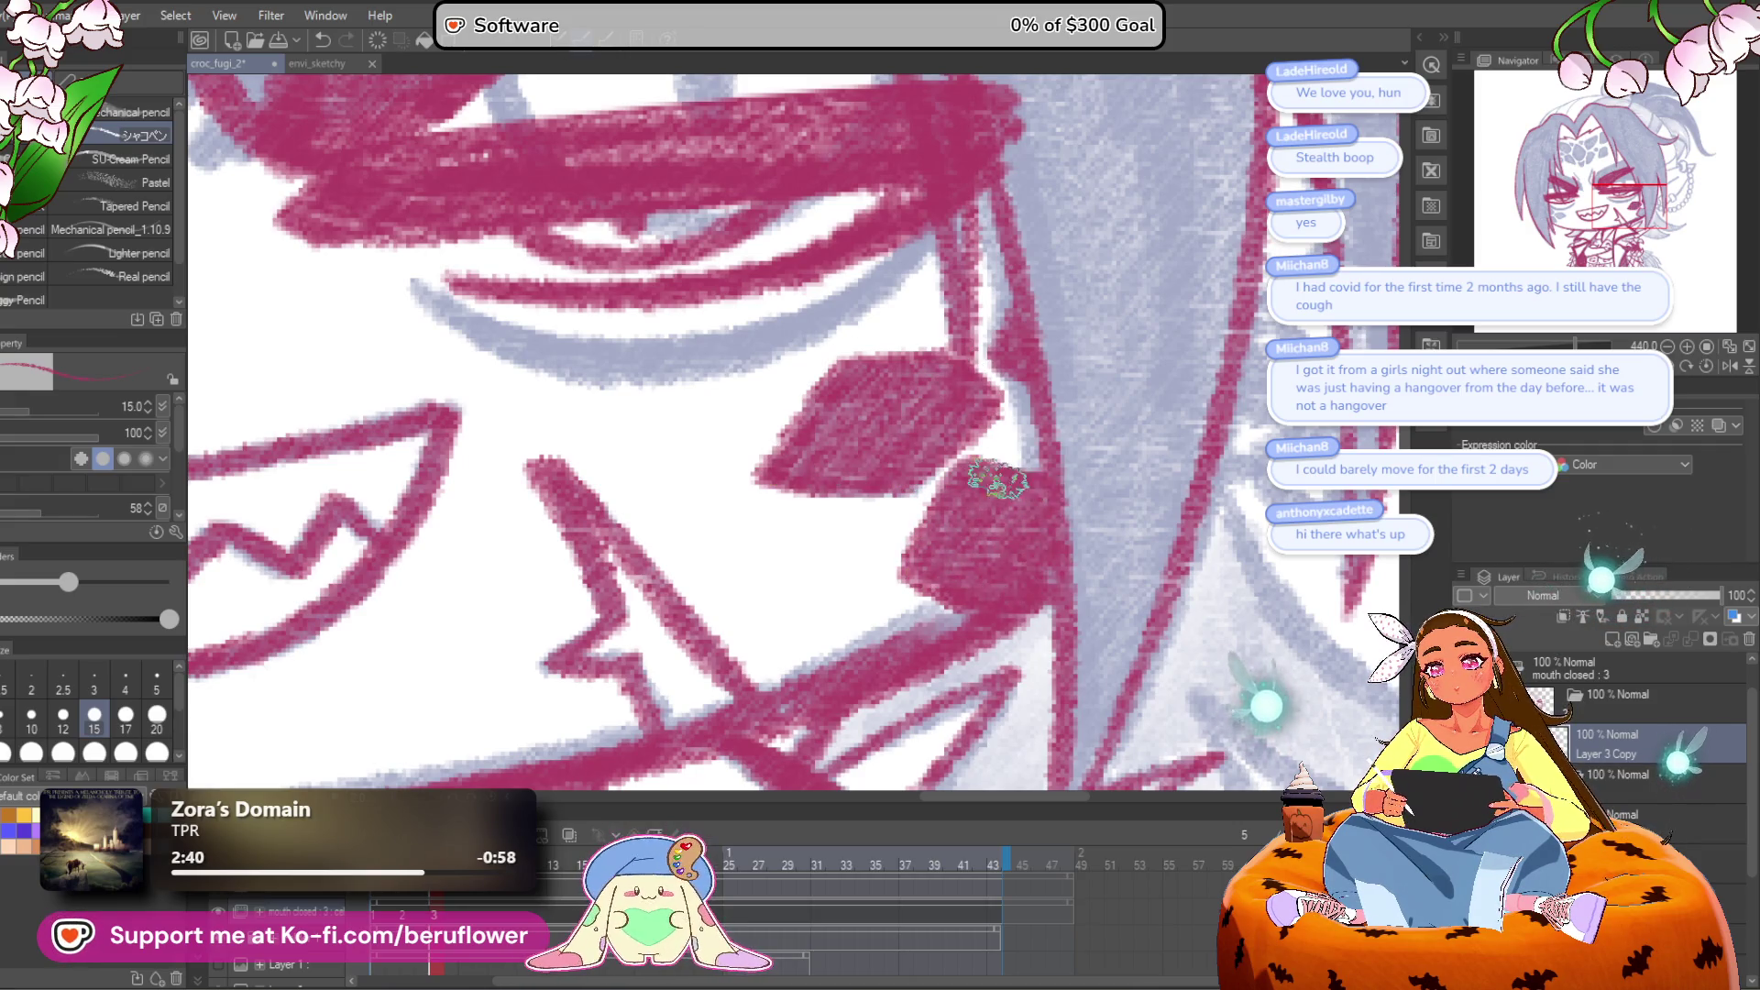
Step: Outline the grey diamond below the cheek and add a stroke along the cheek edge
scroll(1004, 479, "down", 5)
scroll(944, 524, "up", 5)
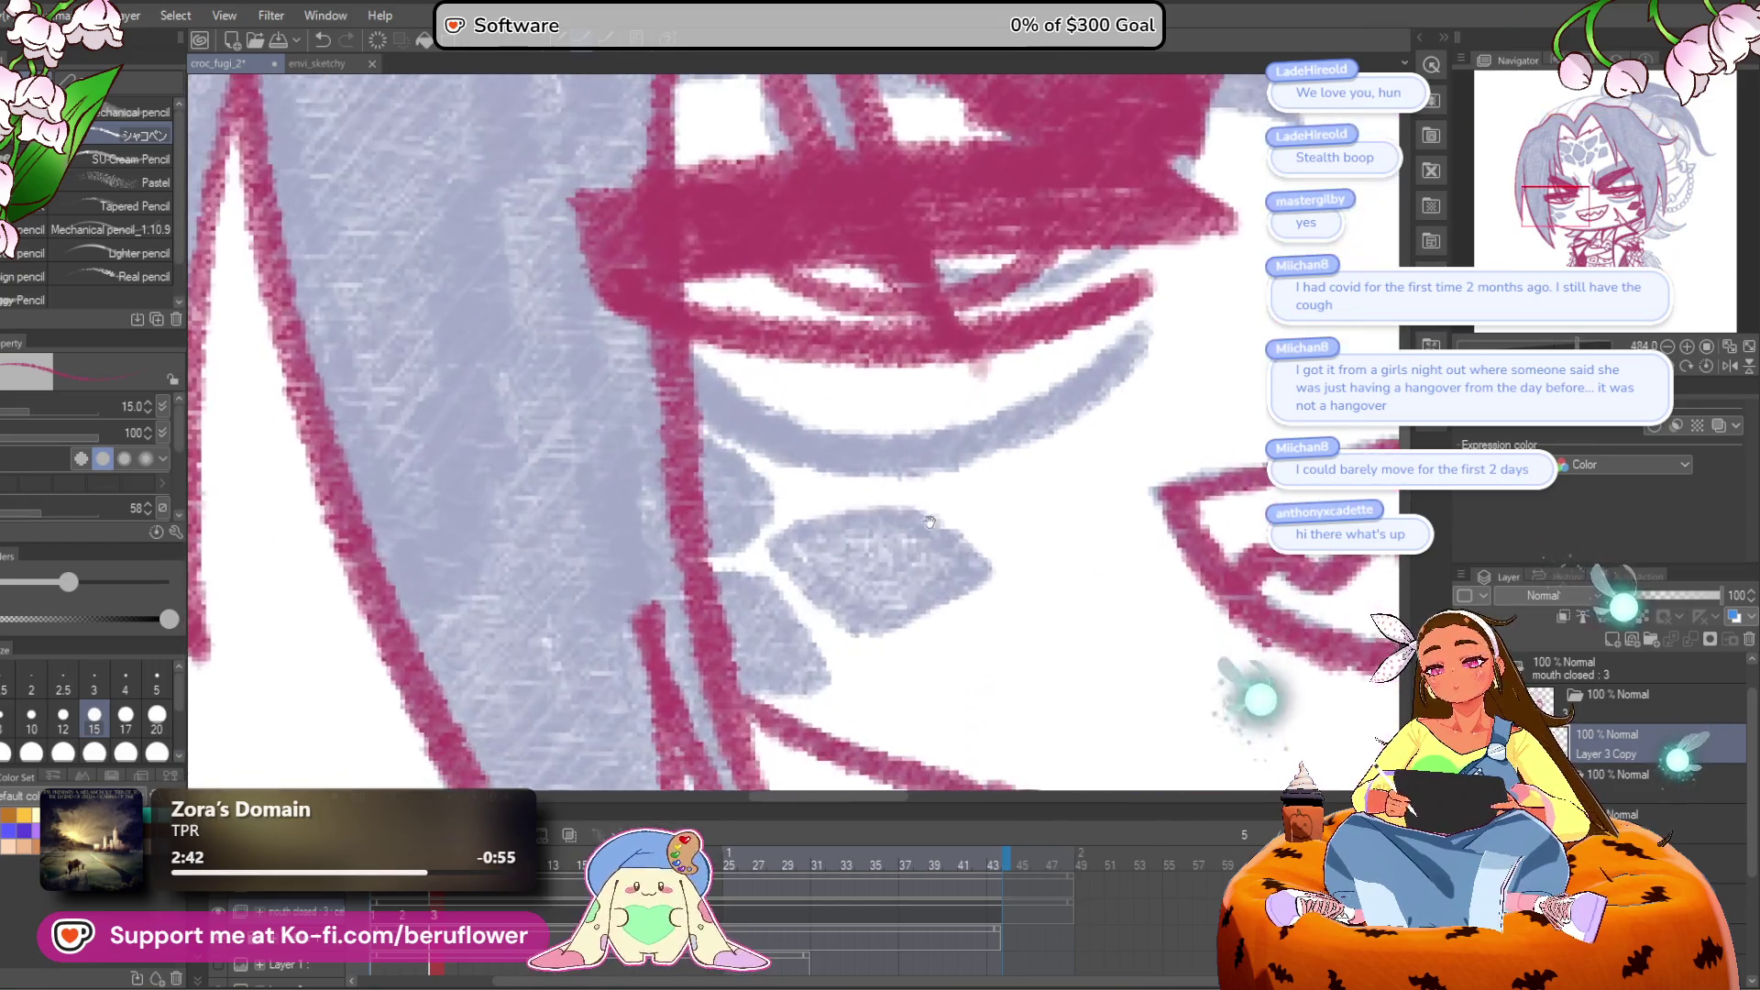
mouse_move(891, 509)
left_mouse_down()
mouse_move(953, 605)
mouse_move(766, 564)
mouse_move(894, 514)
left_mouse_up()
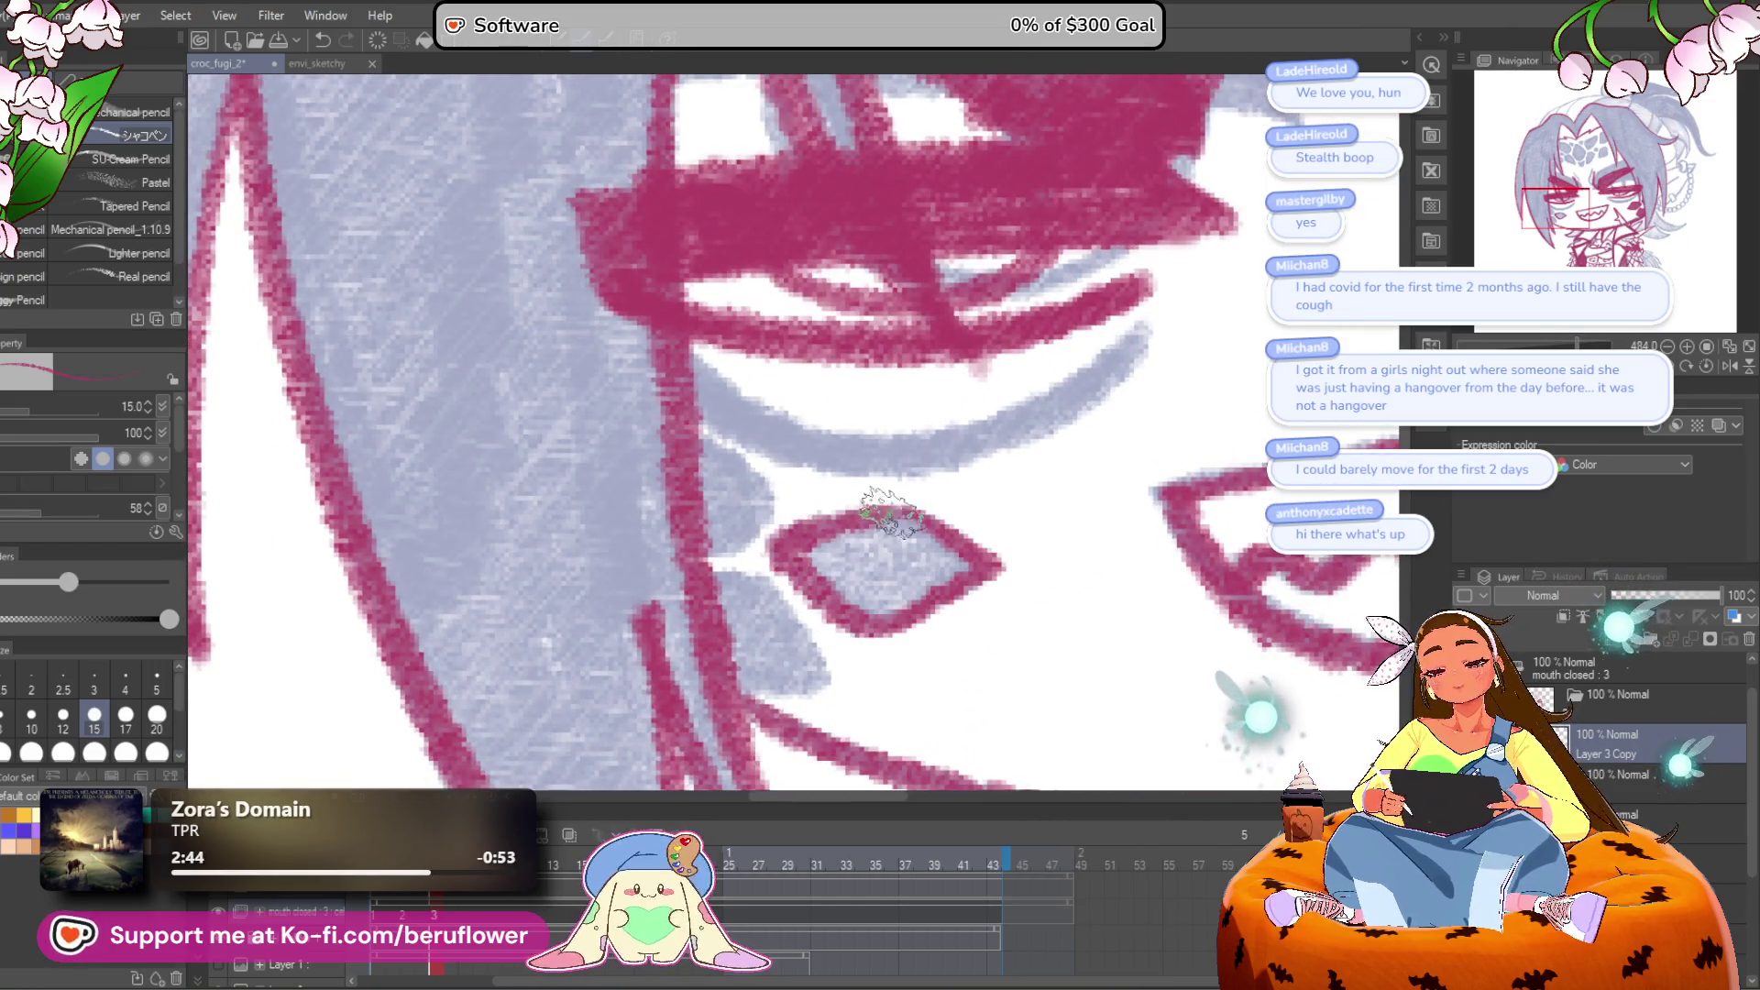
left_click_drag(724, 442, 786, 487)
scroll(830, 519, "down", 4)
scroll(871, 550, "up", 1)
Step: Fill the left part of the cheek diamond and shade the area beside it crimson
mouse_move(900, 669)
left_mouse_down()
mouse_move(900, 578)
mouse_move(845, 581)
left_mouse_up()
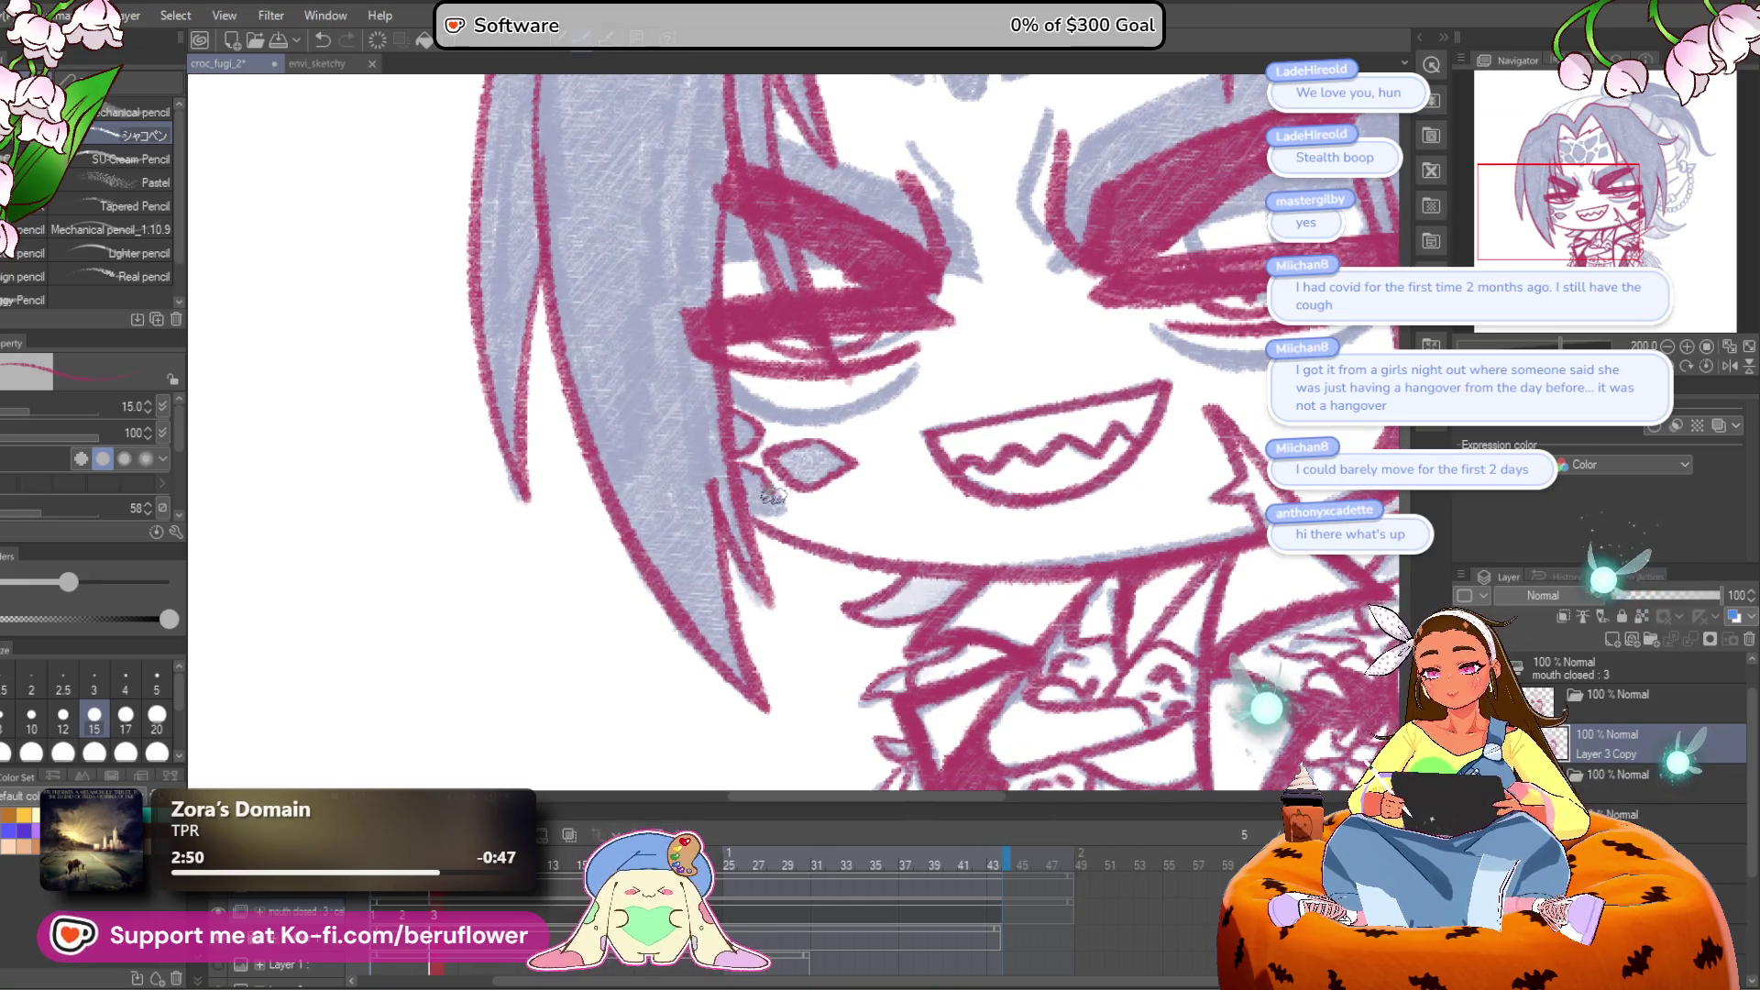
mouse_move(750, 511)
left_mouse_down()
mouse_move(641, 641)
mouse_move(642, 780)
mouse_move(699, 450)
left_mouse_up()
scroll(698, 450, "up", 4)
left_click_drag(594, 531, 692, 498)
mouse_move(496, 495)
left_mouse_down()
mouse_move(629, 529)
mouse_move(668, 502)
mouse_move(654, 576)
mouse_move(725, 673)
left_mouse_up()
scroll(699, 629, "down", 5)
Step: Outline the first forehead scale and the small one left of it, then fill both crimson
scroll(747, 312, "up", 1)
scroll(747, 311, "up", 5)
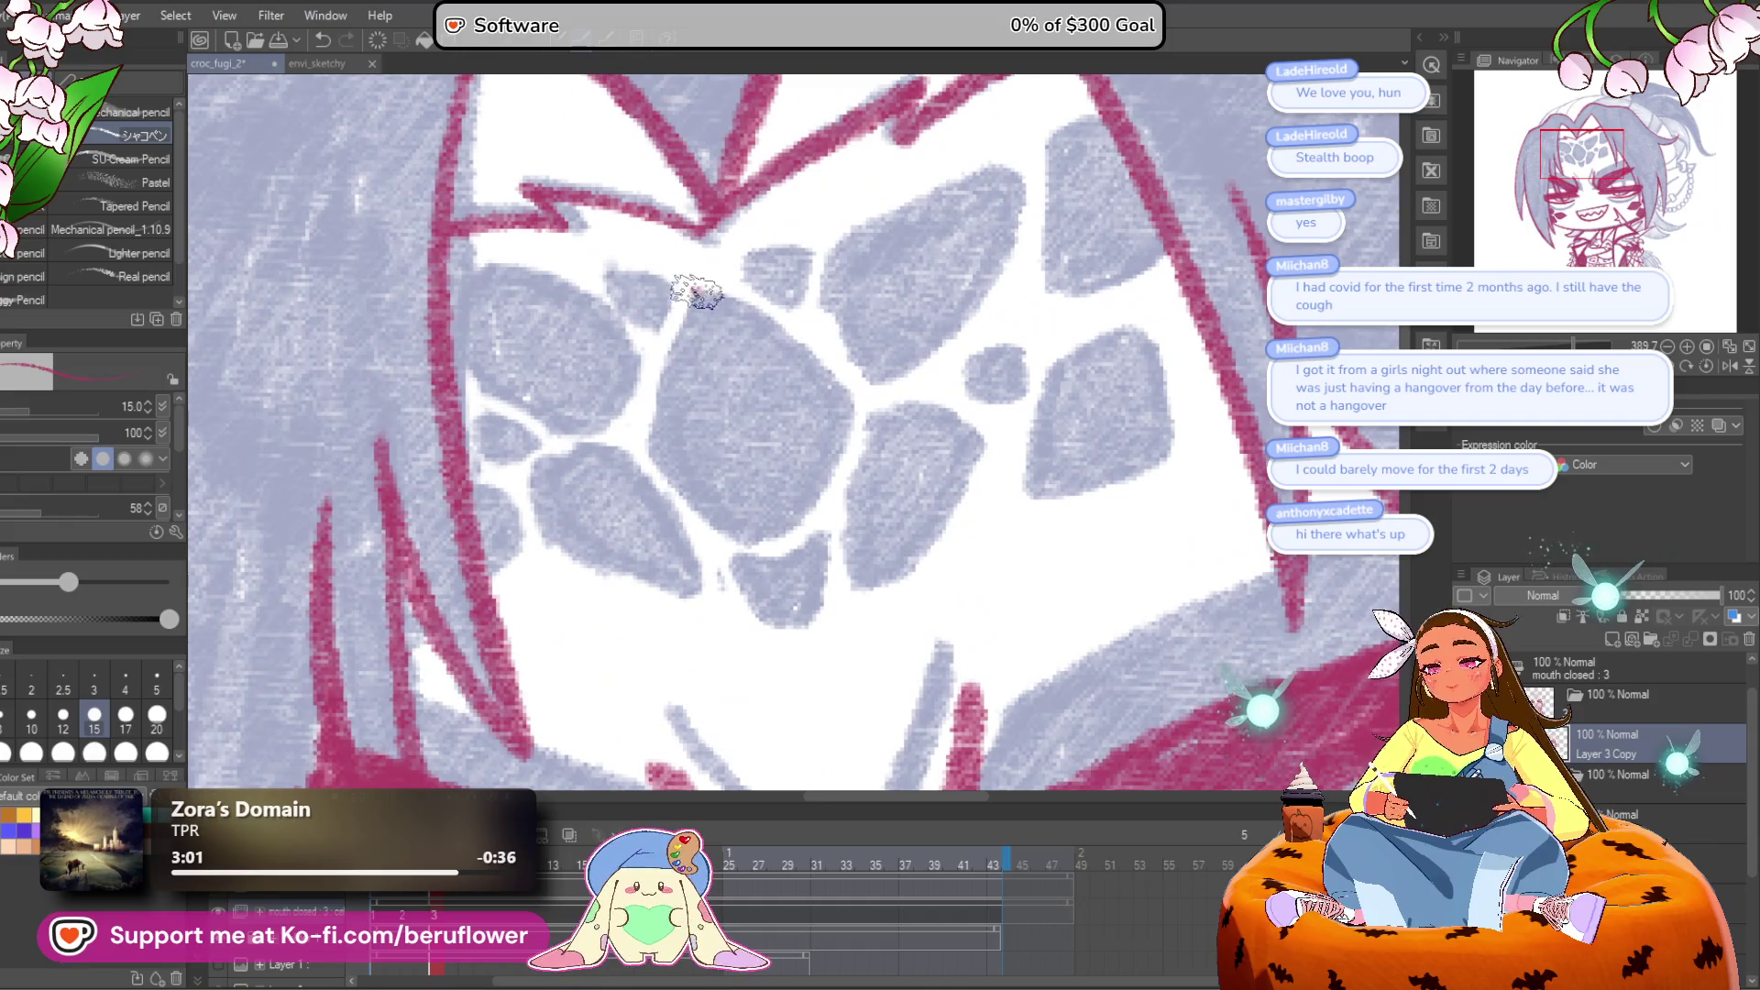
mouse_move(696, 292)
left_mouse_down()
mouse_move(668, 452)
mouse_move(752, 541)
left_mouse_up()
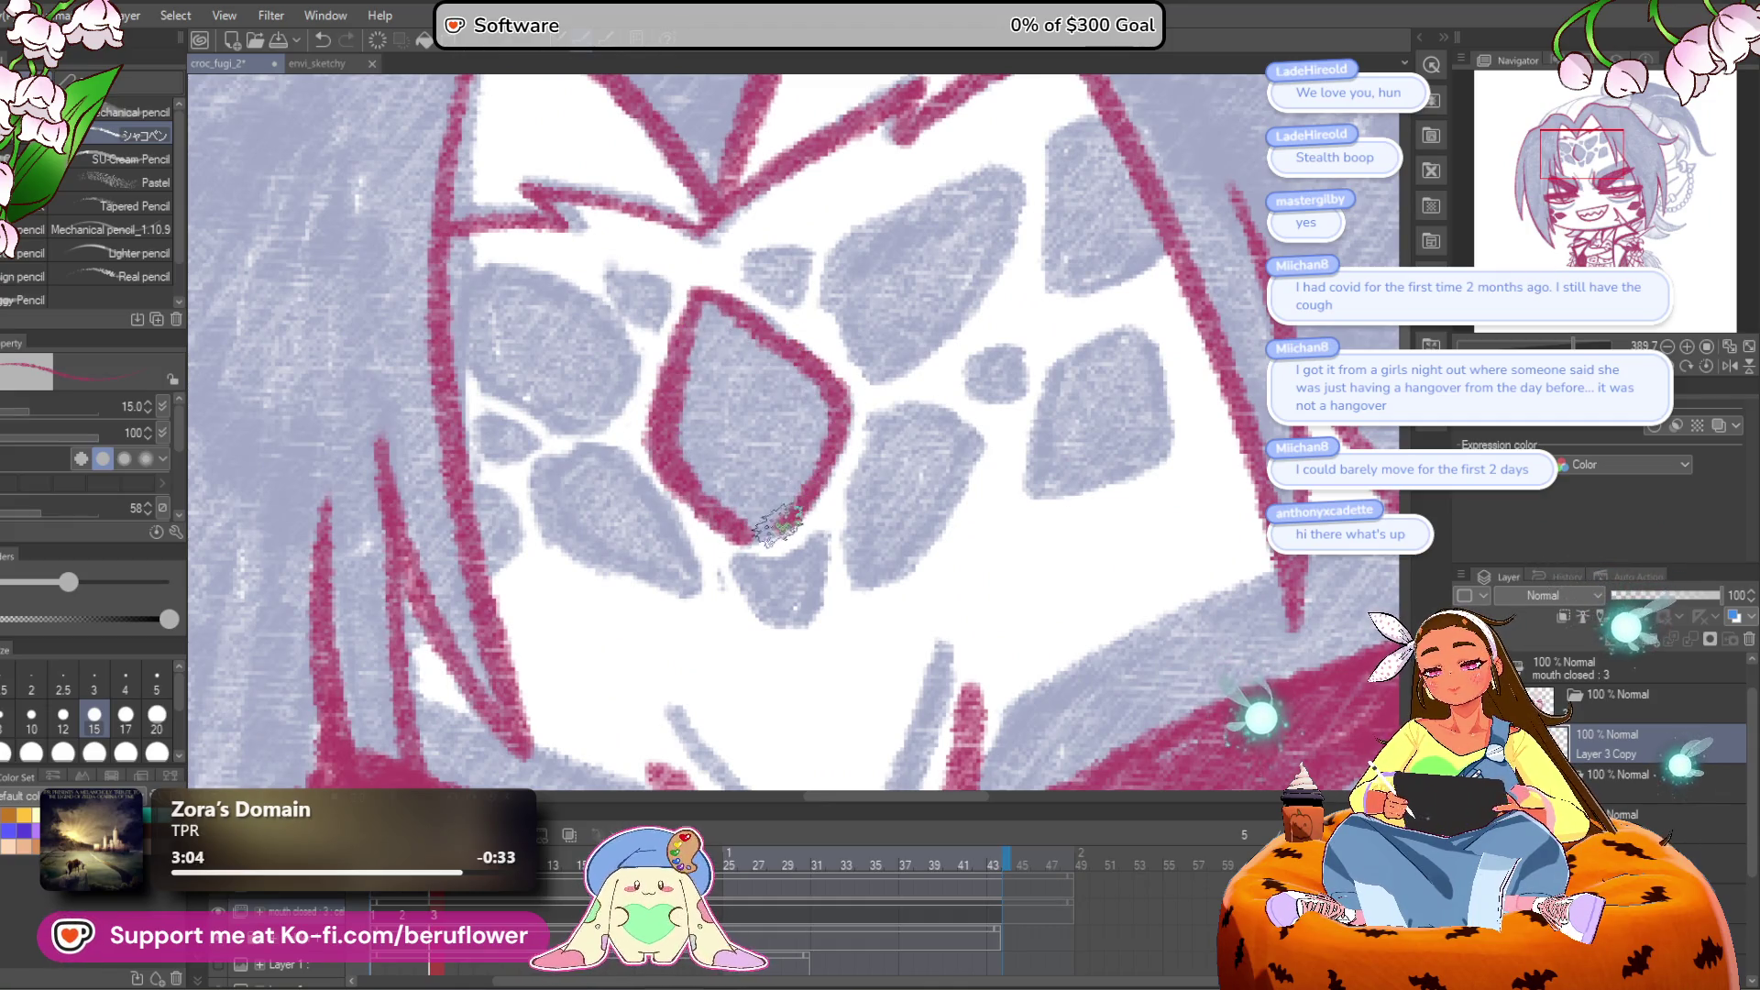
left_click_drag(761, 401, 767, 458)
left_click_drag(774, 307, 829, 376)
mouse_move(715, 394)
left_mouse_down()
mouse_move(660, 431)
mouse_move(710, 394)
left_mouse_up()
mouse_move(734, 561)
left_mouse_down()
mouse_move(746, 475)
mouse_move(793, 587)
mouse_move(813, 511)
mouse_move(875, 502)
left_mouse_up()
mouse_move(765, 385)
left_mouse_down()
mouse_move(761, 440)
mouse_move(830, 500)
left_mouse_up()
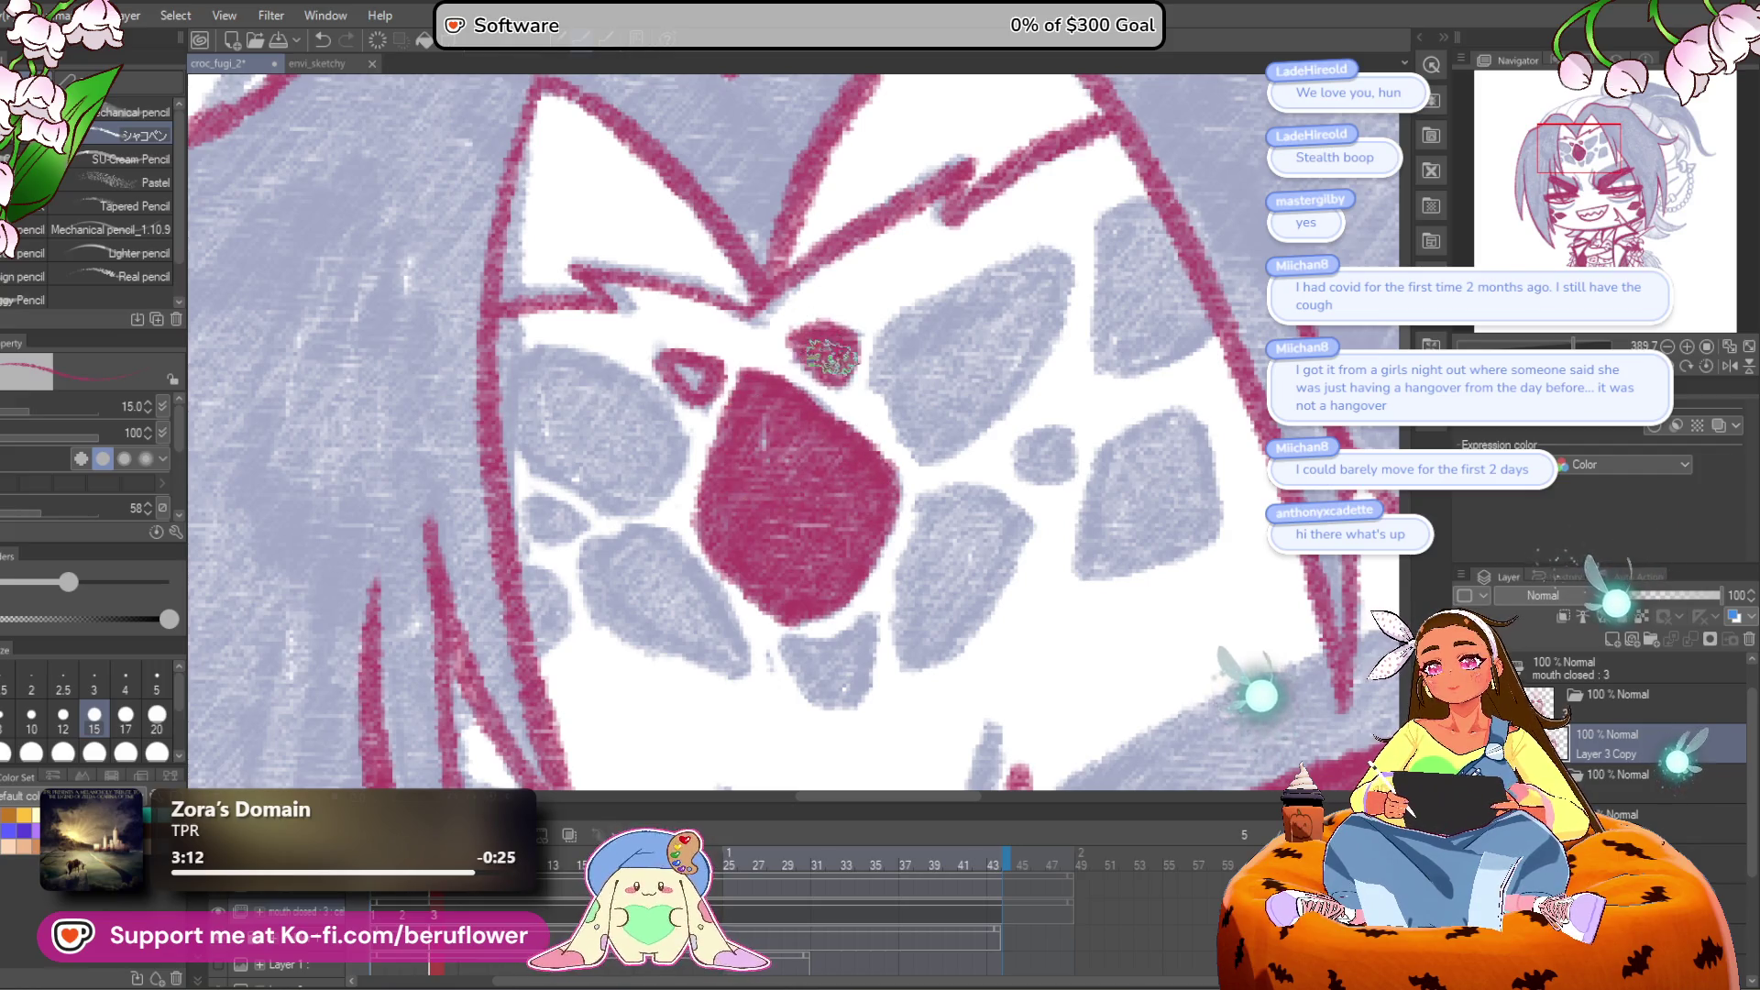
left_click_drag(688, 367, 711, 371)
Step: Outline and fill the lower U-shaped scale, the small scale, and the right-hand scale
mouse_move(734, 550)
left_mouse_down()
mouse_move(733, 570)
mouse_move(728, 518)
left_mouse_up()
mouse_move(778, 605)
left_mouse_down()
mouse_move(862, 632)
mouse_move(802, 652)
left_mouse_up()
mouse_move(889, 472)
left_mouse_down()
mouse_move(872, 629)
mouse_move(958, 476)
left_mouse_up()
mouse_move(926, 536)
left_mouse_down()
mouse_move(871, 587)
mouse_move(875, 624)
left_mouse_up()
left_click_drag(974, 439, 990, 424)
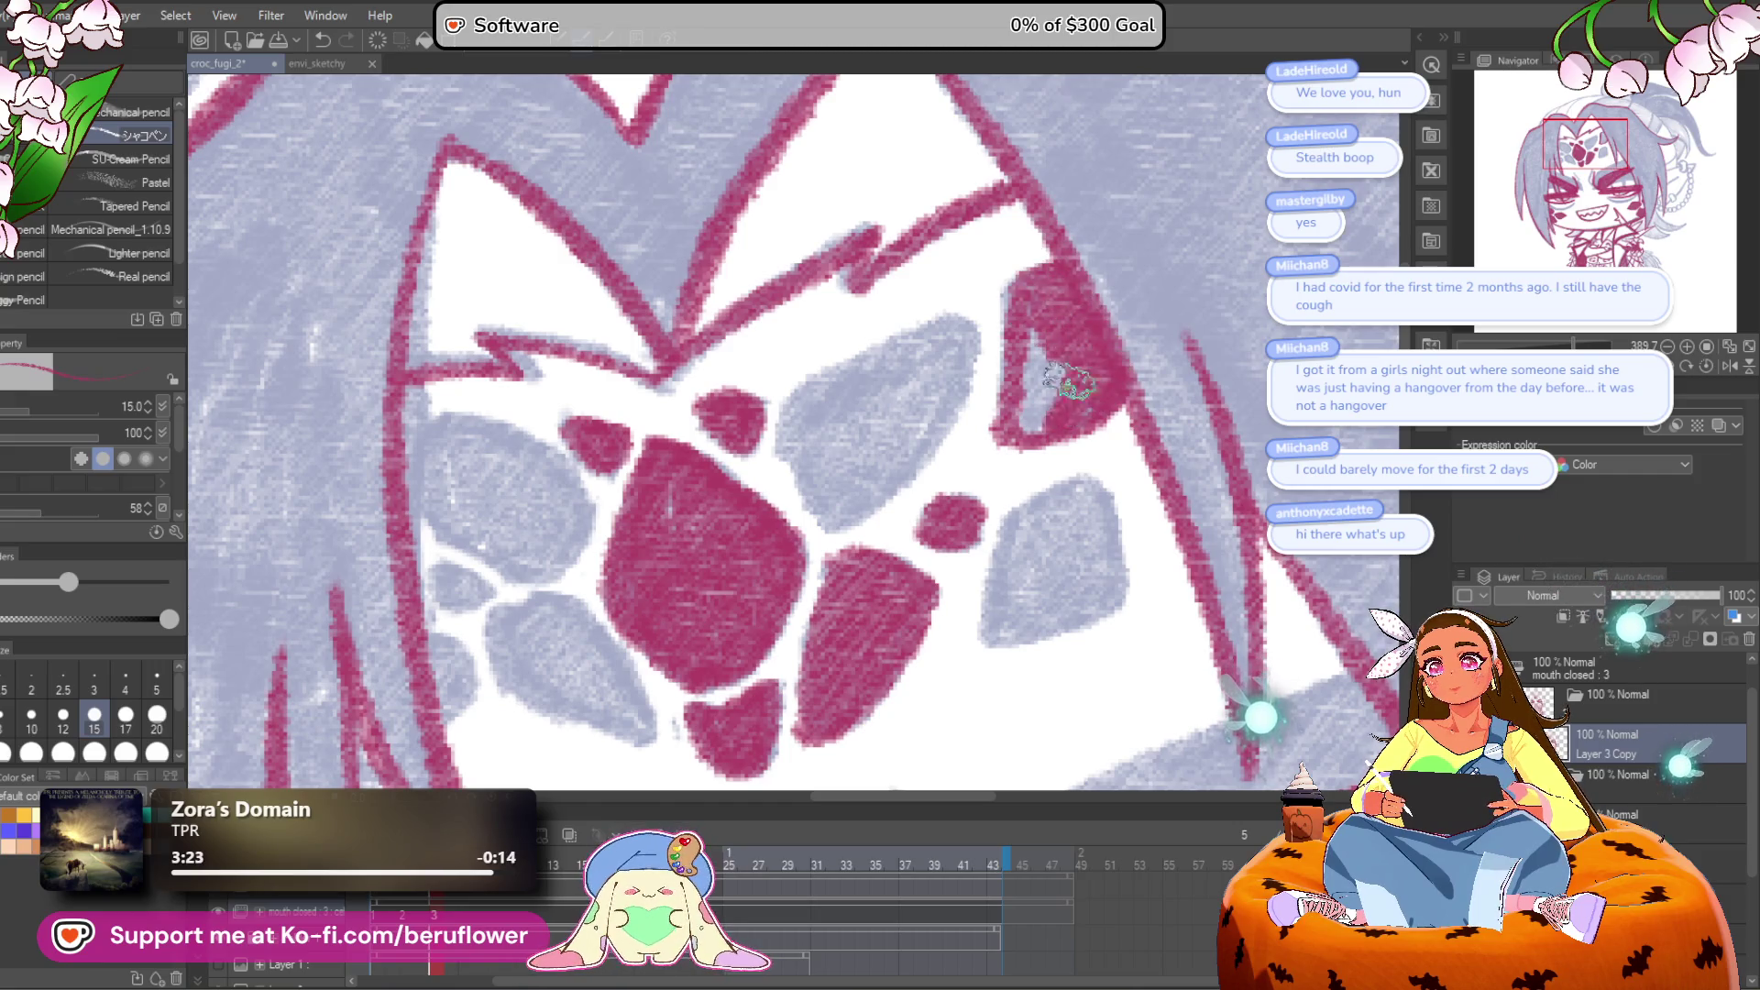
mouse_move(1071, 417)
left_mouse_down()
mouse_move(1041, 425)
mouse_move(963, 562)
mouse_move(1073, 553)
left_mouse_up()
mouse_move(1086, 447)
left_mouse_down()
mouse_move(1008, 439)
mouse_move(1080, 508)
left_mouse_up()
Step: Outline and hatch-fill the remaining scales, including the small one on the left
mouse_move(986, 312)
left_mouse_down()
mouse_move(837, 361)
mouse_move(848, 509)
mouse_move(958, 424)
mouse_move(985, 316)
left_mouse_up()
left_click_drag(860, 414, 1057, 337)
mouse_move(694, 374)
left_mouse_down()
mouse_move(788, 449)
mouse_move(727, 511)
mouse_move(629, 471)
mouse_move(628, 372)
mouse_move(646, 431)
mouse_move(736, 516)
mouse_move(807, 454)
mouse_move(700, 541)
mouse_move(828, 591)
left_mouse_up()
left_click_drag(773, 477, 796, 570)
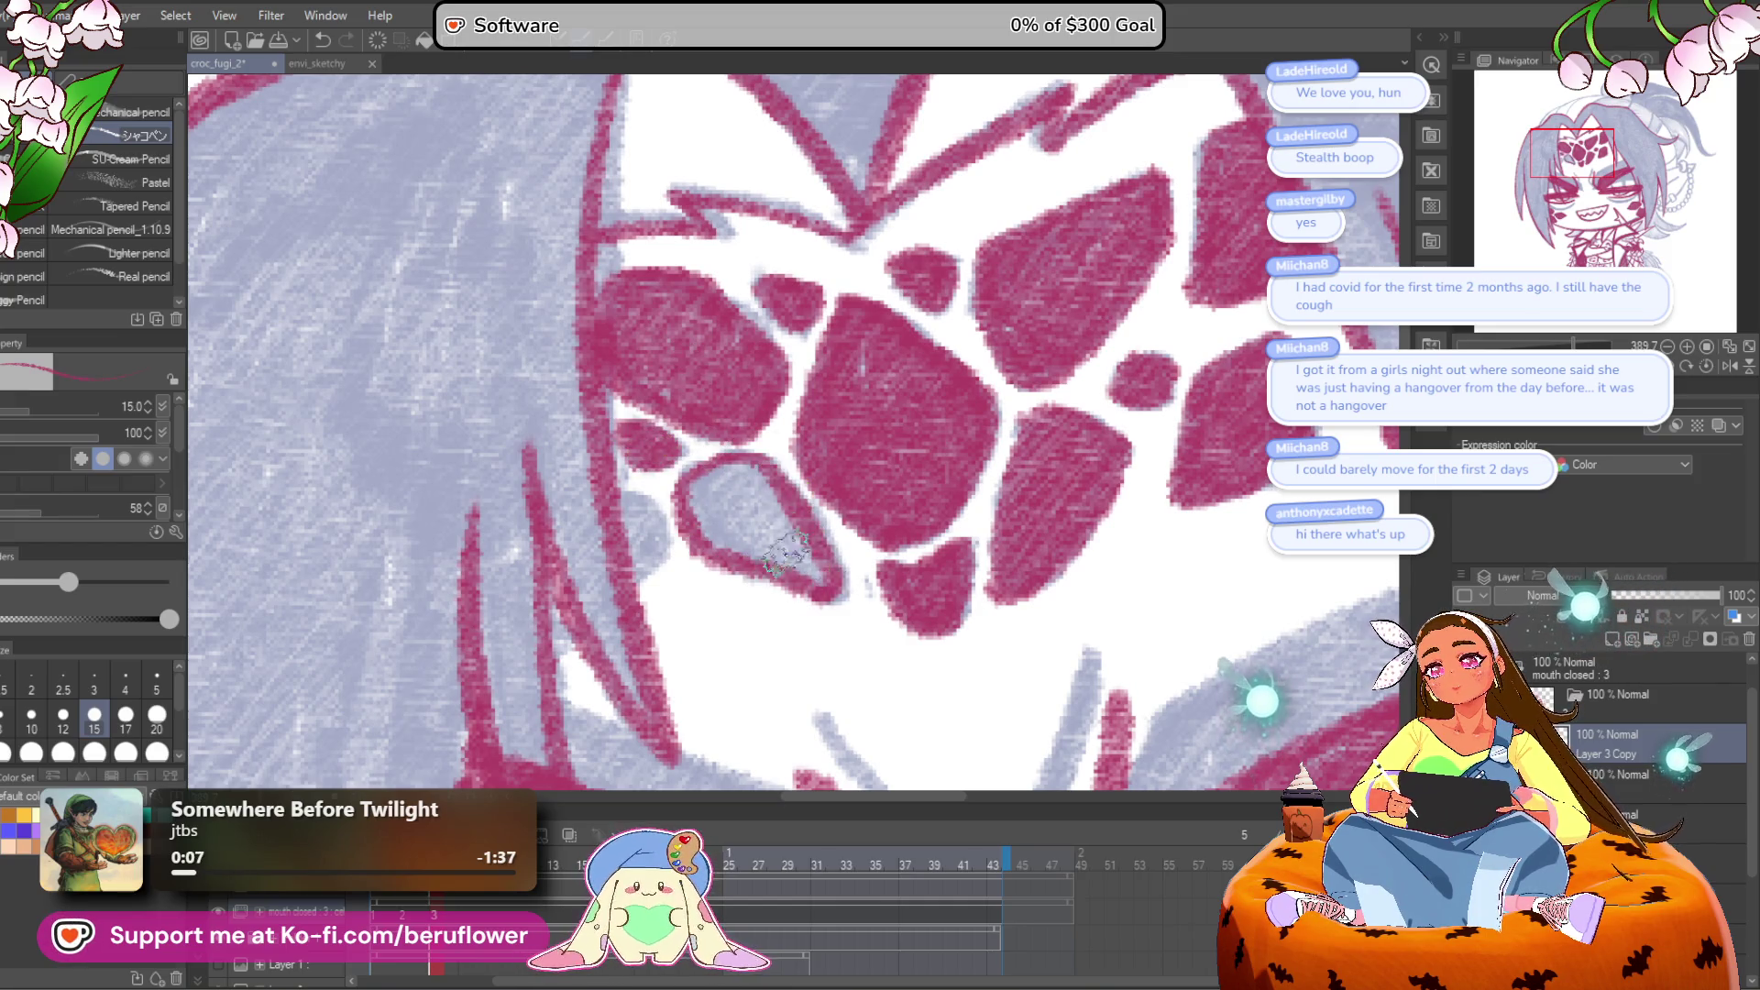
mouse_move(689, 497)
left_mouse_down()
mouse_move(651, 537)
mouse_move(632, 514)
left_mouse_up()
scroll(630, 406, "down", 5)
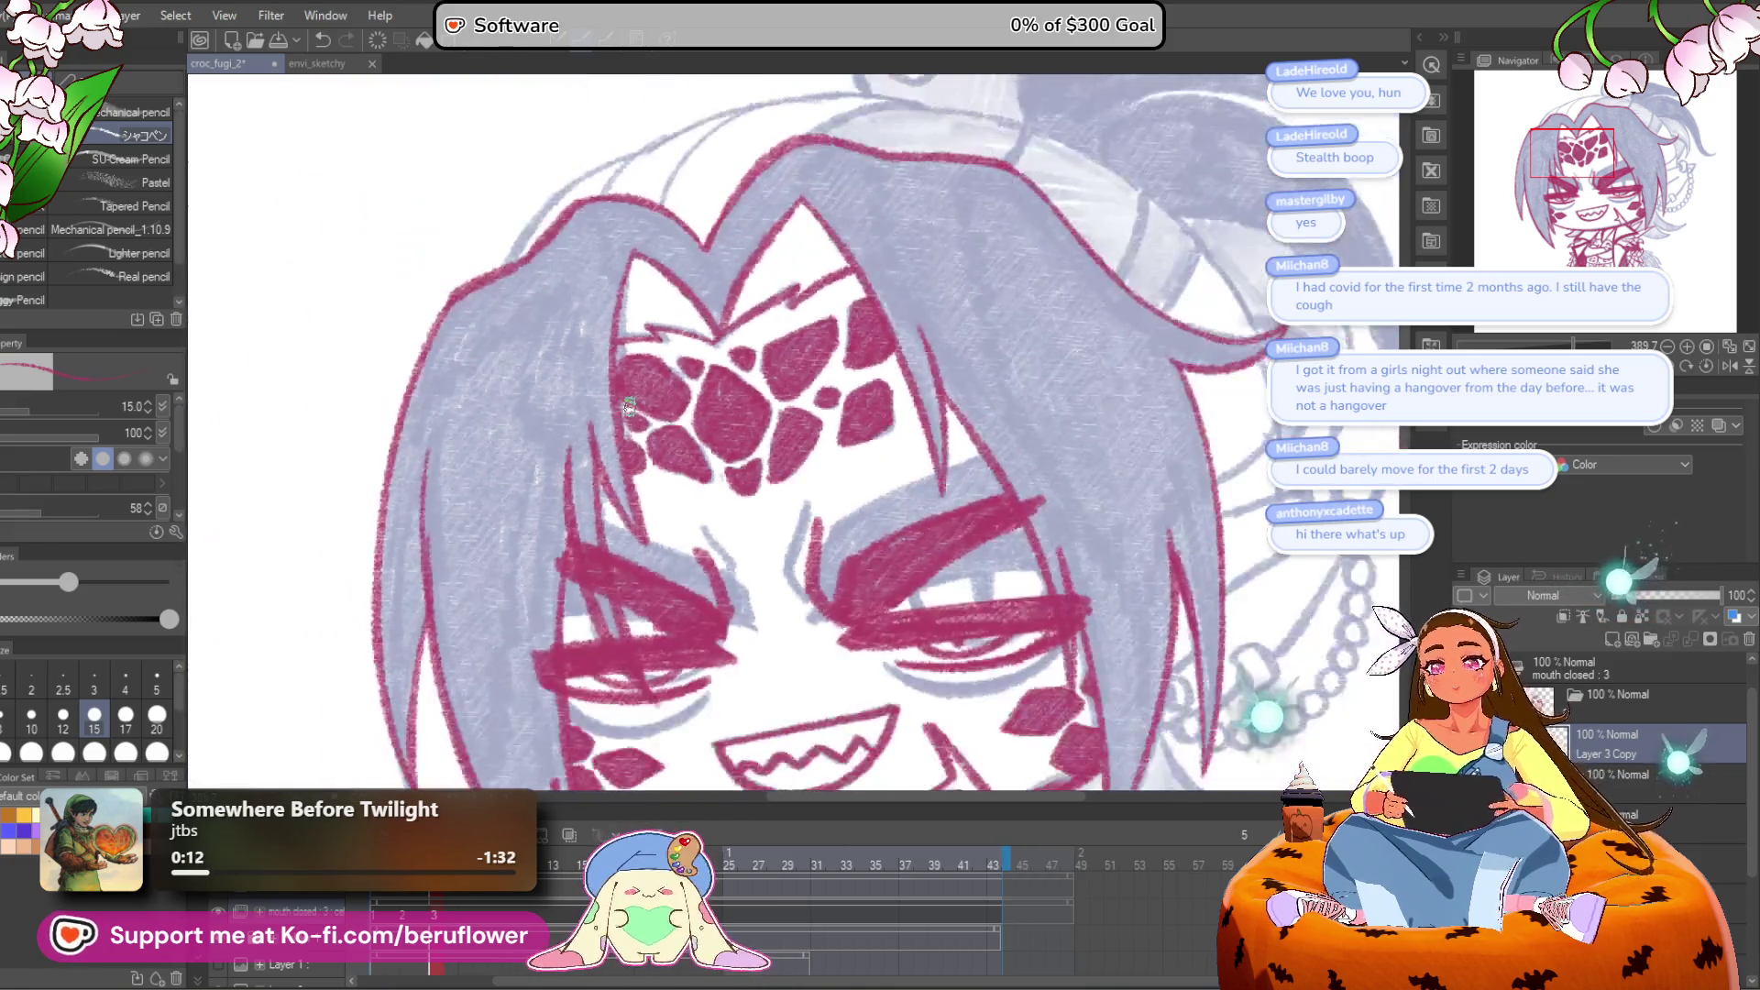
Step: Tilt the canvas about -53 degrees and ink a long crimson hair lock
left_click_drag(1101, 546, 1104, 536)
left_click_drag(1114, 623, 1060, 659)
left_click_drag(550, 137, 616, 416)
scroll(615, 416, "up", 5)
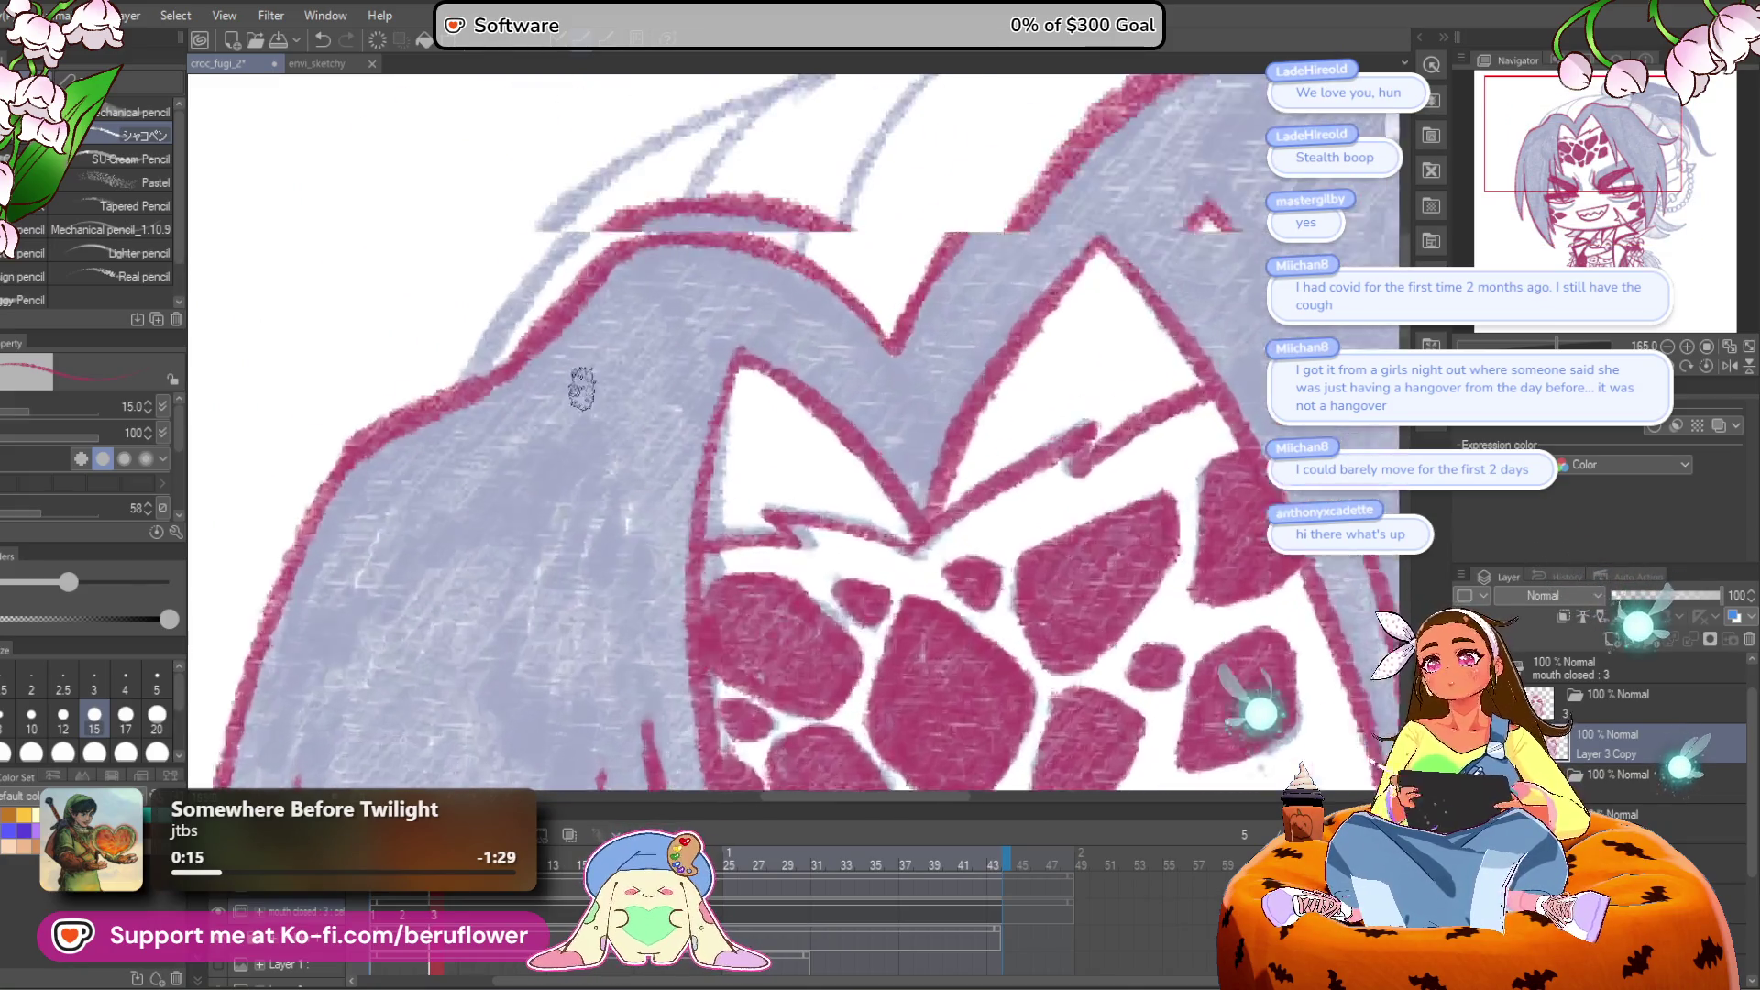
mouse_move(928, 369)
left_mouse_down()
mouse_move(700, 550)
mouse_move(944, 381)
mouse_move(1375, 307)
left_mouse_up()
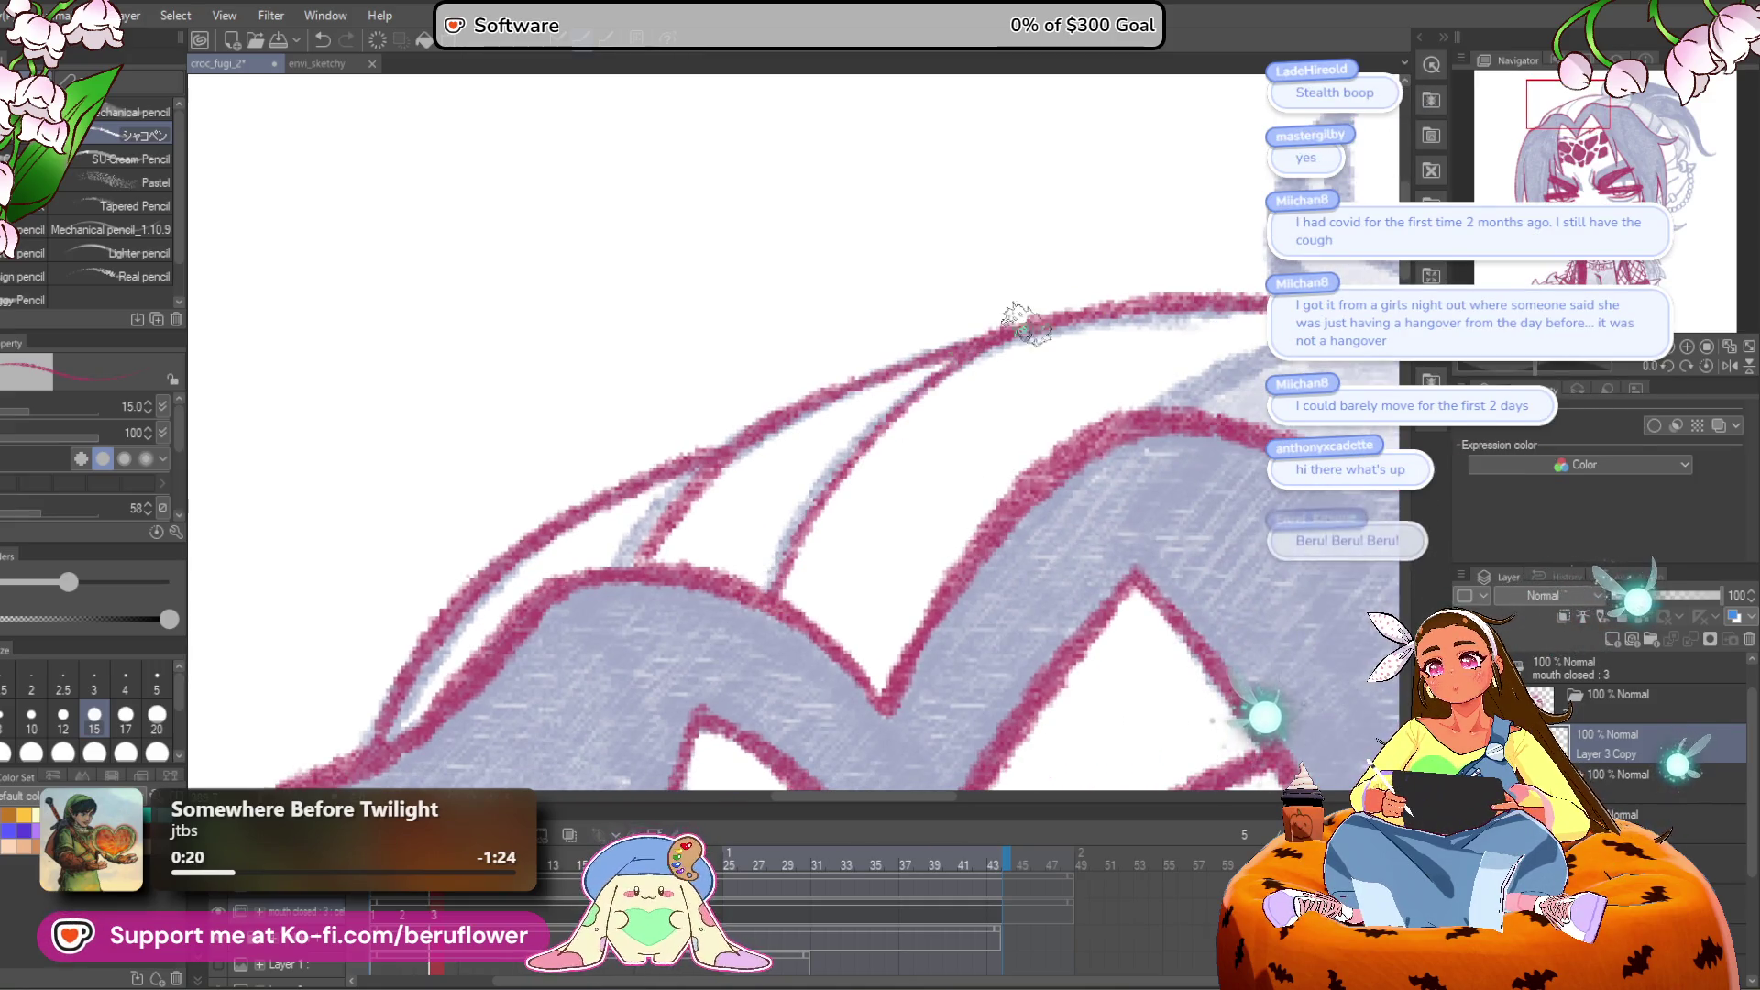
left_click_drag(1002, 334, 1061, 471)
left_click_drag(1190, 361, 961, 370)
left_click_drag(1538, 370, 1033, 527)
mouse_move(962, 281)
left_mouse_down()
mouse_move(679, 522)
mouse_move(609, 628)
left_mouse_up()
left_click_drag(988, 401, 797, 404)
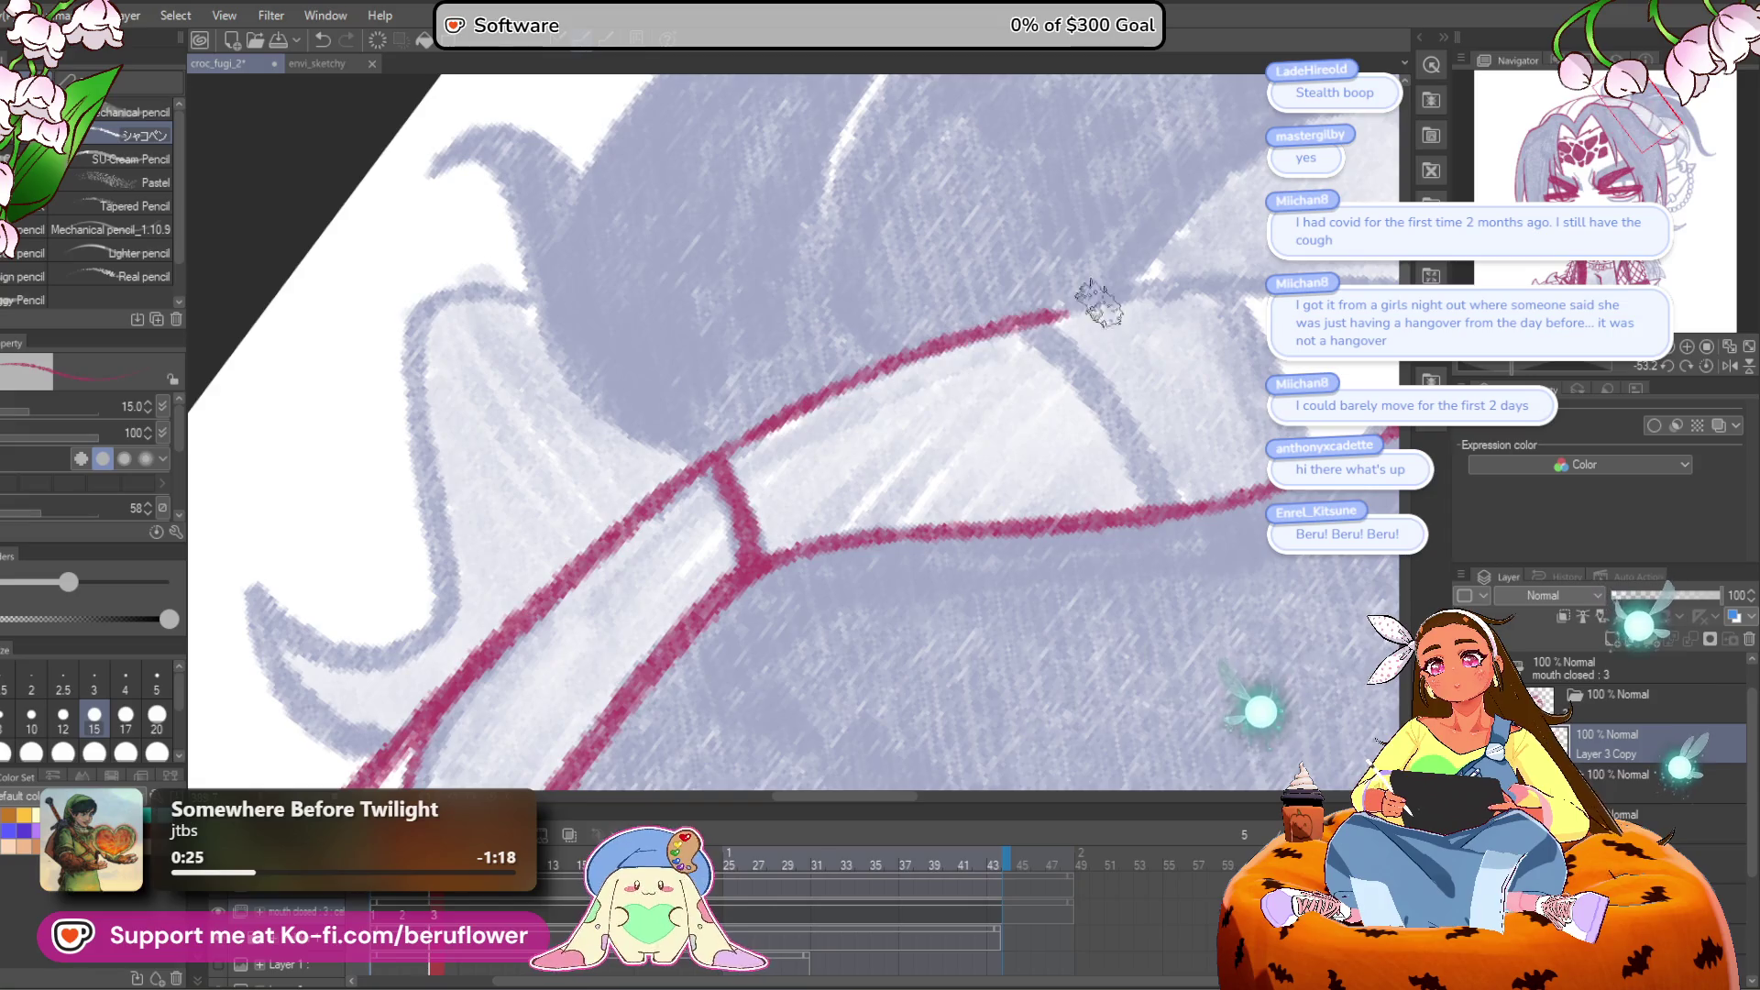
left_click_drag(1073, 298, 927, 361)
left_click_drag(1180, 507, 1014, 498)
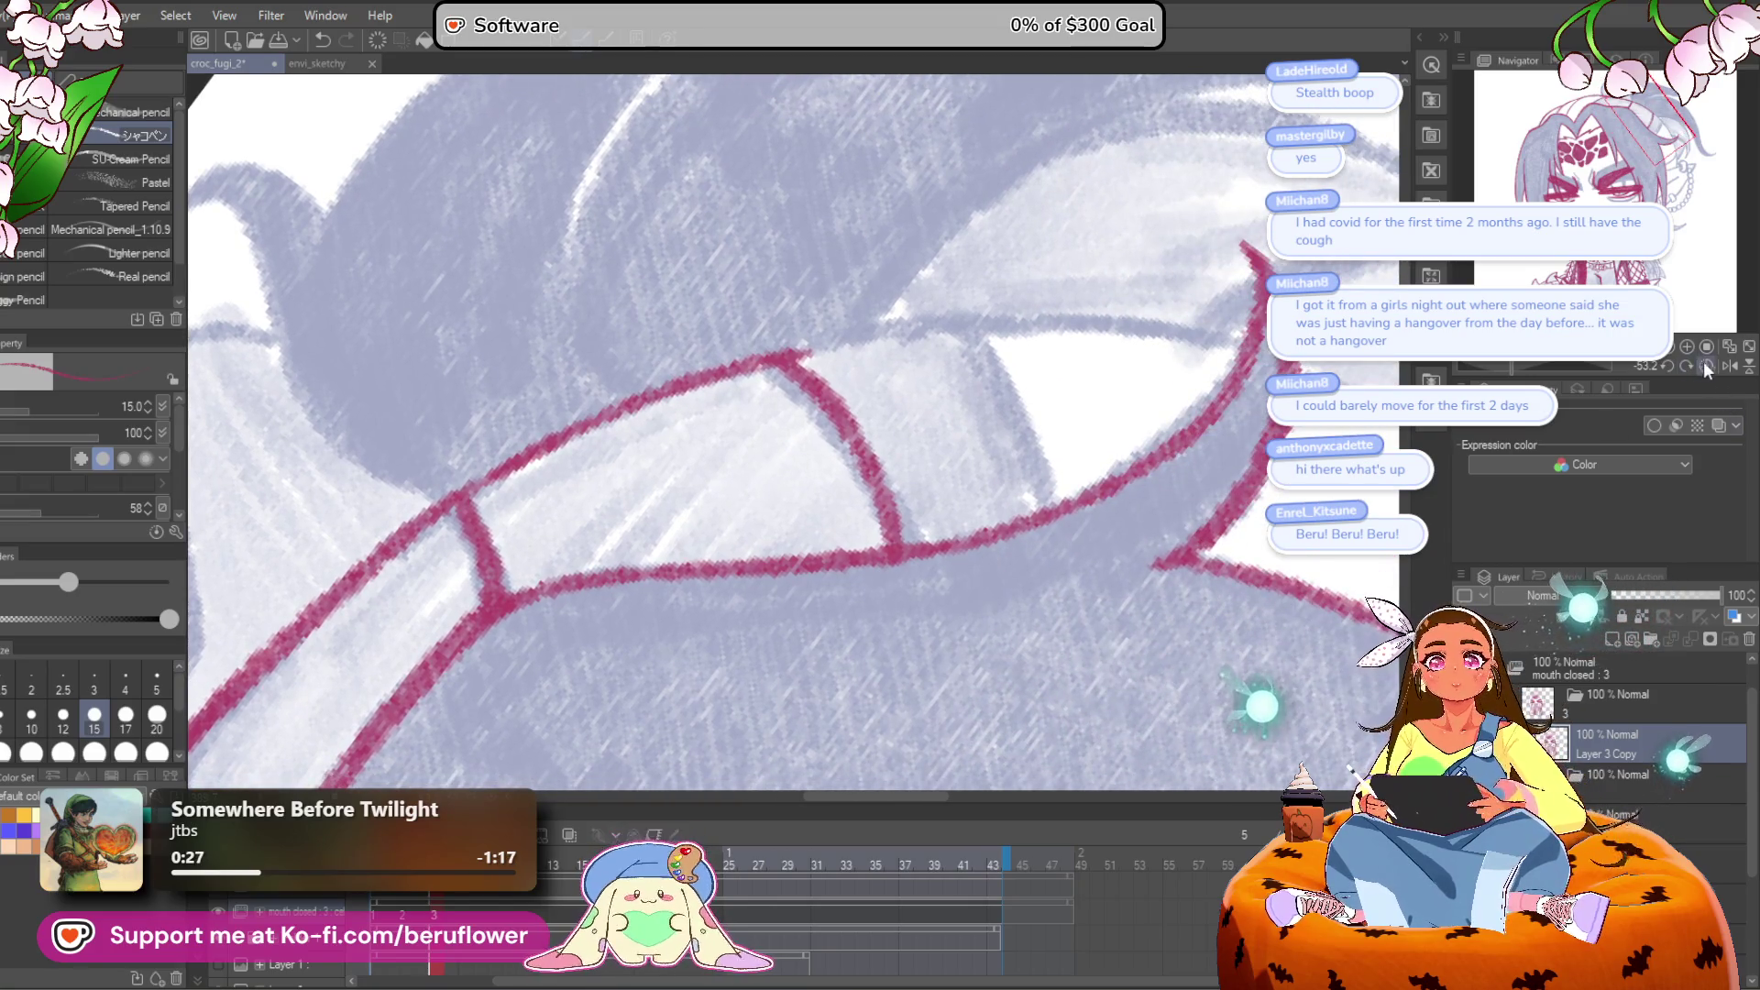
Step: With the canvas upright, ink the eyelid, eye edge and strands leading to the earring curl
left_click(1704, 364)
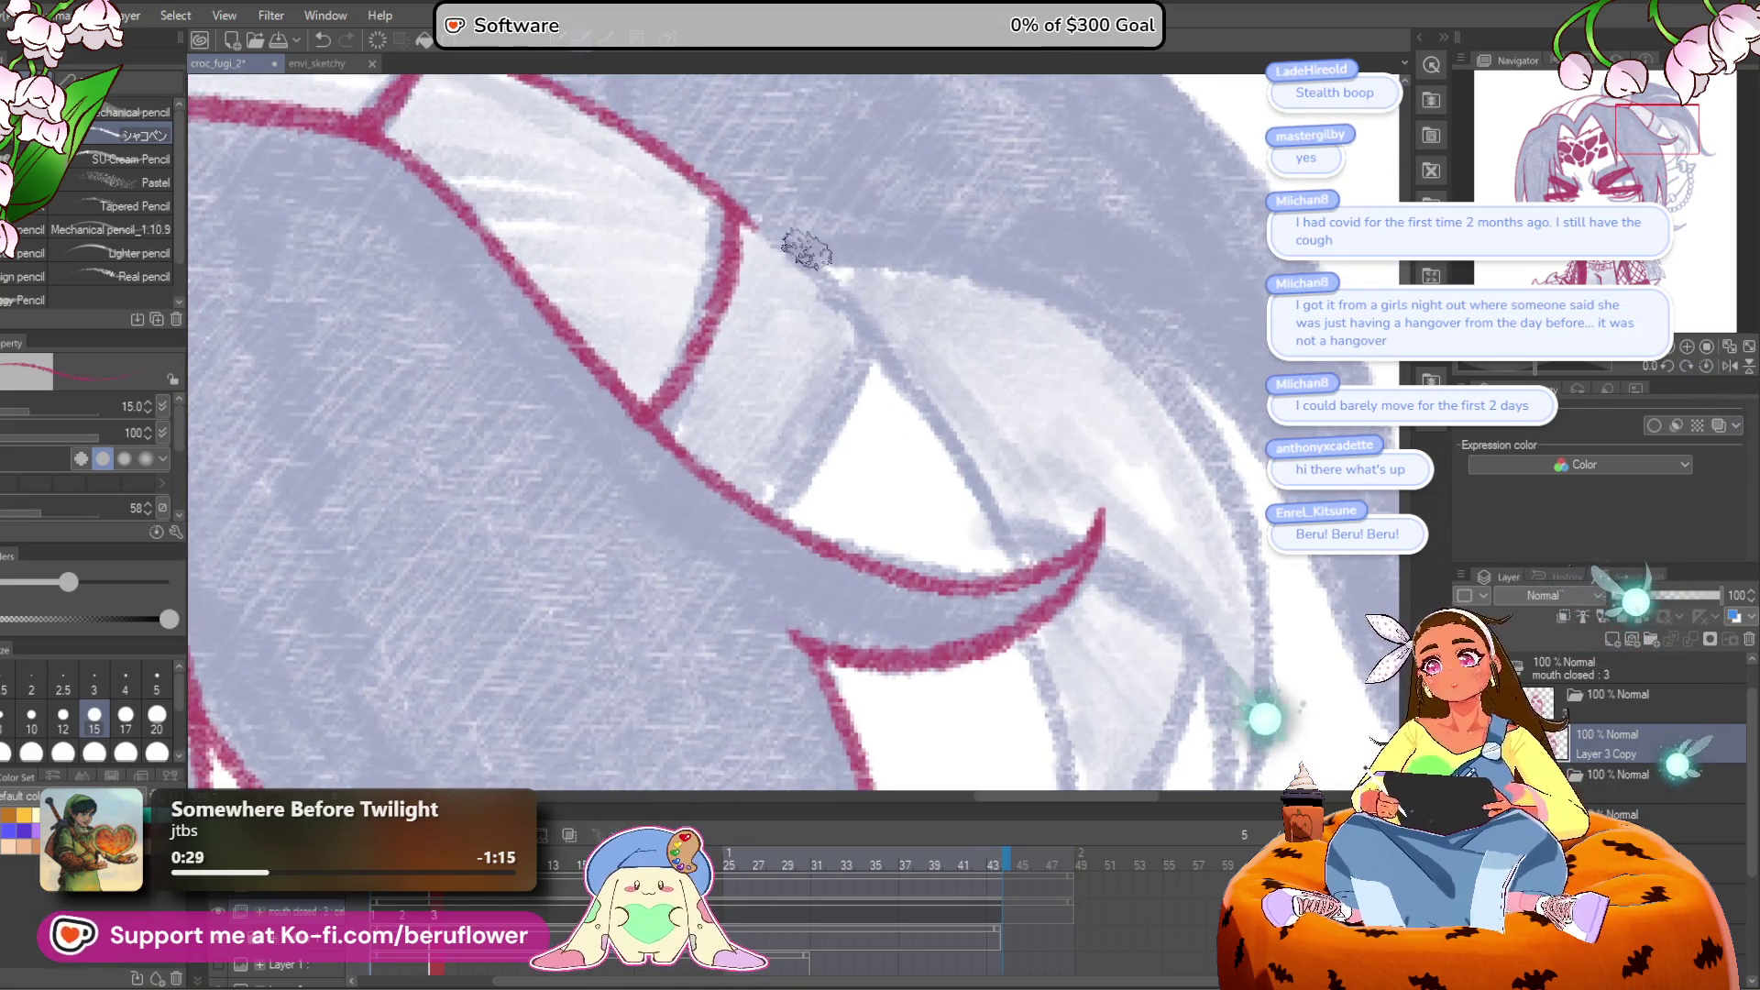
mouse_move(747, 227)
left_mouse_down()
mouse_move(872, 334)
mouse_move(1017, 561)
left_mouse_up()
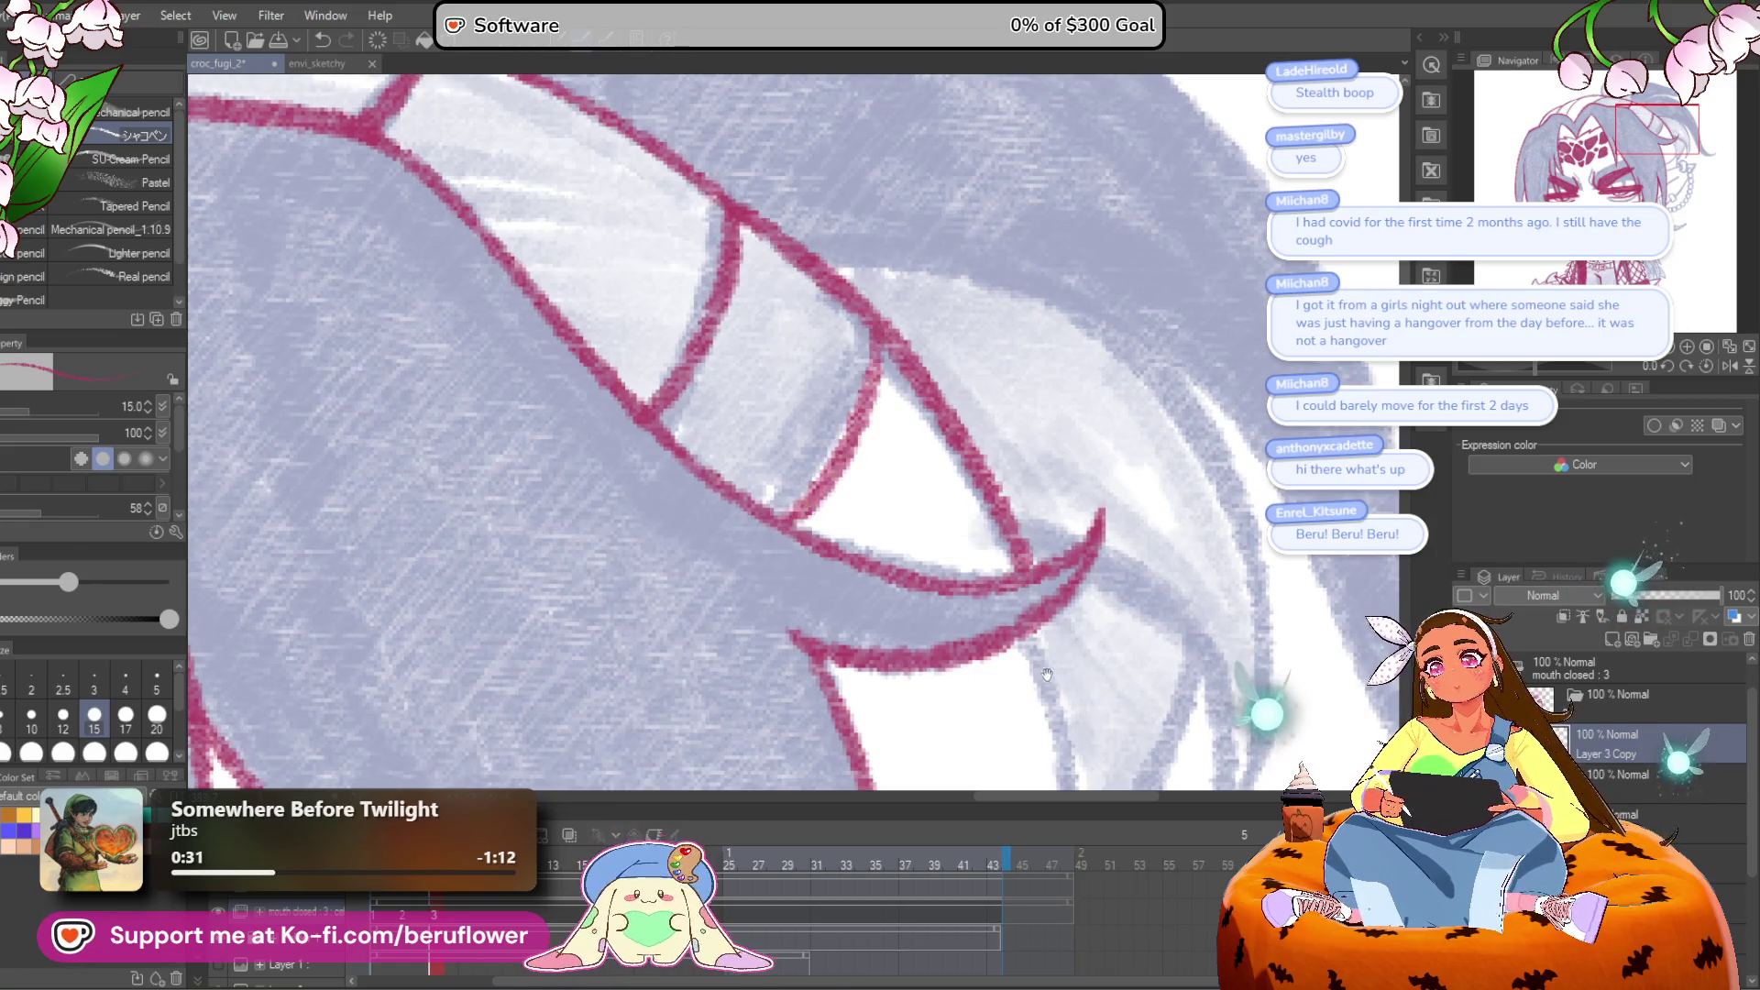
left_click_drag(779, 514, 660, 119)
mouse_move(915, 252)
left_mouse_down()
mouse_move(915, 425)
mouse_move(793, 550)
left_mouse_up()
left_click_drag(935, 417, 951, 586)
left_click_drag(953, 596, 990, 380)
mouse_move(834, 427)
left_mouse_down()
mouse_move(1030, 371)
mouse_move(1054, 295)
mouse_move(1137, 422)
mouse_move(1068, 458)
mouse_move(1045, 429)
mouse_move(944, 419)
mouse_move(852, 439)
mouse_move(876, 451)
left_mouse_up()
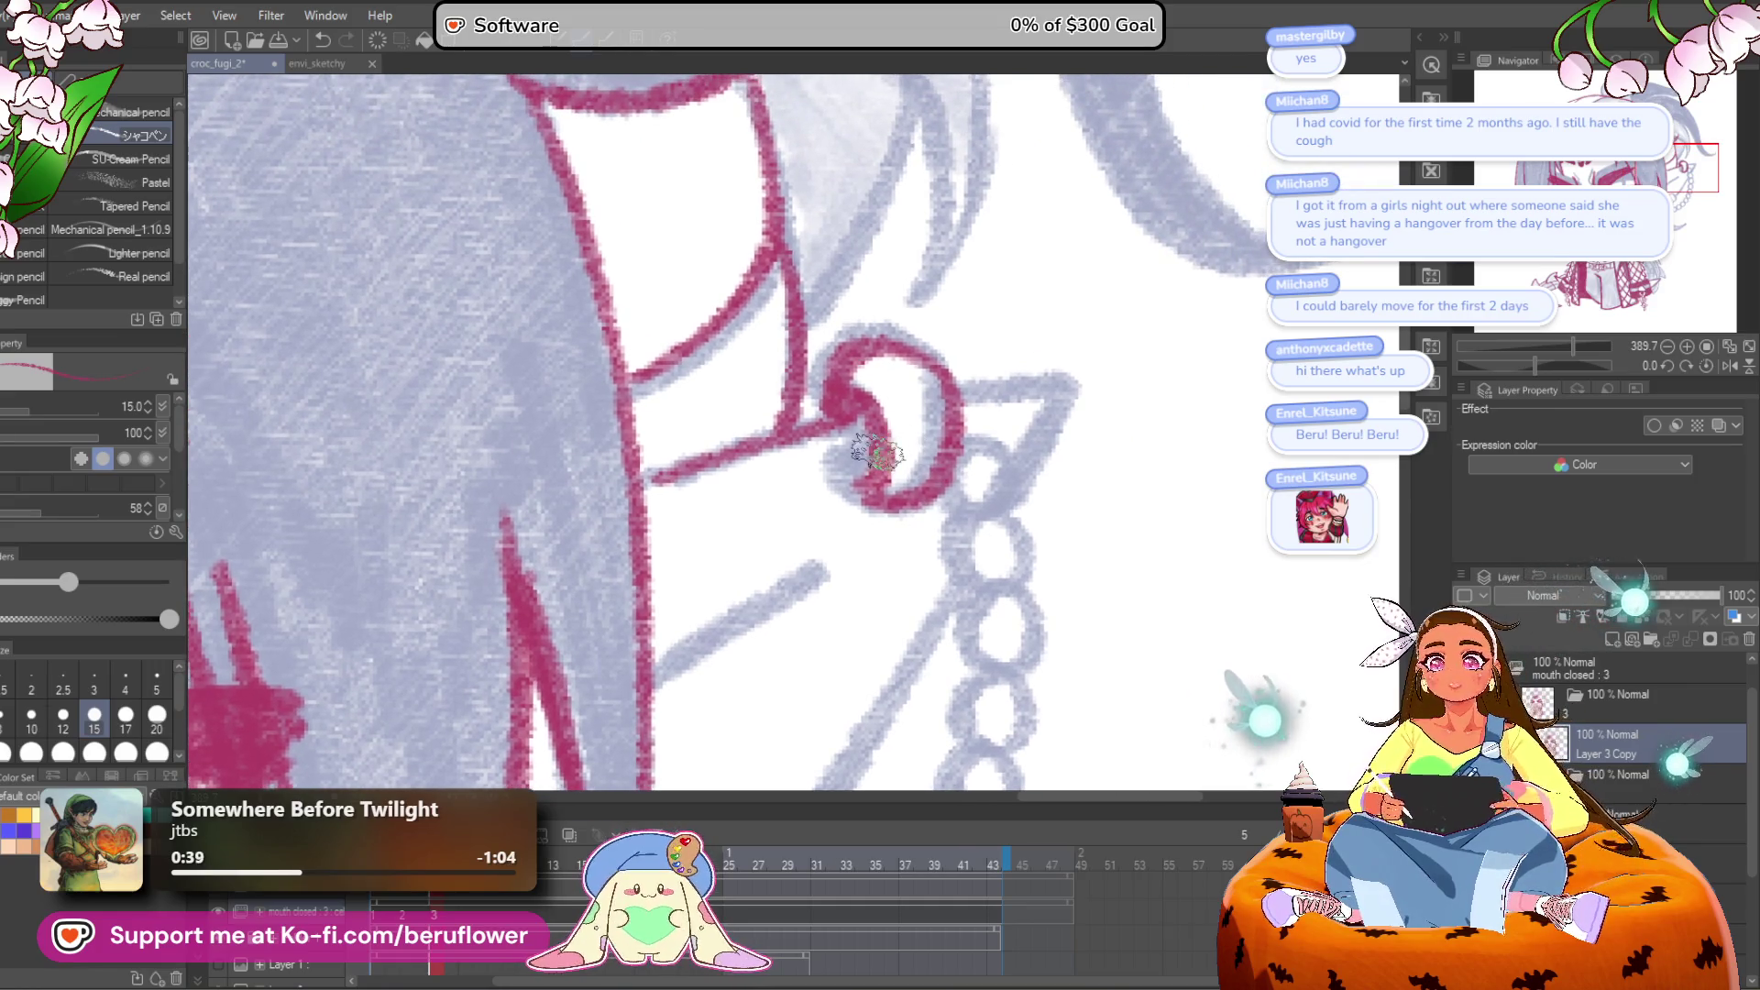
Step: Ink the crimson rings and links down the earring chain below the curl
left_click_drag(1037, 467, 988, 429)
mouse_move(916, 420)
left_mouse_down()
mouse_move(944, 458)
mouse_move(921, 431)
left_mouse_up()
mouse_move(999, 486)
left_mouse_down()
mouse_move(962, 376)
mouse_move(884, 444)
mouse_move(912, 458)
mouse_move(903, 320)
left_mouse_up()
mouse_move(903, 390)
left_mouse_down()
mouse_move(896, 499)
mouse_move(806, 609)
mouse_move(786, 700)
mouse_move(987, 406)
mouse_move(937, 477)
mouse_move(868, 417)
mouse_move(805, 471)
mouse_move(817, 440)
mouse_move(871, 479)
mouse_move(741, 469)
left_mouse_up()
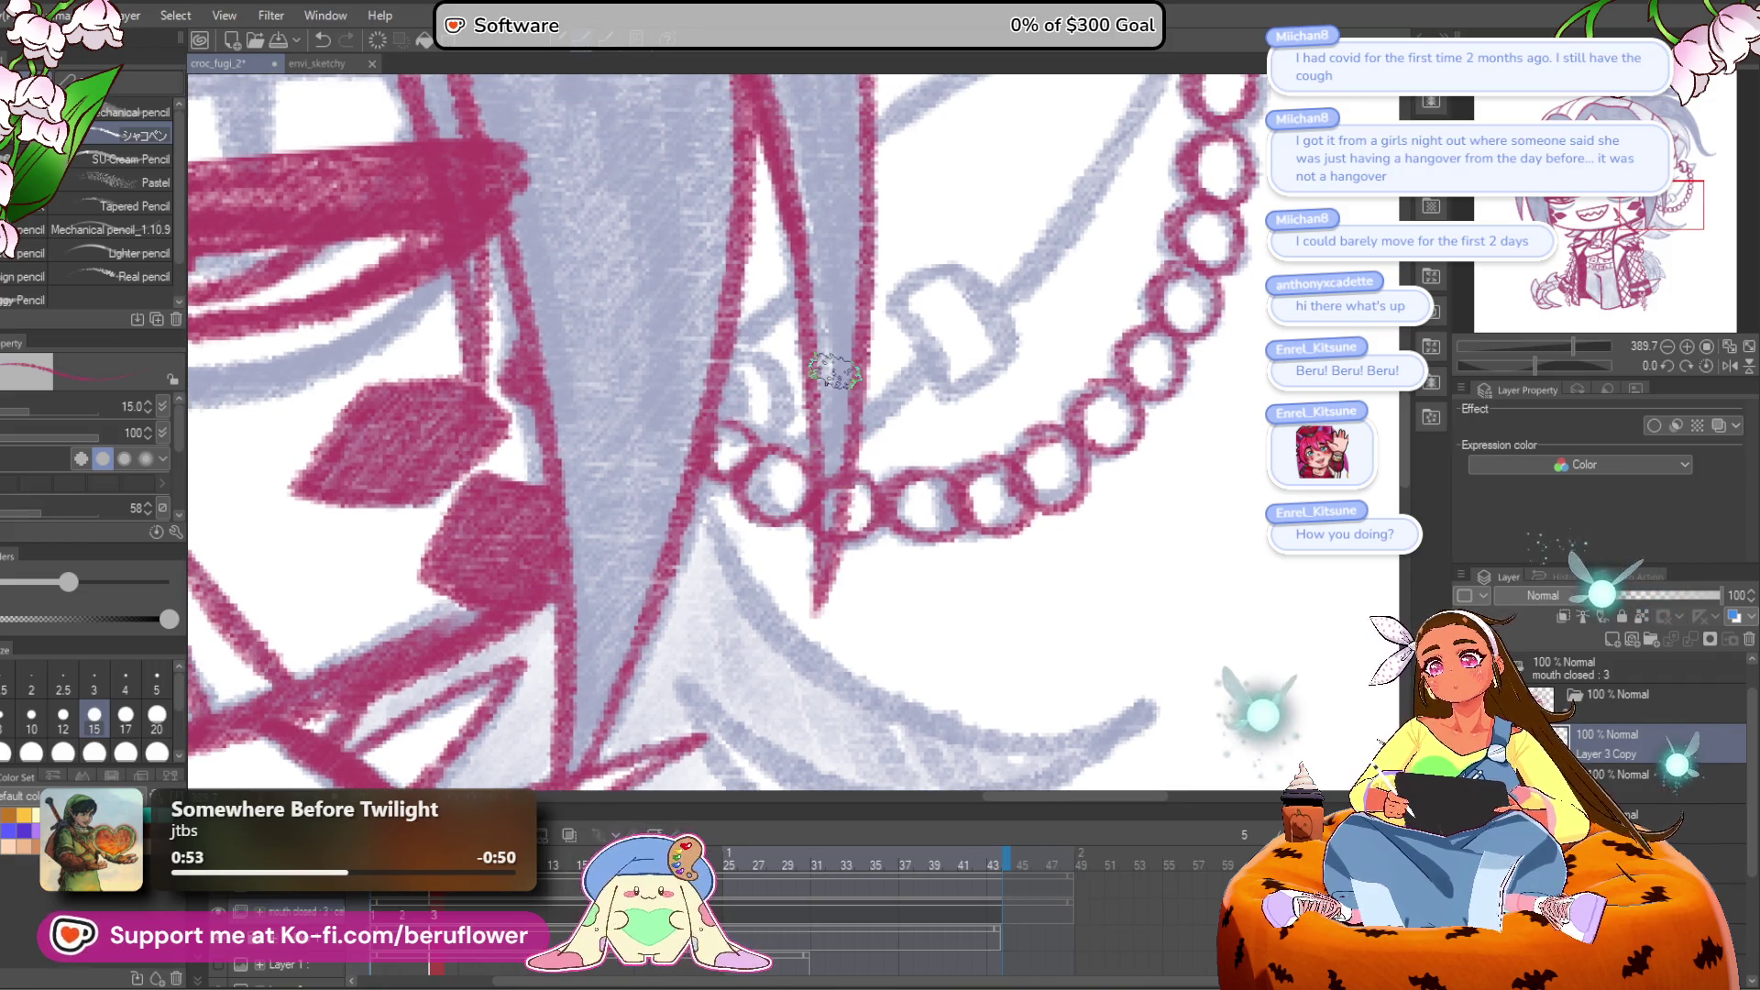
scroll(834, 371, "down", 5)
scroll(775, 332, "up", 6)
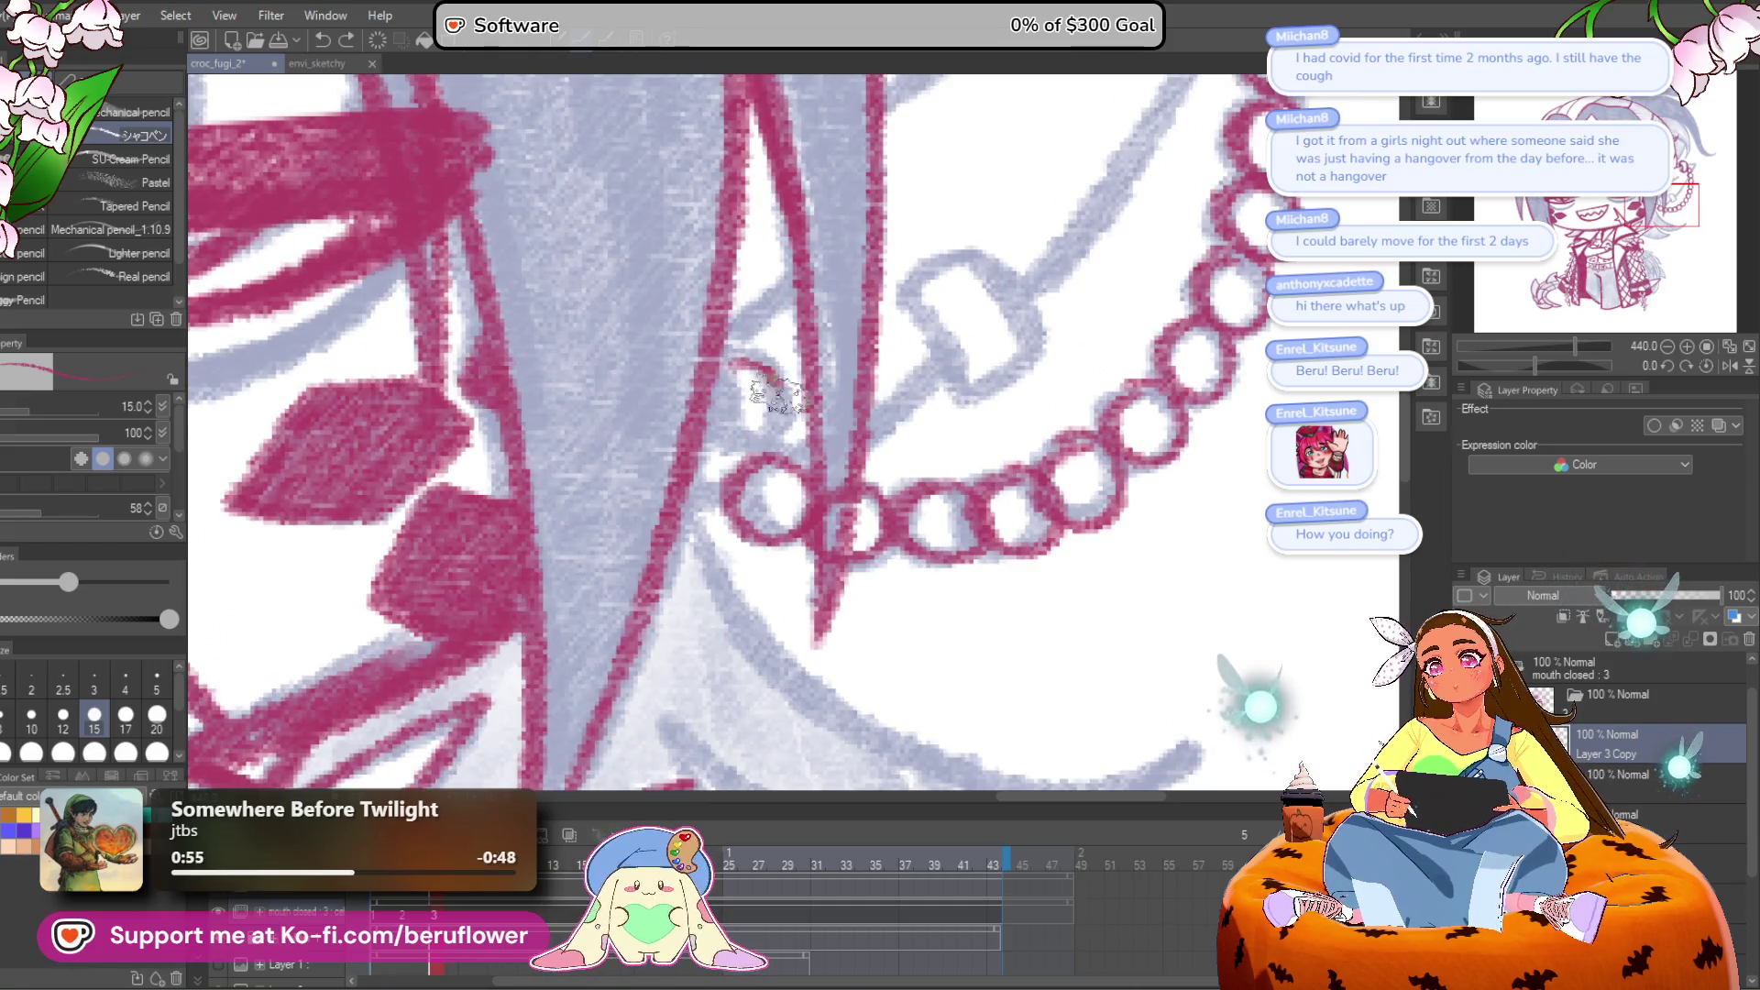
left_click_drag(744, 367, 758, 422)
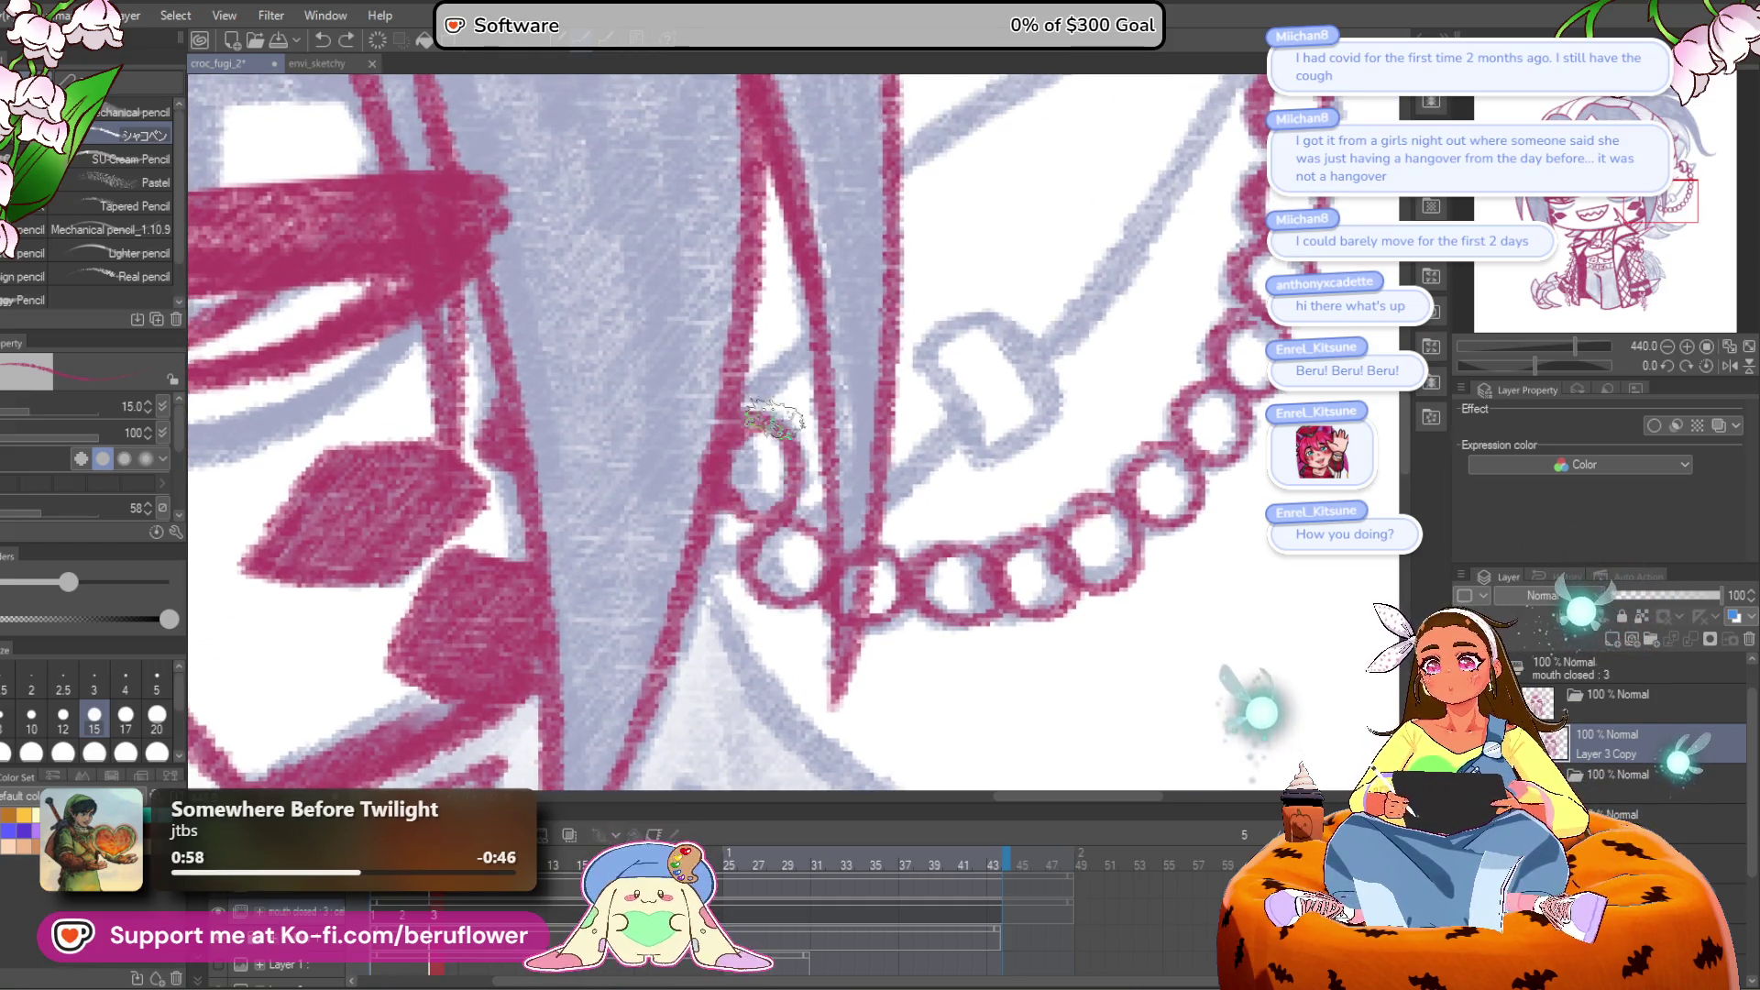
Step: Ink the two strap lines and the buckle's triangle strap in crimson
mouse_move(850, 514)
left_mouse_down()
mouse_move(859, 535)
mouse_move(784, 576)
left_mouse_up()
mouse_move(935, 465)
left_mouse_down()
mouse_move(844, 548)
mouse_move(951, 498)
left_mouse_up()
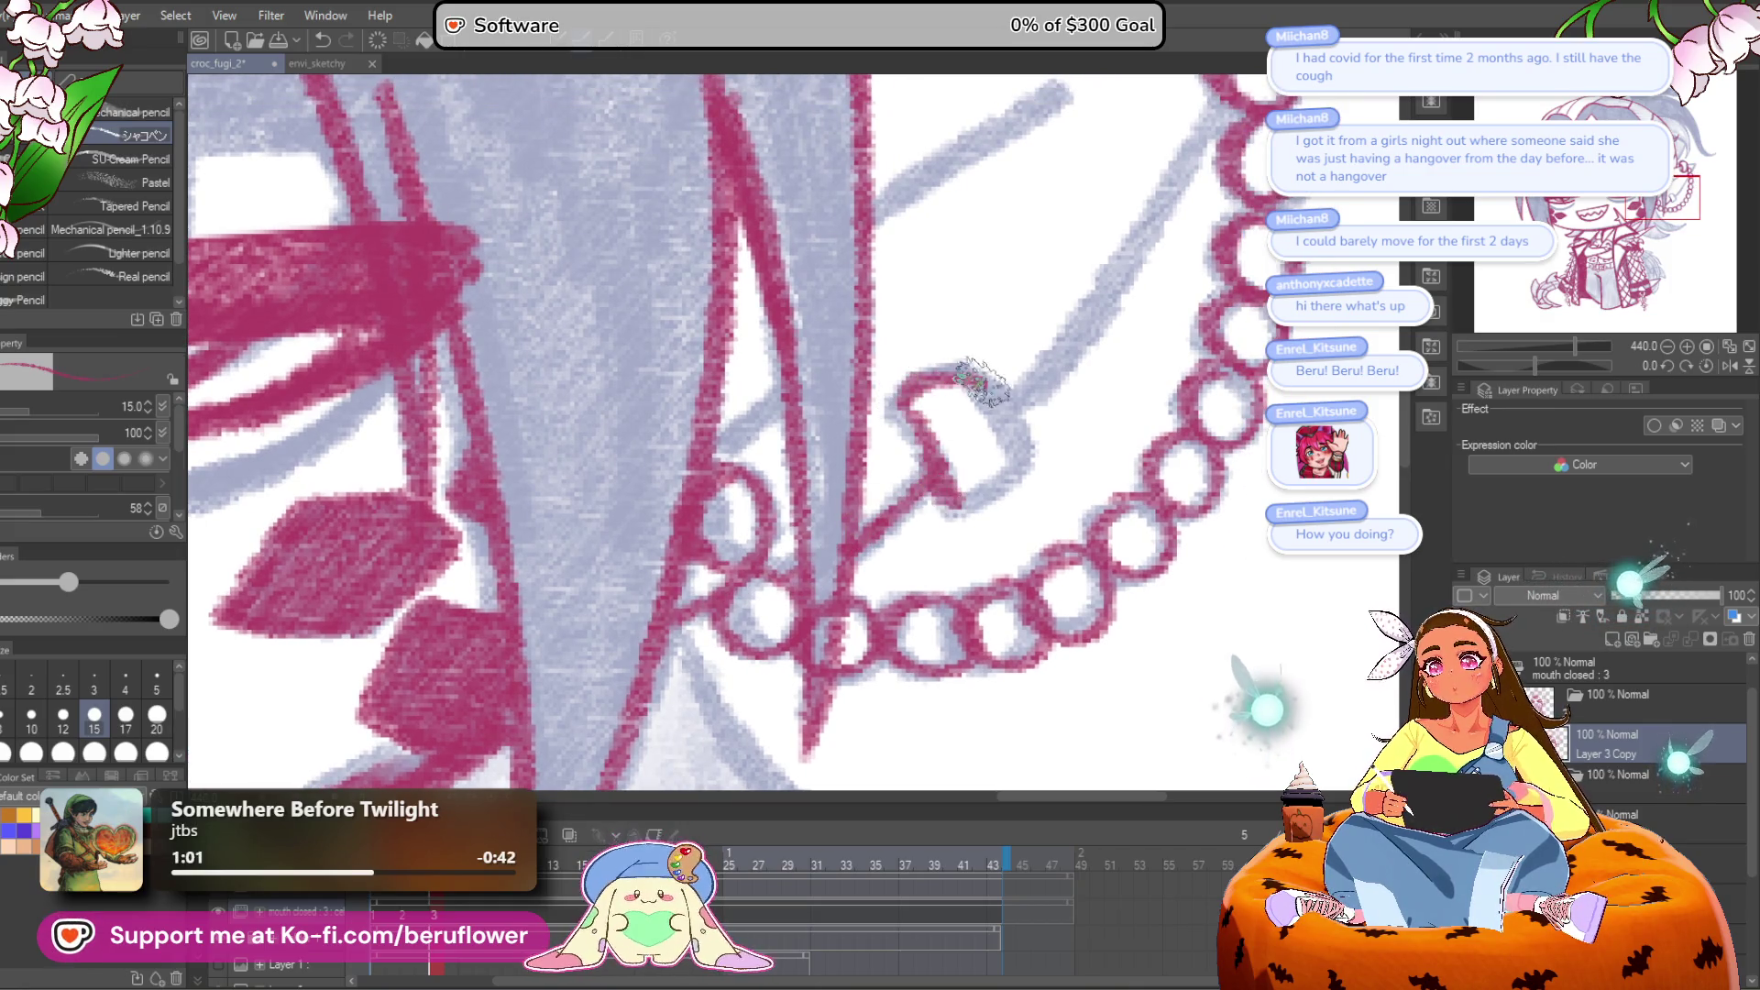
left_click_drag(1054, 377, 832, 588)
mouse_move(976, 294)
left_mouse_down()
mouse_move(872, 507)
mouse_move(791, 621)
mouse_move(900, 658)
left_mouse_up()
left_click_drag(958, 316, 740, 450)
mouse_move(722, 551)
left_mouse_down()
mouse_move(1026, 302)
mouse_move(974, 437)
mouse_move(905, 534)
left_mouse_up()
mouse_move(999, 303)
left_mouse_down()
mouse_move(1127, 292)
mouse_move(1068, 417)
left_mouse_up()
scroll(1064, 396, "down", 8)
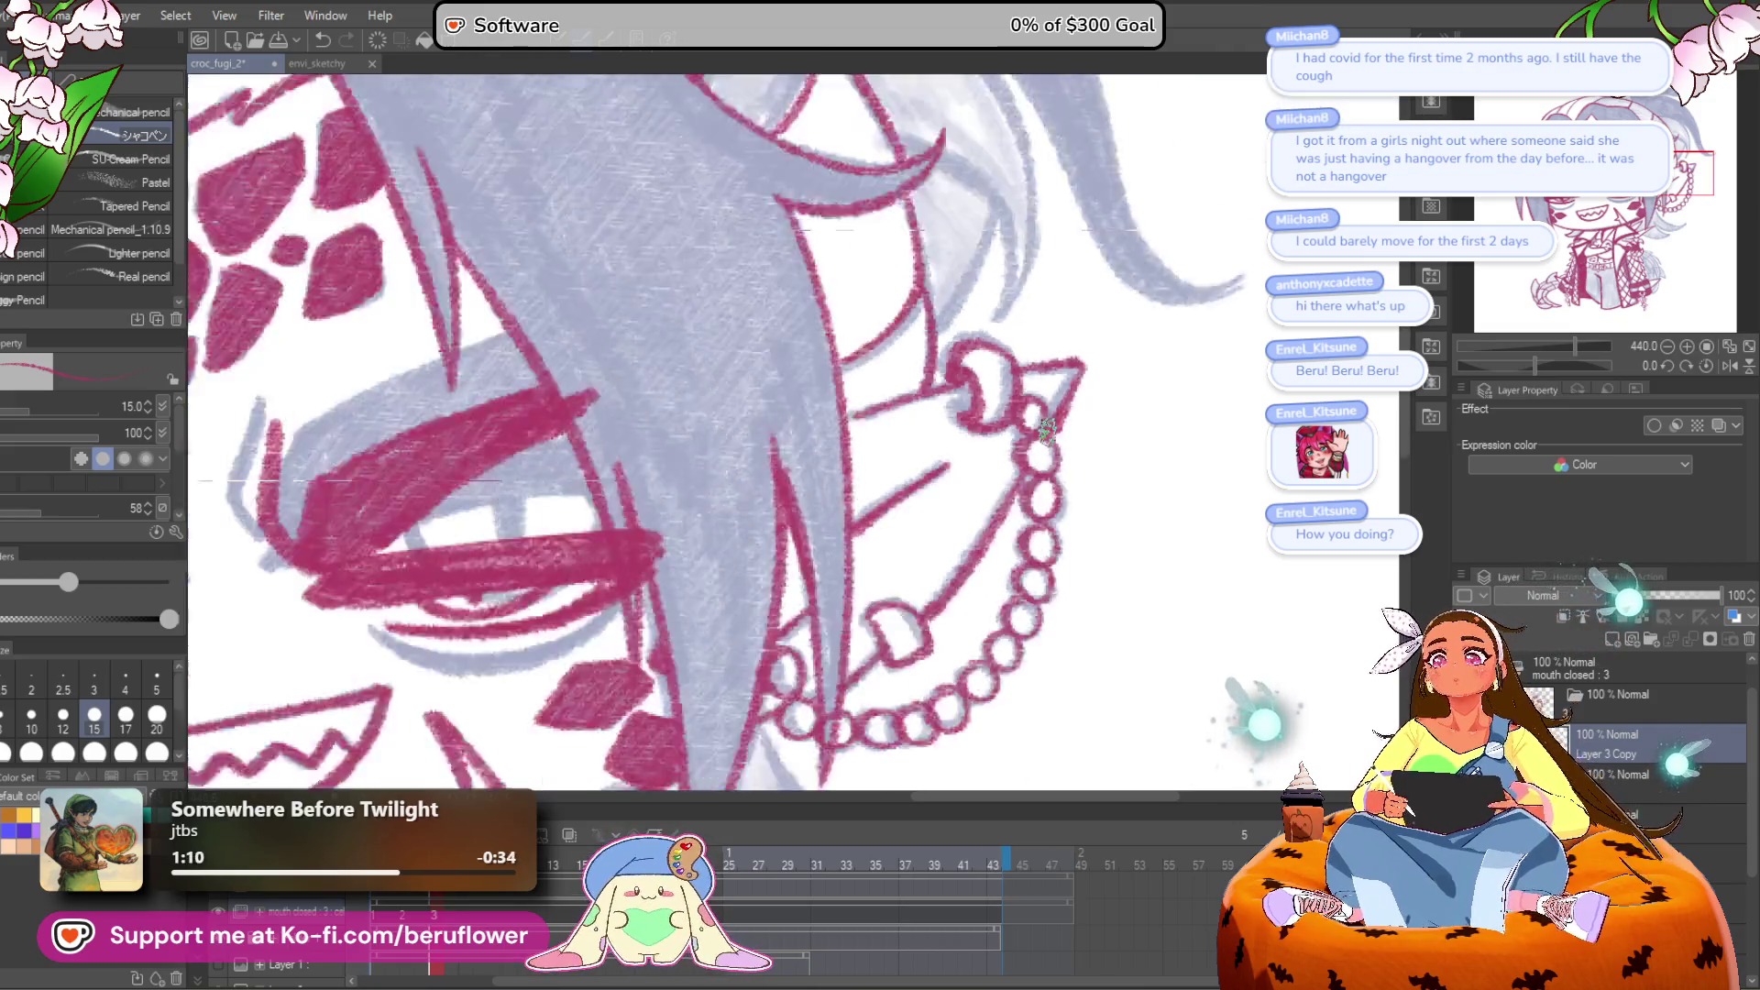
scroll(1048, 430, "up", 2)
mouse_move(895, 725)
left_mouse_down()
mouse_move(1126, 289)
mouse_move(988, 171)
left_mouse_up()
left_click_drag(976, 472, 927, 609)
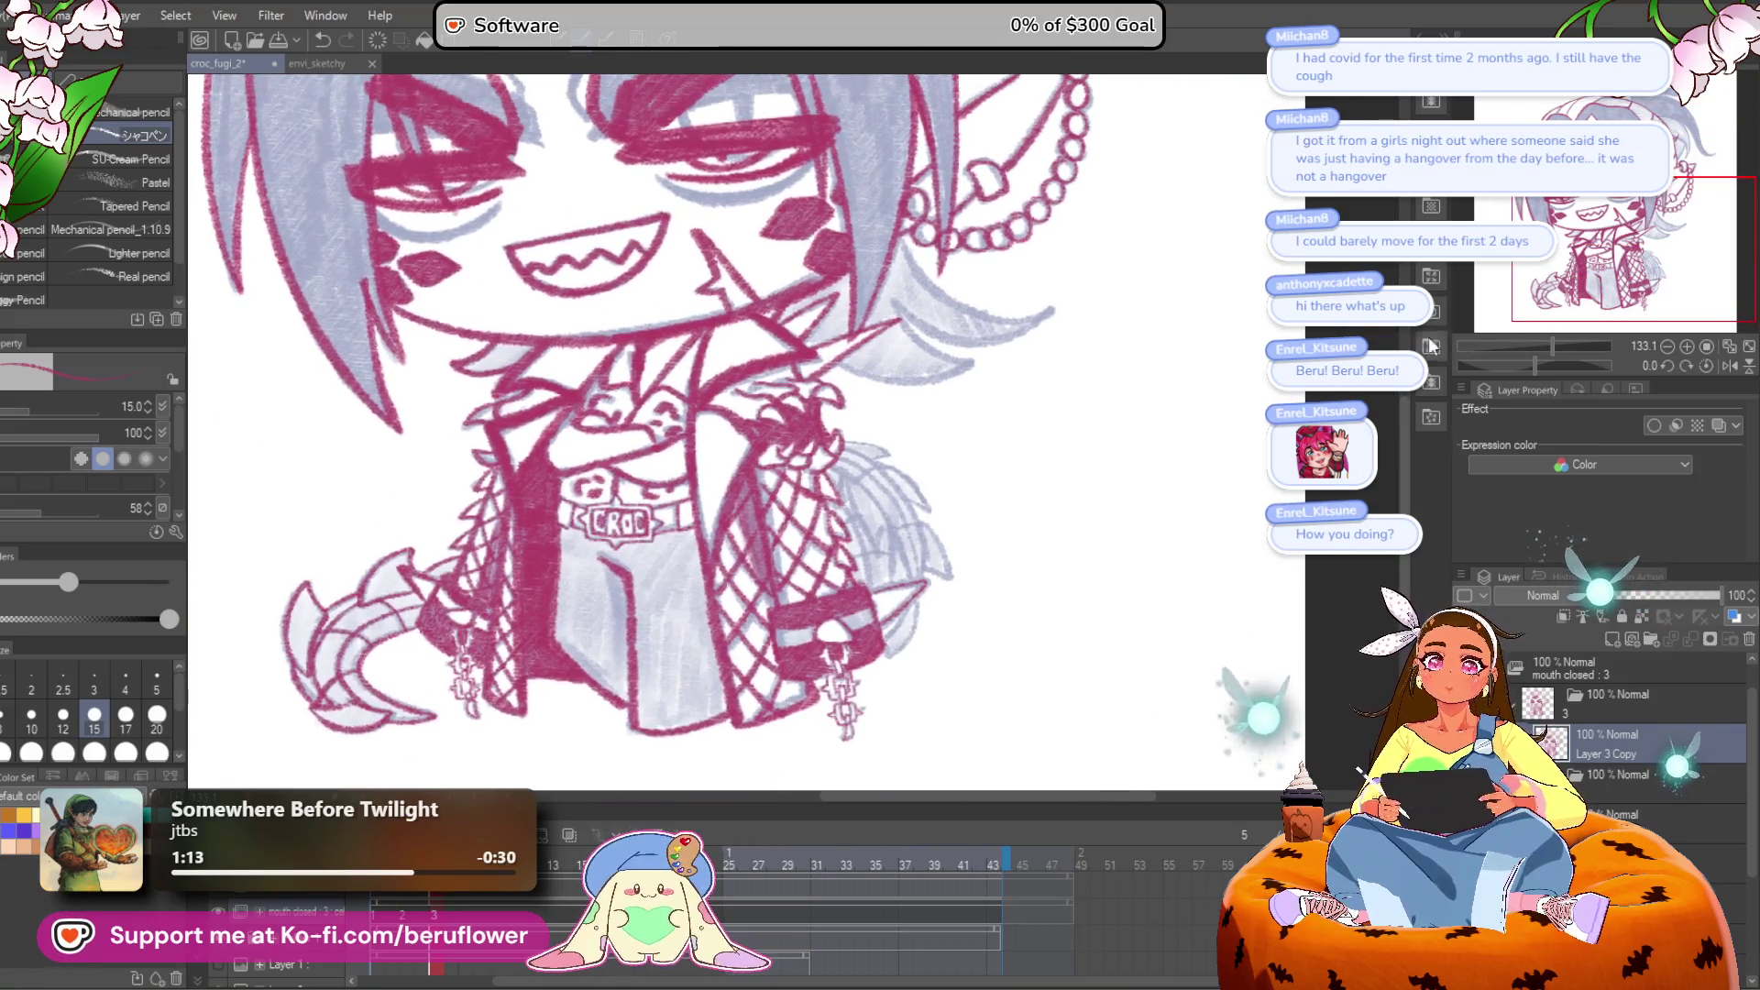
Step: Outline the first hair spike beside the fishnet in crimson, undoing and redrawing one bad stroke
left_click_drag(1533, 366, 1494, 365)
scroll(762, 378, "up", 10)
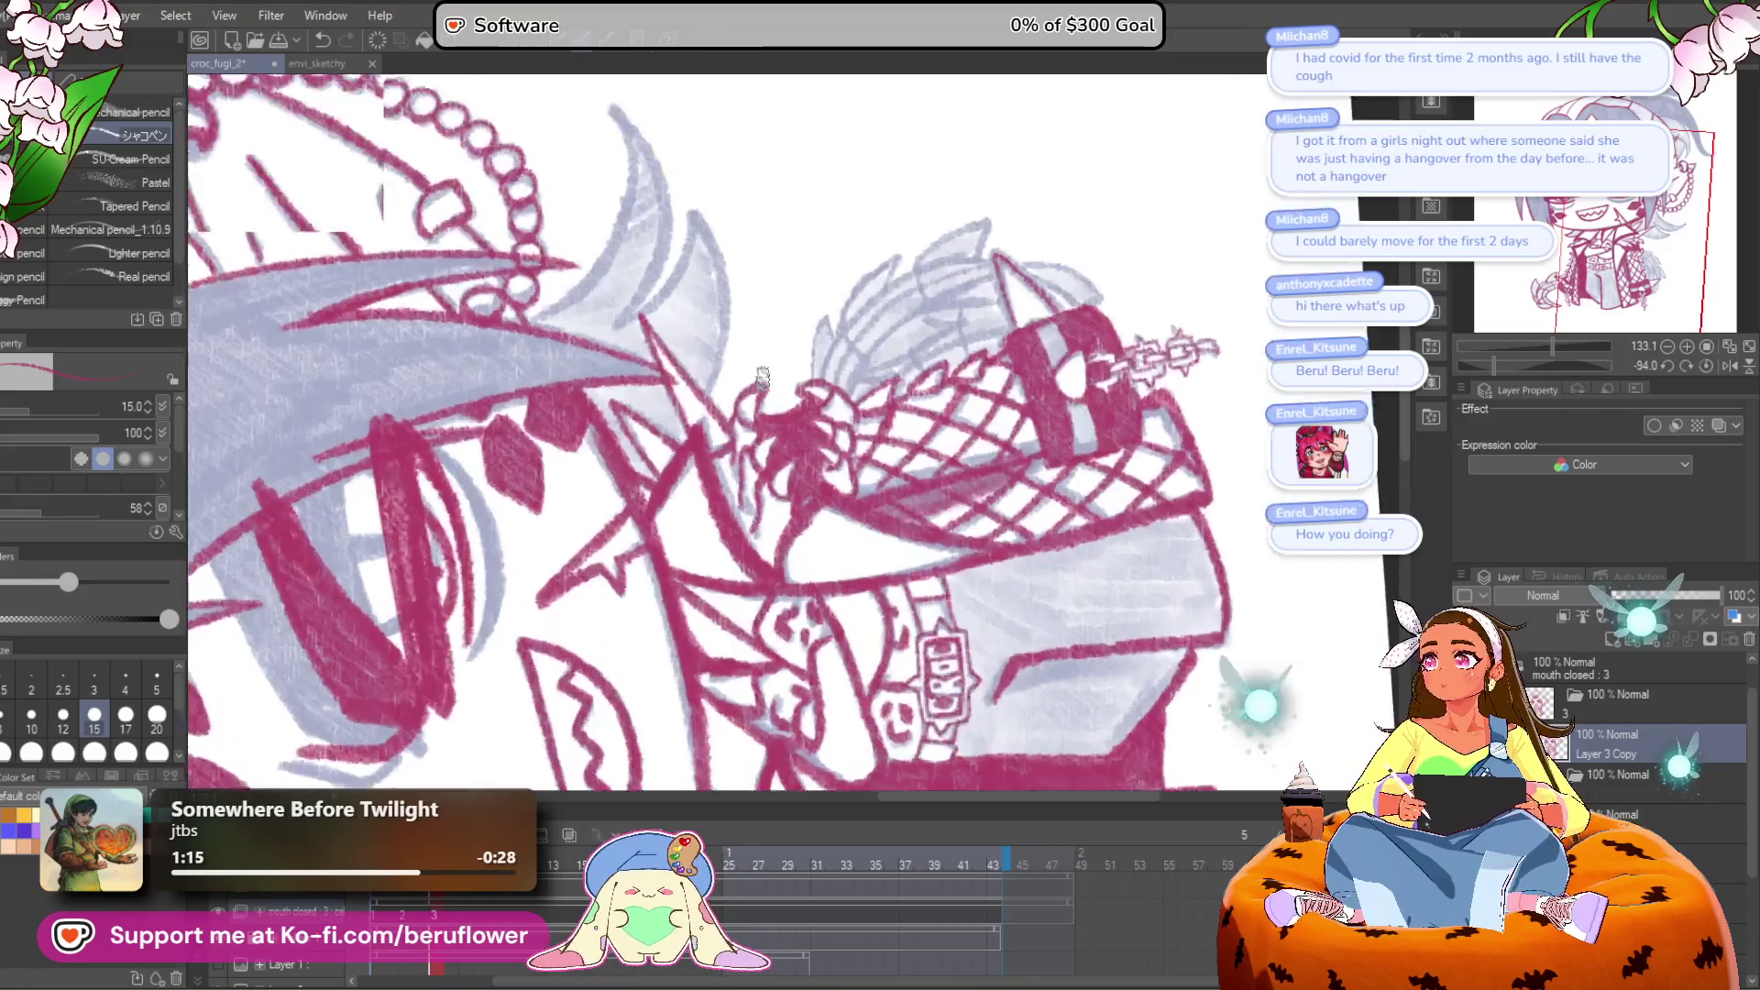
scroll(758, 539, "down", 5)
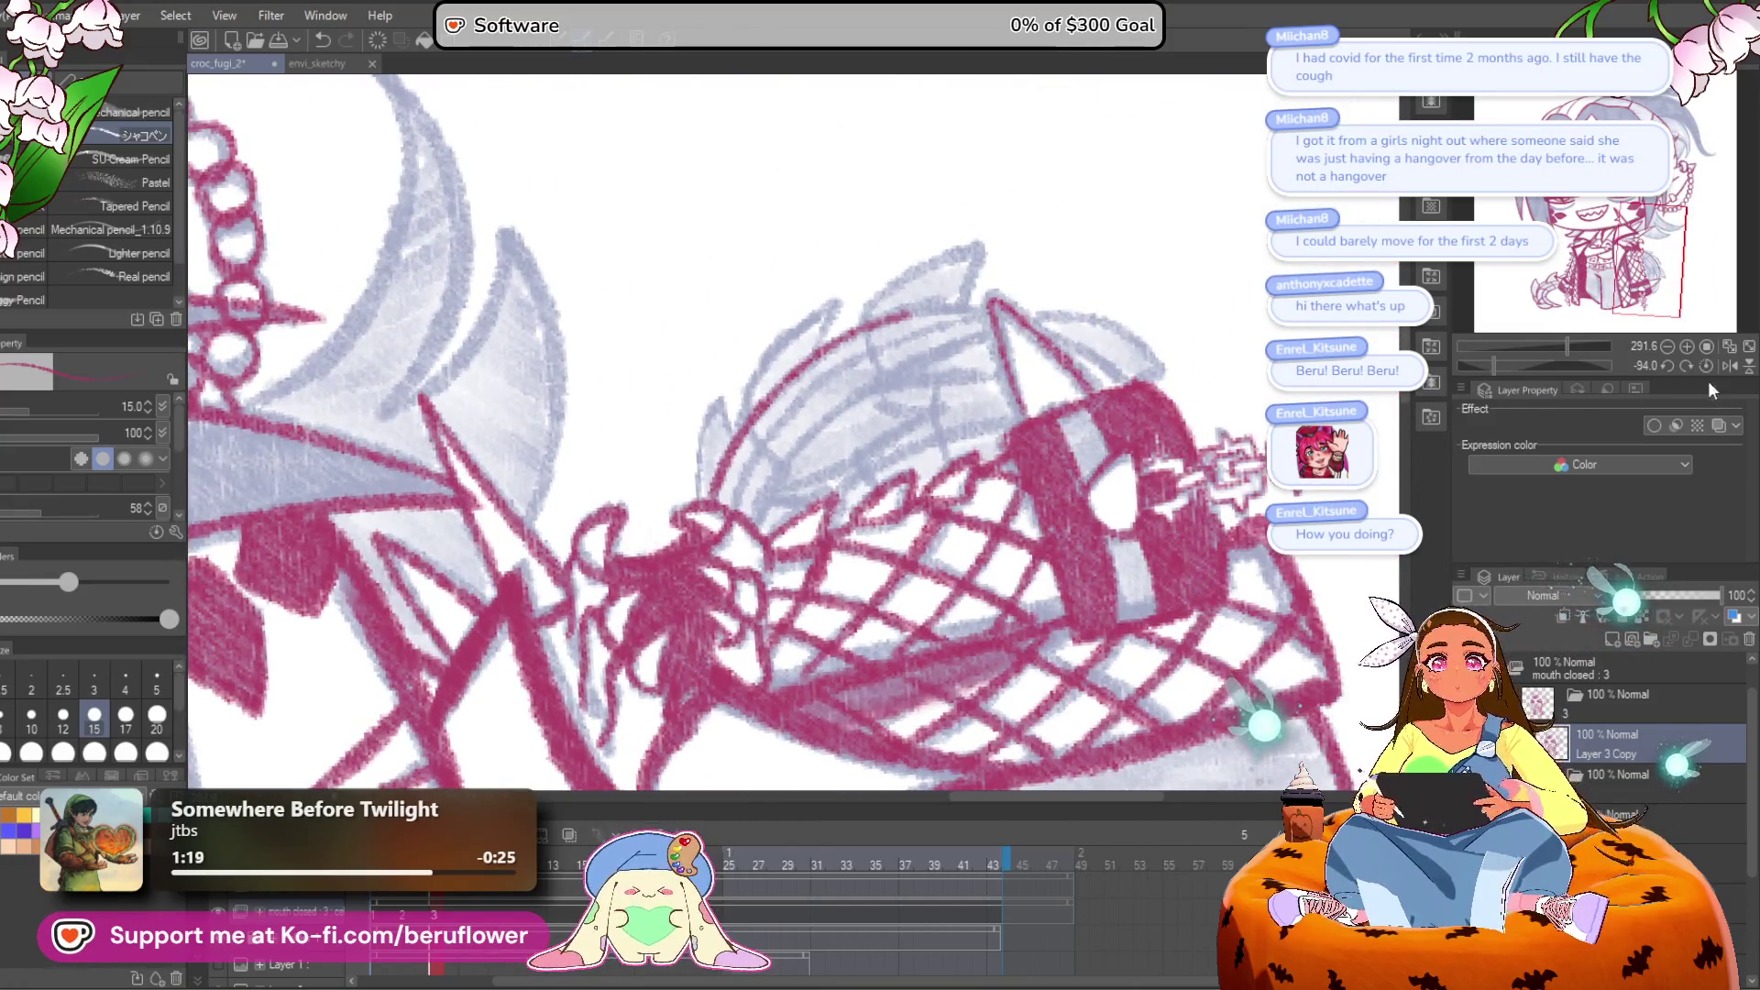
left_click(1706, 365)
scroll(1014, 283, "up", 3)
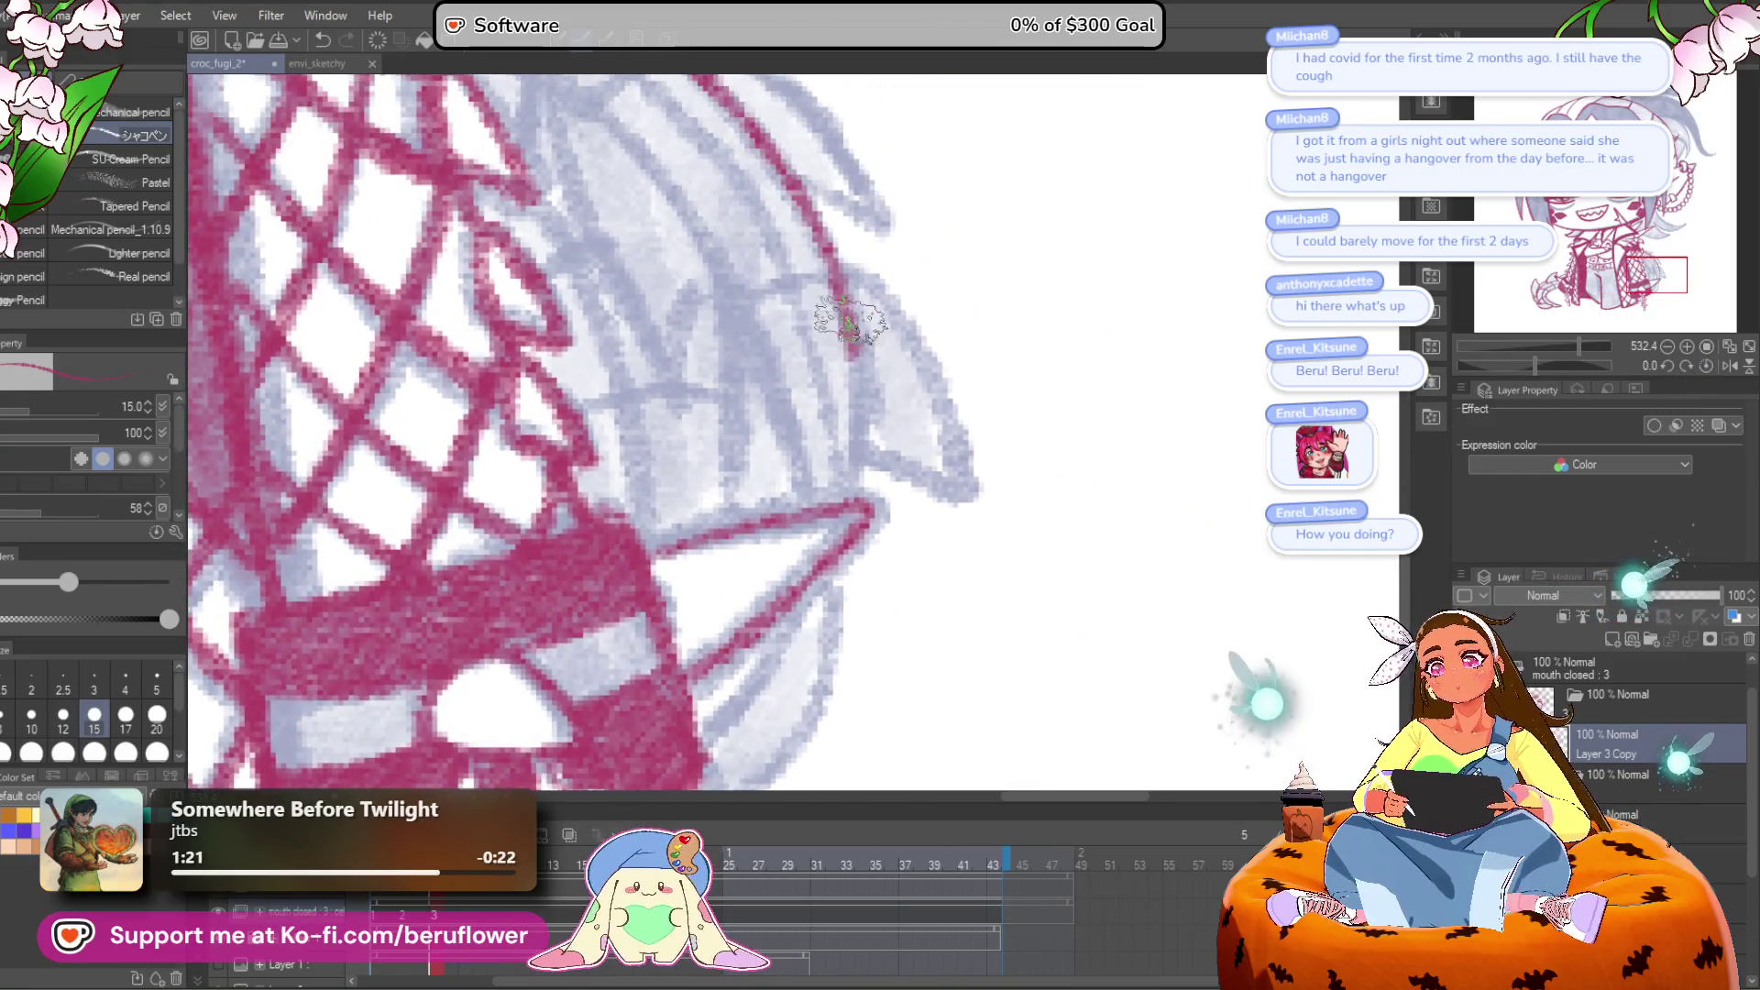
mouse_move(844, 499)
left_mouse_down()
mouse_move(875, 445)
mouse_move(841, 634)
left_mouse_up()
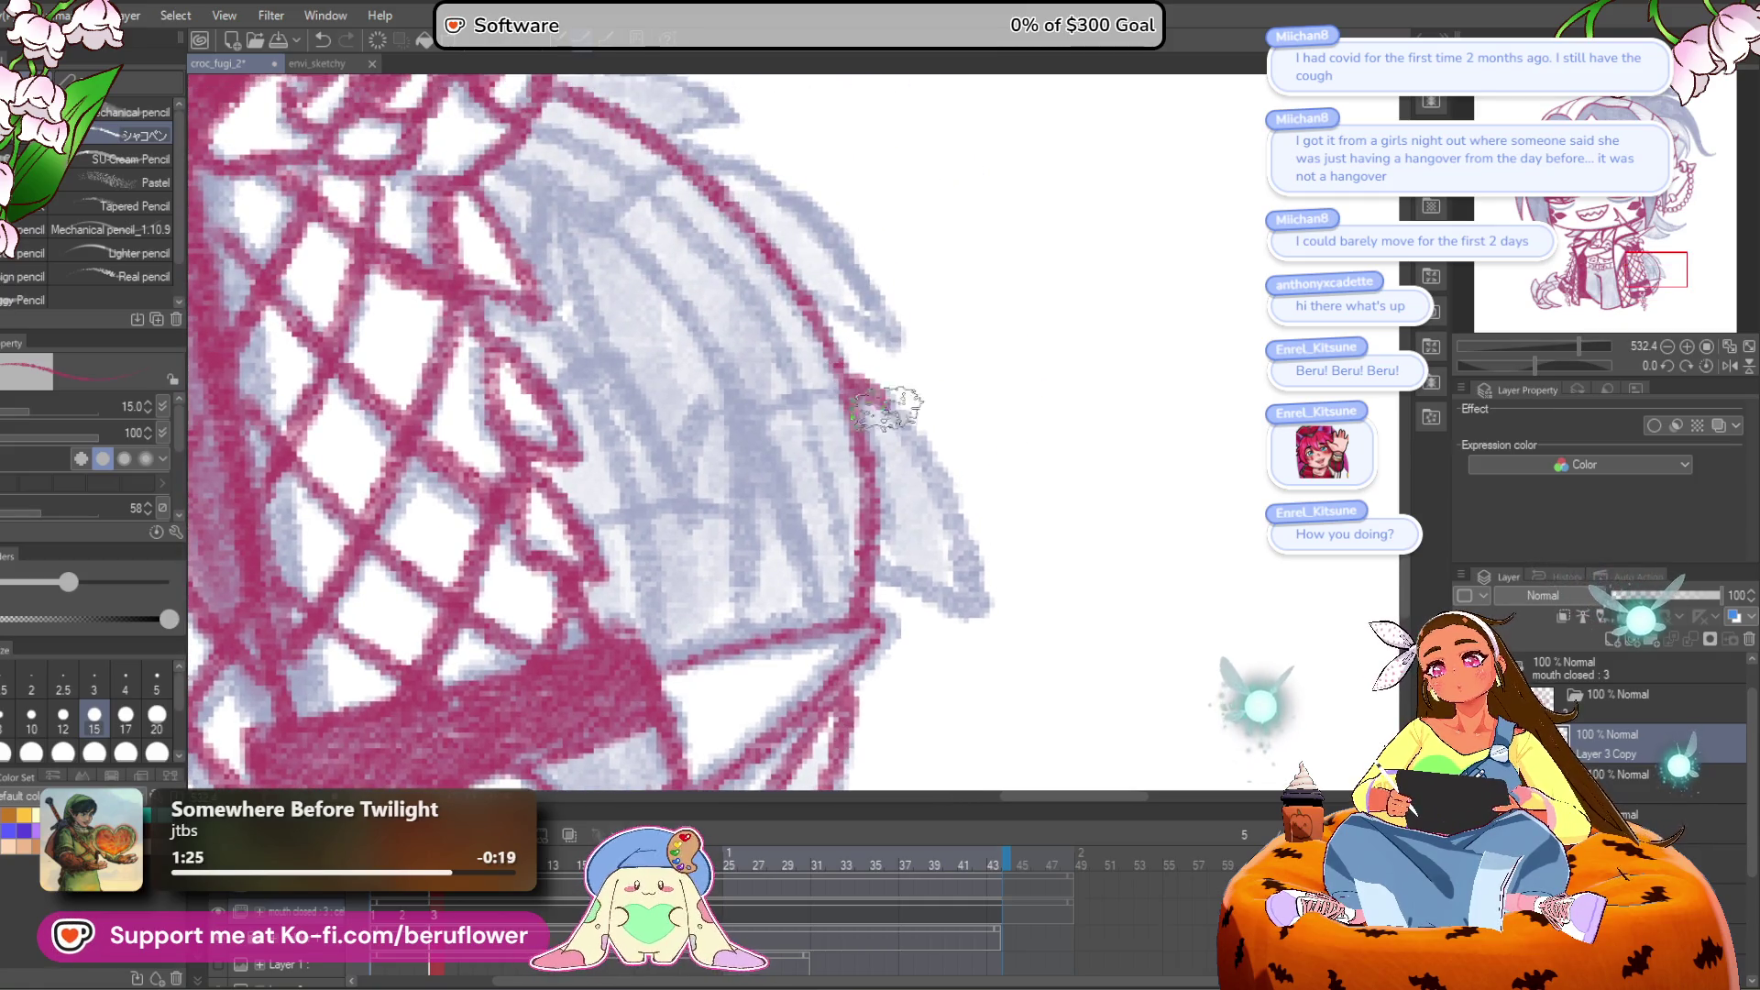
mouse_move(918, 456)
left_mouse_down()
mouse_move(895, 424)
mouse_move(911, 617)
mouse_move(837, 444)
left_mouse_up()
left_click_drag(907, 632, 931, 757)
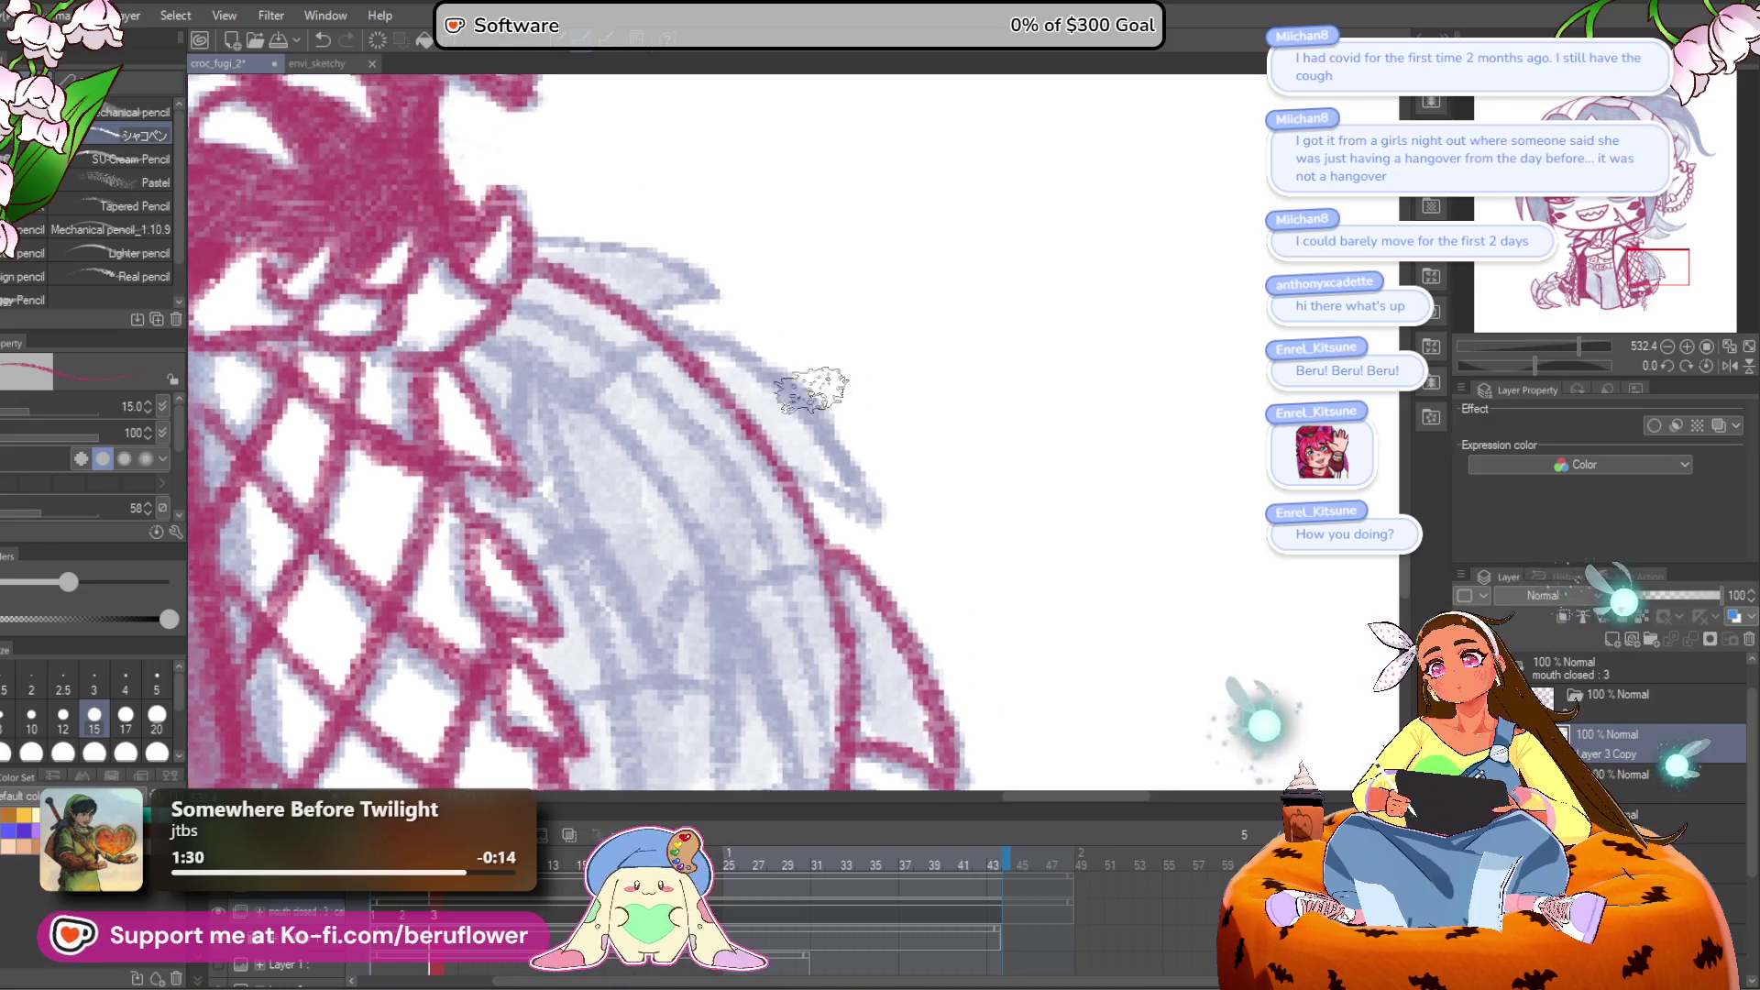
scroll(820, 450, "up", 2)
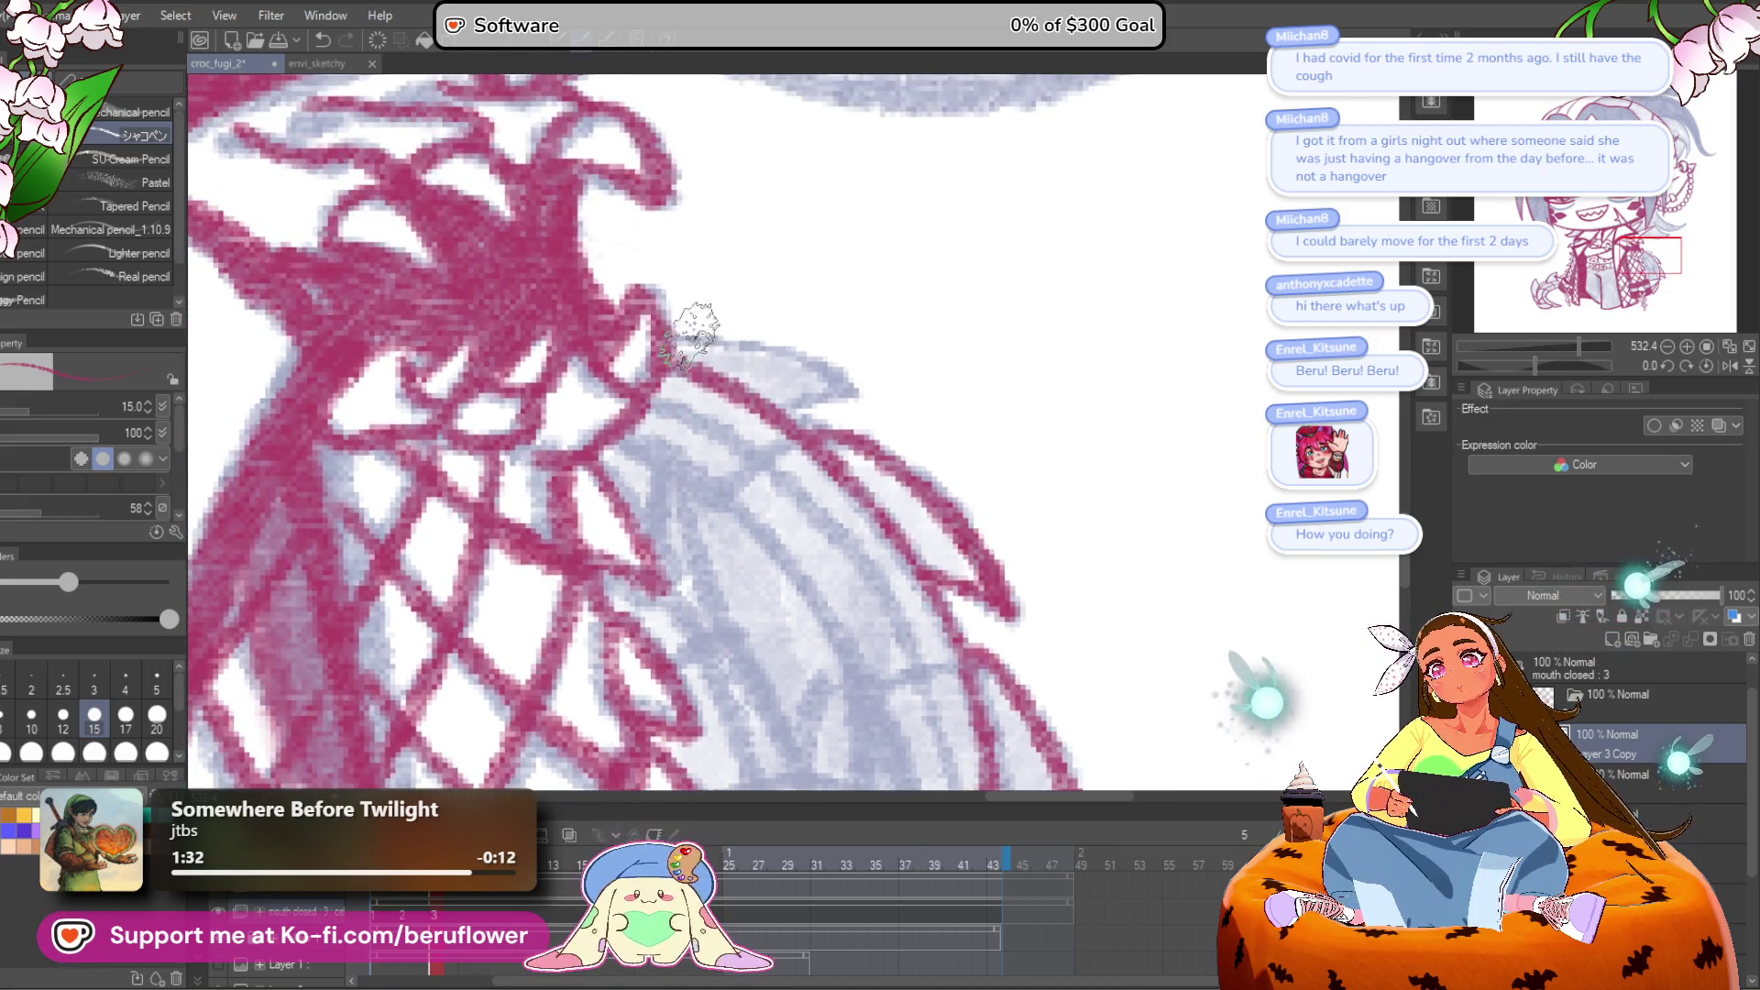
left_click_drag(783, 414, 818, 216)
left_click_drag(647, 211, 852, 481)
scroll(854, 486, "down", 1)
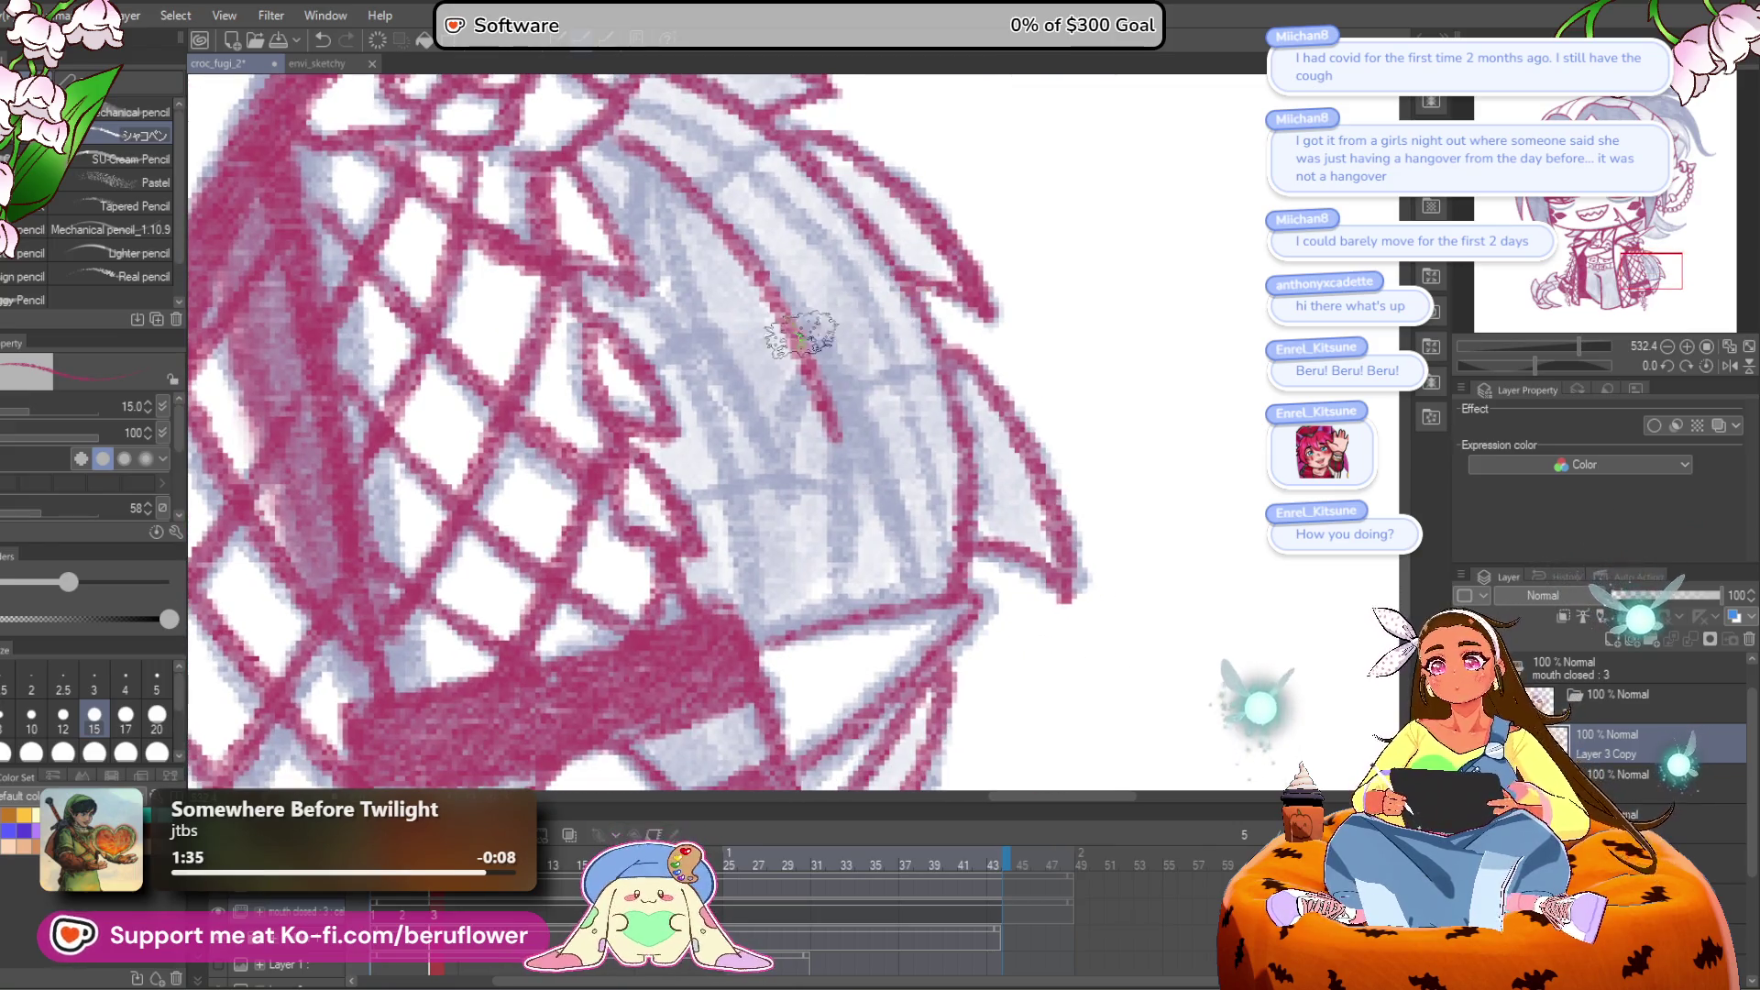
key("ctrl+z")
mouse_move(647, 165)
left_mouse_down()
mouse_move(774, 287)
mouse_move(916, 561)
left_mouse_up()
Step: Ink a crimson line along the edge of the next hair spike
scroll(835, 396, "down", 2)
left_click_drag(857, 311, 859, 492)
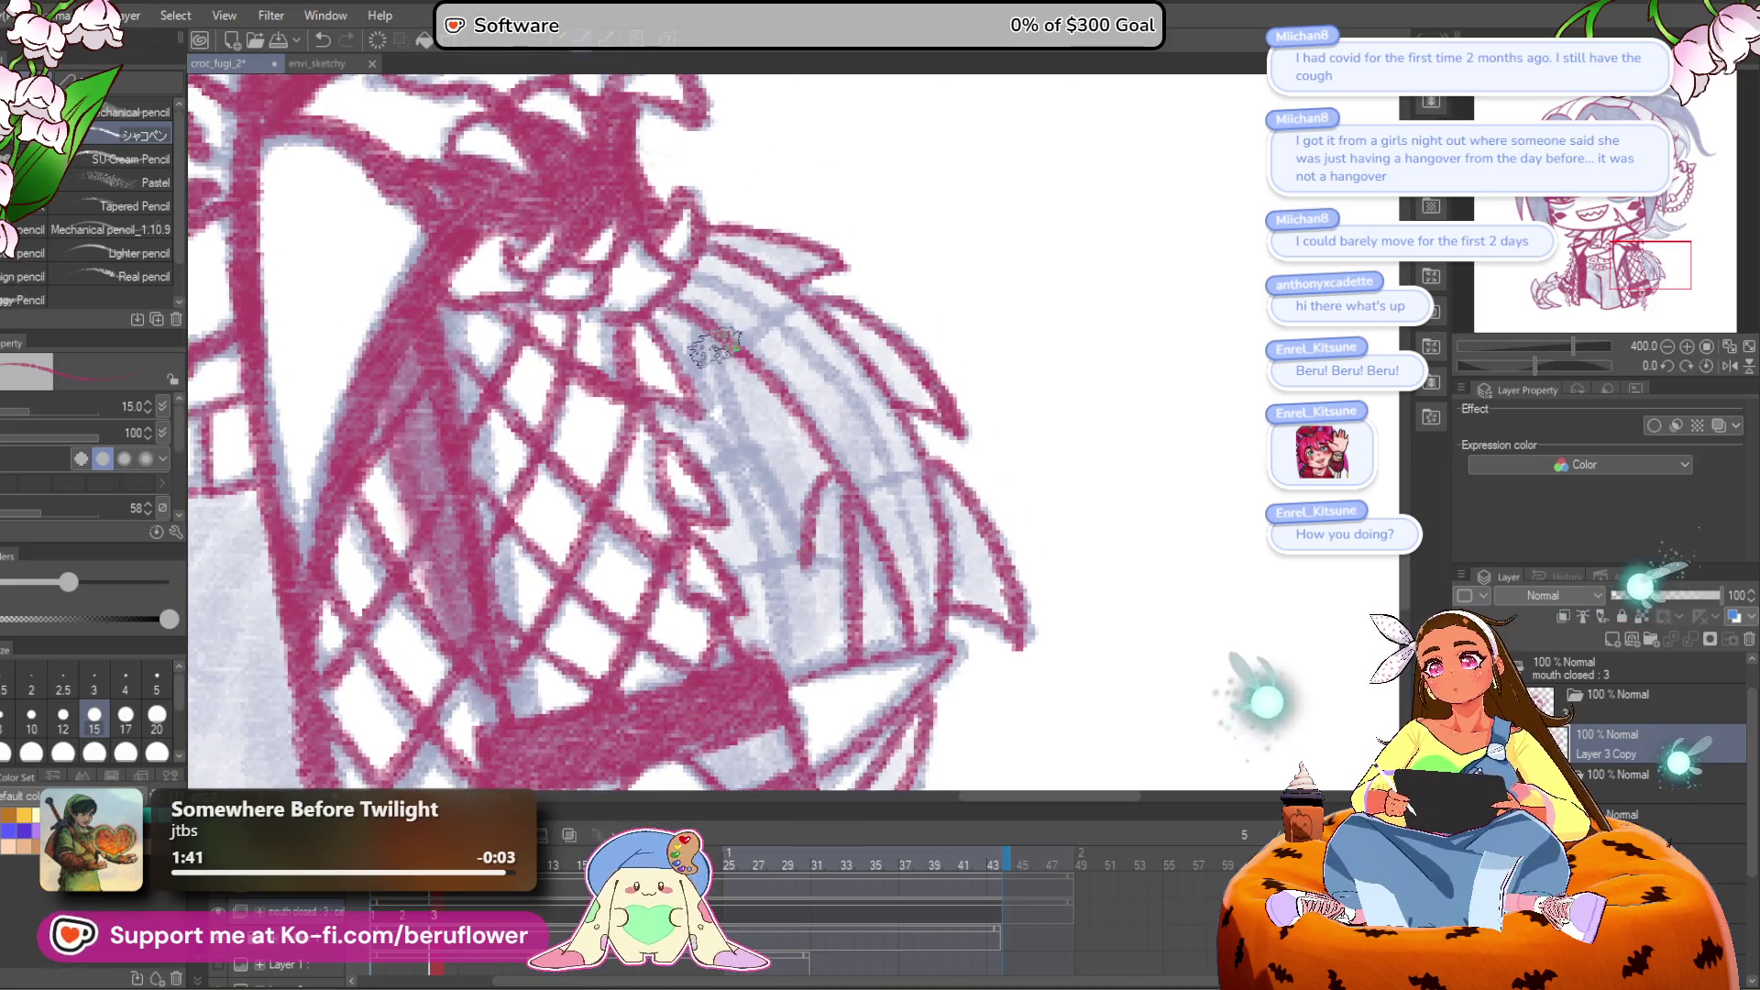
left_click_drag(706, 344, 804, 547)
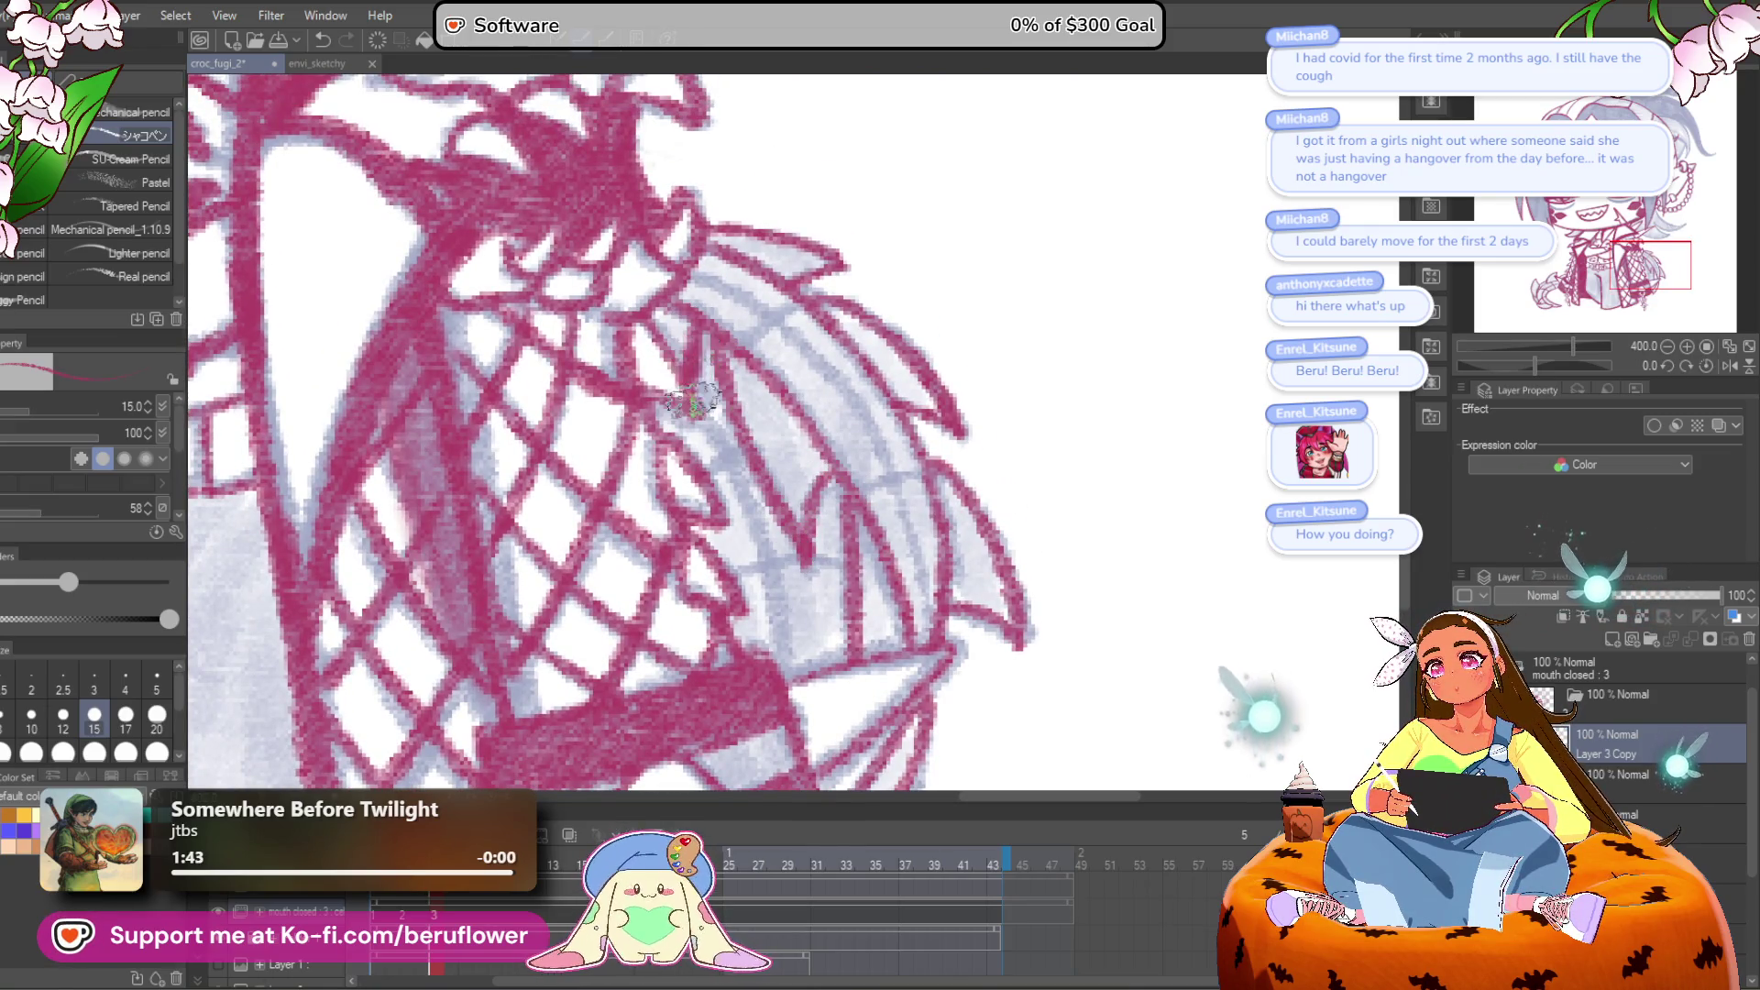
scroll(692, 407, "down", 3)
scroll(650, 317, "up", 2)
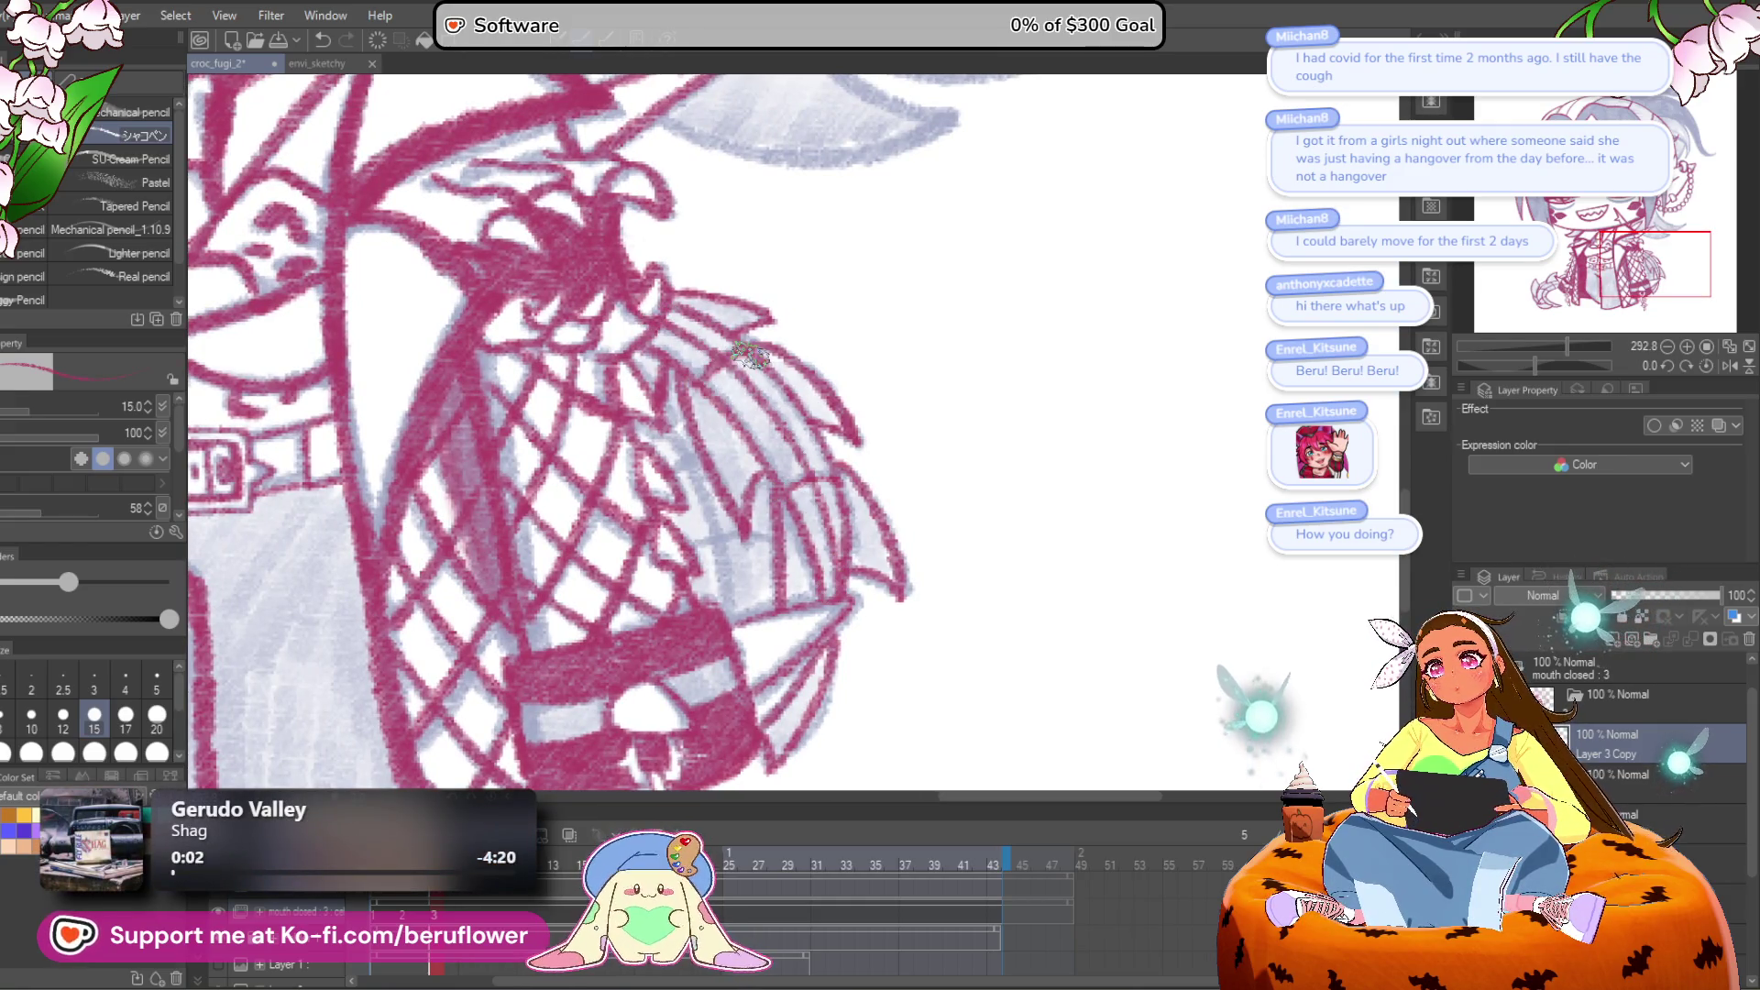
scroll(751, 355, "down", 3)
scroll(751, 359, "up", 4)
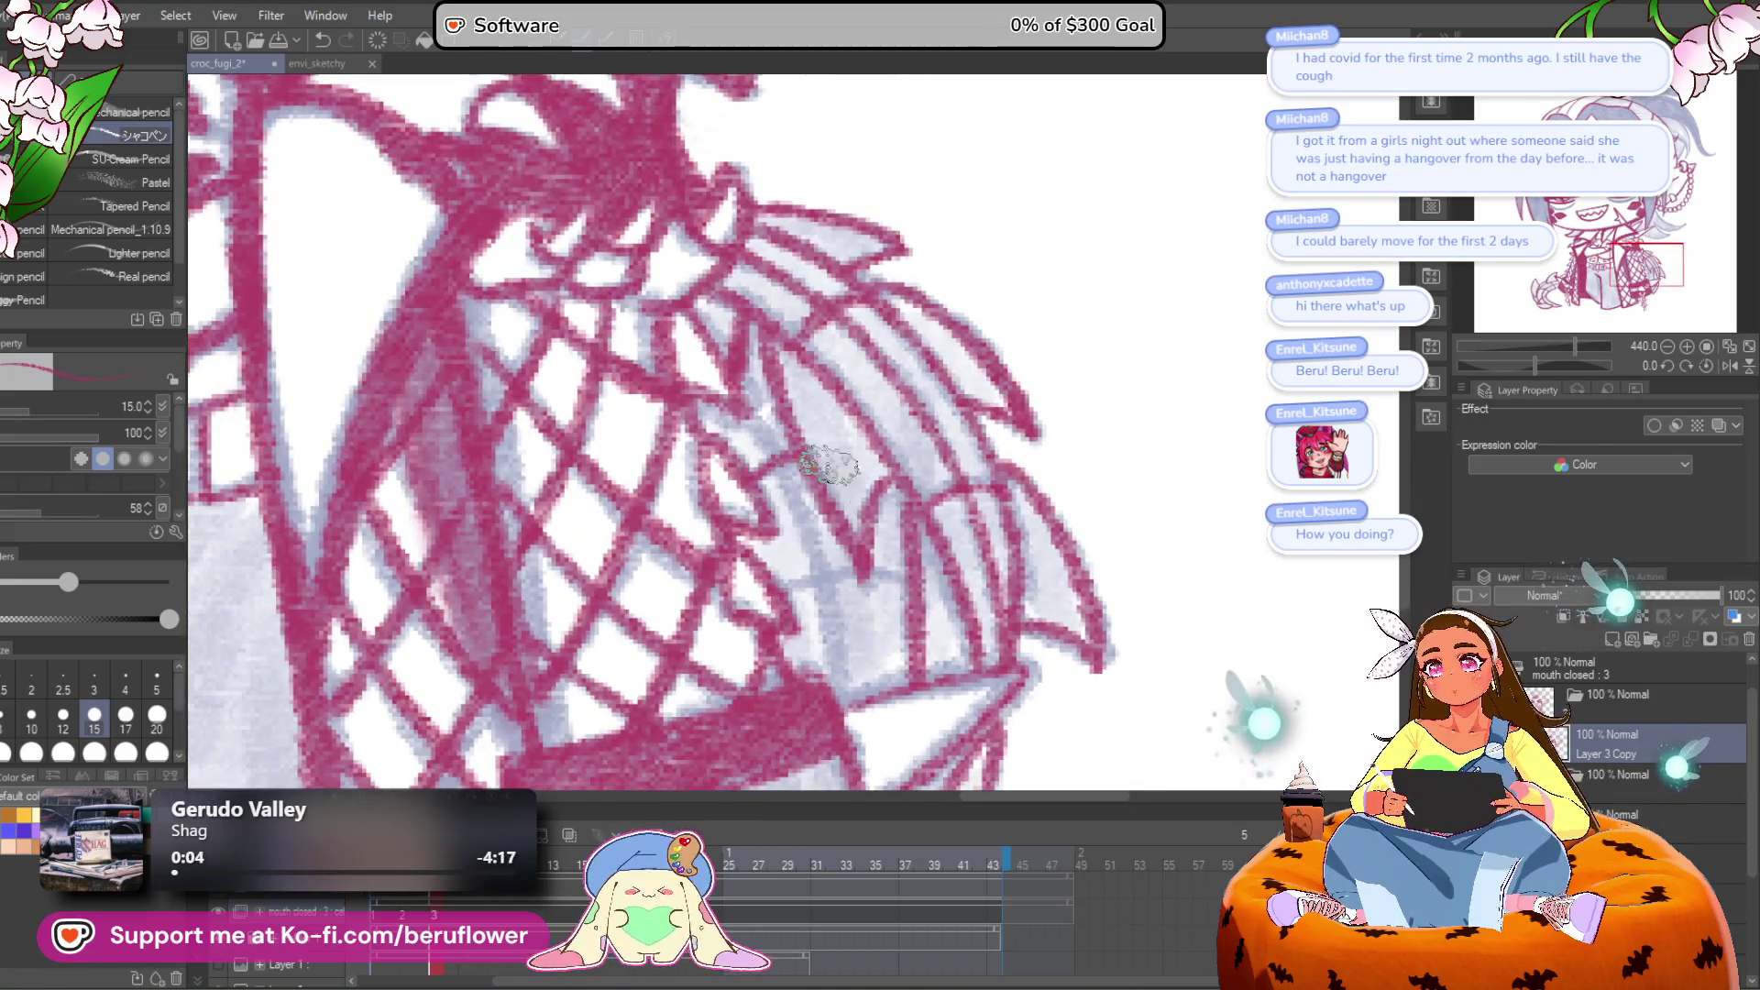
scroll(817, 490, "down", 1)
scroll(884, 495, "down", 1)
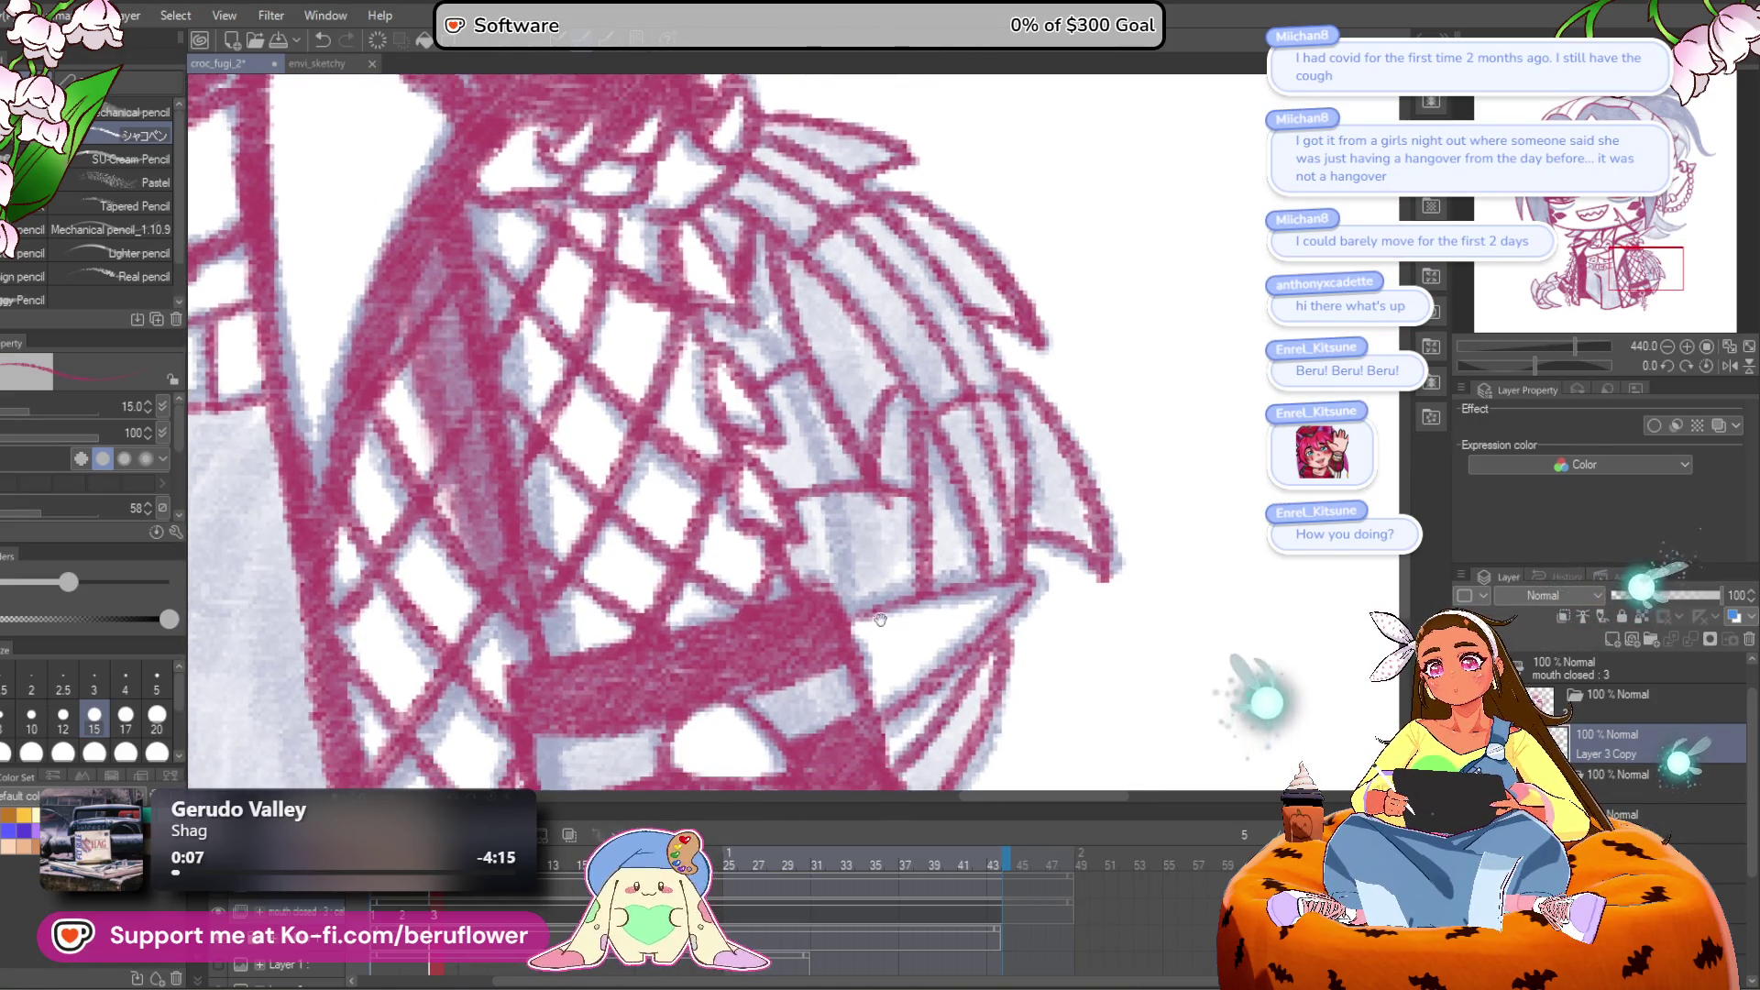
scroll(843, 601, "down", 5)
Step: Rotate the view about 60° and ink crimson along the inner grey hair curve below the necklace
mouse_move(512, 642)
left_mouse_down()
mouse_move(622, 682)
mouse_move(642, 658)
mouse_move(734, 770)
left_mouse_up()
left_click_drag(779, 586, 822, 670)
left_click_drag(811, 566, 703, 438)
scroll(703, 438, "up", 3)
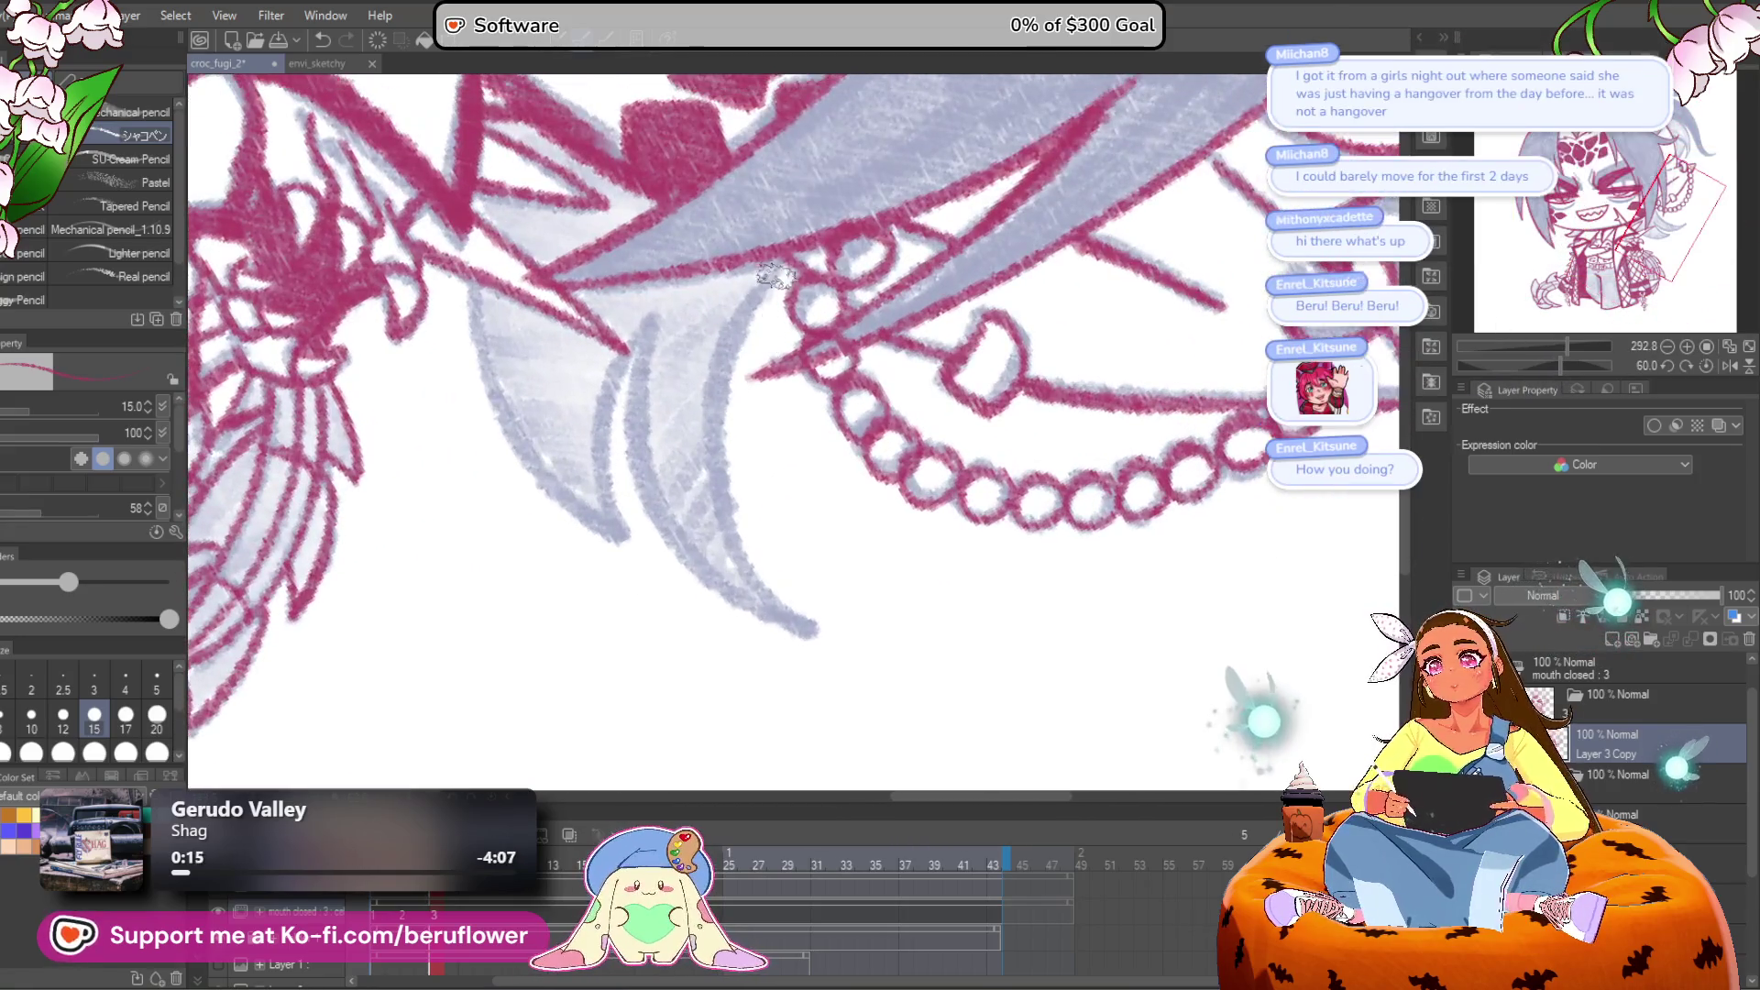
scroll(758, 532, "up", 3)
left_click_drag(737, 597, 783, 540)
mouse_move(689, 365)
left_mouse_down()
mouse_move(710, 486)
mouse_move(862, 693)
left_mouse_up()
left_click_drag(834, 647, 1018, 633)
Step: Outline the inner curve and left edge of the grey hair strand in crimson
mouse_move(880, 367)
left_mouse_down()
mouse_move(857, 413)
mouse_move(867, 579)
left_mouse_up()
left_click_drag(704, 328, 809, 543)
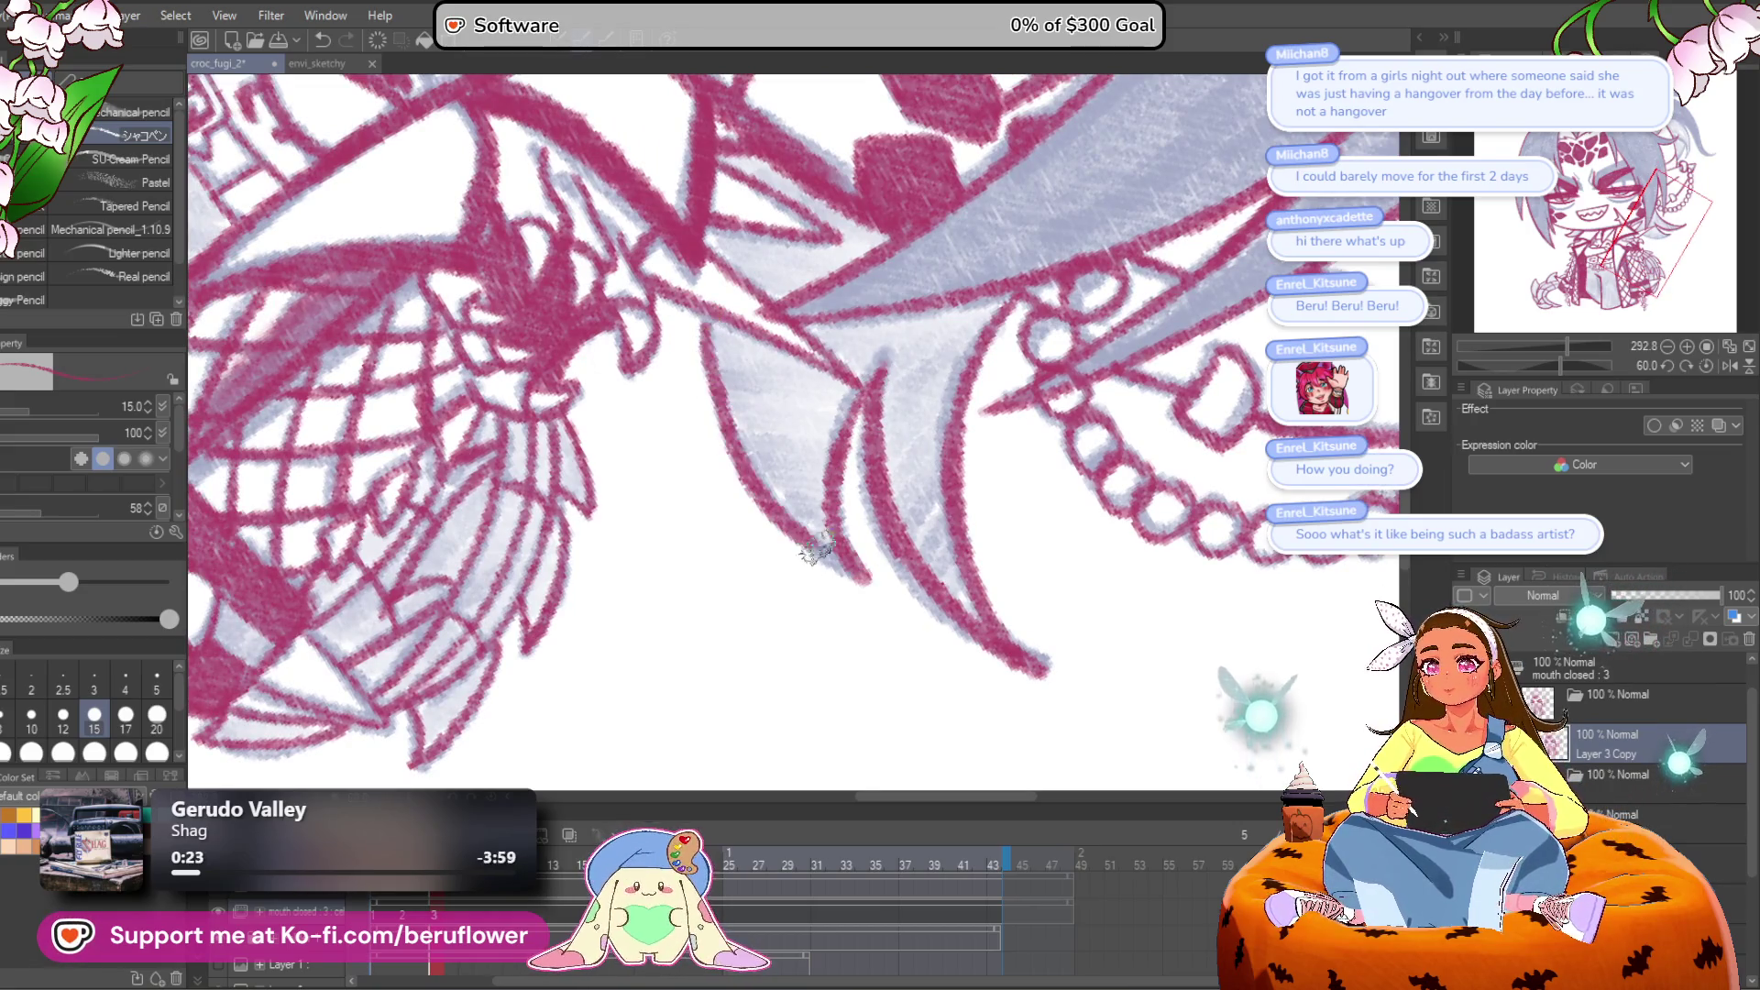
scroll(714, 374, "down", 5)
scroll(724, 314, "up", 6)
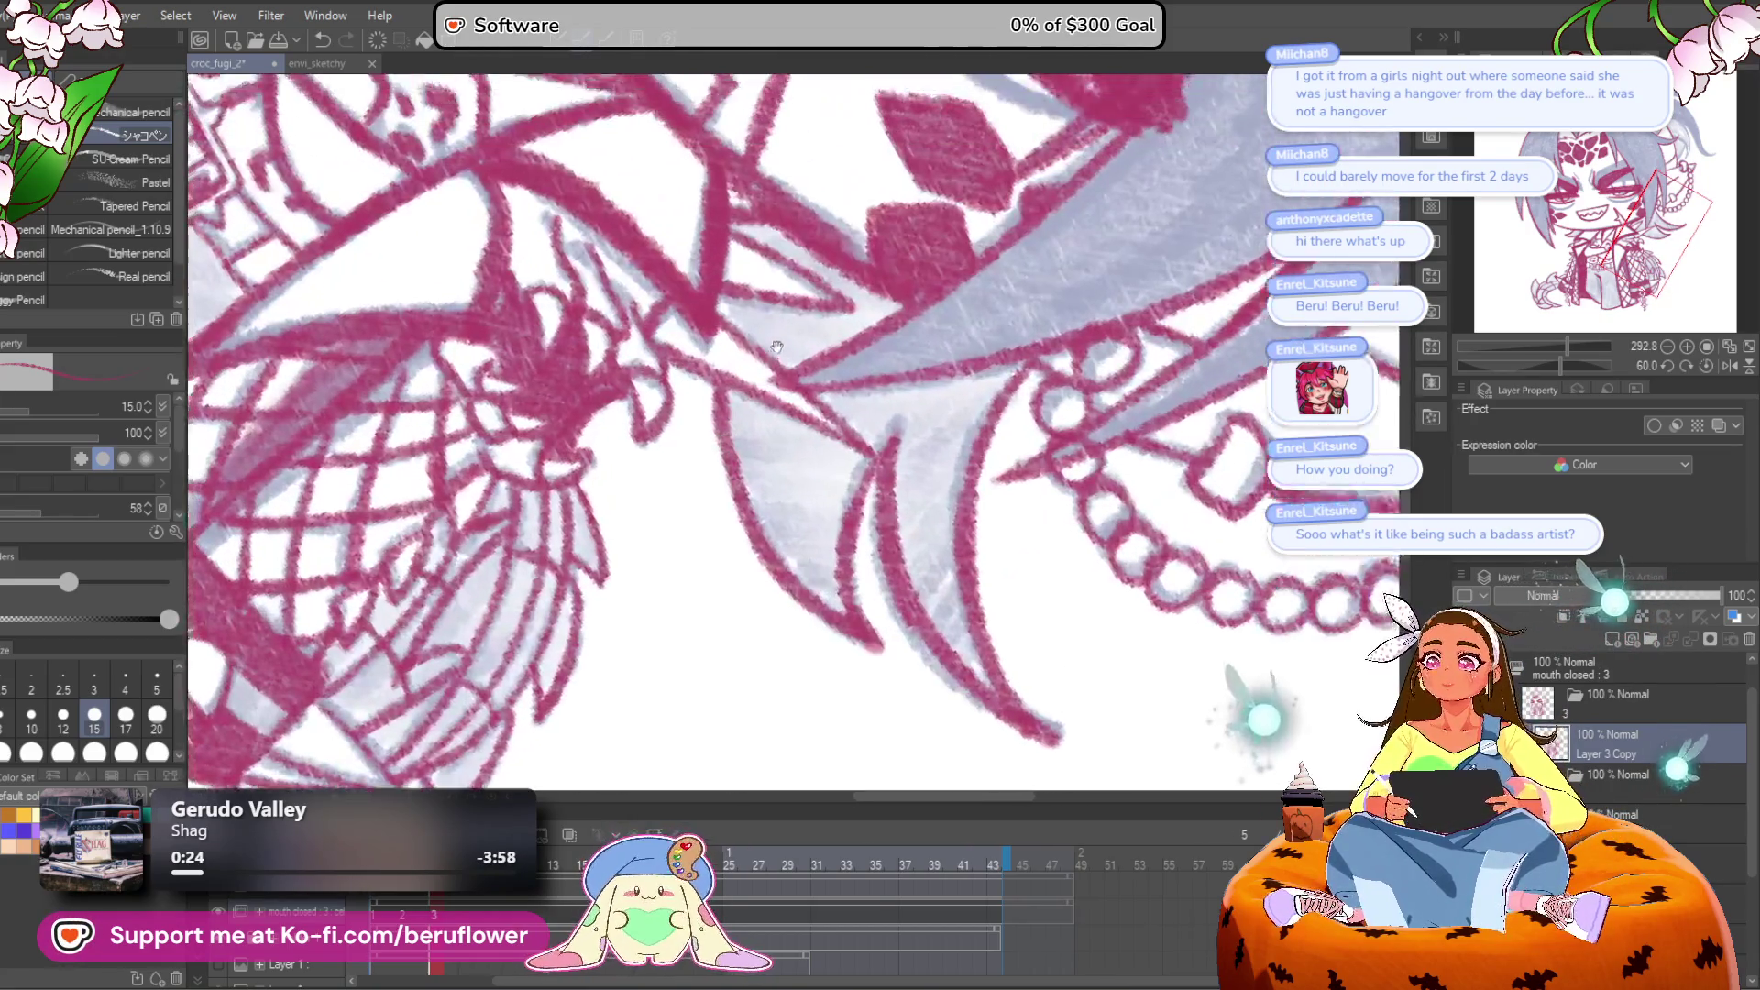
scroll(734, 359, "down", 5)
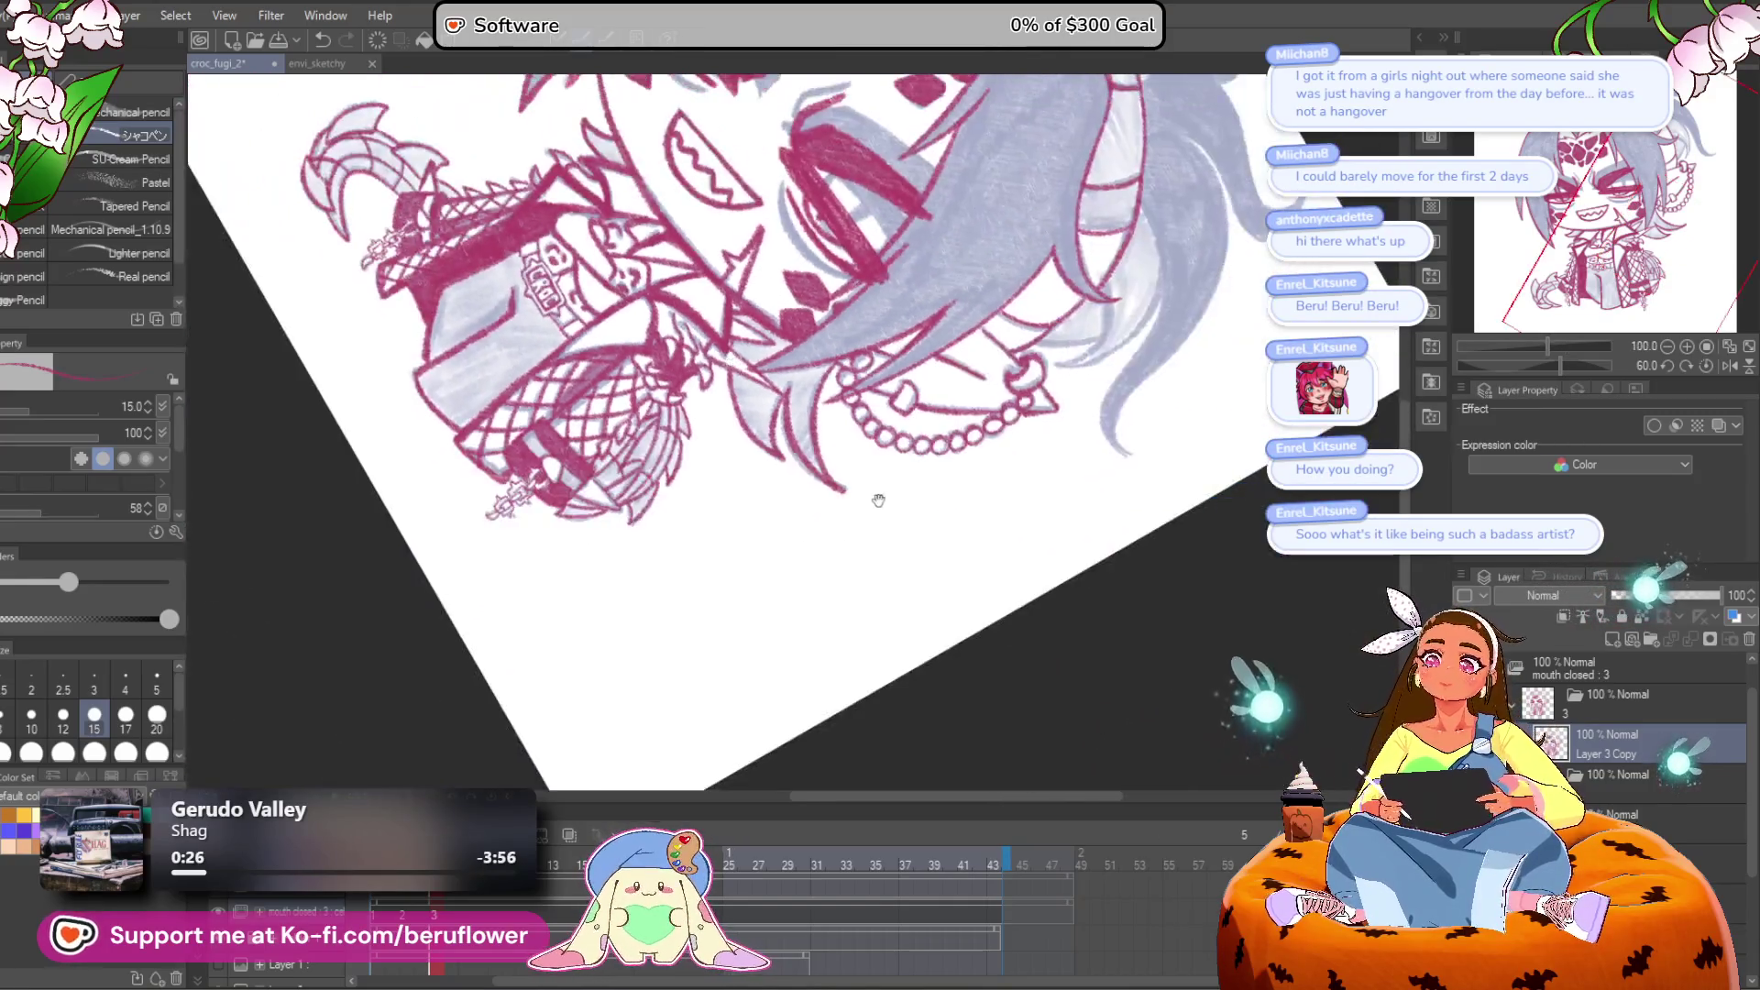
Step: Start the crimson horn outline around its tip and right edge, tilting the view to reach it
scroll(733, 360, "up", 4)
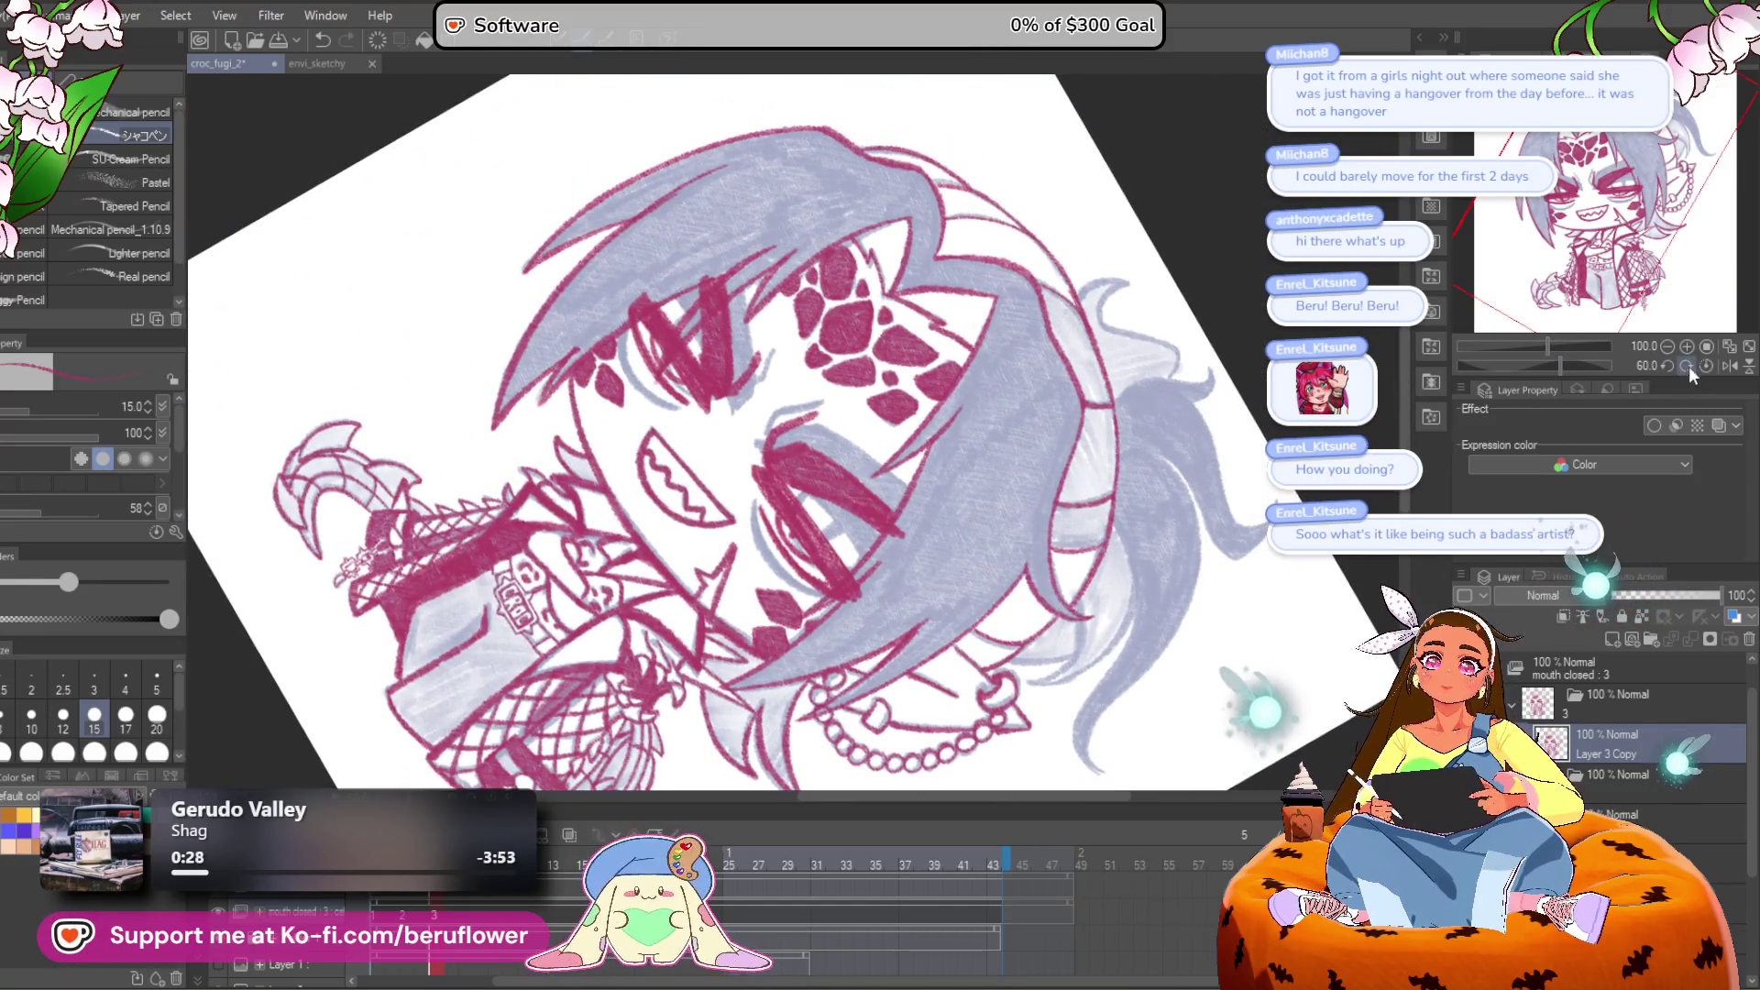
left_click(1702, 364)
mouse_move(898, 37)
left_mouse_down()
mouse_move(898, 163)
mouse_move(814, 300)
left_mouse_up()
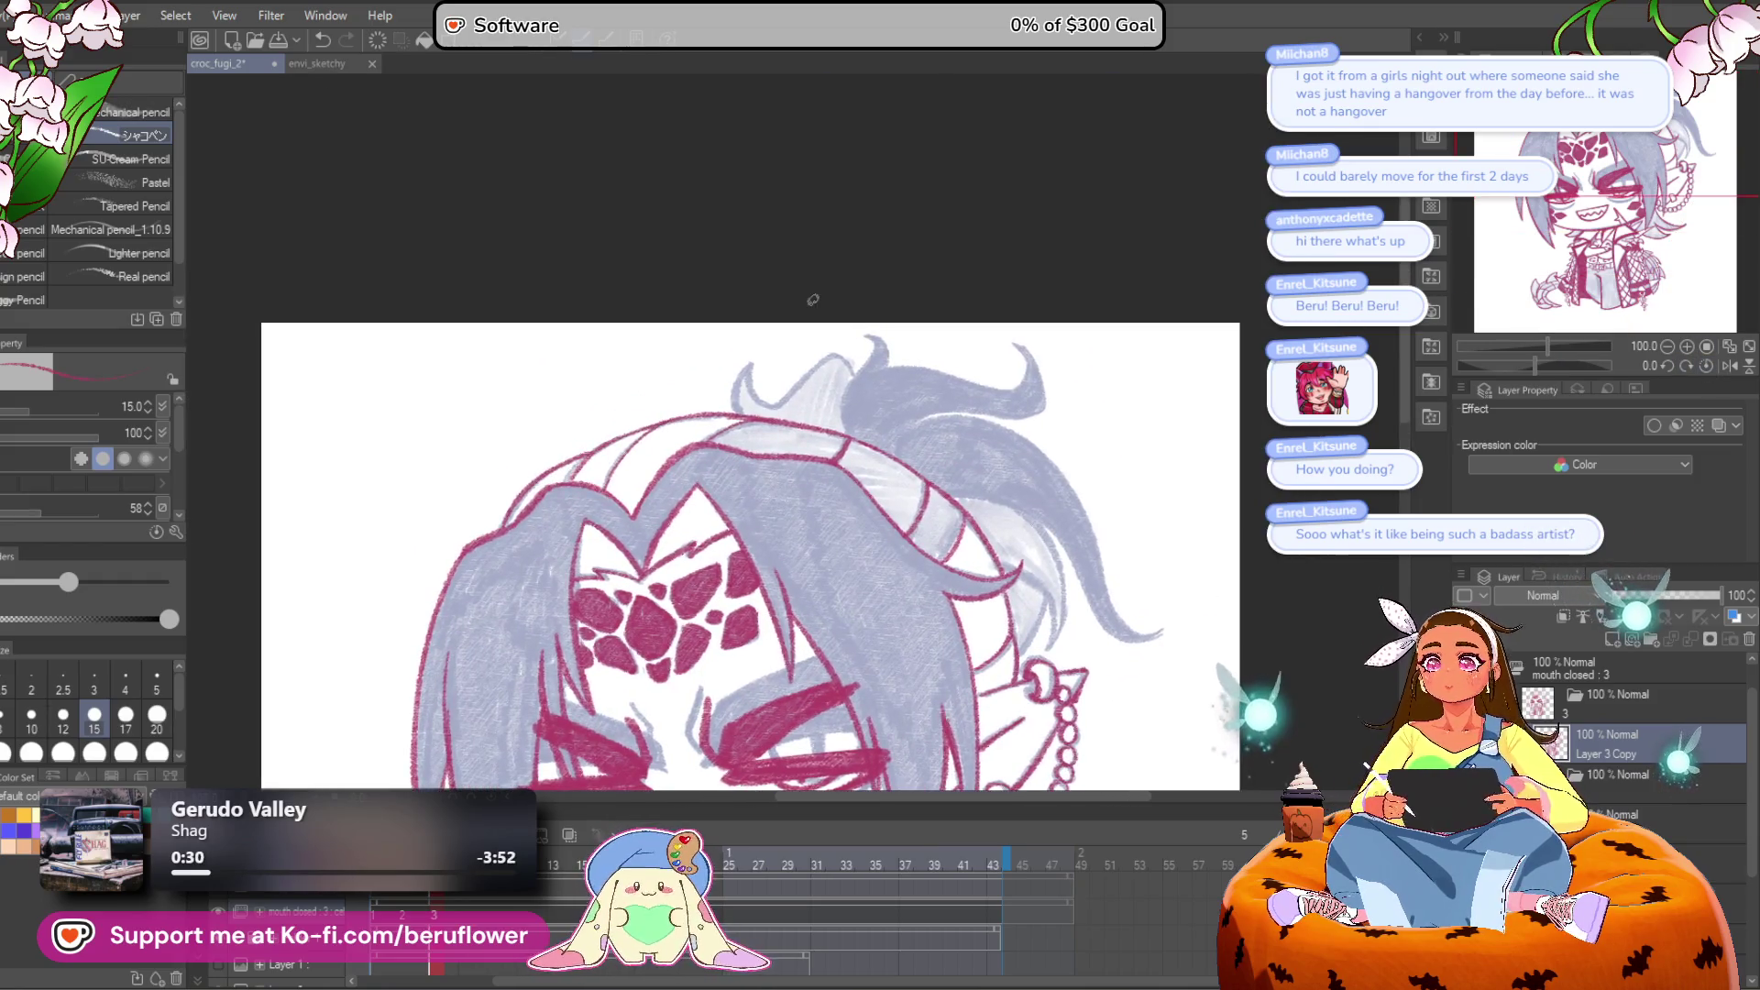
scroll(814, 300, "up", 6)
mouse_move(712, 596)
left_mouse_down()
mouse_move(690, 432)
mouse_move(770, 186)
mouse_move(867, 332)
left_mouse_up()
left_click_drag(927, 441, 821, 447)
left_click_drag(1533, 365, 1517, 365)
mouse_move(607, 499)
left_mouse_down()
mouse_move(1014, 287)
mouse_move(833, 173)
mouse_move(714, 215)
mouse_move(816, 203)
mouse_move(889, 393)
mouse_move(683, 461)
mouse_move(386, 502)
left_mouse_up()
left_click(1706, 365)
Step: With the view tilted steeply, finish the horn's crimson outline along its tip, right, lower and inner edges
left_click_drag(1548, 366, 1493, 366)
left_click_drag(394, 664, 758, 244)
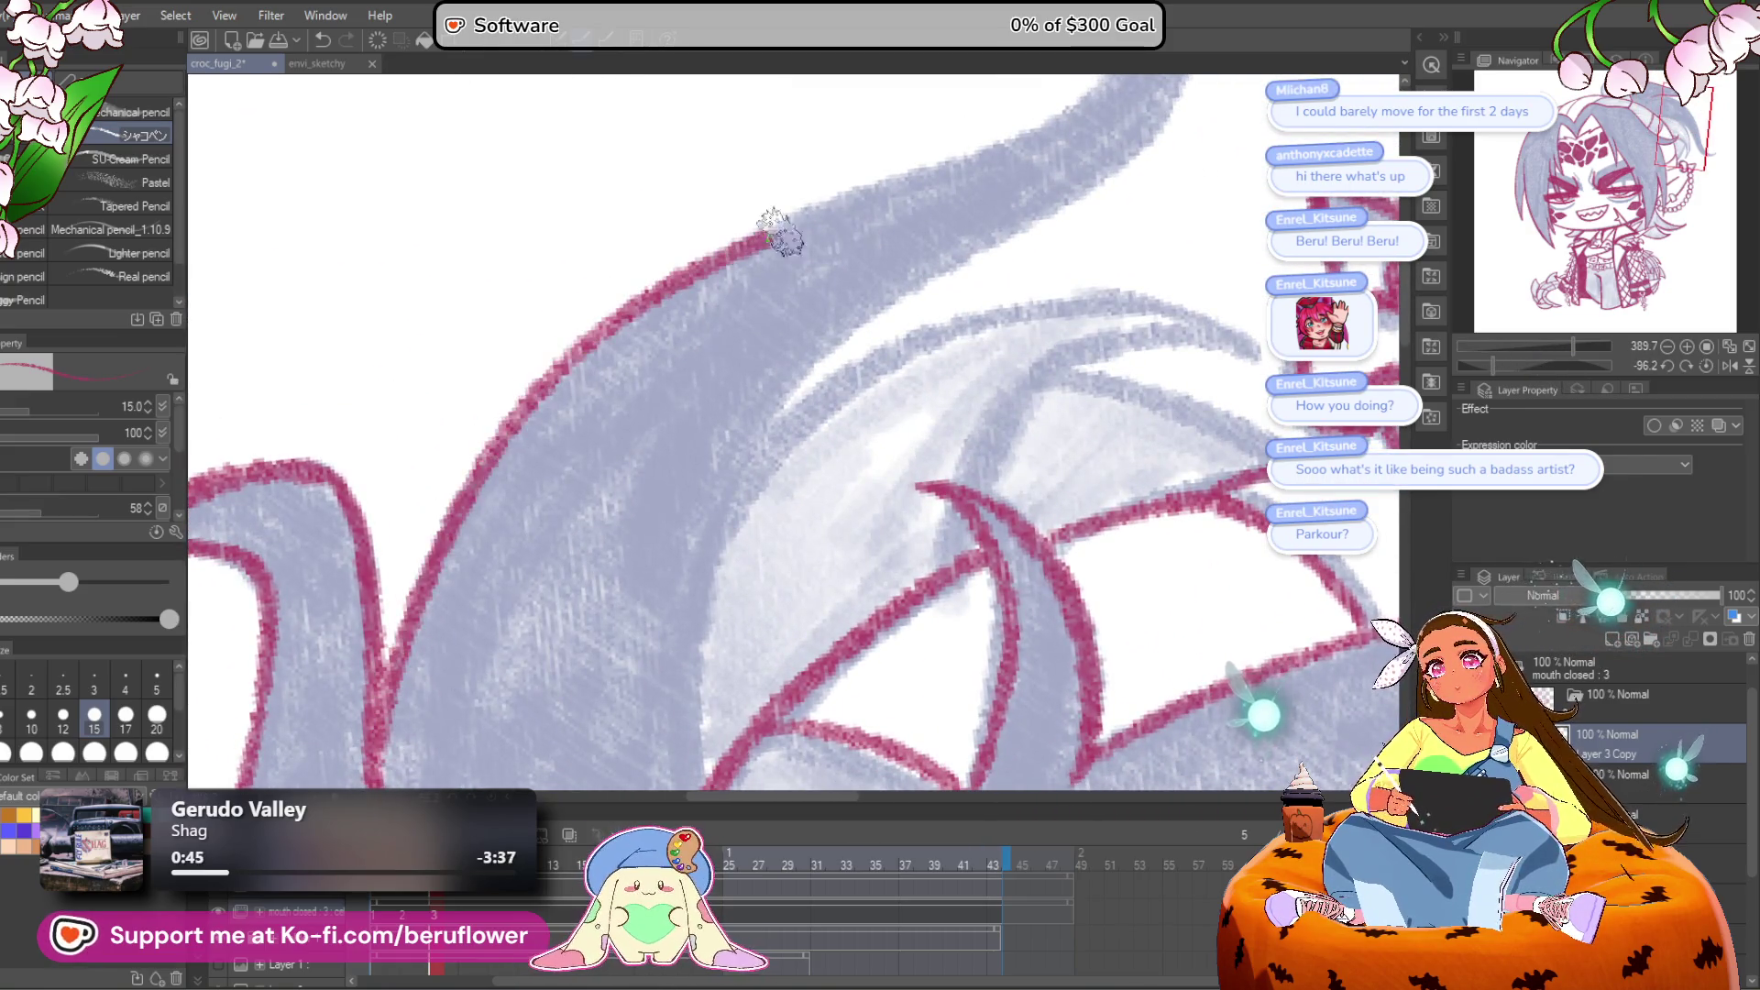
left_click_drag(691, 495, 907, 316)
mouse_move(875, 240)
left_mouse_down()
mouse_move(917, 476)
mouse_move(807, 559)
left_mouse_up()
mouse_move(807, 559)
left_mouse_down()
mouse_move(894, 353)
mouse_move(554, 762)
mouse_move(599, 555)
left_mouse_up()
mouse_move(610, 711)
left_mouse_down()
mouse_move(602, 695)
mouse_move(825, 265)
mouse_move(1159, 263)
mouse_move(955, 287)
mouse_move(875, 426)
left_mouse_up()
mouse_move(1006, 302)
left_mouse_down()
mouse_move(852, 320)
mouse_move(825, 346)
mouse_move(910, 402)
left_mouse_up()
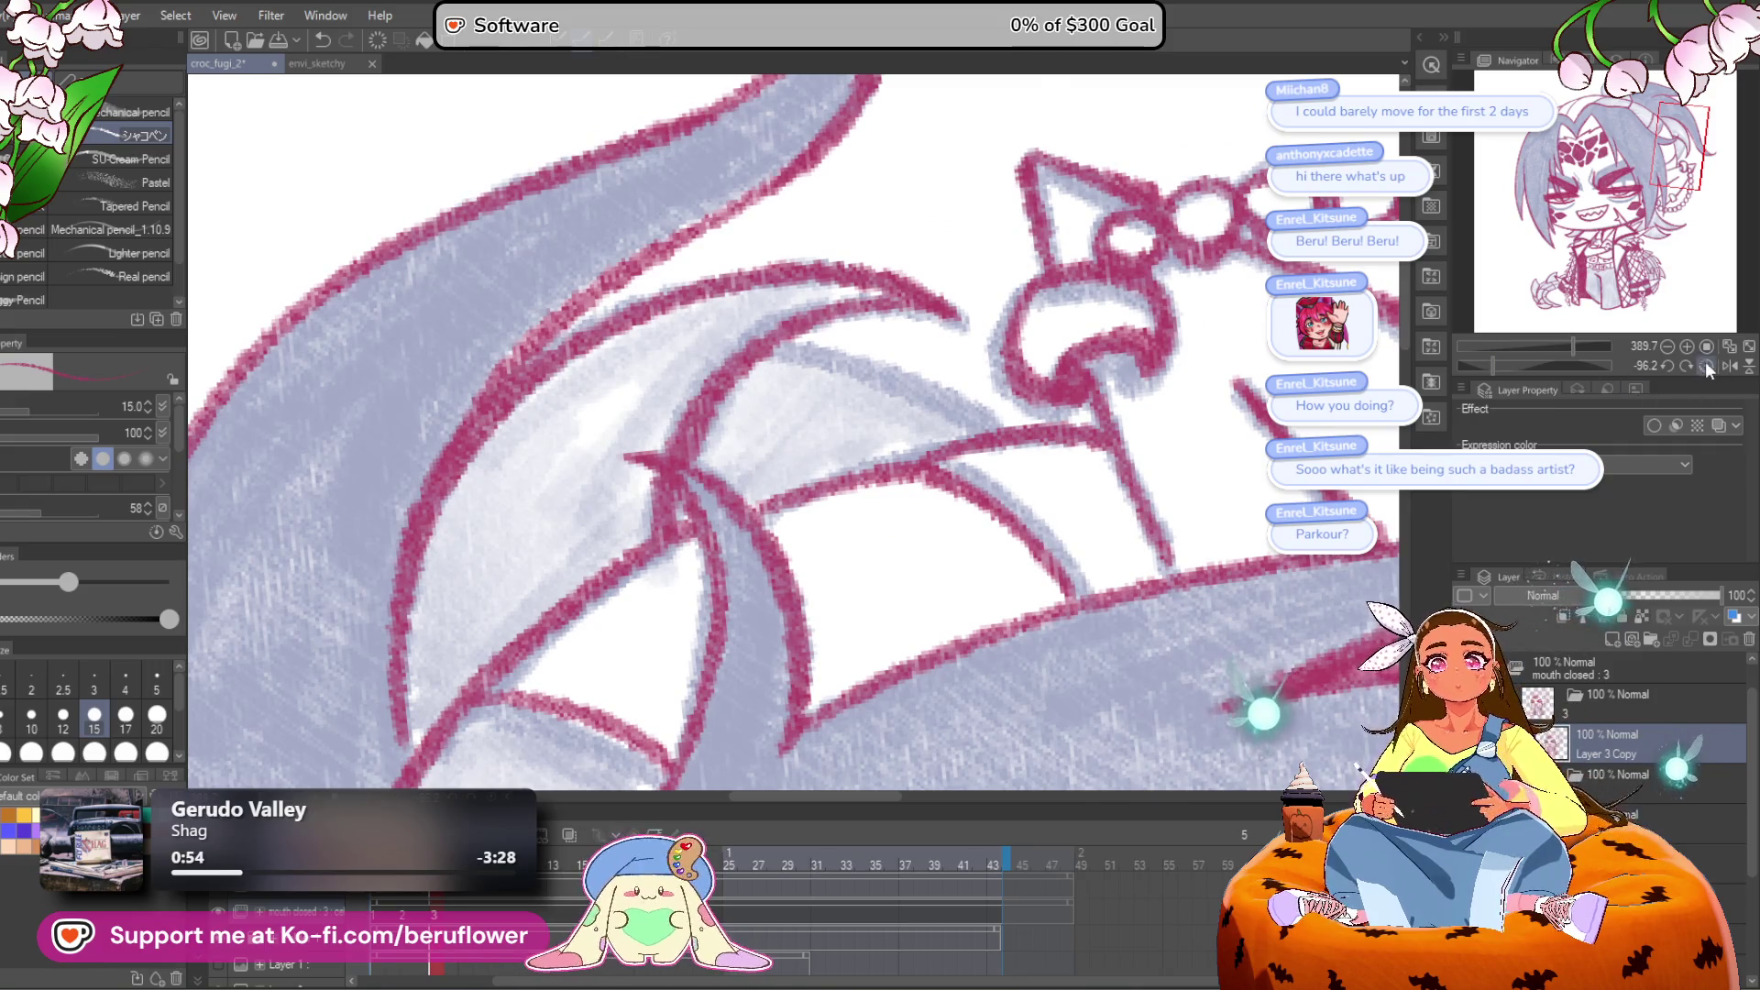
left_click(1708, 365)
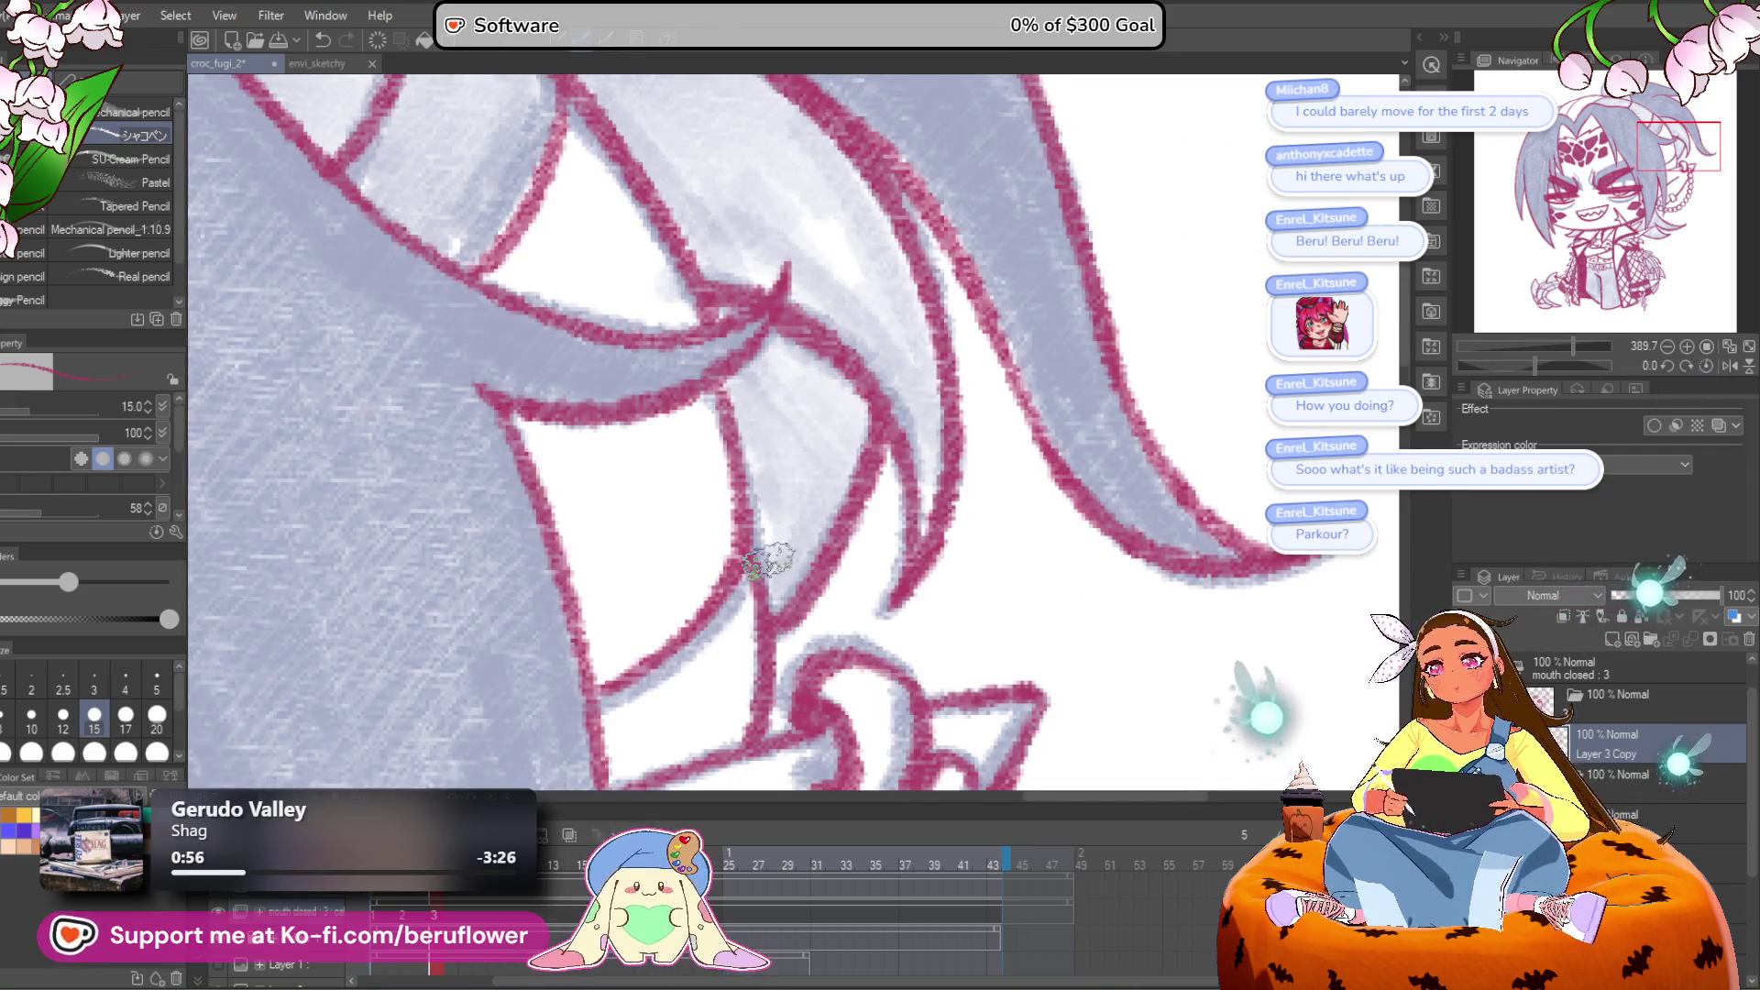
Step: Outline the left edge of the spiky head tufts in crimson
scroll(768, 561, "down", 10)
scroll(761, 440, "up", 4)
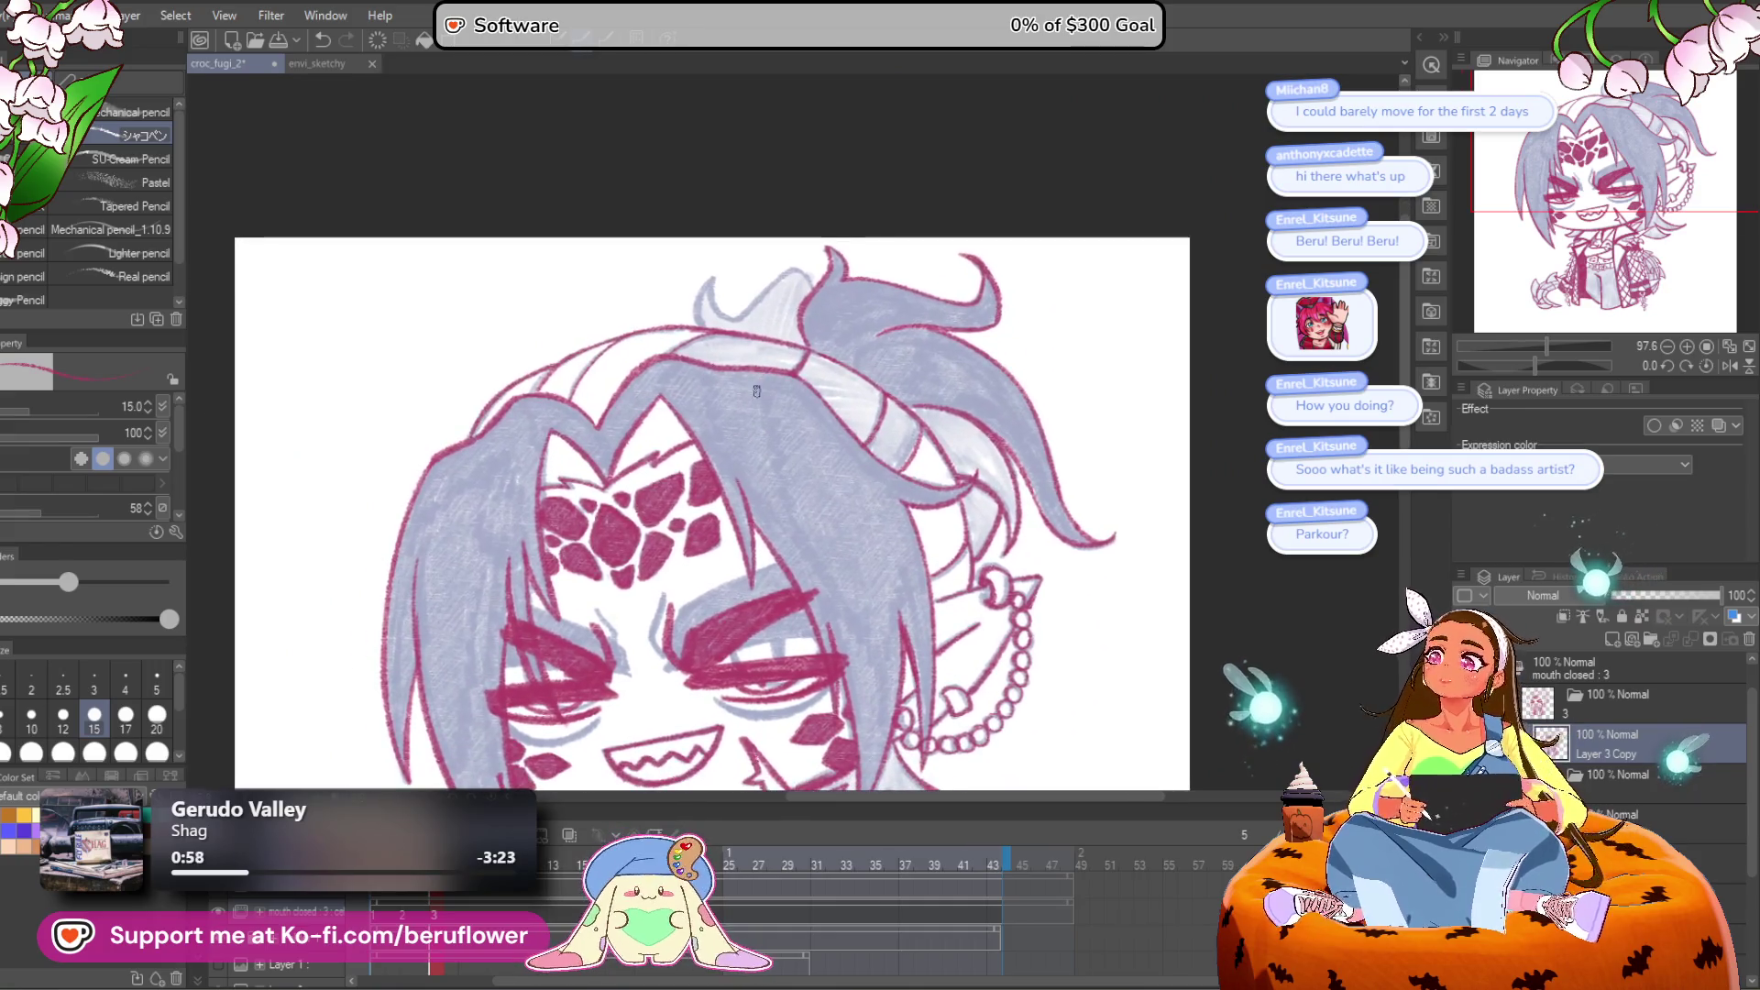
scroll(756, 392, "up", 4)
left_click_drag(756, 391, 784, 742)
mouse_move(883, 365)
left_mouse_down()
mouse_move(735, 499)
mouse_move(649, 397)
left_mouse_up()
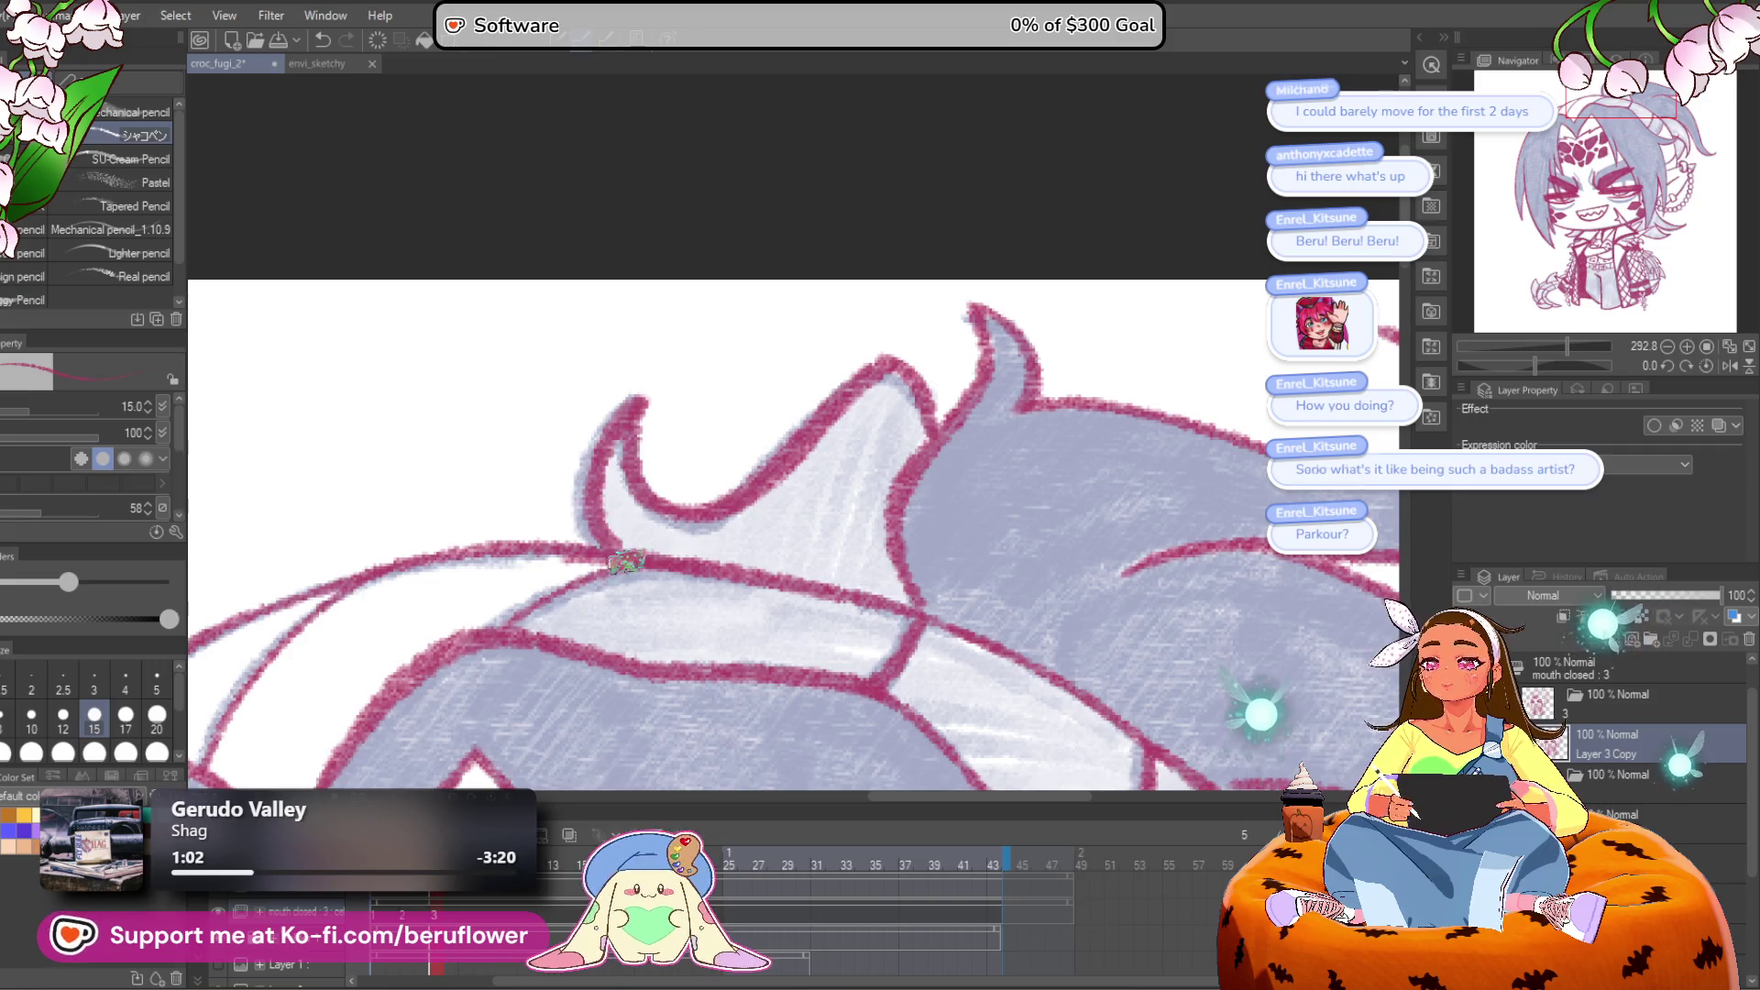
scroll(614, 550, "down", 2)
mouse_move(734, 473)
left_mouse_down()
mouse_move(790, 337)
mouse_move(828, 364)
left_mouse_up()
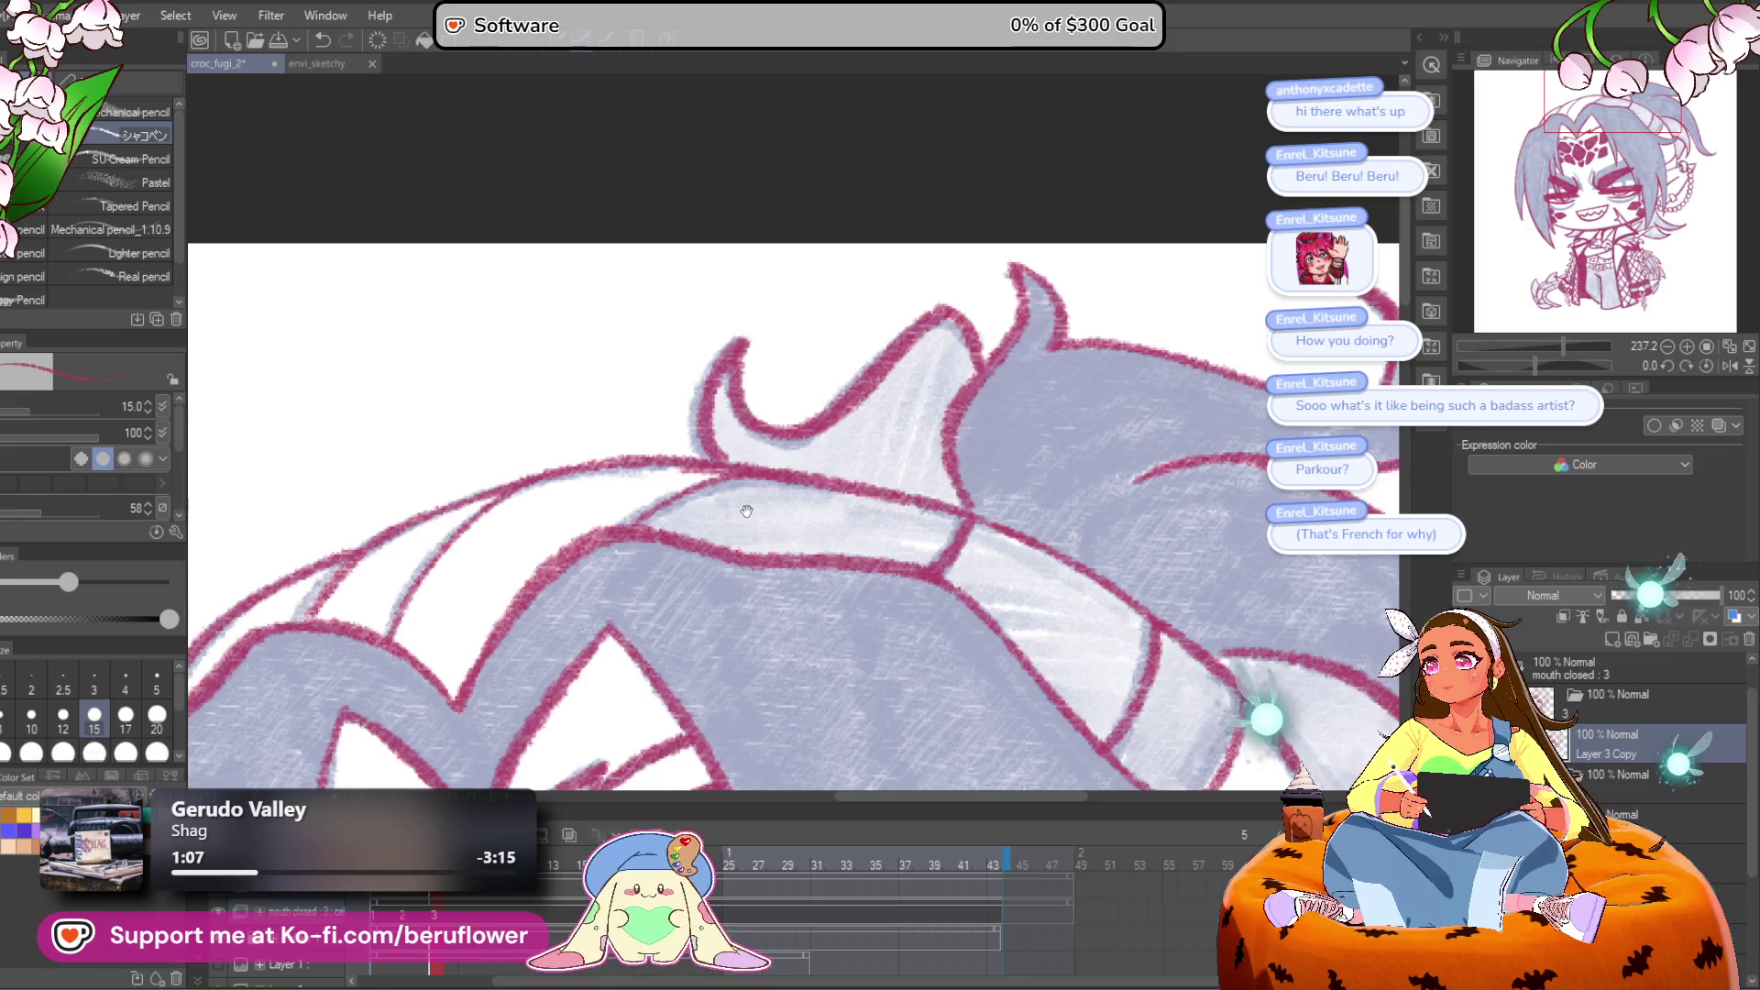
left_click_drag(746, 511, 746, 498)
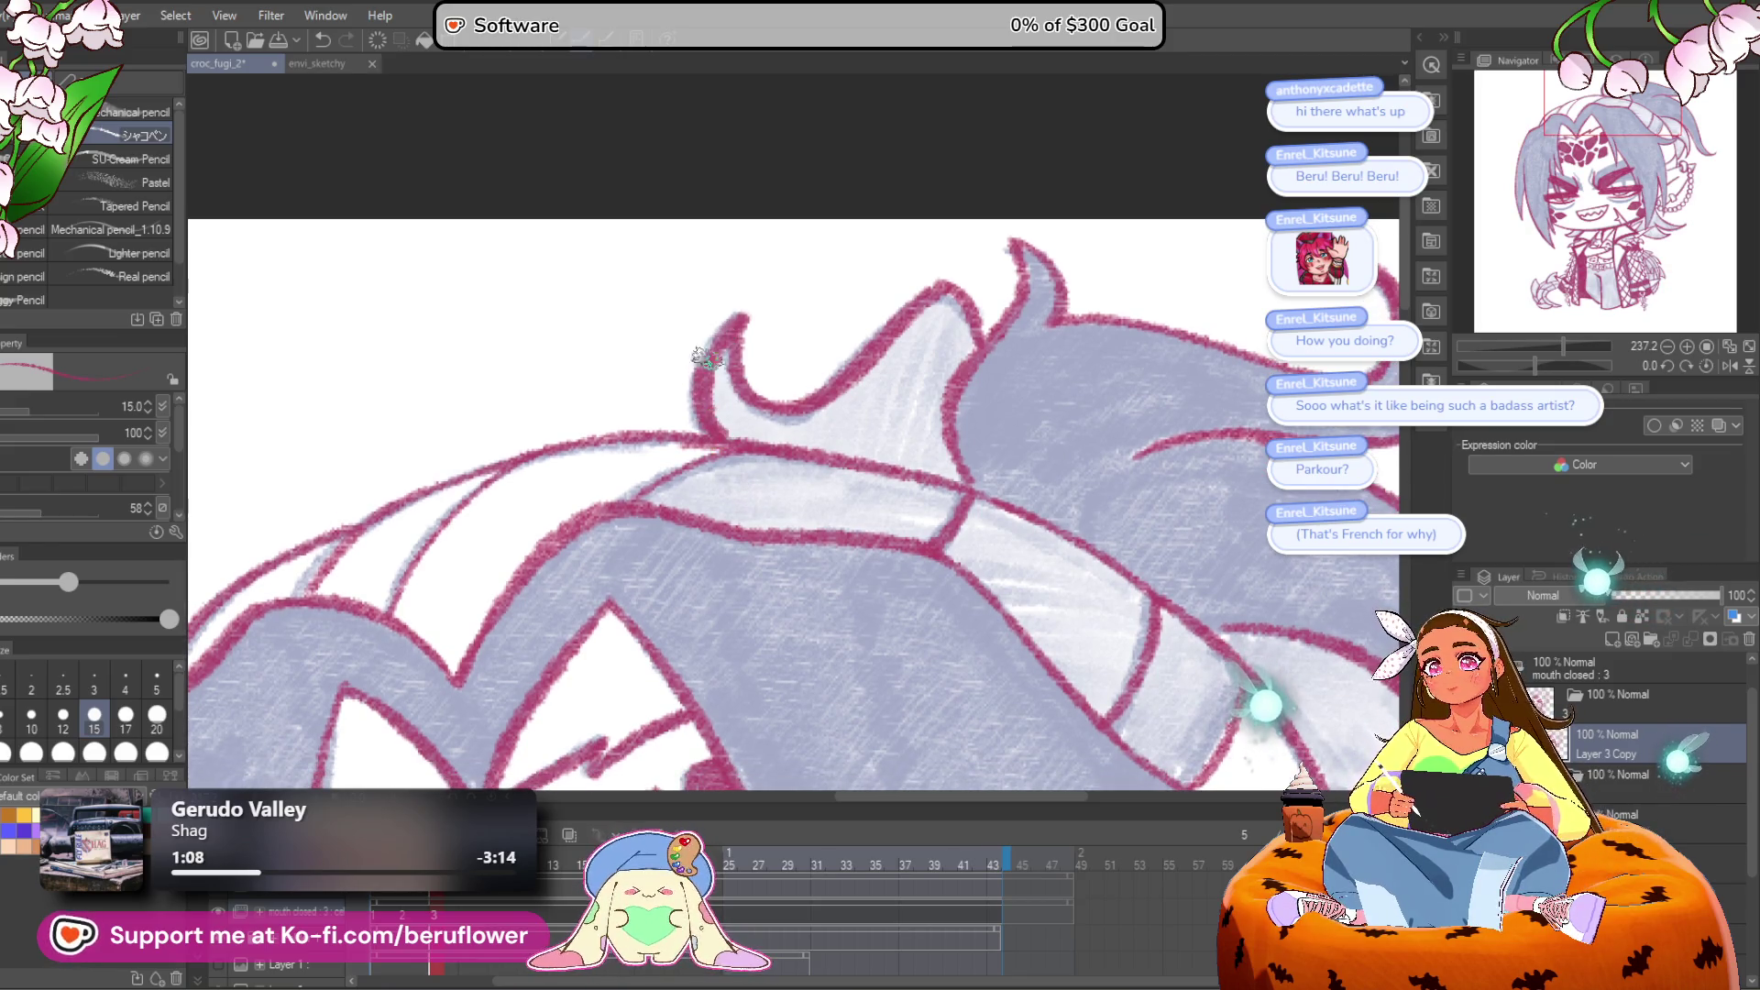
scroll(713, 347, "down", 5)
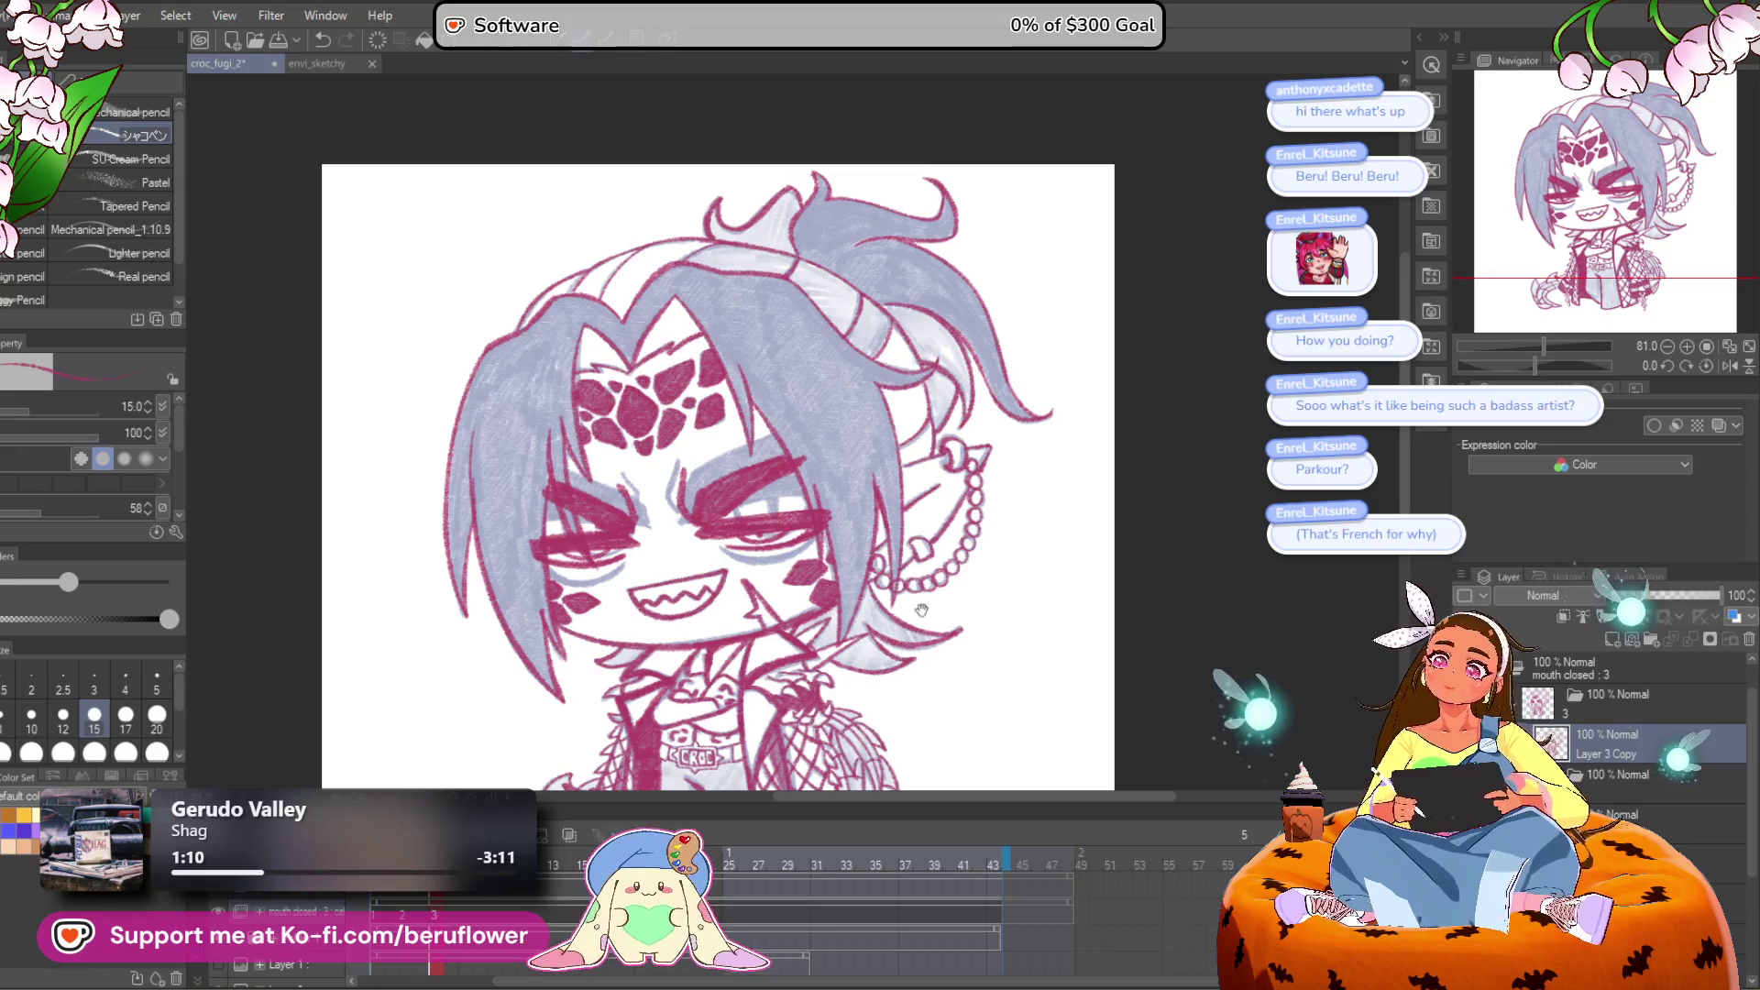
scroll(926, 697, "down", 2)
scroll(871, 683, "up", 2)
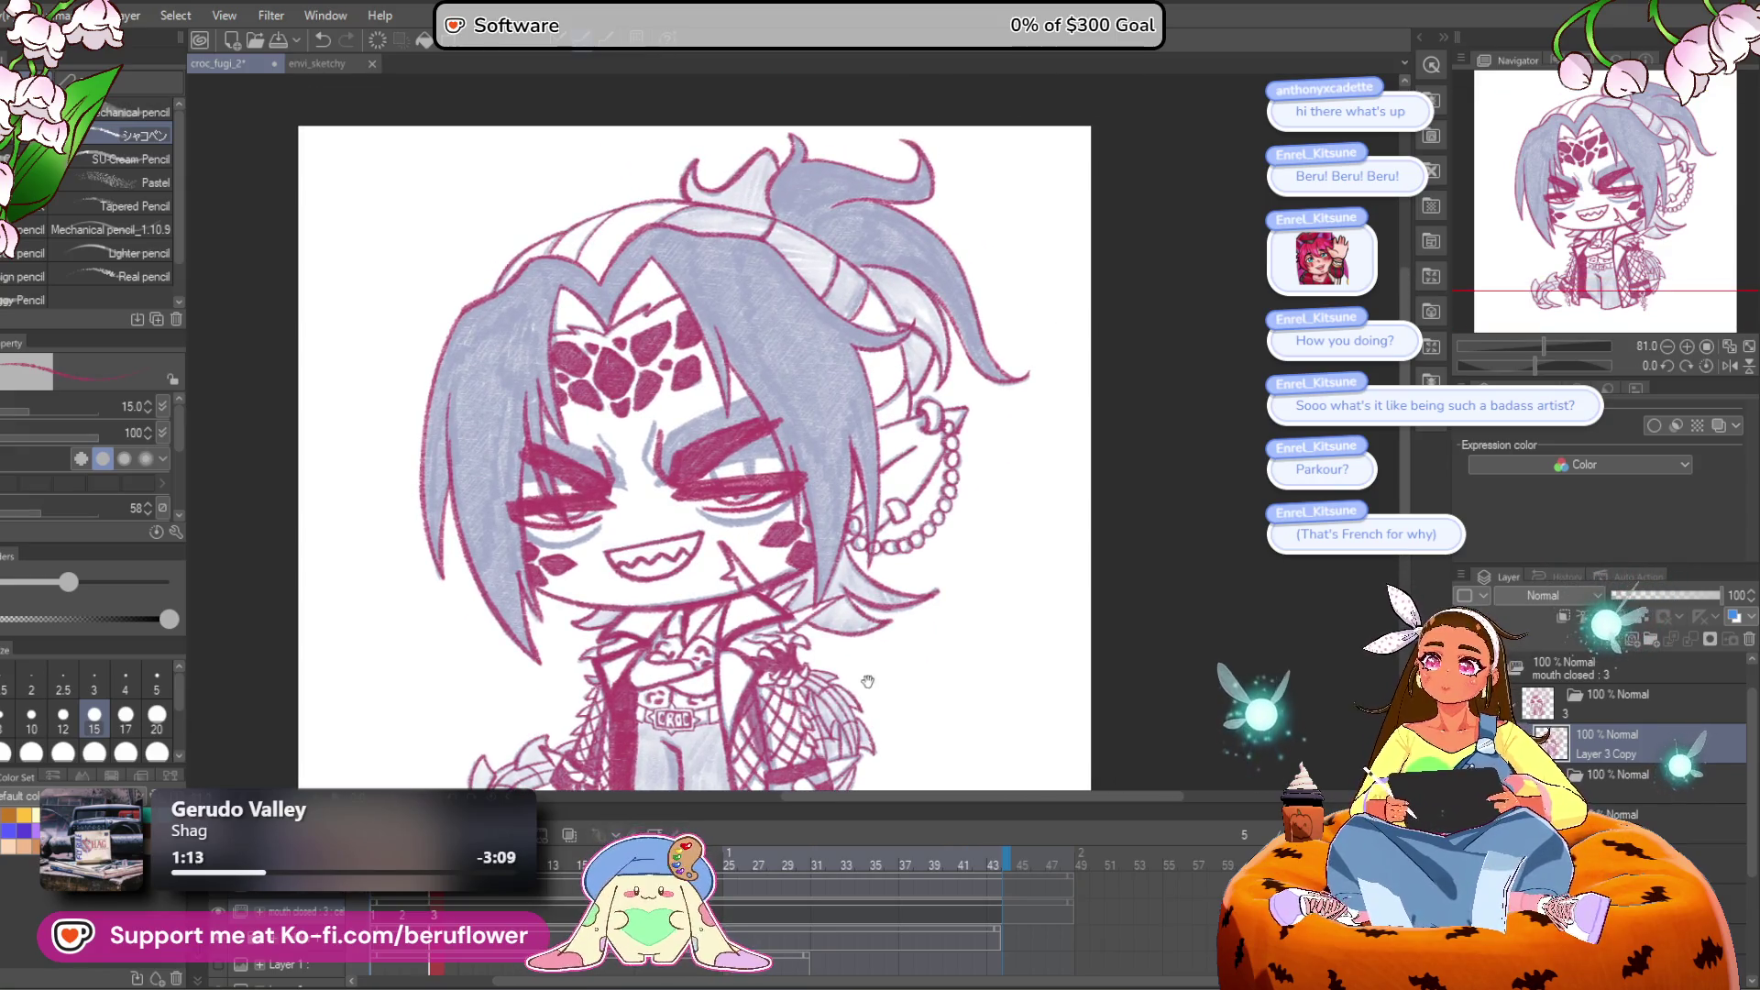
left_click_drag(873, 706, 880, 569)
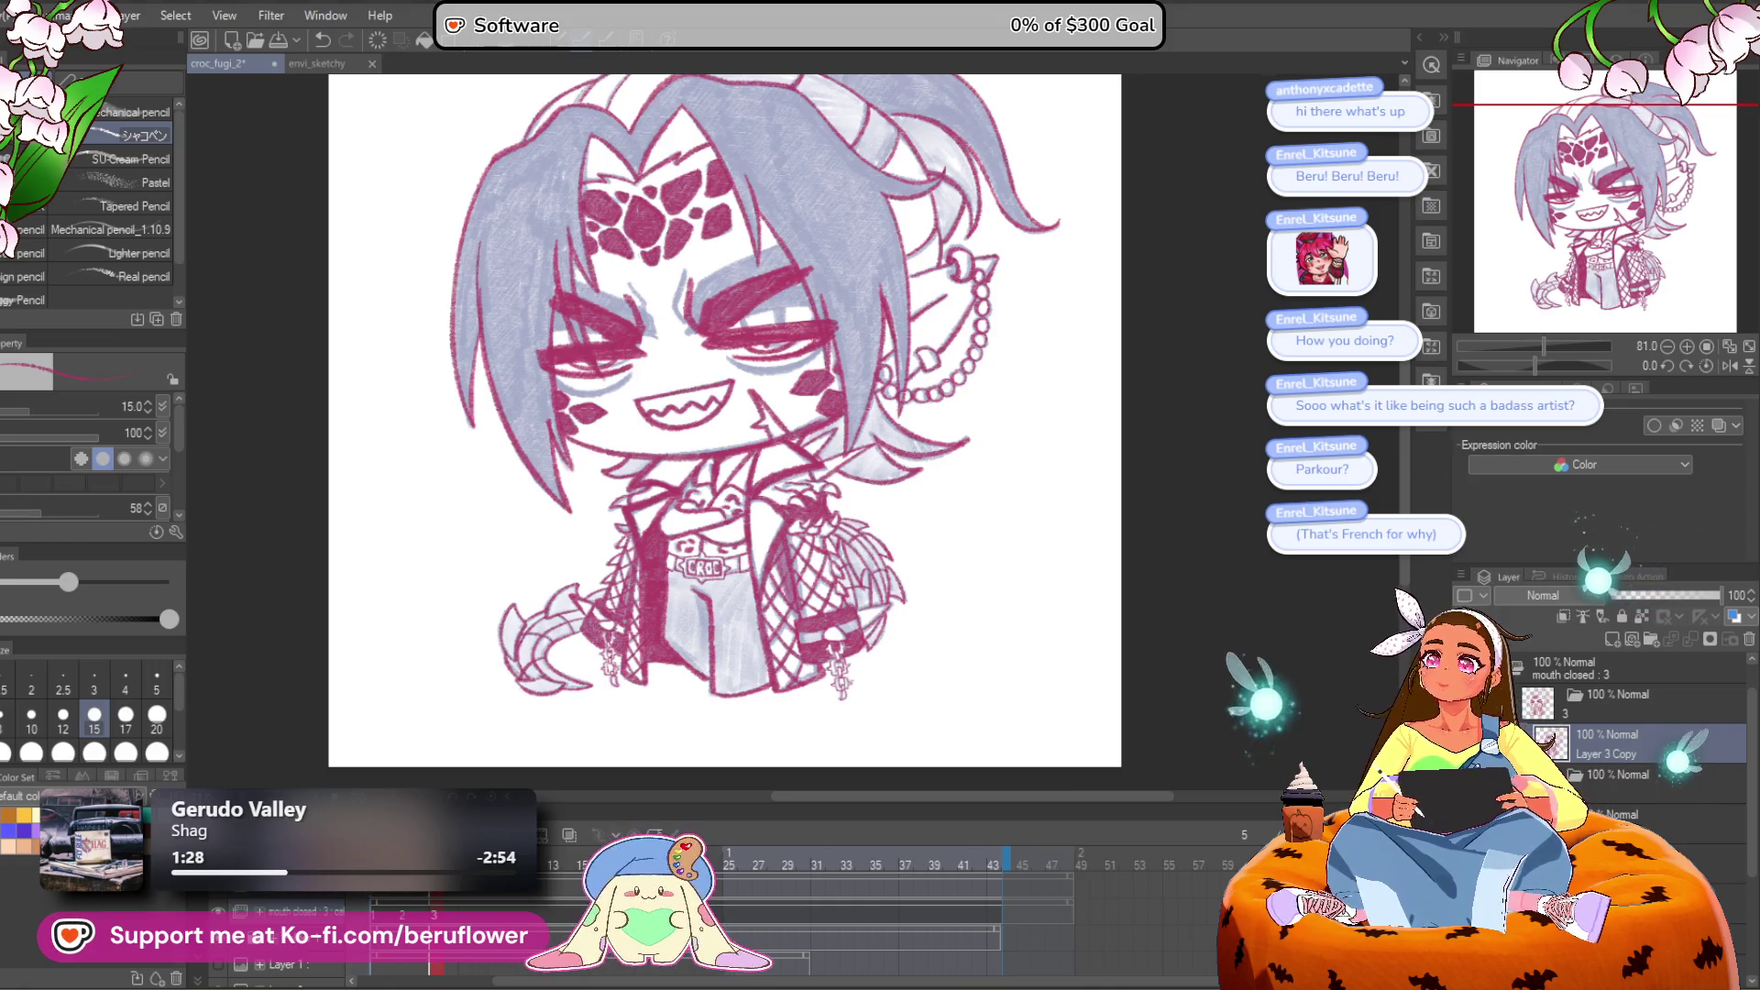
scroll(821, 445, "down", 1)
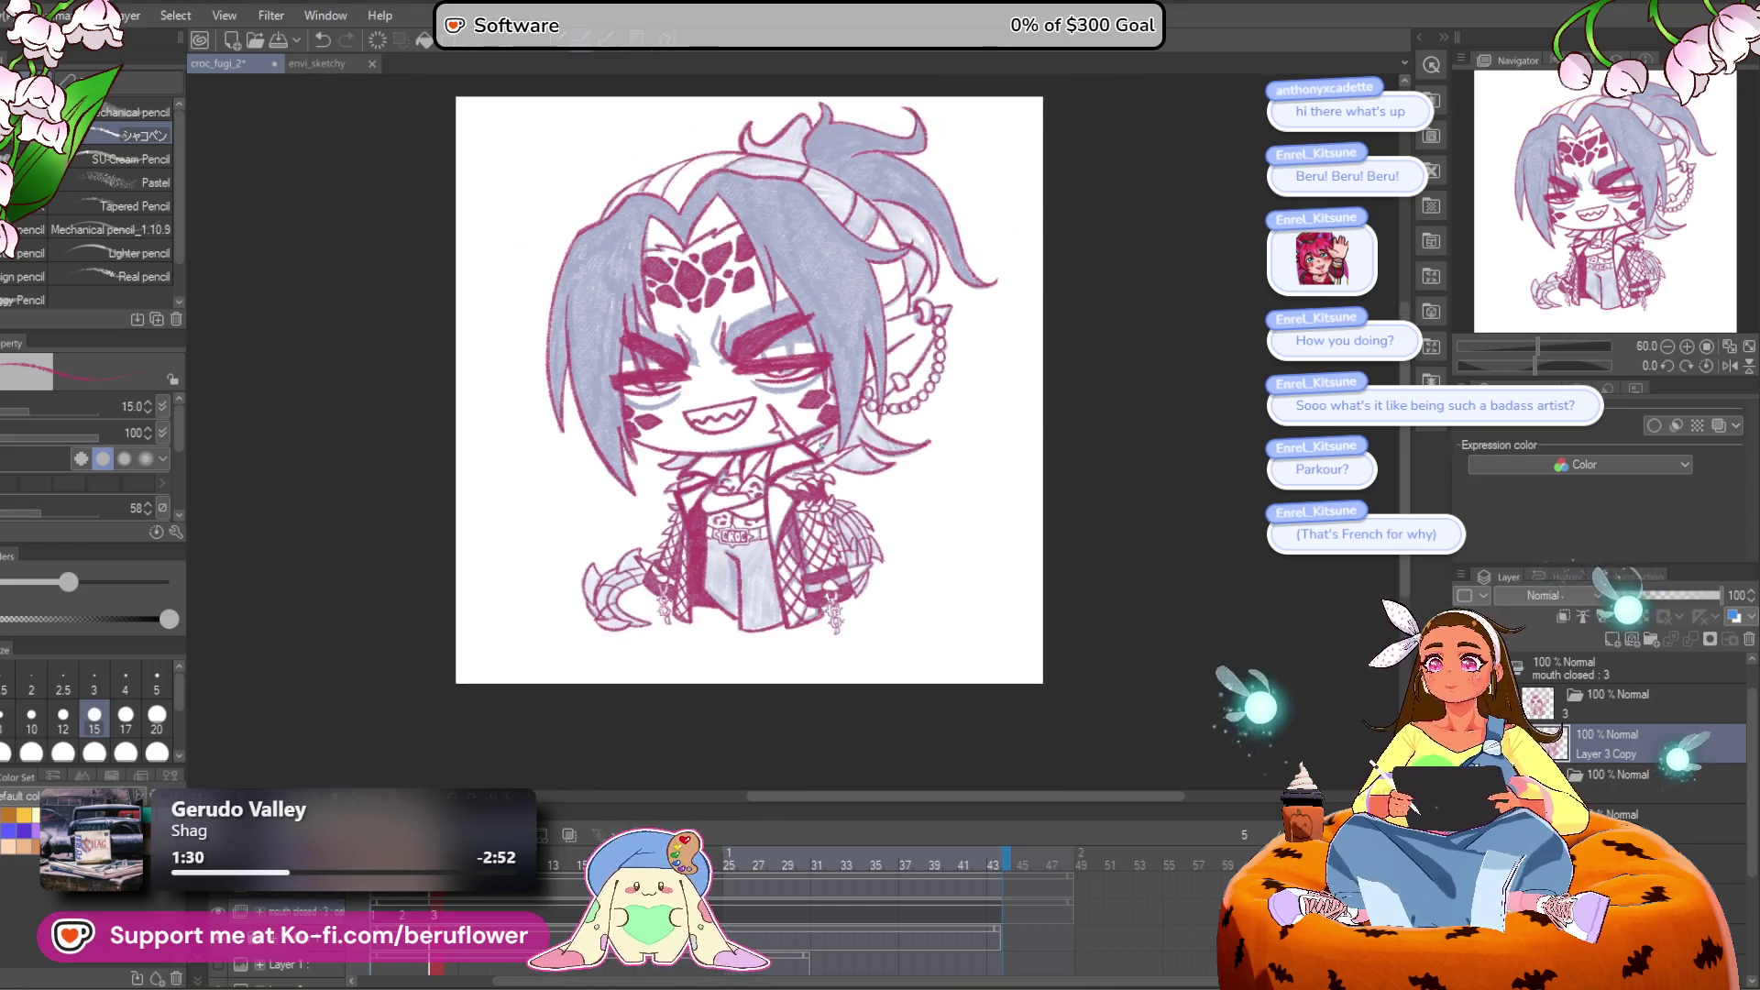
scroll(825, 422, "up", 2)
scroll(828, 397, "down", 1)
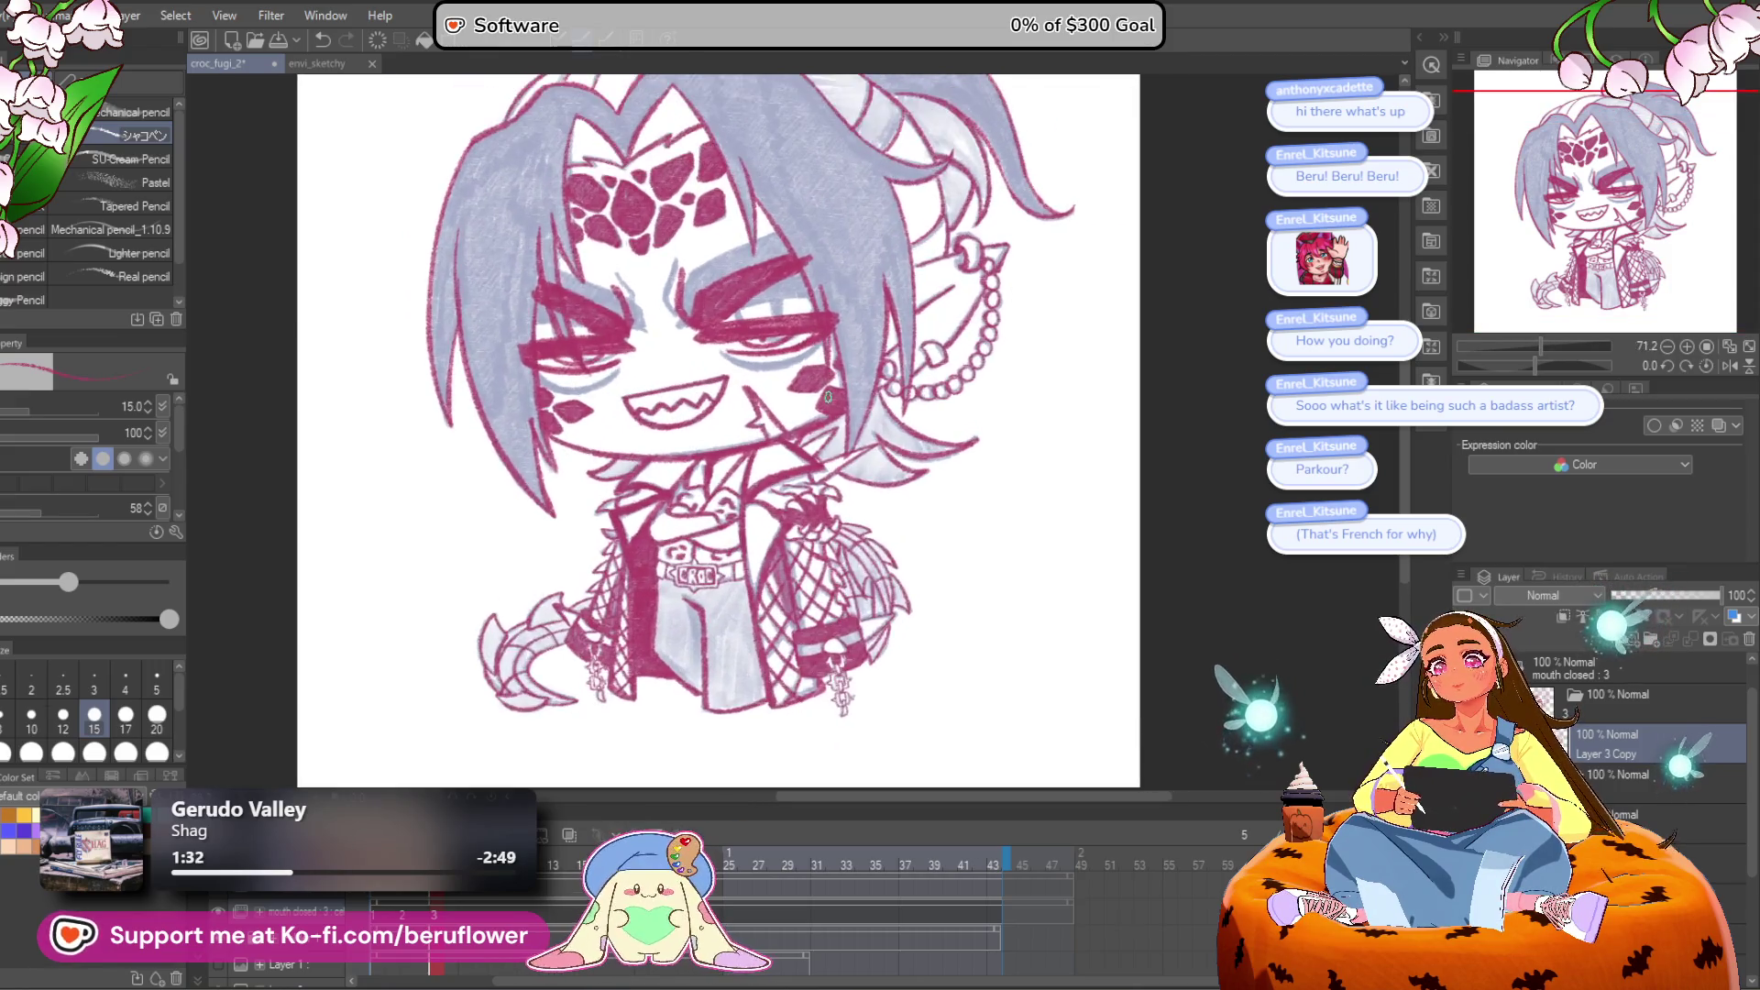
left_click_drag(1017, 516, 996, 631)
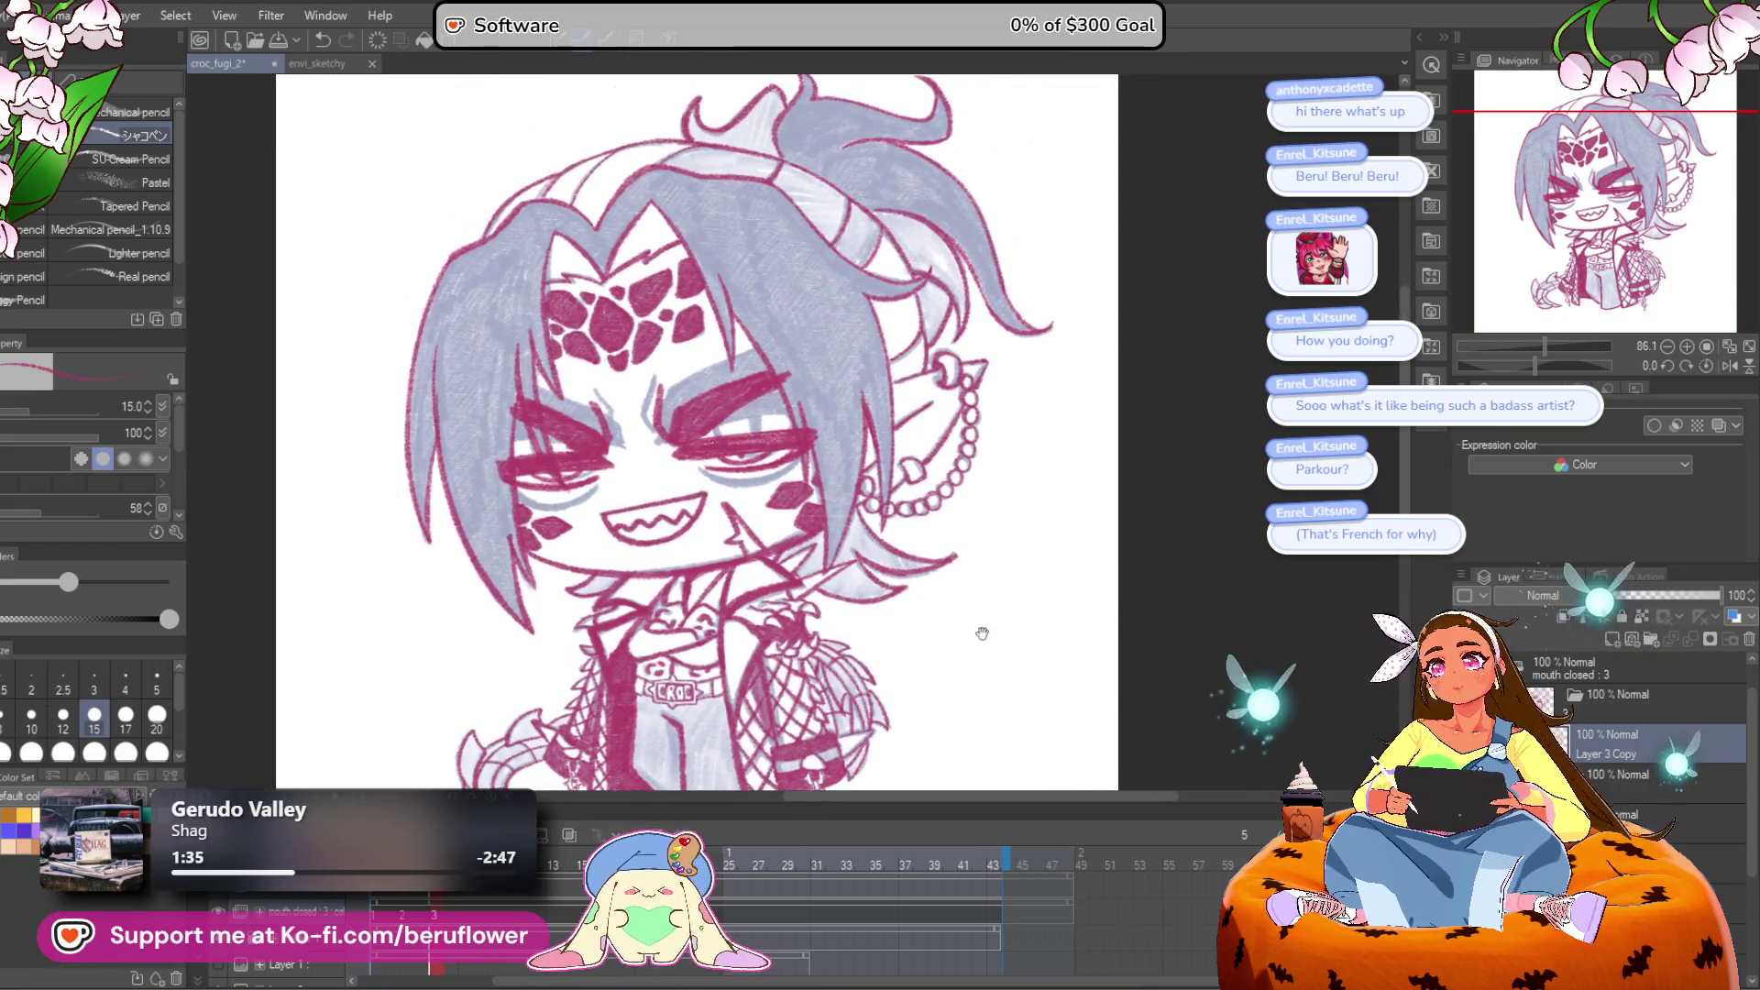
left_click_drag(685, 720, 747, 402)
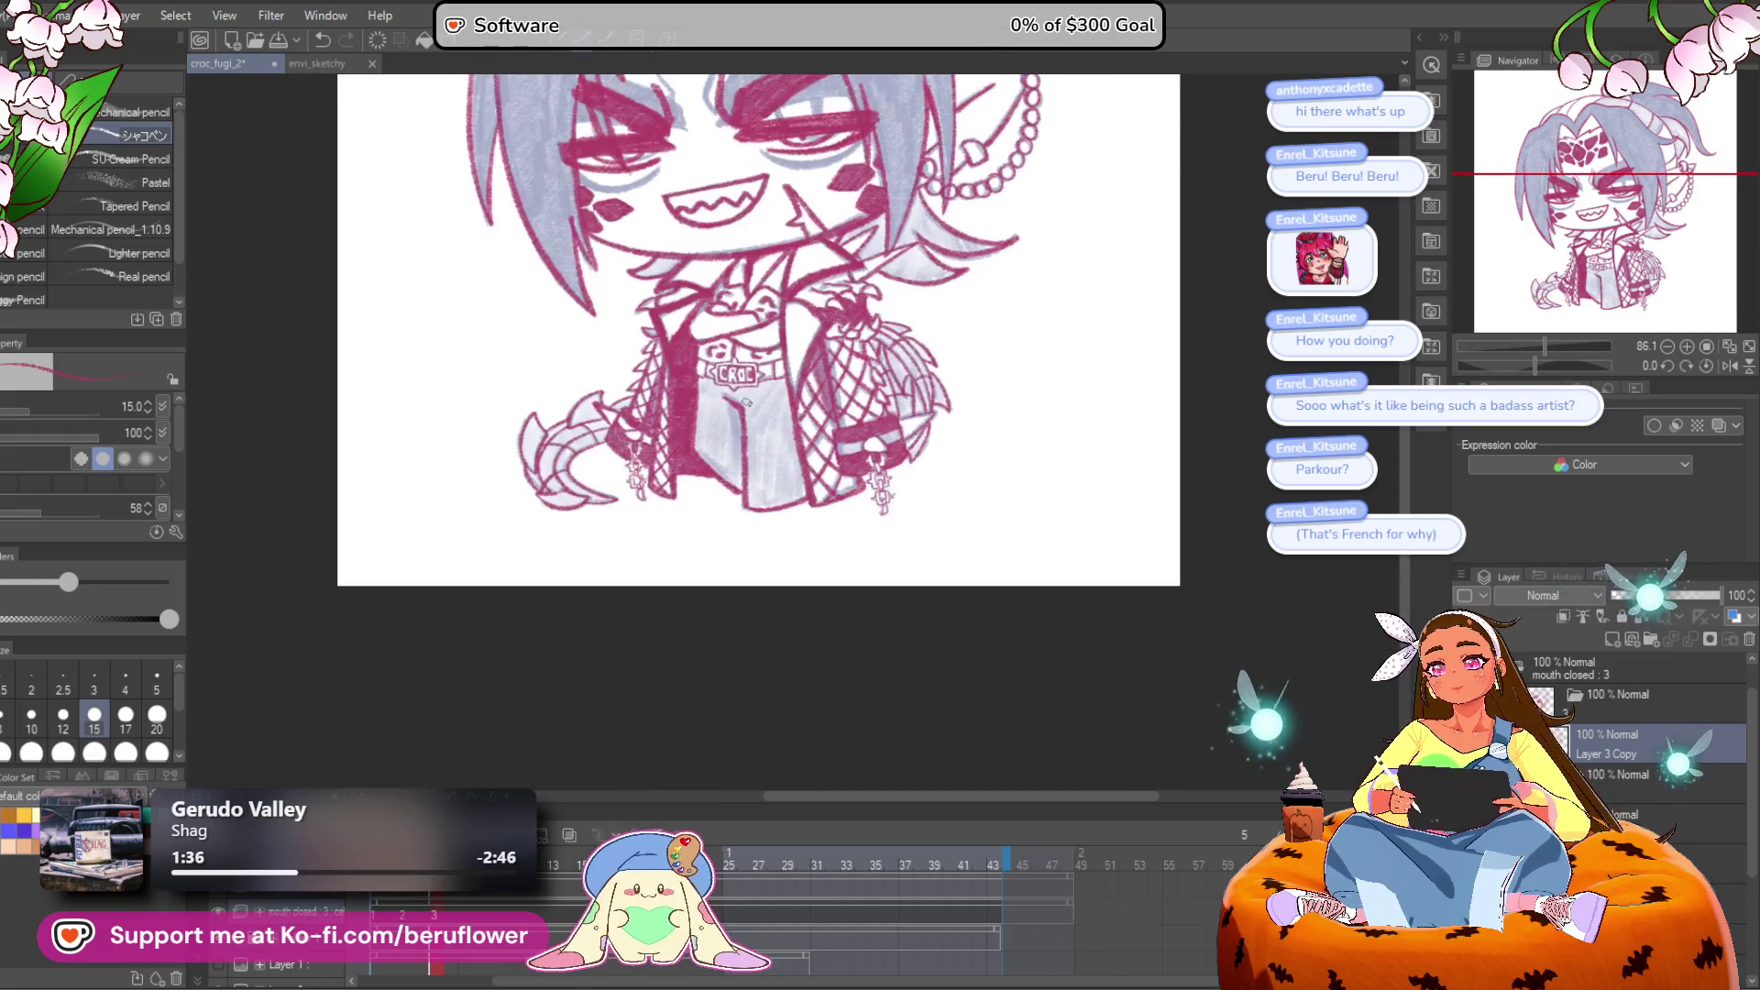
scroll(754, 419, "up", 5)
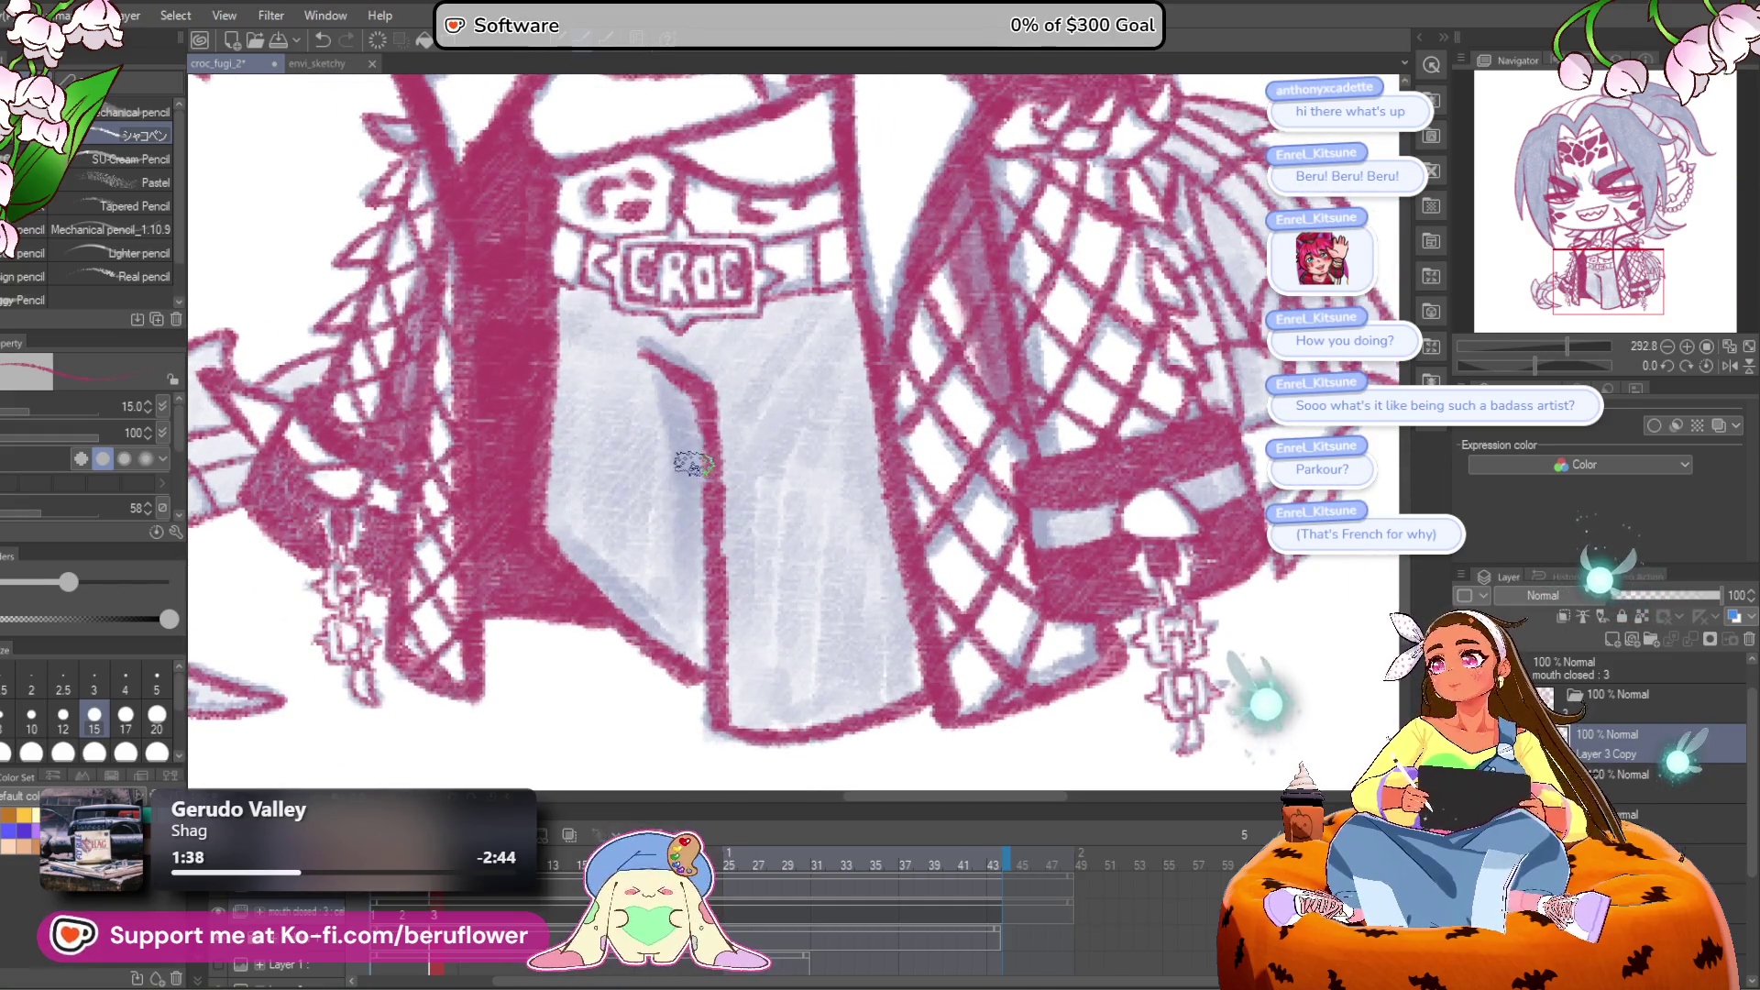
Step: Enlarge the brush to 20 and hatch pink shading on the inner coat edge and panel below CROC
key("bracketright")
key("bracketright")
mouse_move(692, 411)
left_mouse_down()
mouse_move(688, 578)
mouse_move(692, 548)
mouse_move(656, 606)
mouse_move(568, 519)
mouse_move(551, 317)
mouse_move(587, 295)
mouse_move(660, 421)
mouse_move(642, 495)
mouse_move(606, 339)
mouse_move(581, 486)
mouse_move(596, 321)
mouse_move(632, 457)
left_mouse_up()
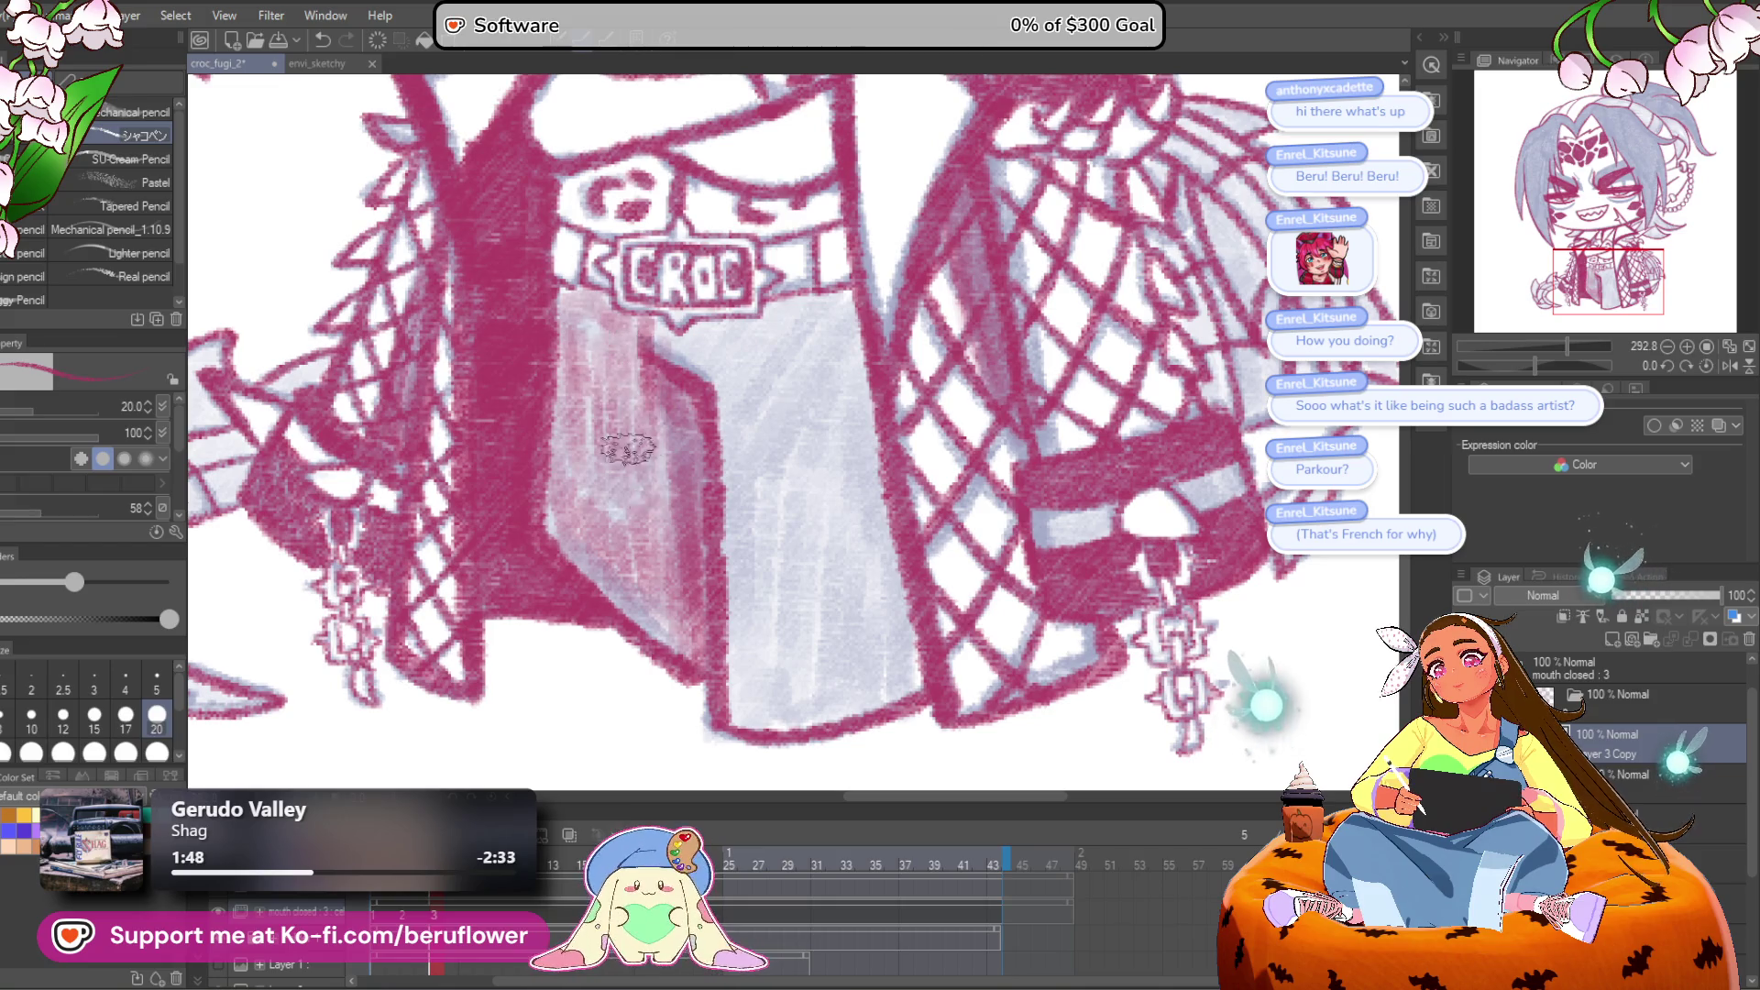
left_click_drag(782, 338, 740, 397)
left_click_drag(631, 390, 729, 419)
mouse_move(811, 376)
left_mouse_down()
mouse_move(767, 510)
mouse_move(719, 432)
mouse_move(676, 544)
mouse_move(688, 623)
mouse_move(701, 581)
mouse_move(677, 466)
mouse_move(707, 483)
mouse_move(758, 401)
mouse_move(812, 458)
mouse_move(613, 431)
mouse_move(367, 527)
left_mouse_up()
scroll(677, 544, "down", 3)
scroll(765, 472, "up", 5)
Step: Shade along the coat line and the hair strands beside the cheek in pink
left_click_drag(857, 481, 917, 448)
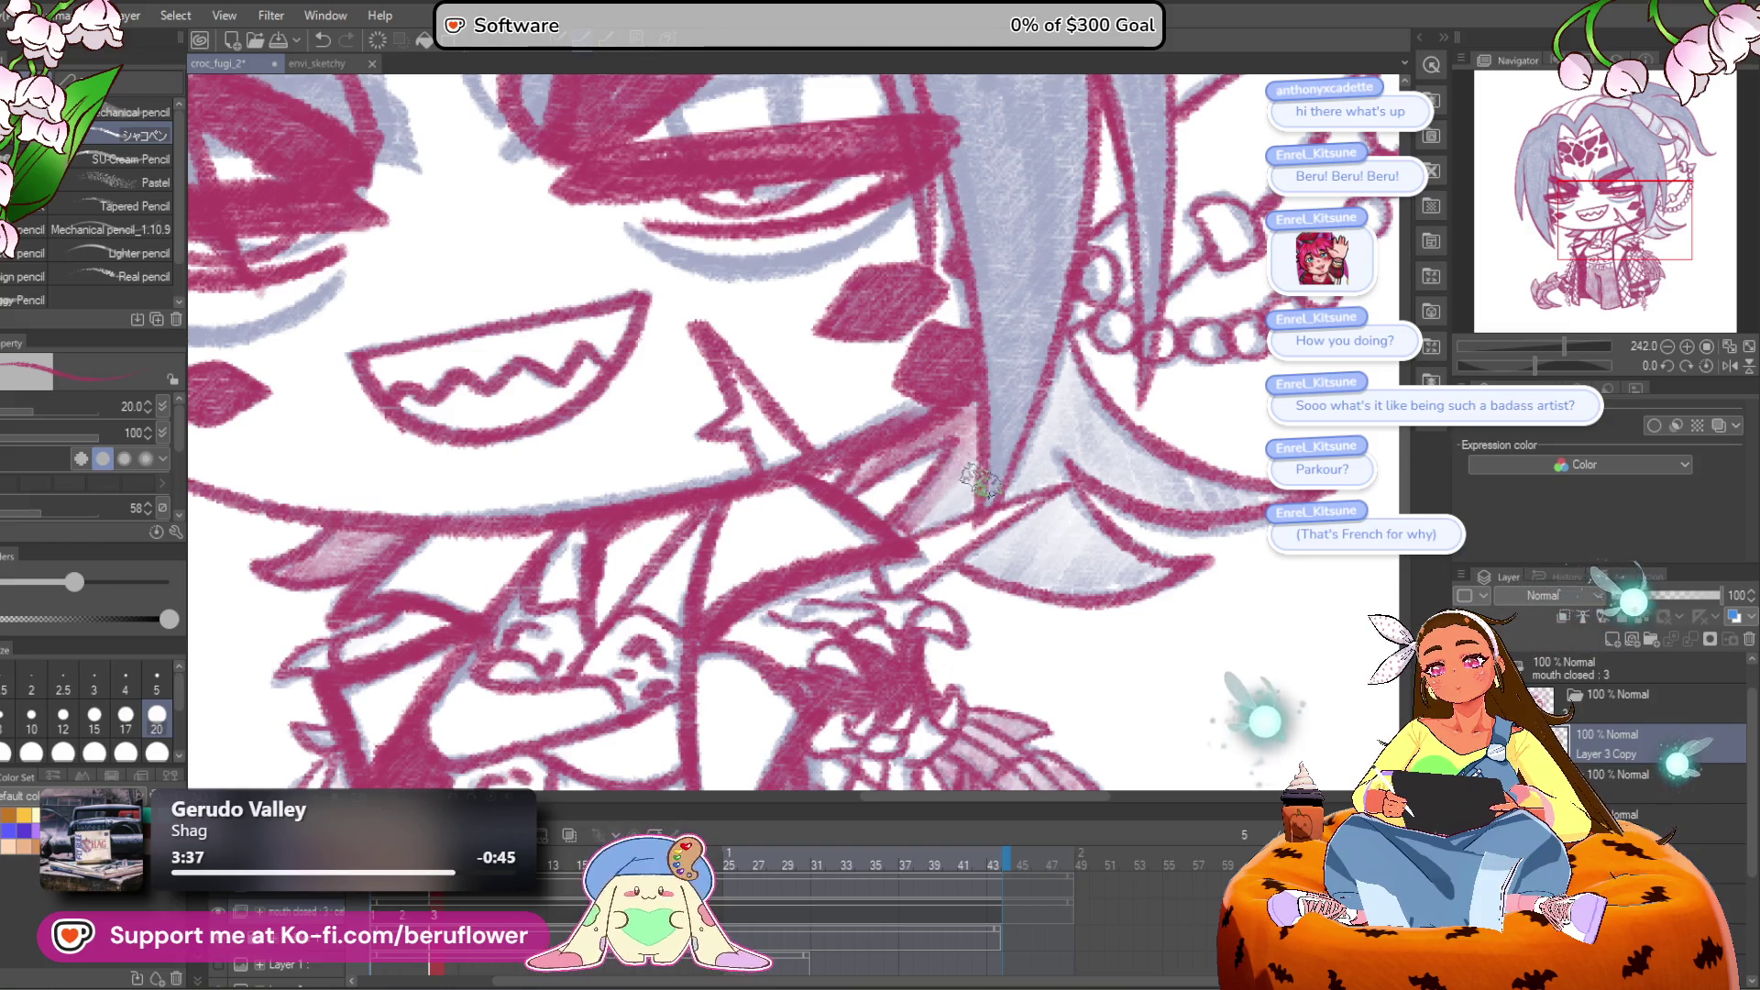
mouse_move(935, 495)
left_mouse_down()
mouse_move(980, 474)
mouse_move(958, 564)
mouse_move(1025, 522)
left_mouse_up()
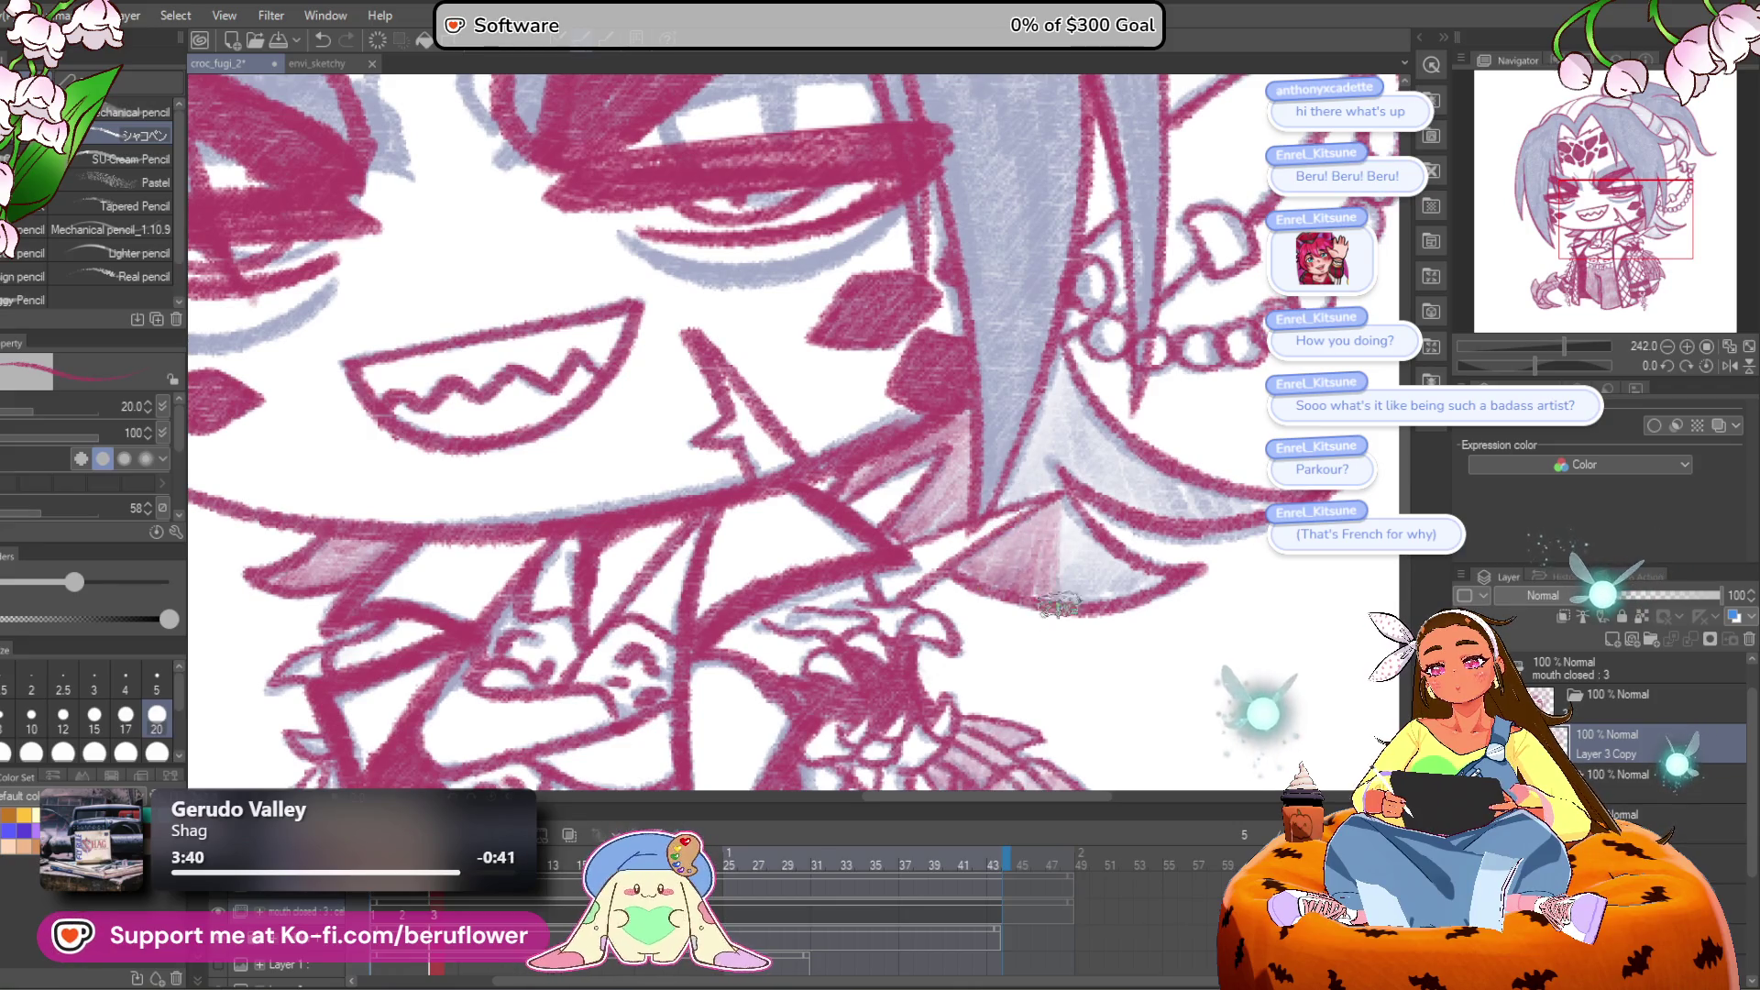
left_click_drag(1196, 546, 1136, 610)
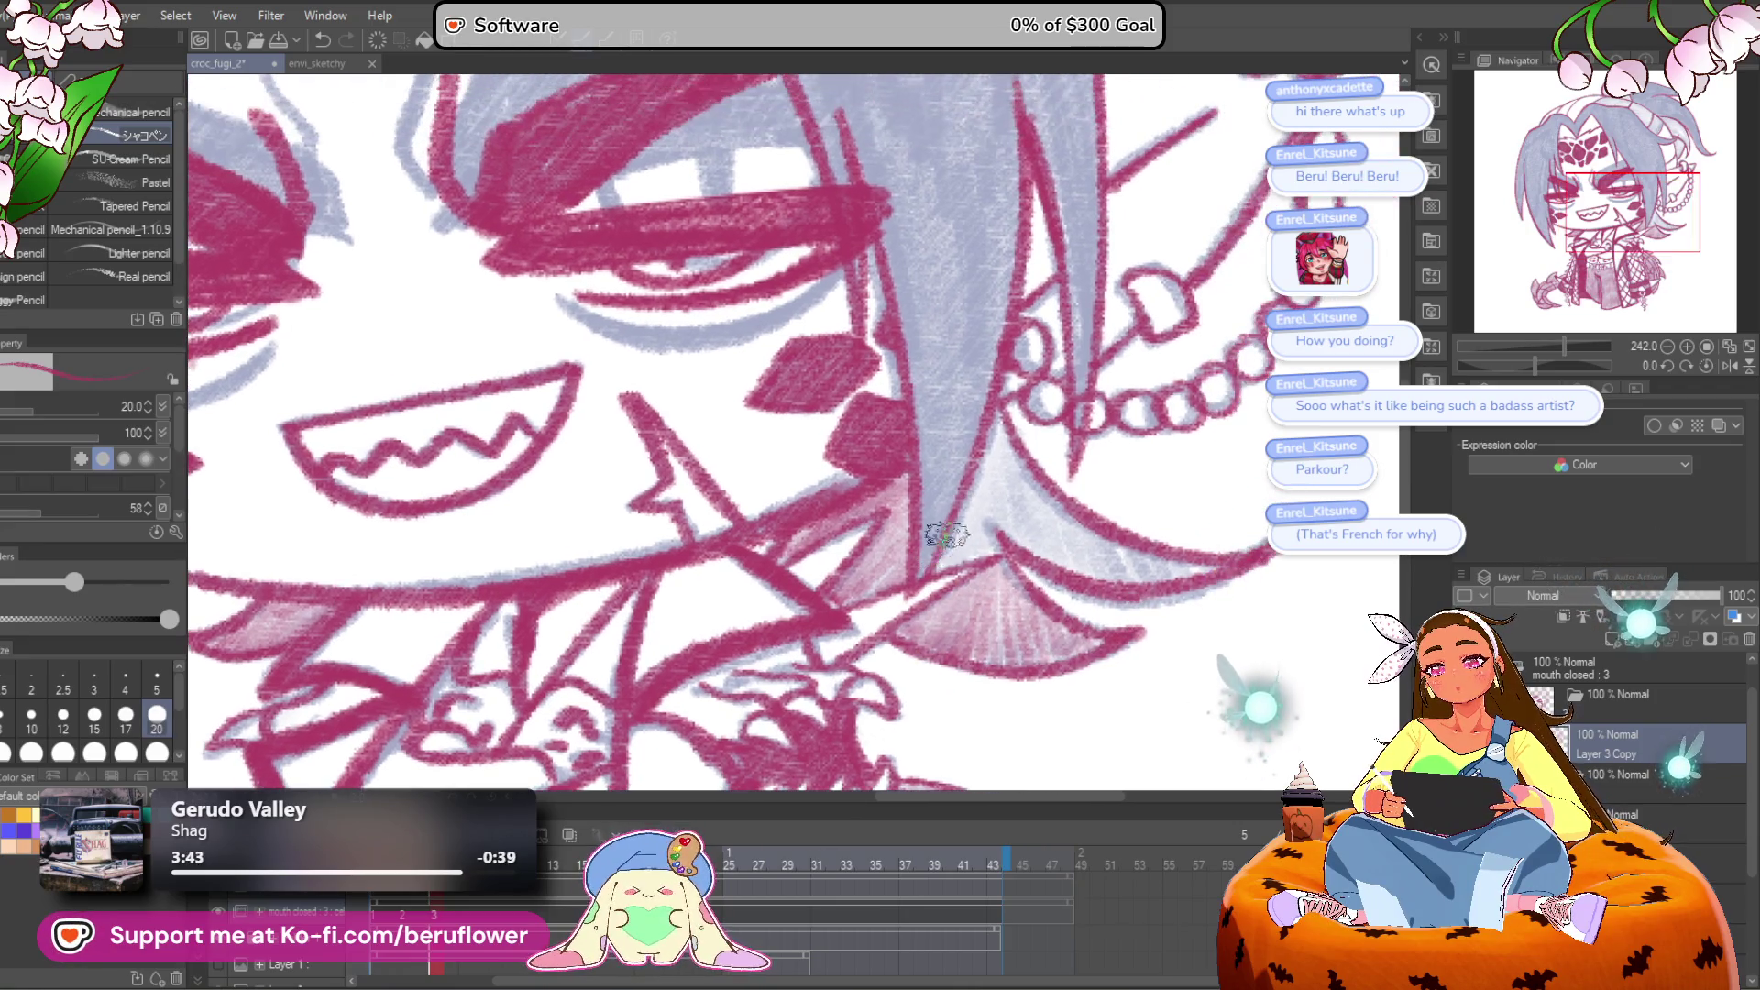
mouse_move(975, 496)
left_mouse_down()
mouse_move(972, 550)
mouse_move(958, 472)
mouse_move(1004, 421)
mouse_move(1045, 547)
mouse_move(1093, 573)
left_mouse_up()
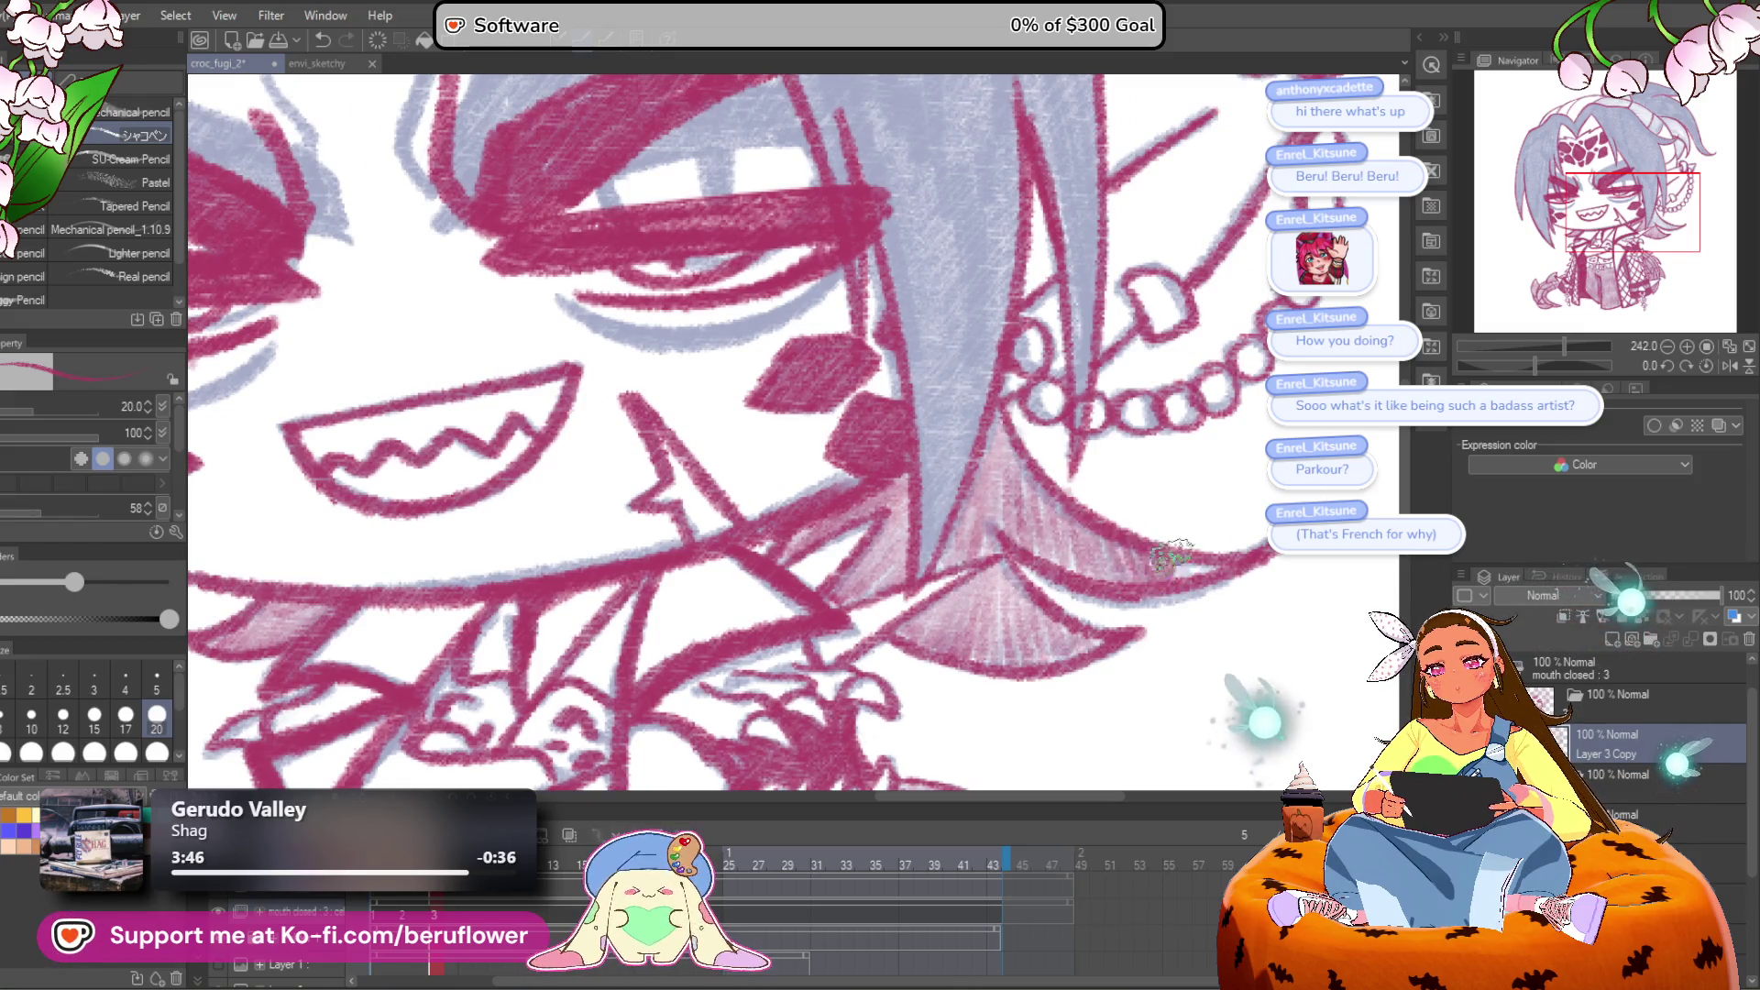
key("ctrl+0")
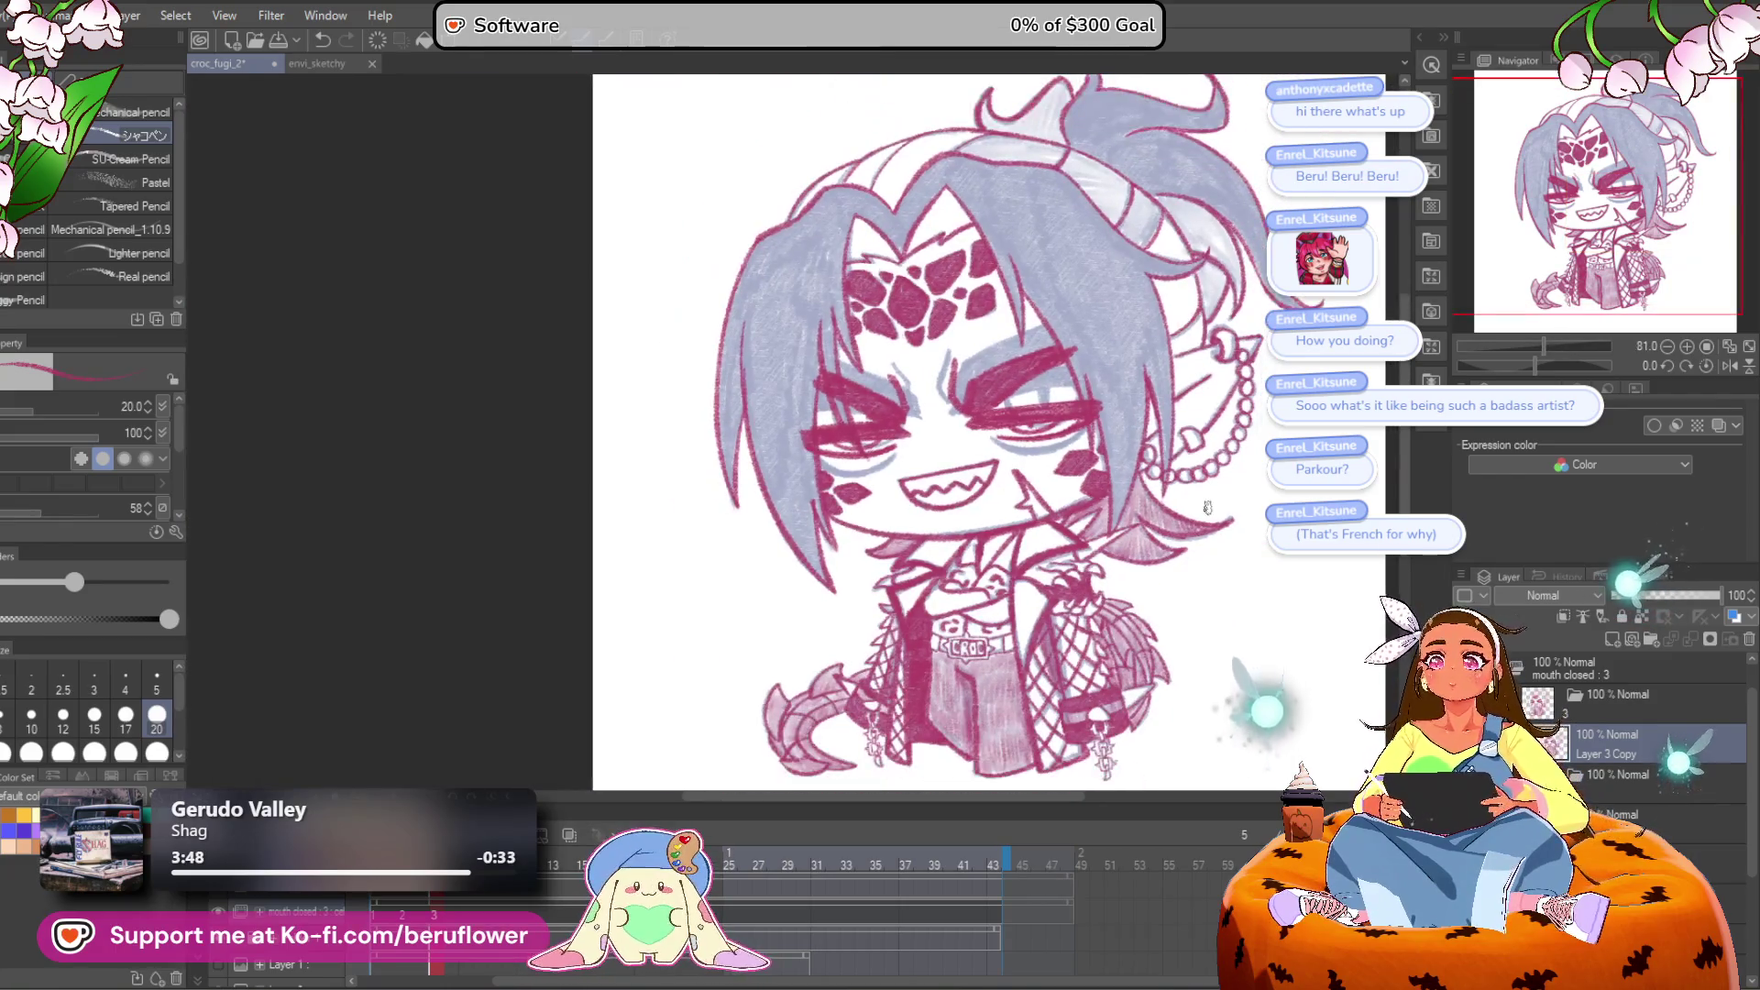
Step: Zoom in and shade inside the horn curve with the pink pencil
scroll(1107, 403, "up", 5)
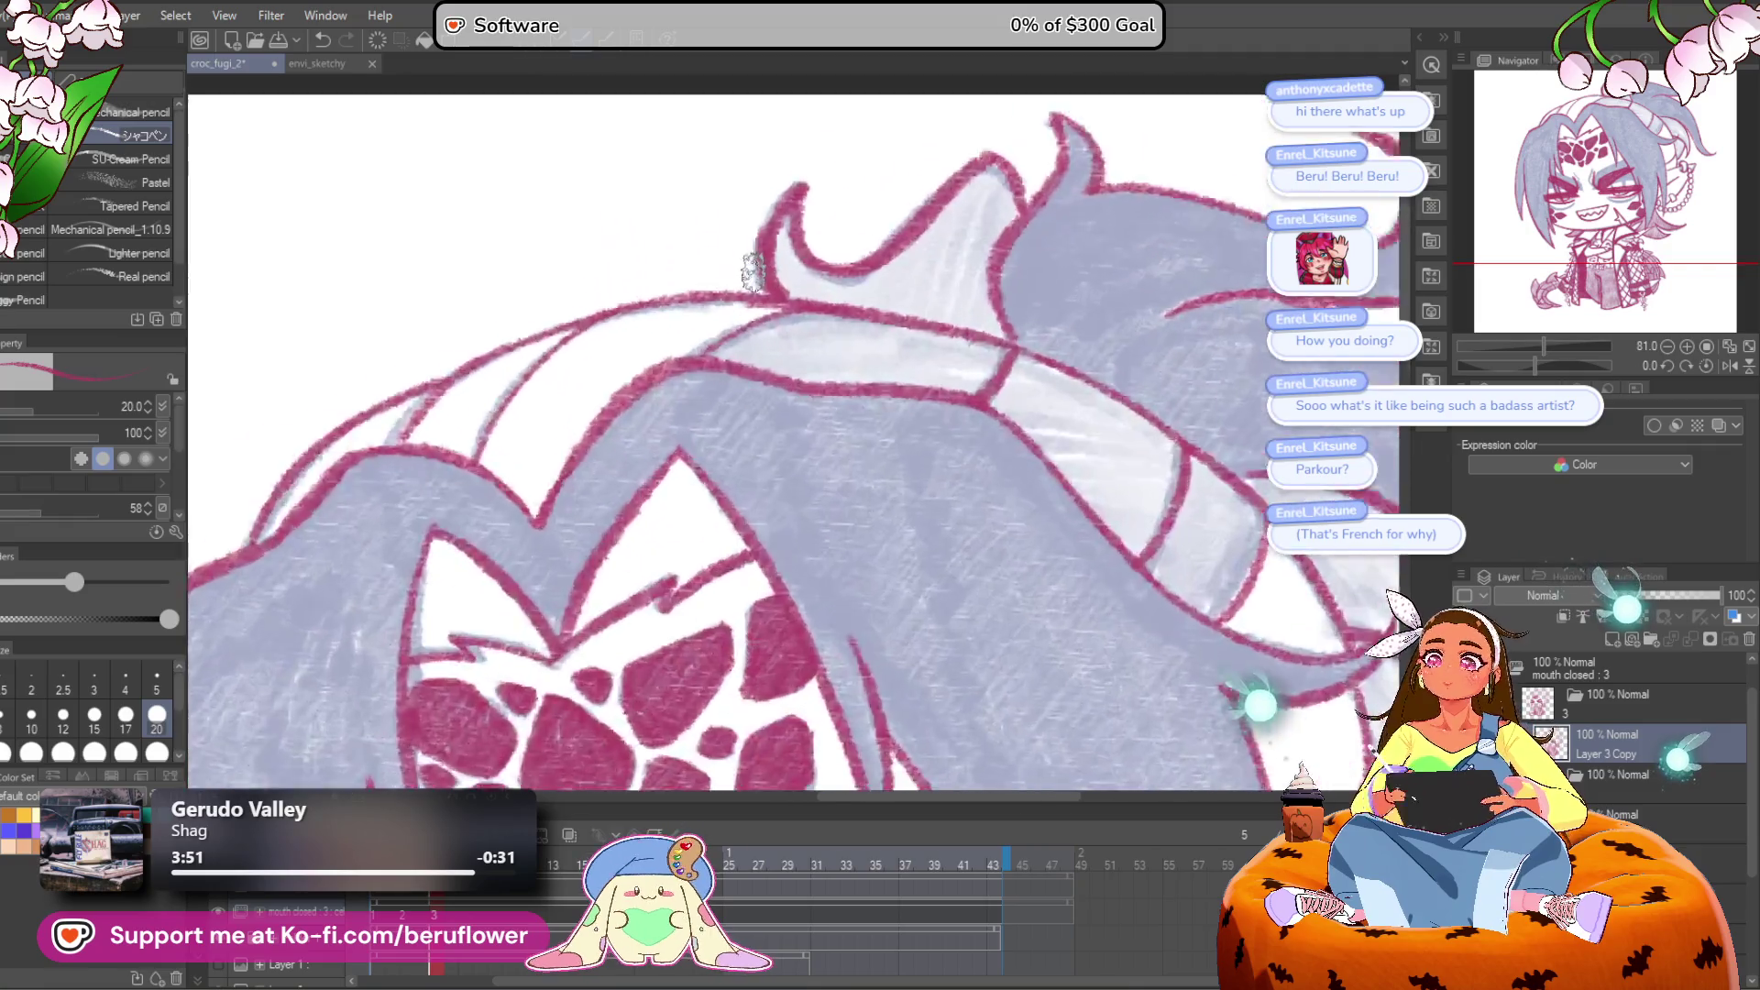
scroll(752, 272, "up", 2)
mouse_move(798, 234)
left_mouse_down()
mouse_move(789, 256)
mouse_move(862, 317)
mouse_move(986, 294)
mouse_move(1036, 257)
mouse_move(1063, 330)
mouse_move(1109, 170)
mouse_move(1128, 220)
mouse_move(975, 244)
mouse_move(917, 330)
mouse_move(1085, 379)
left_mouse_up()
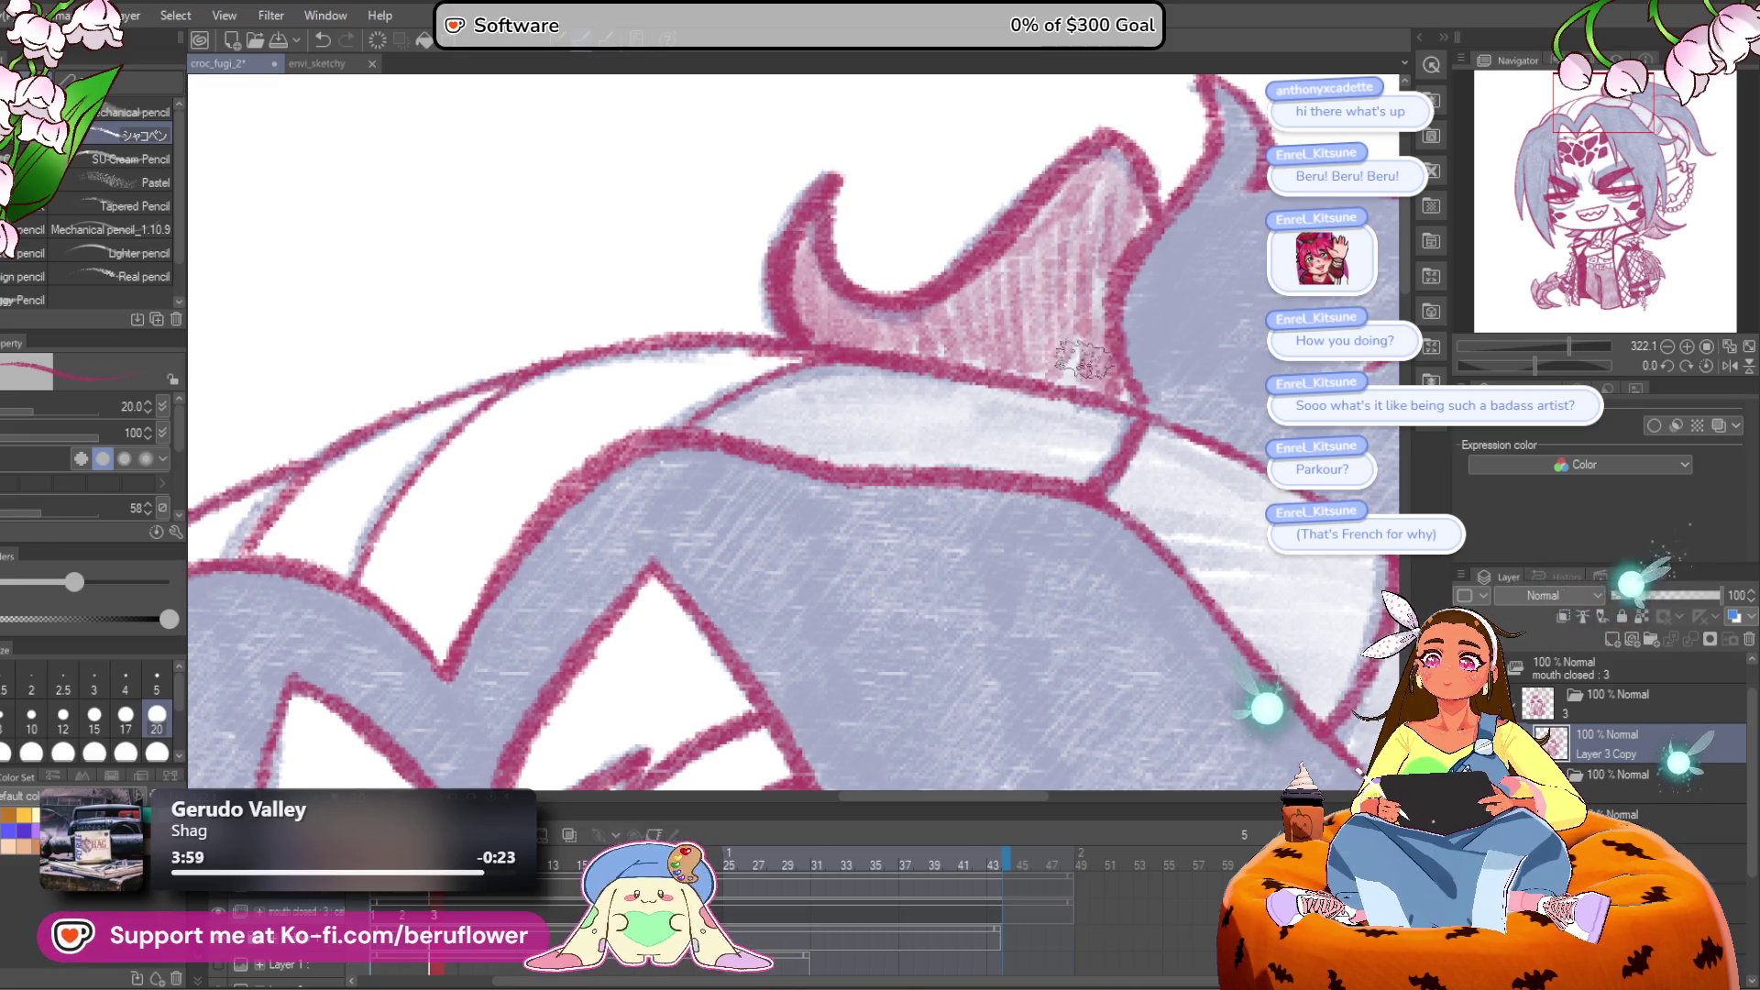
Step: Tilt the view and fill the curved hair piece below the horn with pink shading
mouse_move(1009, 303)
left_mouse_down()
mouse_move(780, 338)
mouse_move(795, 392)
mouse_move(568, 330)
mouse_move(358, 161)
left_mouse_up()
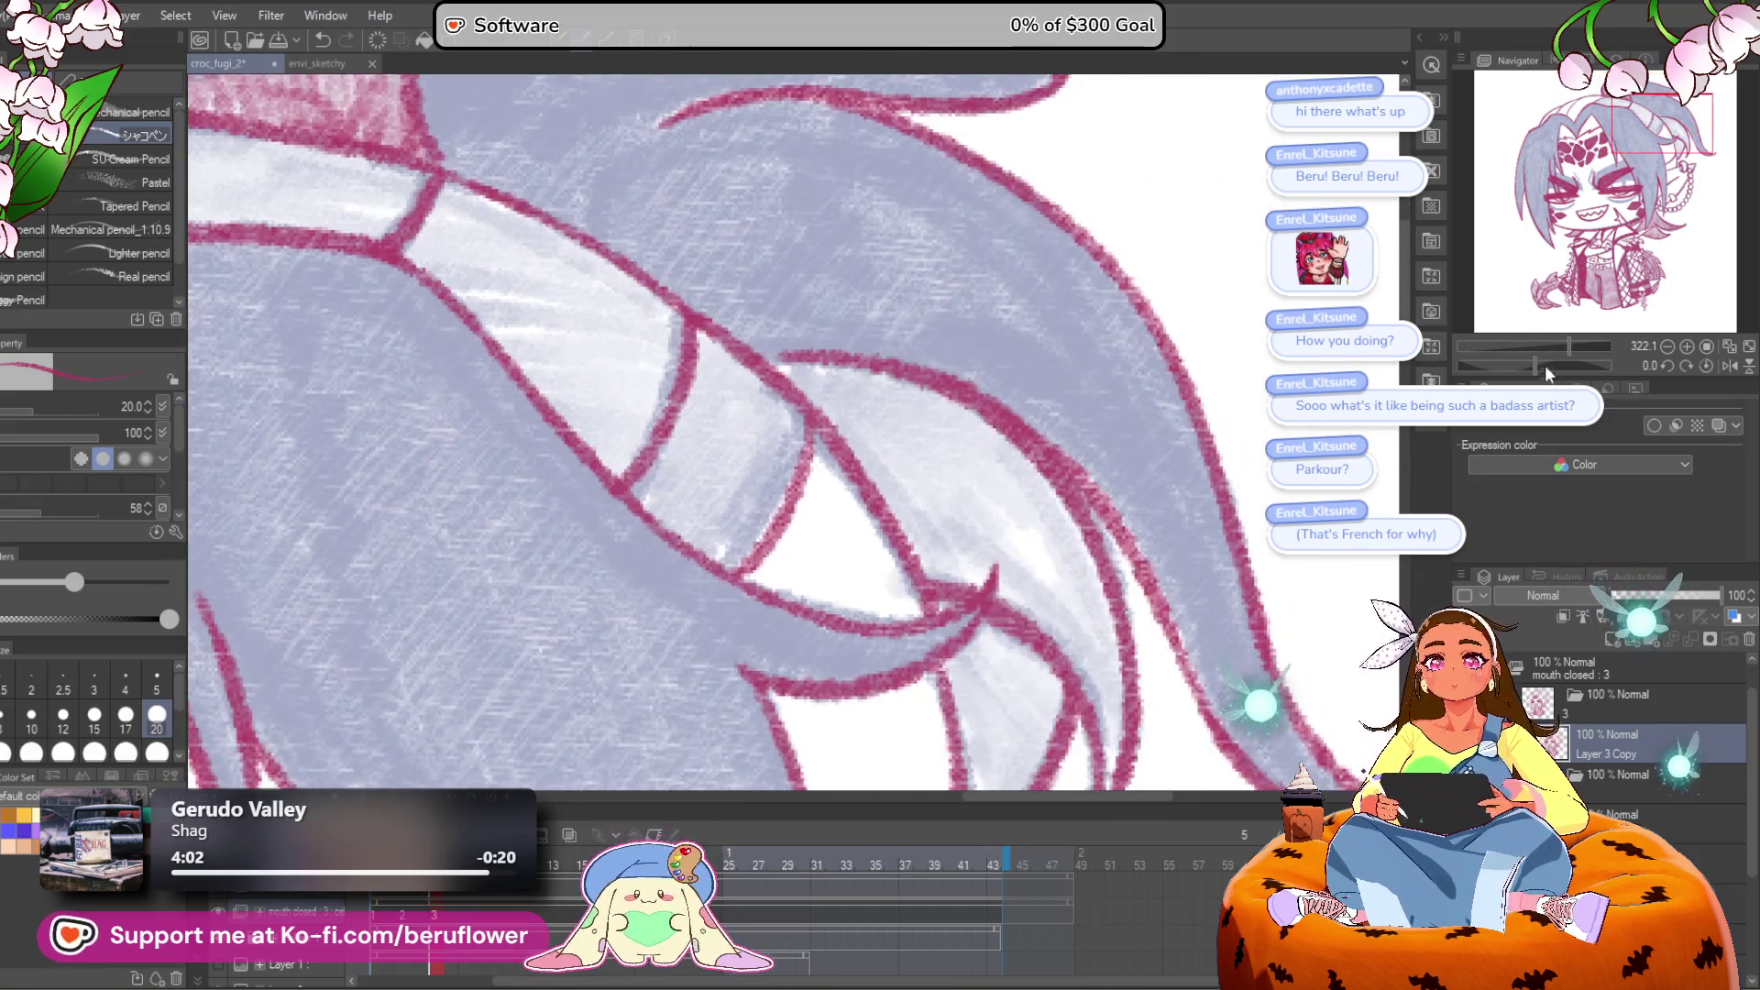
left_click_drag(1531, 360, 1489, 350)
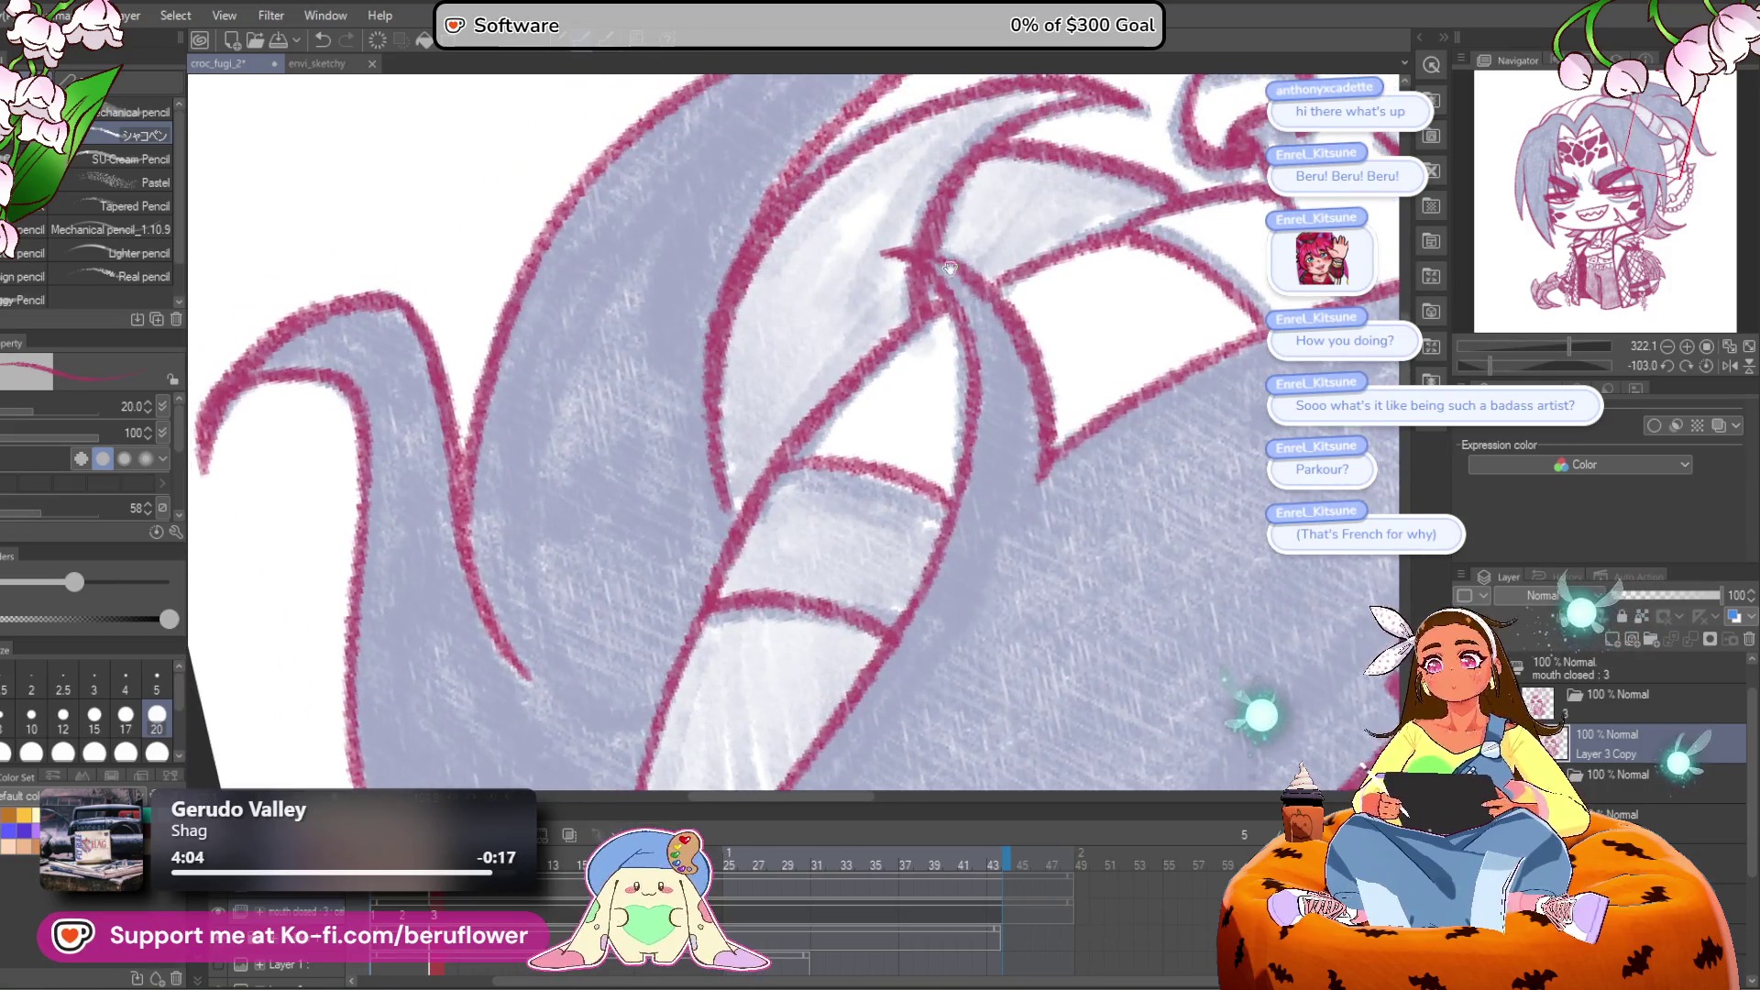
mouse_move(876, 325)
left_mouse_down()
mouse_move(791, 422)
mouse_move(738, 440)
mouse_move(733, 366)
mouse_move(761, 303)
mouse_move(801, 396)
mouse_move(849, 252)
mouse_move(911, 284)
mouse_move(1151, 248)
mouse_move(962, 266)
mouse_move(1008, 302)
left_mouse_up()
scroll(972, 236, "up", 2)
scroll(1009, 303, "up", 2)
mouse_move(881, 302)
left_mouse_down()
mouse_move(1000, 202)
mouse_move(806, 367)
mouse_move(981, 220)
mouse_move(971, 247)
mouse_move(1027, 215)
mouse_move(986, 240)
left_mouse_up()
mouse_move(1091, 188)
left_mouse_down()
mouse_move(779, 353)
mouse_move(825, 413)
mouse_move(921, 430)
left_mouse_up()
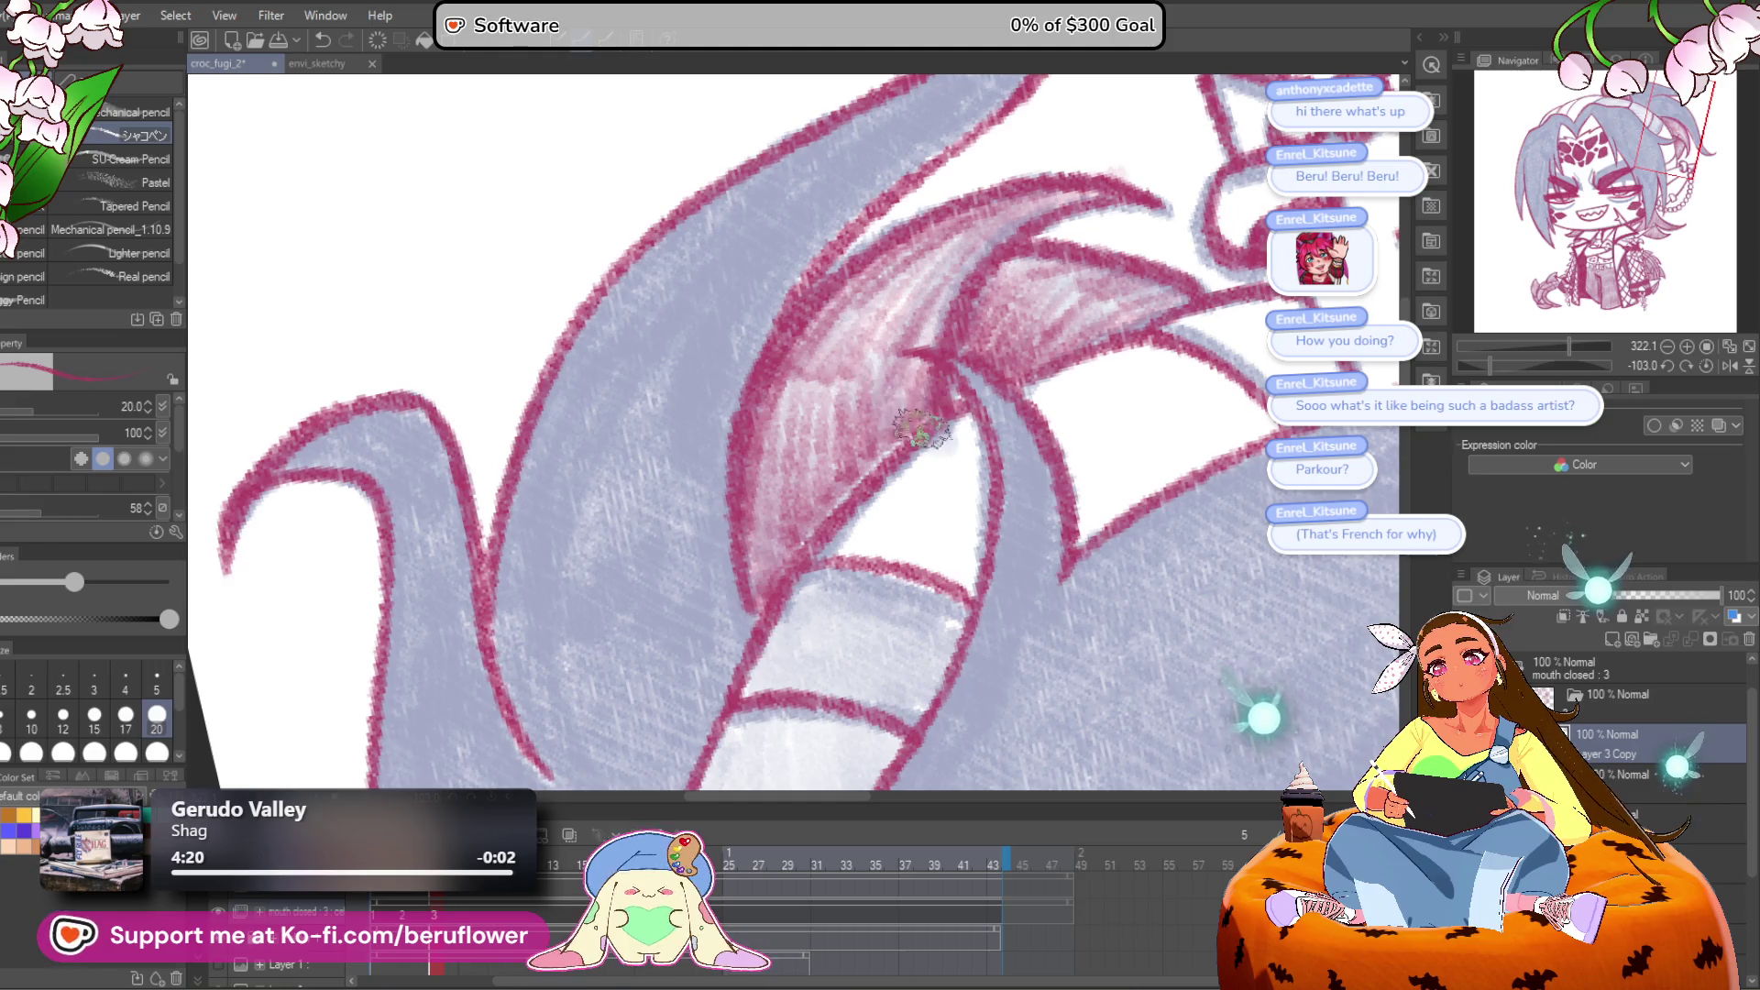
mouse_move(1570, 345)
left_mouse_down()
mouse_move(1503, 349)
mouse_move(1556, 429)
left_mouse_up()
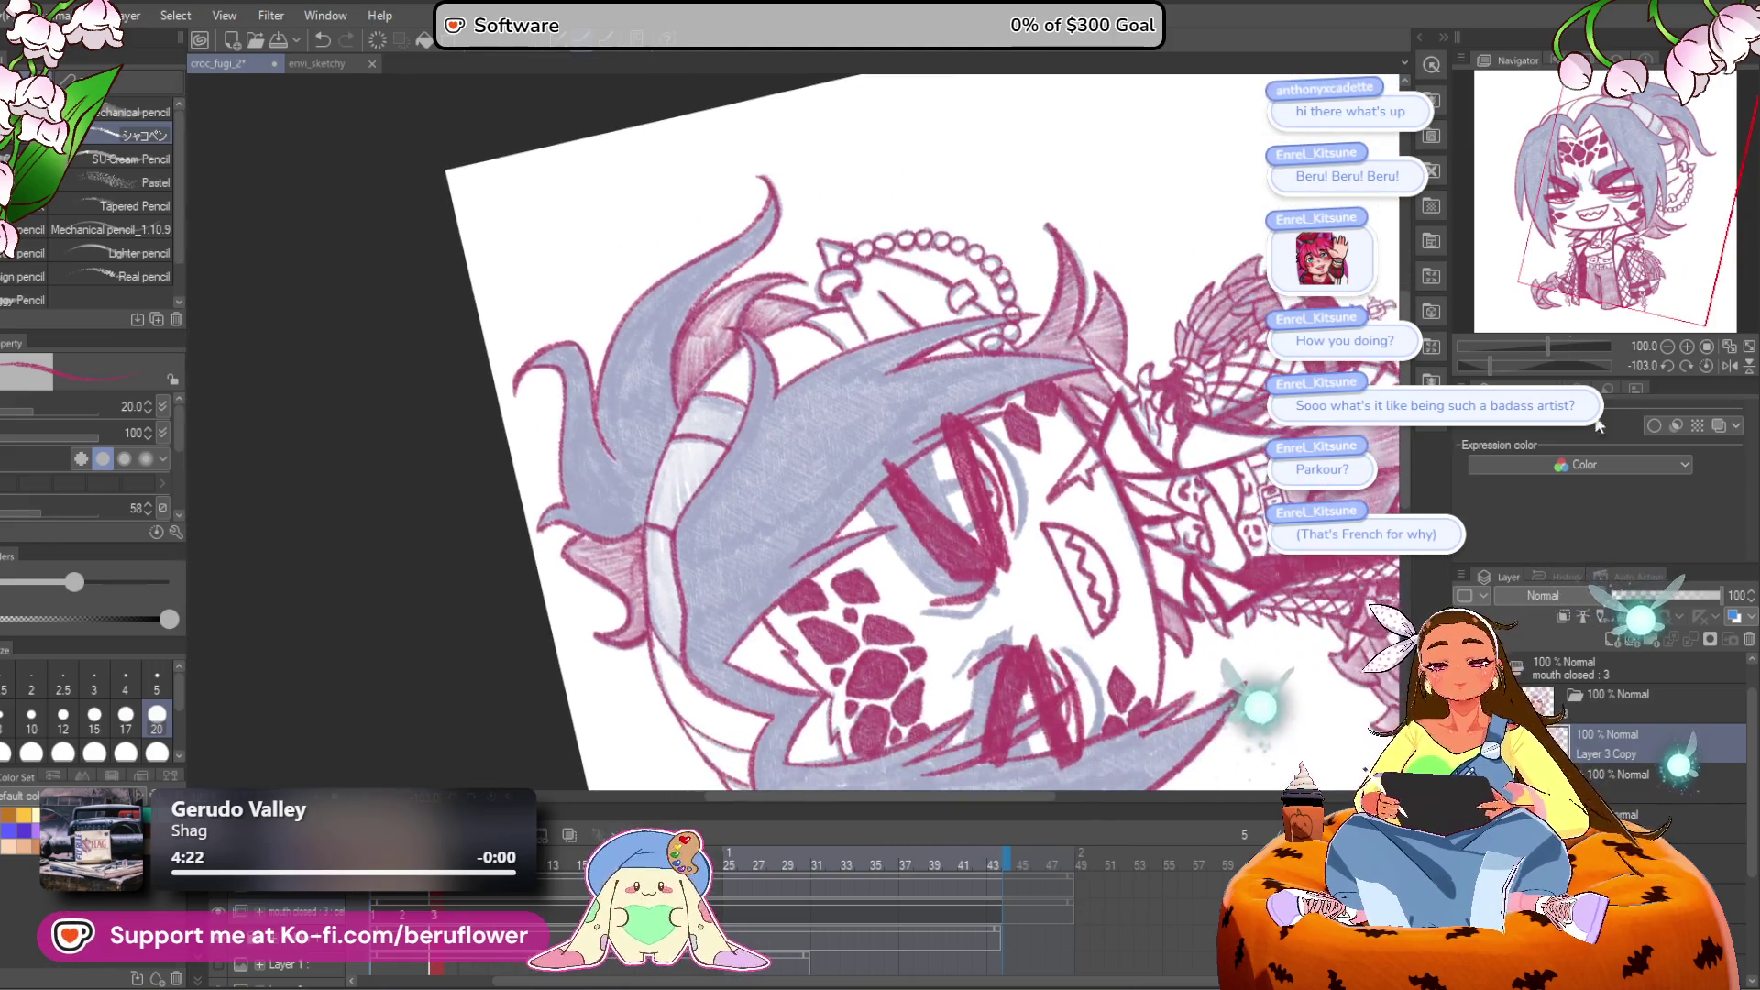
Step: Hatch dense pink shading down the full ponytail band, then reset the view rotation
scroll(750, 373, "up", 4)
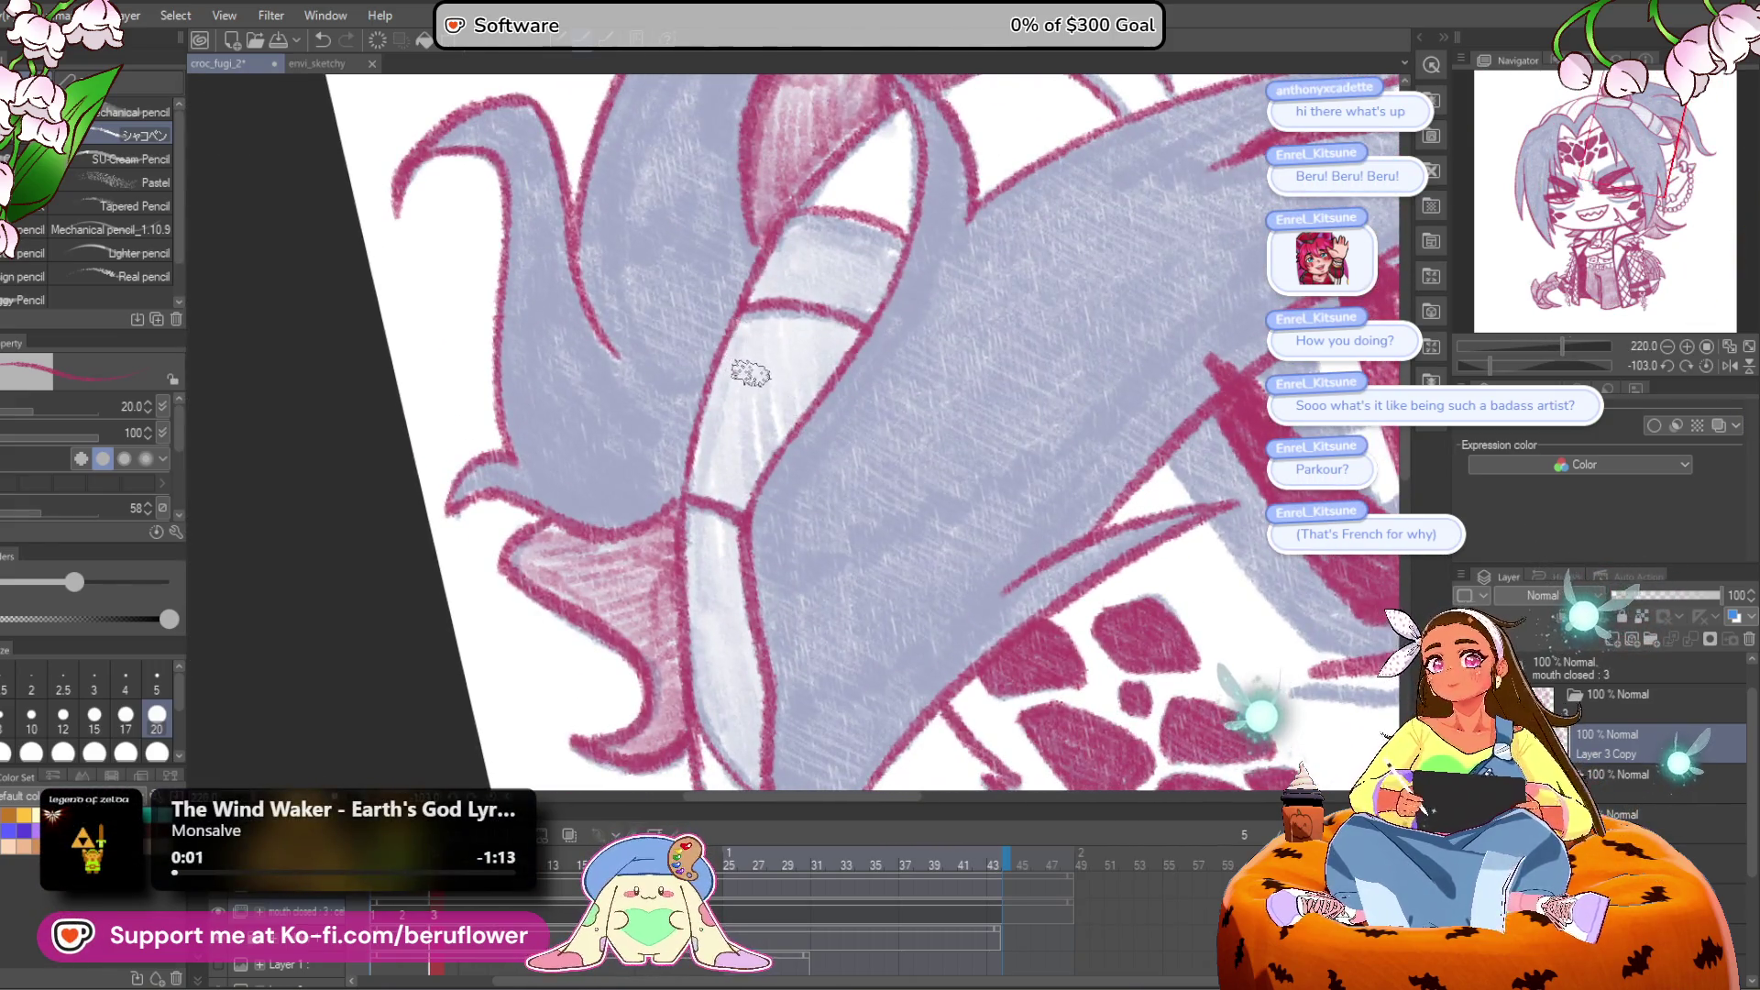
mouse_move(813, 352)
left_mouse_down()
mouse_move(752, 438)
mouse_move(848, 321)
mouse_move(827, 330)
mouse_move(809, 268)
left_mouse_up()
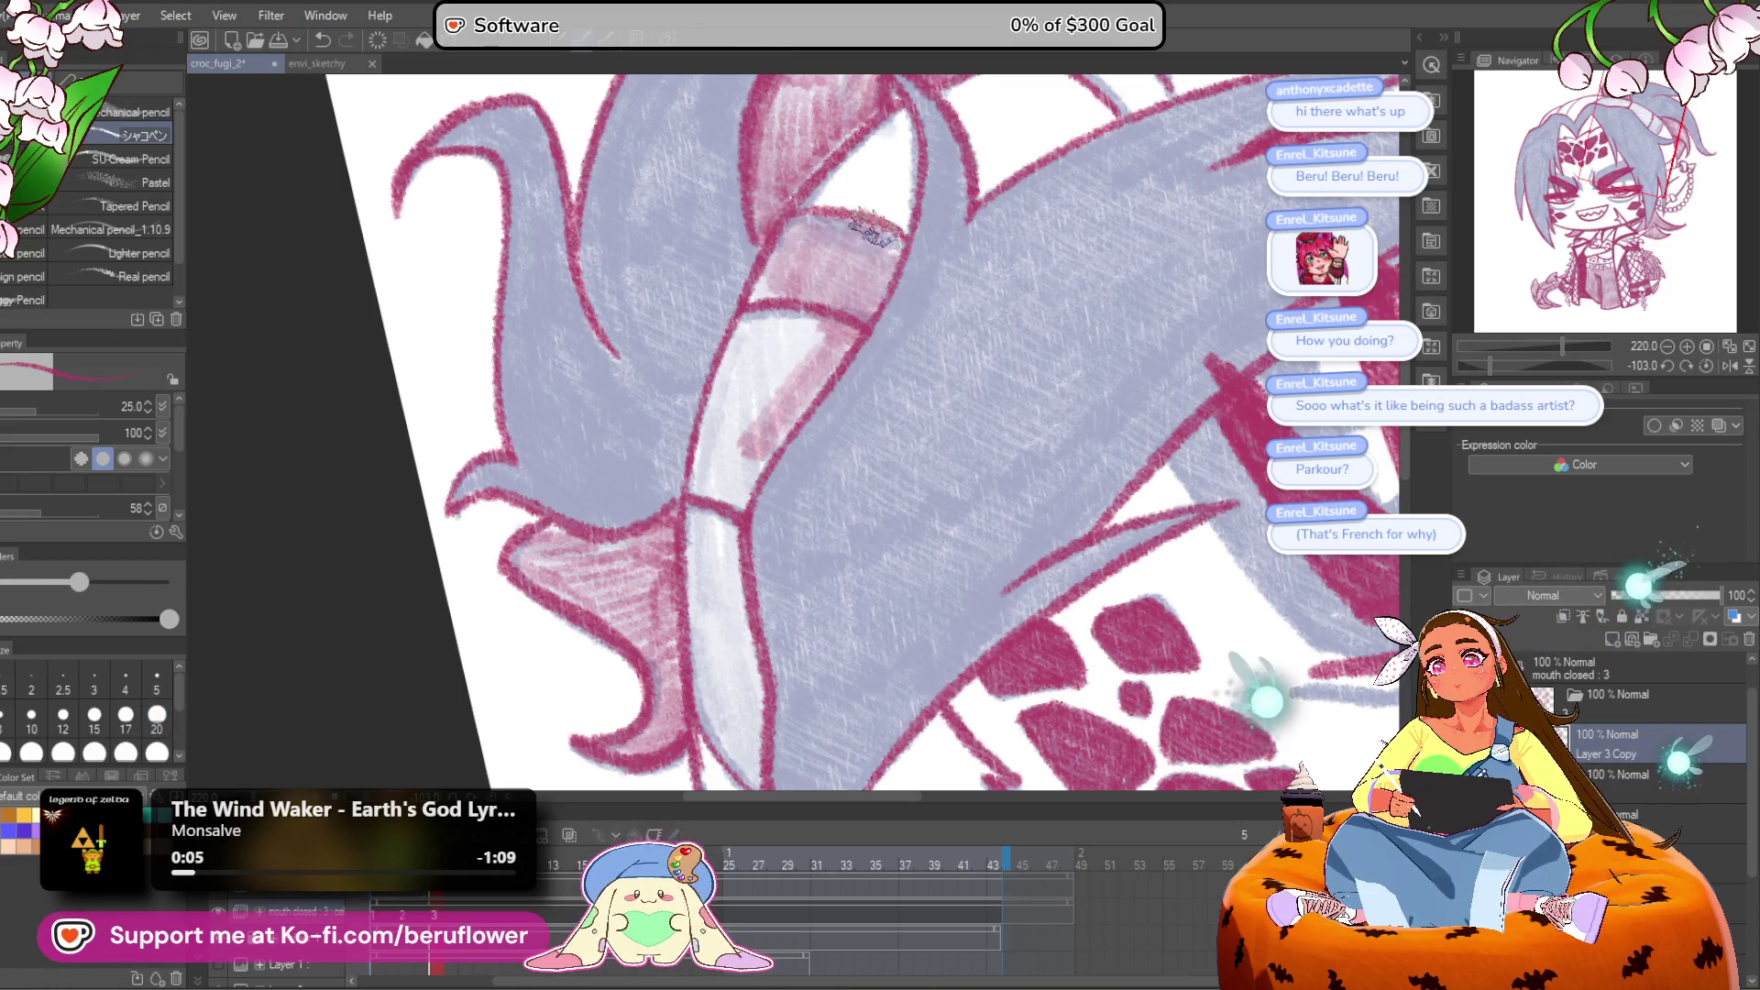
mouse_move(789, 350)
left_mouse_down()
mouse_move(761, 367)
mouse_move(744, 334)
left_mouse_up()
mouse_move(697, 554)
left_mouse_down()
mouse_move(719, 509)
mouse_move(699, 596)
left_mouse_up()
mouse_move(816, 375)
left_mouse_down()
mouse_move(695, 587)
mouse_move(756, 456)
left_mouse_up()
scroll(729, 612, "down", 3)
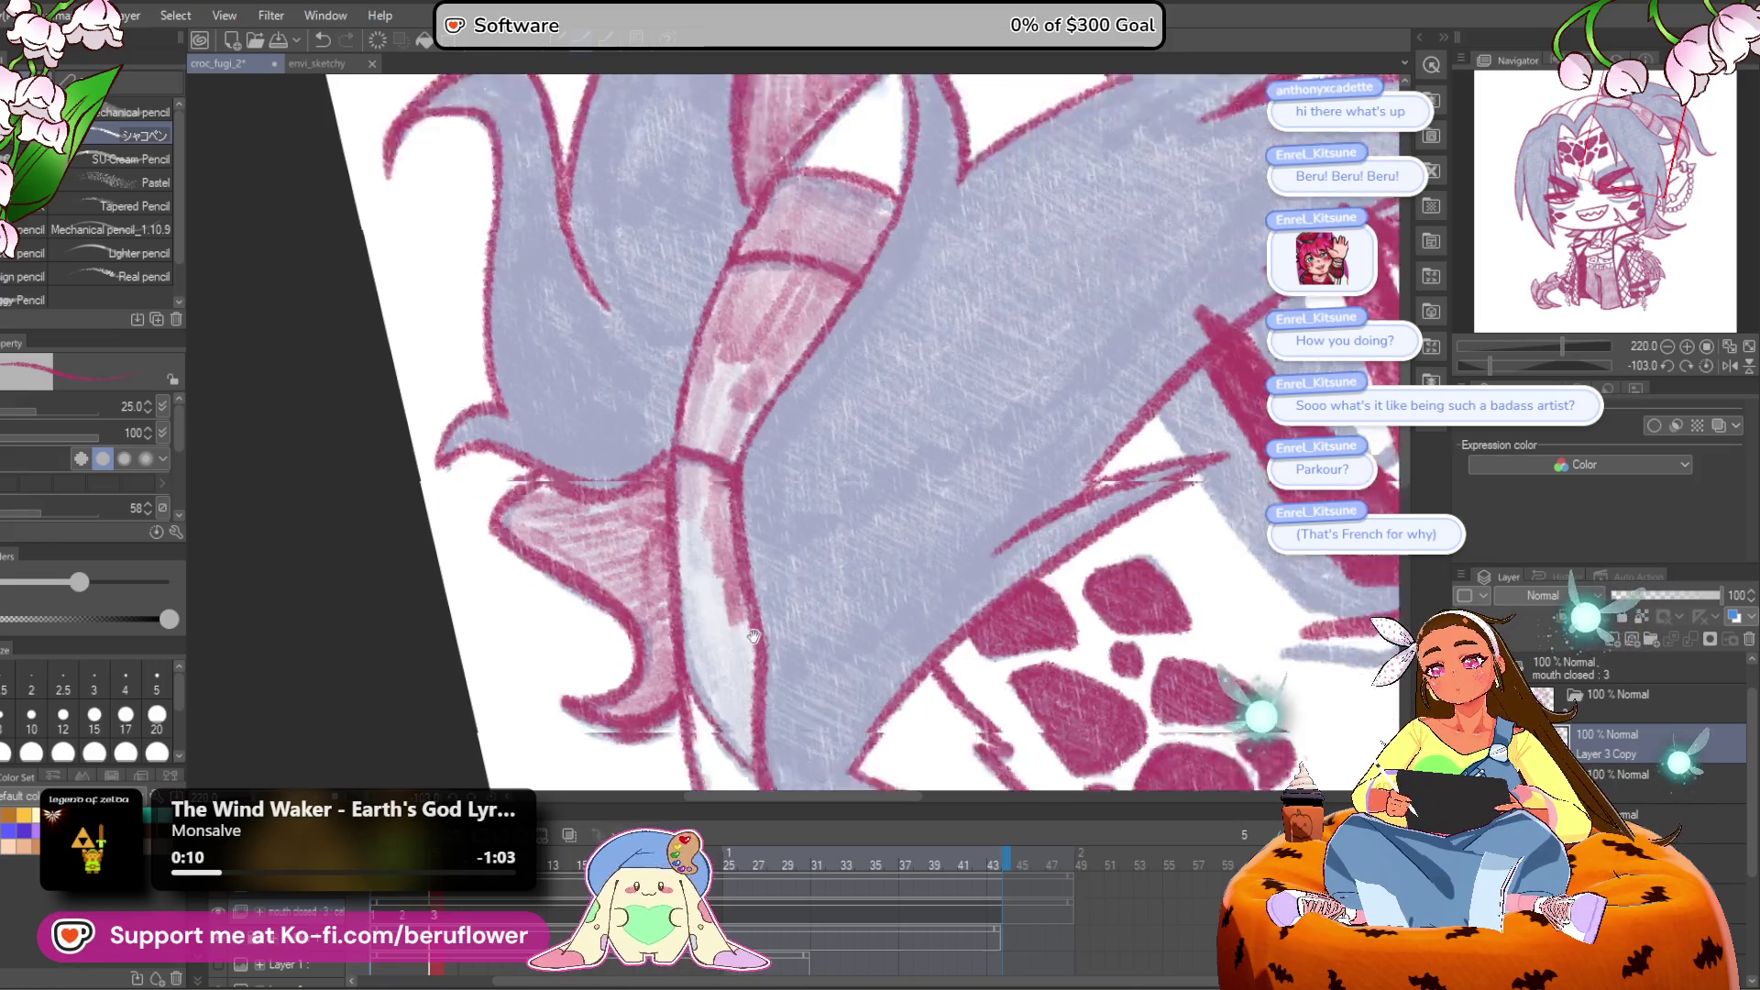
mouse_move(721, 486)
left_mouse_down()
mouse_move(702, 431)
mouse_move(715, 275)
mouse_move(746, 333)
mouse_move(738, 530)
left_mouse_up()
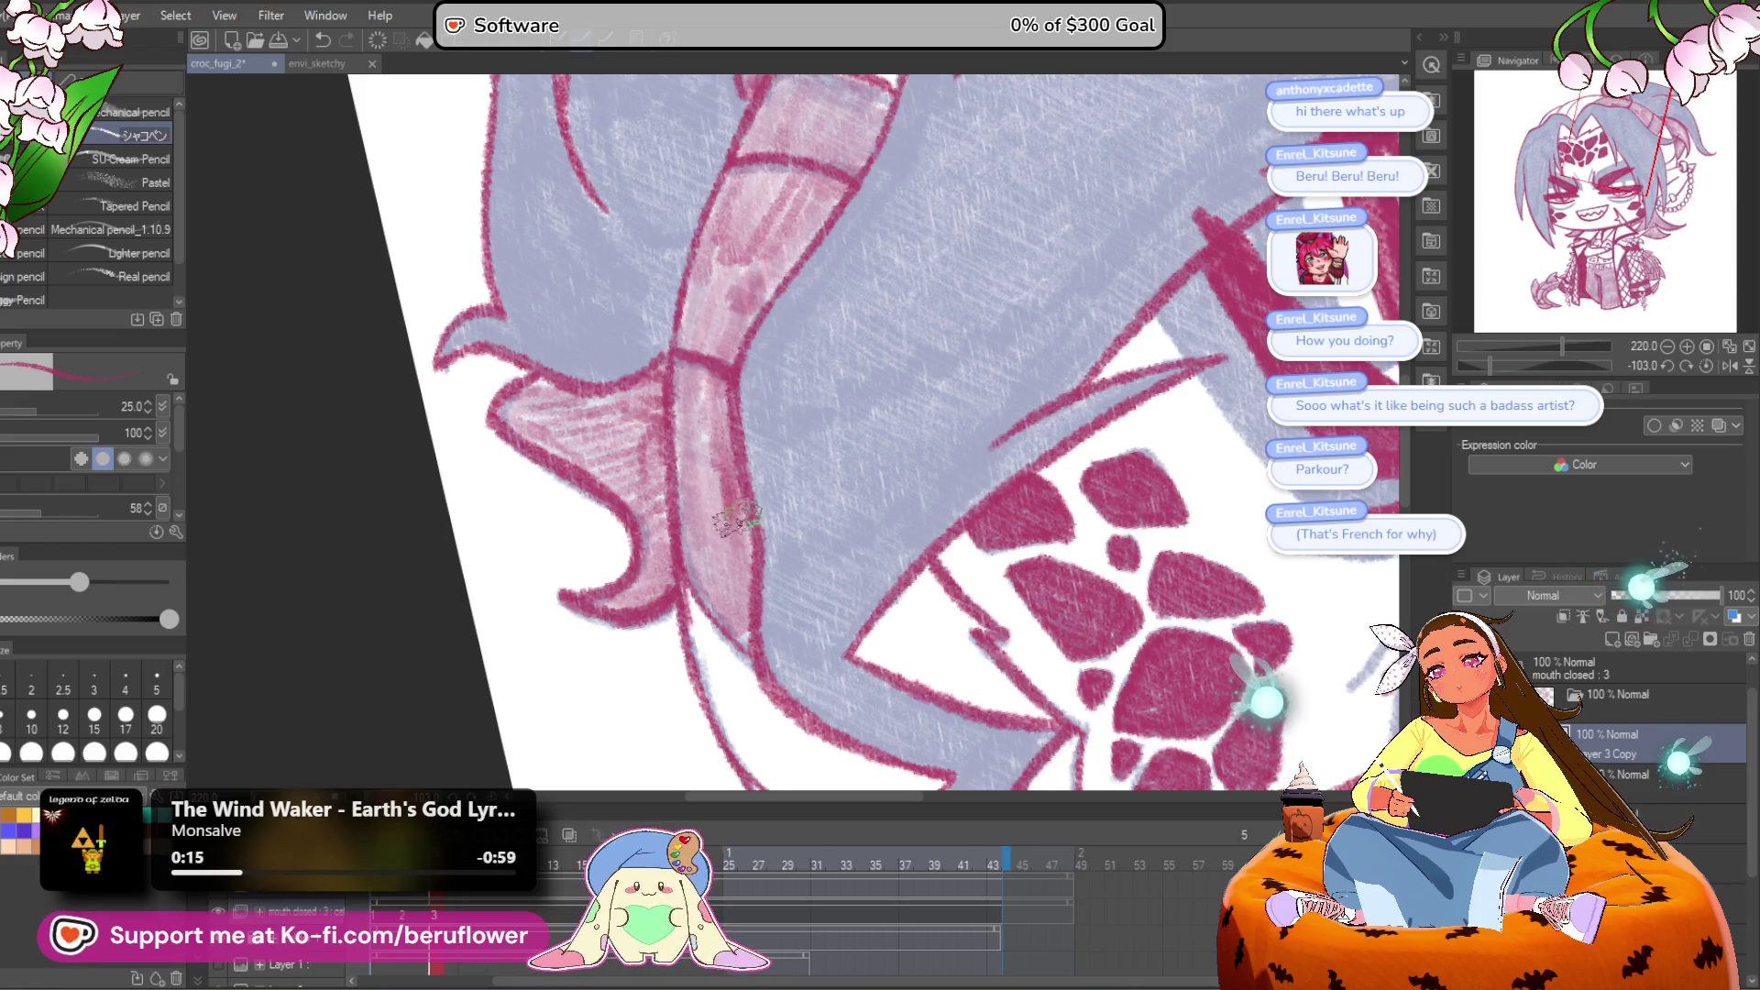
scroll(708, 367, "down", 5)
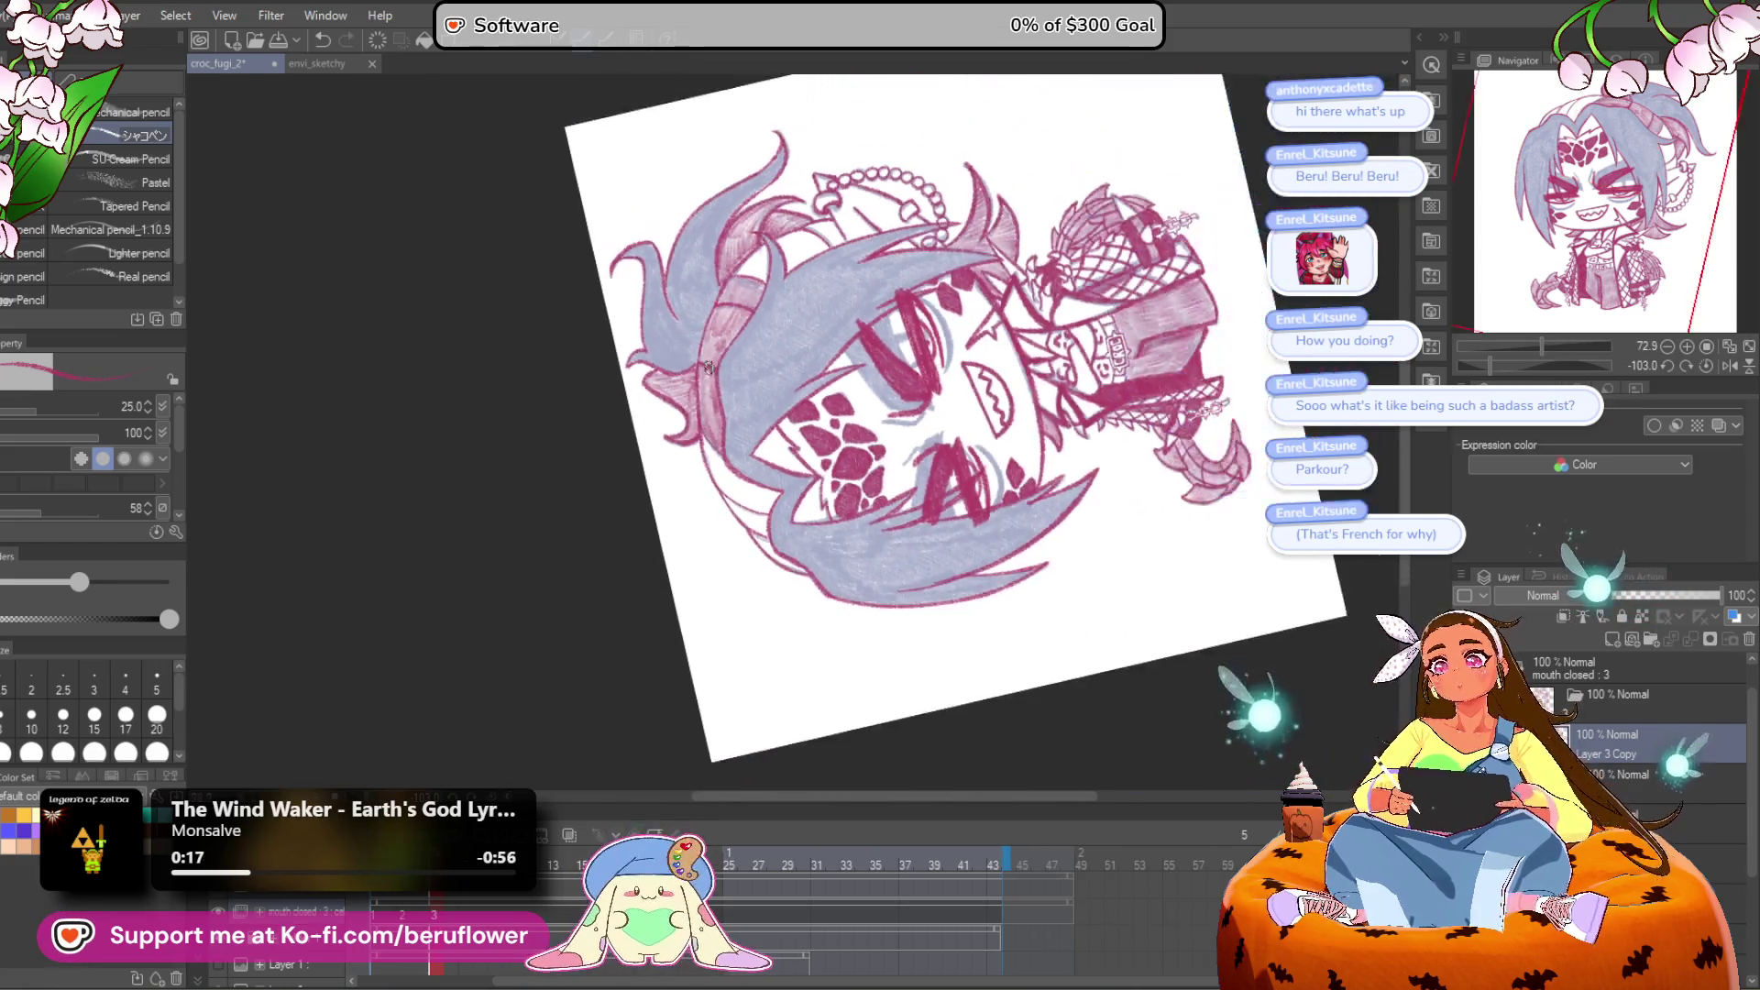
key("ctrl+at")
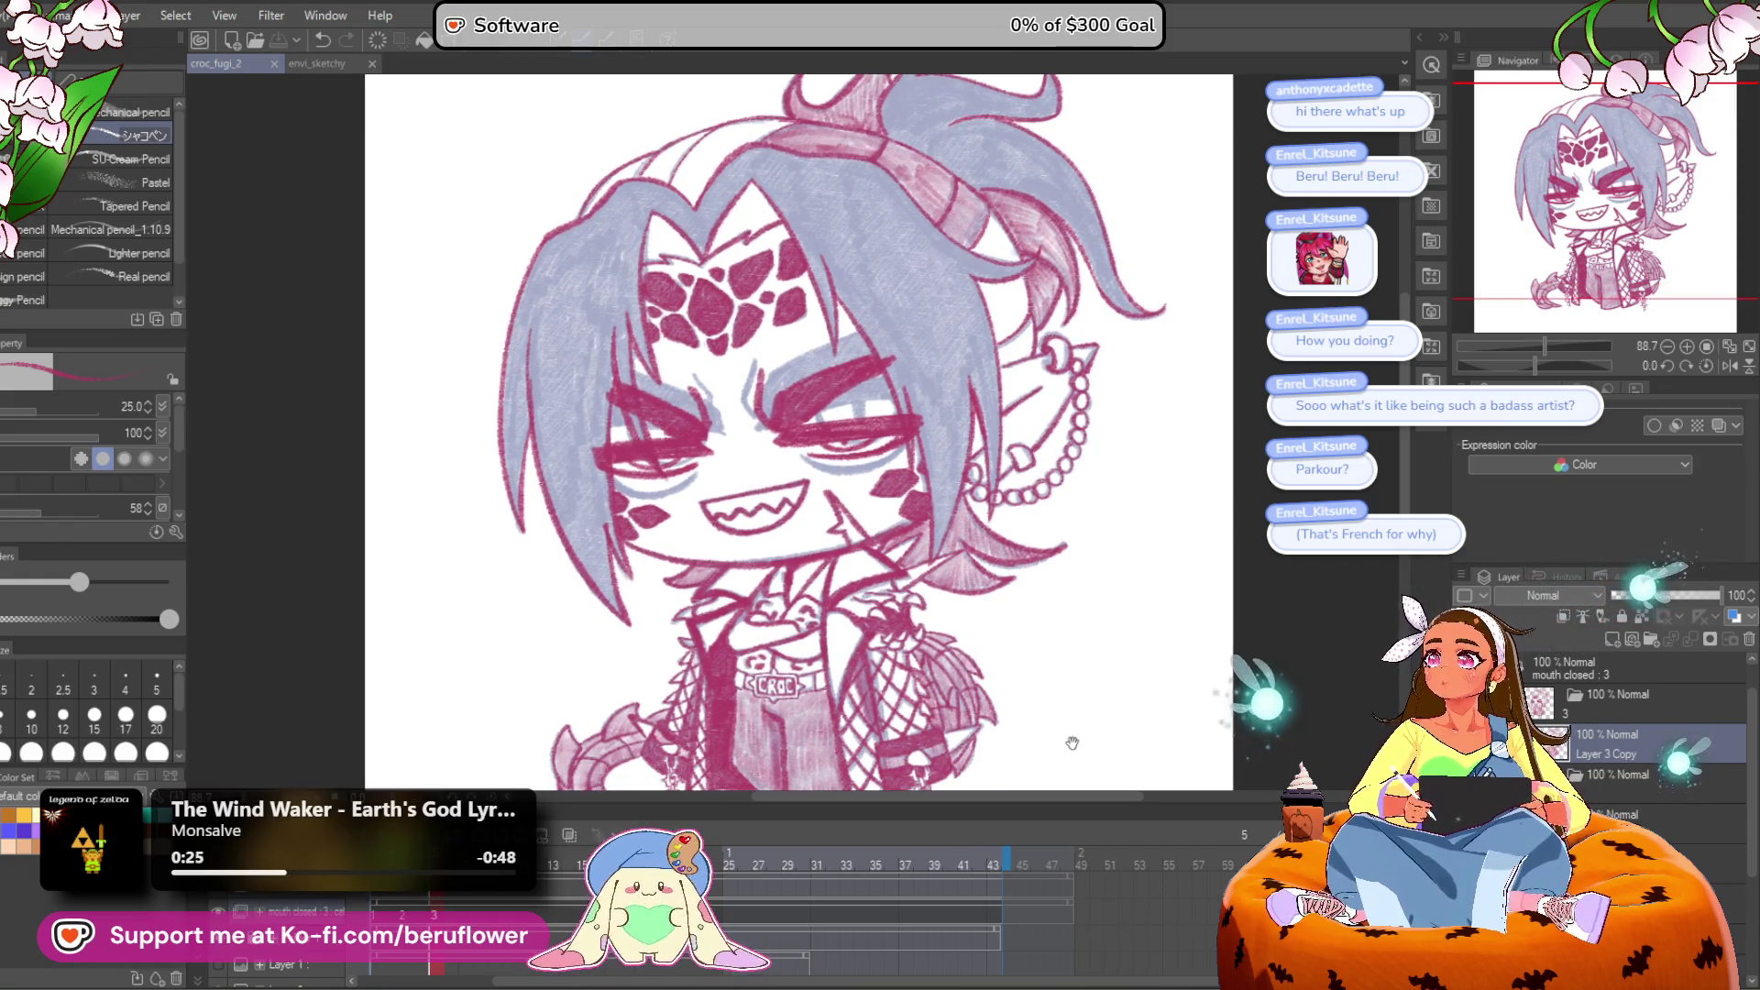
mouse_move(1073, 658)
left_mouse_down()
mouse_move(1072, 524)
mouse_move(1060, 617)
left_mouse_up()
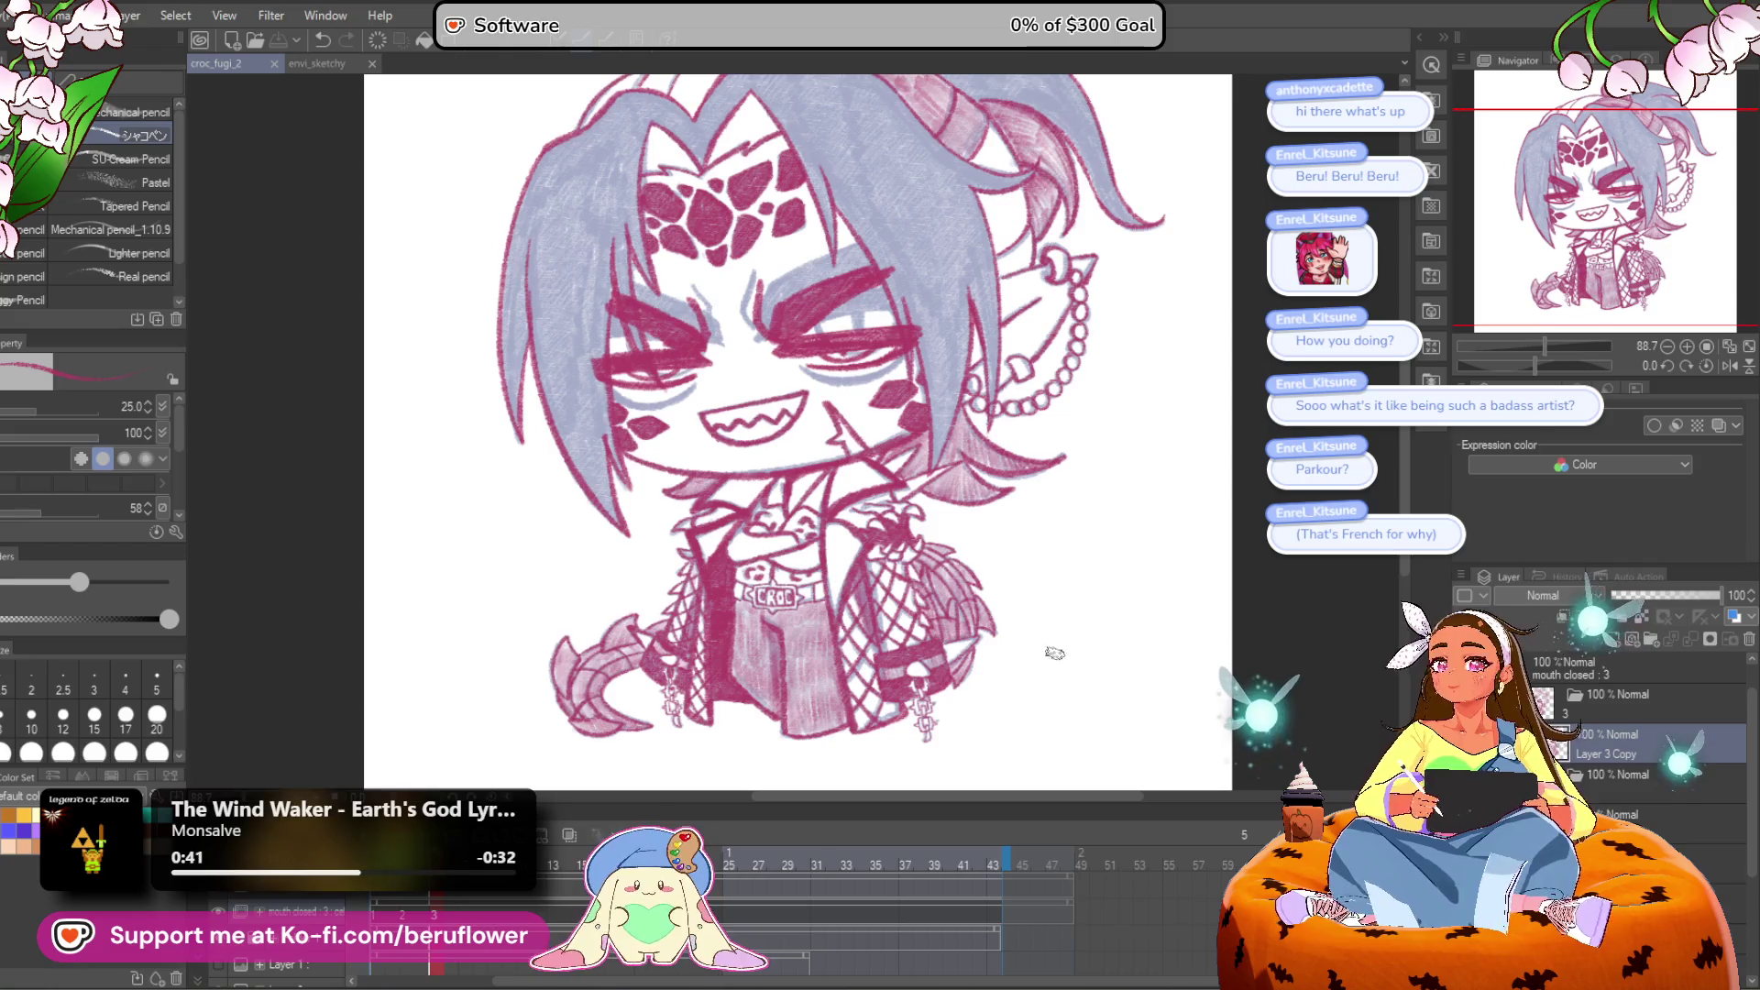
mouse_move(968, 465)
left_mouse_down()
mouse_move(962, 561)
mouse_move(947, 520)
mouse_move(848, 427)
left_mouse_up()
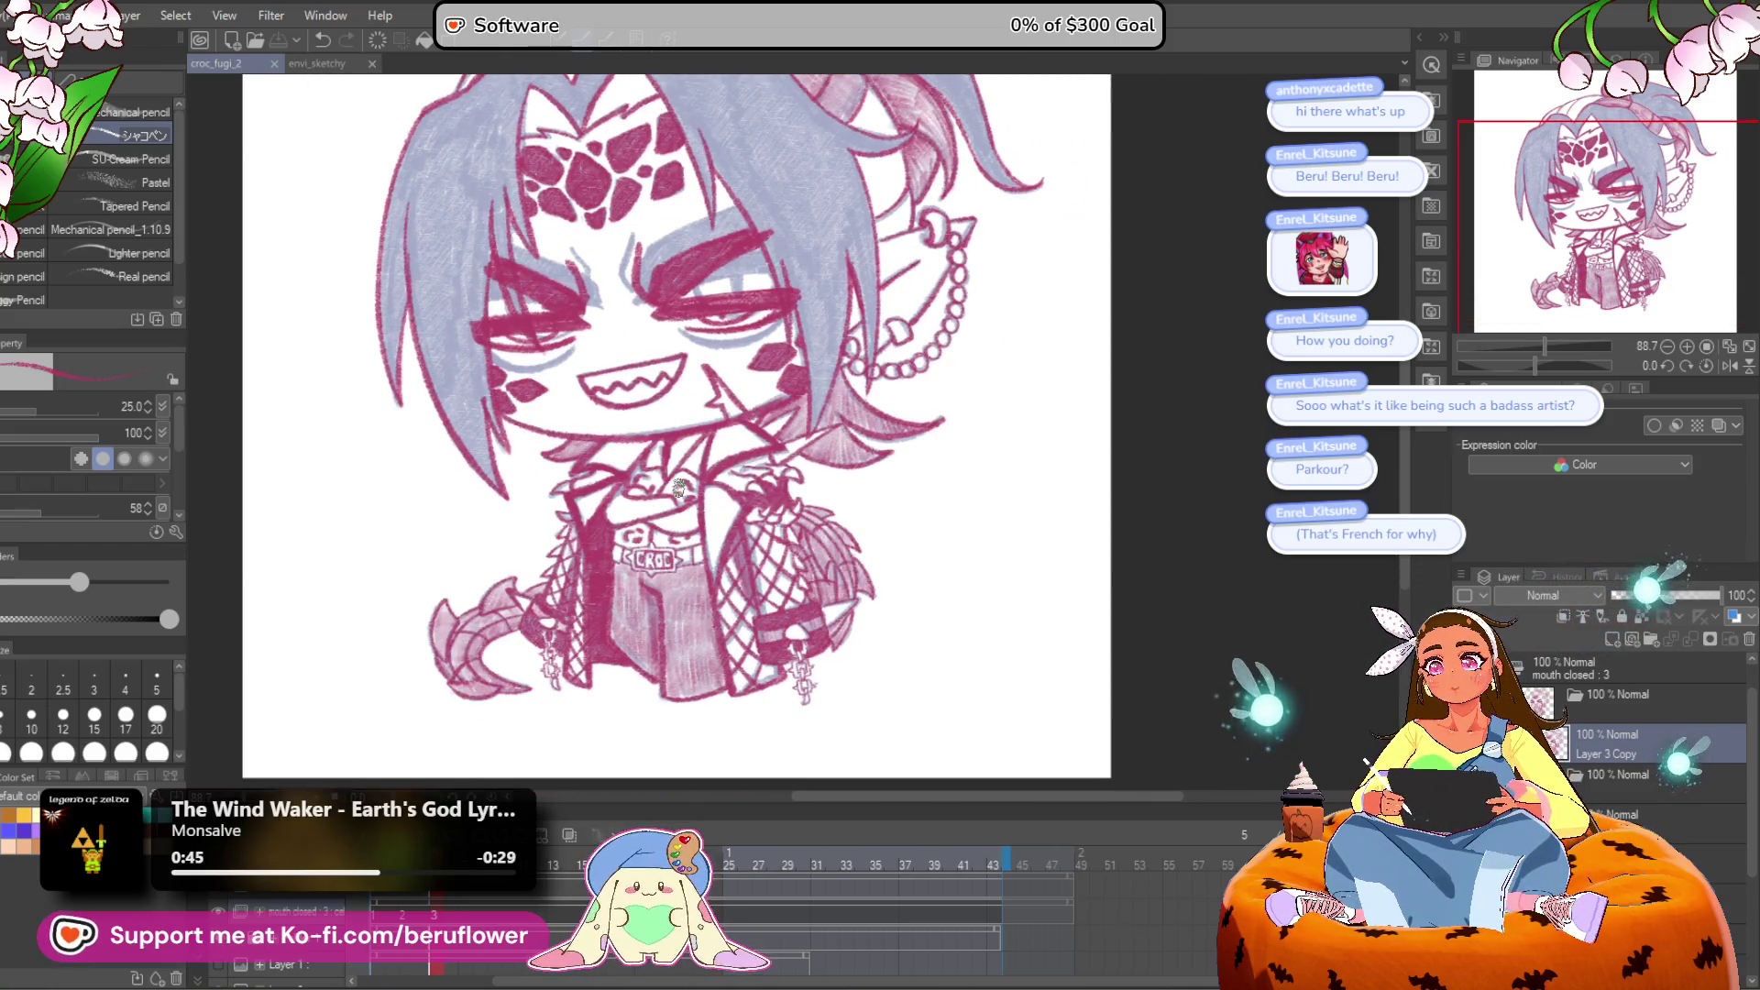
scroll(680, 488, "down", 3)
scroll(684, 463, "up", 4)
left_click_drag(683, 463, 687, 362)
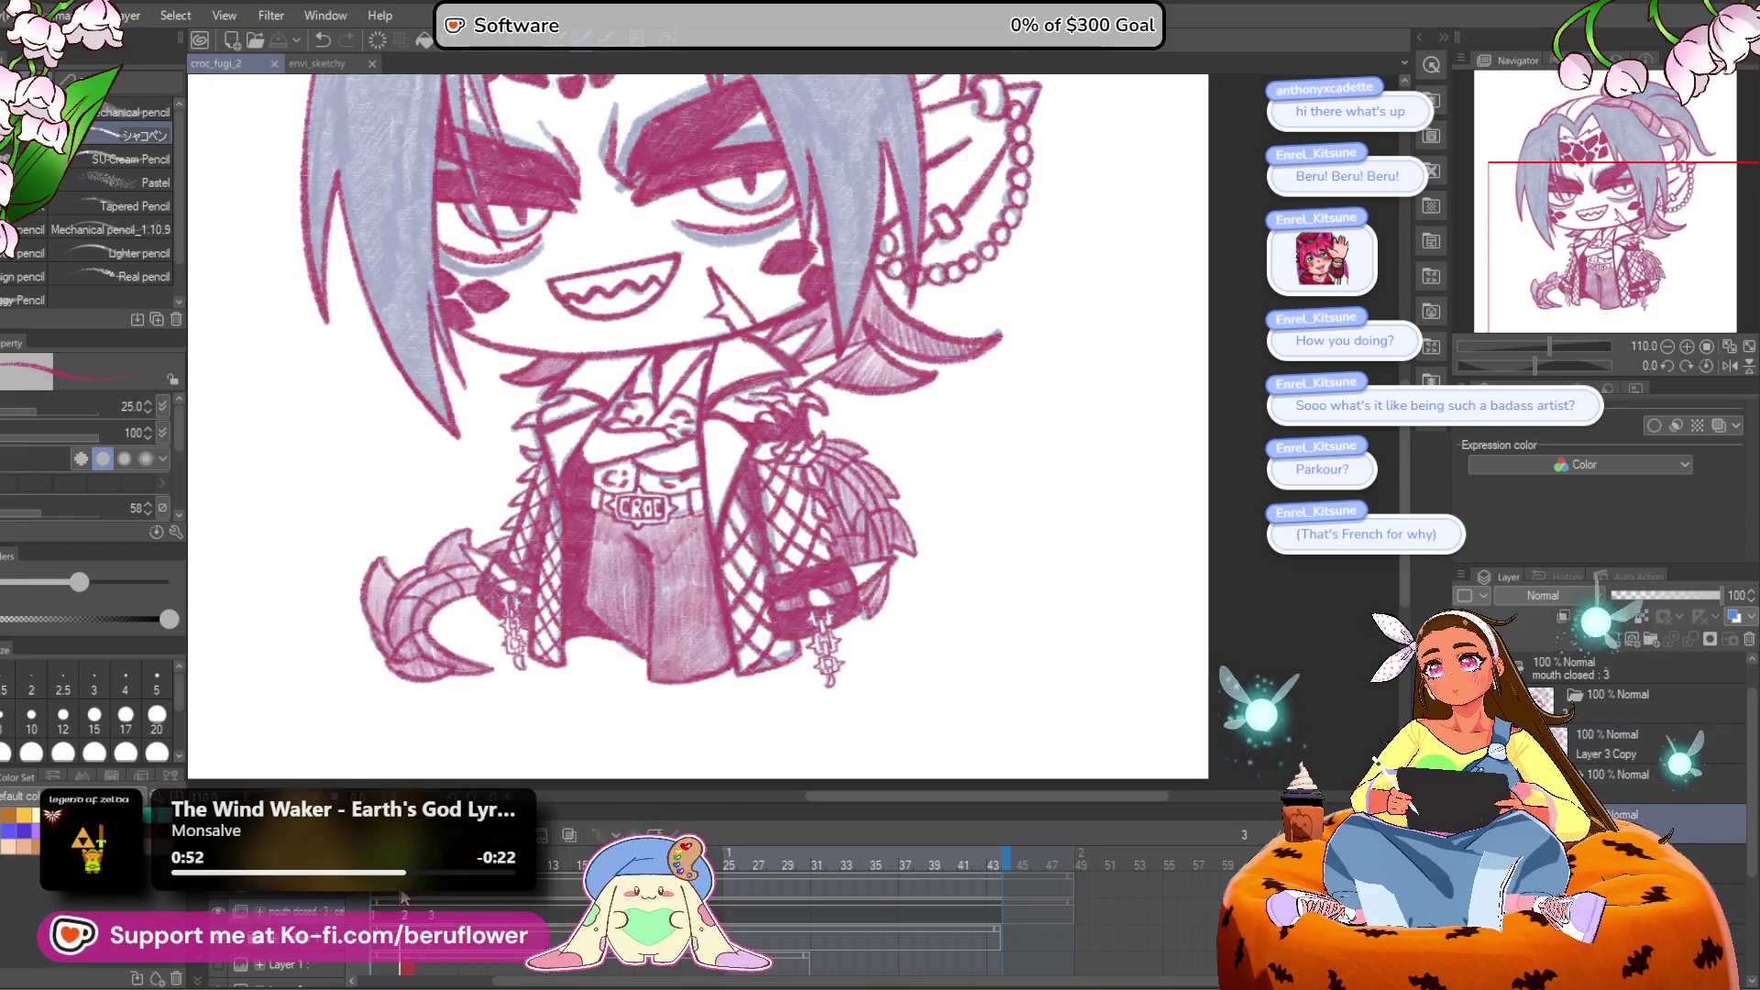
left_click_drag(383, 907, 438, 903)
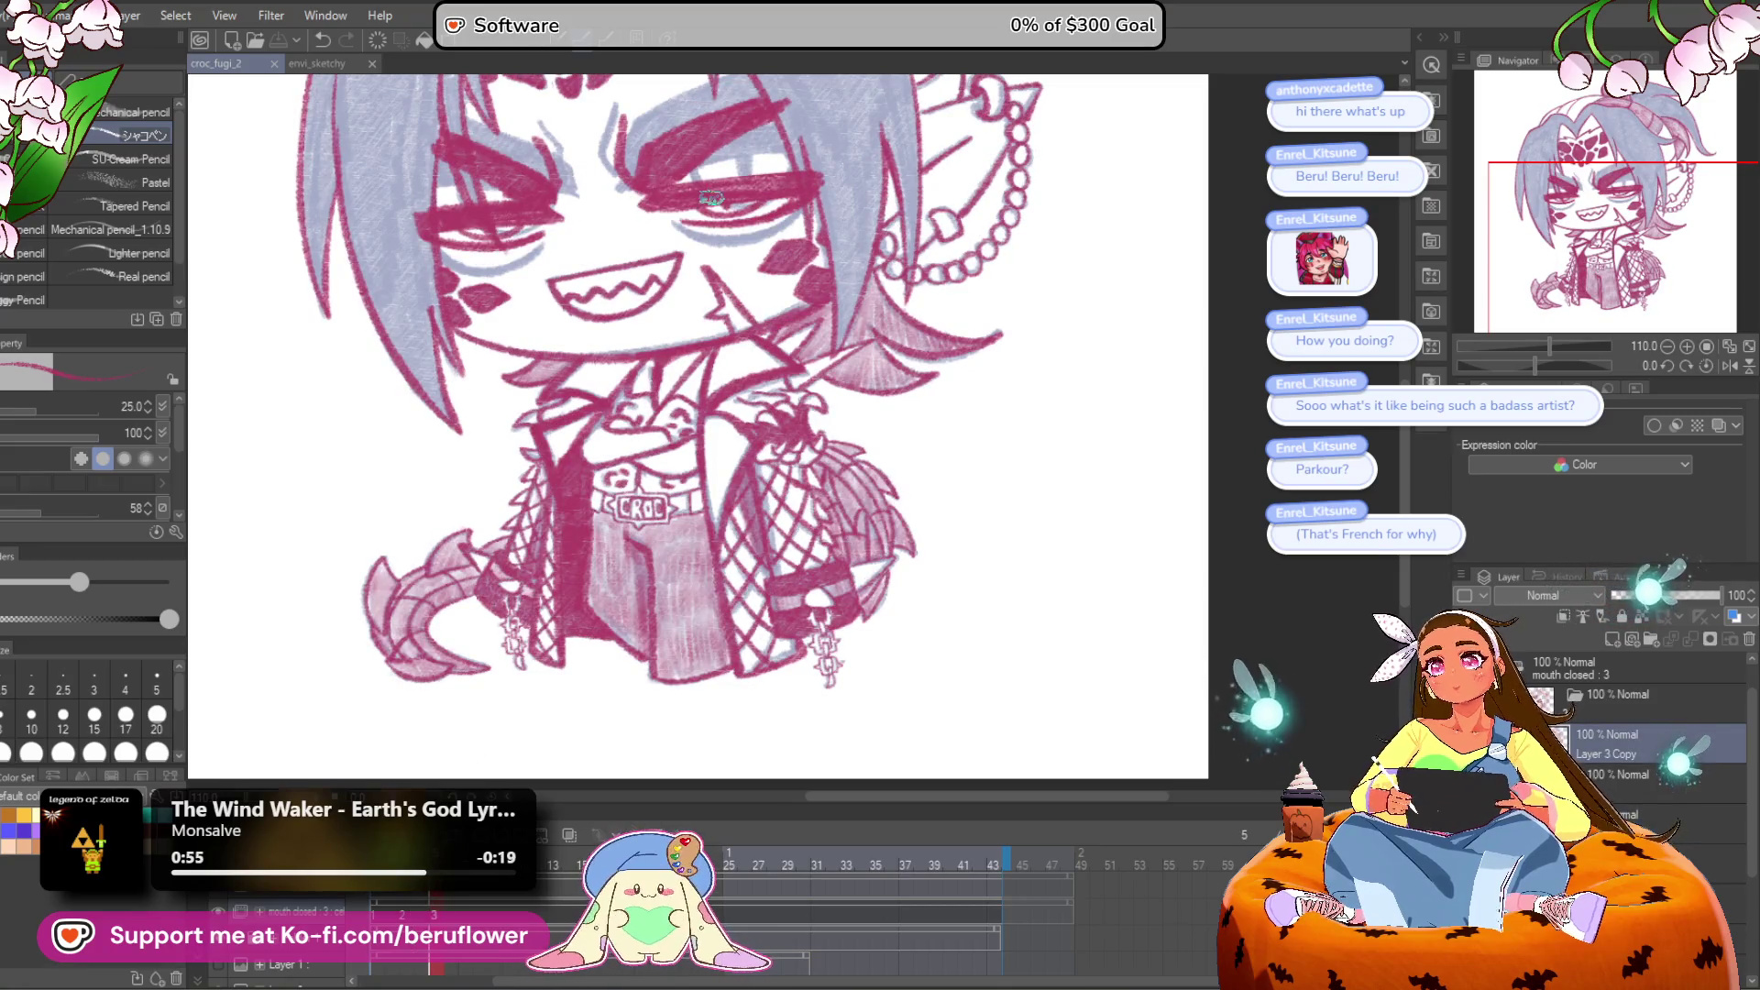
scroll(712, 198, "up", 3)
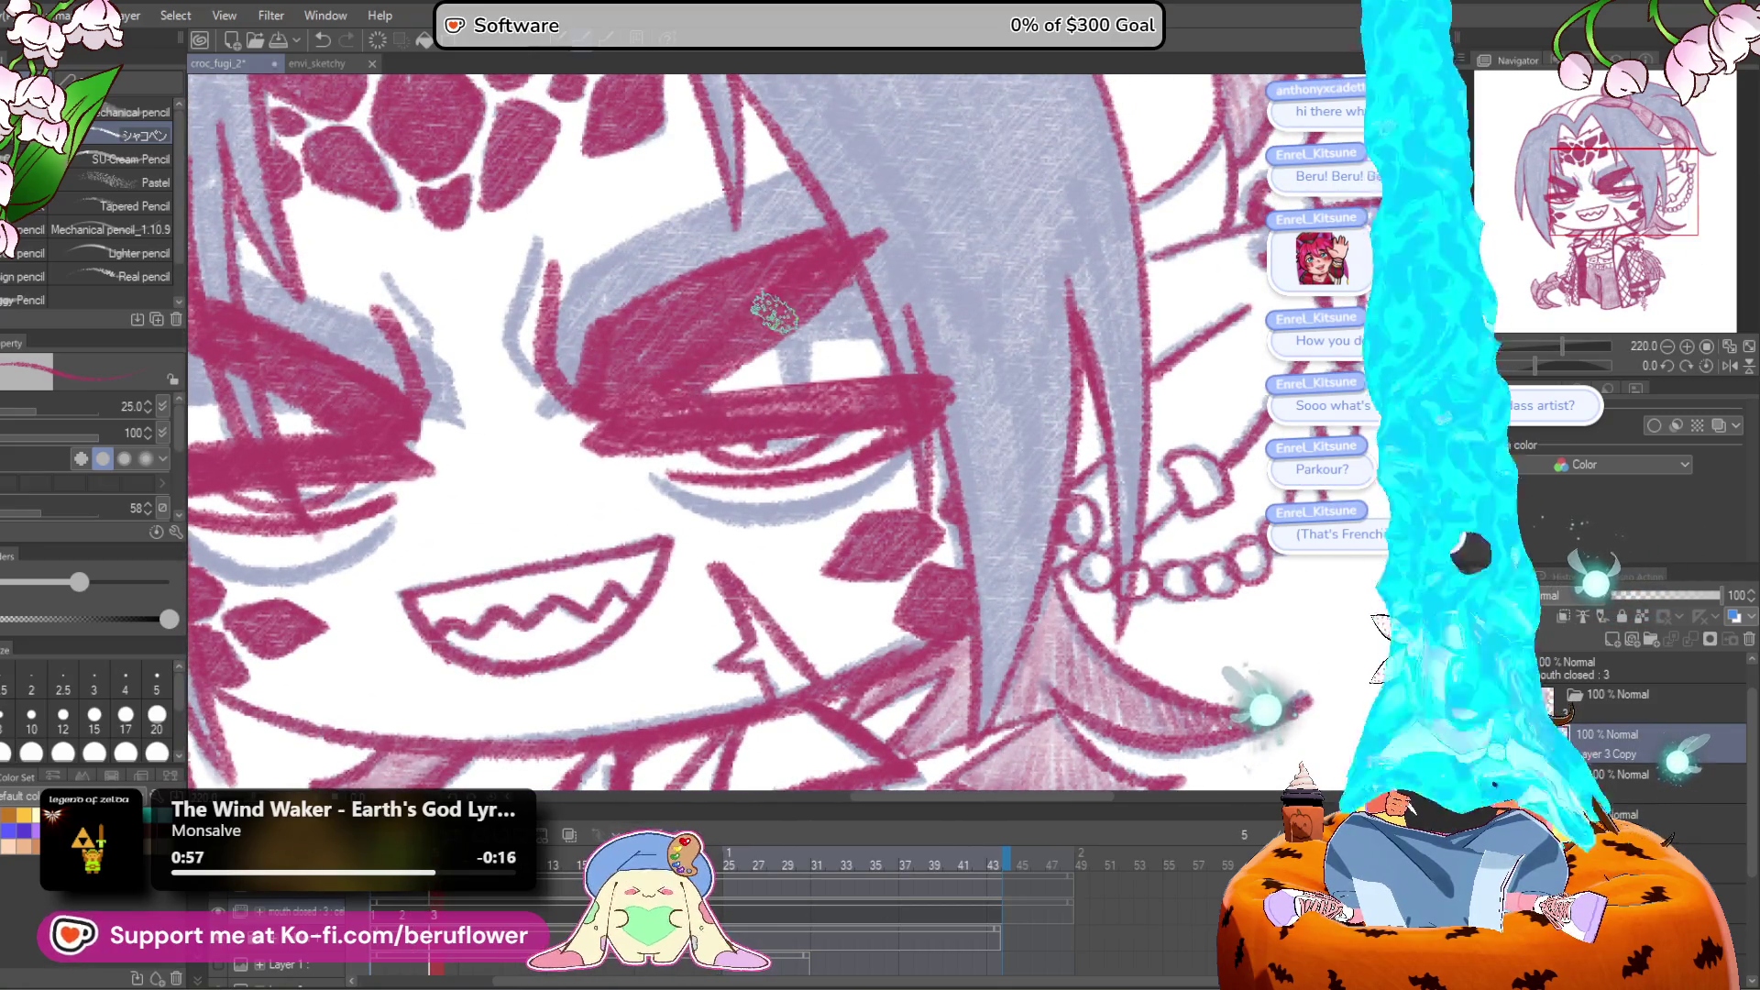
mouse_move(662, 388)
left_mouse_down()
mouse_move(698, 400)
mouse_move(853, 294)
mouse_move(881, 471)
left_mouse_up()
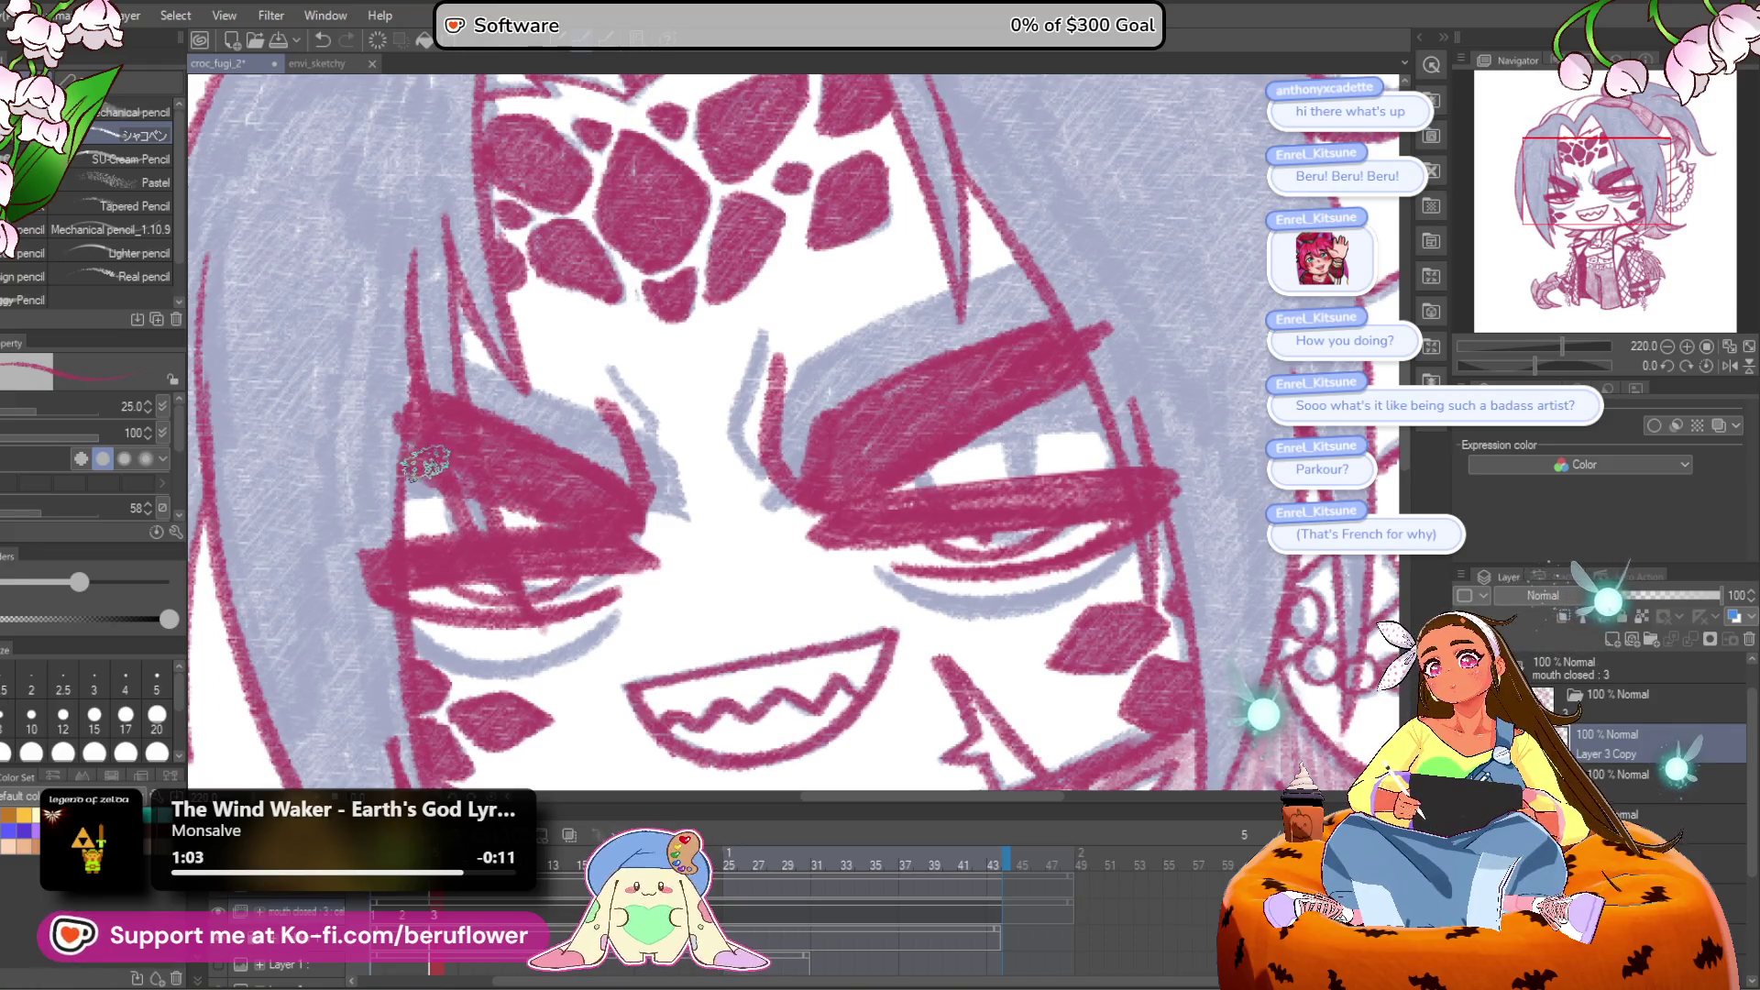
scroll(513, 495, "down", 5)
scroll(583, 506, "up", 2)
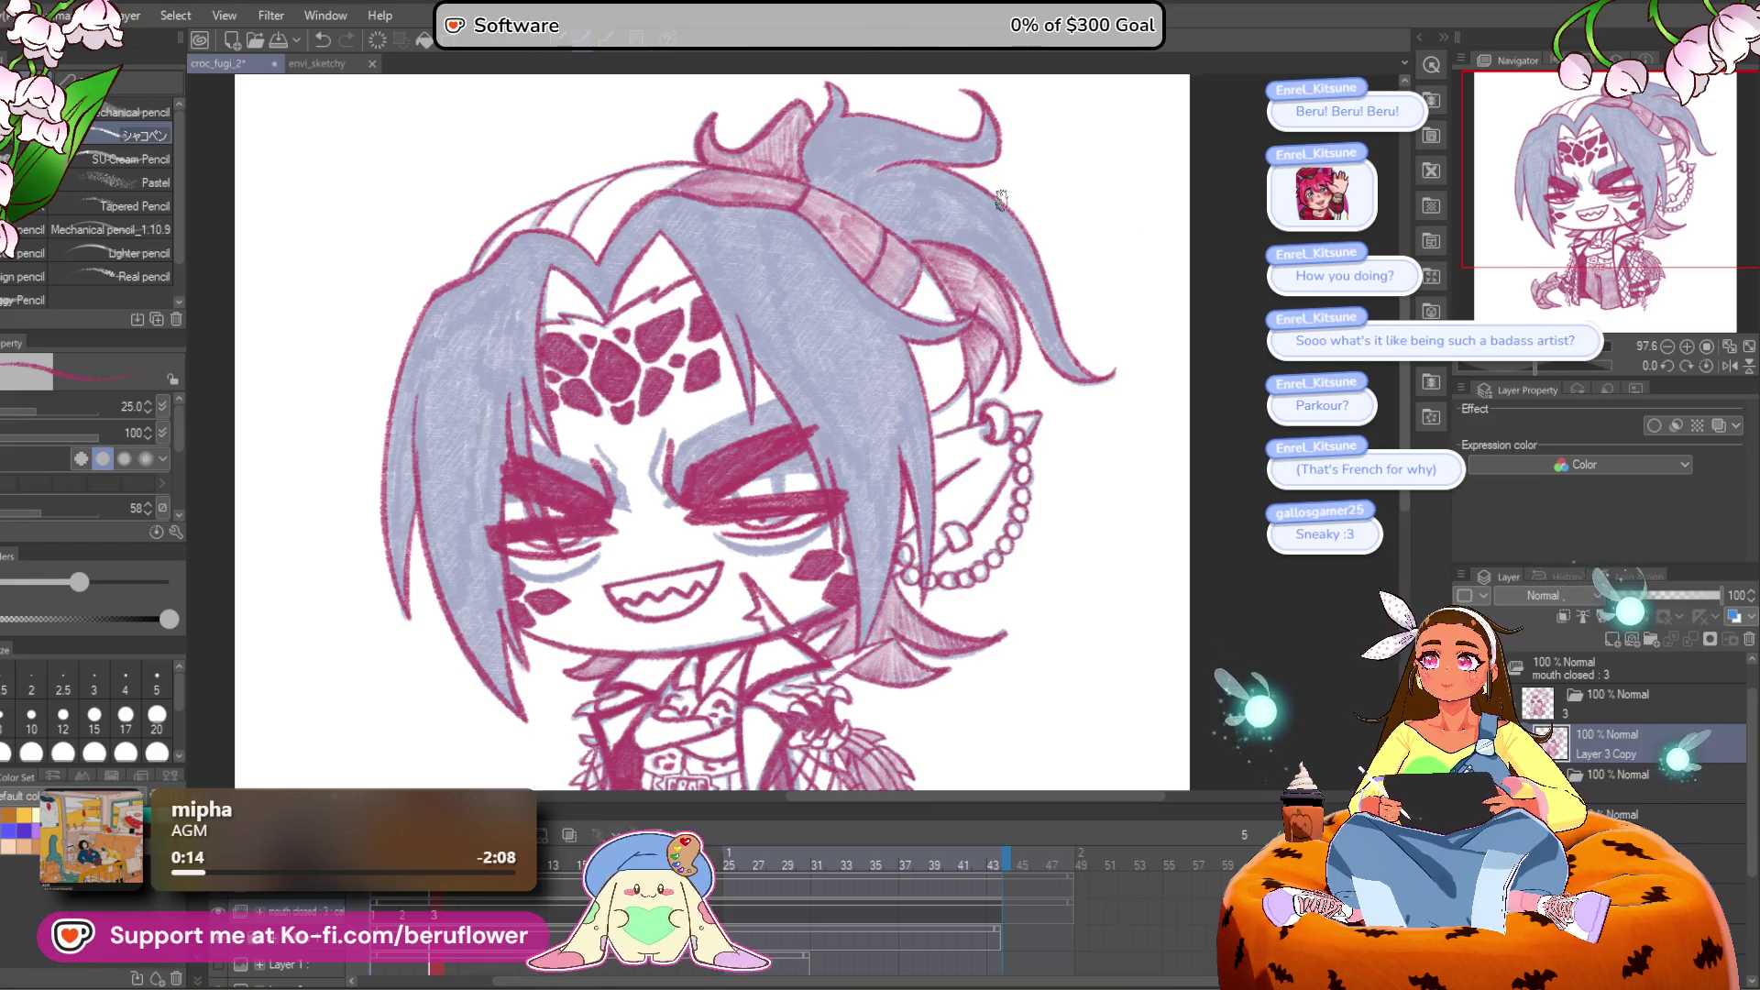
Step: Check the body and head, then save the drawing with Ctrl+S
scroll(979, 350, "down", 2)
scroll(964, 374, "up", 2)
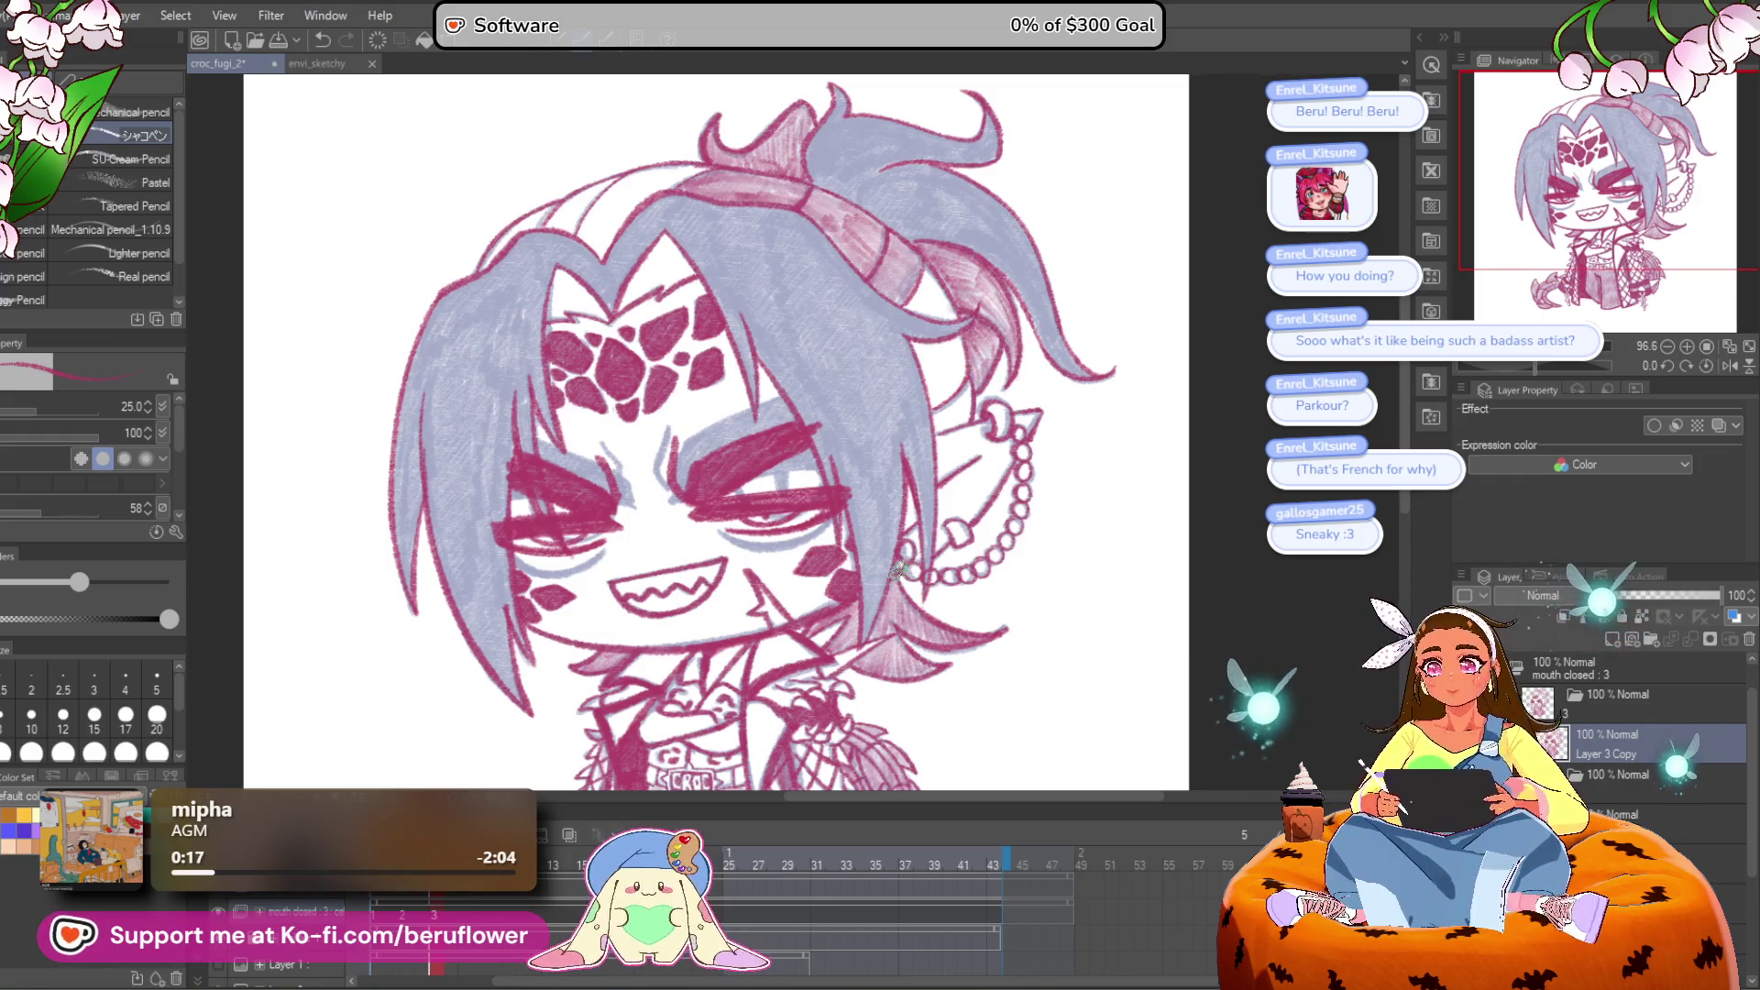
left_click_drag(895, 635, 864, 350)
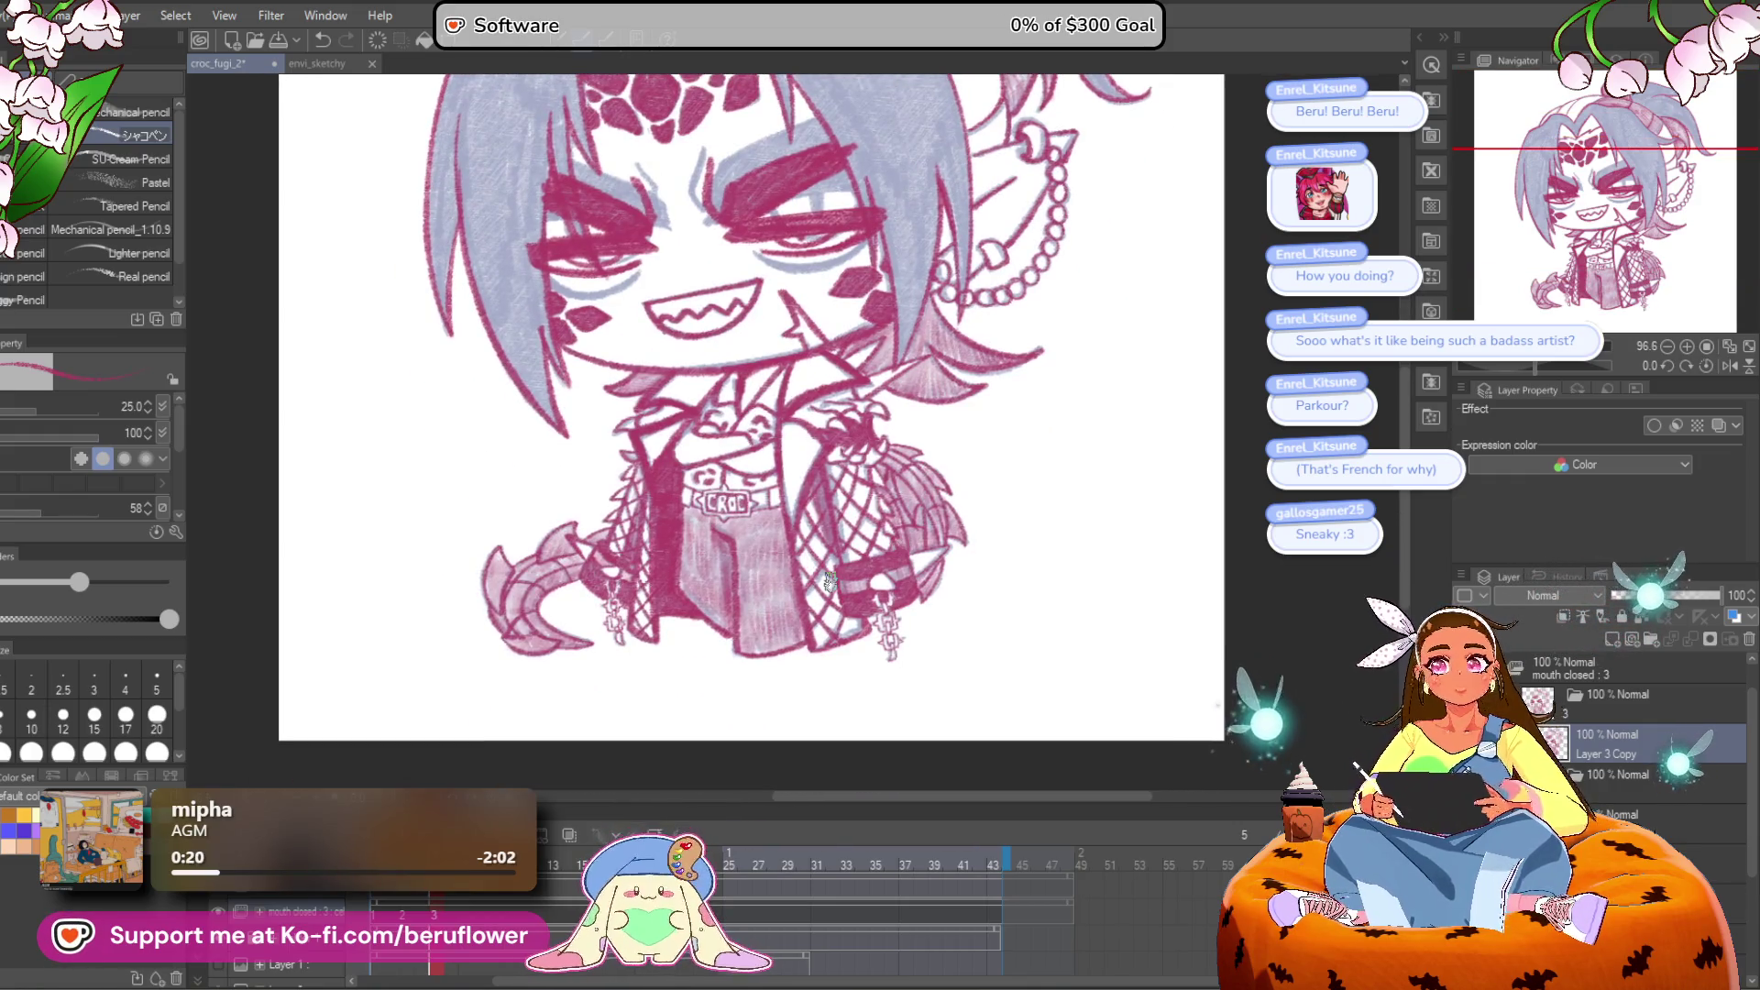
mouse_move(830, 580)
left_mouse_down()
mouse_move(935, 557)
mouse_move(915, 629)
mouse_move(936, 621)
left_mouse_up()
key("ctrl+s")
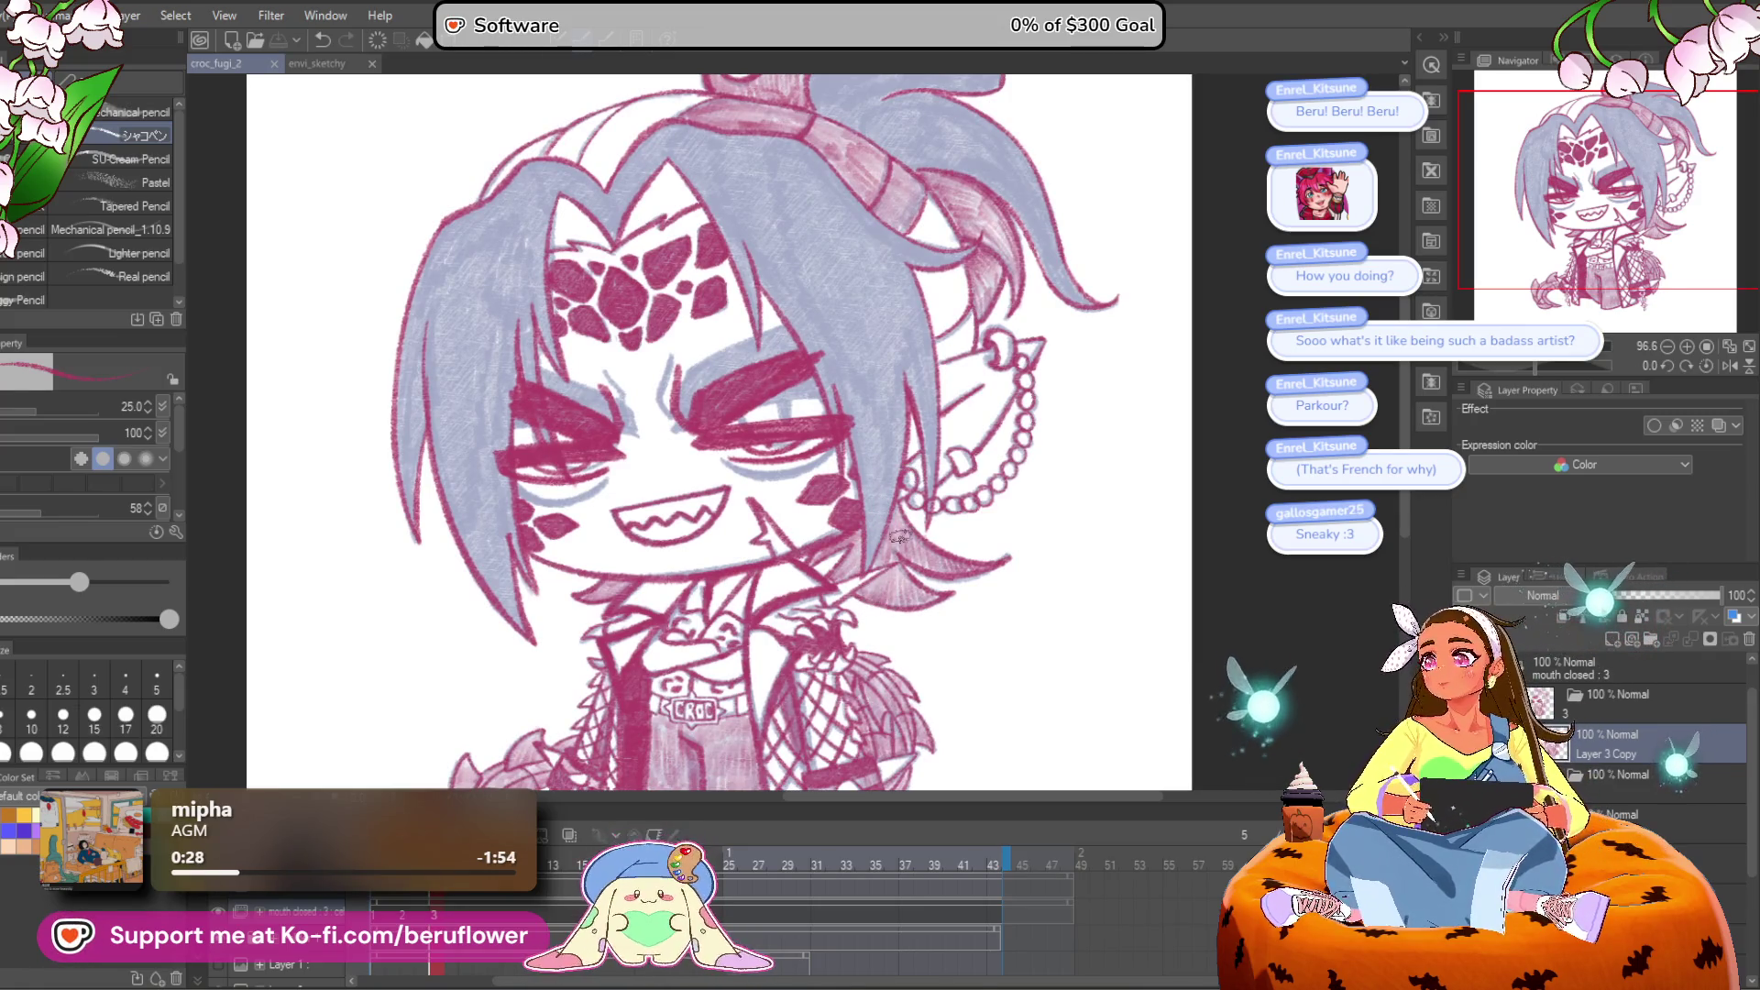
Step: Add a new animation cel, mouth closed : 4, for the closed-eye frame
mouse_move(814, 596)
left_mouse_down()
mouse_move(823, 619)
mouse_move(771, 571)
left_mouse_up()
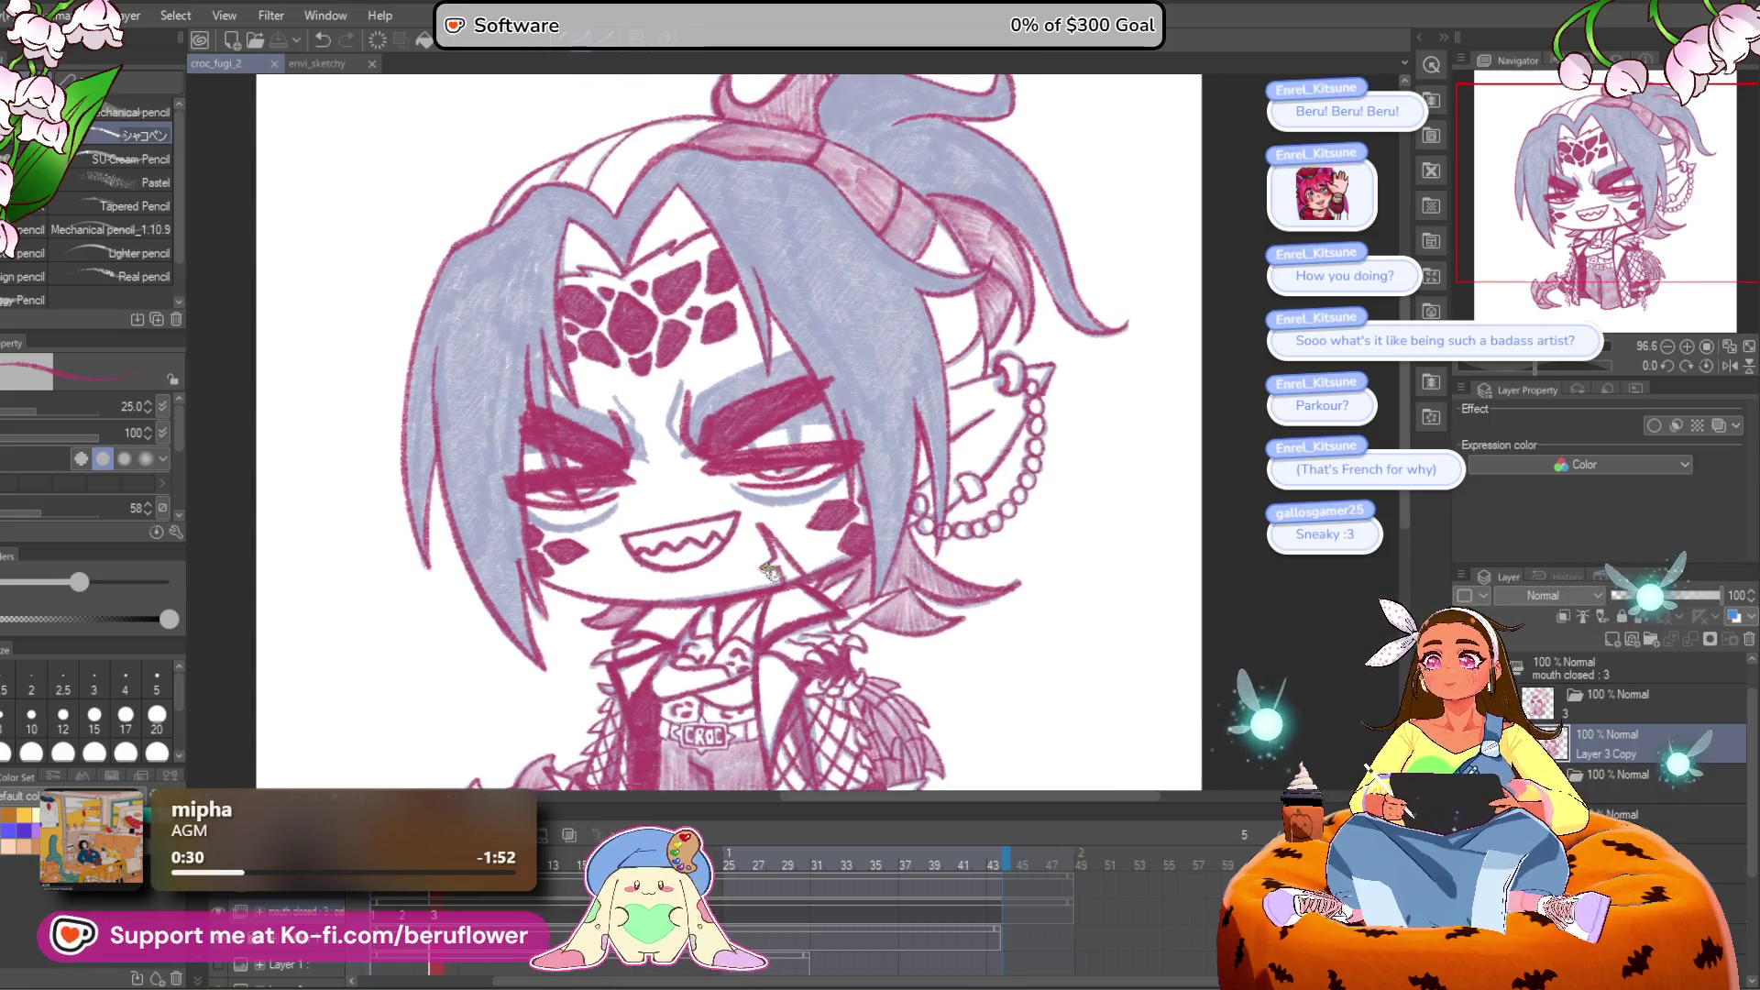
scroll(786, 486, "down", 3)
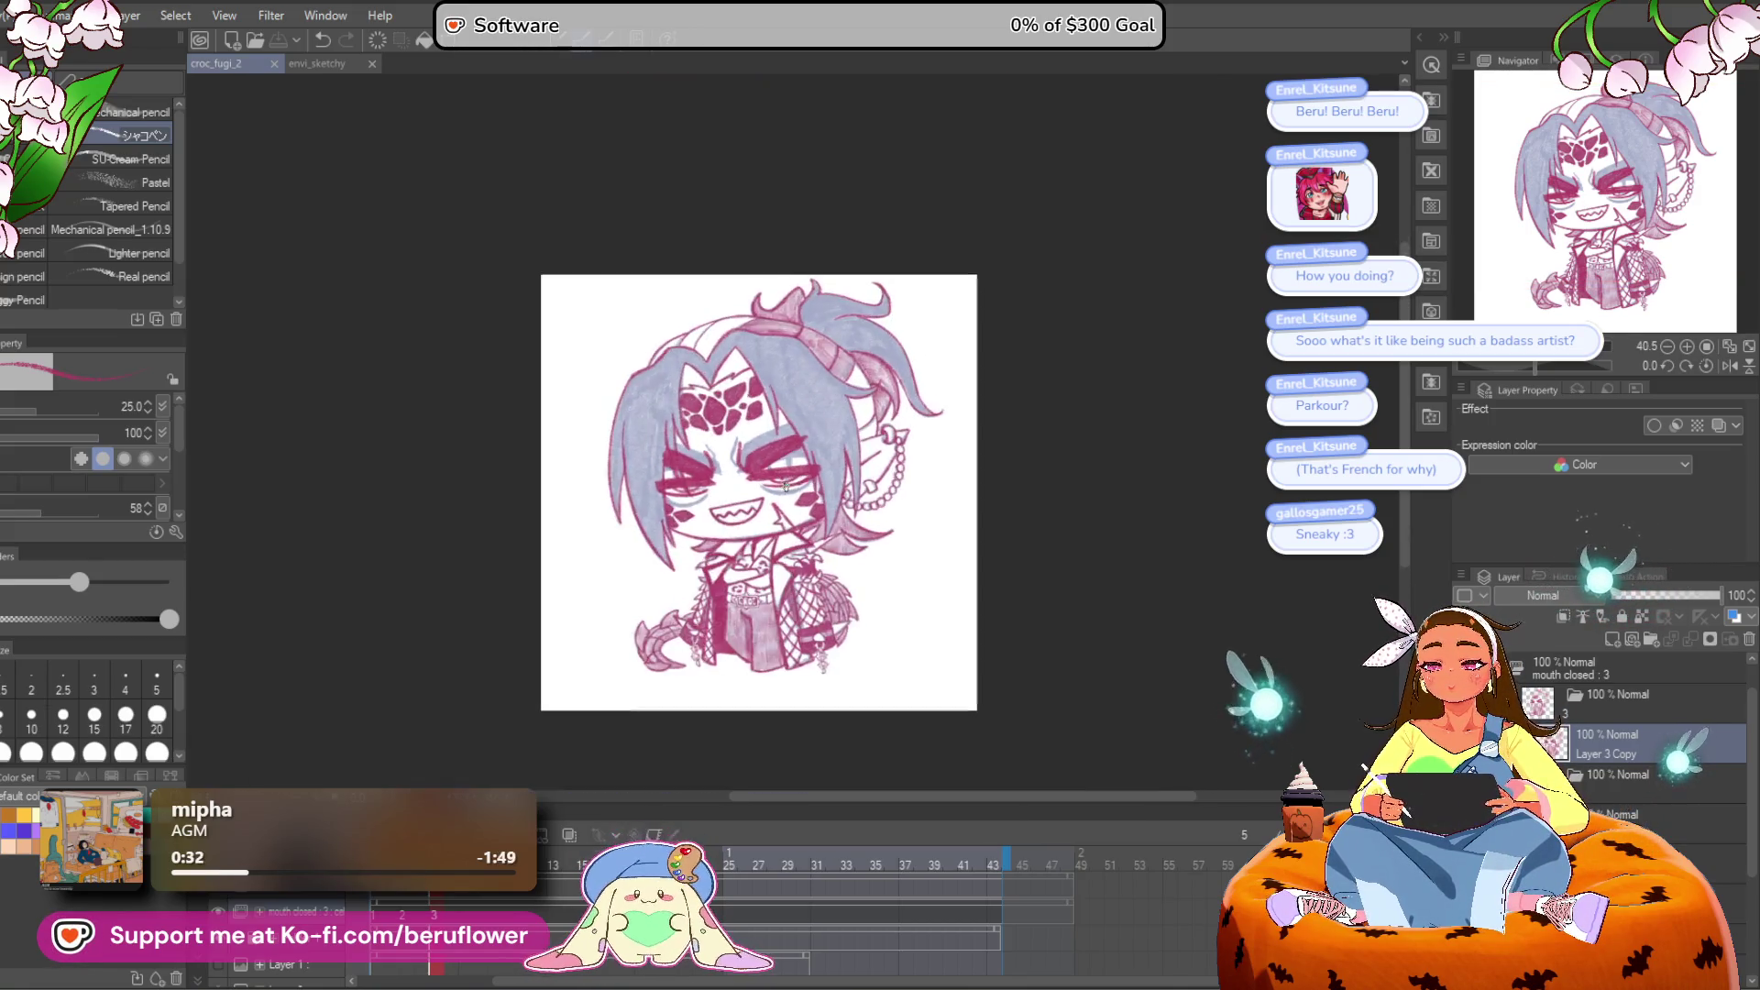
scroll(785, 486, "up", 1)
left_click_drag(878, 624, 879, 541)
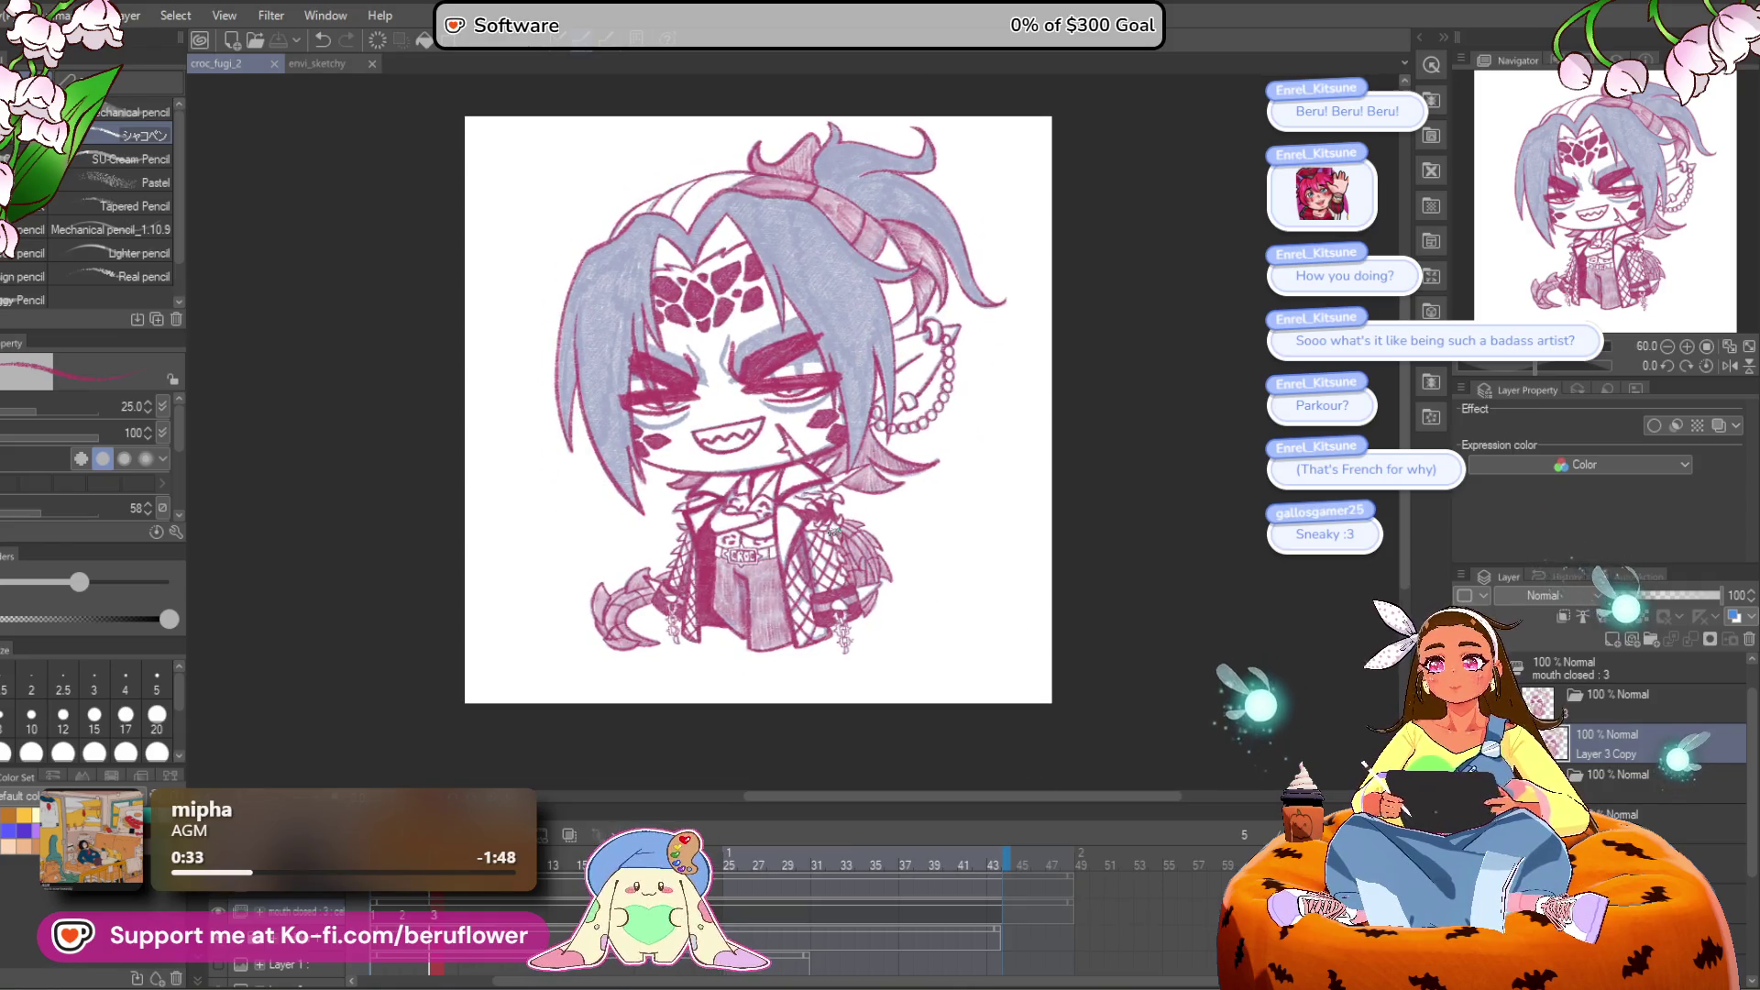
scroll(835, 530, "up", 1)
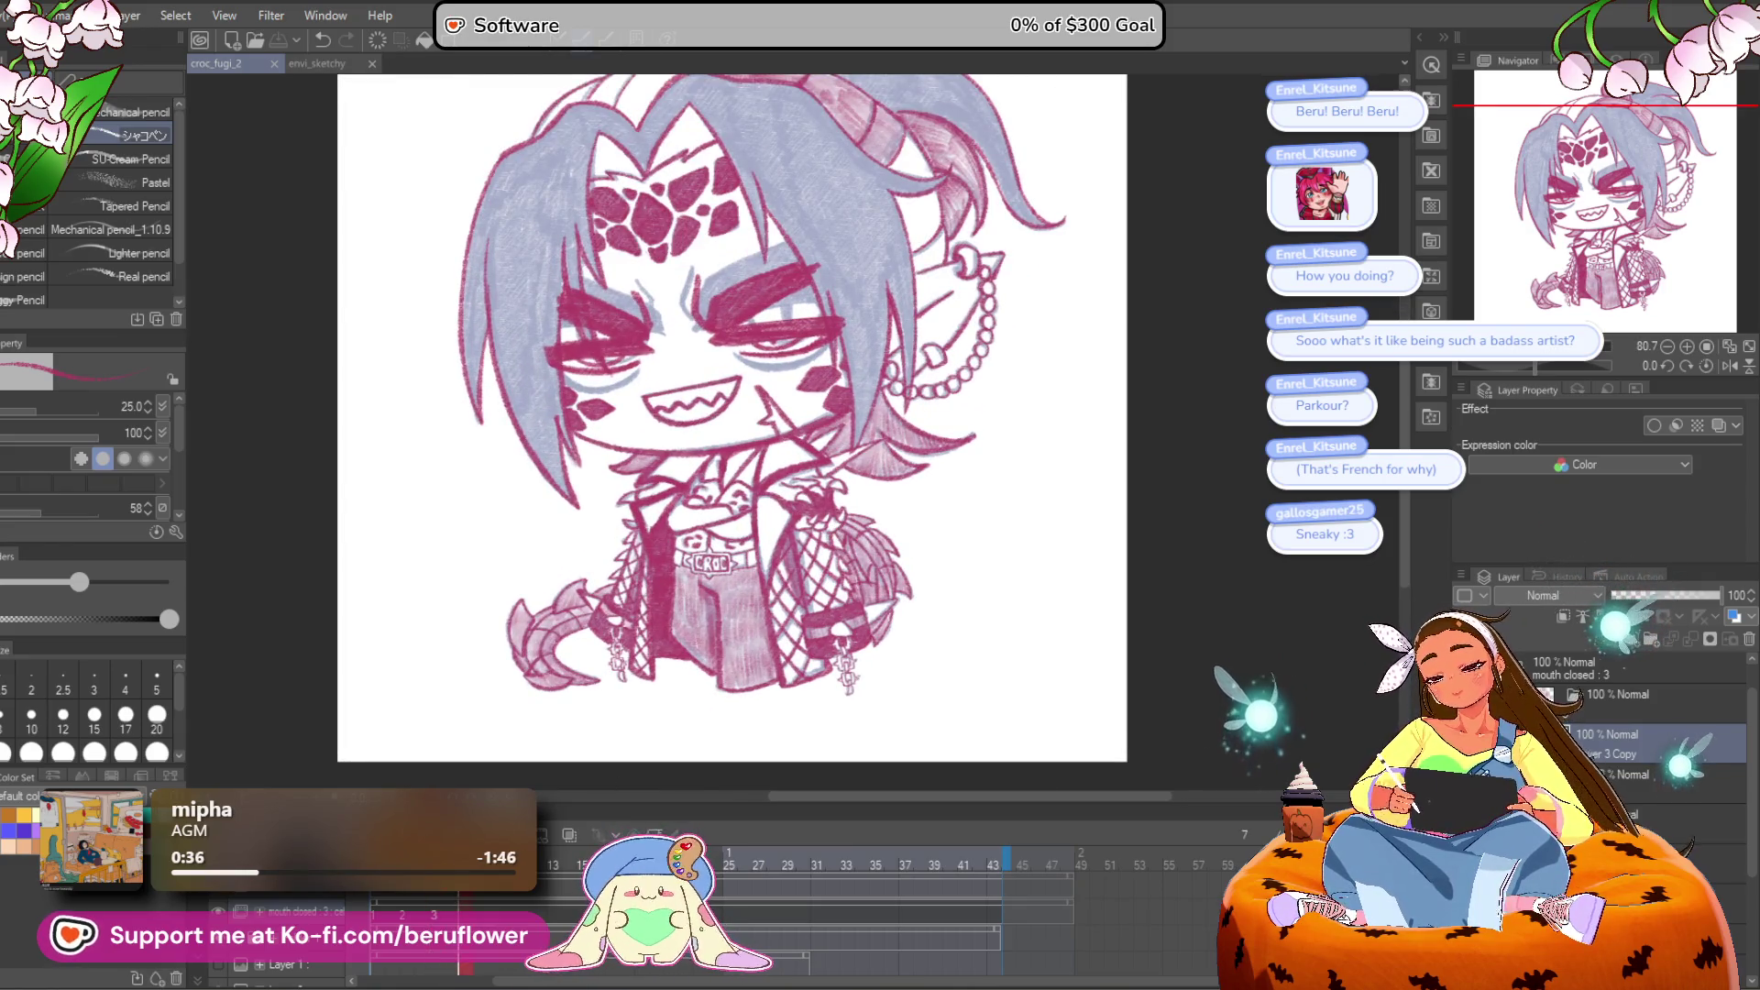
key("ctrl+shift+alt+n")
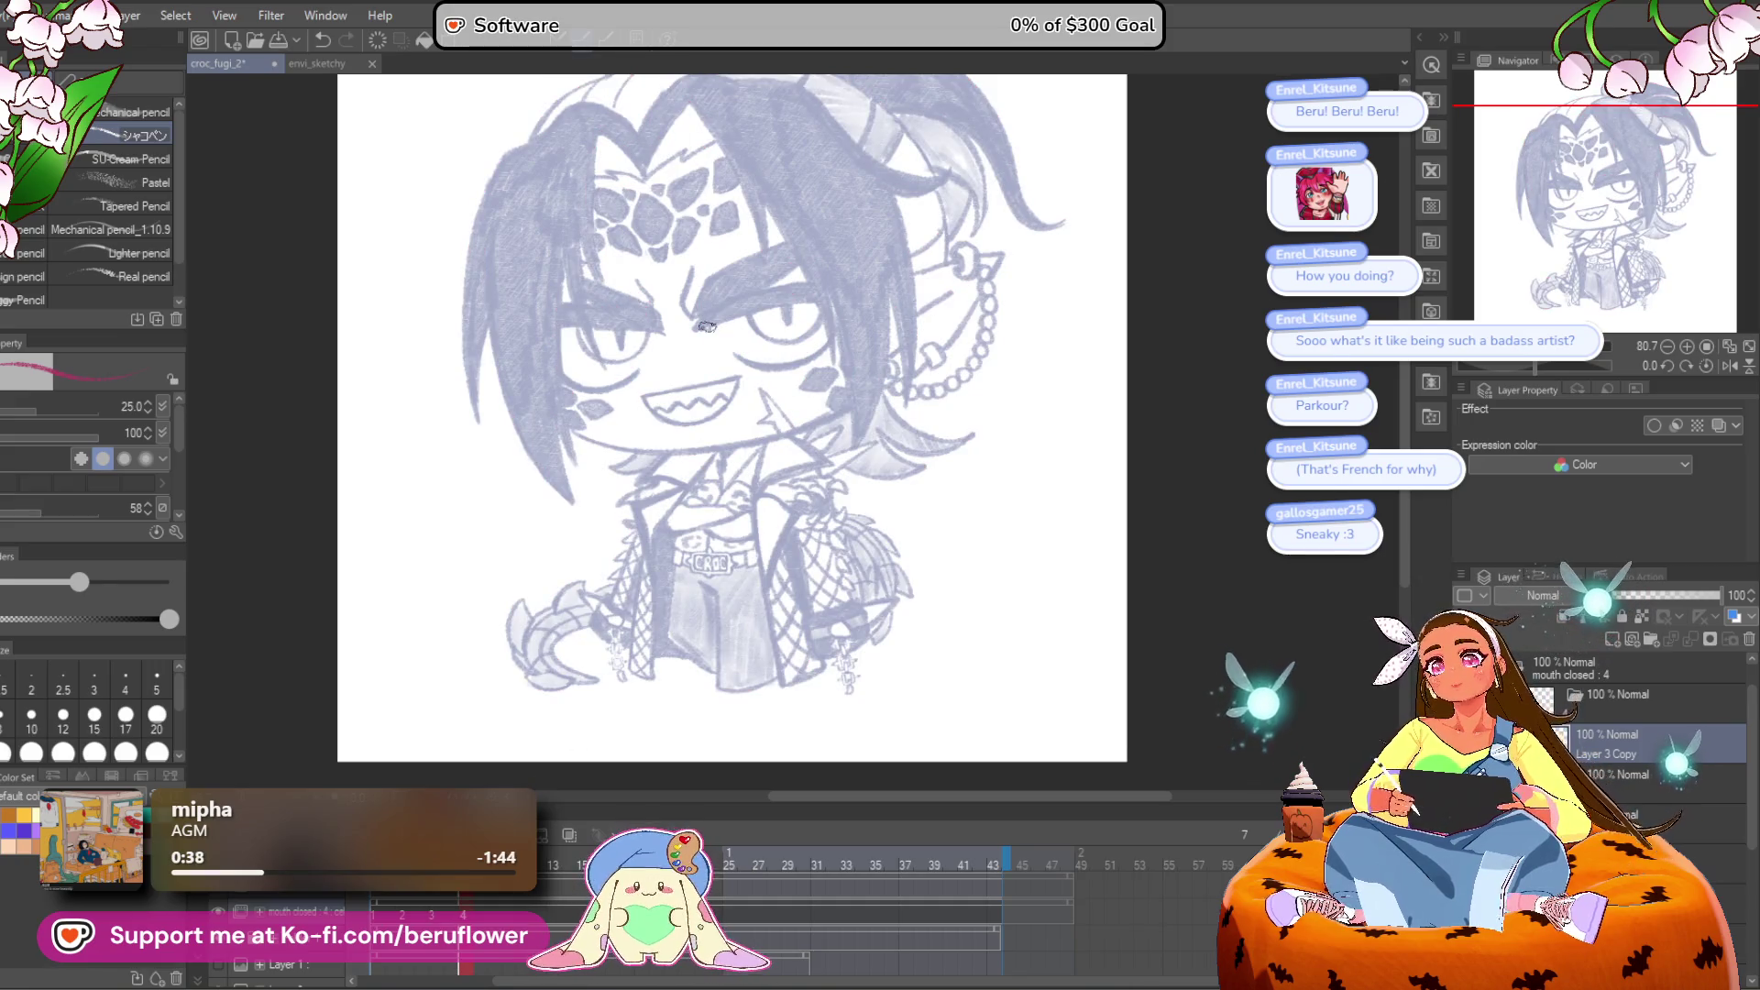
Step: On a zoomed, tilted view, draw thick, dense crimson bars across the eyes
scroll(706, 325, "up", 4)
mouse_move(706, 325)
left_mouse_down()
mouse_move(708, 366)
mouse_move(981, 299)
left_mouse_up()
mouse_move(908, 246)
left_mouse_down()
mouse_move(770, 408)
mouse_move(856, 287)
mouse_move(807, 348)
mouse_move(786, 338)
mouse_move(770, 394)
left_mouse_up()
left_click_drag(917, 236, 780, 419)
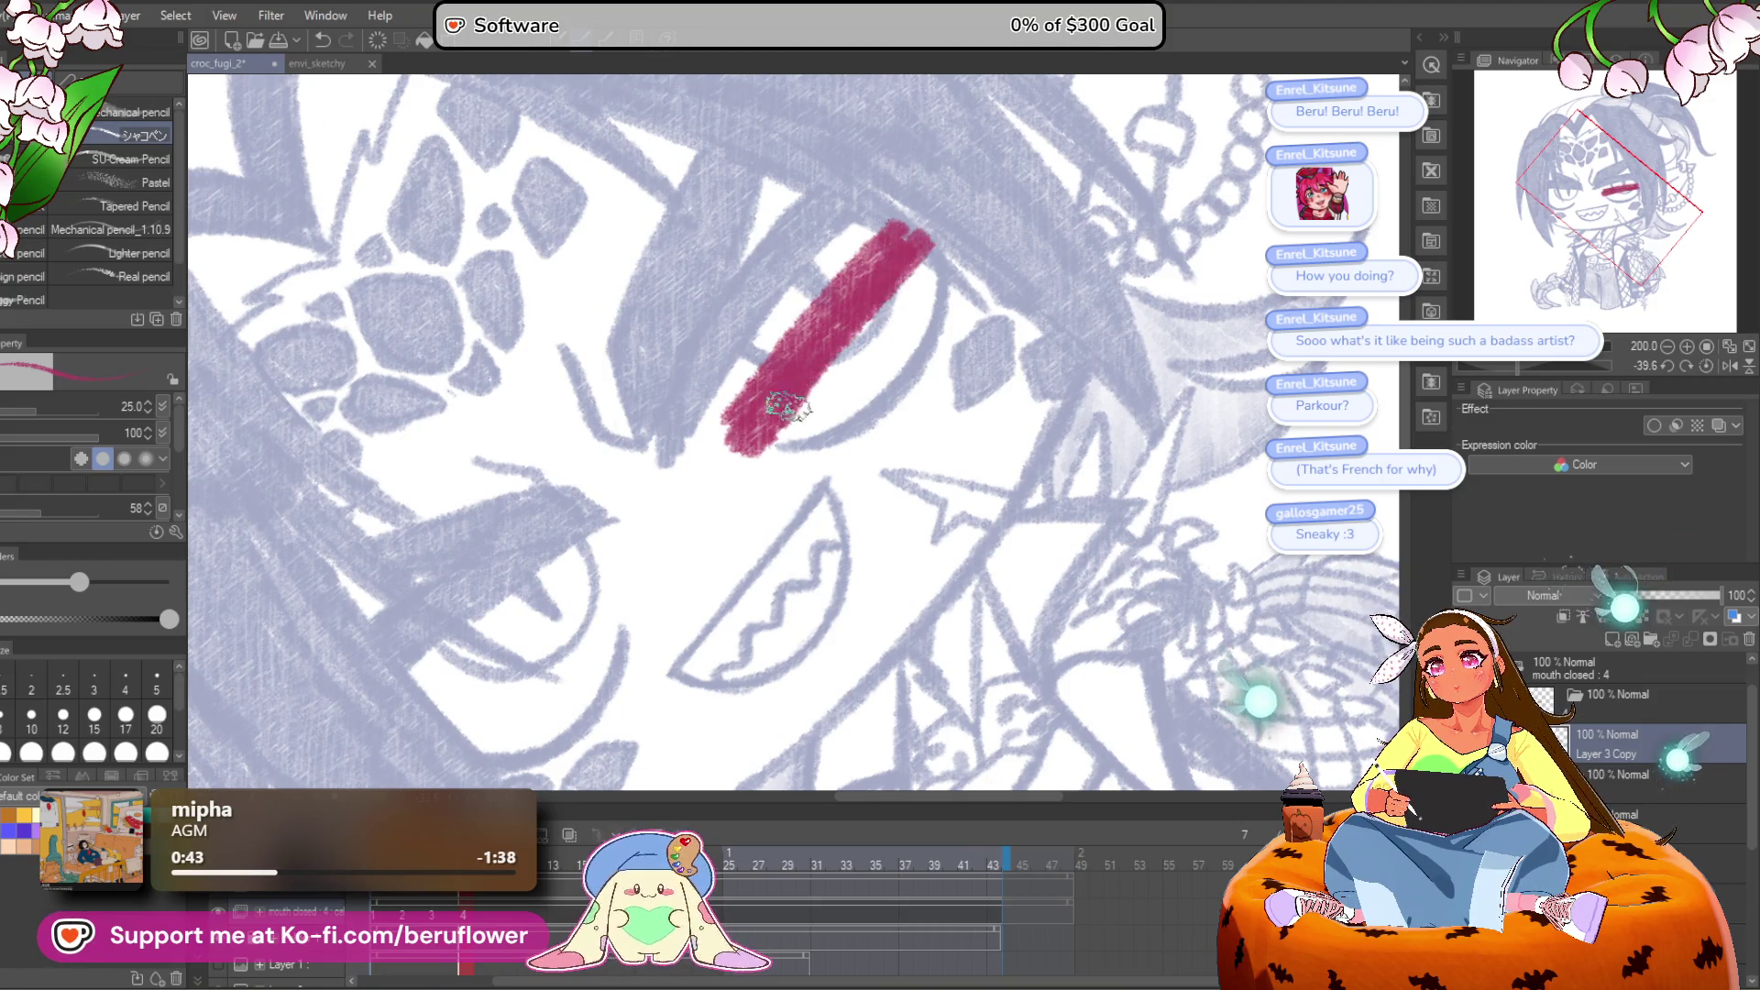
mouse_move(853, 303)
left_mouse_down()
mouse_move(669, 560)
mouse_move(720, 506)
mouse_move(631, 580)
mouse_move(779, 435)
mouse_move(807, 438)
mouse_move(738, 509)
left_mouse_up()
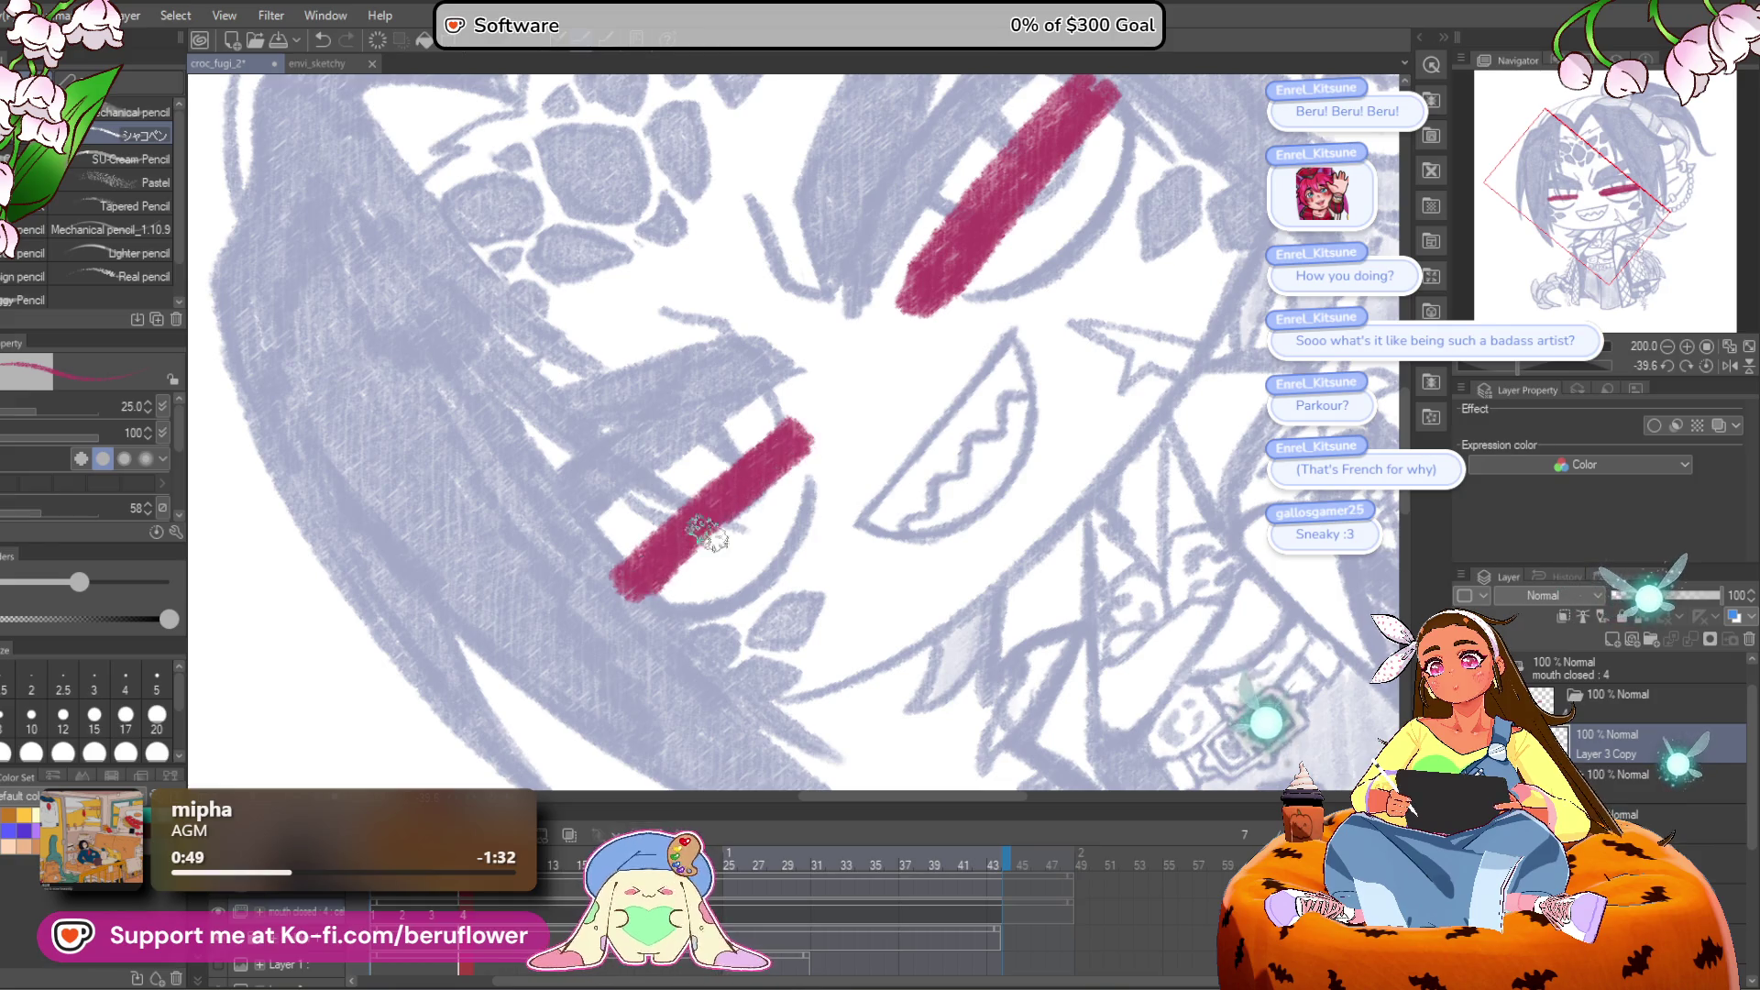
Step: Straighten the view and try erasing the top of the right eye bar, then undo it
left_click(1705, 366)
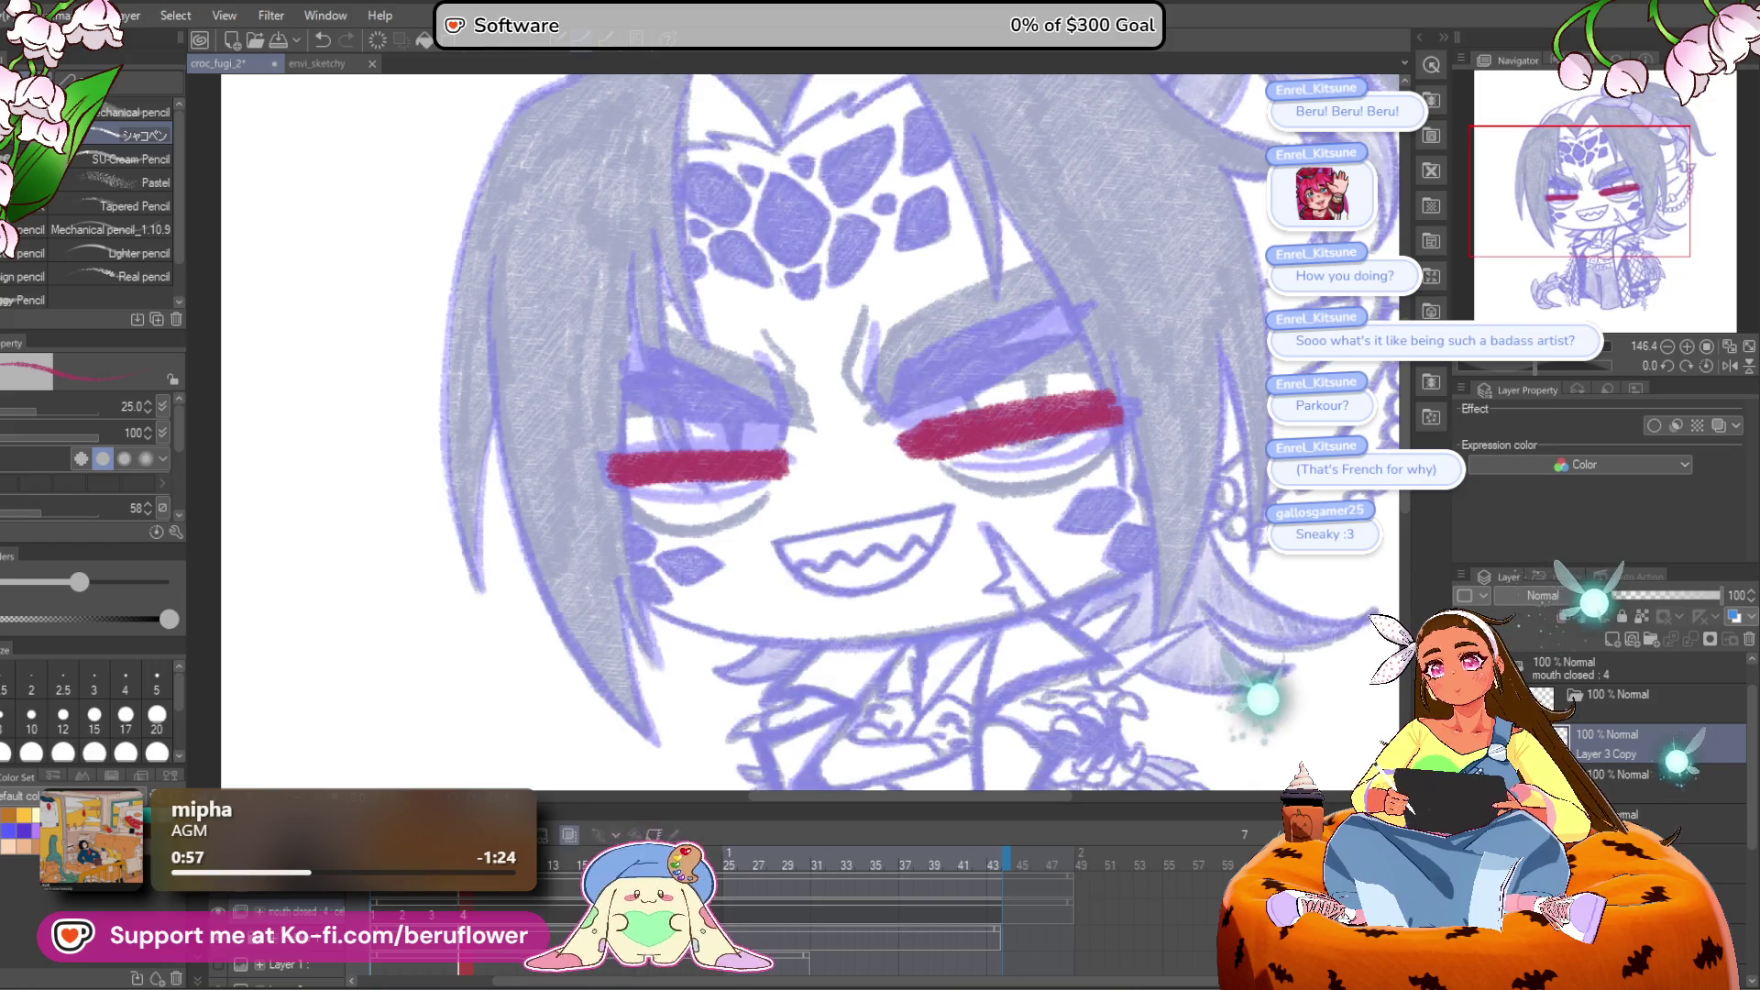
left_click_drag(887, 431, 1077, 392)
key("ctrl+z")
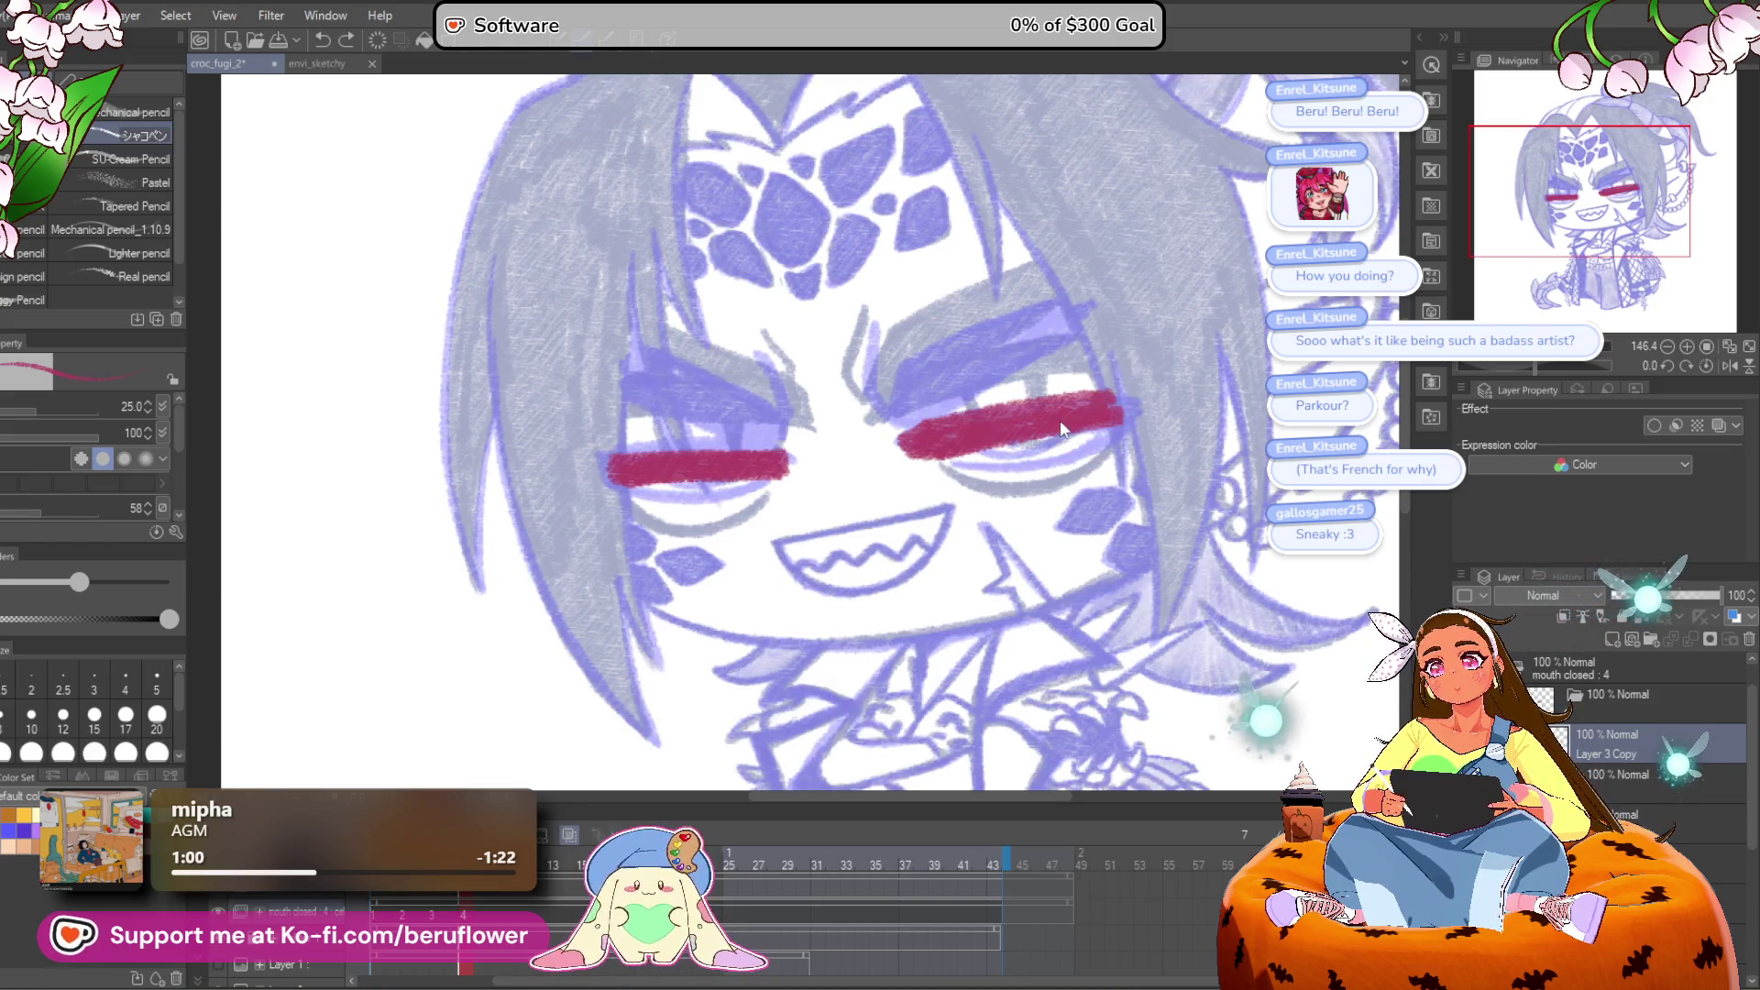
key("ctrl+t")
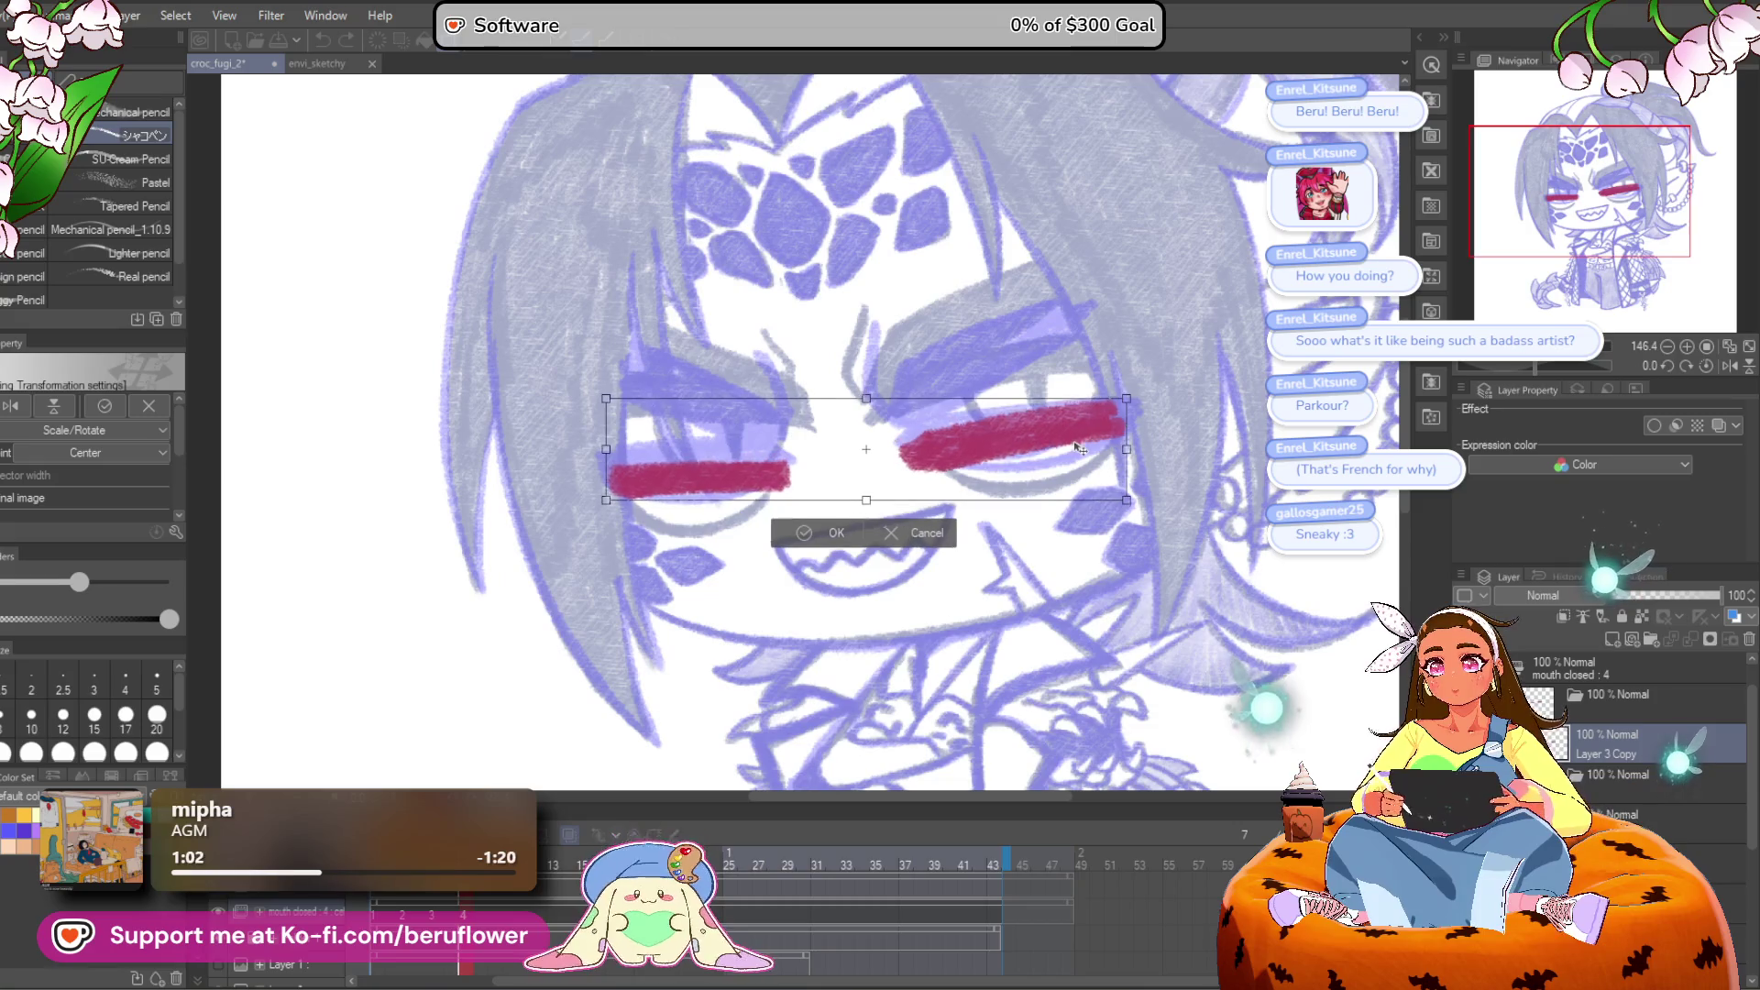
Step: Rotate both eye bars slightly clockwise, then lasso the left bar and rotate and shift it alone
left_click_drag(1164, 404, 1094, 448)
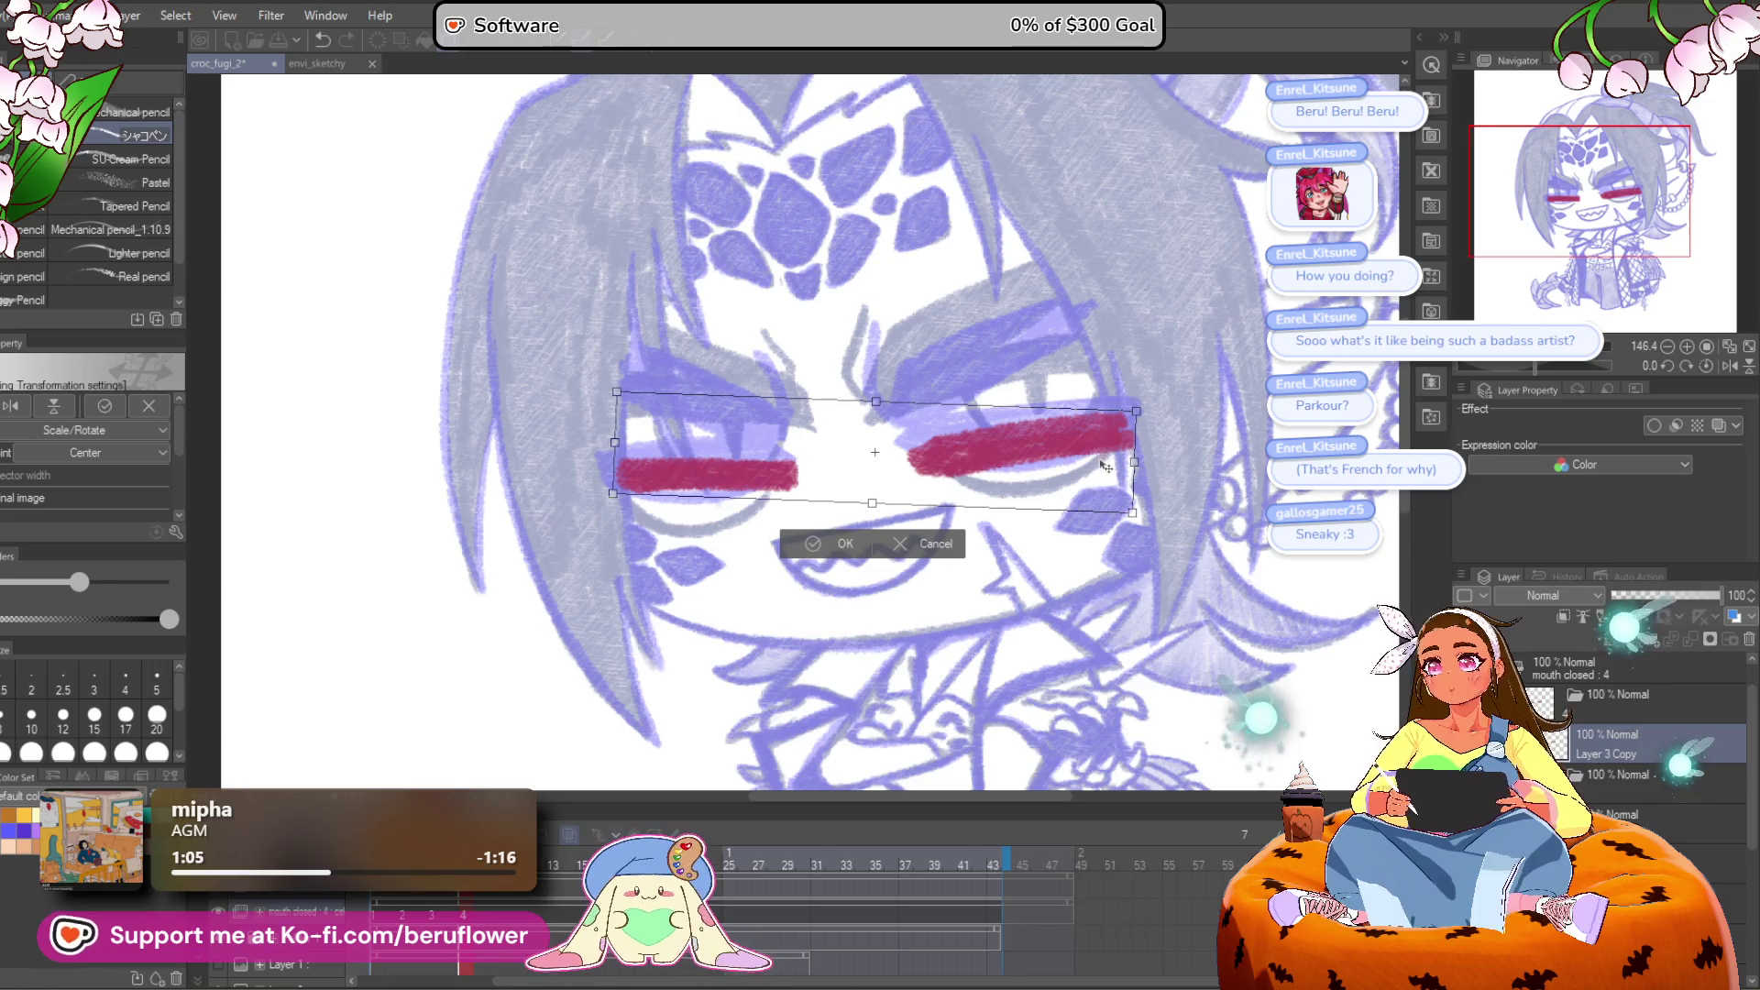
key("Return")
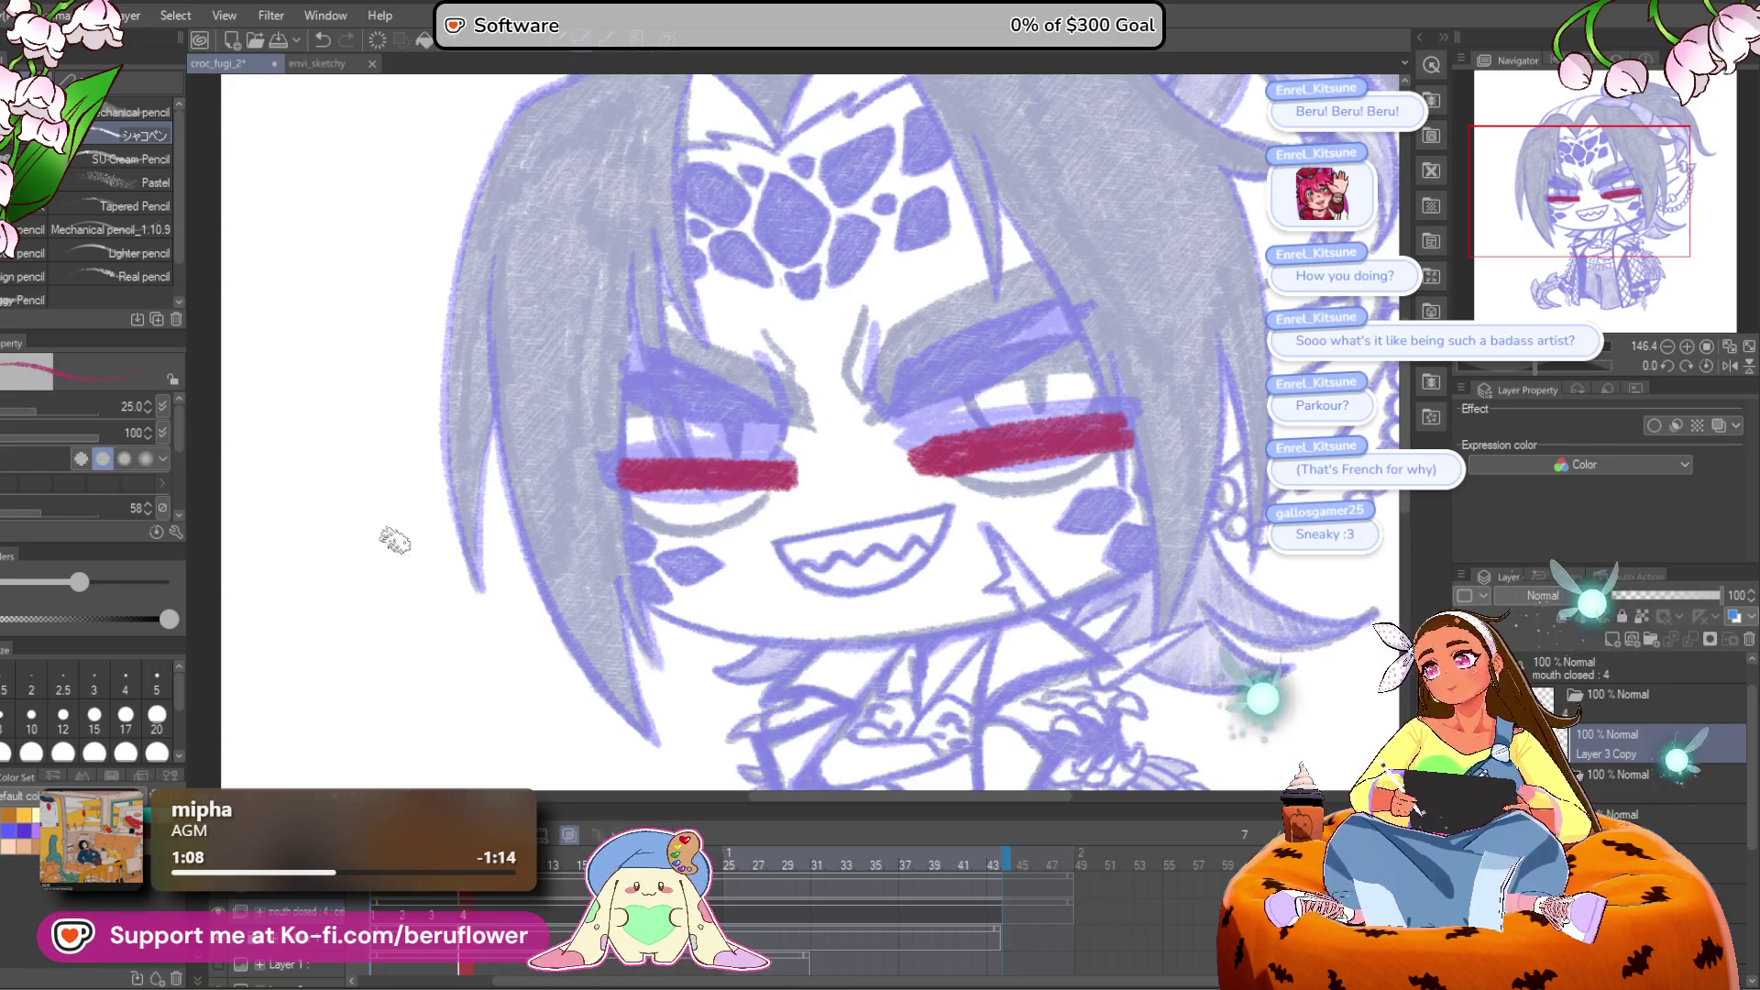
key("m")
mouse_move(587, 449)
left_mouse_down()
mouse_move(812, 486)
mouse_move(587, 472)
left_mouse_up()
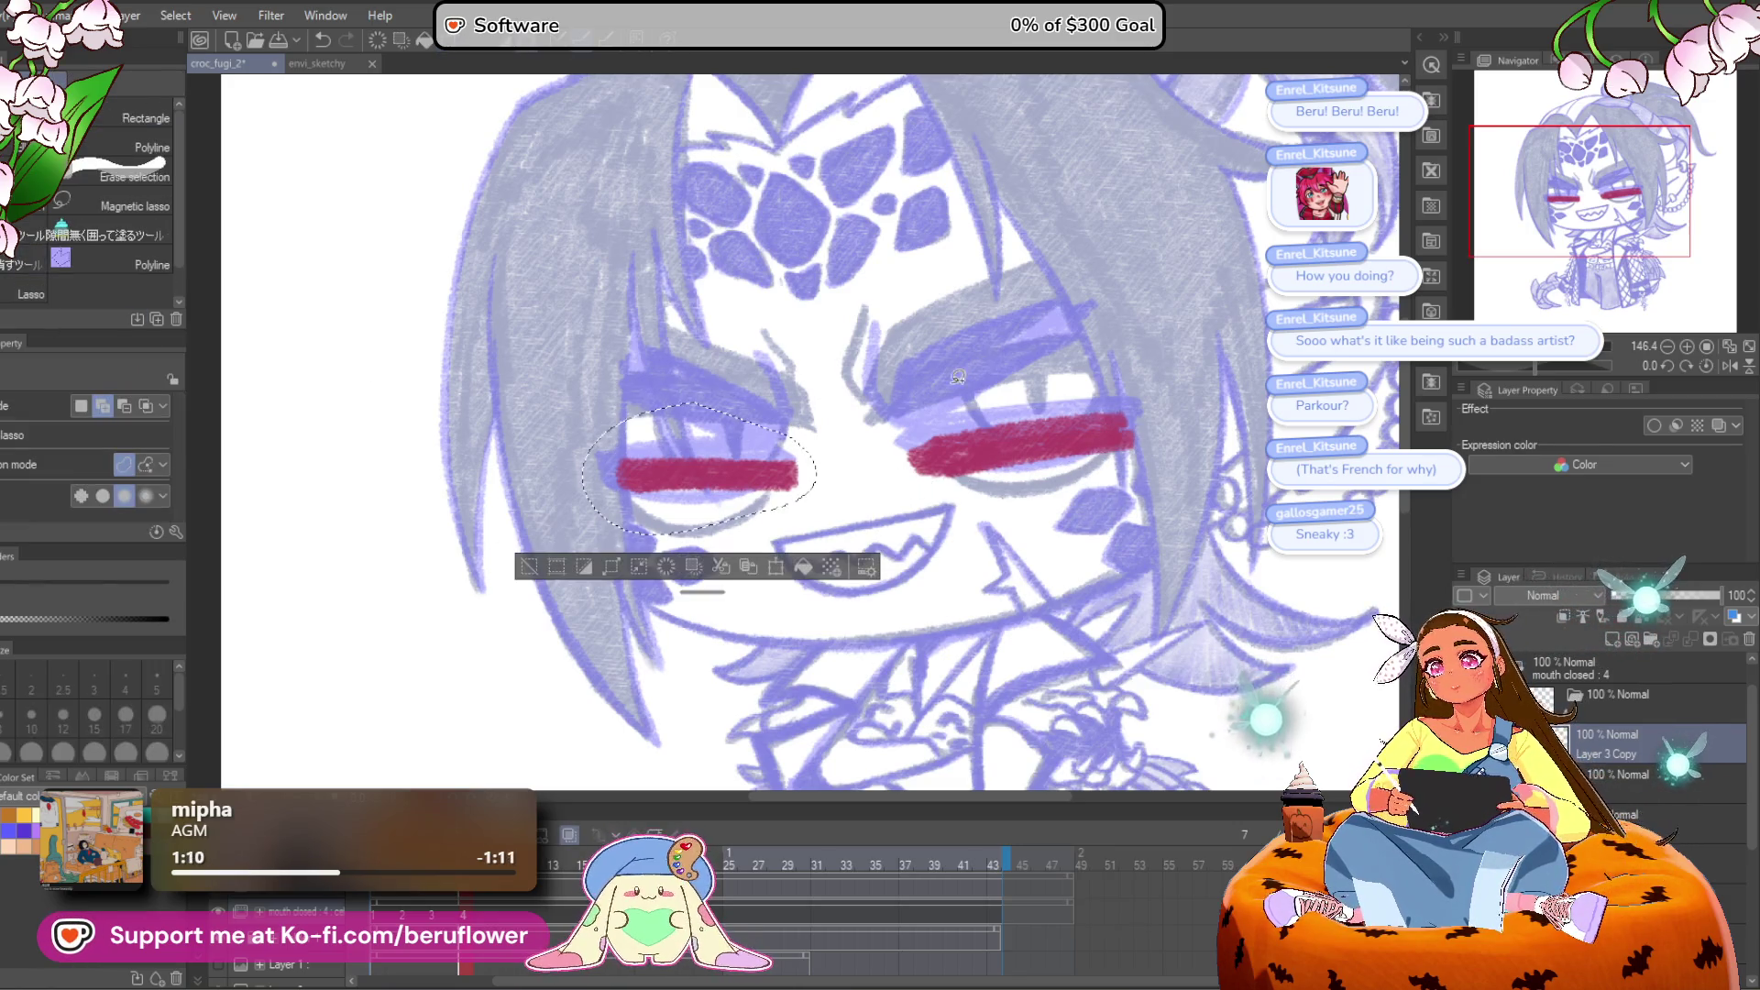
key("ctrl+t")
mouse_move(807, 518)
left_mouse_down()
mouse_move(768, 497)
mouse_move(796, 488)
left_mouse_up()
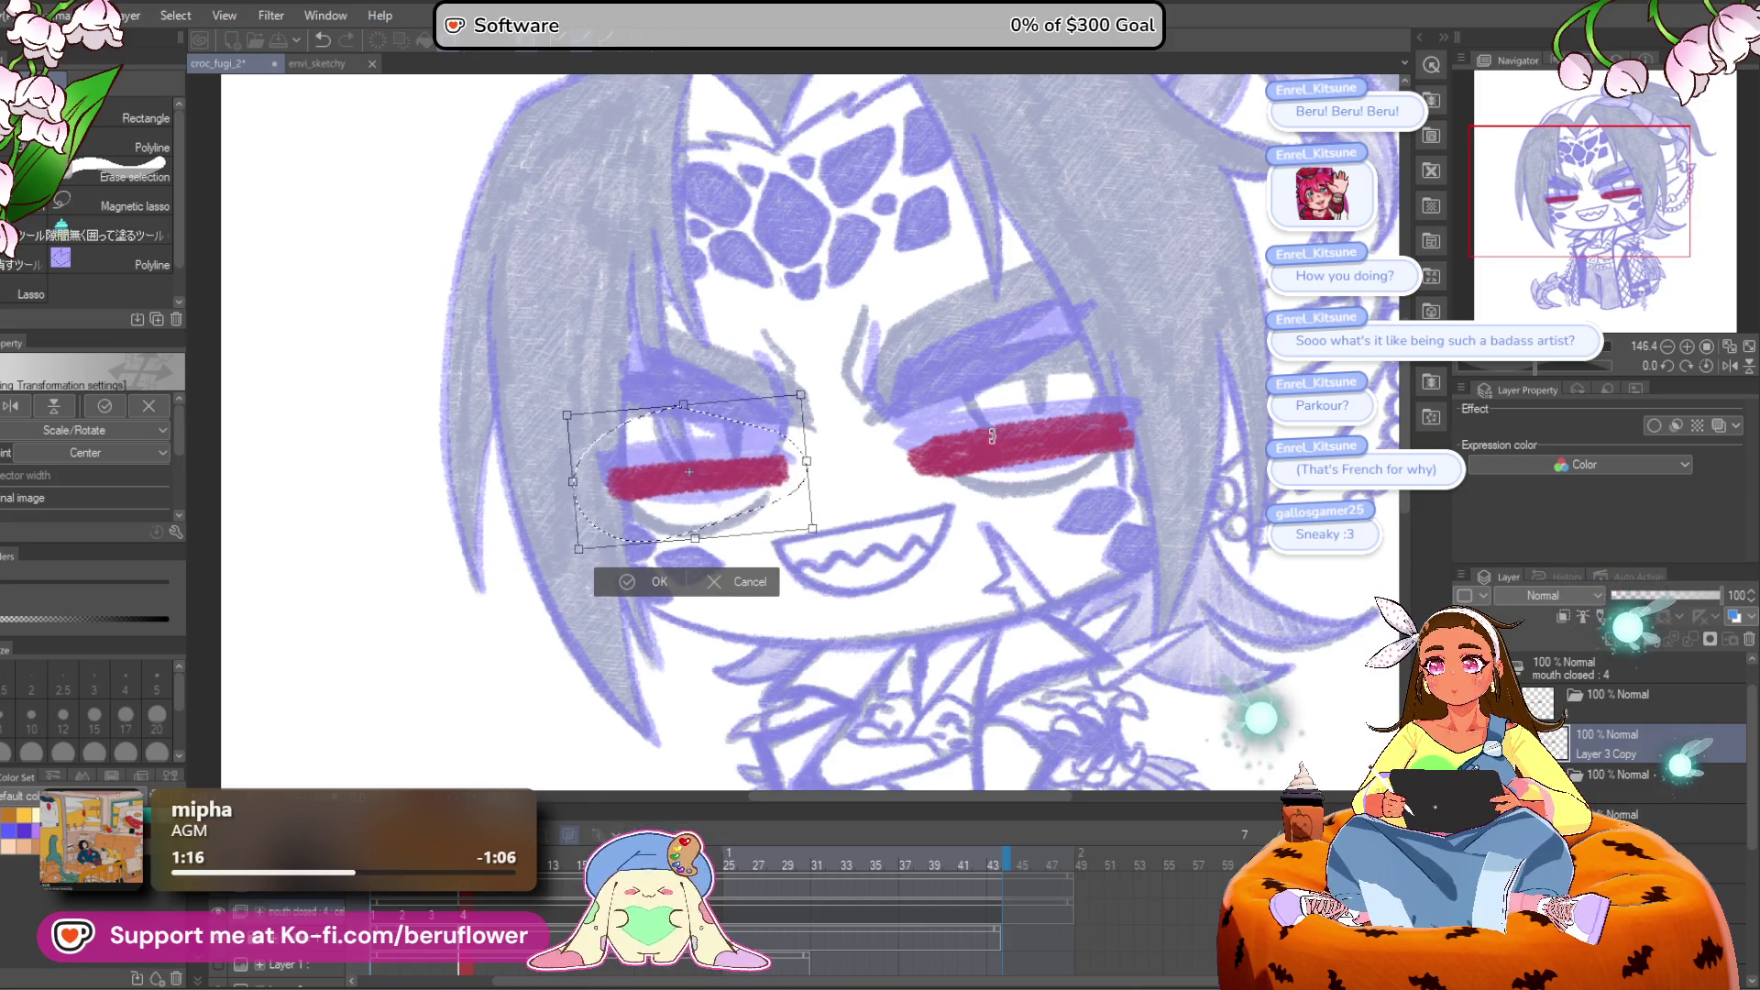
key("Return")
key("ctrl+d")
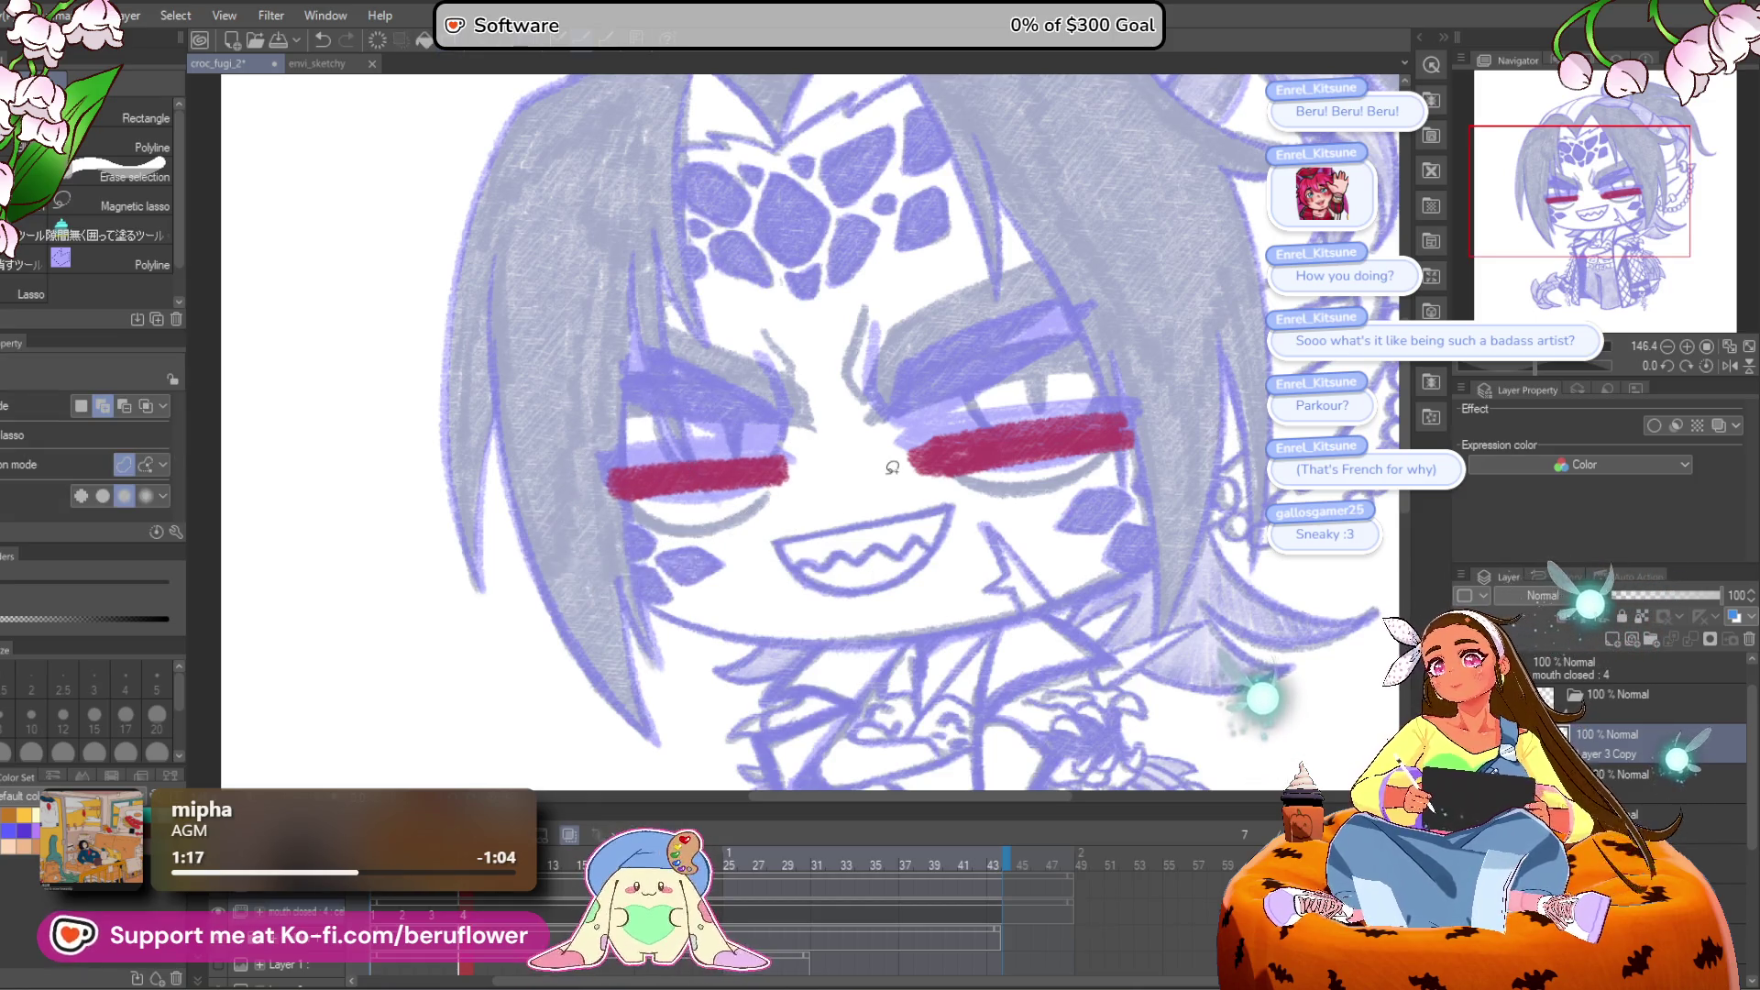
key("p")
mouse_move(1086, 383)
left_mouse_down()
mouse_move(1009, 389)
mouse_move(1048, 336)
left_mouse_up()
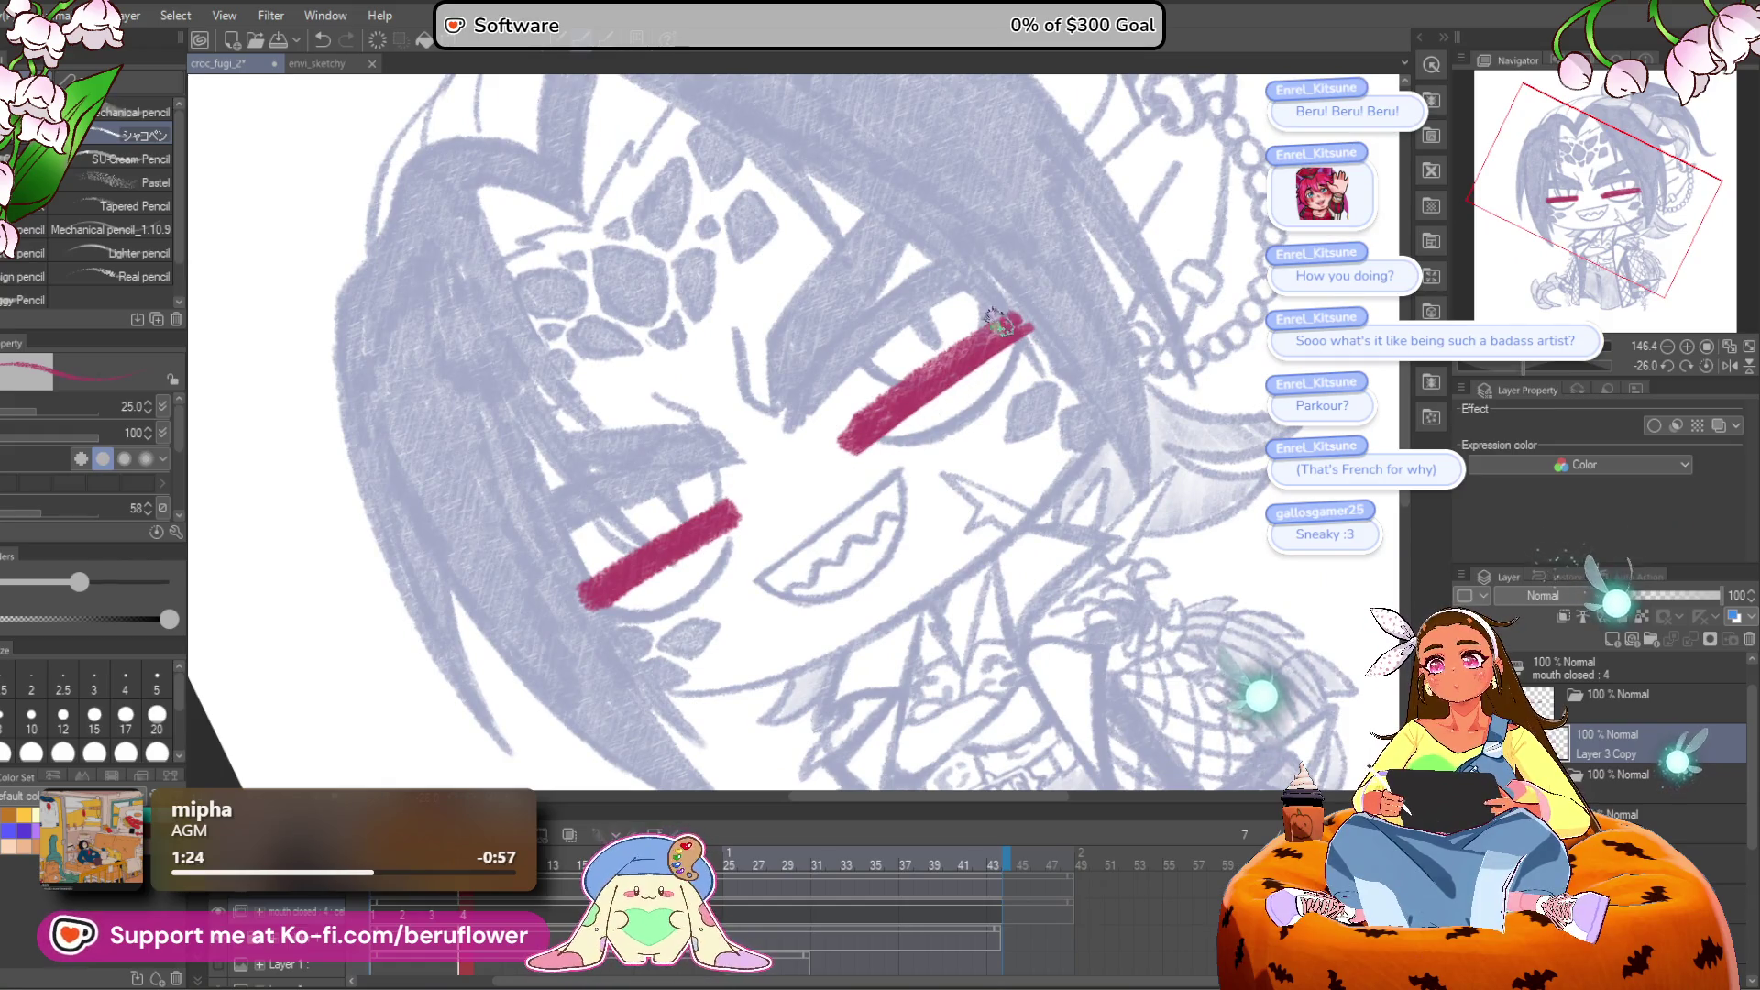
Step: With the view upright, draw angled strokes filling a wedge on the right eye bar
left_click_drag(935, 366, 898, 413)
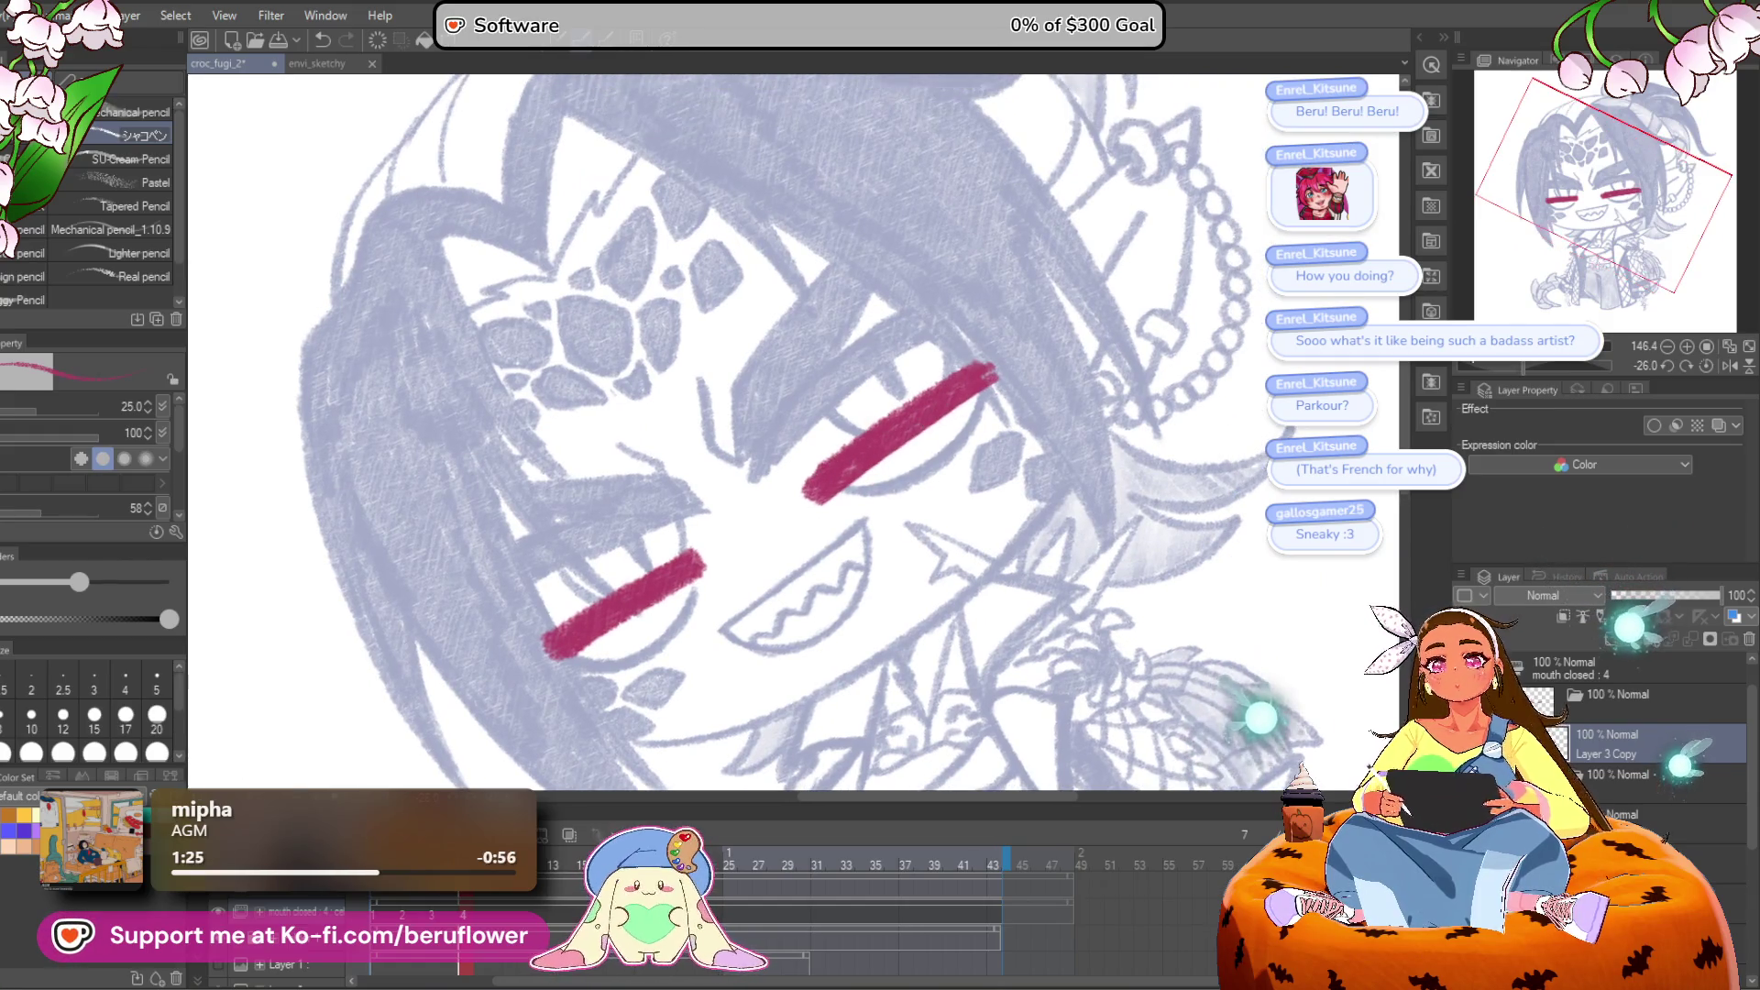
left_click(1705, 365)
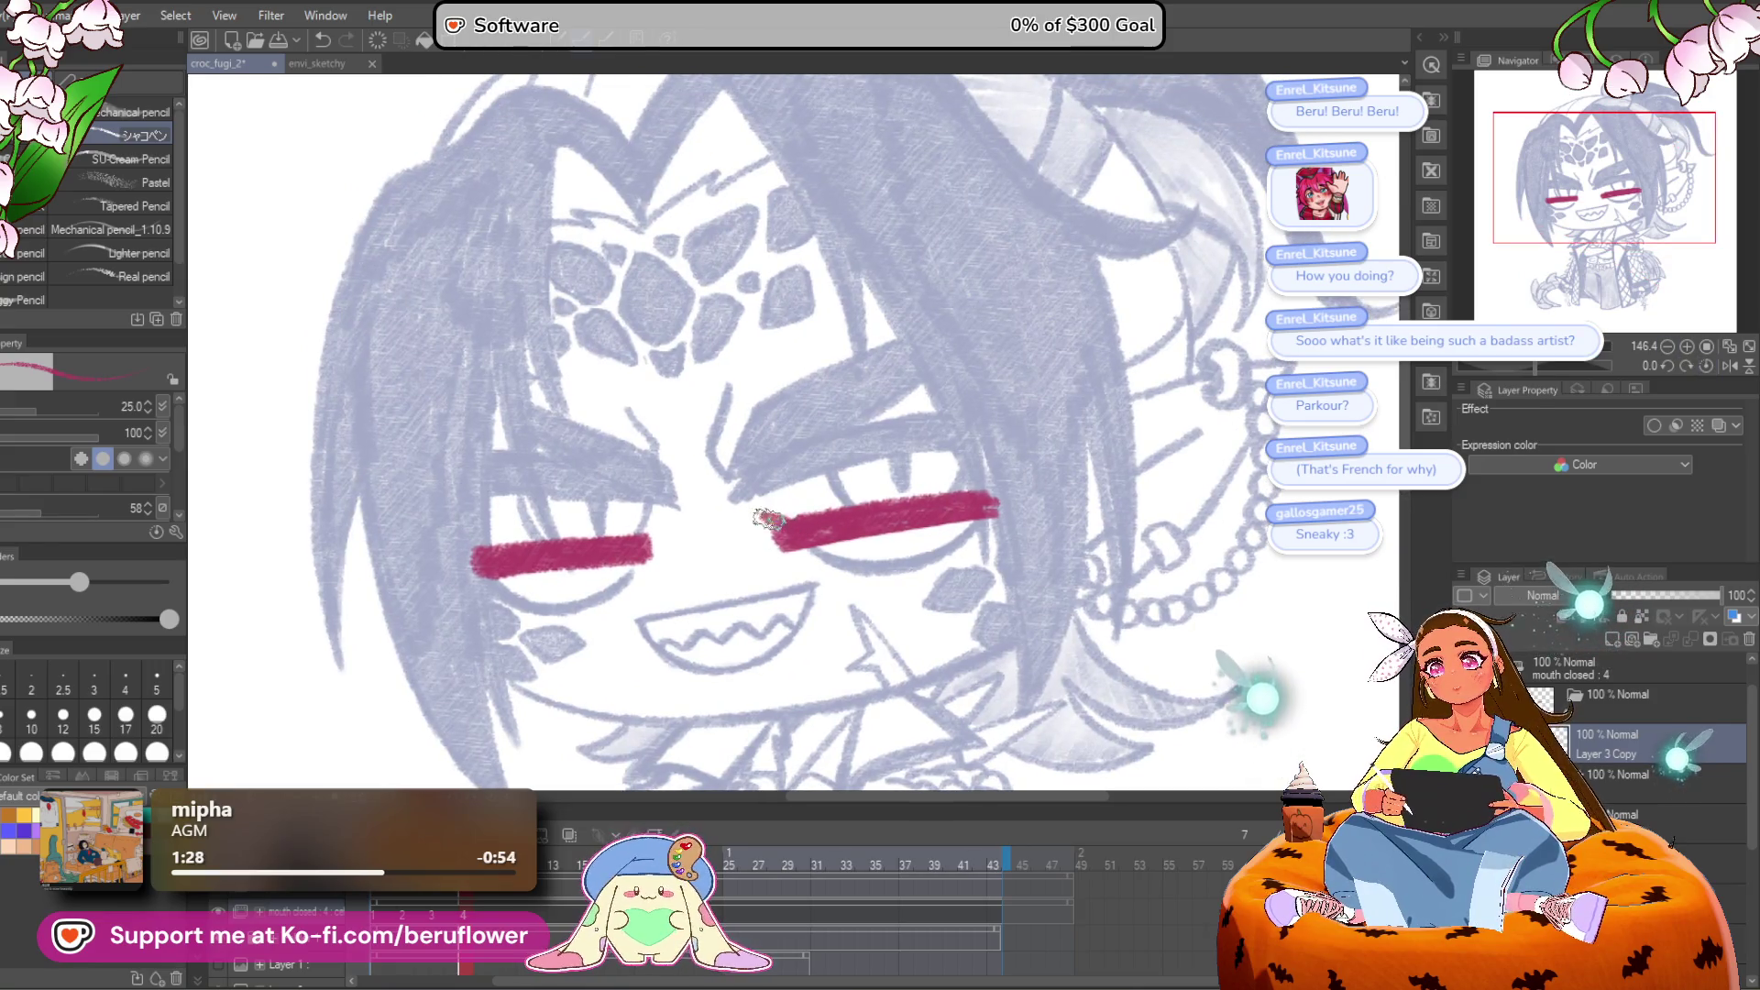
mouse_move(794, 453)
left_mouse_down()
mouse_move(765, 521)
mouse_move(944, 412)
left_mouse_up()
left_click_drag(794, 448, 949, 379)
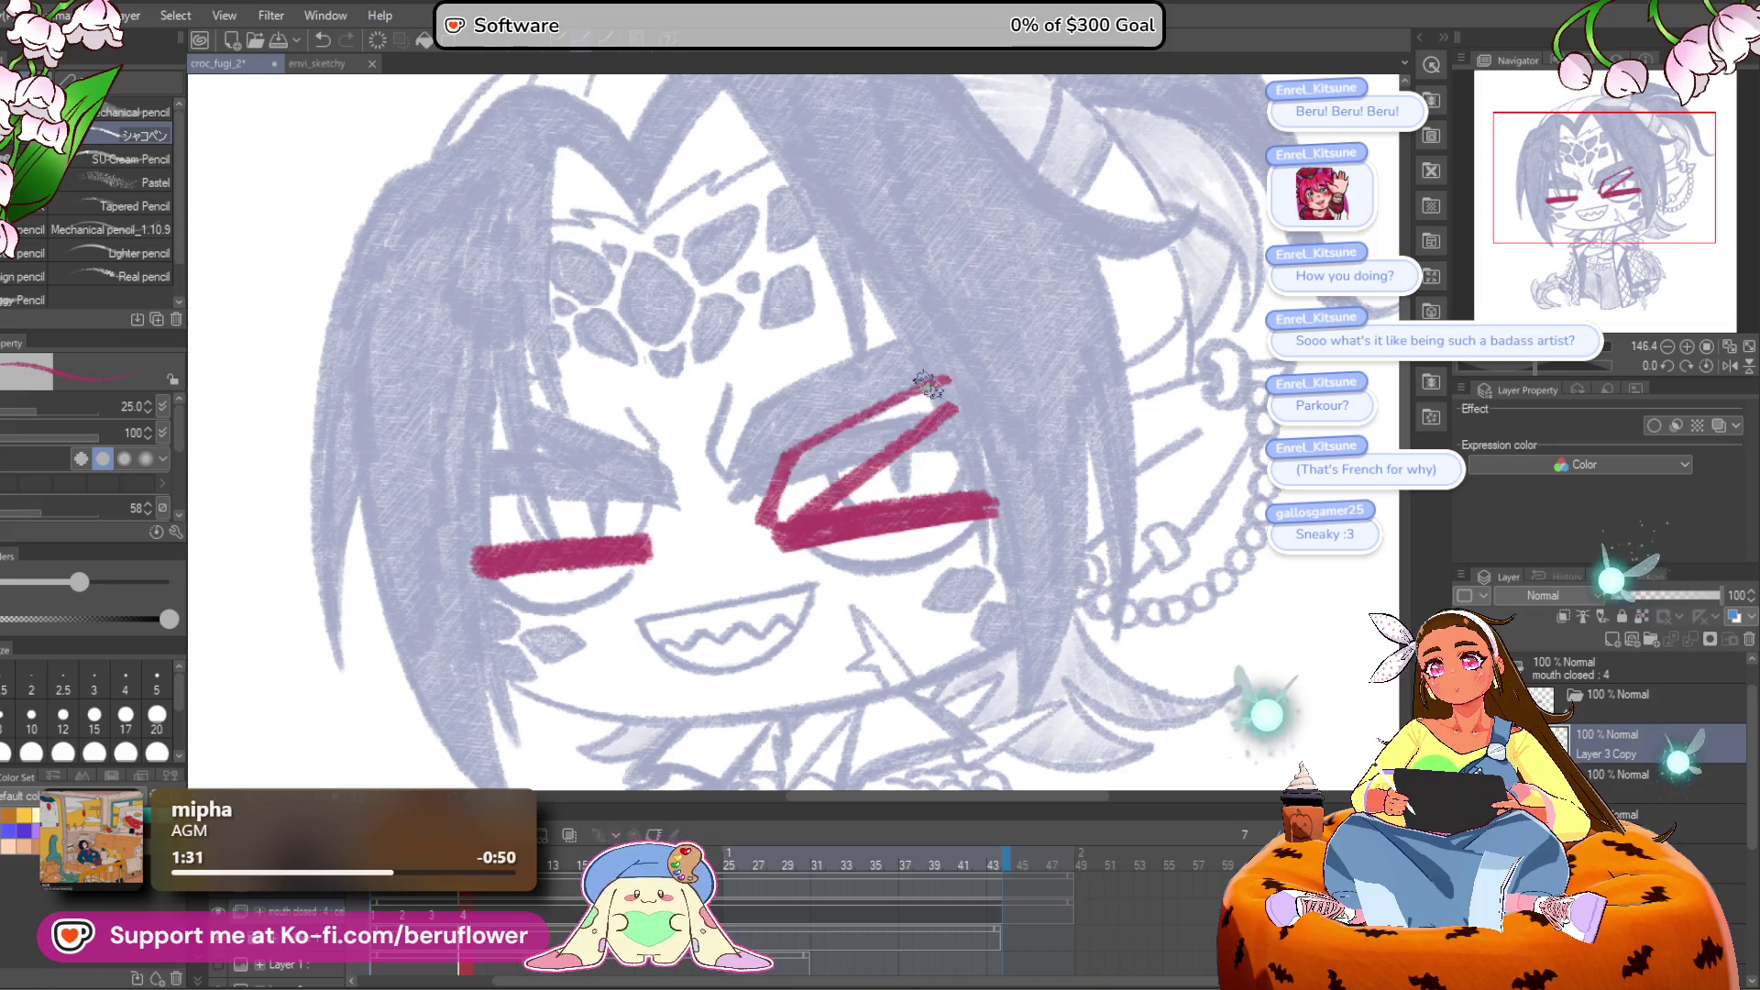
mouse_move(806, 446)
left_mouse_down()
mouse_move(797, 486)
mouse_move(926, 412)
mouse_move(821, 454)
mouse_move(961, 450)
left_mouse_up()
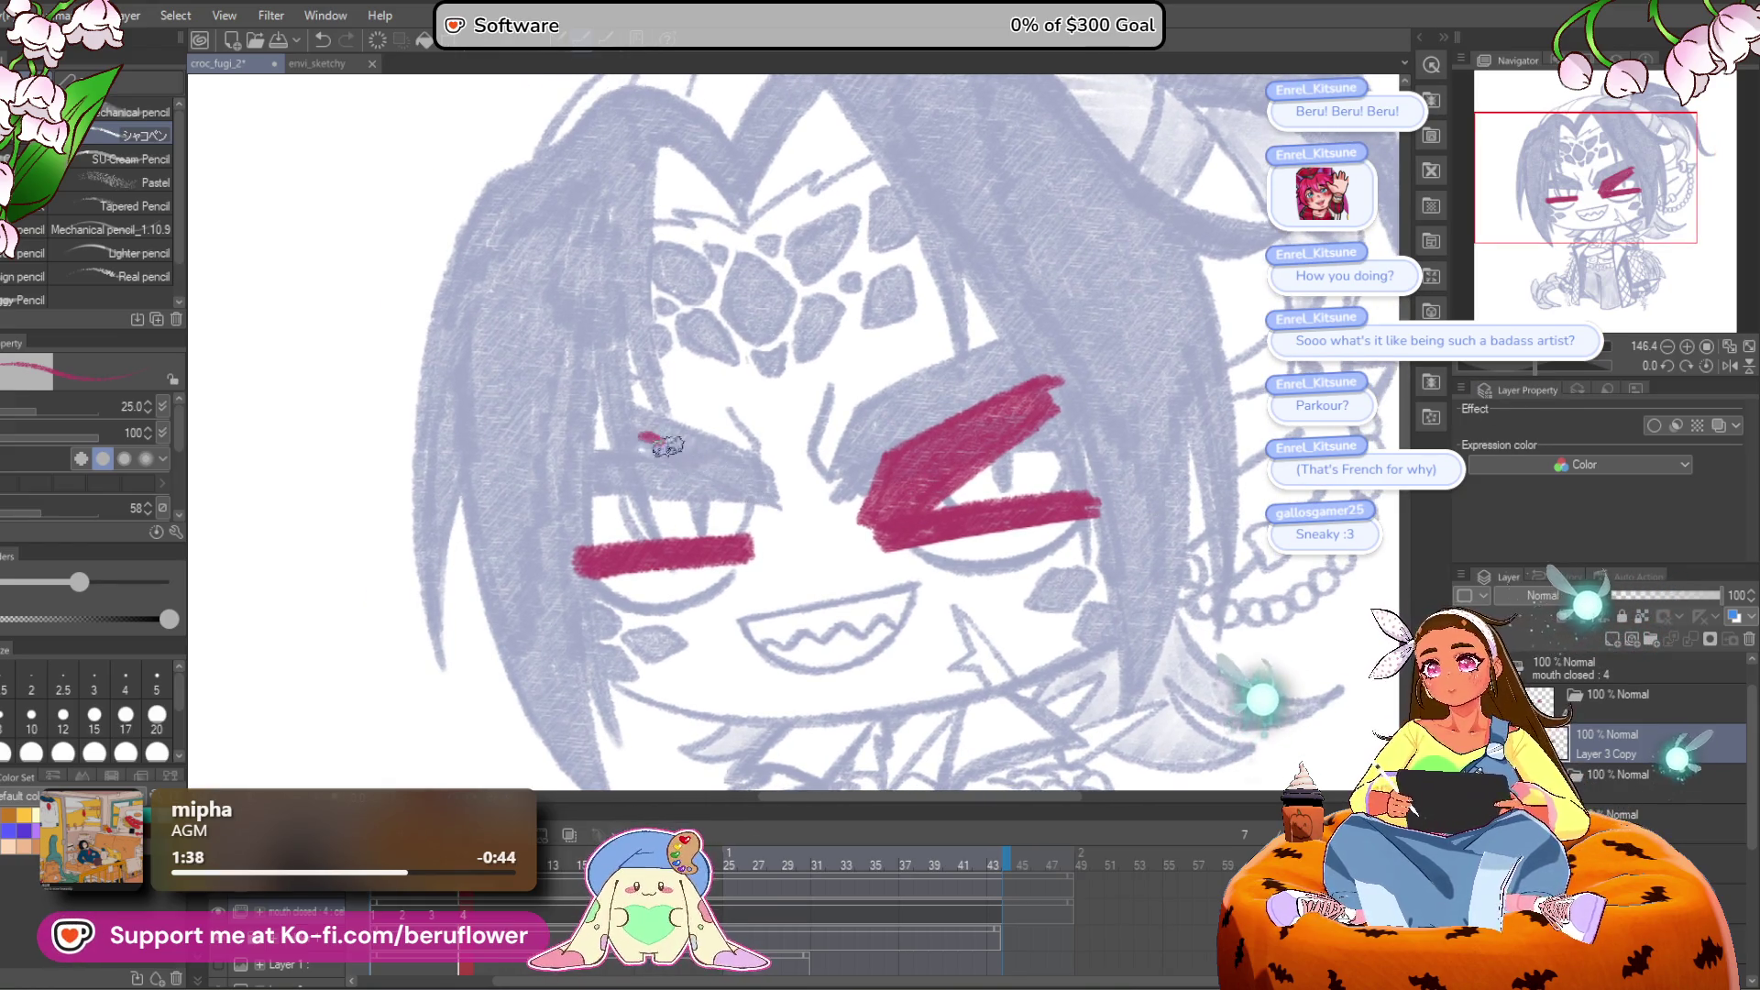
Step: Tilt the view and add a thick angled stroke to the left closed eye
left_click_drag(1537, 364, 1509, 363)
left_click_drag(828, 474, 851, 491)
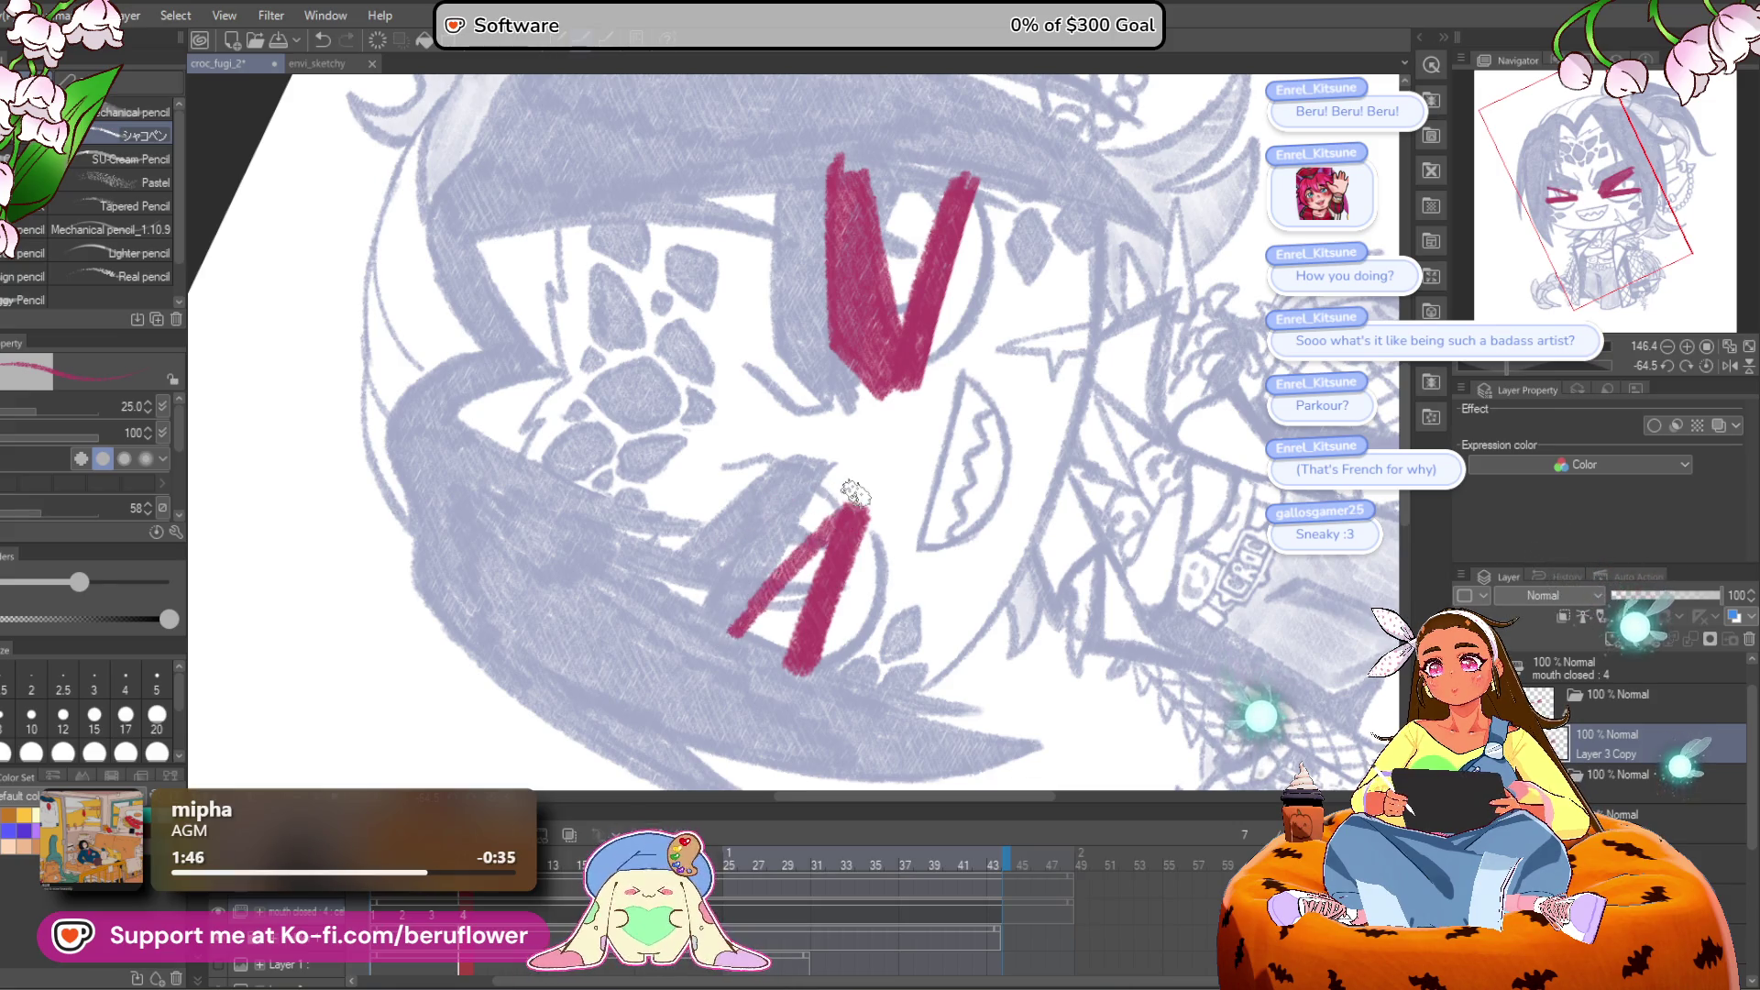
mouse_move(801, 504)
left_mouse_down()
mouse_move(733, 605)
mouse_move(823, 518)
left_mouse_up()
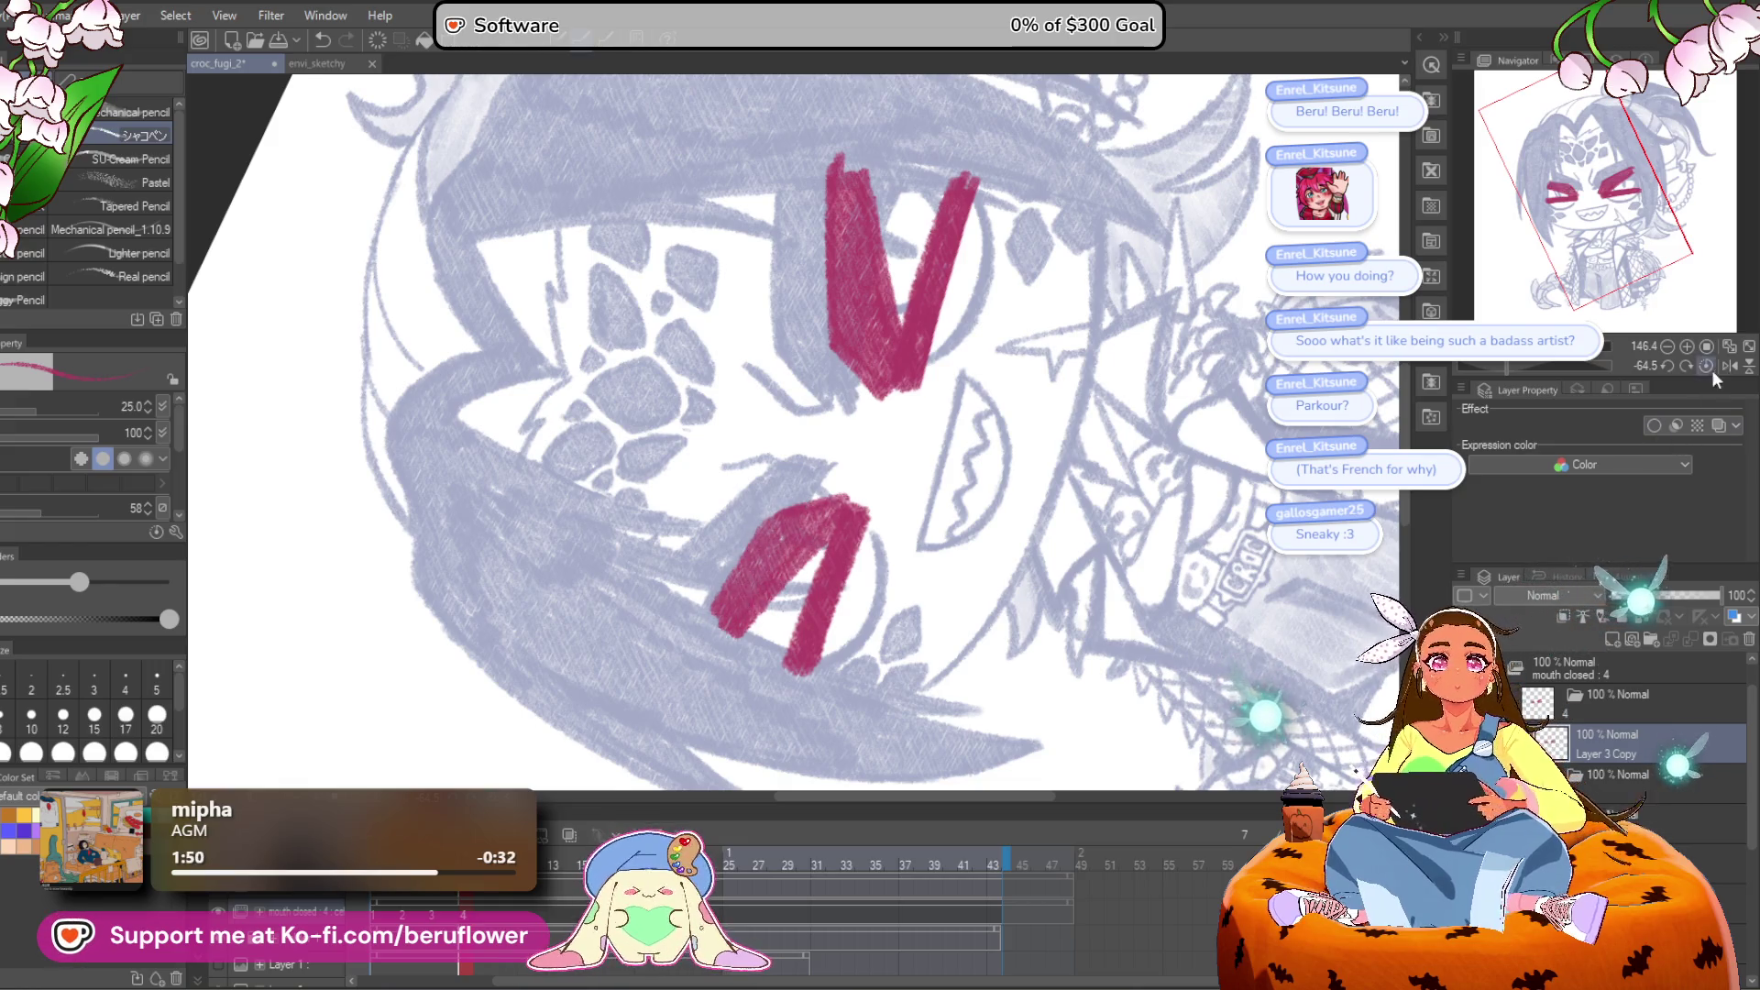
left_click(1709, 369)
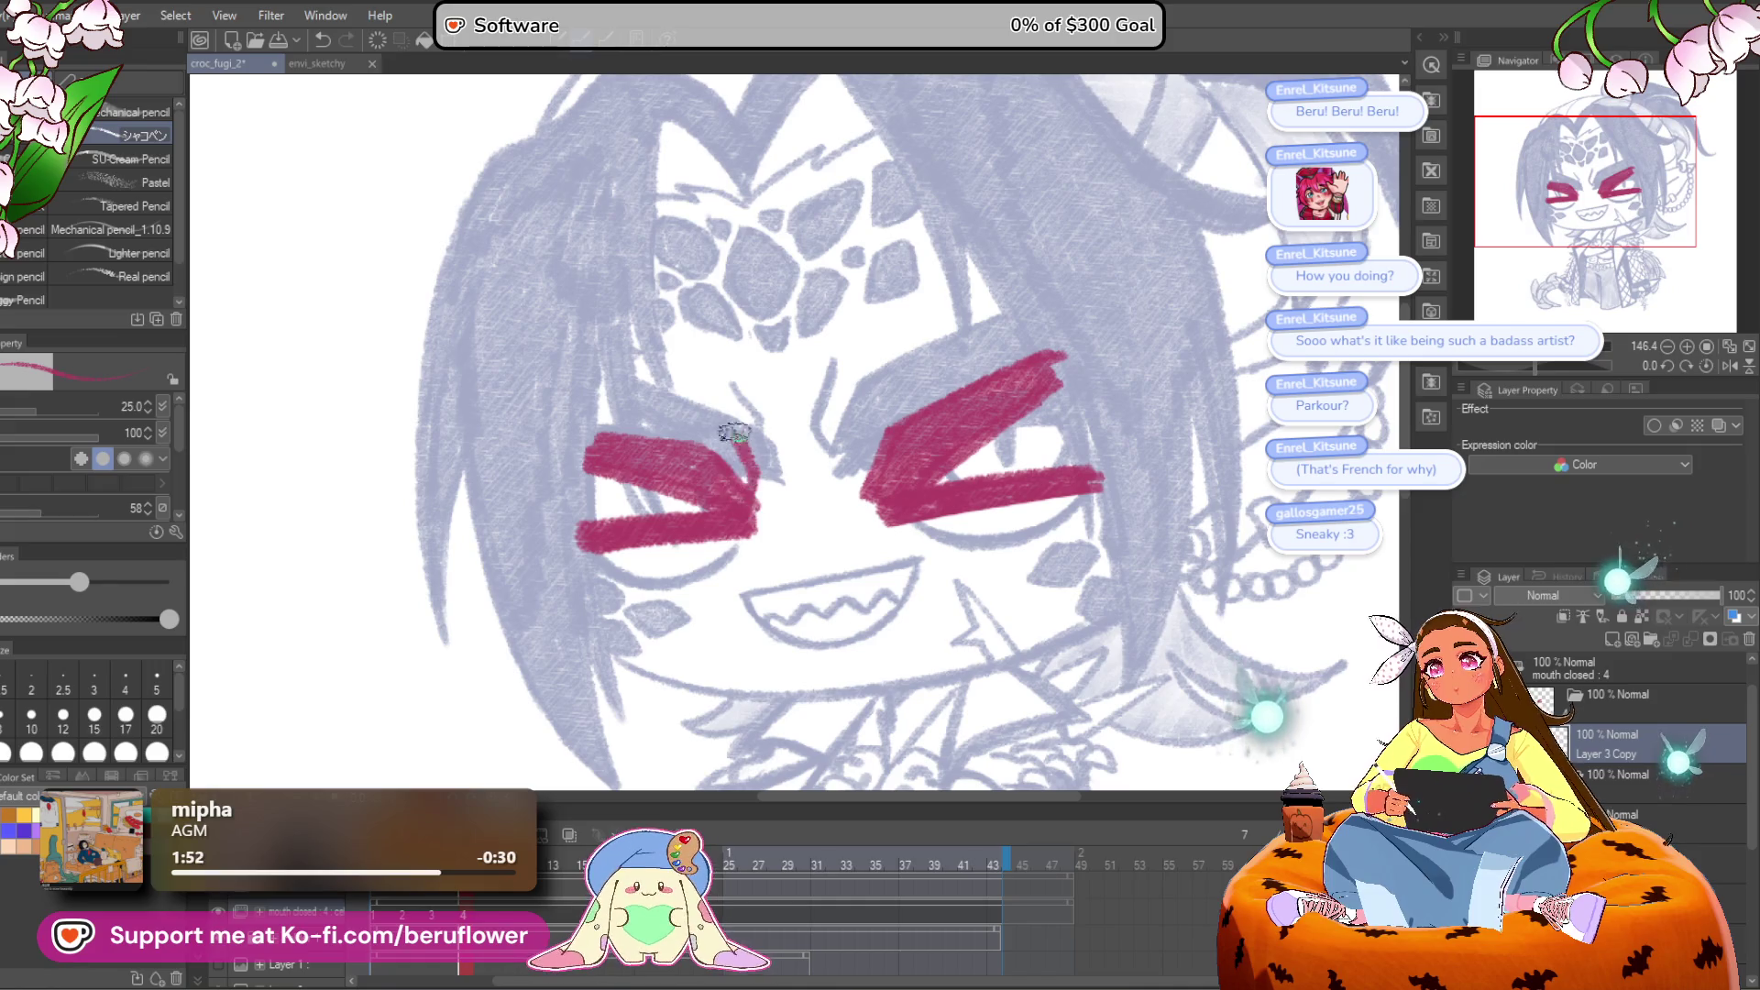
scroll(871, 492, "down", 4)
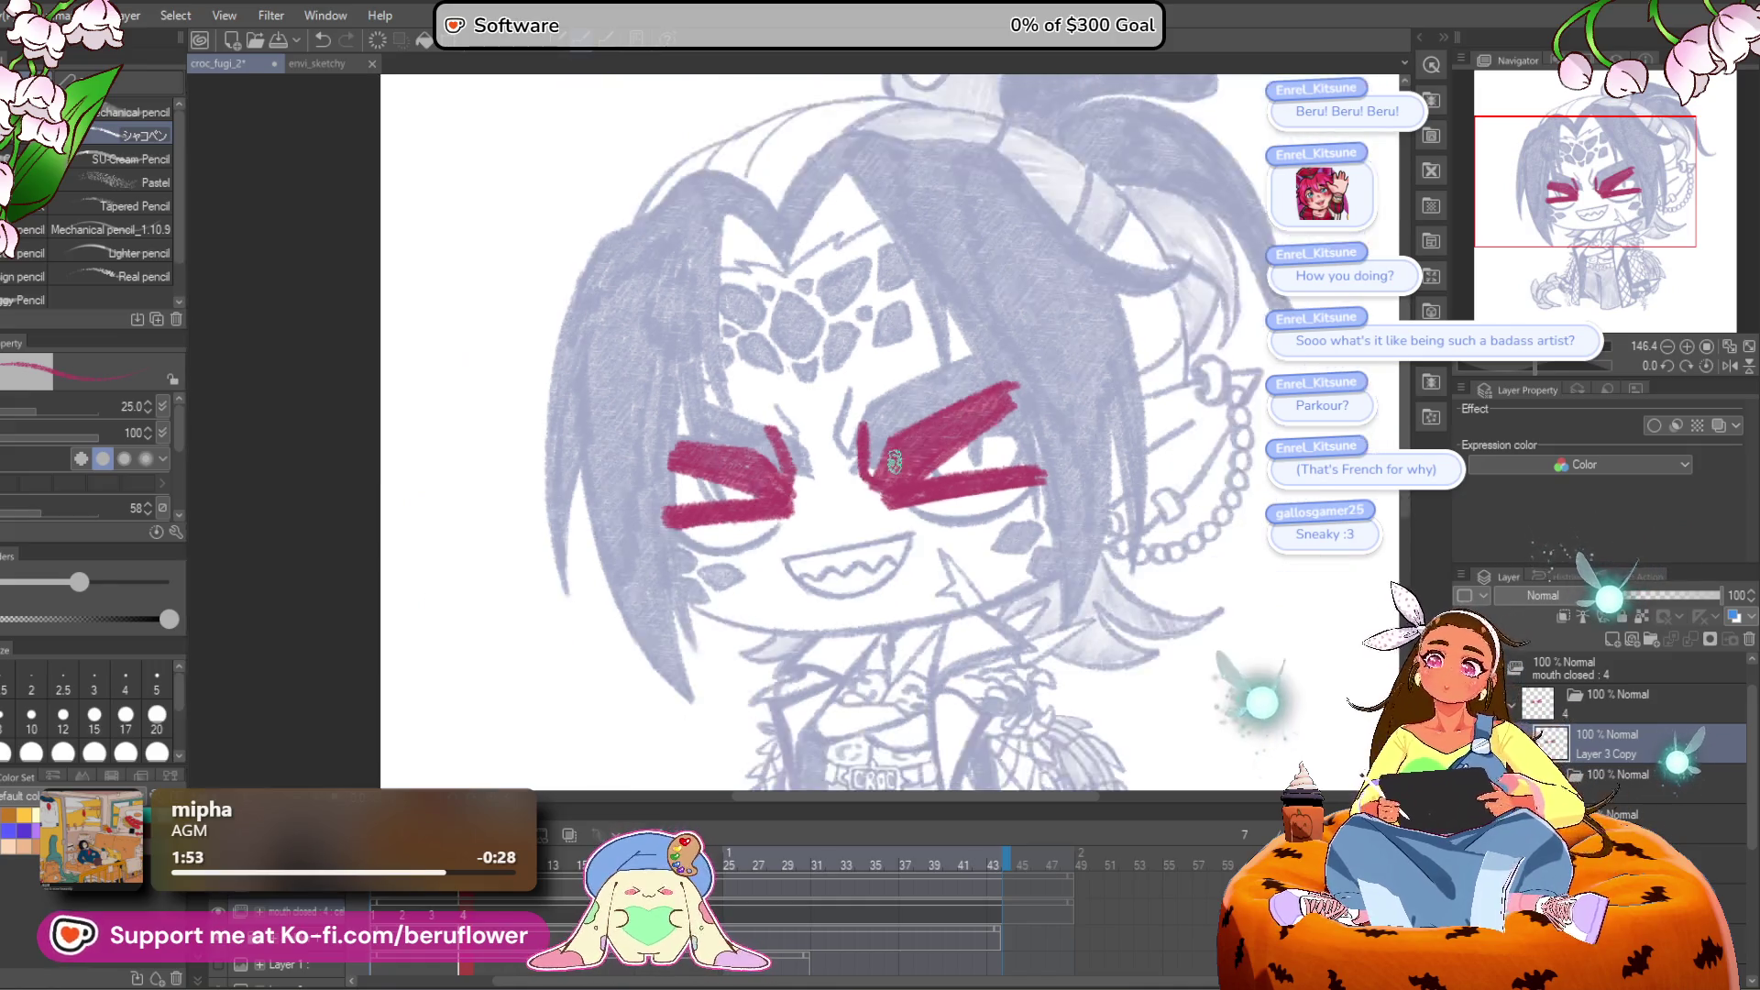
scroll(917, 459, "up", 2)
Step: Outline the open mouth's upper edge in crimson out to its left corner
mouse_move(1009, 486)
left_mouse_down()
mouse_move(971, 397)
mouse_move(917, 440)
left_mouse_up()
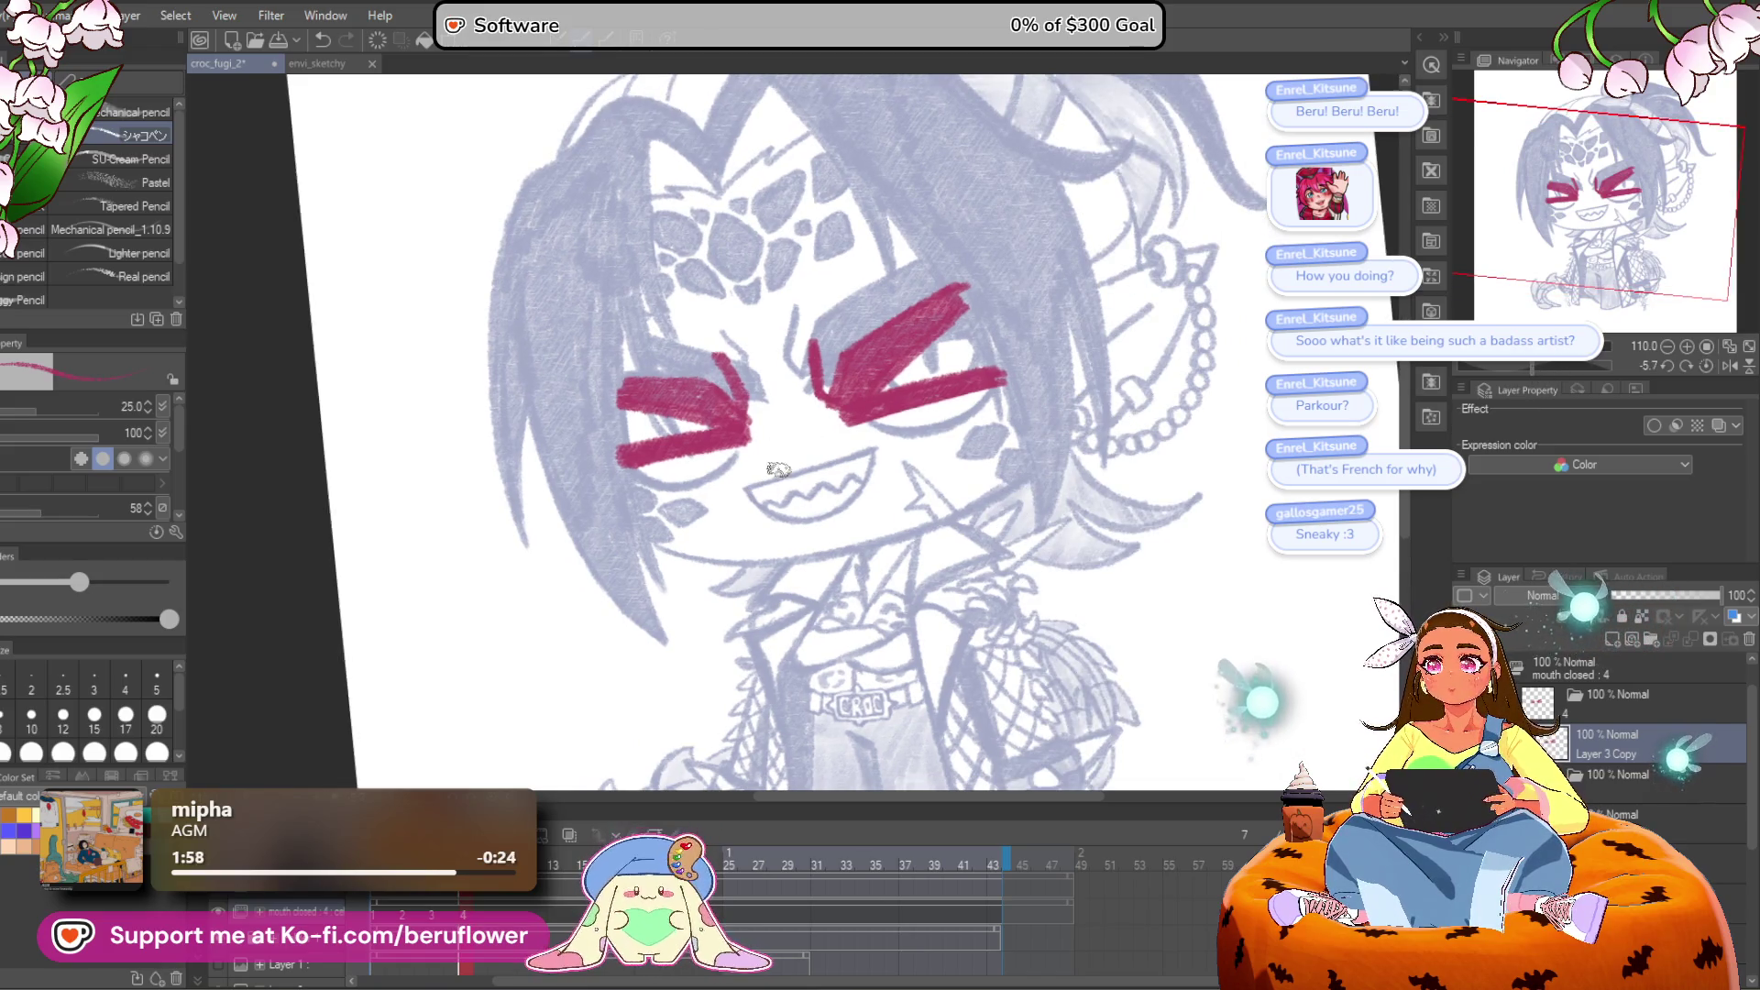
scroll(780, 465, "up", 5)
left_click_drag(1532, 366, 1524, 365)
scroll(793, 476, "up", 3)
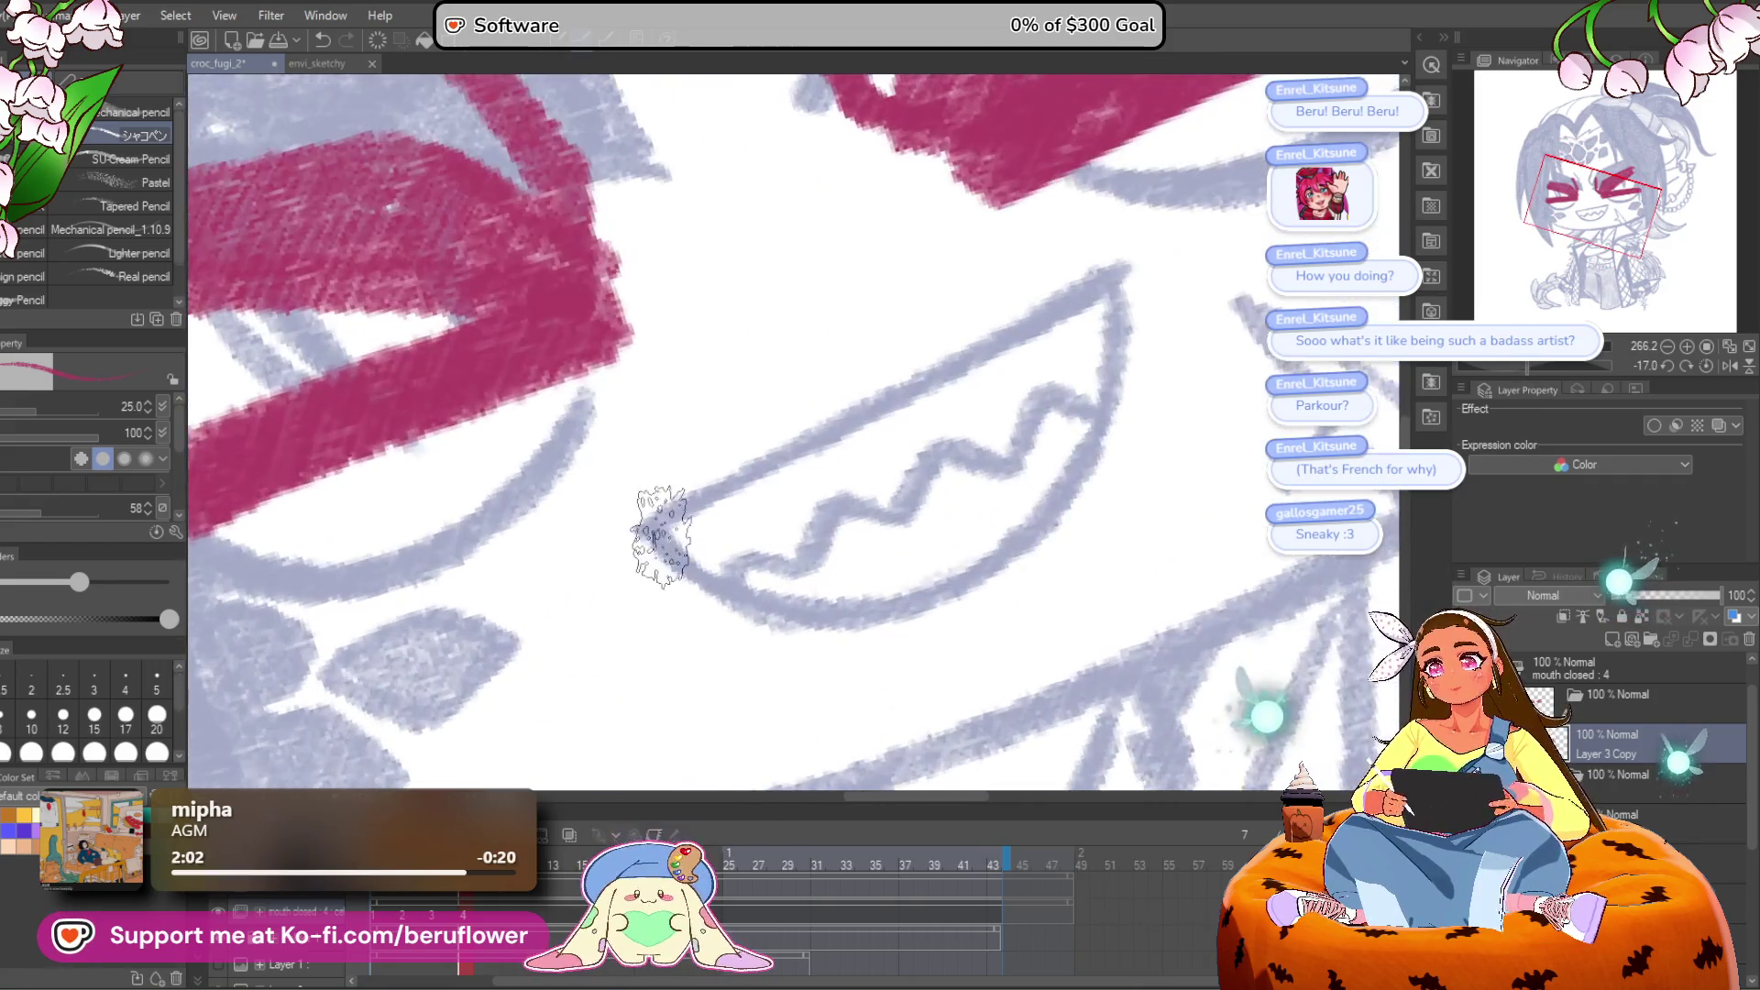
mouse_move(609, 558)
left_mouse_down()
mouse_move(1082, 292)
mouse_move(1042, 459)
mouse_move(924, 609)
mouse_move(766, 639)
mouse_move(596, 550)
mouse_move(727, 530)
mouse_move(815, 555)
mouse_move(871, 514)
mouse_move(932, 546)
mouse_move(981, 509)
mouse_move(1028, 525)
left_mouse_up()
left_click(1703, 362)
Step: Draw the crimson jaw line and a thin stroke near the chin, with the view straightened upright
mouse_move(1595, 364)
left_mouse_down()
mouse_move(1522, 364)
mouse_move(1591, 376)
left_mouse_up()
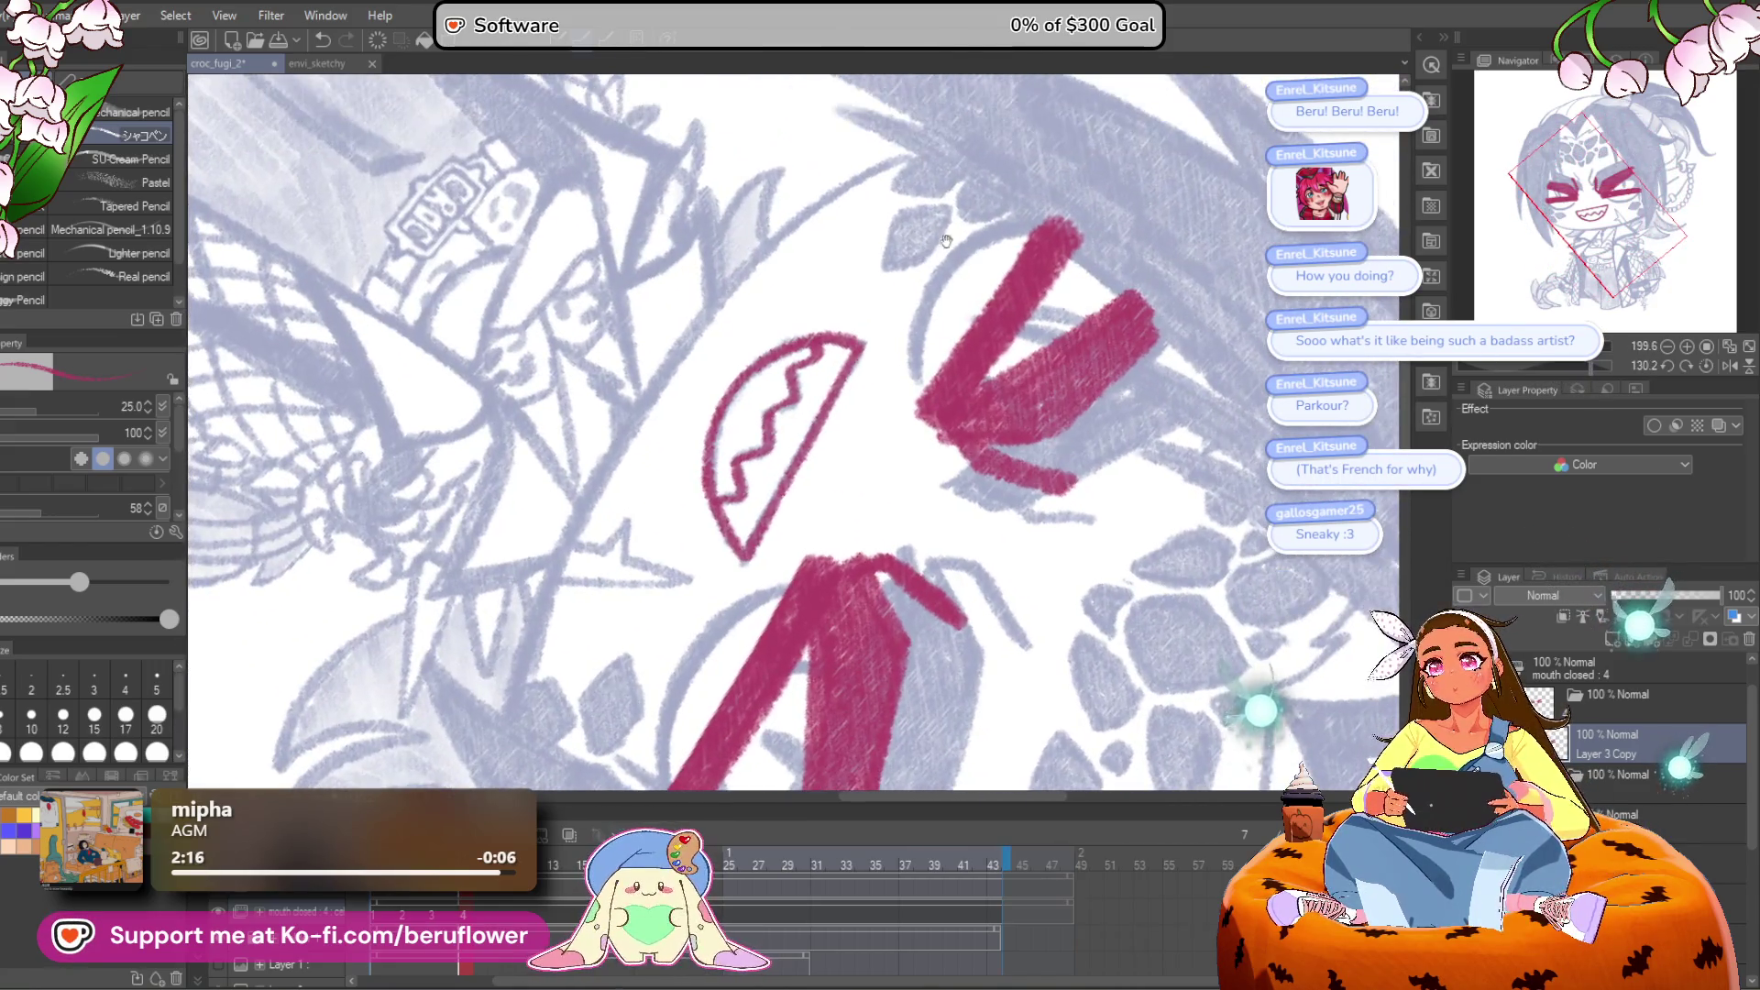
mouse_move(917, 149)
left_mouse_down()
mouse_move(793, 218)
mouse_move(713, 305)
mouse_move(559, 550)
mouse_move(515, 697)
left_mouse_up()
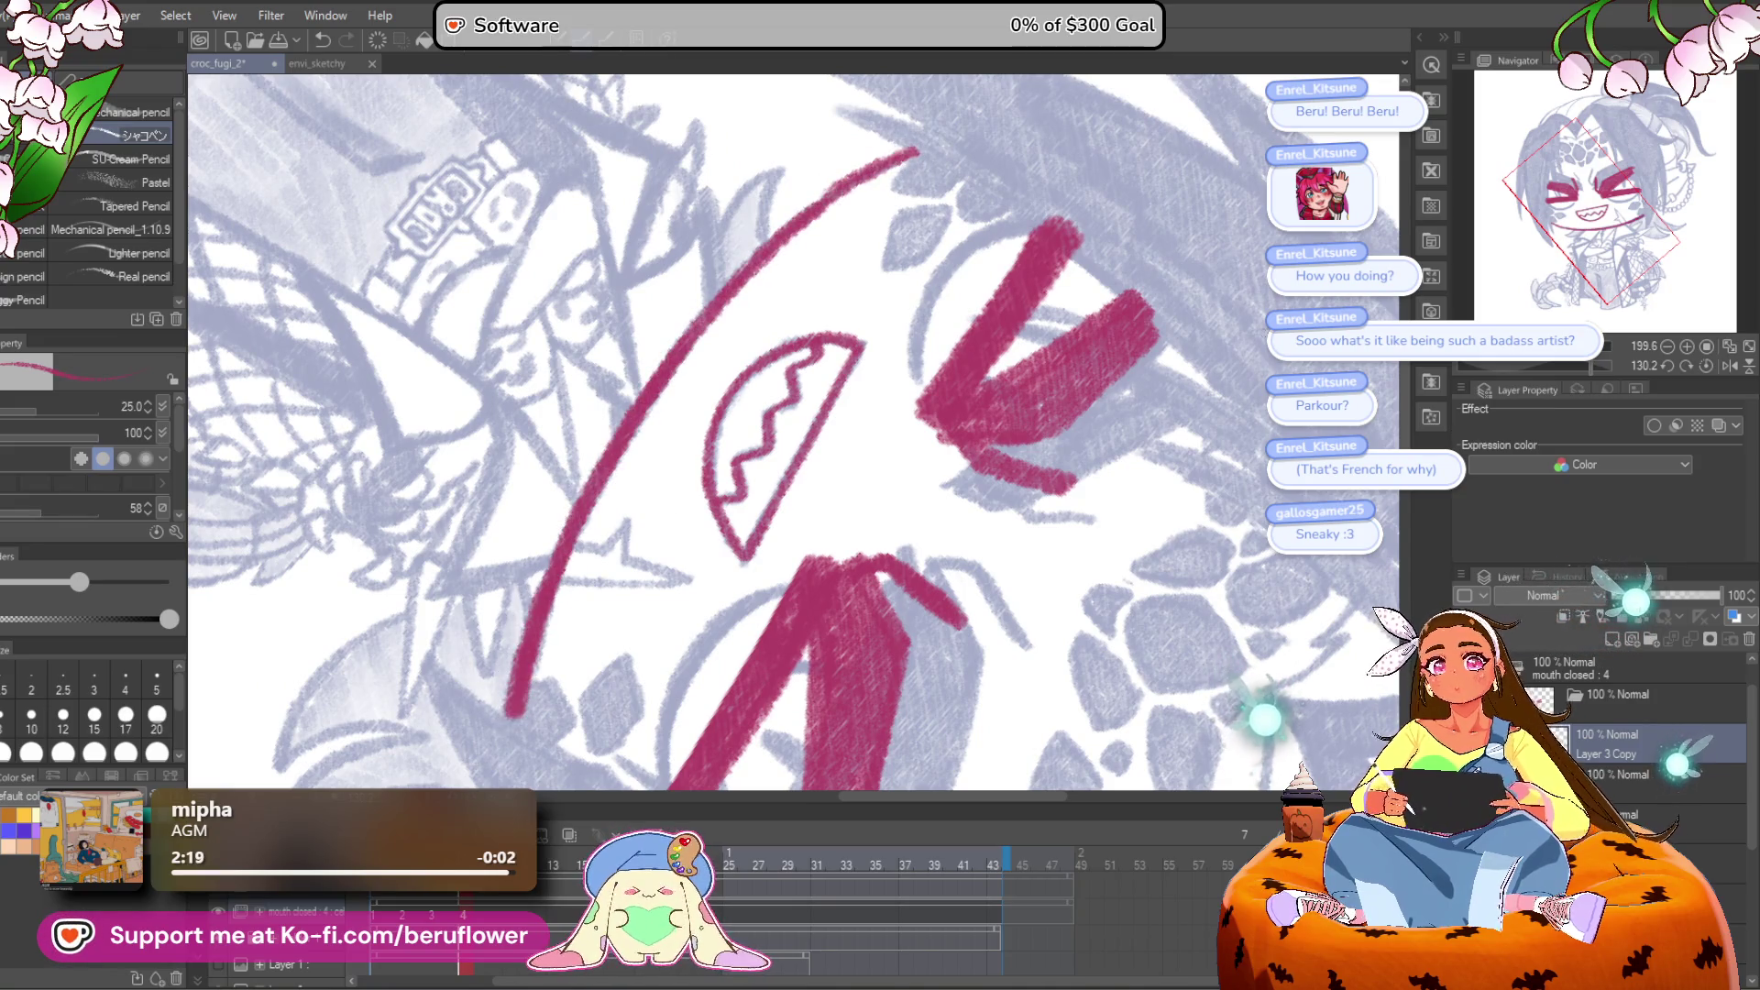
left_click(1706, 366)
left_click_drag(857, 520, 928, 600)
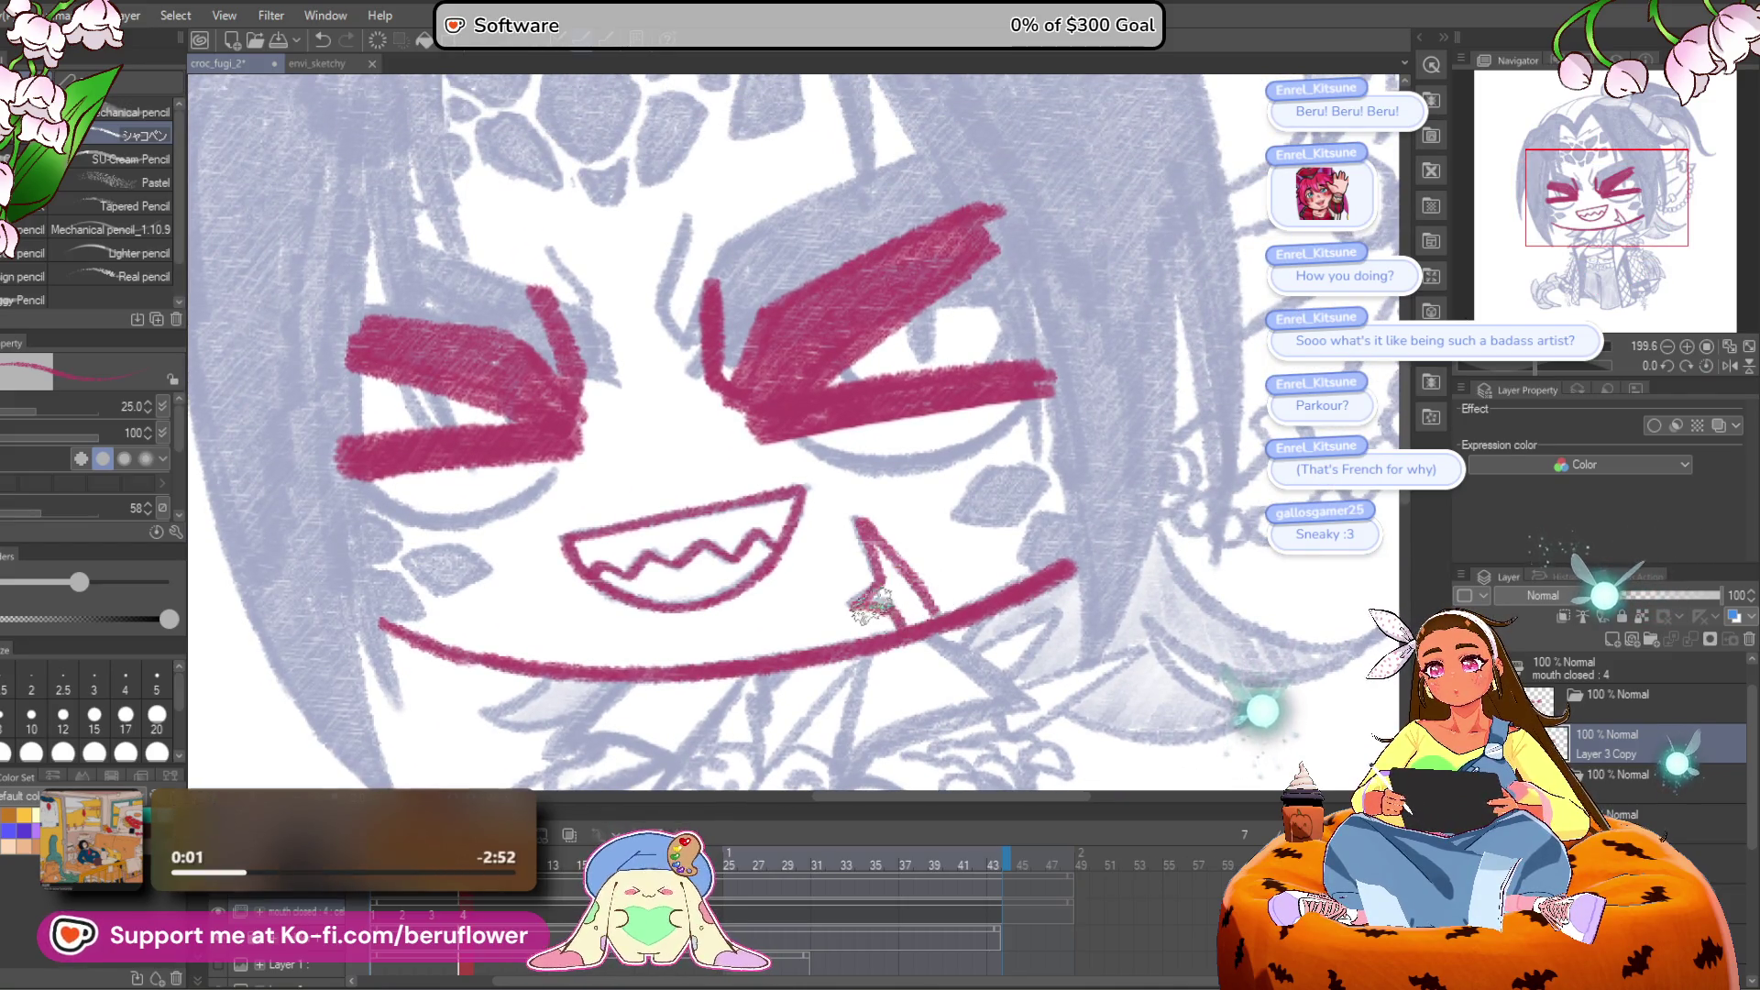
left_click_drag(917, 550, 867, 571)
Step: Add the crimson scale marks on and below both cheeks
mouse_move(985, 500)
left_mouse_down()
mouse_move(922, 491)
mouse_move(946, 548)
mouse_move(949, 518)
mouse_move(940, 576)
mouse_move(981, 546)
left_mouse_up()
left_click_drag(467, 553, 779, 498)
mouse_move(633, 528)
left_mouse_down()
mouse_move(733, 539)
mouse_move(651, 550)
mouse_move(642, 573)
mouse_move(667, 576)
left_mouse_up()
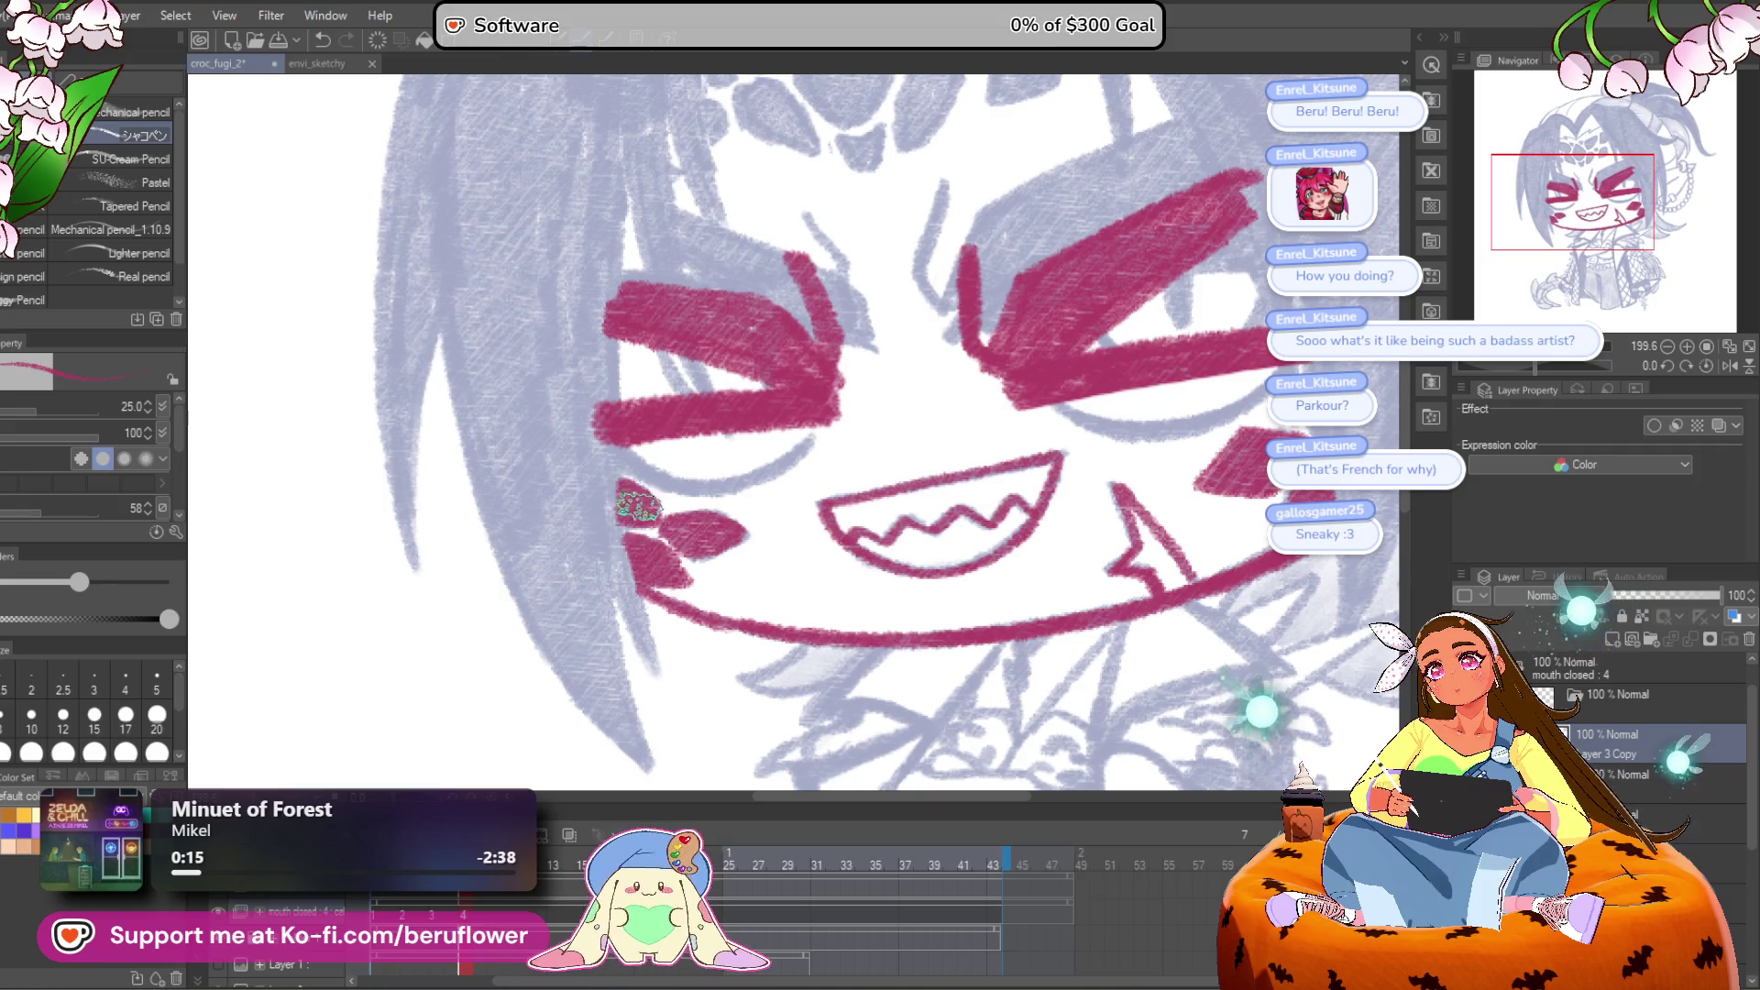
scroll(641, 513, "down", 5)
scroll(645, 478, "up", 2)
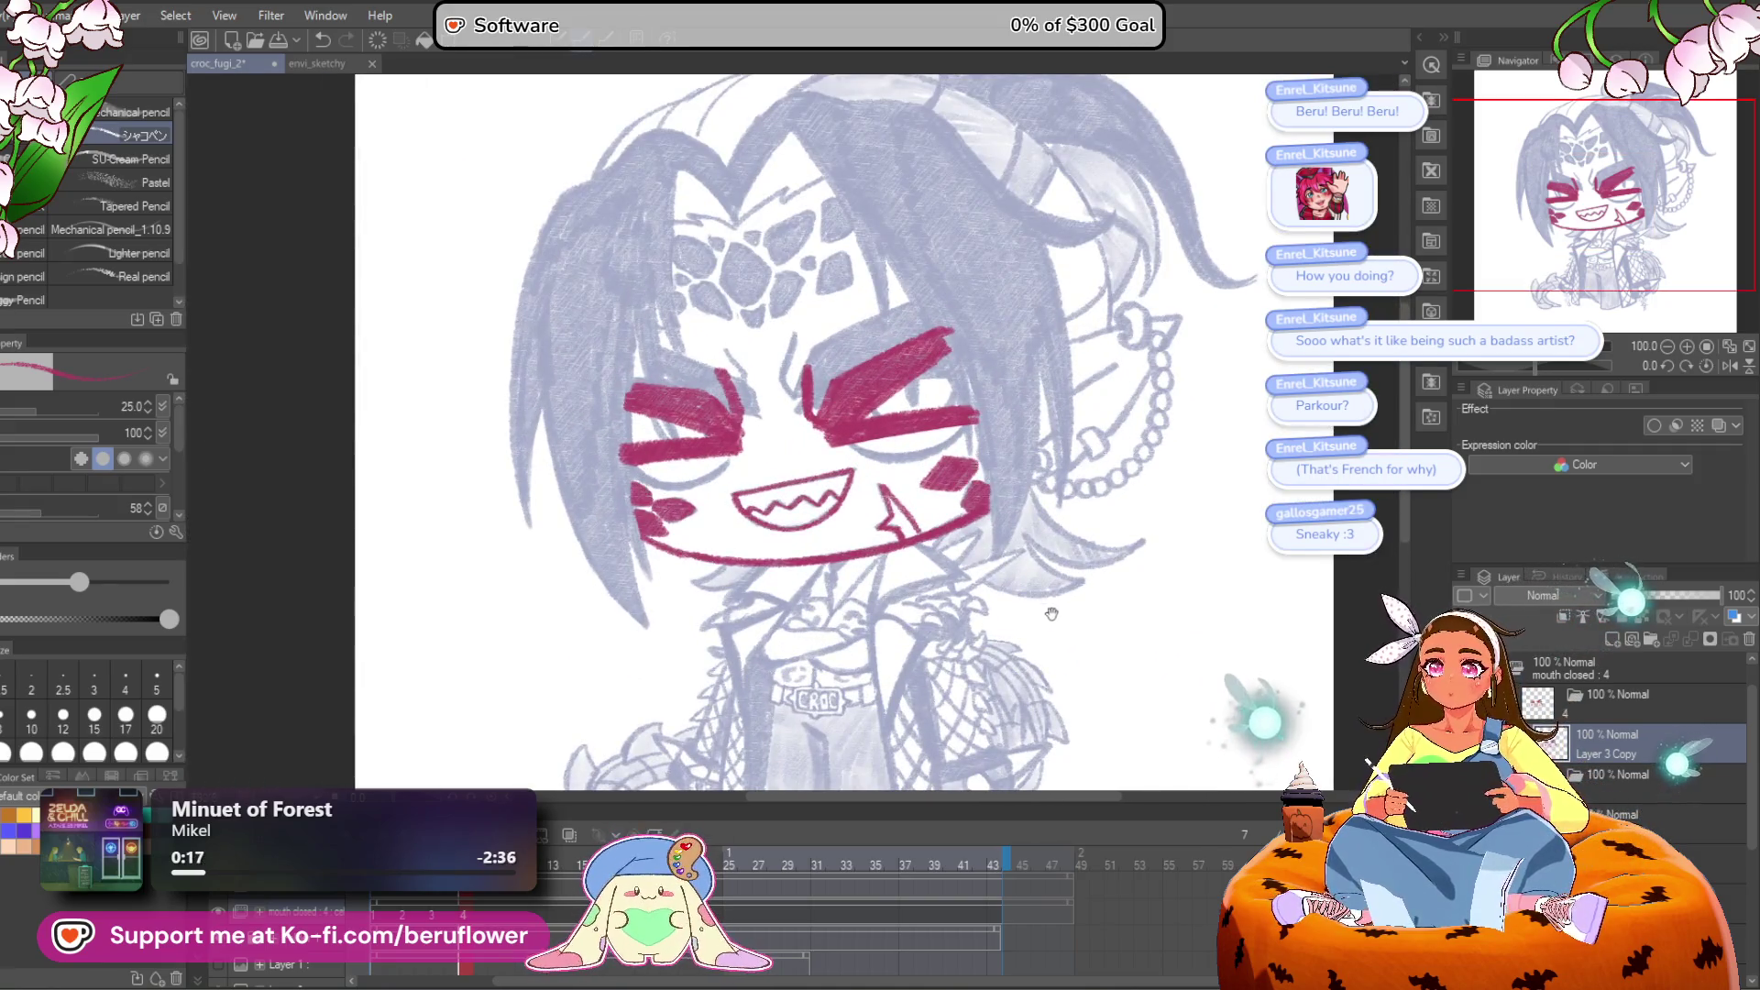
scroll(645, 479, "up", 2)
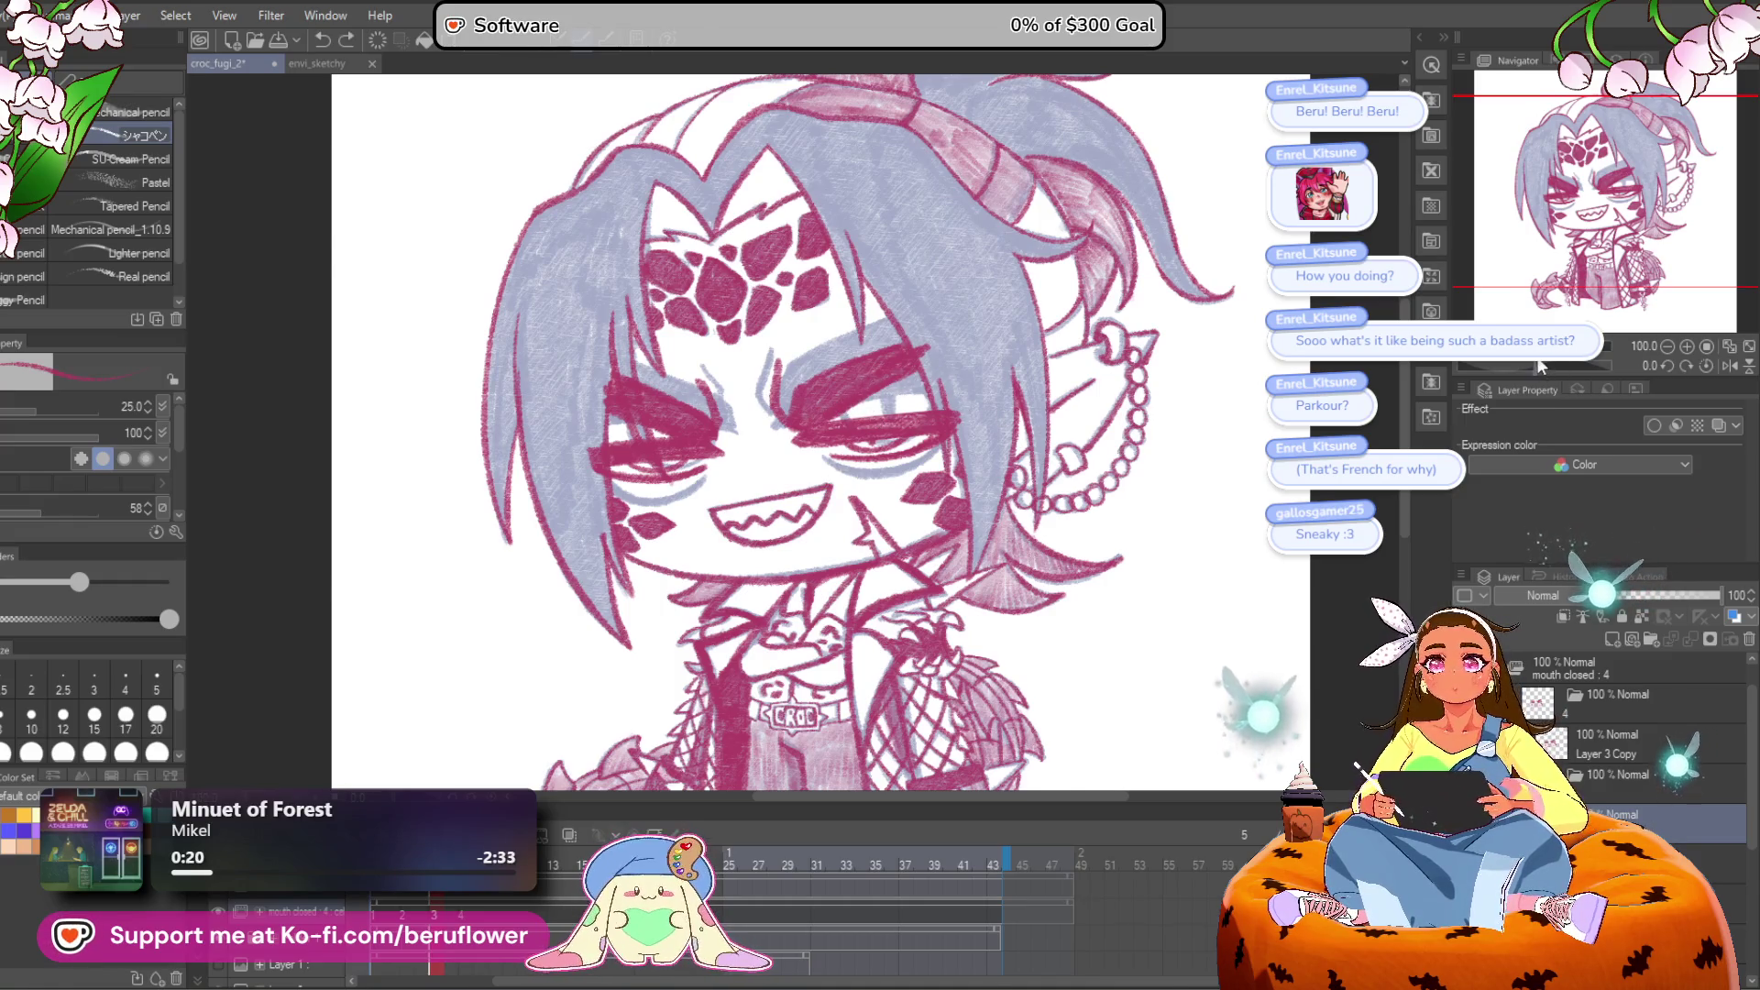
Step: Pan and tilt around the eyes and face to inspect the crimson lineart
left_click_drag(1540, 366, 1526, 366)
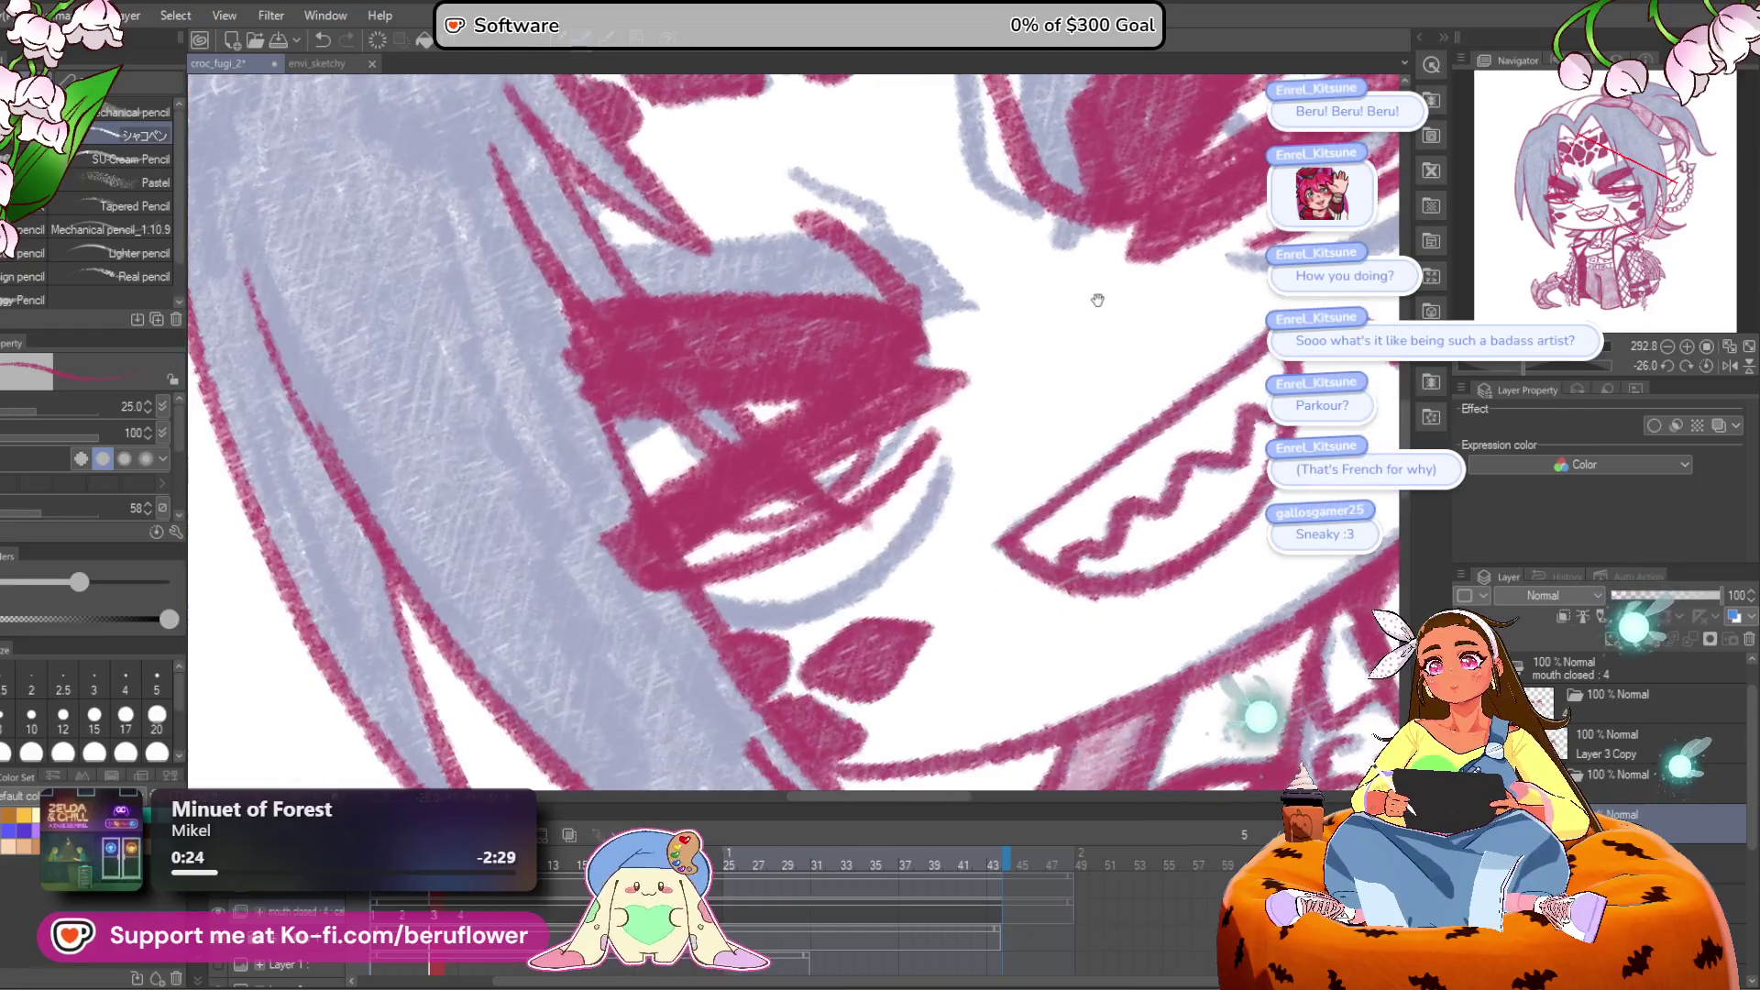
scroll(932, 302, "down", 1)
left_click_drag(805, 550, 807, 473)
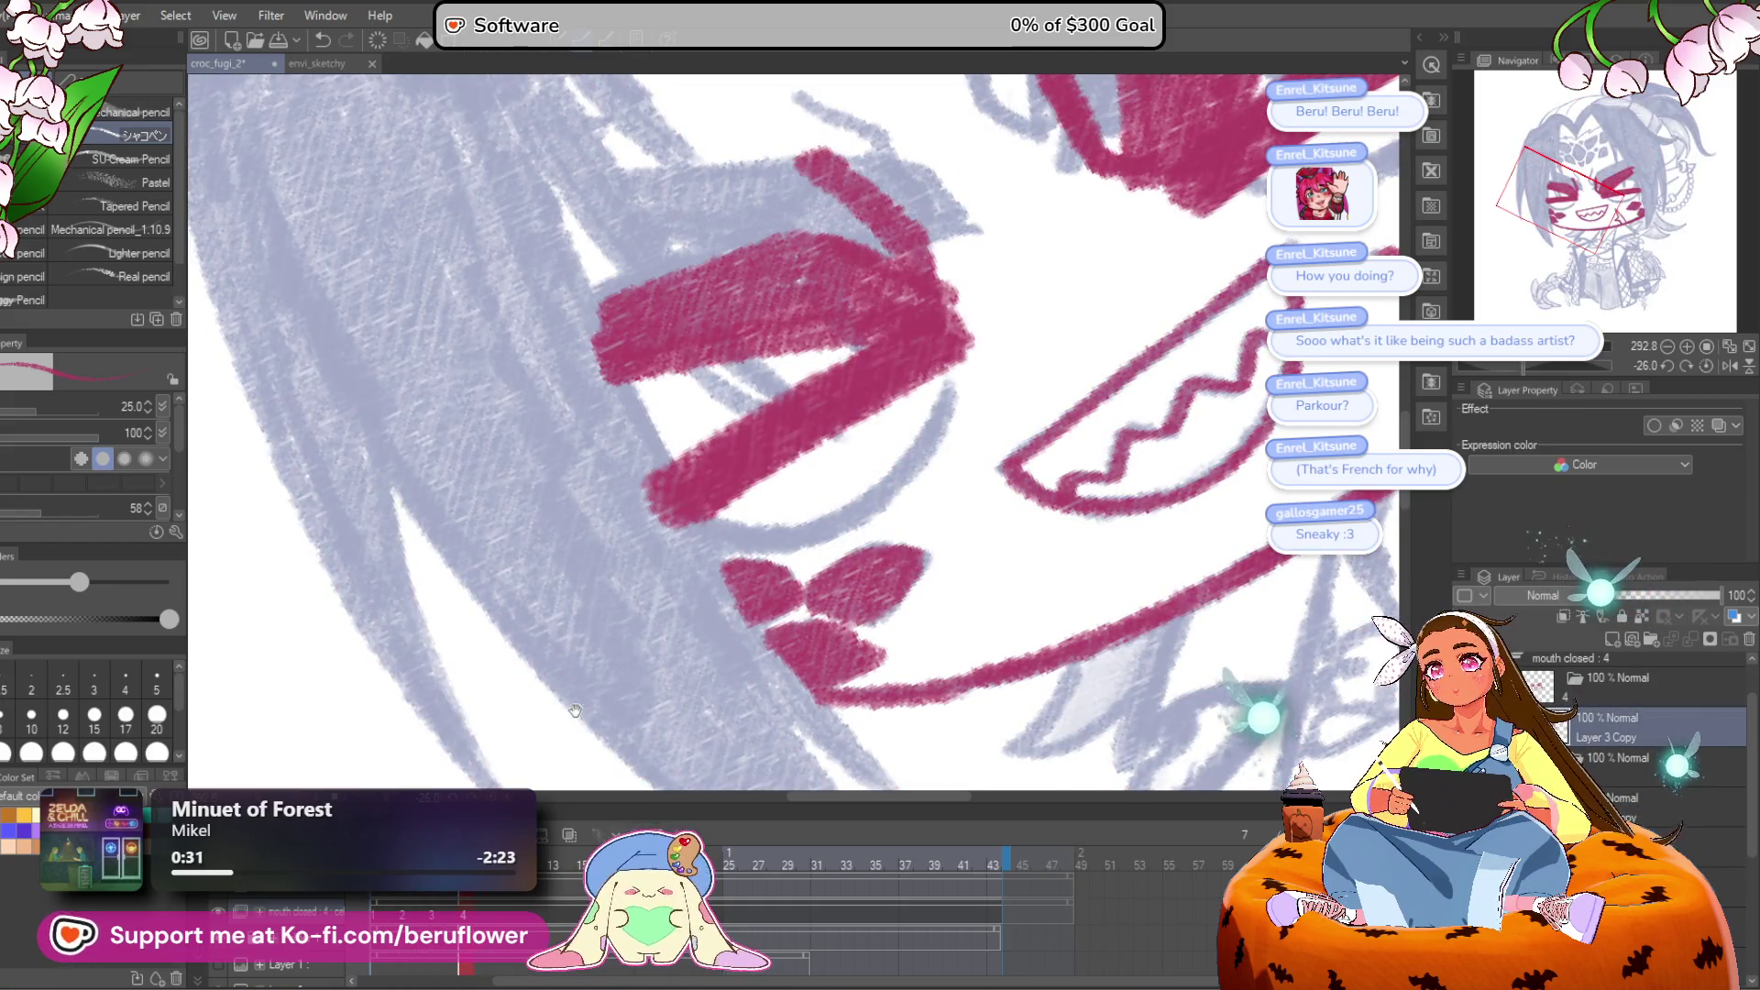
left_click_drag(843, 332, 895, 346)
scroll(800, 406, "down", 3)
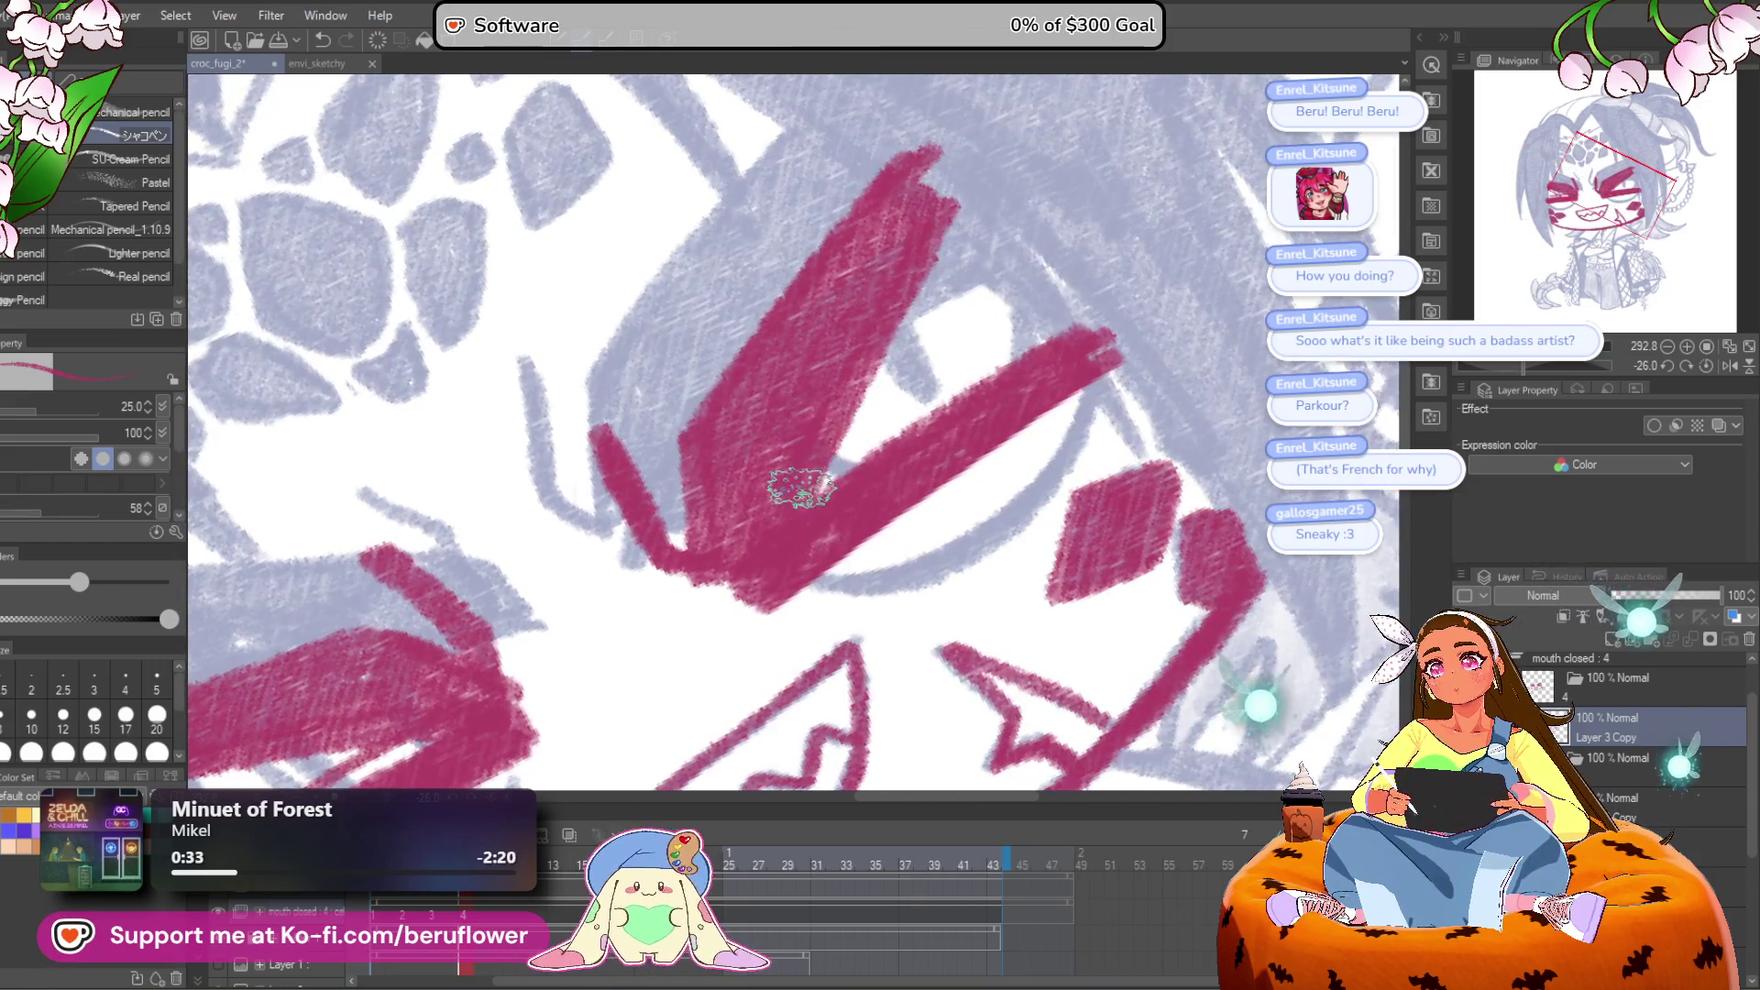
scroll(996, 339, "down", 2)
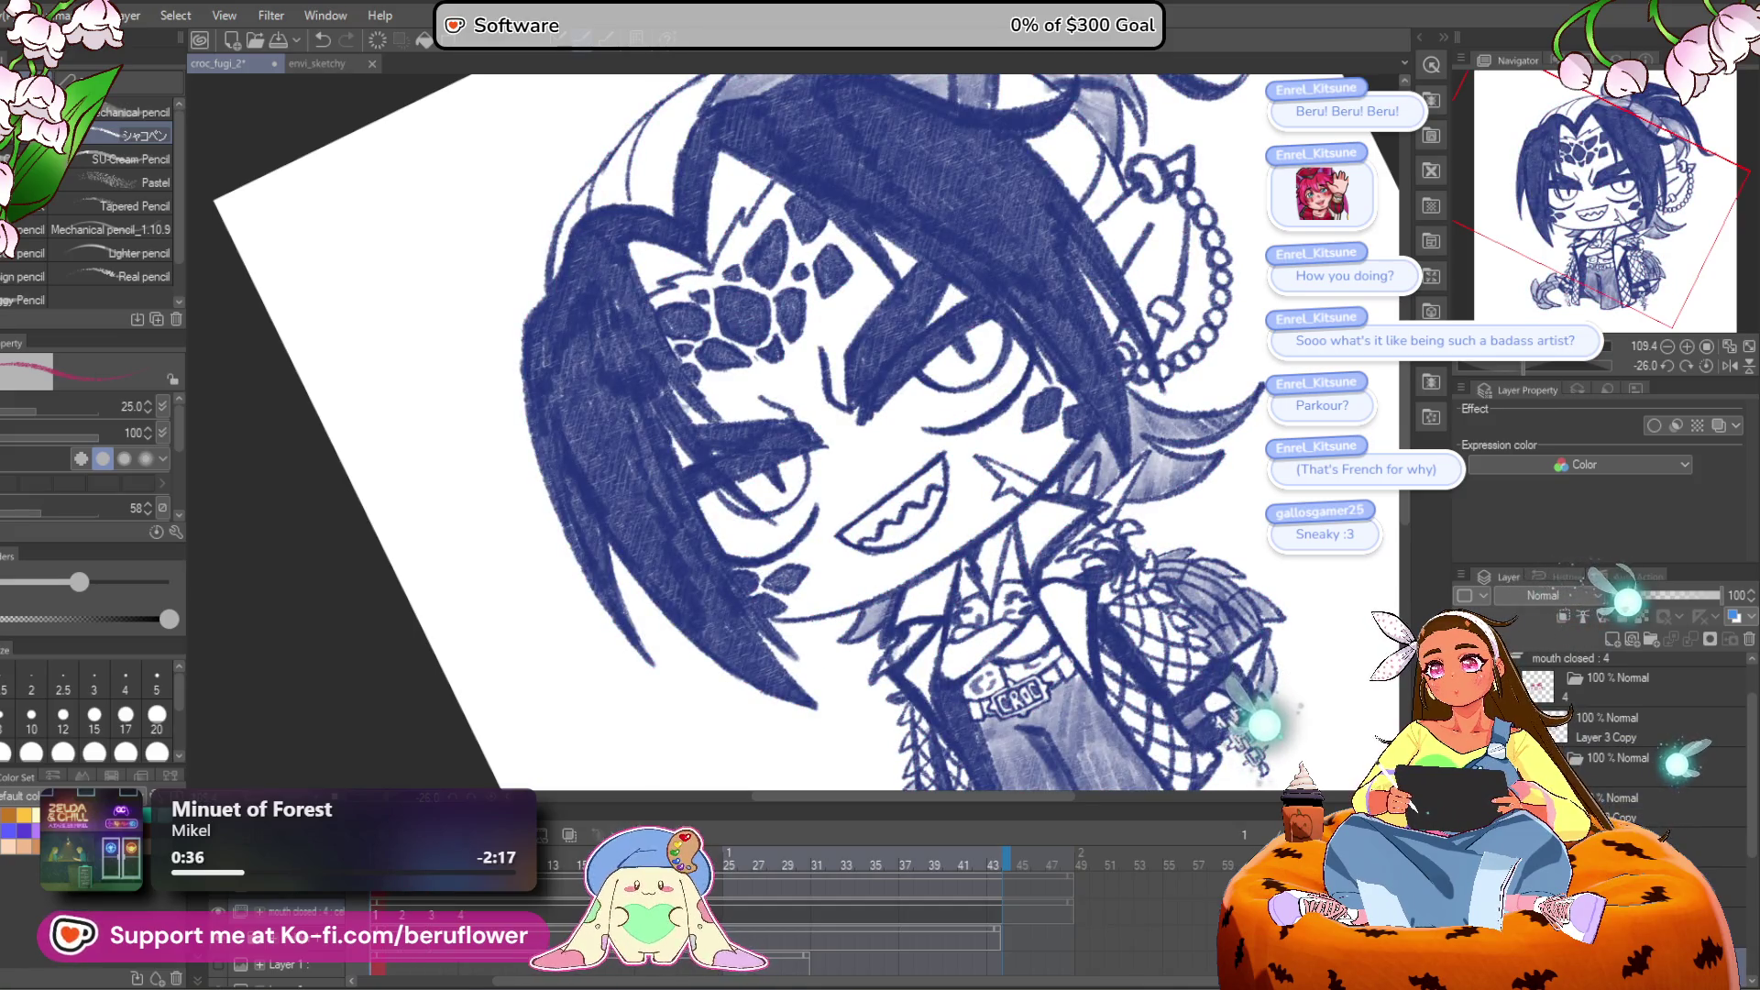
scroll(711, 496, "up", 5)
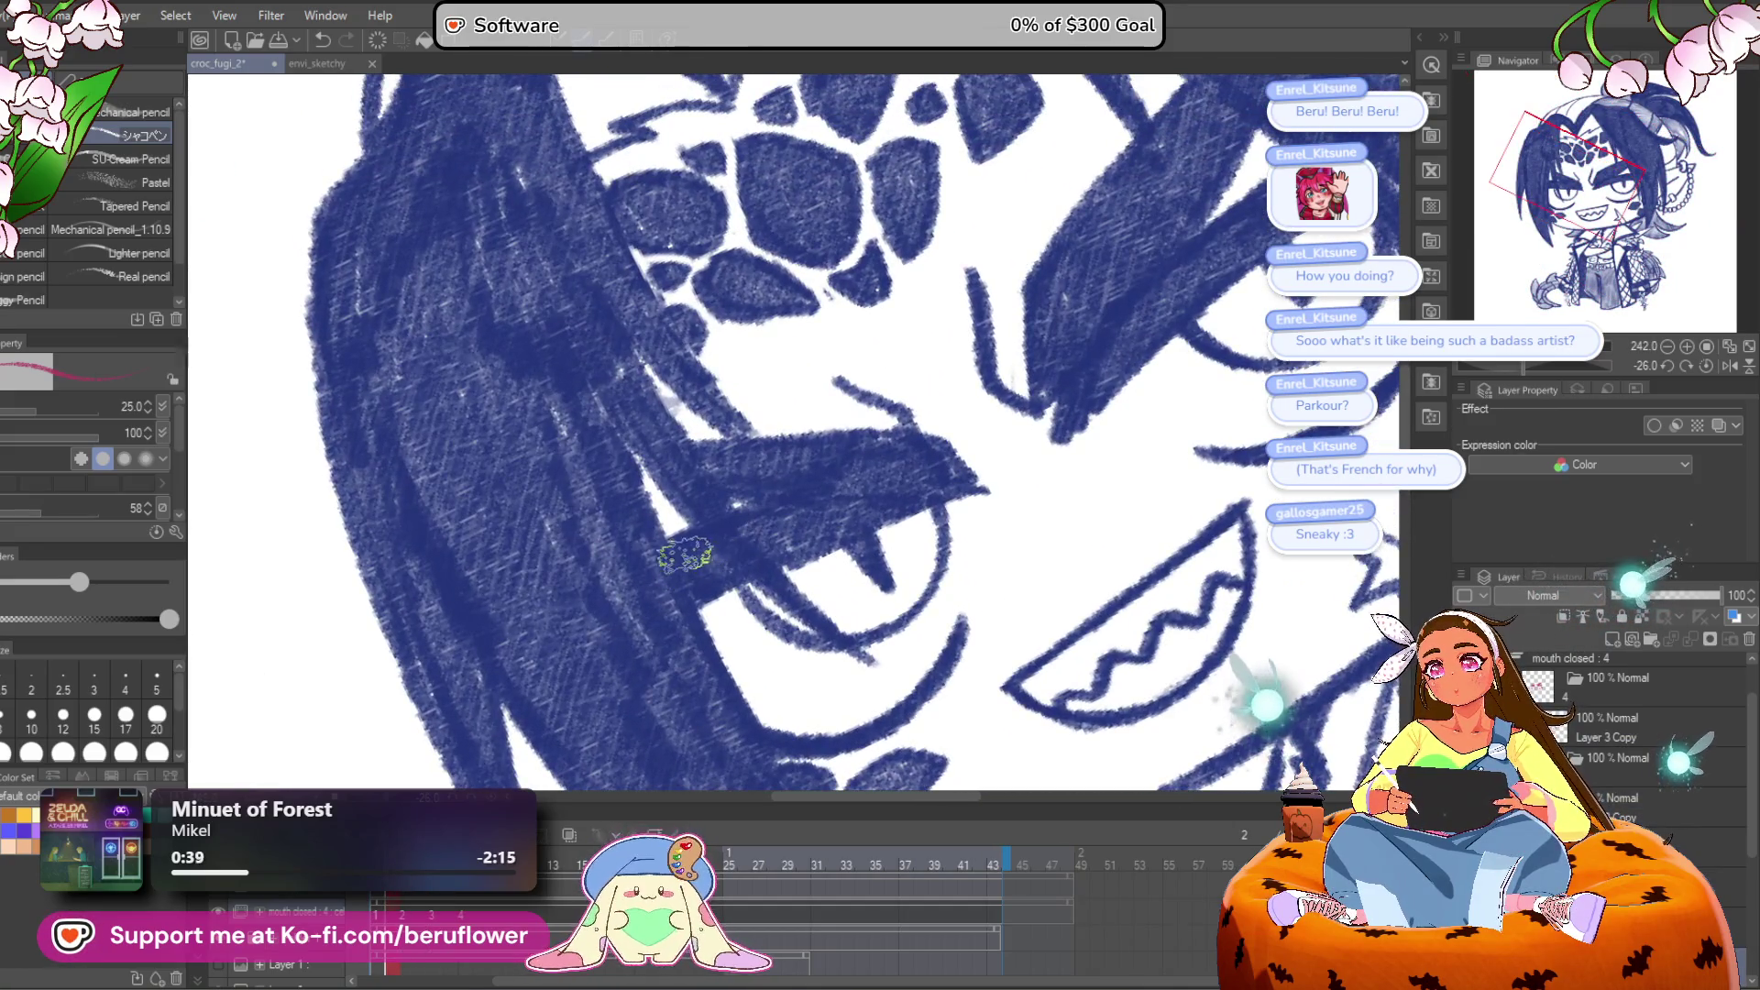
mouse_move(712, 486)
left_mouse_down()
mouse_move(943, 531)
mouse_move(837, 444)
left_mouse_up()
left_click_drag(943, 394, 1183, 332)
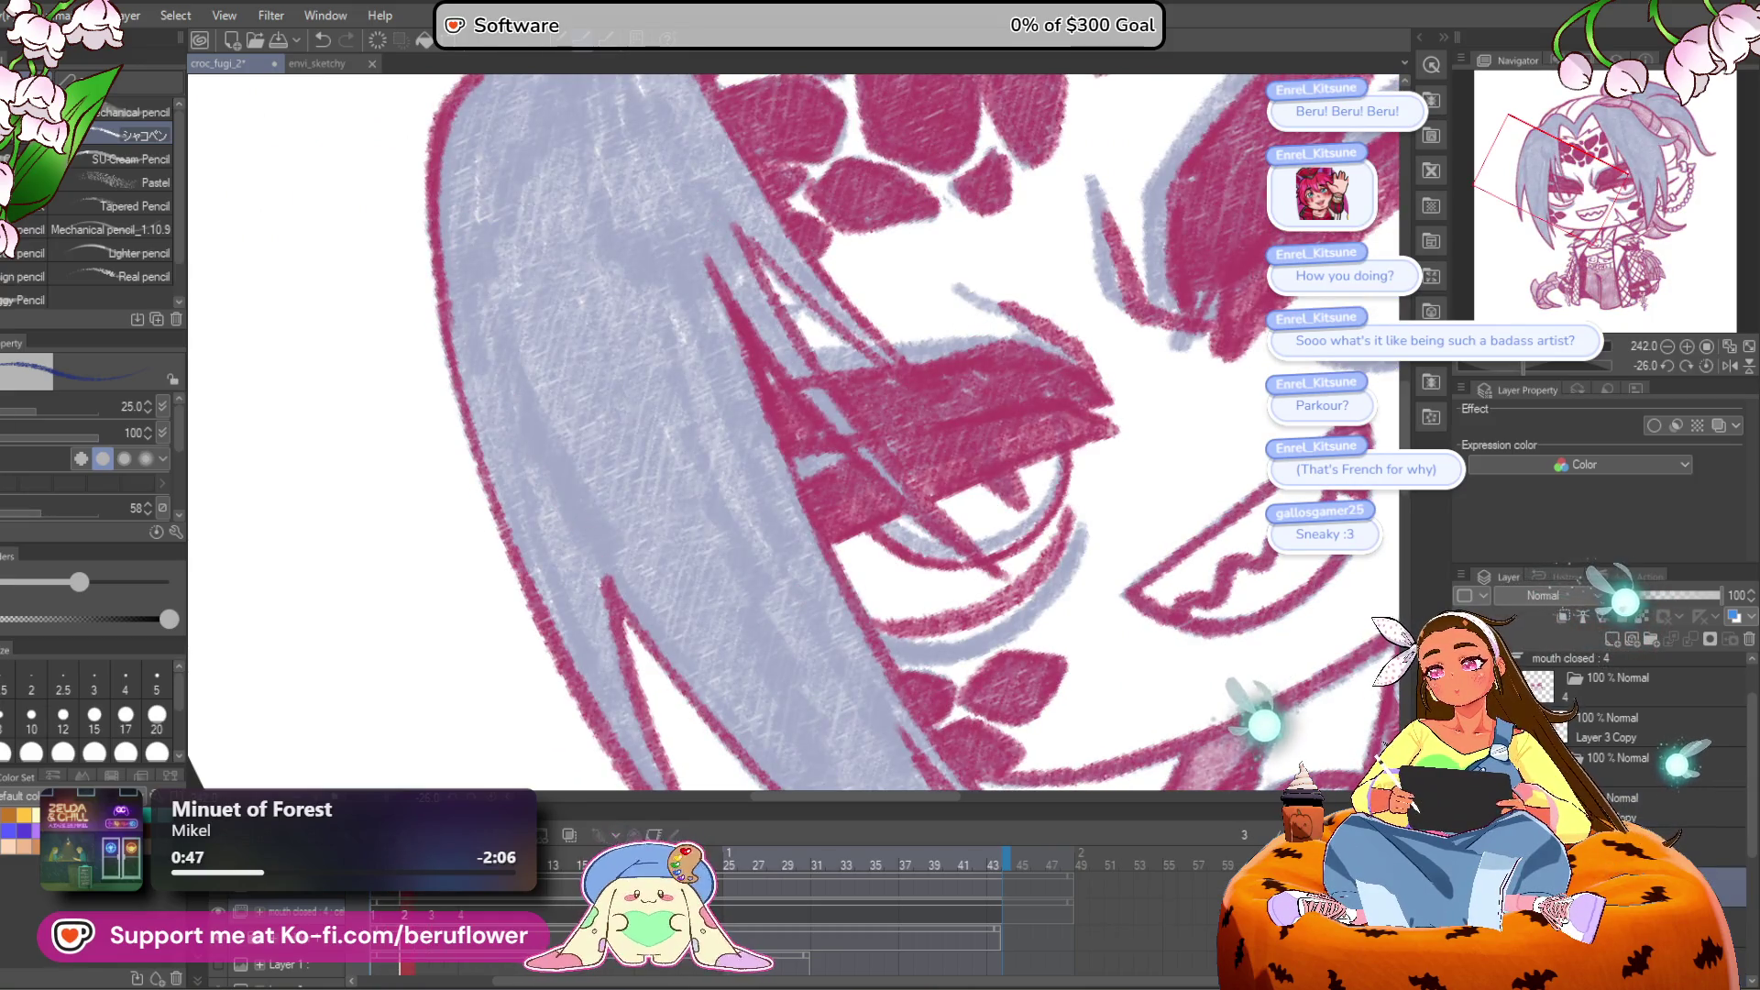
Step: Switch the drawing colour to pink and straighten the canvas view upright
key("x")
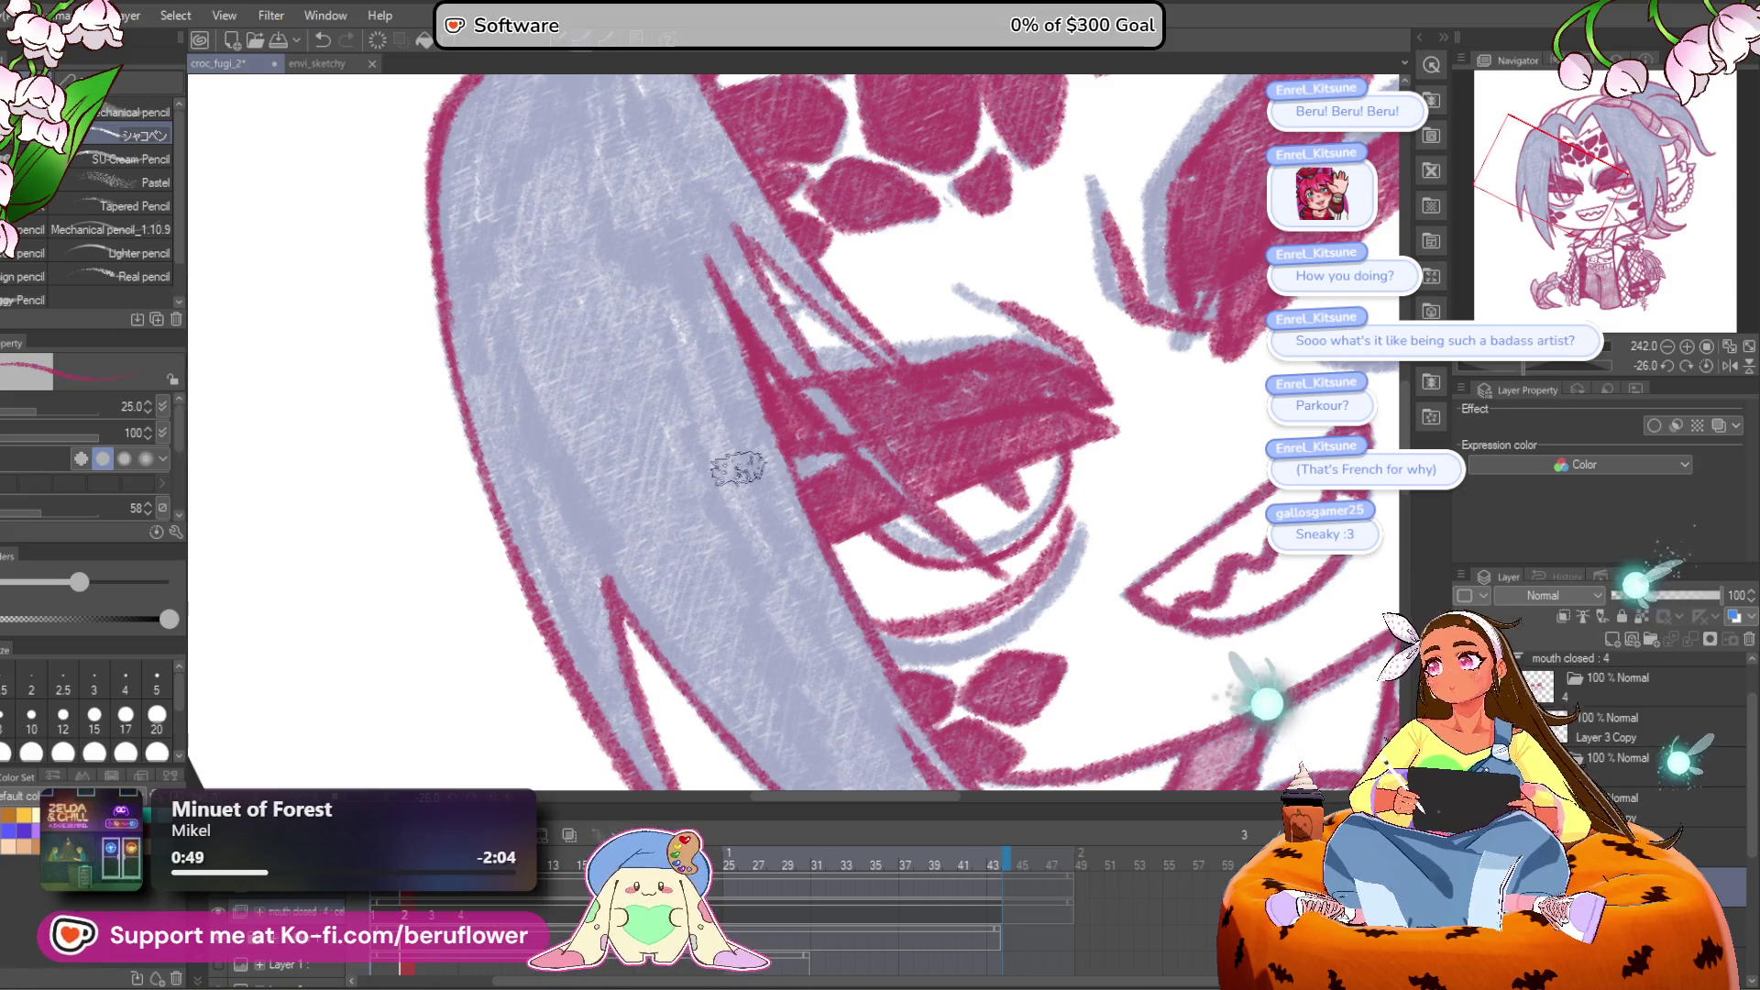
left_click_drag(1142, 402, 918, 485)
scroll(918, 485, "down", 3)
scroll(896, 383, "down", 1)
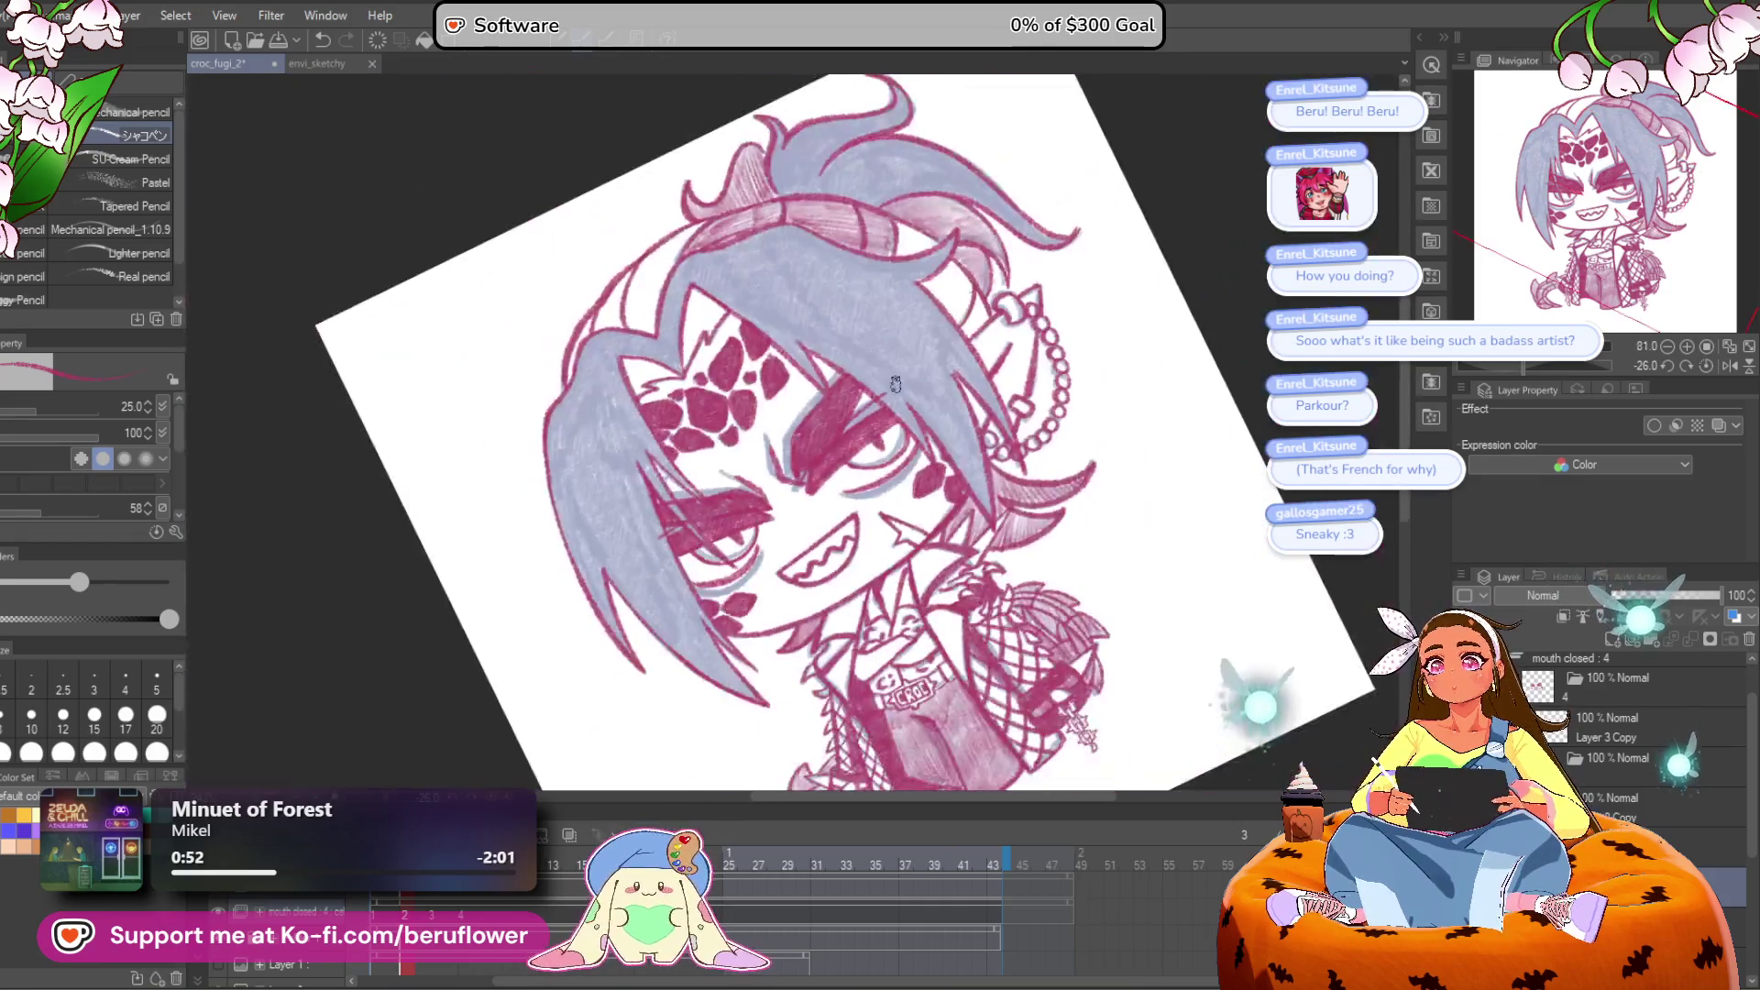
scroll(895, 383, "up", 1)
key("ctrl+@")
scroll(752, 583, "up", 1)
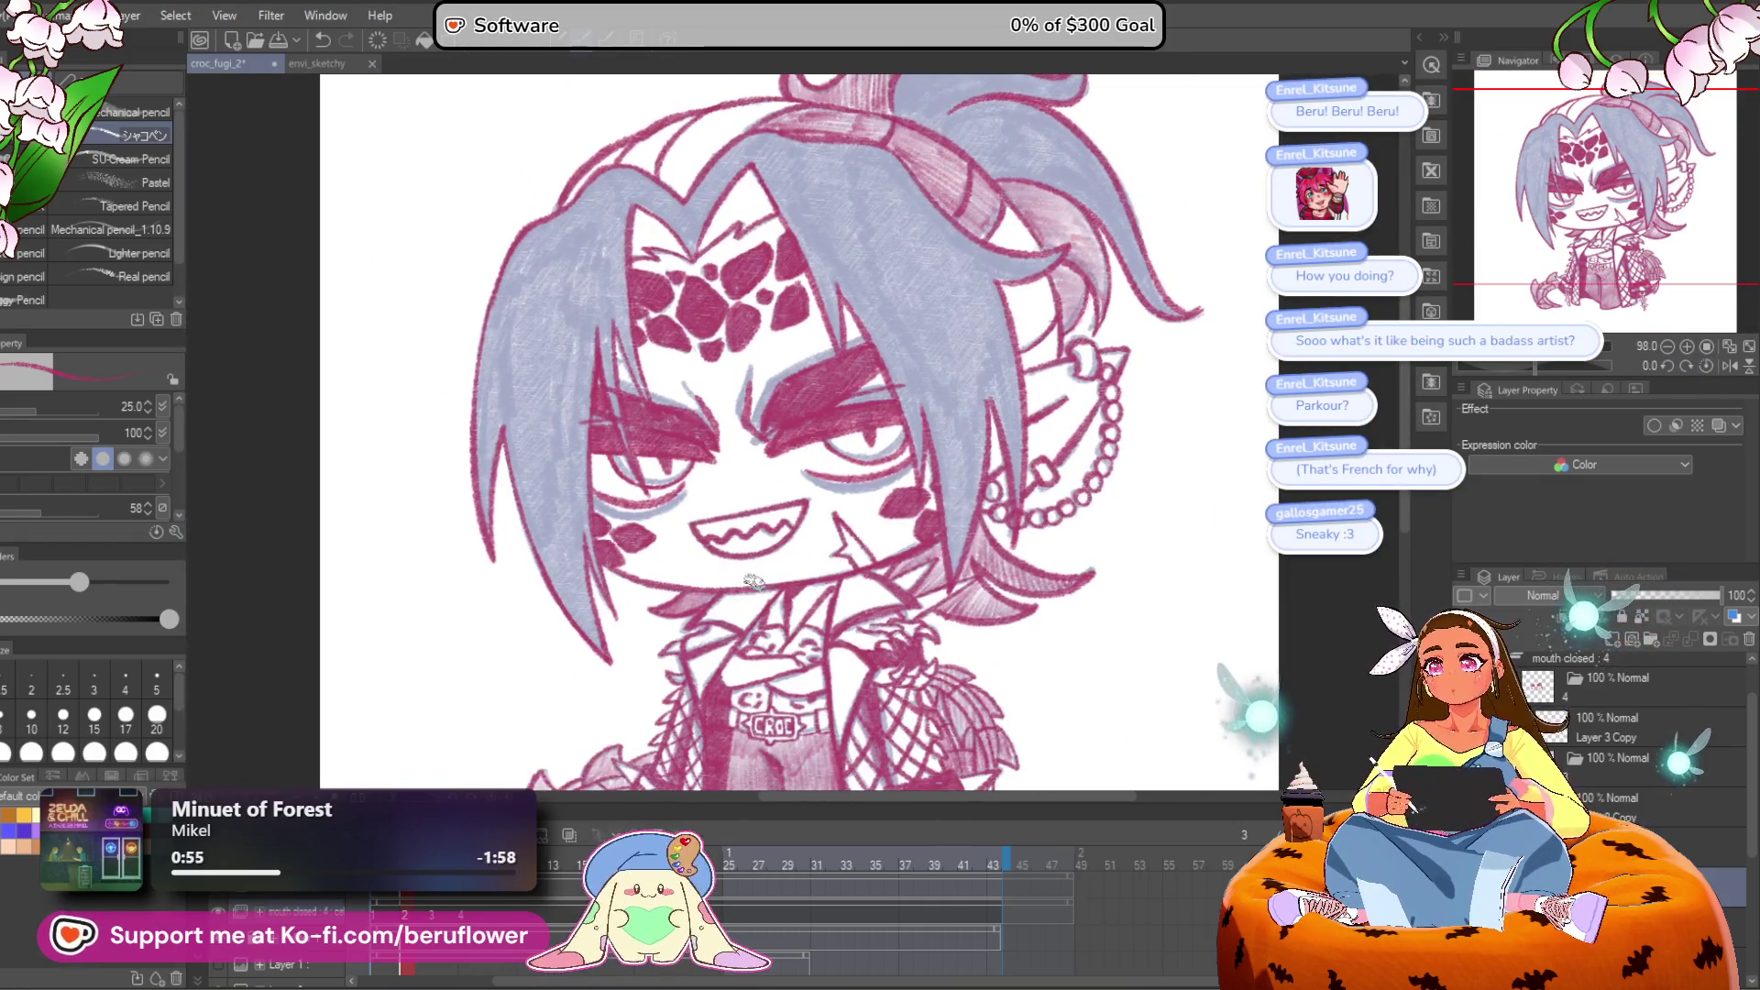
Step: Step the timeline forward to the closed-eye blink frame (Layer 3 Copy)
key("ctrl+s")
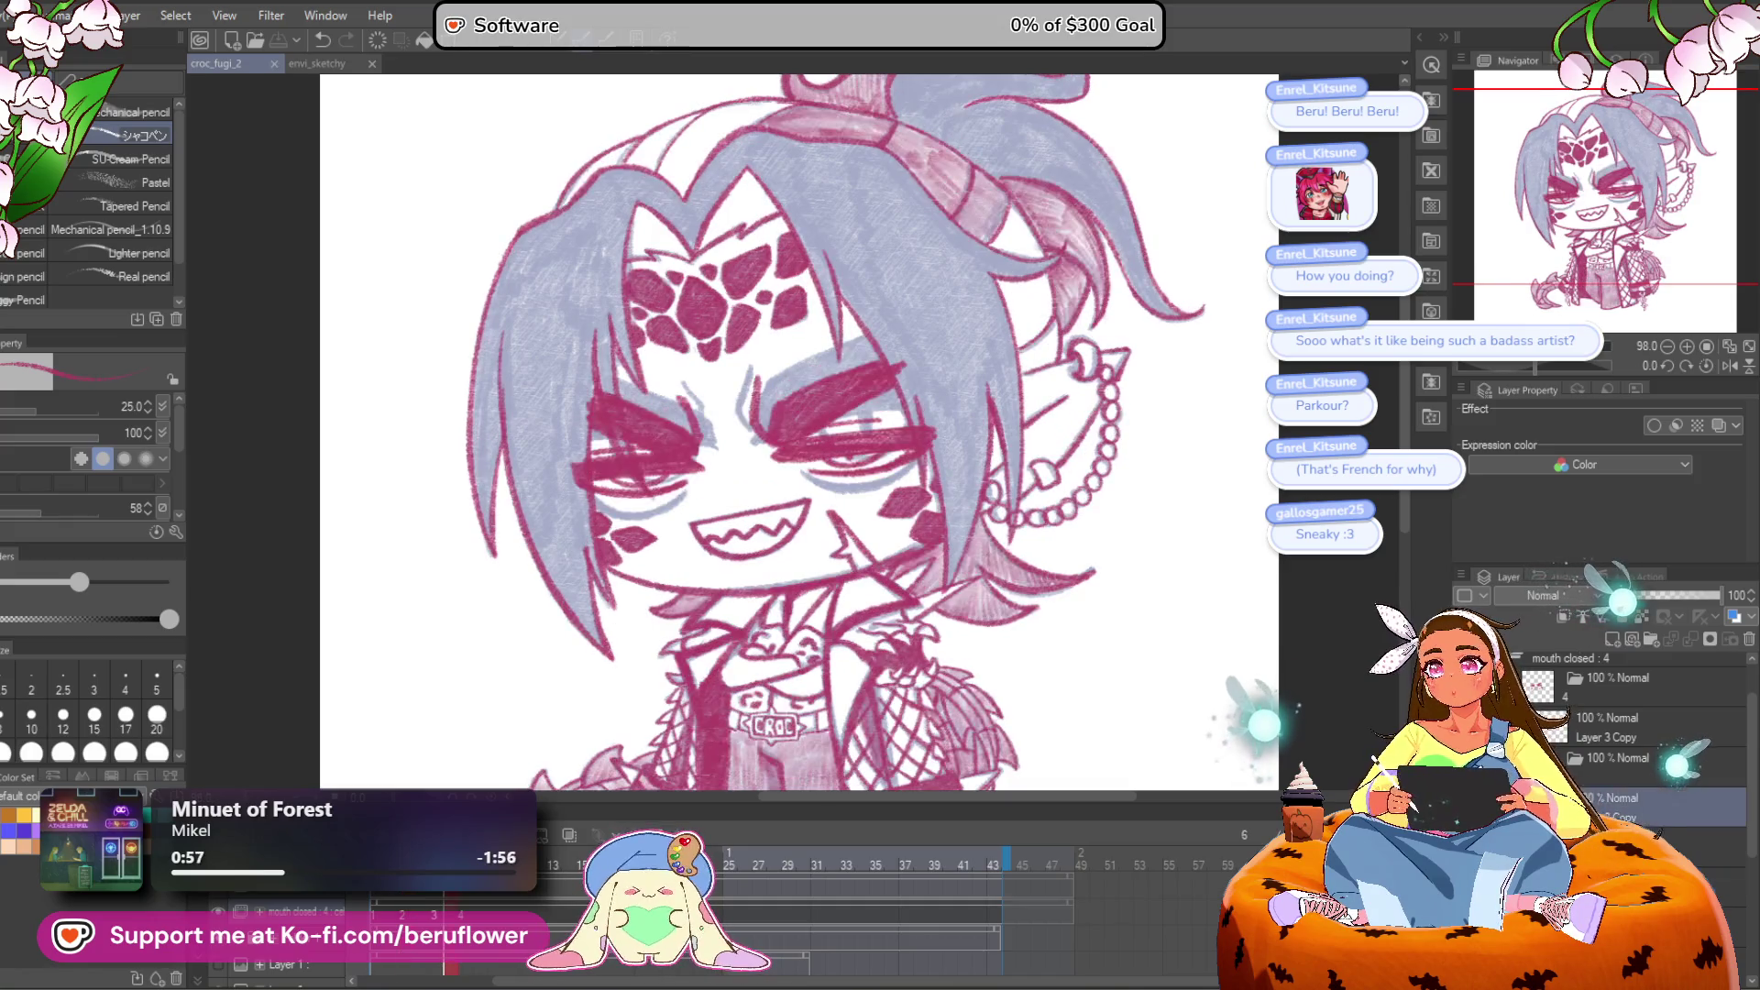
key("Right")
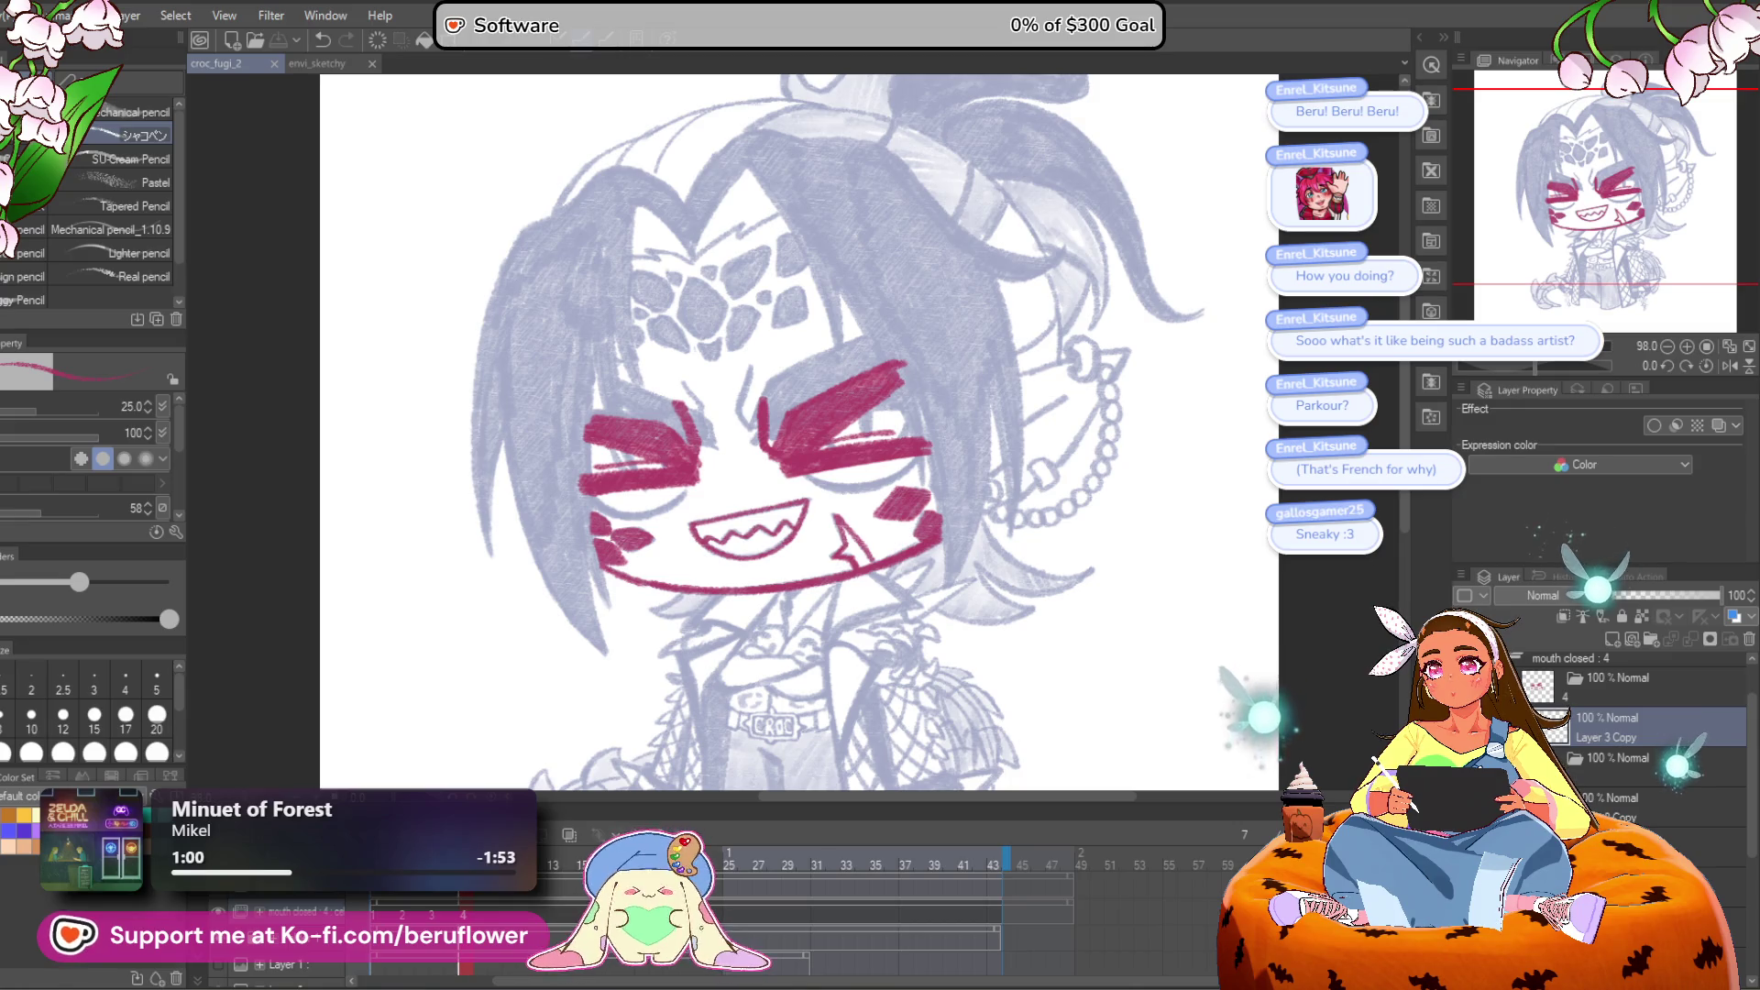
scroll(770, 725, "up", 3)
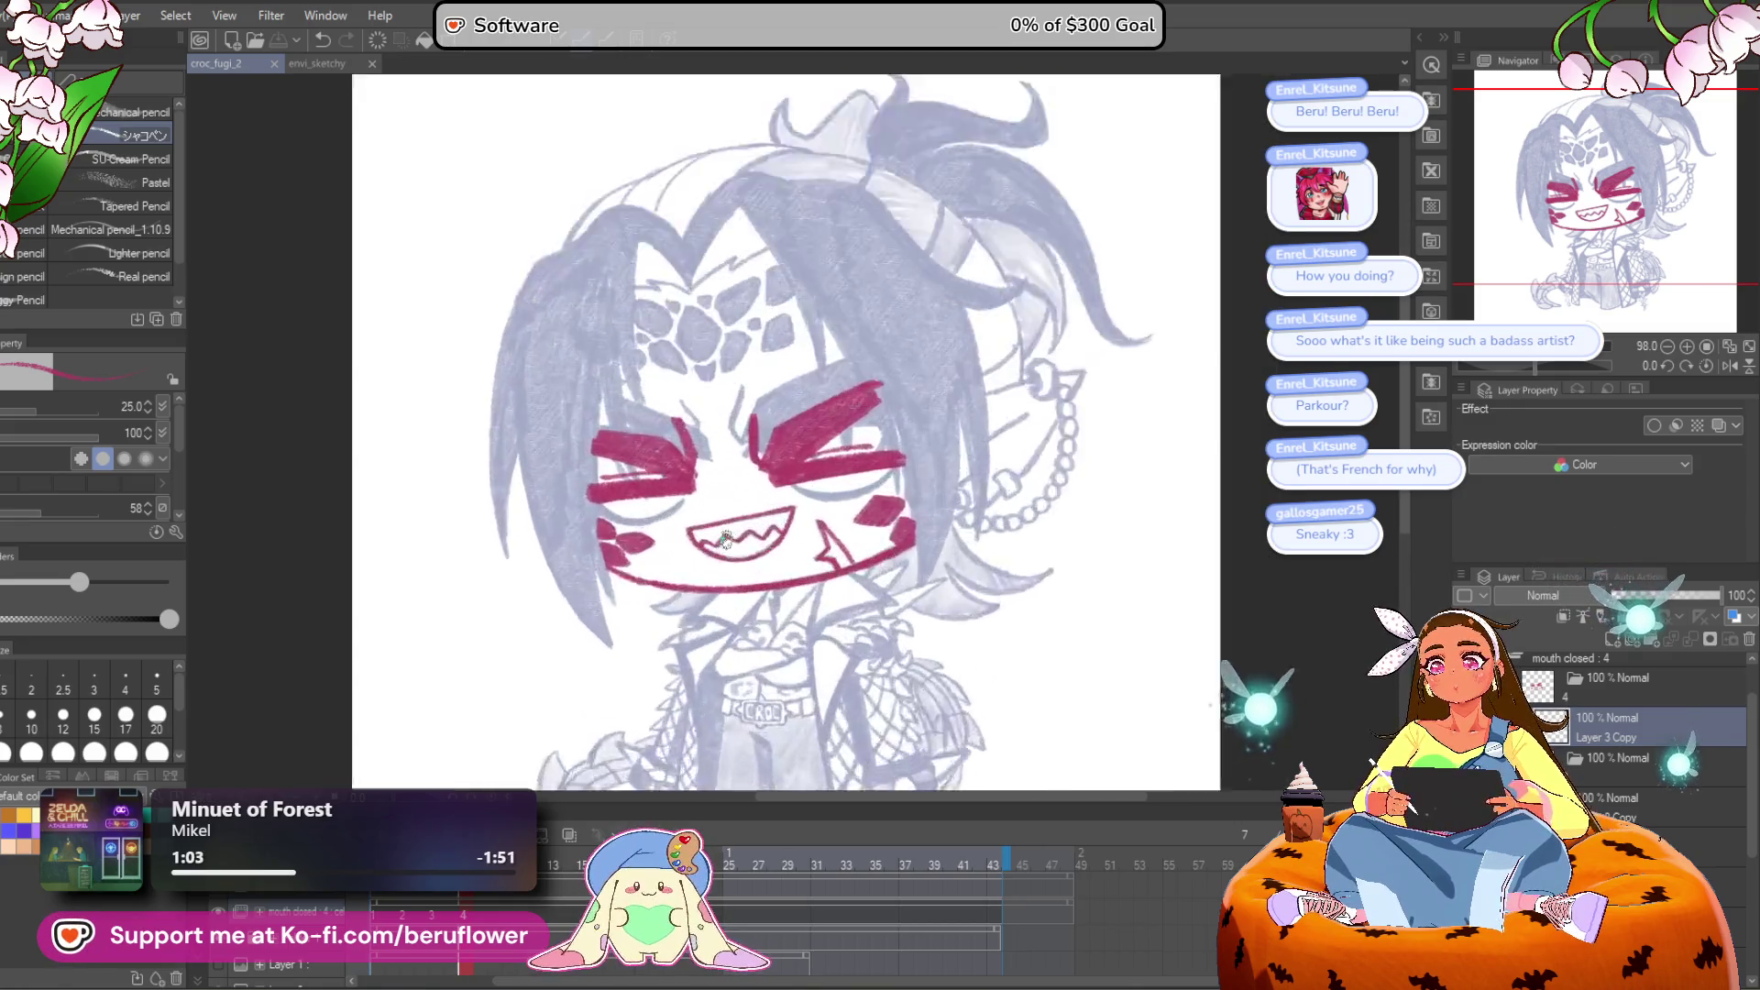
Step: Draw a crimson coat line down from the chin, undoing the last stroke
left_click_drag(1535, 364, 1526, 363)
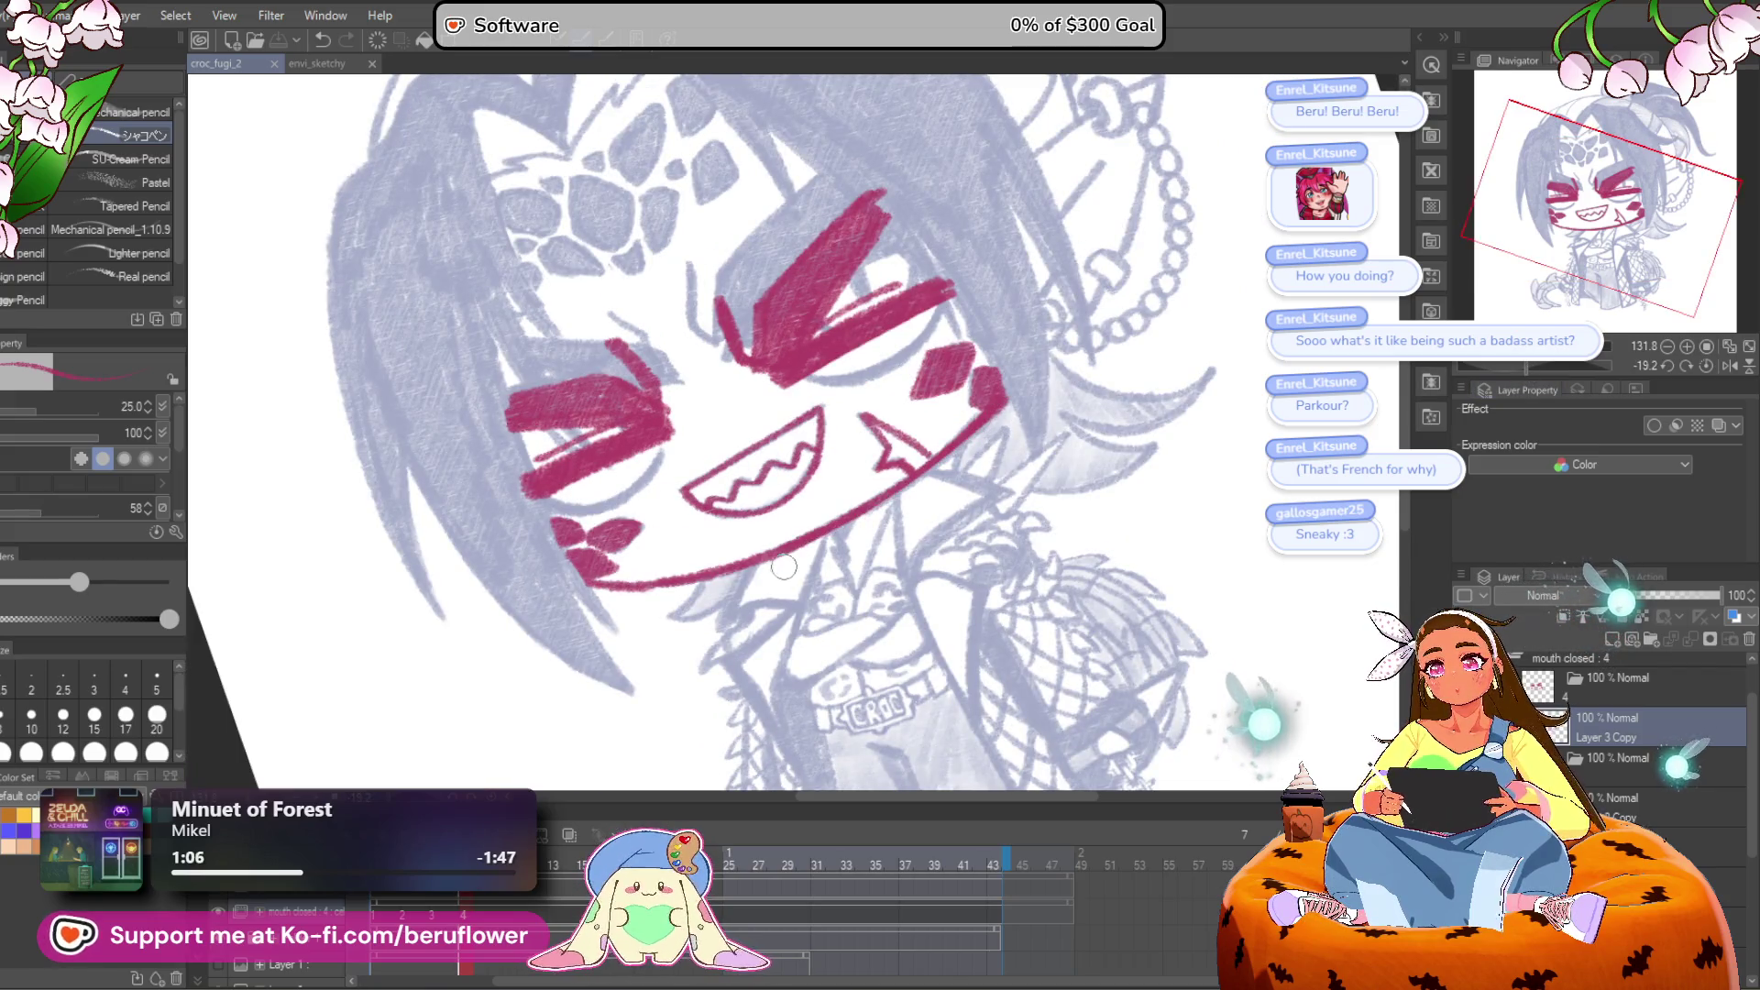
left_click(1707, 365)
left_click_drag(1538, 368, 1577, 363)
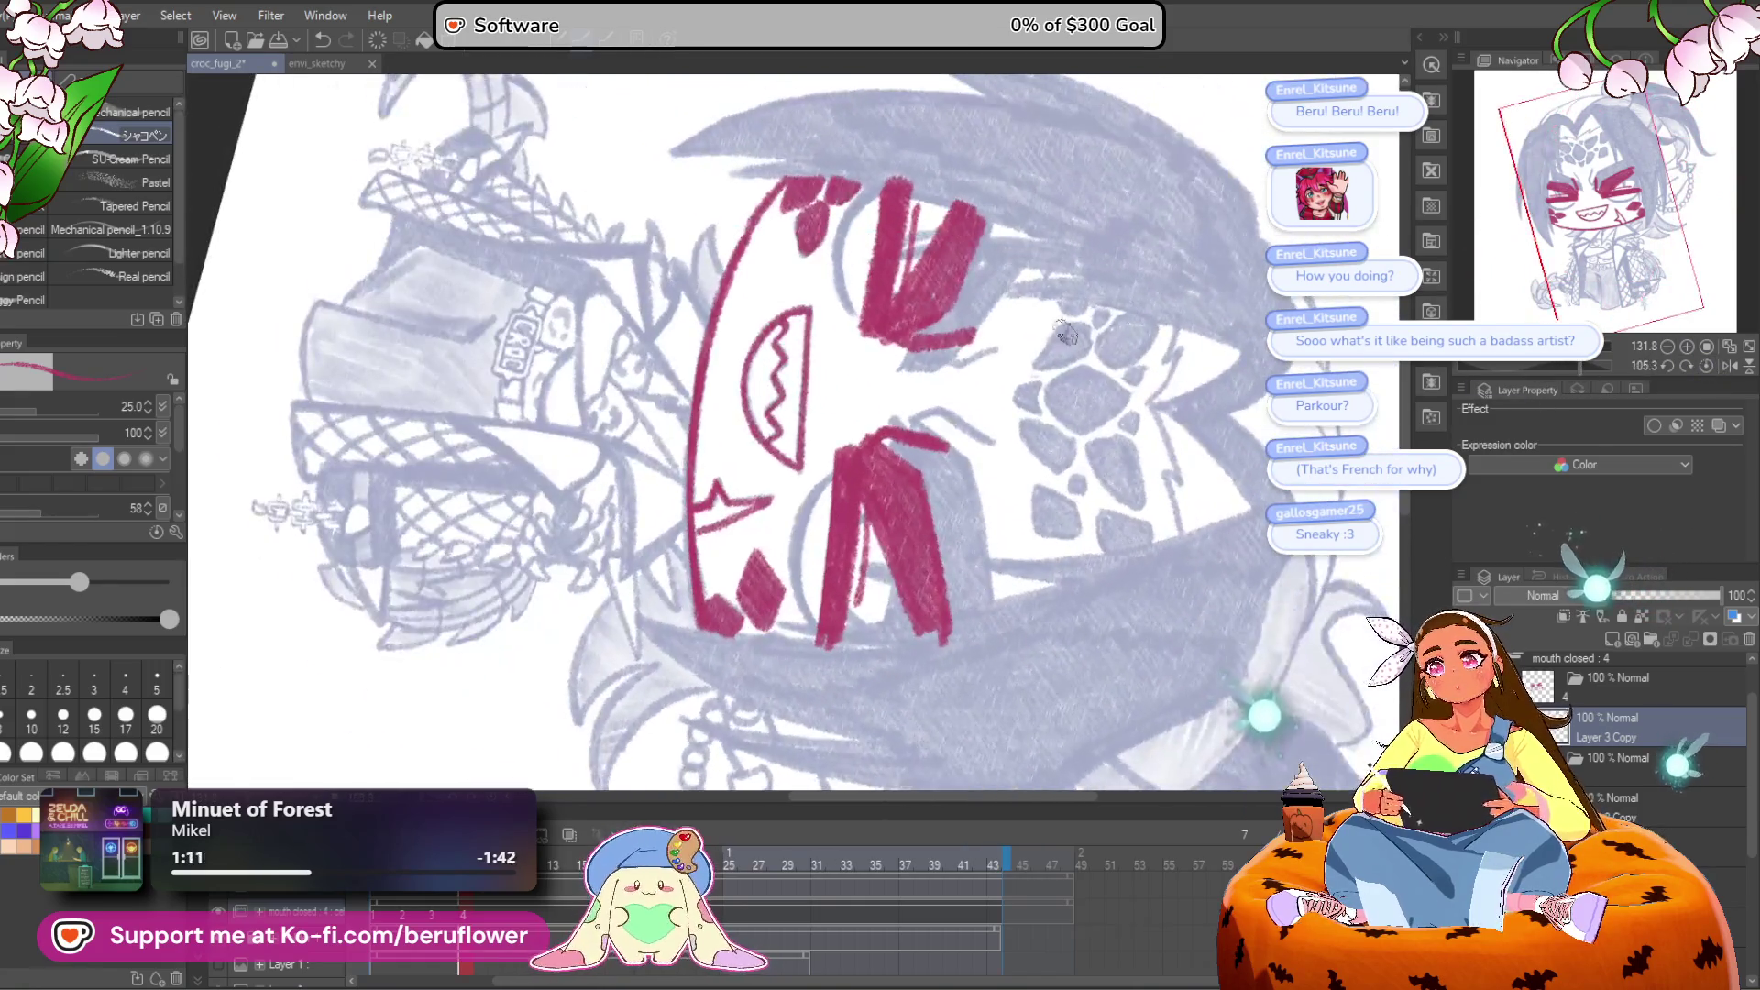
left_click(1707, 365)
scroll(786, 440, "up", 5)
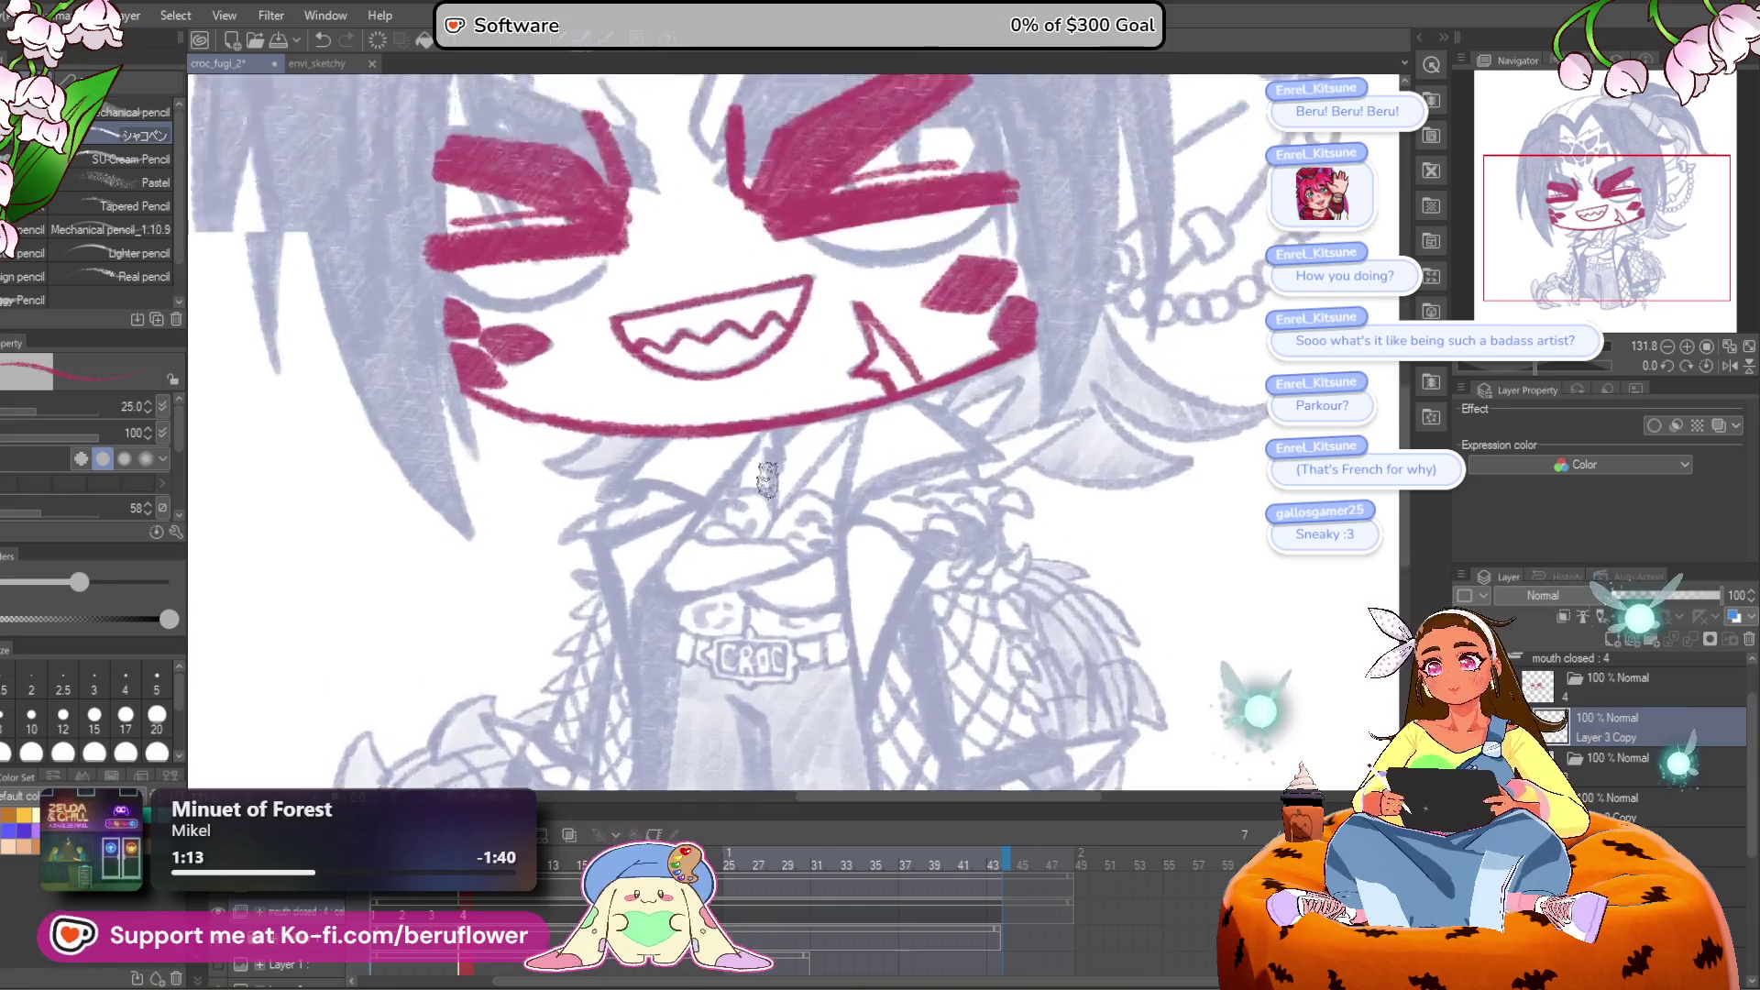
scroll(800, 393, "up", 2)
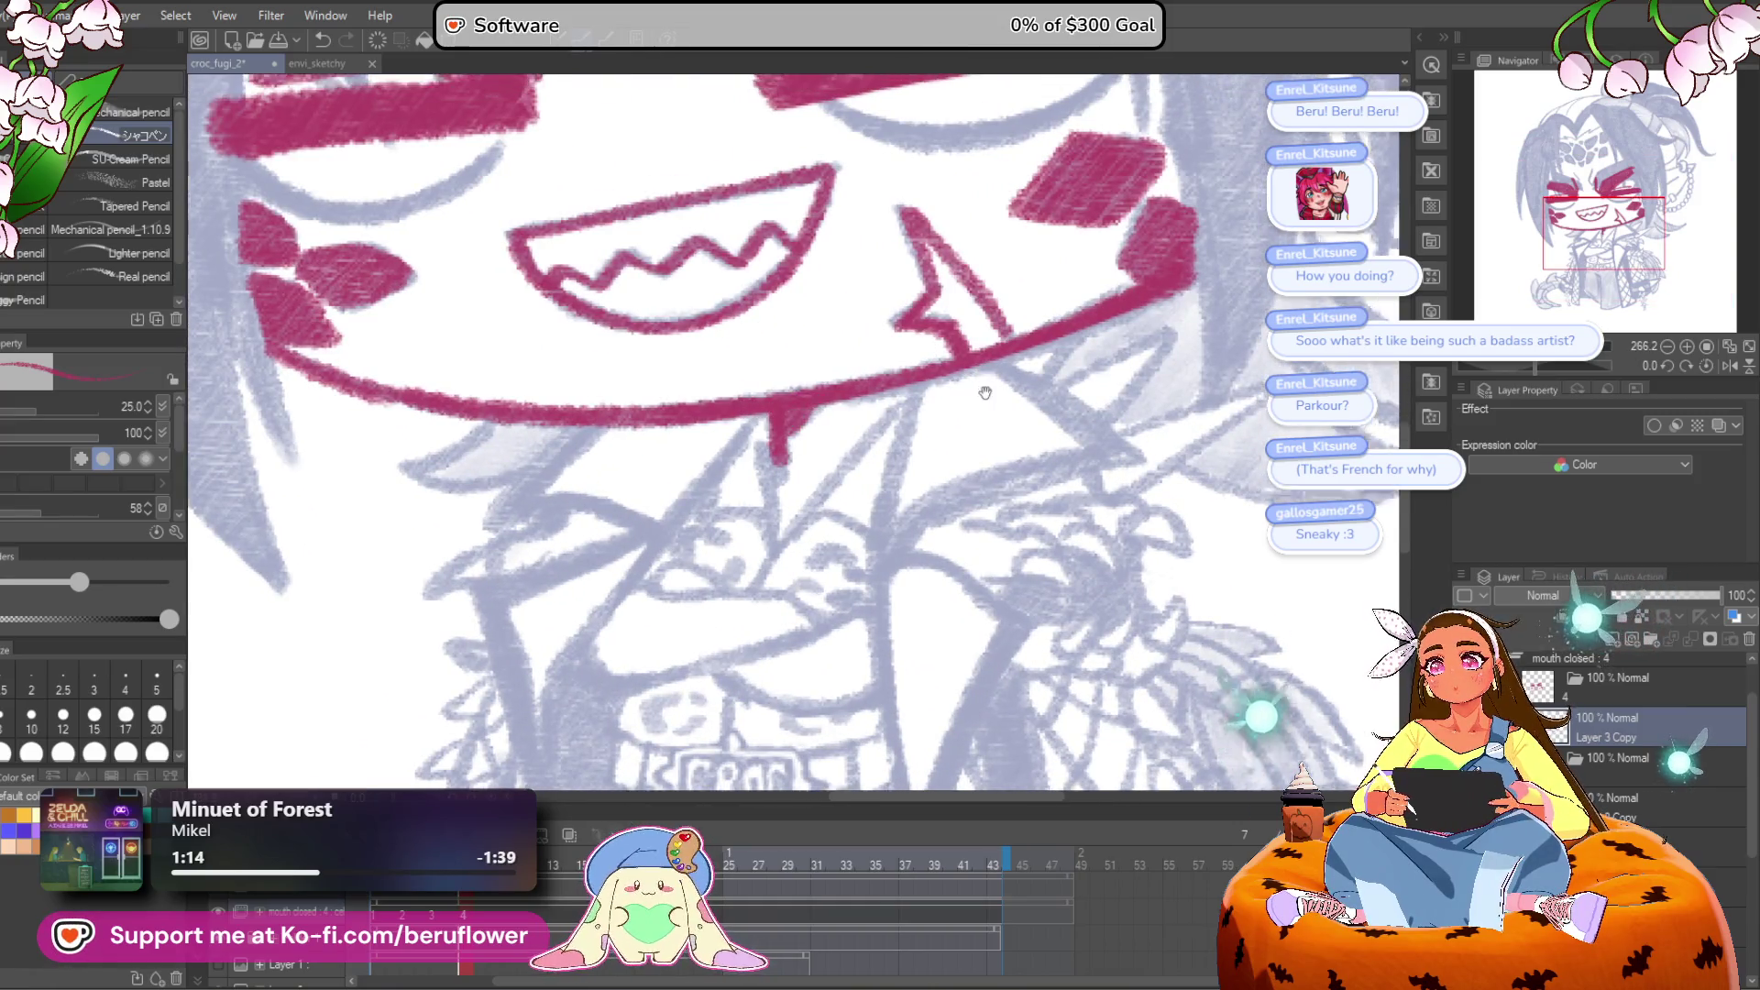
scroll(898, 415, "down", 4)
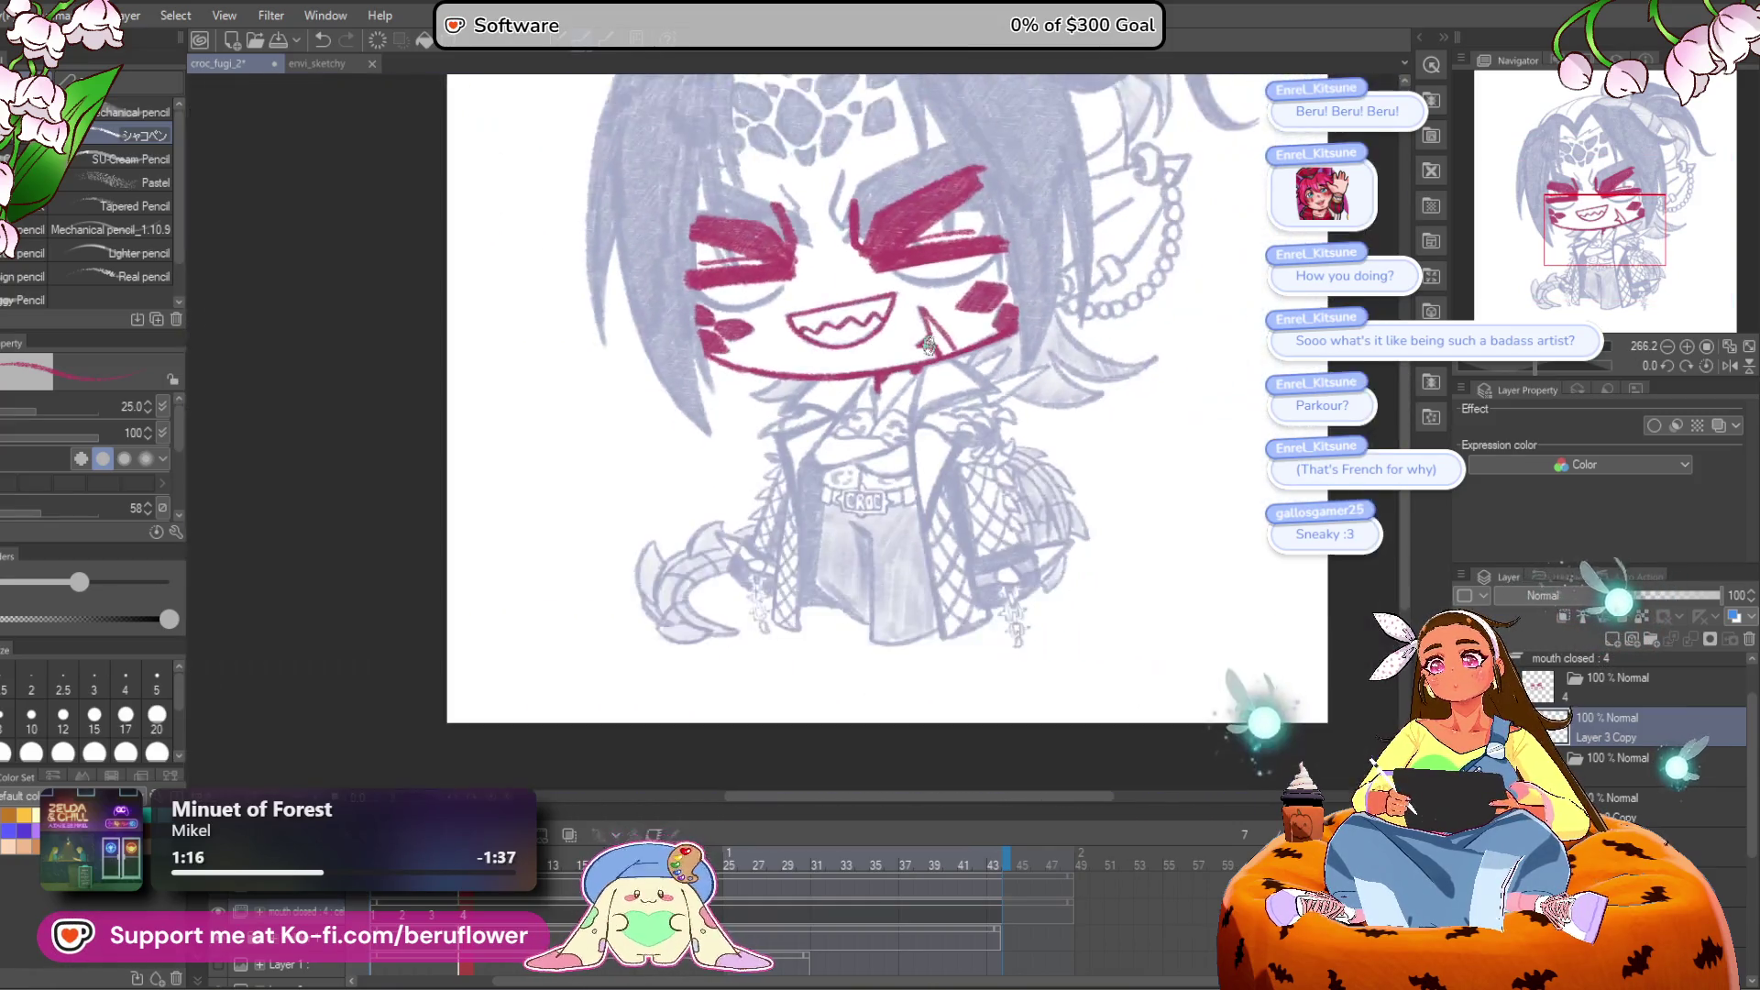
scroll(905, 395, "up", 3)
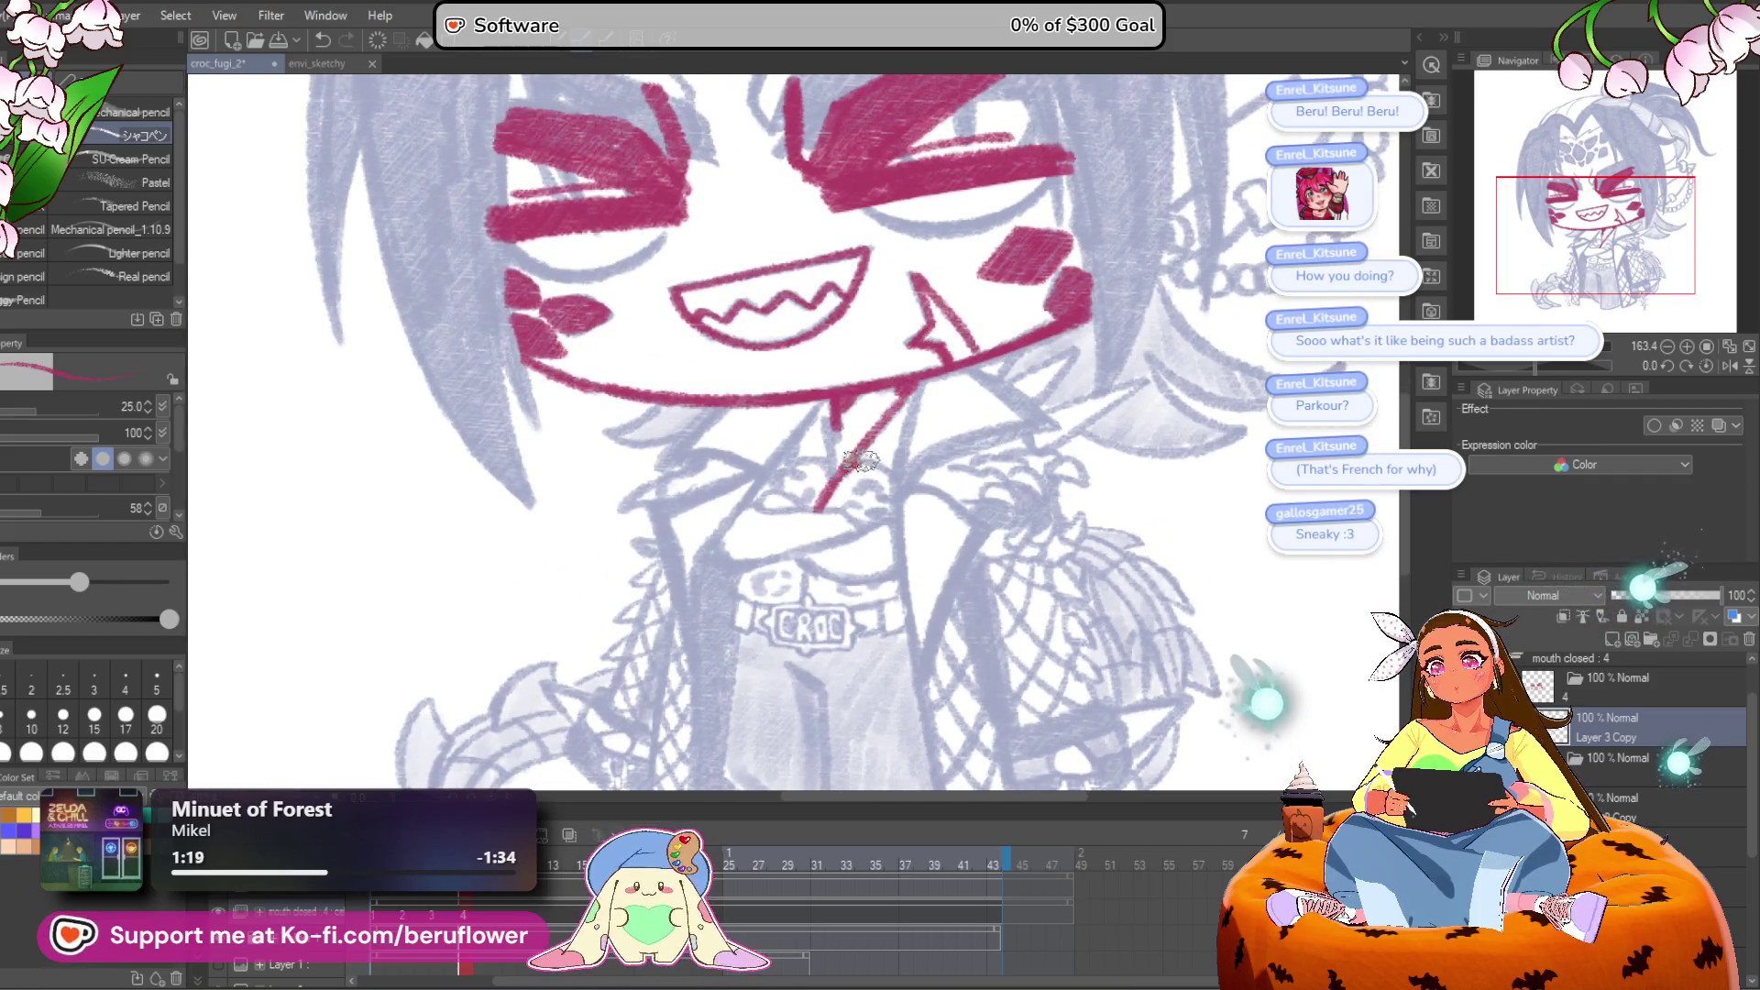
left_click_drag(879, 444, 887, 486)
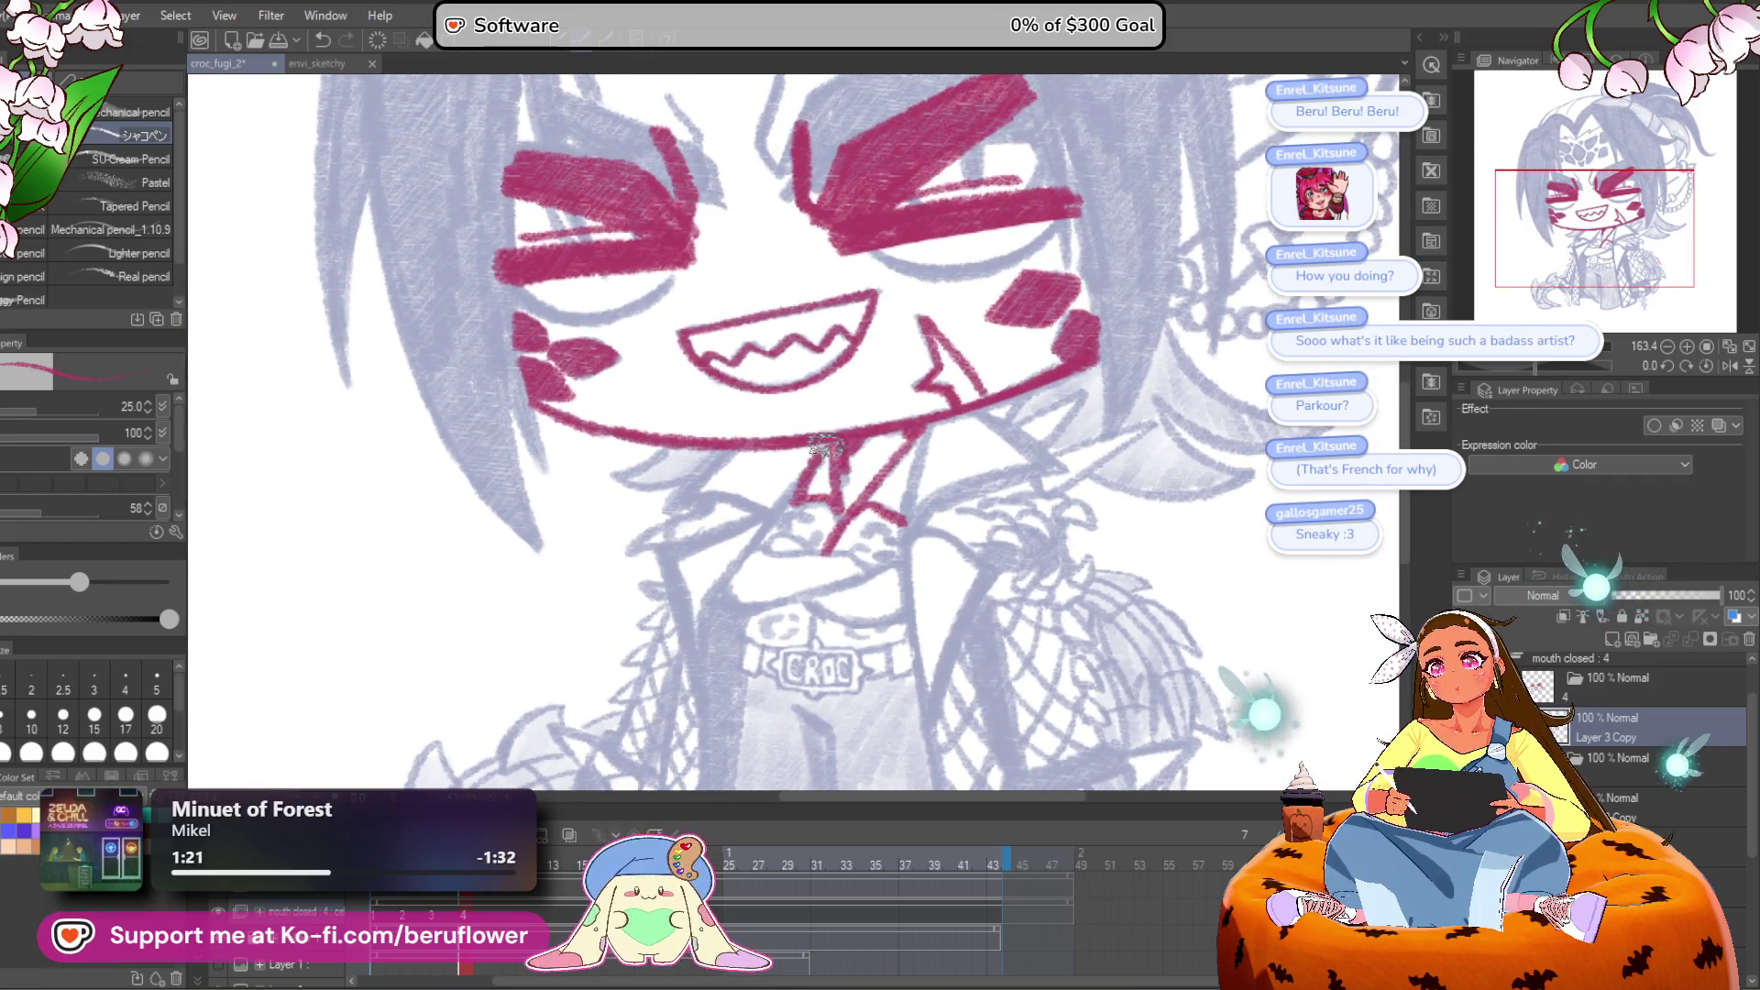
mouse_move(725, 628)
left_mouse_down()
mouse_move(739, 551)
mouse_move(722, 565)
mouse_move(683, 506)
mouse_move(759, 475)
mouse_move(748, 437)
mouse_move(778, 441)
left_mouse_up()
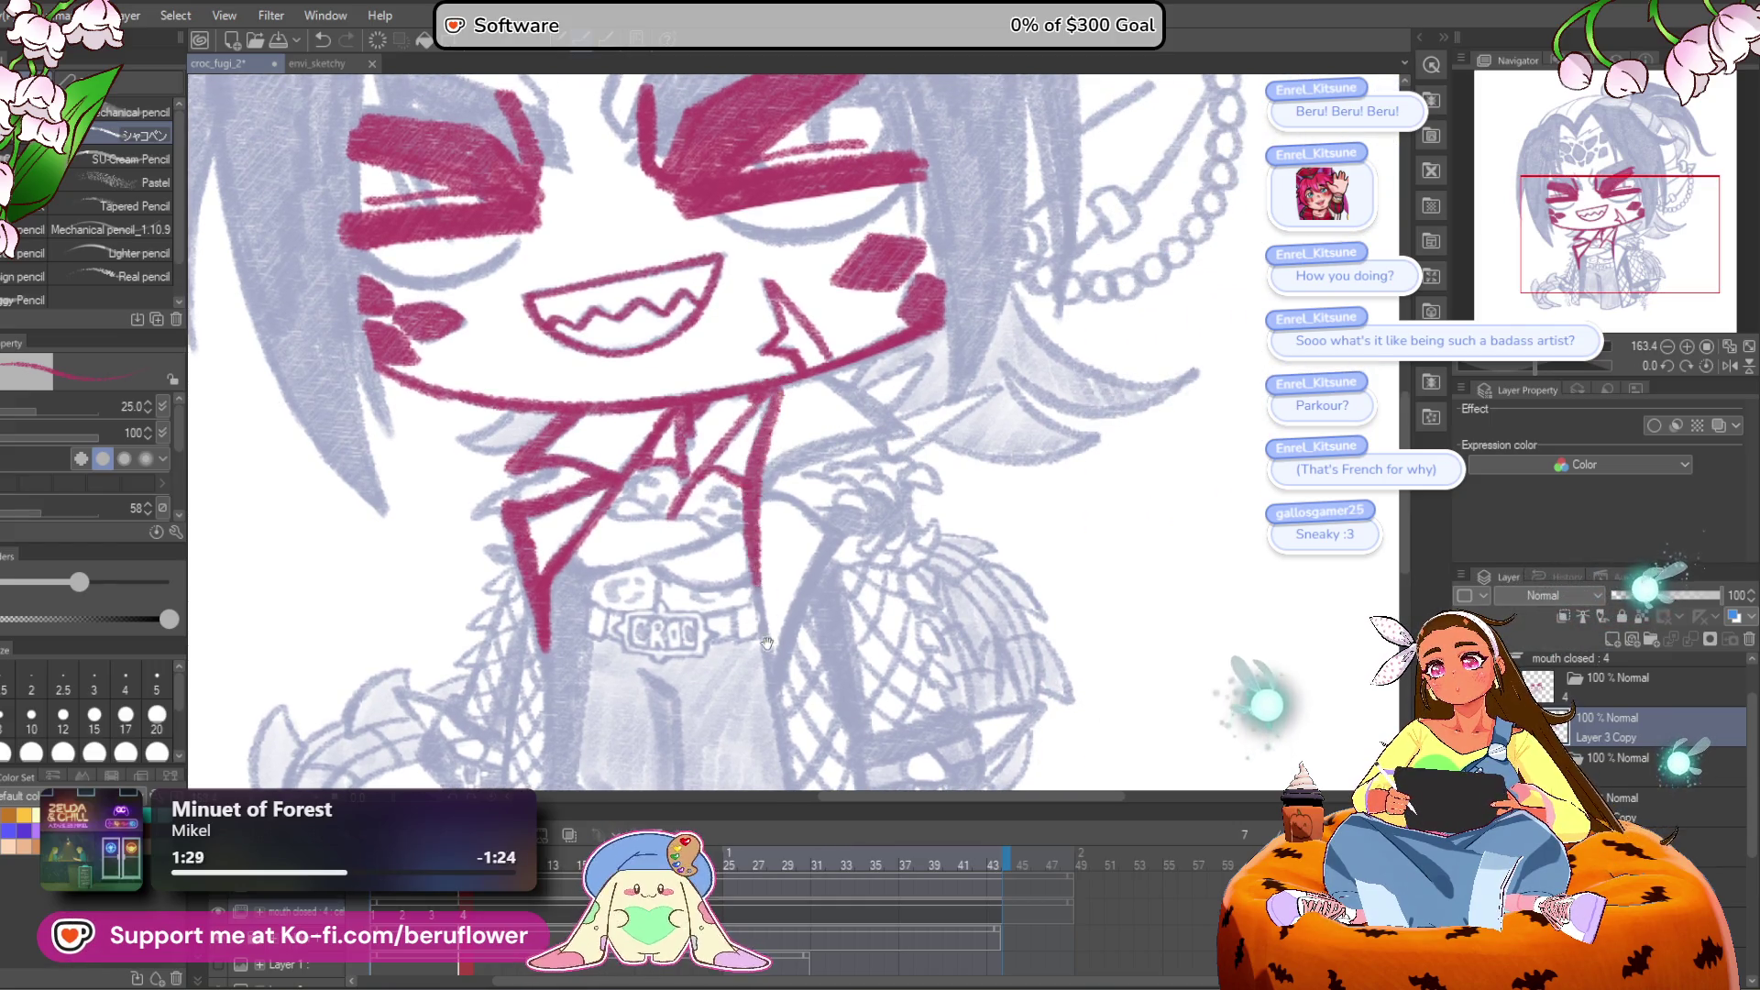
left_click_drag(766, 642, 751, 535)
left_click_drag(743, 431, 770, 656)
scroll(795, 766, "left", 2)
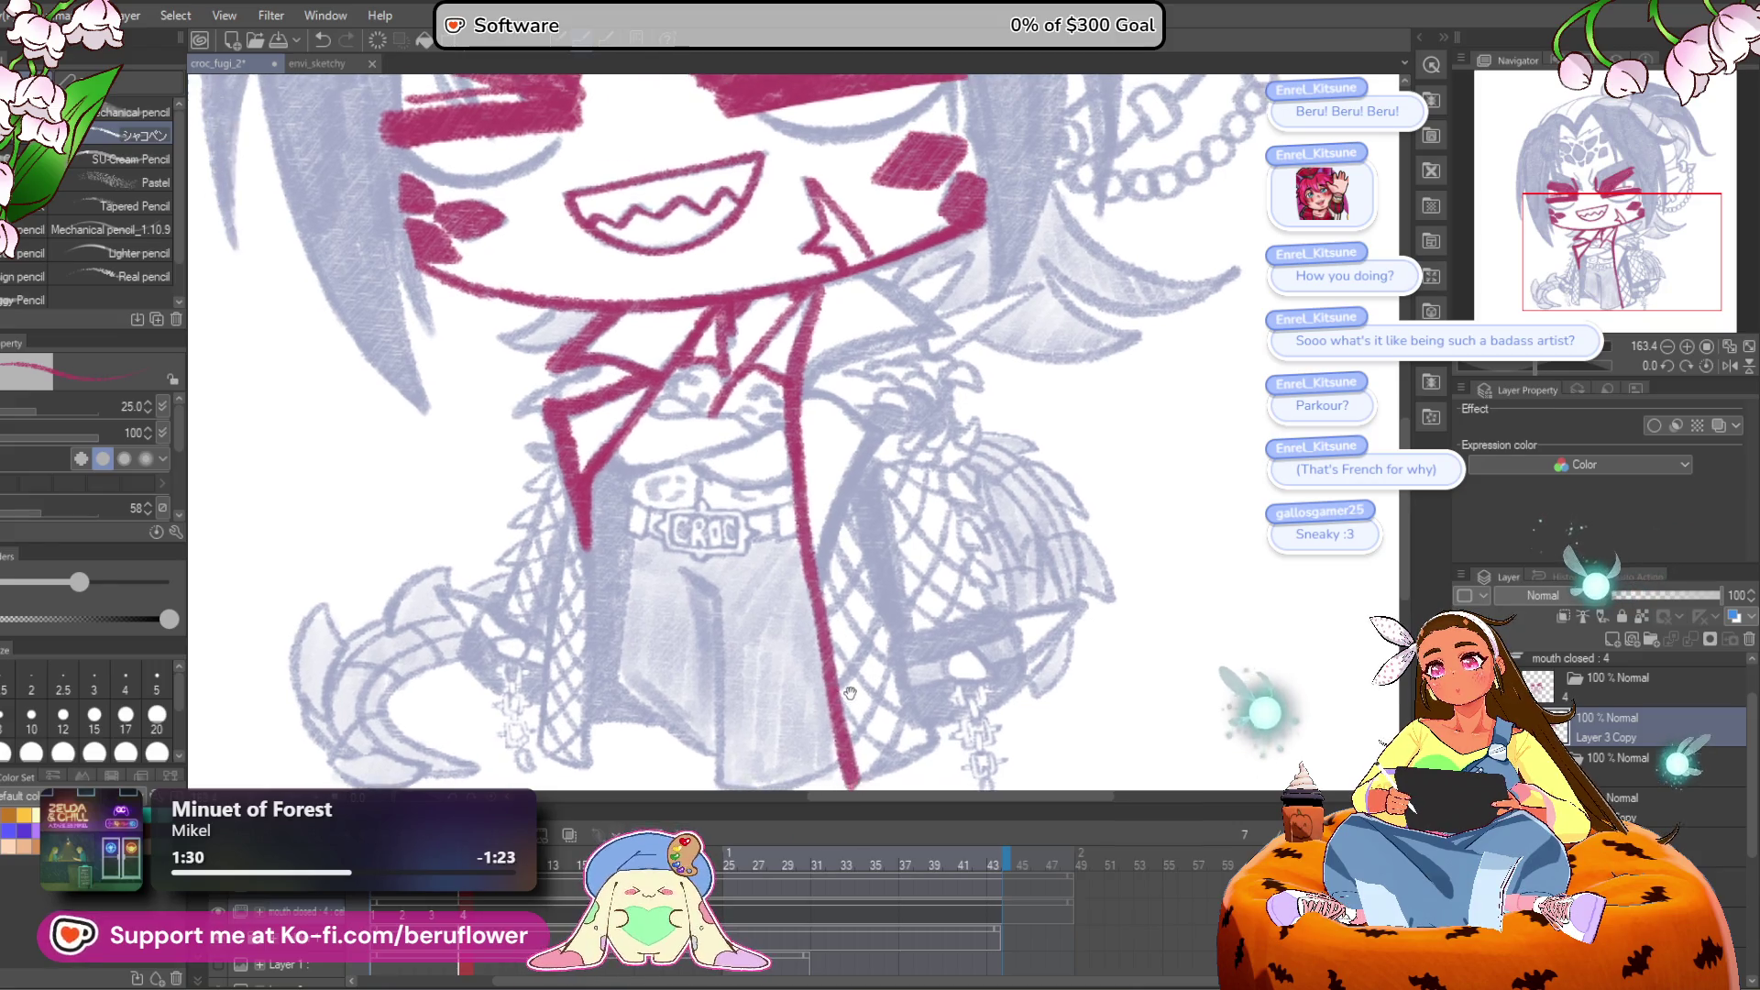
scroll(668, 464, "down", 3)
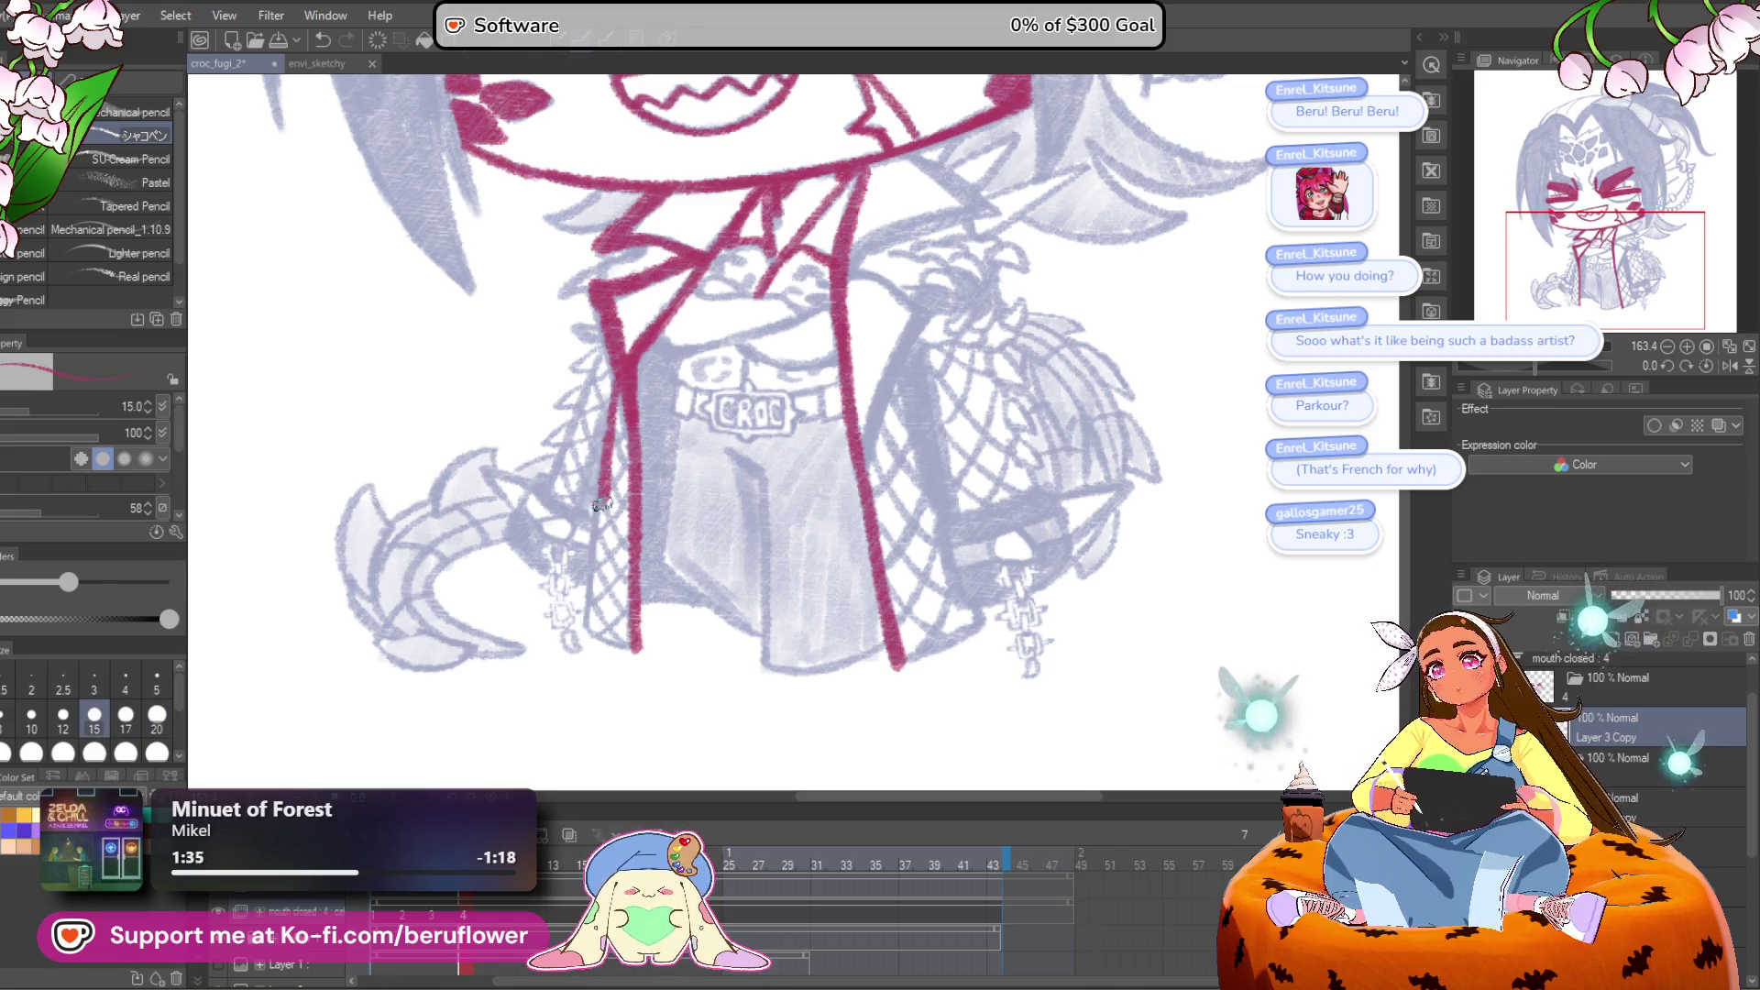
key("ctrl+z")
Step: Redraw the left coat edge and the hem, undoing a stray fold stroke
left_click_drag(606, 422, 589, 547)
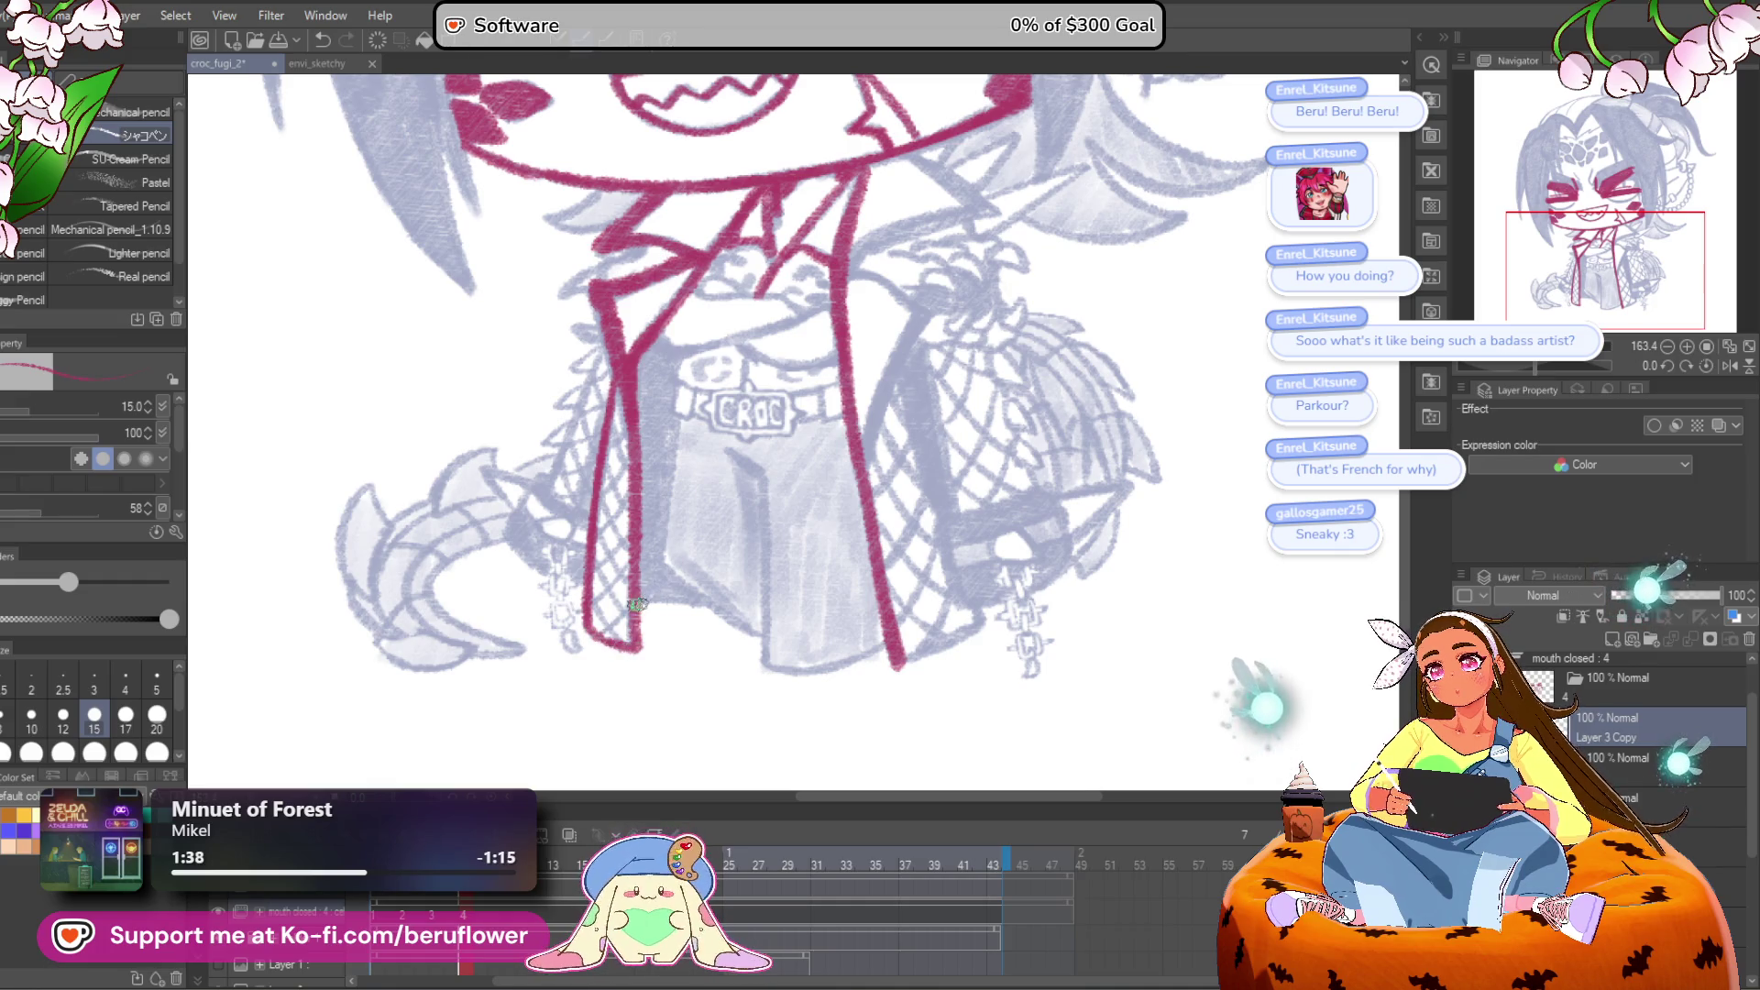
scroll(761, 523, "up", 2)
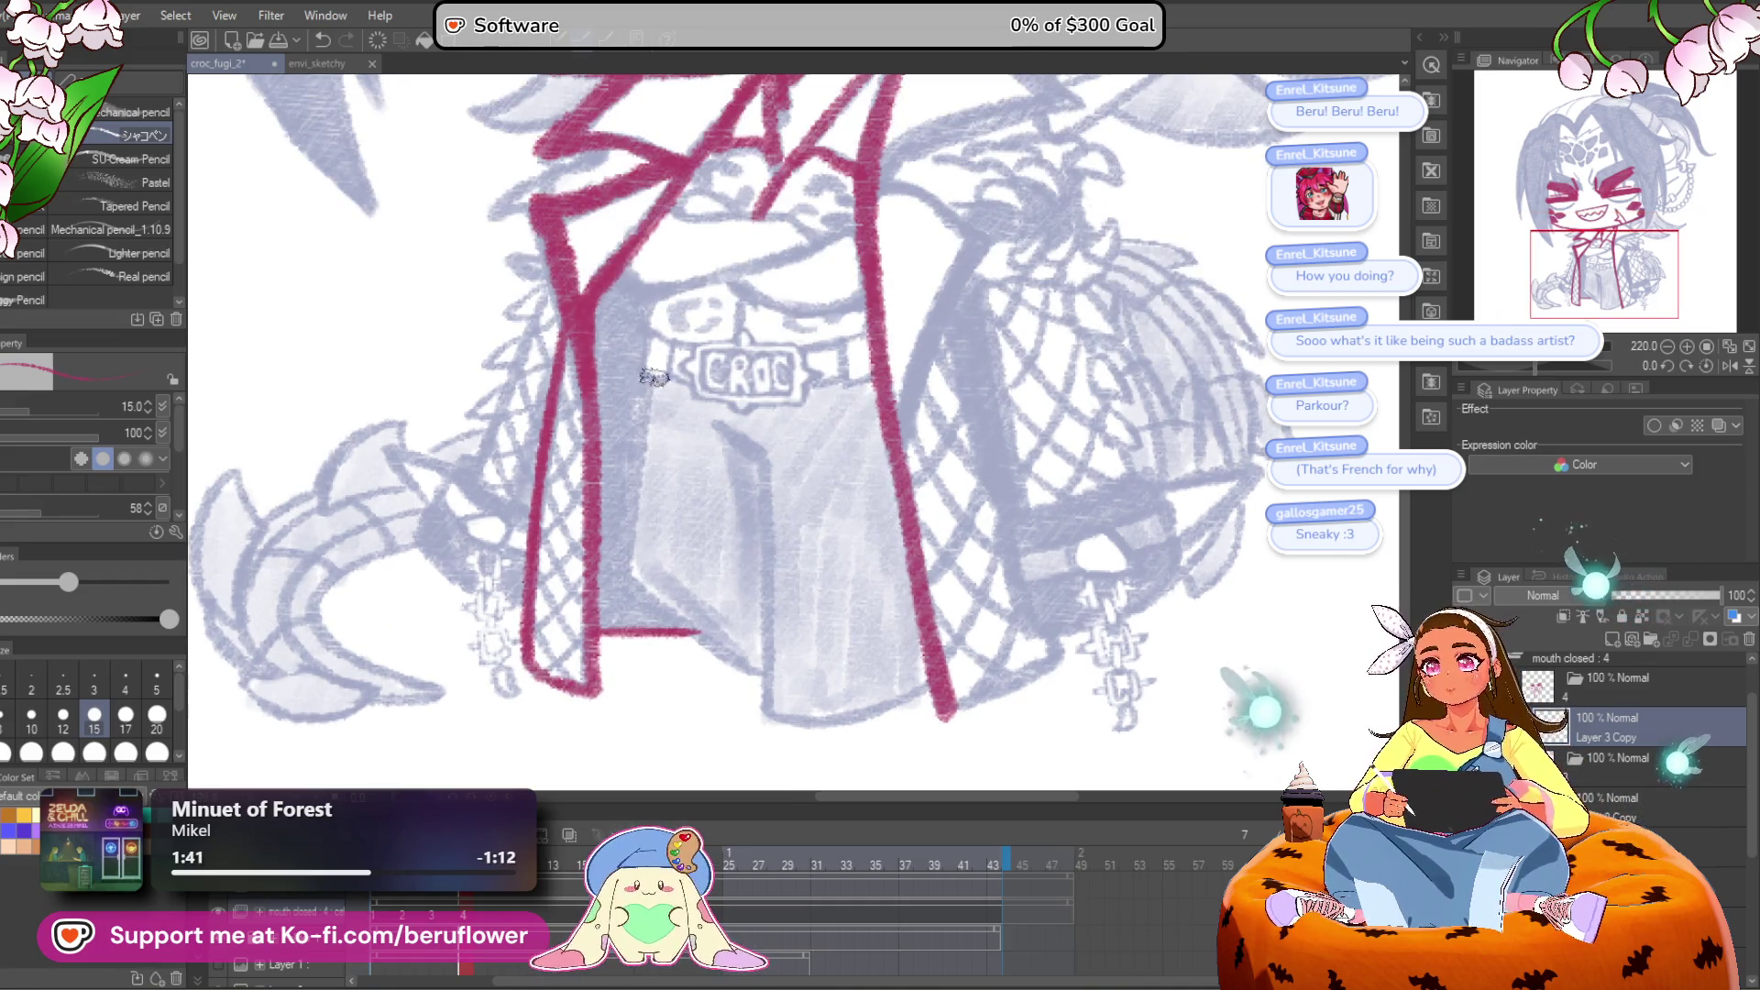
left_click_drag(639, 576, 747, 679)
mouse_move(723, 427)
left_mouse_down()
mouse_move(770, 582)
mouse_move(772, 688)
mouse_move(744, 642)
left_mouse_up()
key("ctrl+z")
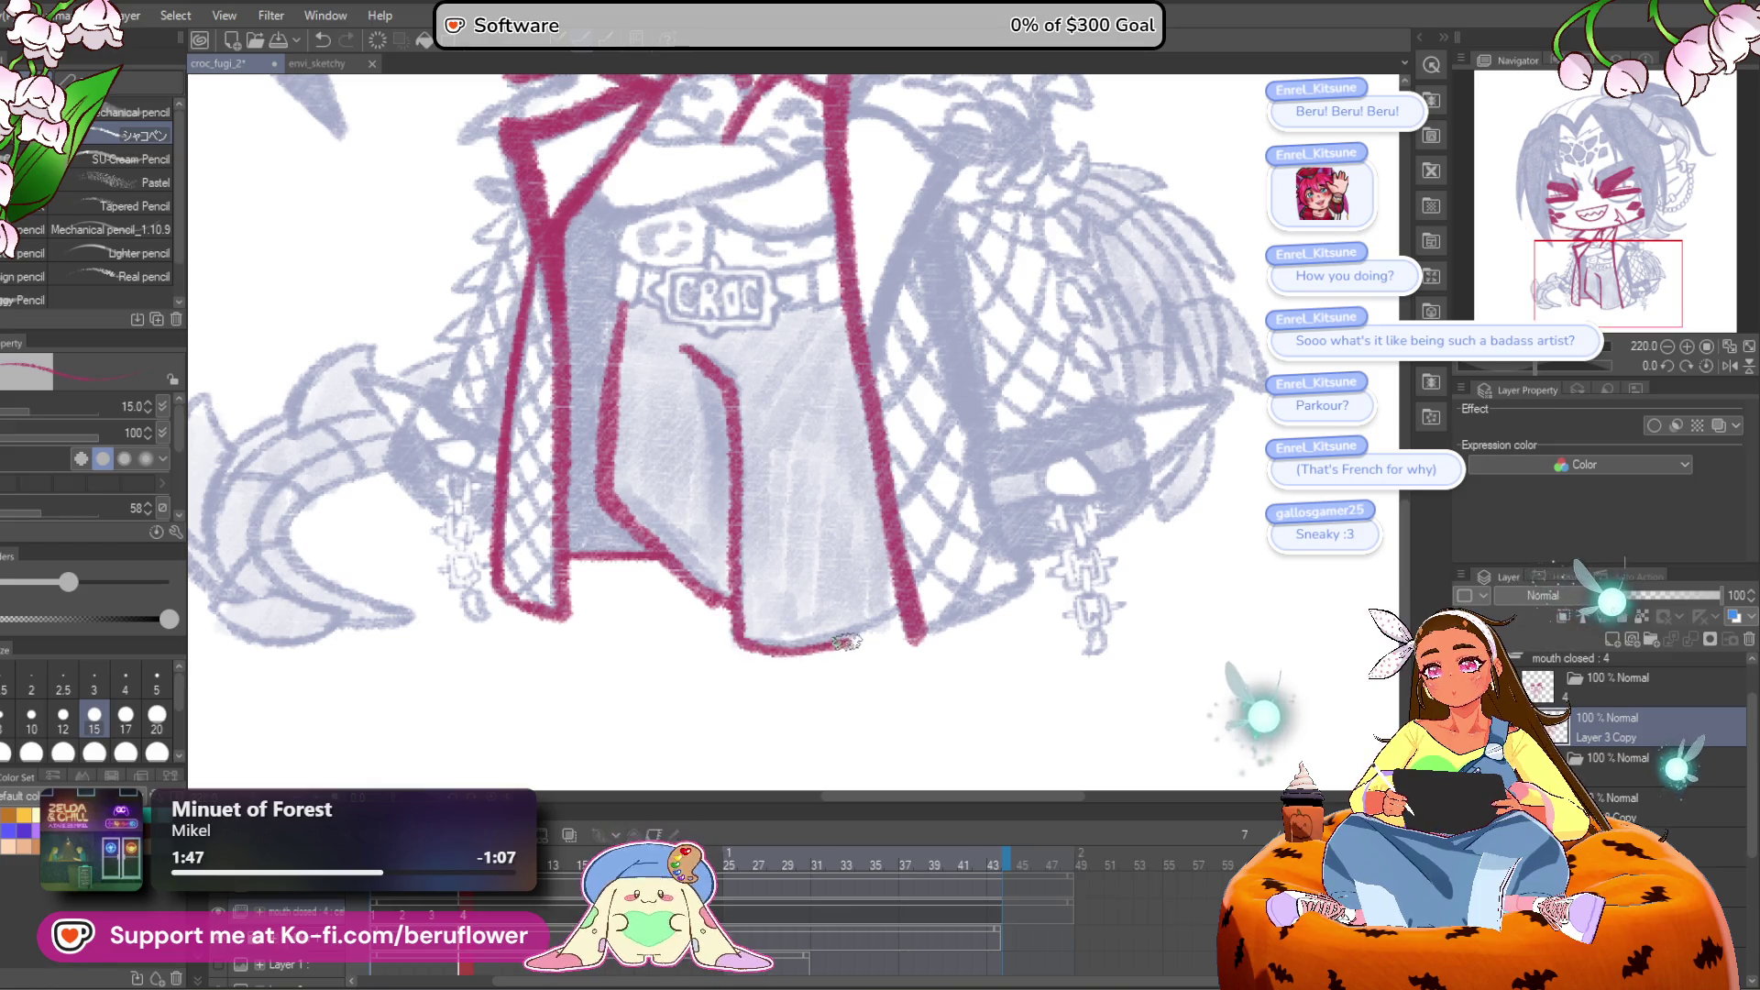
Step: Draw the right lapel line down from the collar in crimson
mouse_move(903, 616)
left_mouse_down()
mouse_move(825, 668)
mouse_move(731, 635)
left_mouse_up()
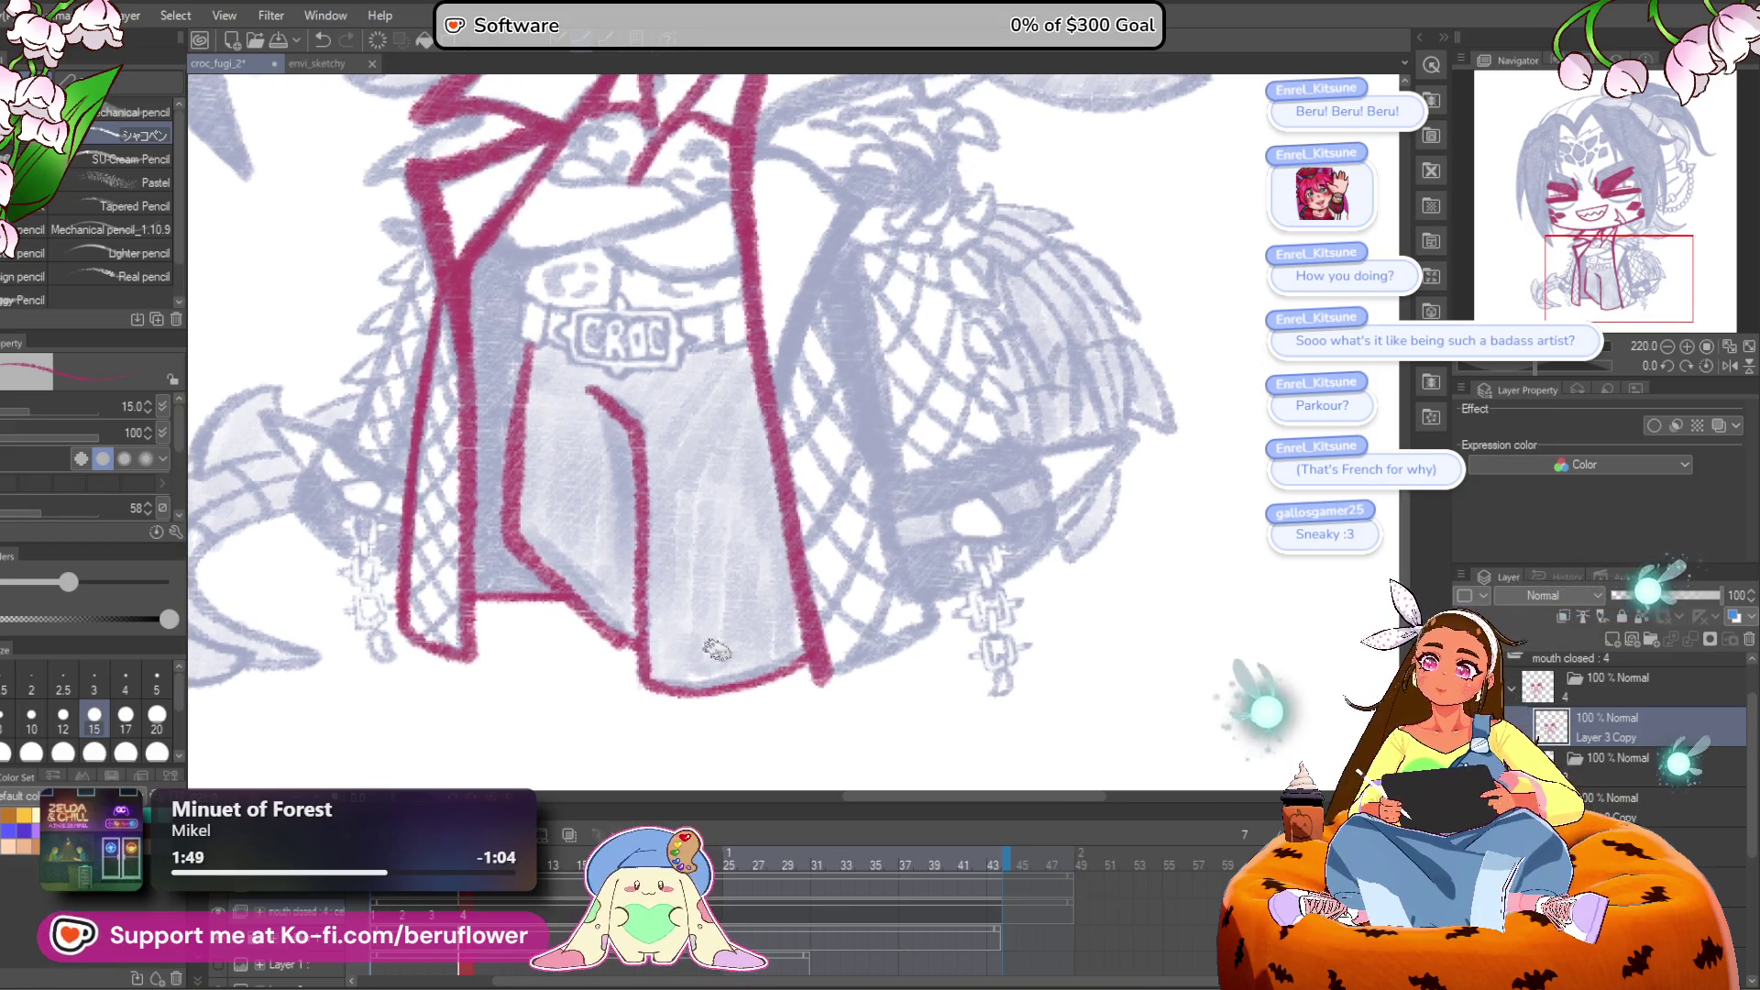
left_click_drag(852, 653, 835, 644)
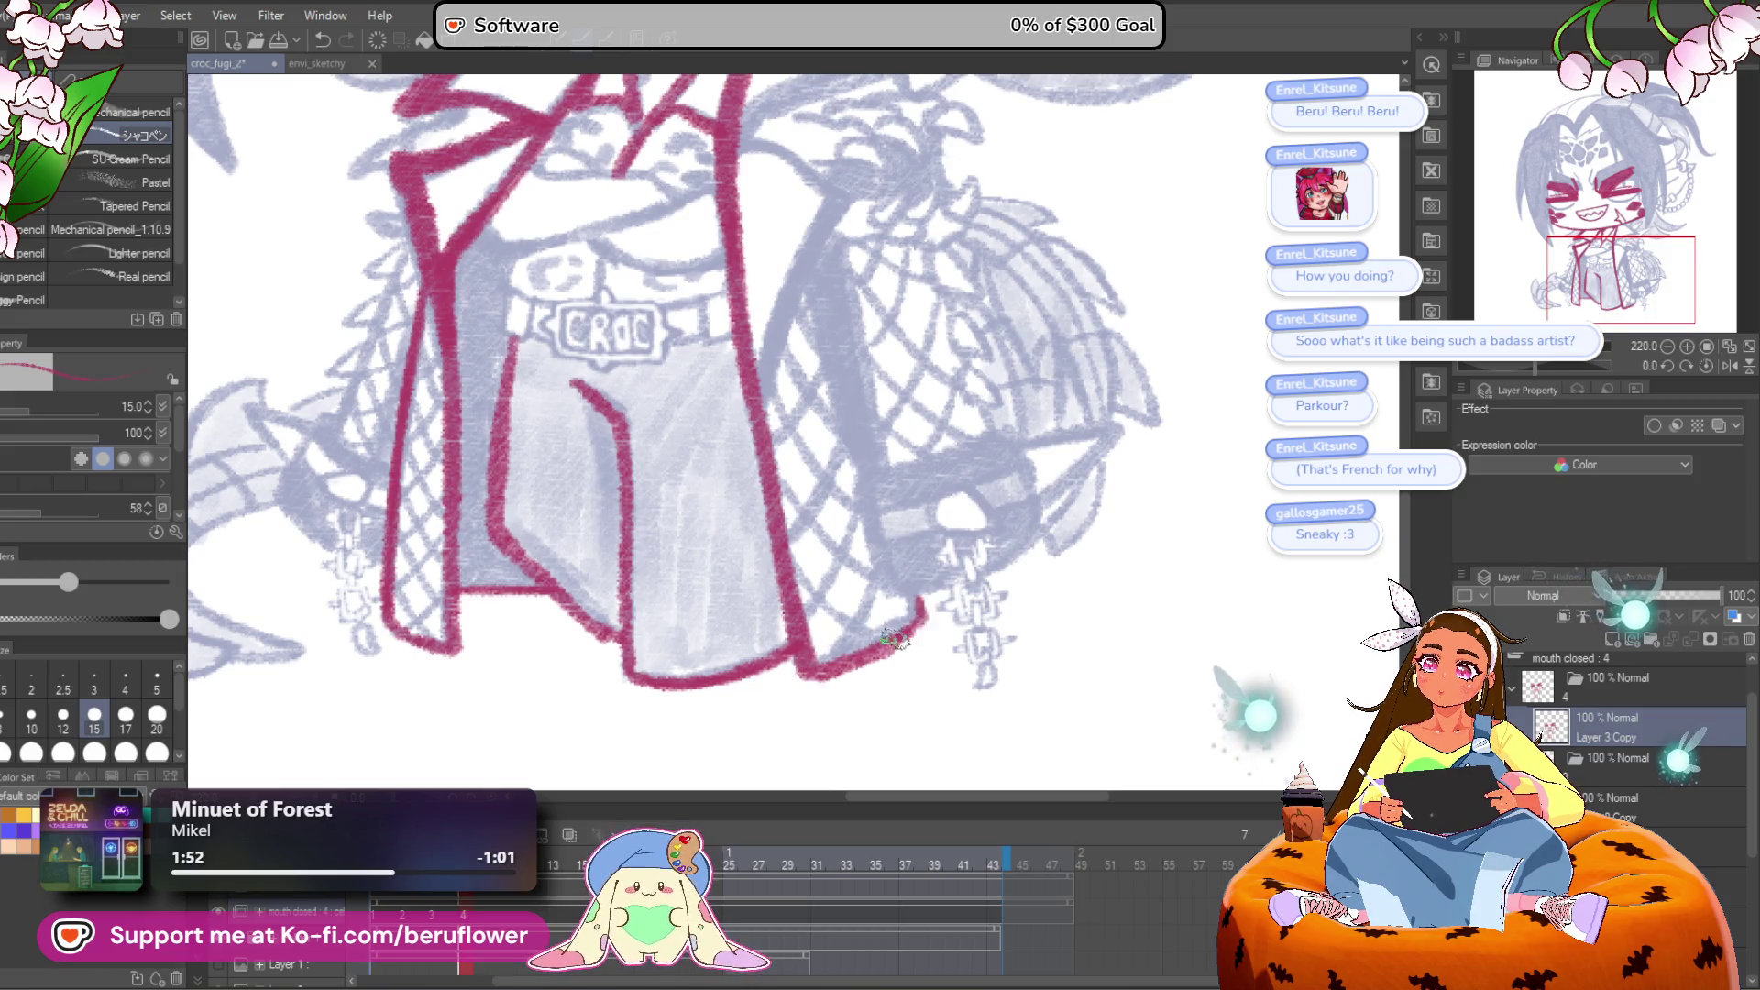
scroll(807, 477, "up", 5)
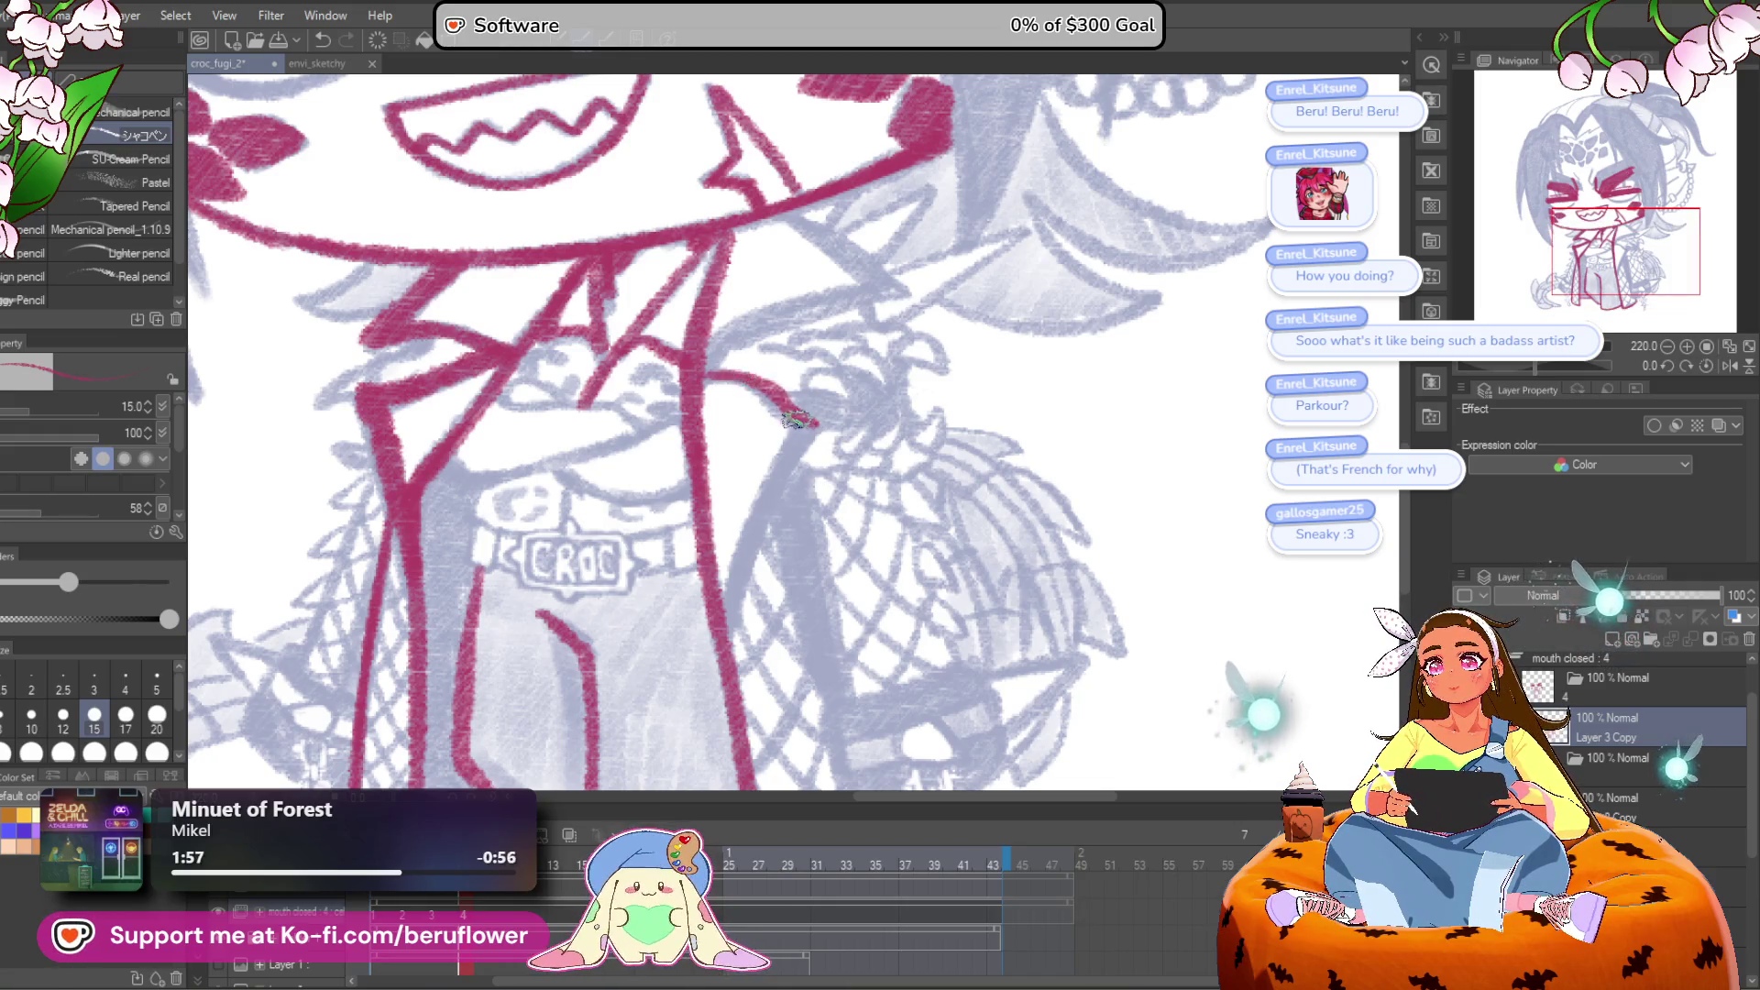
left_click_drag(816, 417, 739, 563)
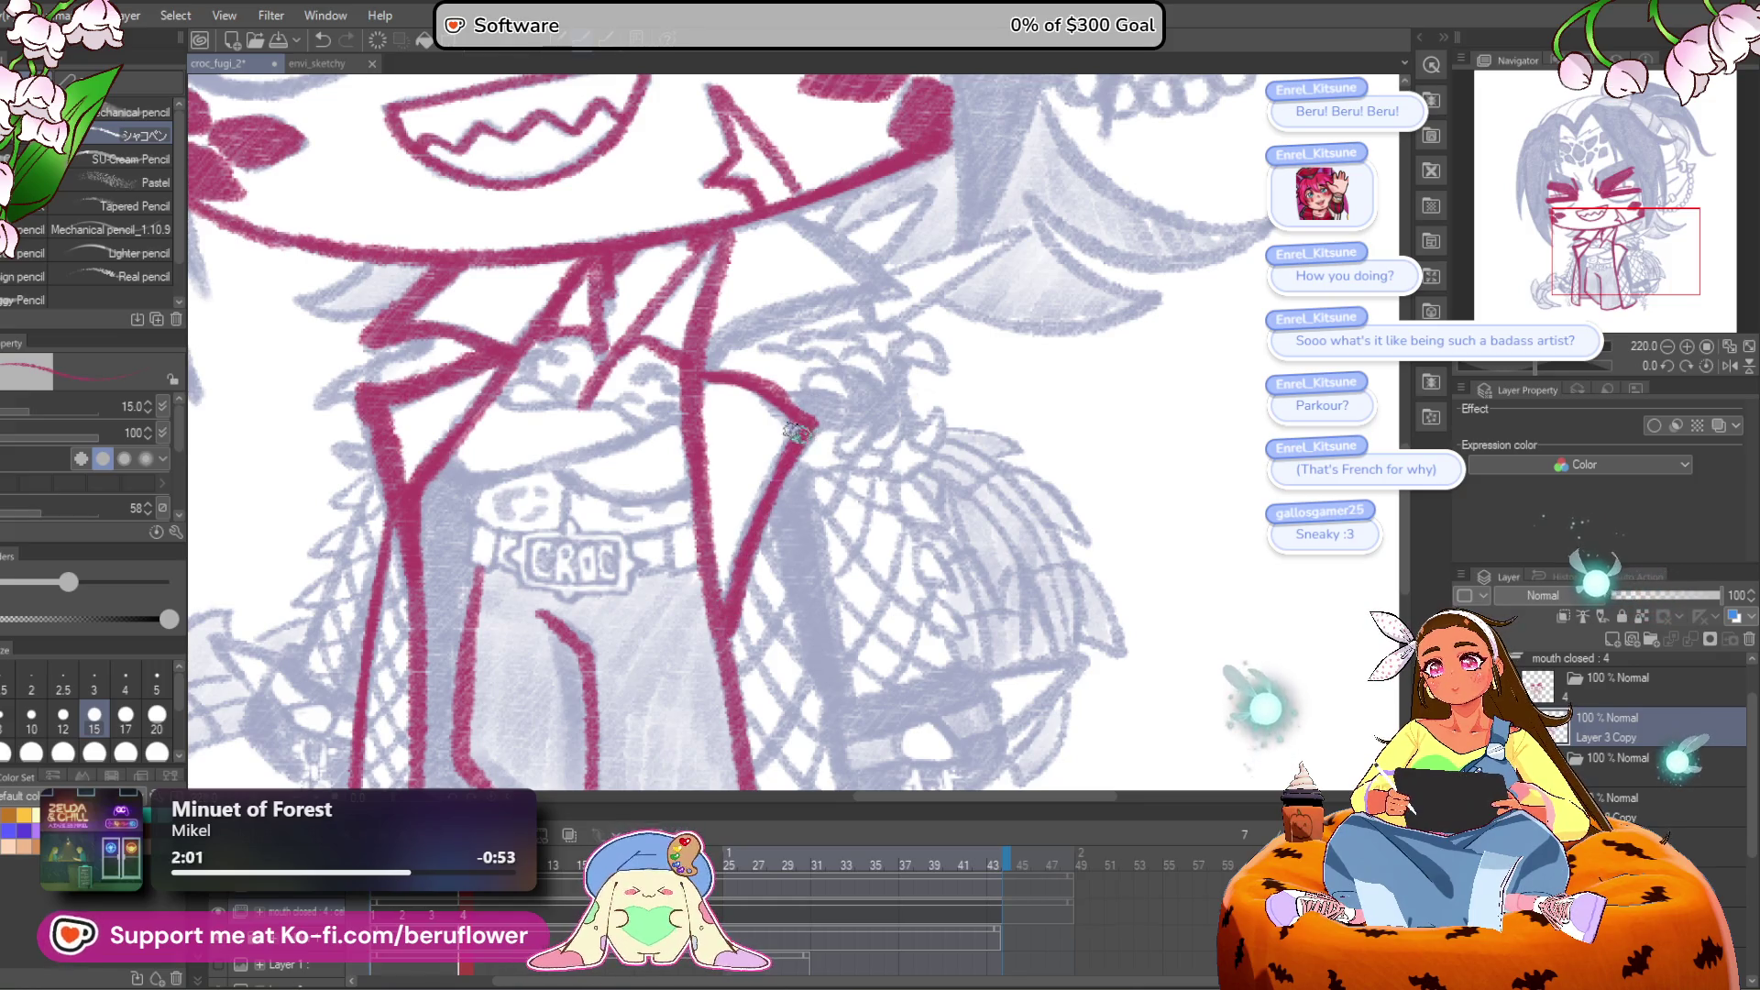
scroll(733, 477, "up", 2)
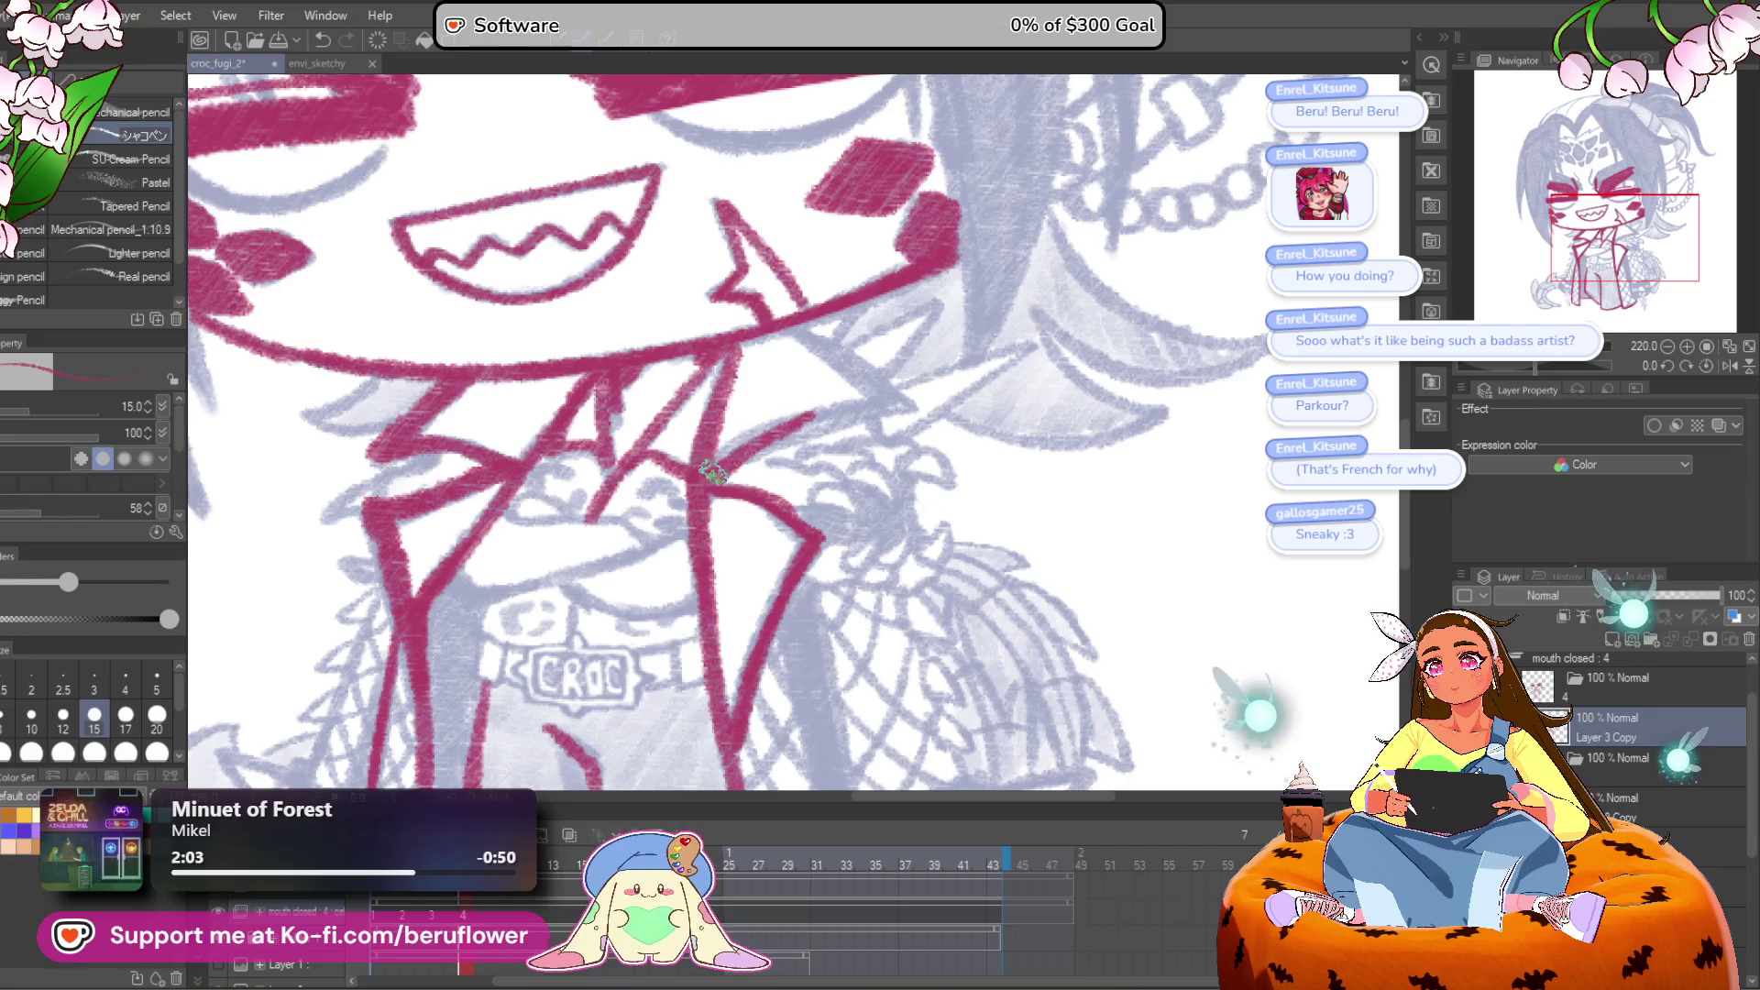
scroll(841, 412, "up", 1)
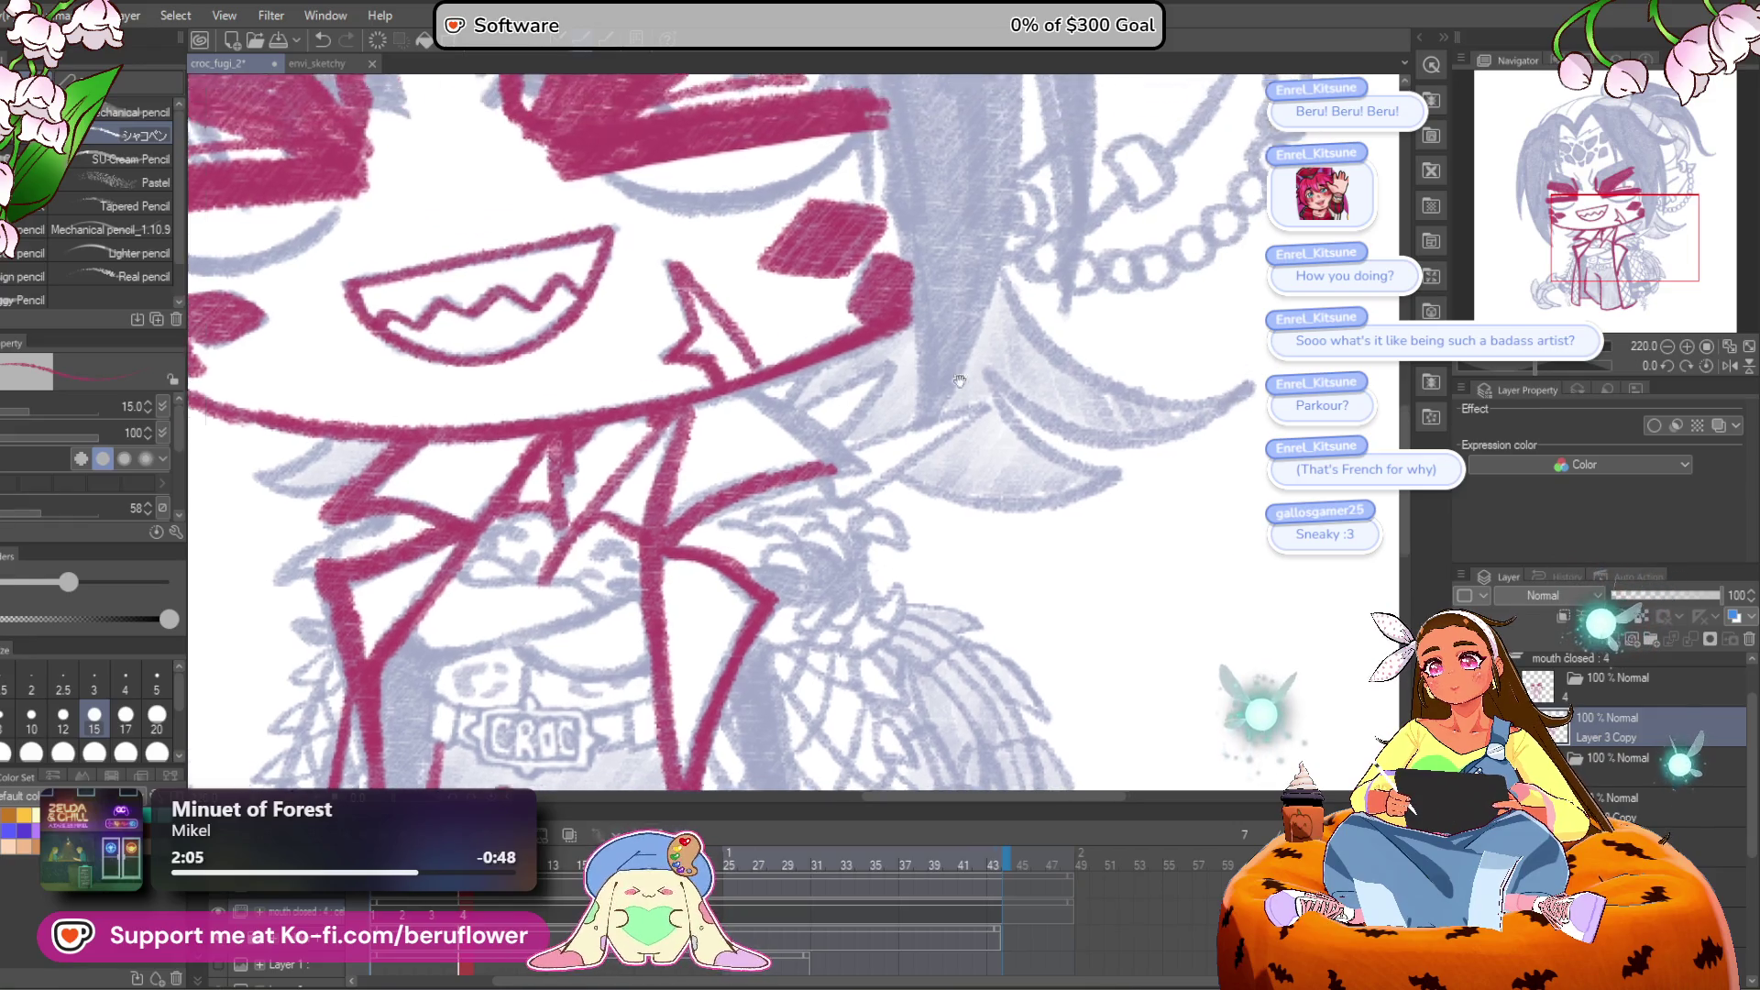
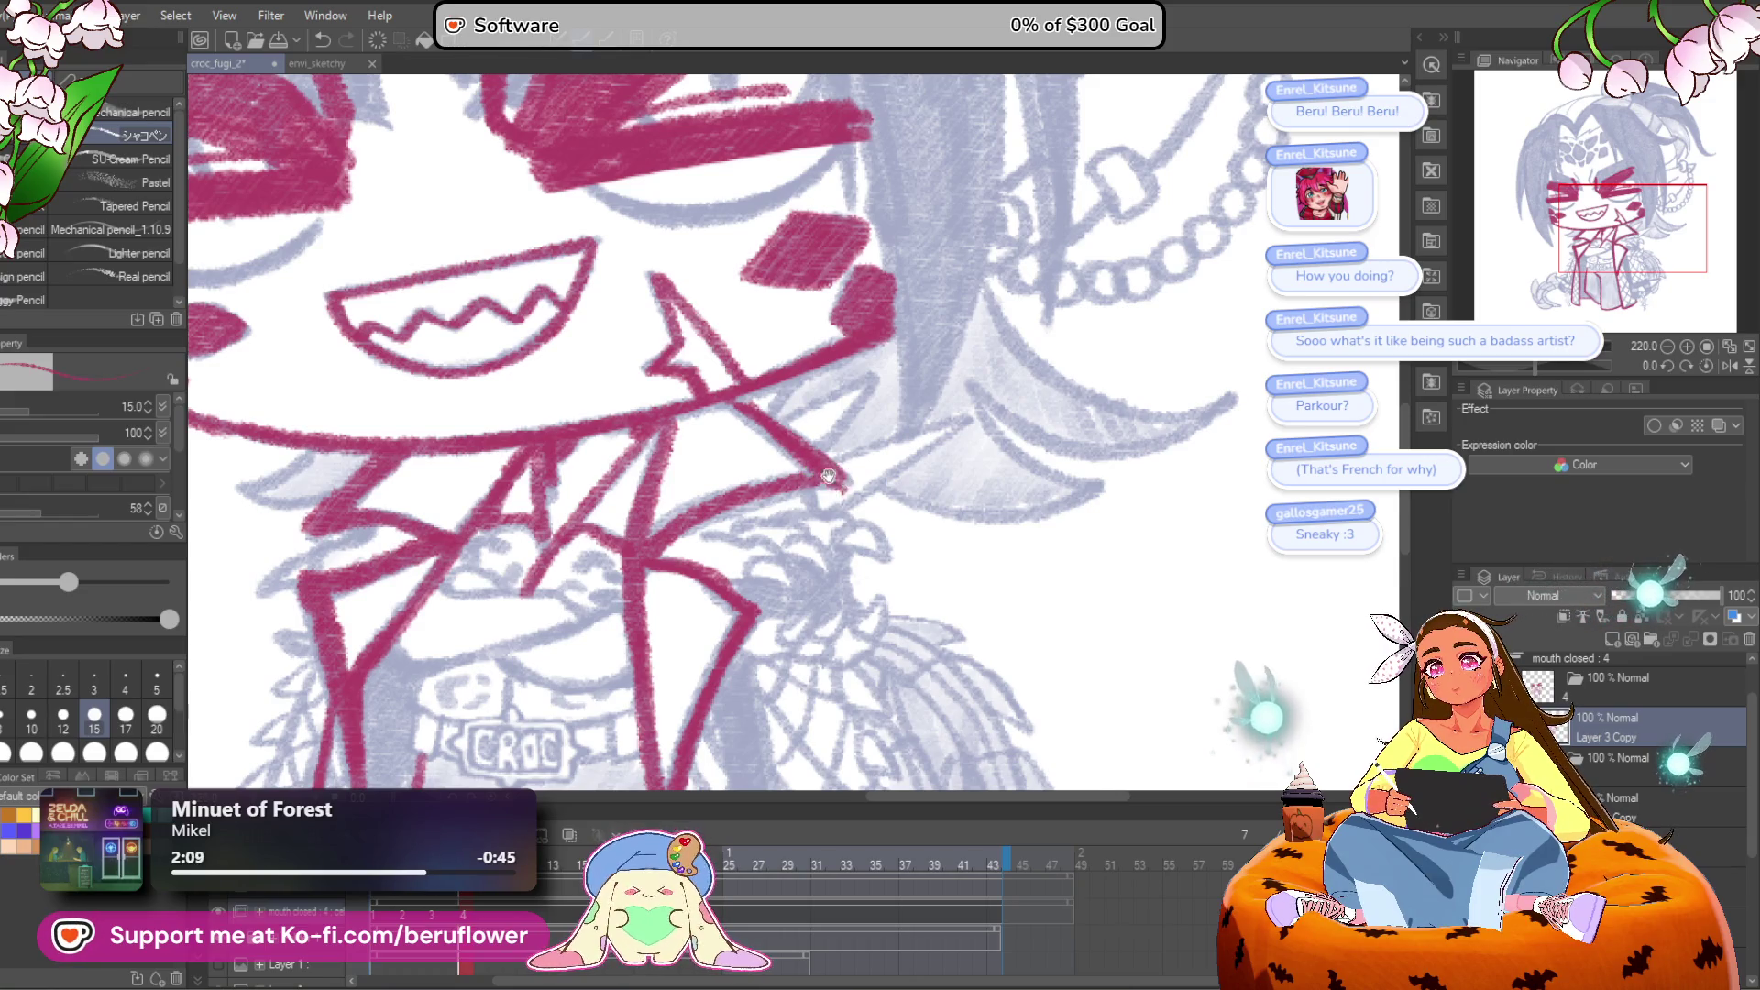
Step: Zoom in on the collar and draw red strokes beside the collar lines
left_click_drag(834, 488, 865, 423)
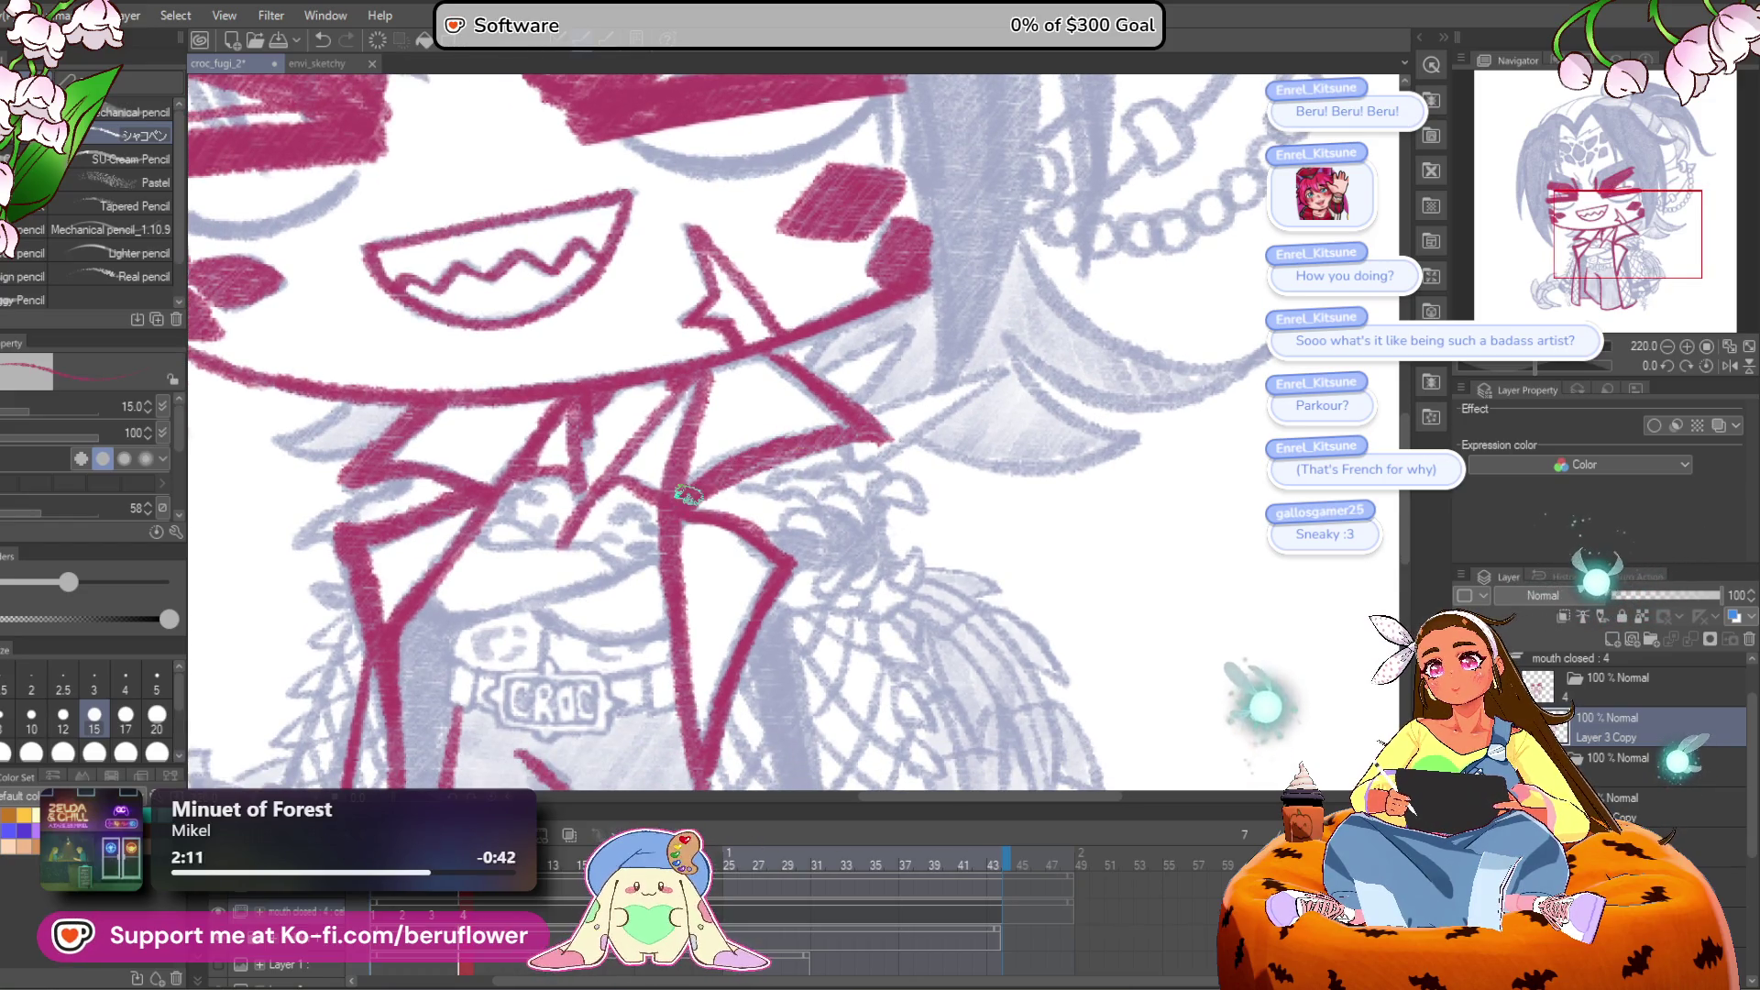
scroll(688, 495, "down", 2)
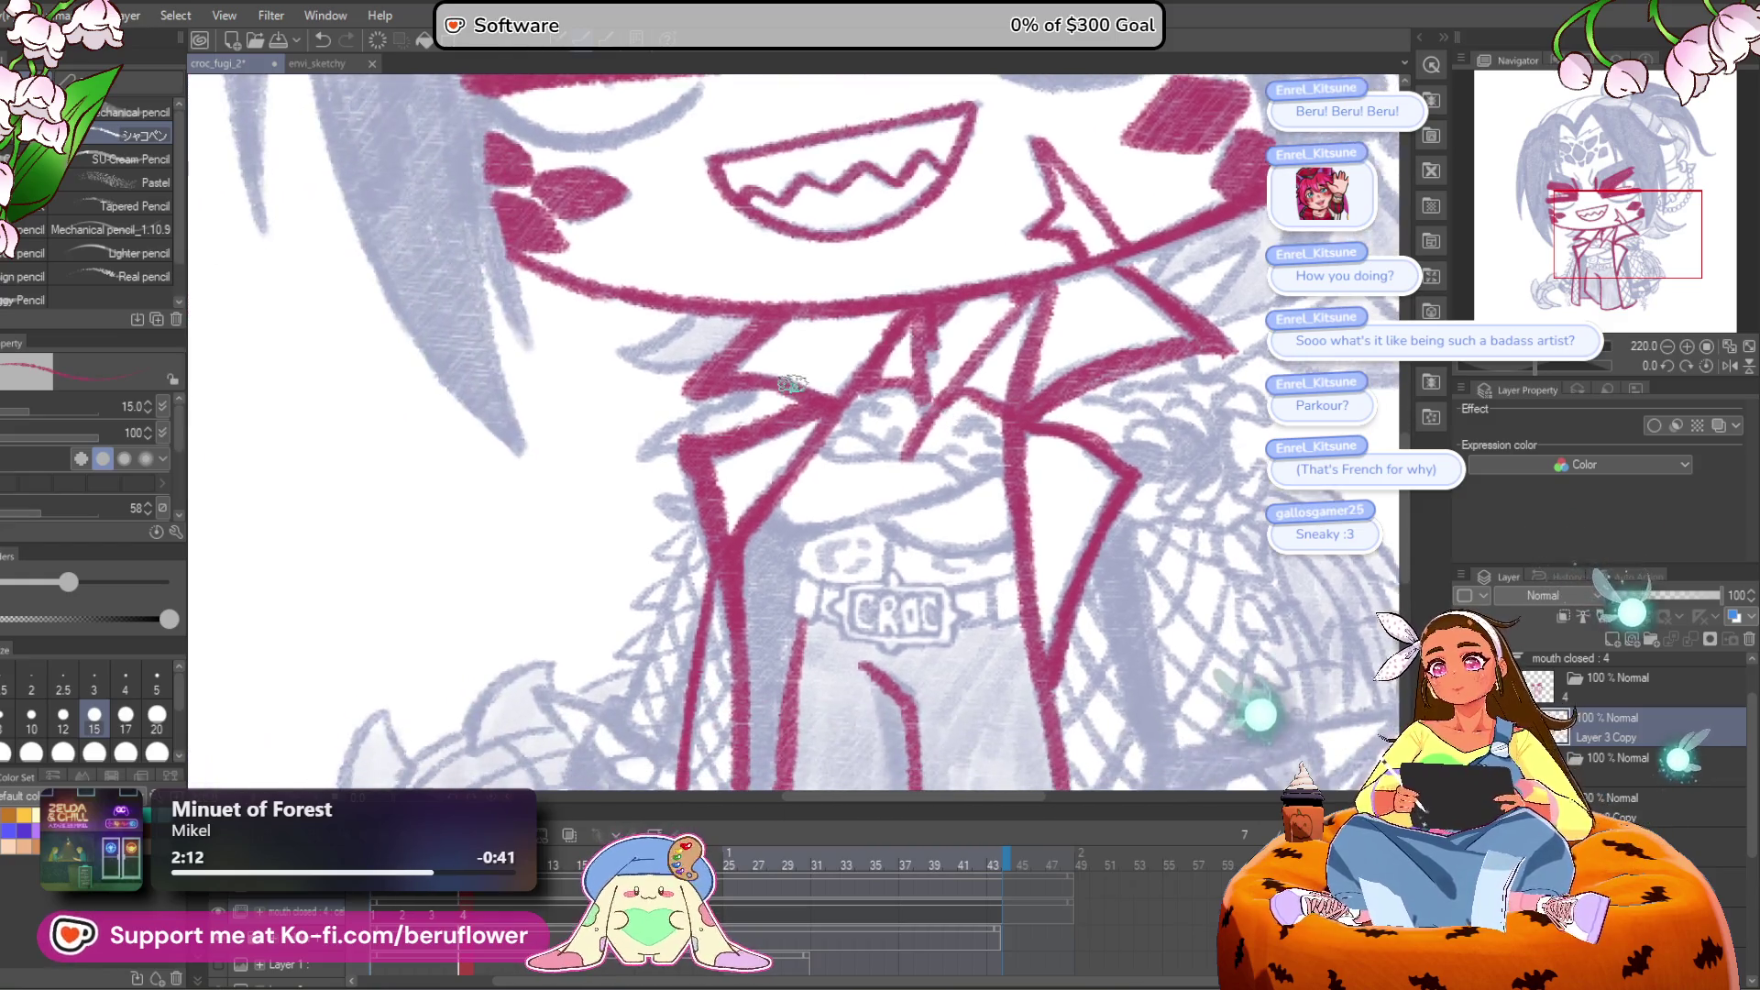
left_click_drag(734, 458, 844, 441)
scroll(844, 390, "up", 3)
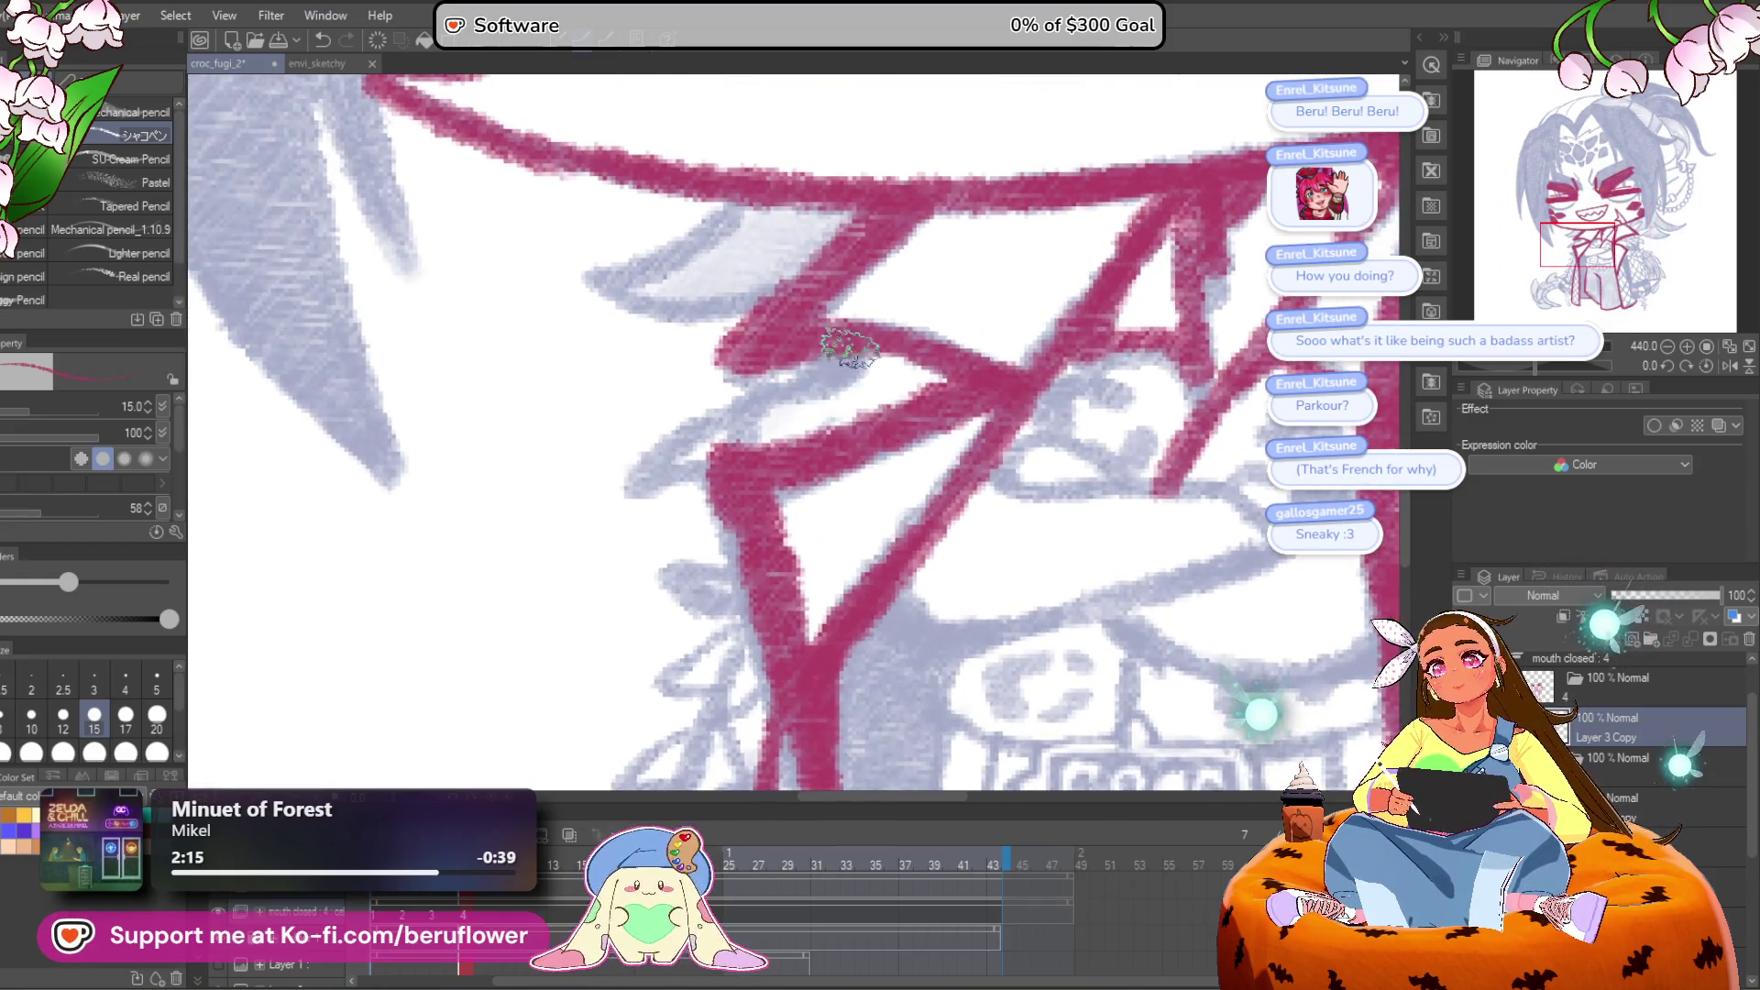
mouse_move(704, 419)
left_mouse_down()
mouse_move(620, 486)
mouse_move(704, 465)
left_mouse_up()
mouse_move(700, 542)
left_mouse_down()
mouse_move(660, 538)
mouse_move(761, 545)
left_mouse_up()
Step: Ink thin red lines along the vest edge and down-left from the branch
scroll(761, 544, "down", 2)
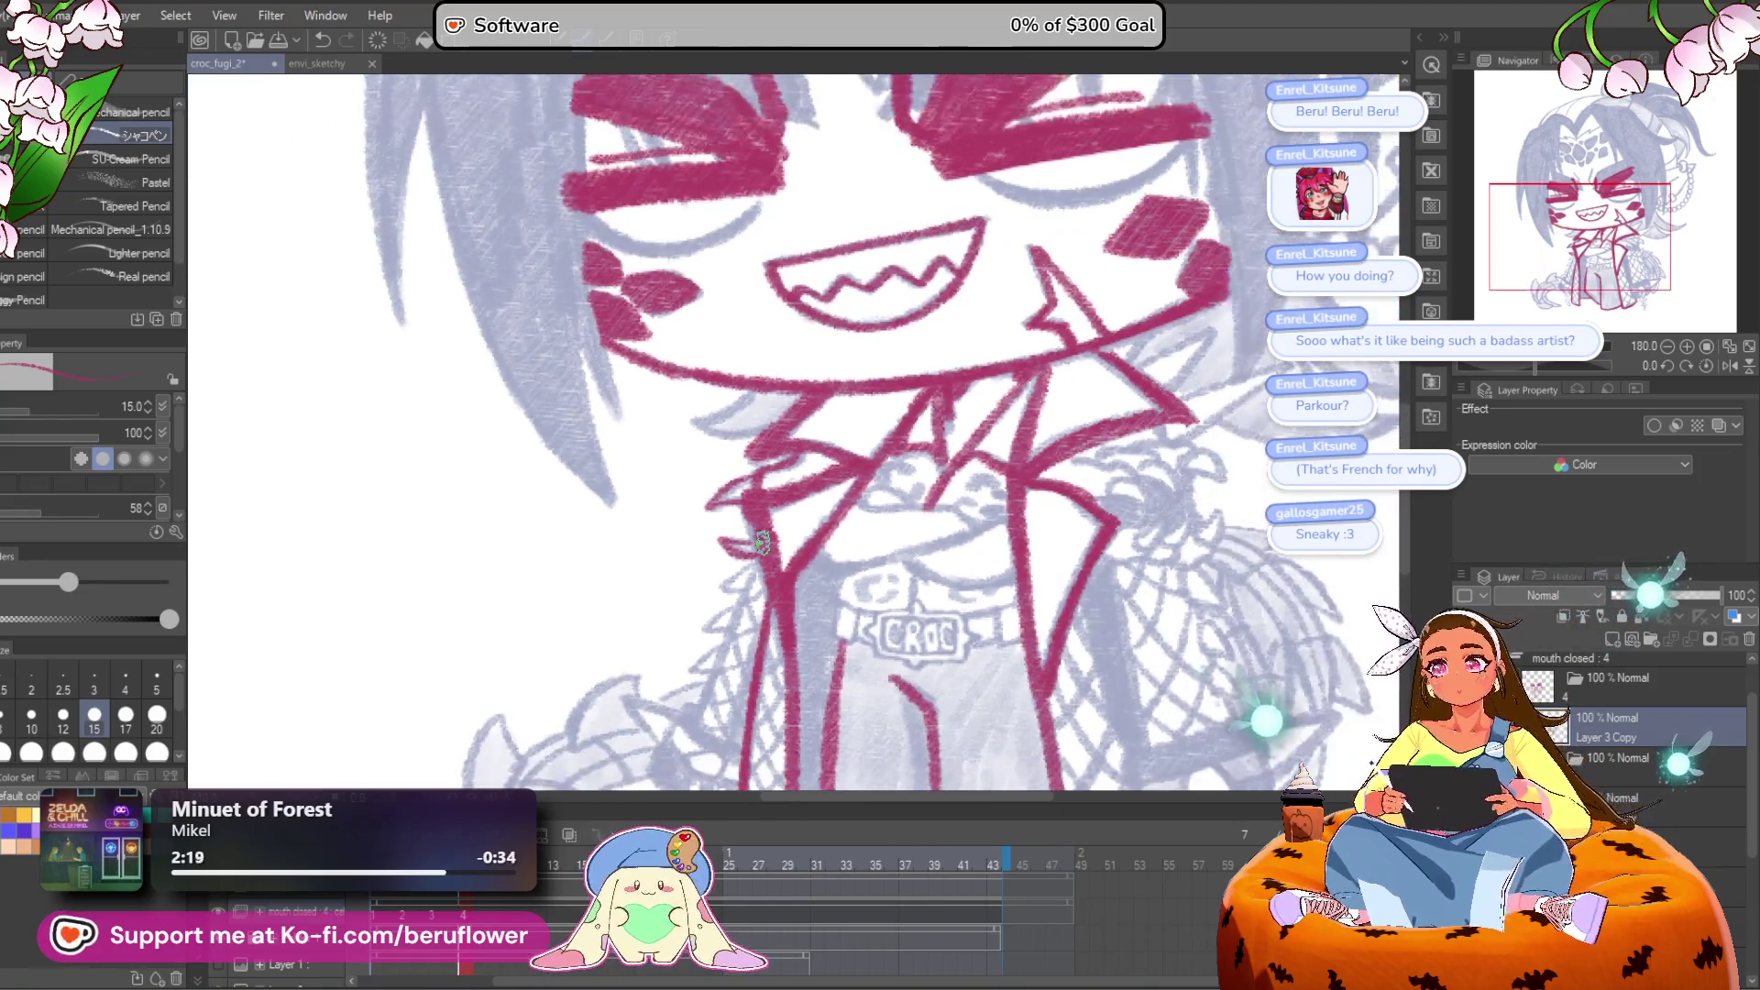
left_click_drag(804, 674, 804, 270)
scroll(804, 271, "up", 1)
mouse_move(701, 447)
left_mouse_down()
mouse_move(679, 546)
mouse_move(700, 547)
mouse_move(702, 571)
left_mouse_up()
left_click_drag(739, 259, 651, 482)
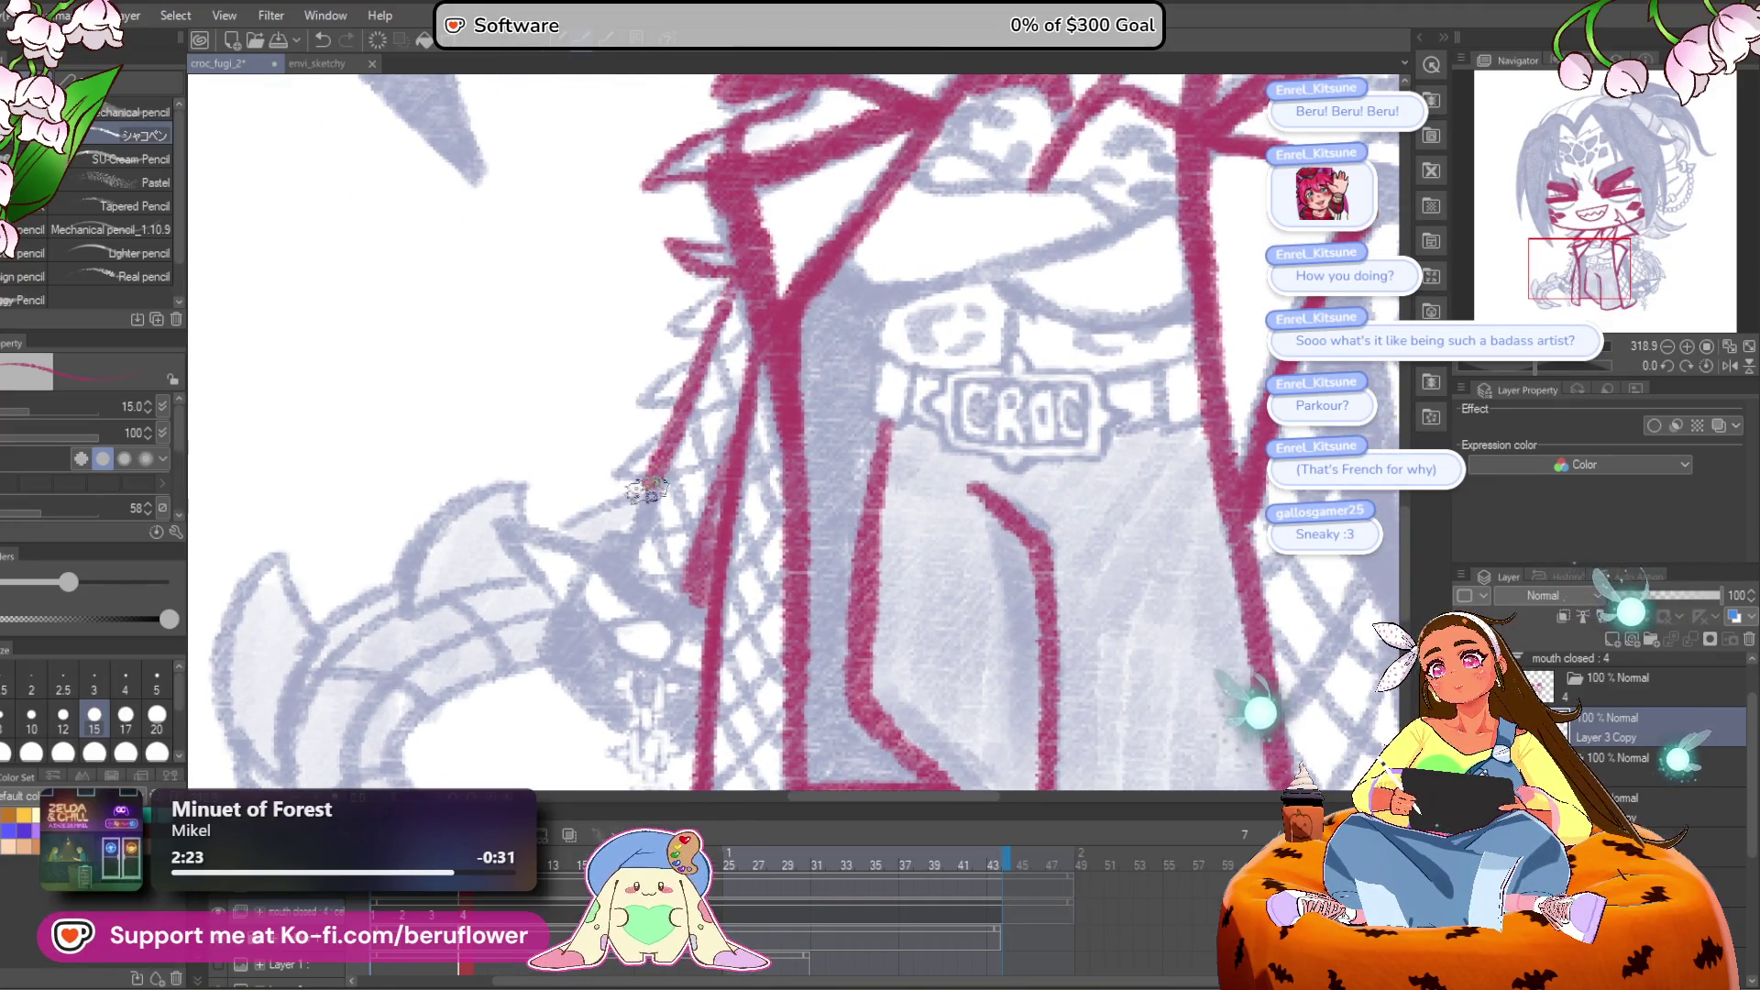
mouse_move(648, 581)
left_mouse_down()
mouse_move(703, 539)
mouse_move(600, 609)
left_mouse_up()
Step: Cross-hatch the coat's lower-left net panel with red lines
left_click_drag(784, 277, 821, 396)
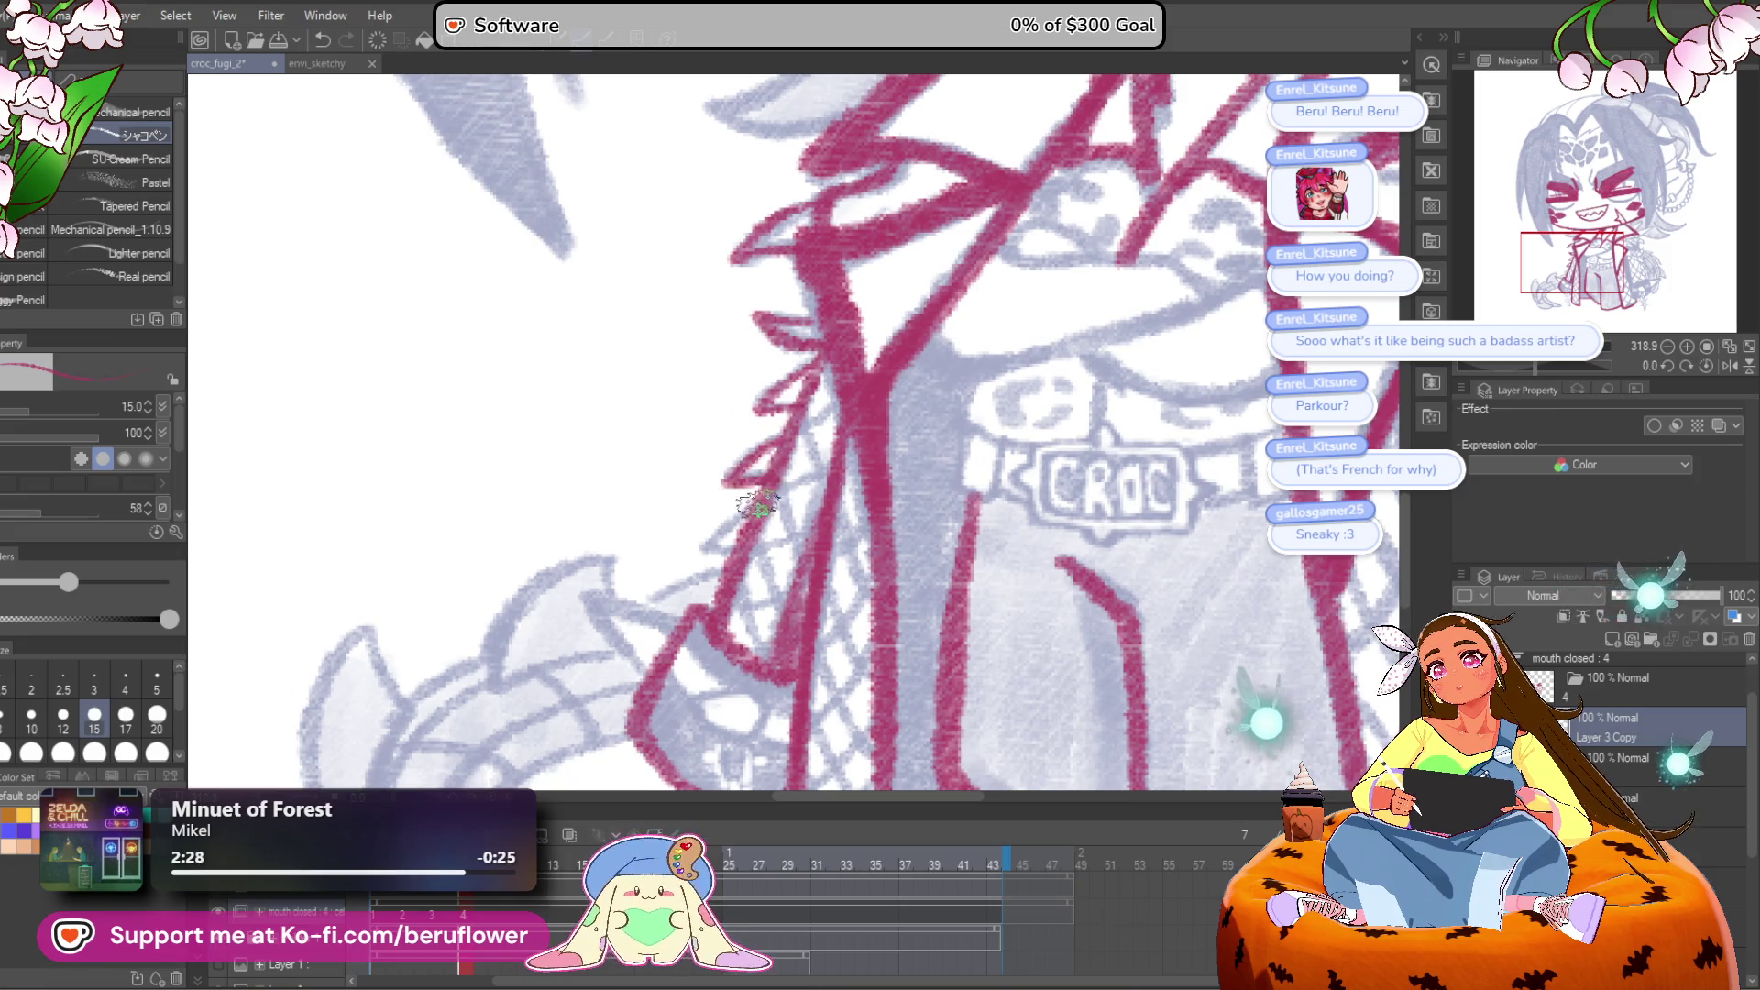
mouse_move(822, 372)
left_mouse_down()
mouse_move(804, 372)
mouse_move(761, 495)
mouse_move(780, 577)
mouse_move(731, 605)
left_mouse_up()
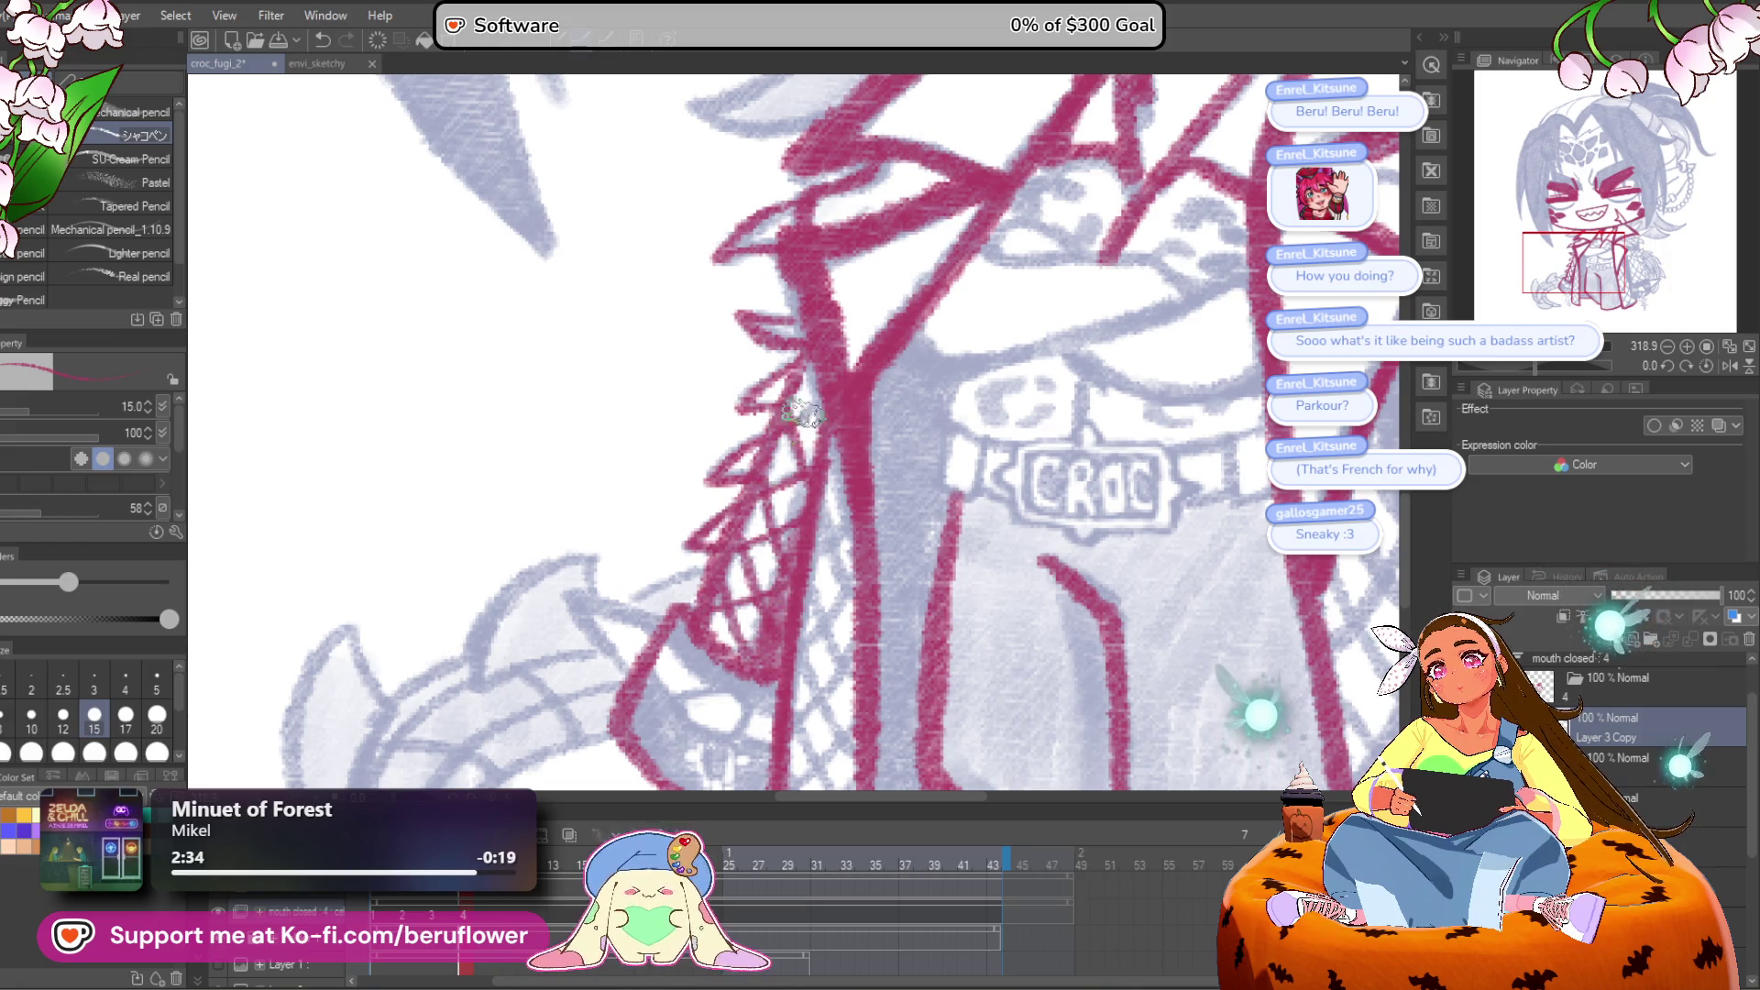
mouse_move(840, 510)
left_mouse_down()
mouse_move(770, 366)
mouse_move(695, 546)
mouse_move(770, 600)
left_mouse_up()
left_click_drag(788, 448, 789, 535)
left_click_drag(724, 332, 779, 463)
left_click_drag(766, 397, 693, 539)
left_click_drag(781, 460, 683, 637)
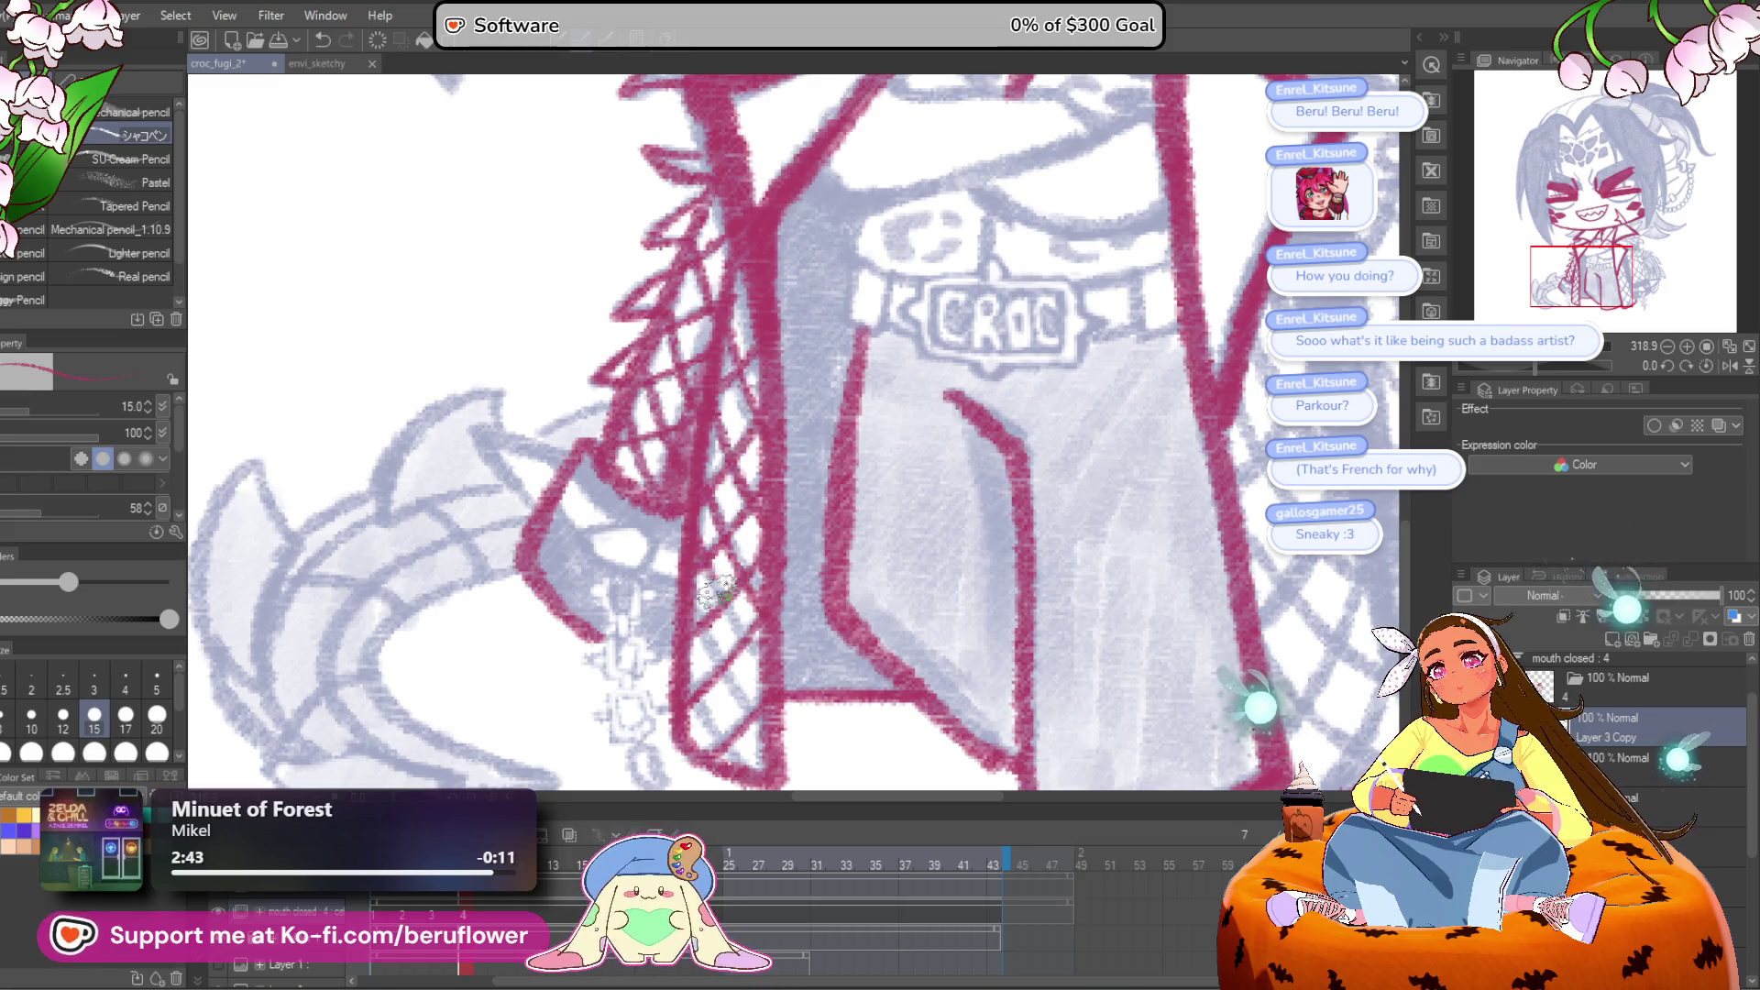
left_click_drag(708, 564, 766, 683)
left_click_drag(784, 586, 687, 692)
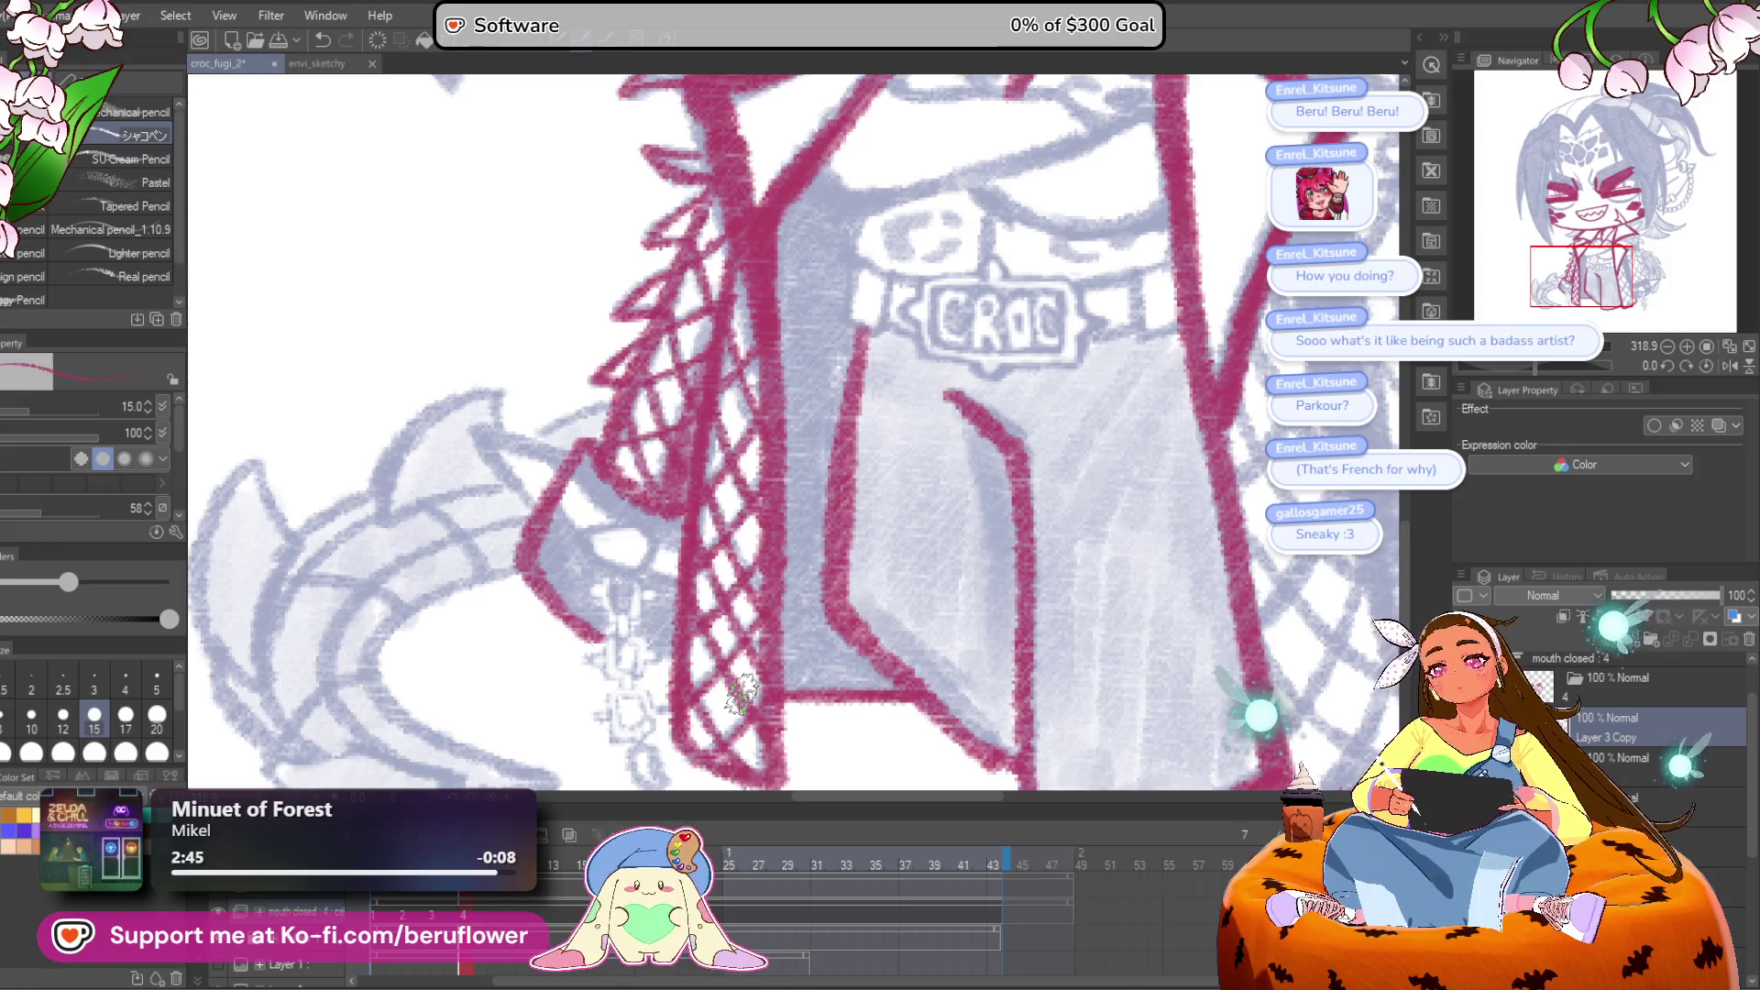
Step: Rotate the canvas view about 8 degrees
scroll(761, 550, "down", 5)
scroll(789, 470, "up", 3)
left_click_drag(789, 469, 917, 367)
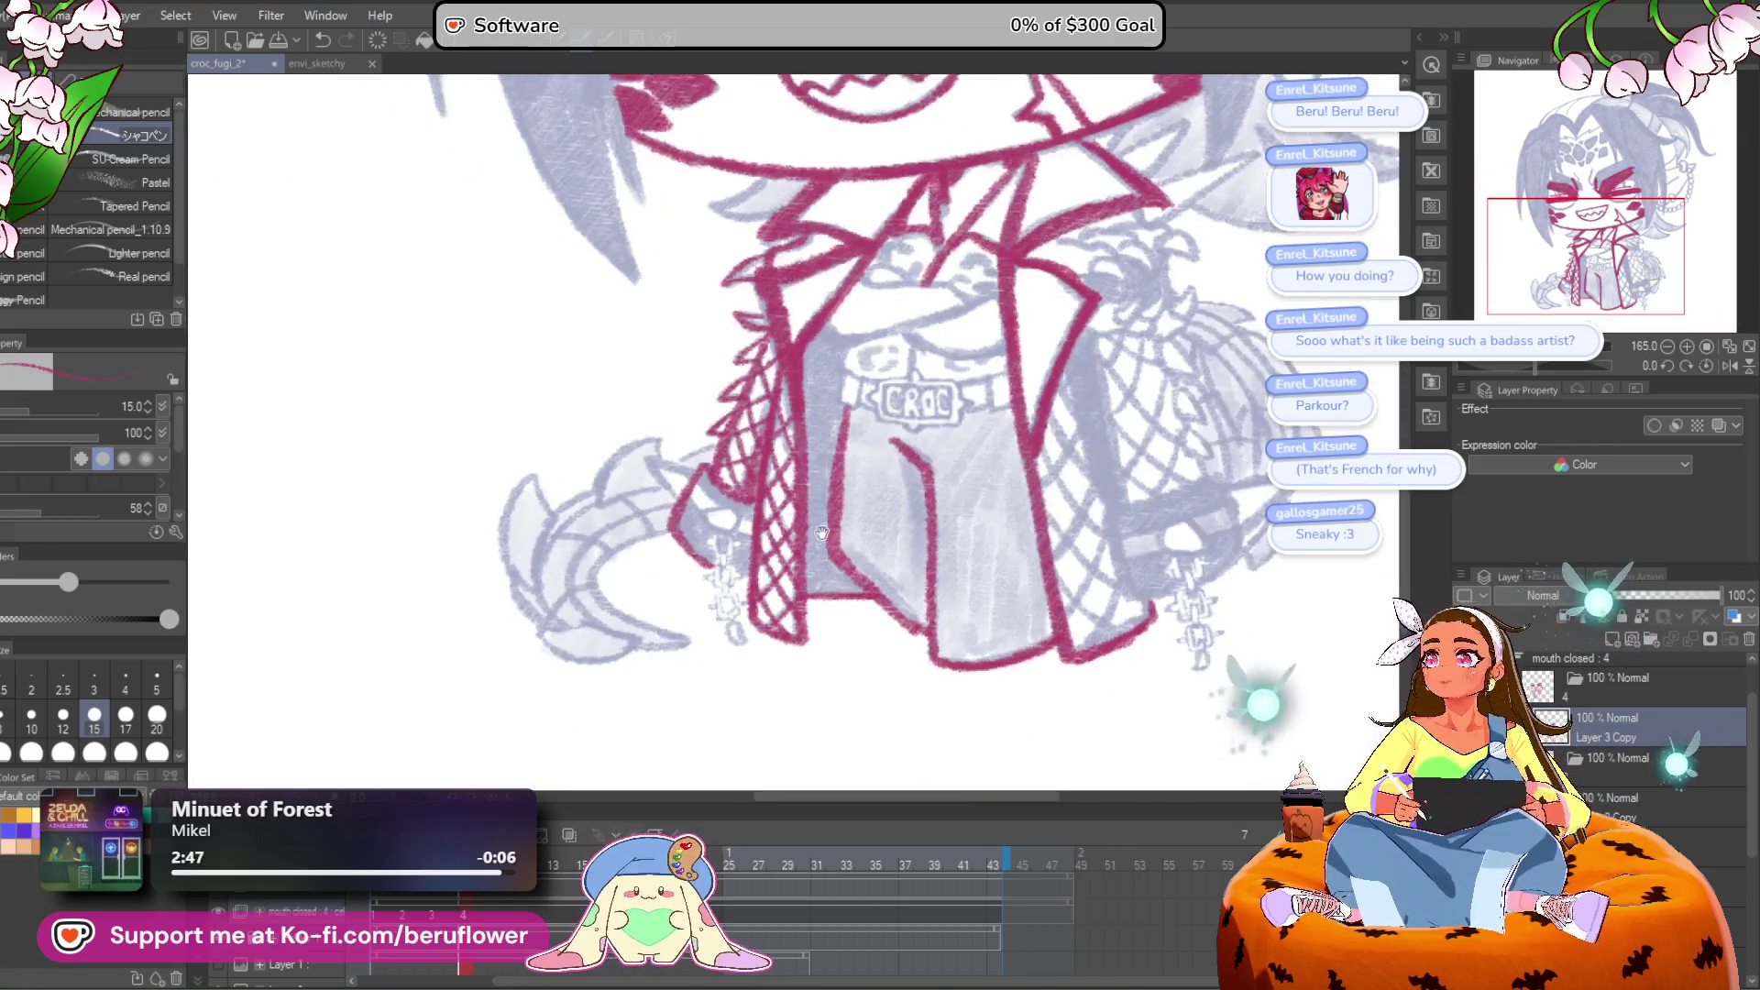
mouse_move(1536, 365)
left_mouse_down()
mouse_move(1560, 382)
mouse_move(1503, 367)
left_mouse_up()
scroll(862, 403, "up", 8)
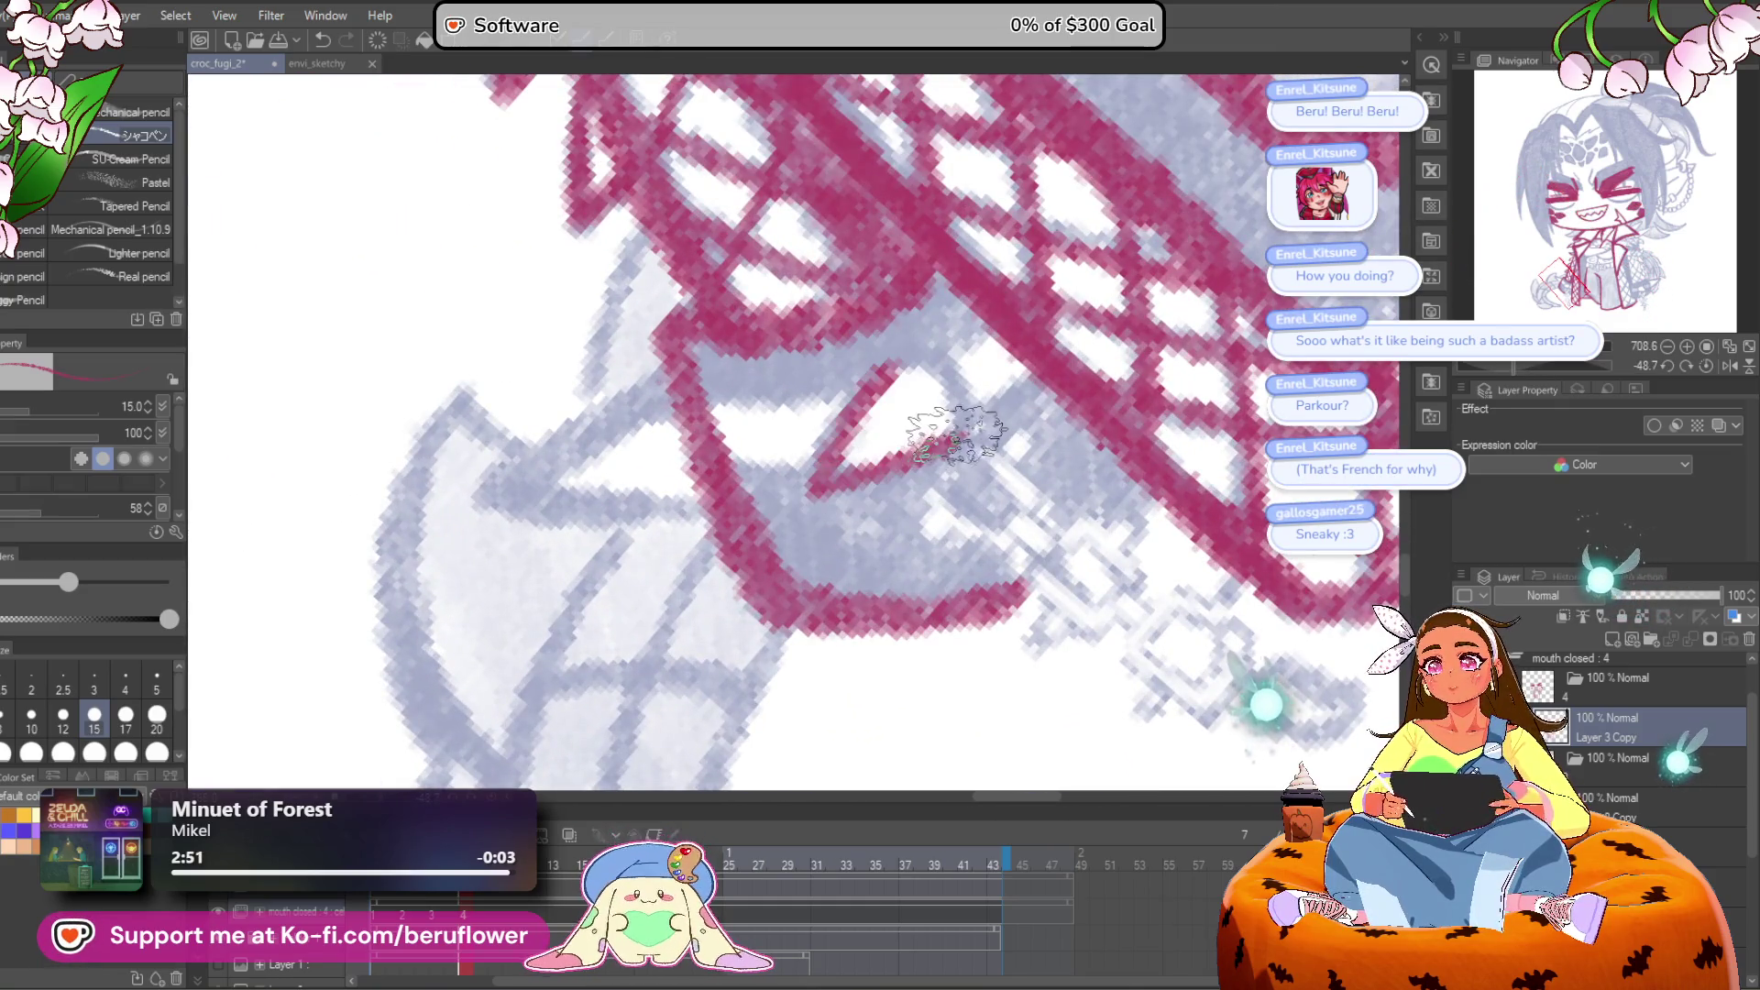
Step: Add a red line across the net and reset the canvas rotation to upright
left_click_drag(633, 431, 907, 385)
mouse_move(779, 449)
left_mouse_down()
mouse_move(1000, 458)
mouse_move(1045, 404)
mouse_move(1082, 514)
mouse_move(1128, 499)
mouse_move(908, 322)
mouse_move(798, 468)
left_mouse_up()
scroll(954, 486, "down", 2)
scroll(859, 481, "down", 1)
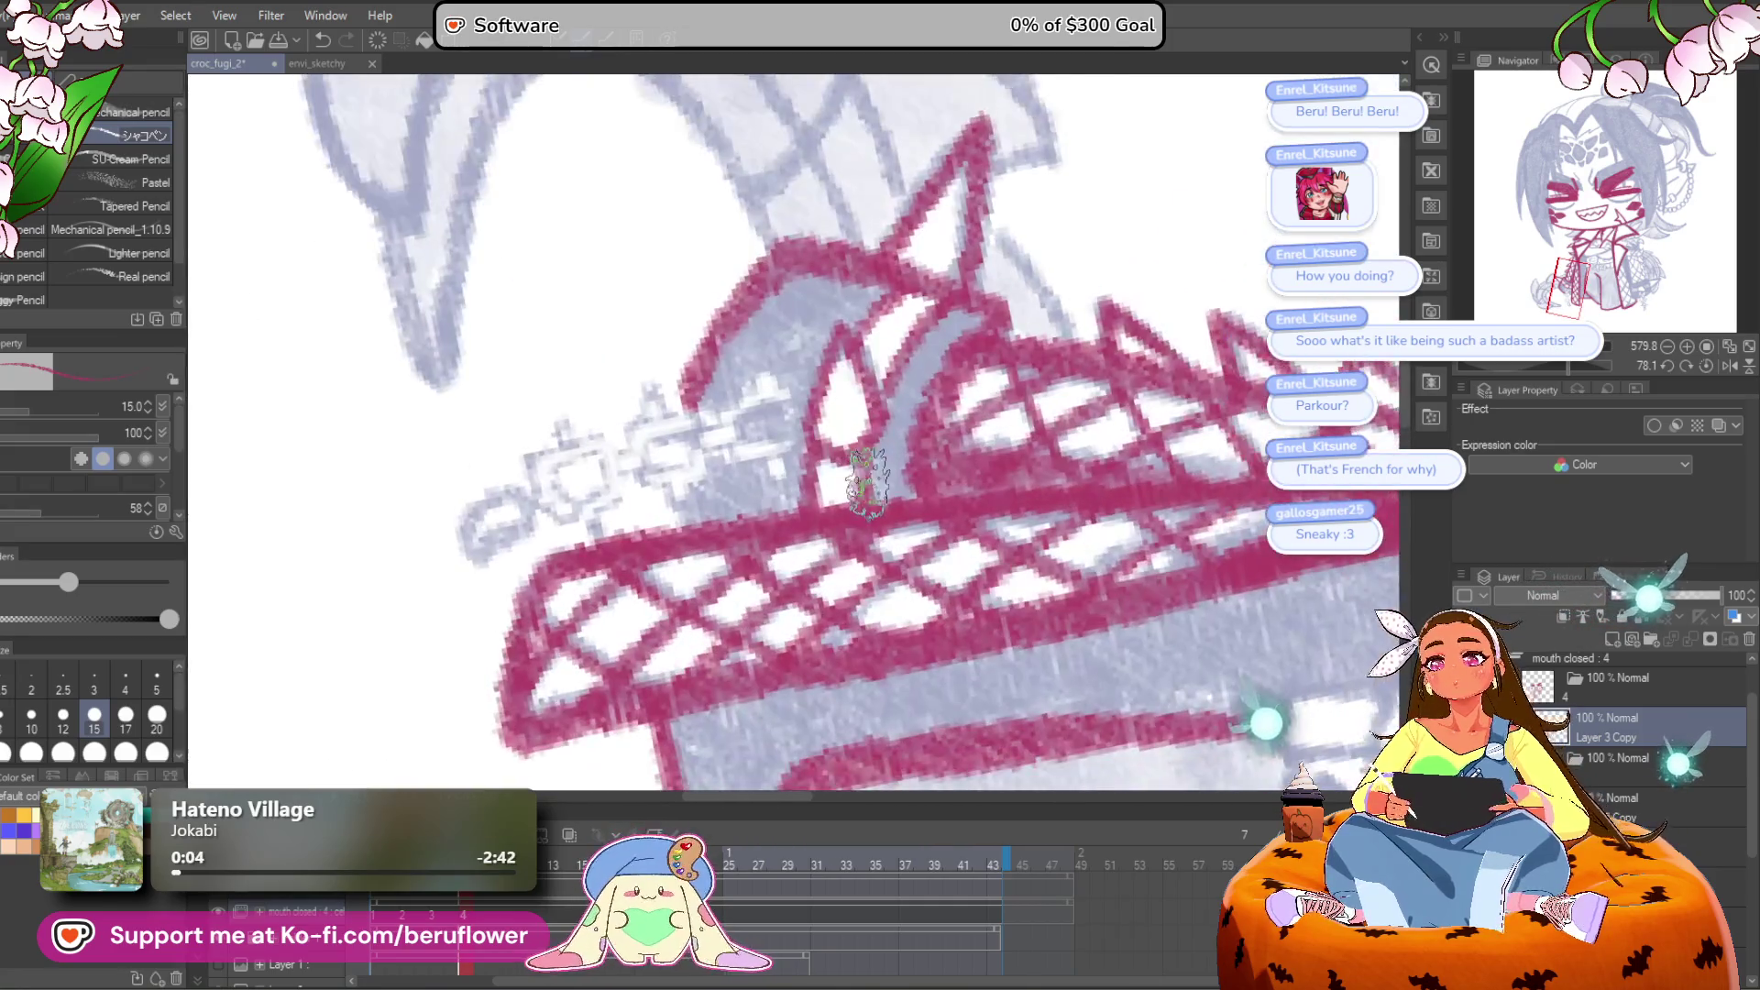
left_click(1705, 364)
scroll(826, 669, "down", 3)
scroll(826, 669, "up", 2)
scroll(826, 669, "up", 3)
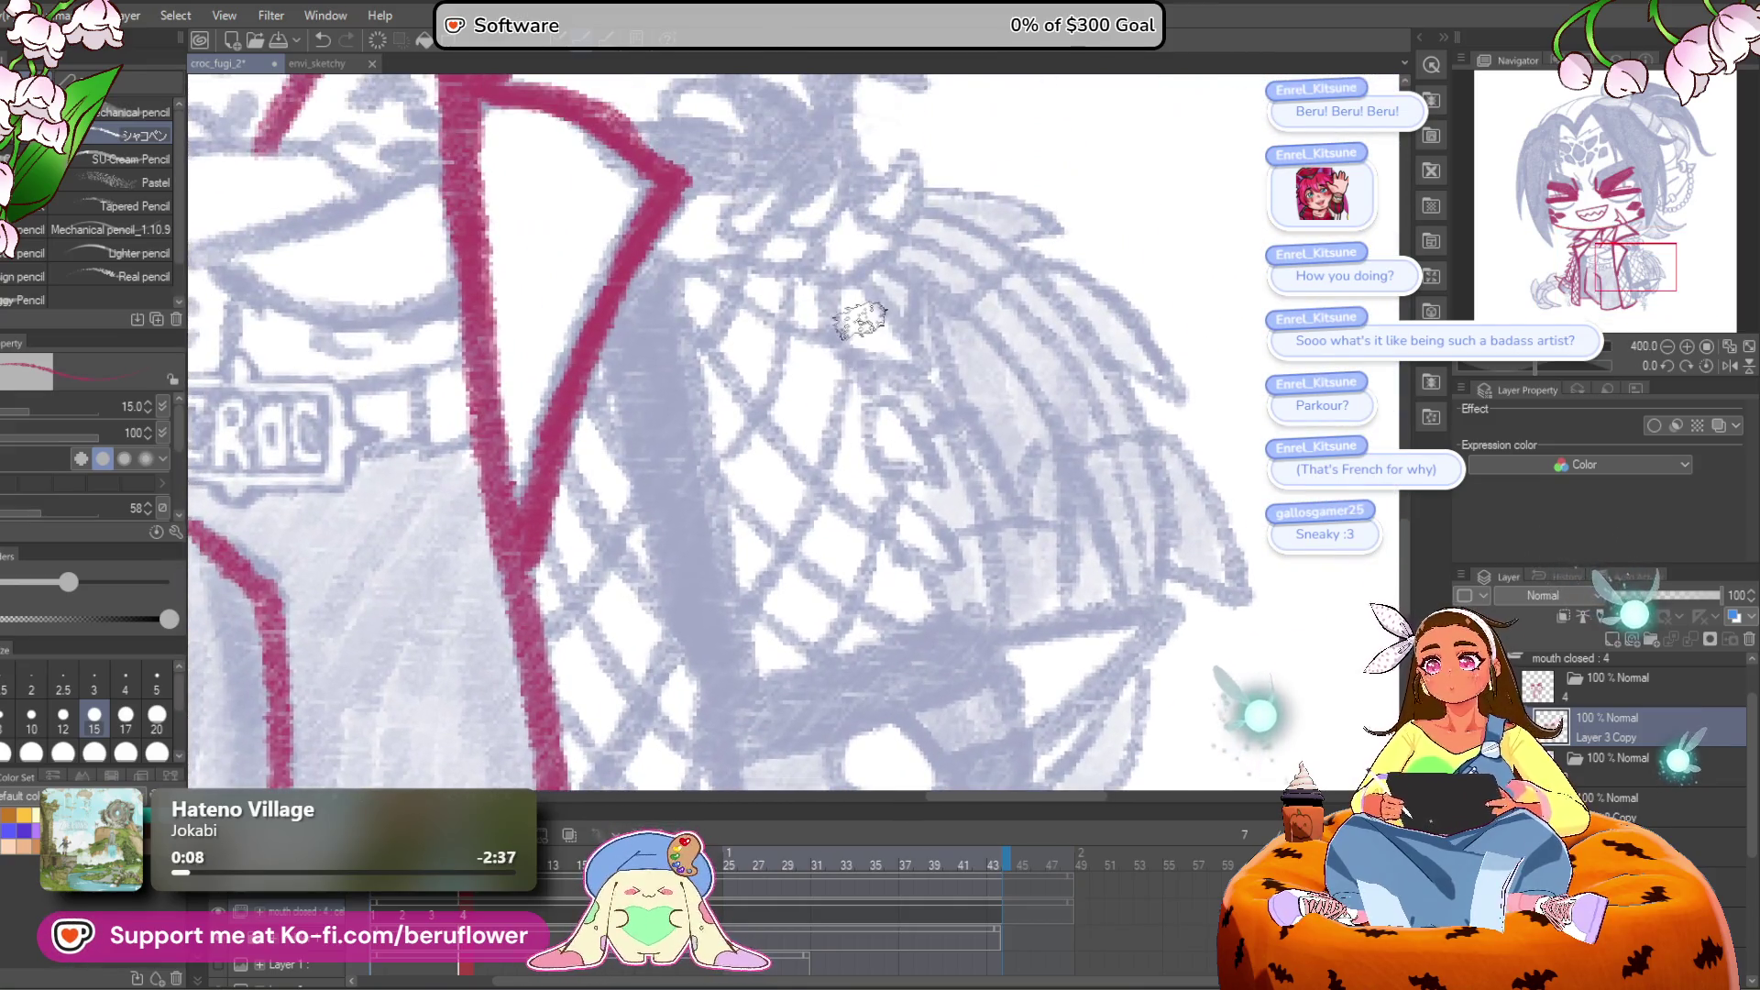
Step: Ink the triangular spikes and the long outline down the coat's right edge
mouse_move(857, 282)
left_mouse_down()
mouse_move(920, 366)
mouse_move(834, 316)
mouse_move(858, 284)
left_mouse_up()
mouse_move(875, 403)
left_mouse_down()
mouse_move(869, 463)
mouse_move(935, 463)
mouse_move(917, 484)
mouse_move(908, 456)
mouse_move(949, 514)
mouse_move(893, 455)
mouse_move(926, 509)
left_mouse_up()
mouse_move(764, 255)
left_mouse_down()
mouse_move(814, 609)
mouse_move(860, 380)
mouse_move(871, 431)
mouse_move(1091, 376)
mouse_move(1119, 452)
left_mouse_up()
left_click_drag(1069, 373, 1095, 559)
Step: Outline the bag's left side and bottom, its clasp-hole arc, and cross lines
mouse_move(812, 384)
left_mouse_down()
mouse_move(807, 431)
mouse_move(864, 610)
left_mouse_up()
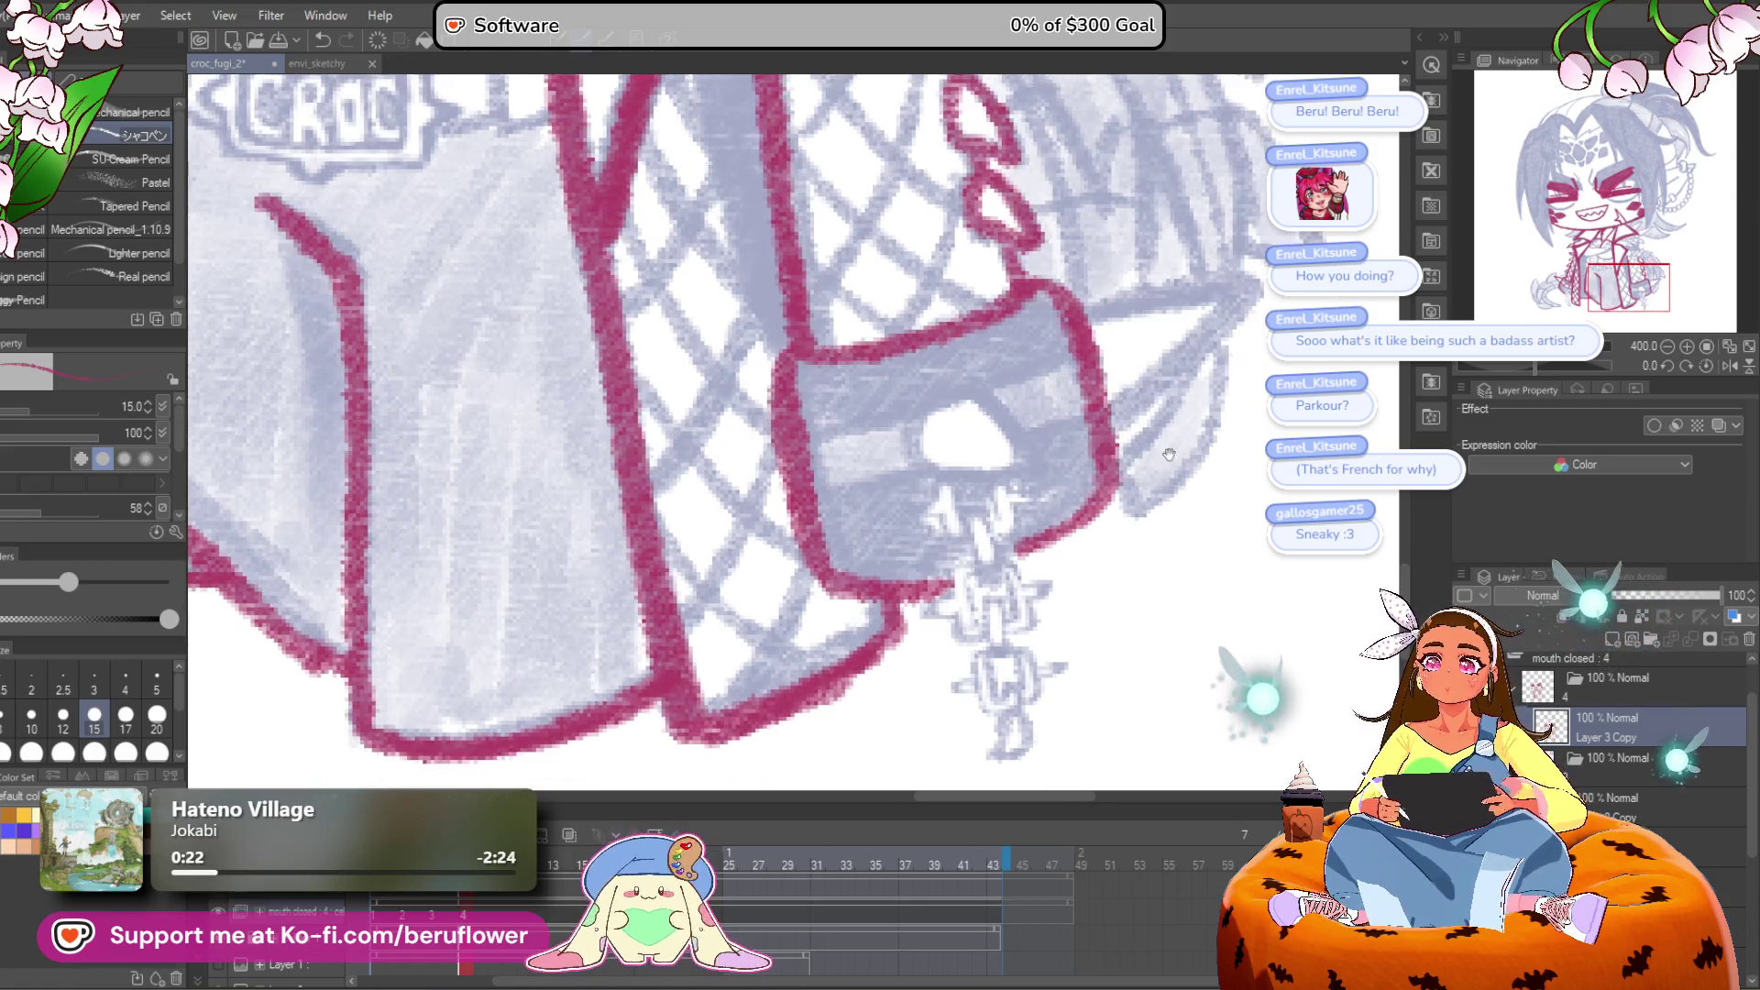
key("ctrl+z")
mouse_move(786, 346)
left_mouse_down()
mouse_move(829, 596)
mouse_move(972, 550)
left_mouse_up()
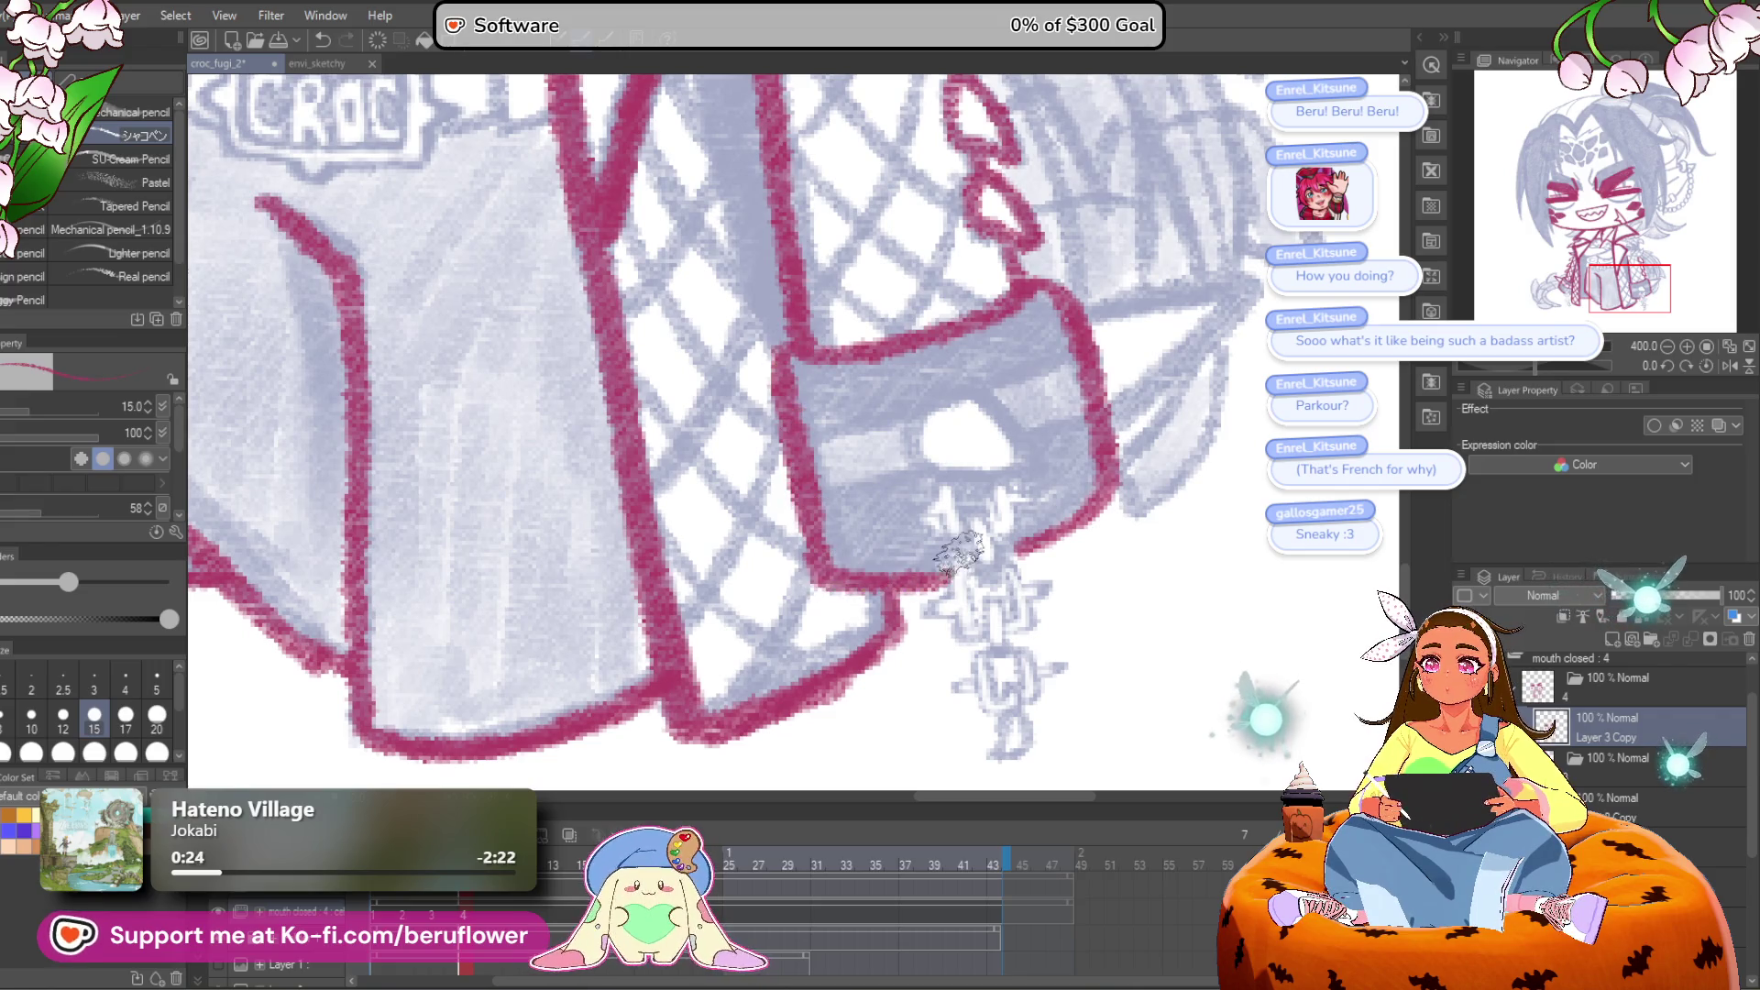
mouse_move(907, 469)
left_mouse_down()
mouse_move(961, 397)
mouse_move(1050, 482)
mouse_move(916, 472)
left_mouse_up()
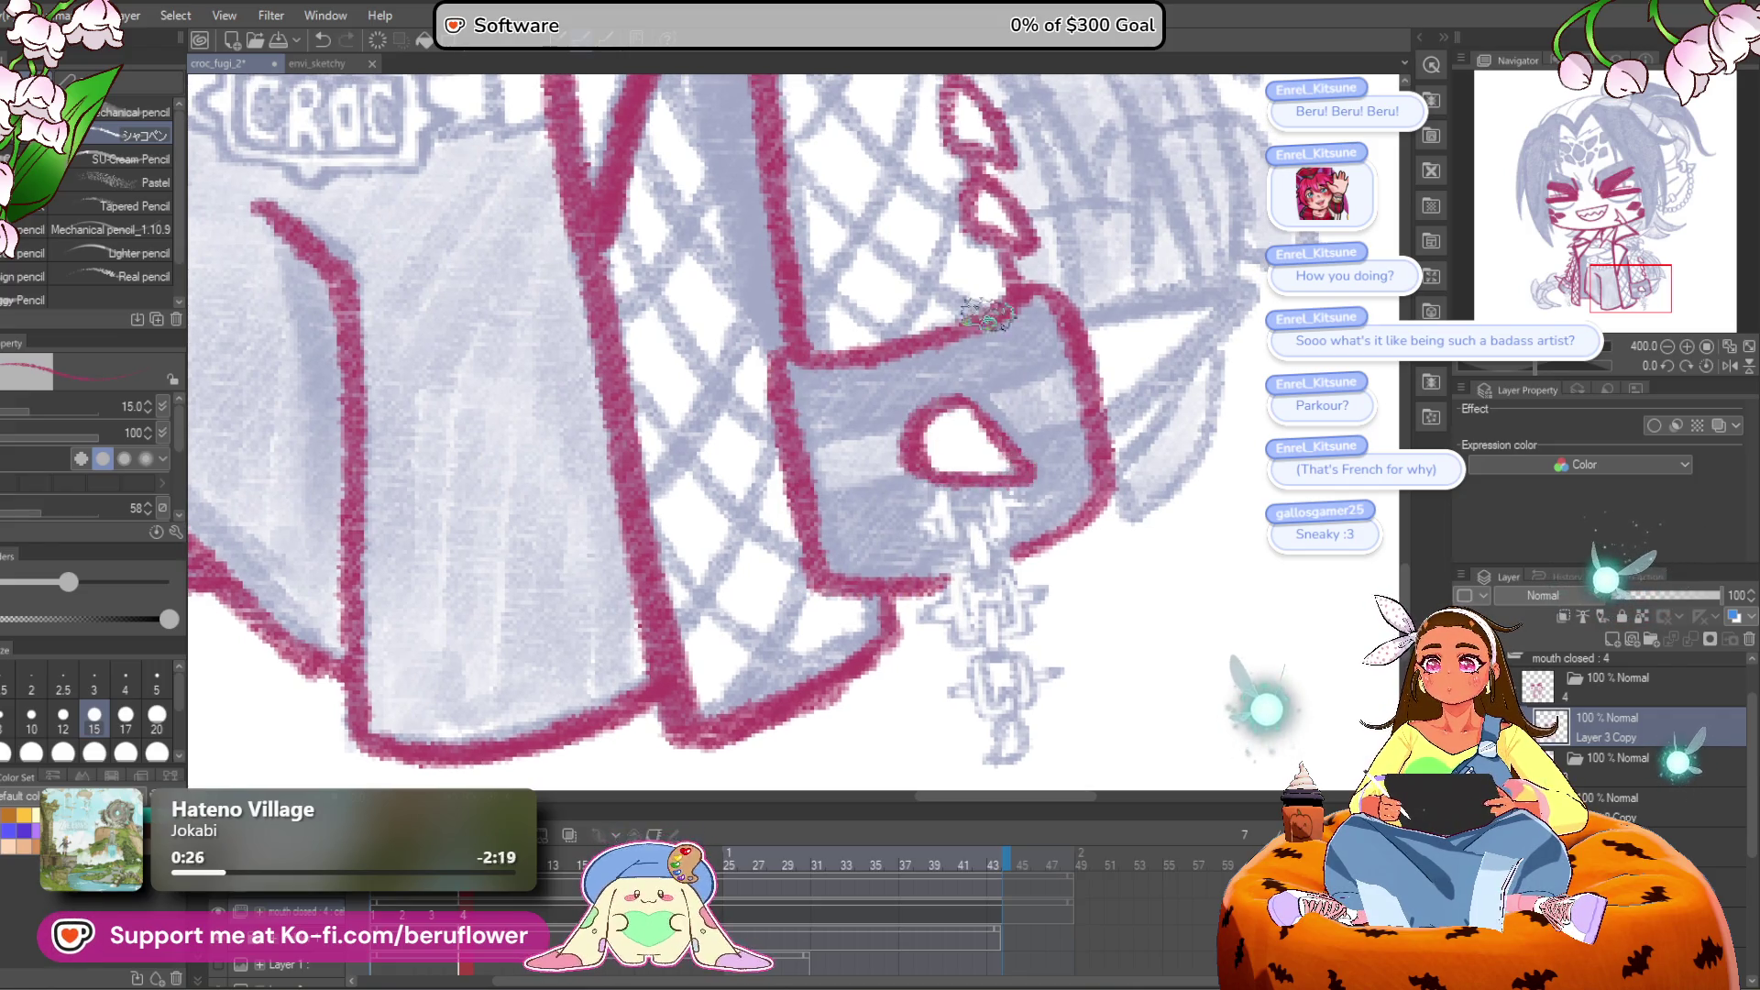
mouse_move(1059, 394)
left_mouse_down()
mouse_move(1132, 392)
mouse_move(1027, 431)
mouse_move(916, 431)
mouse_move(839, 507)
left_mouse_up()
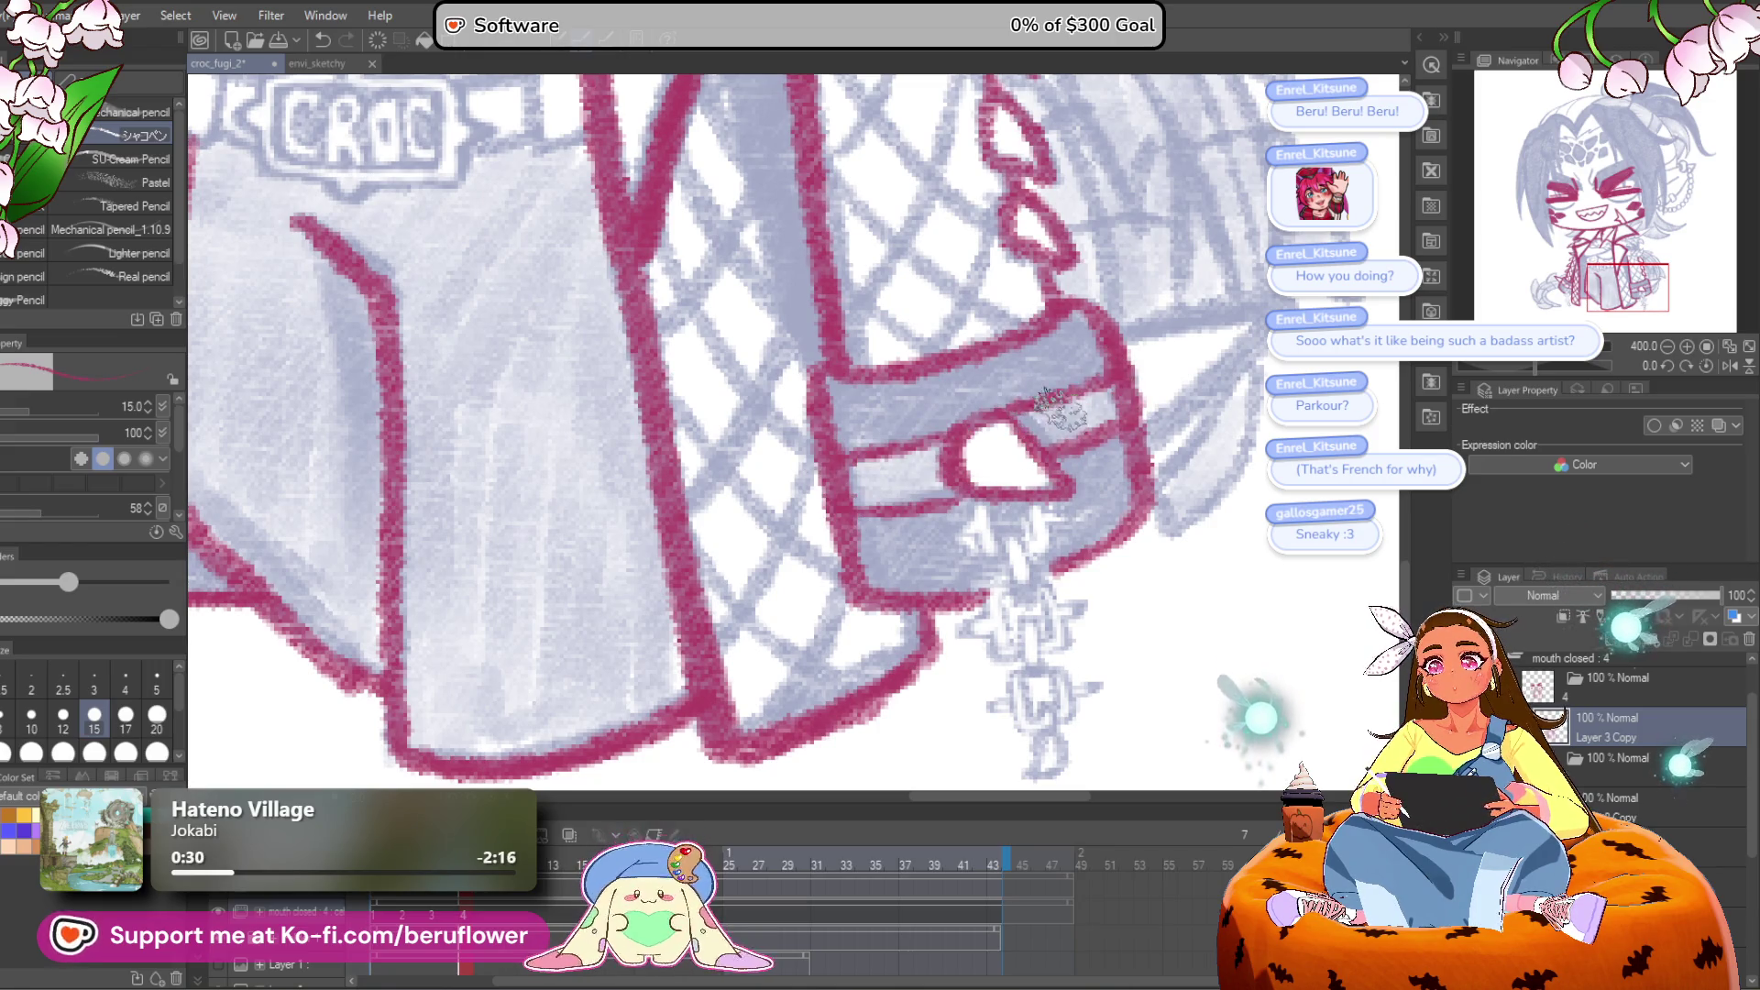
scroll(963, 490, "down", 5)
scroll(916, 505, "up", 3)
scroll(884, 531, "down", 2)
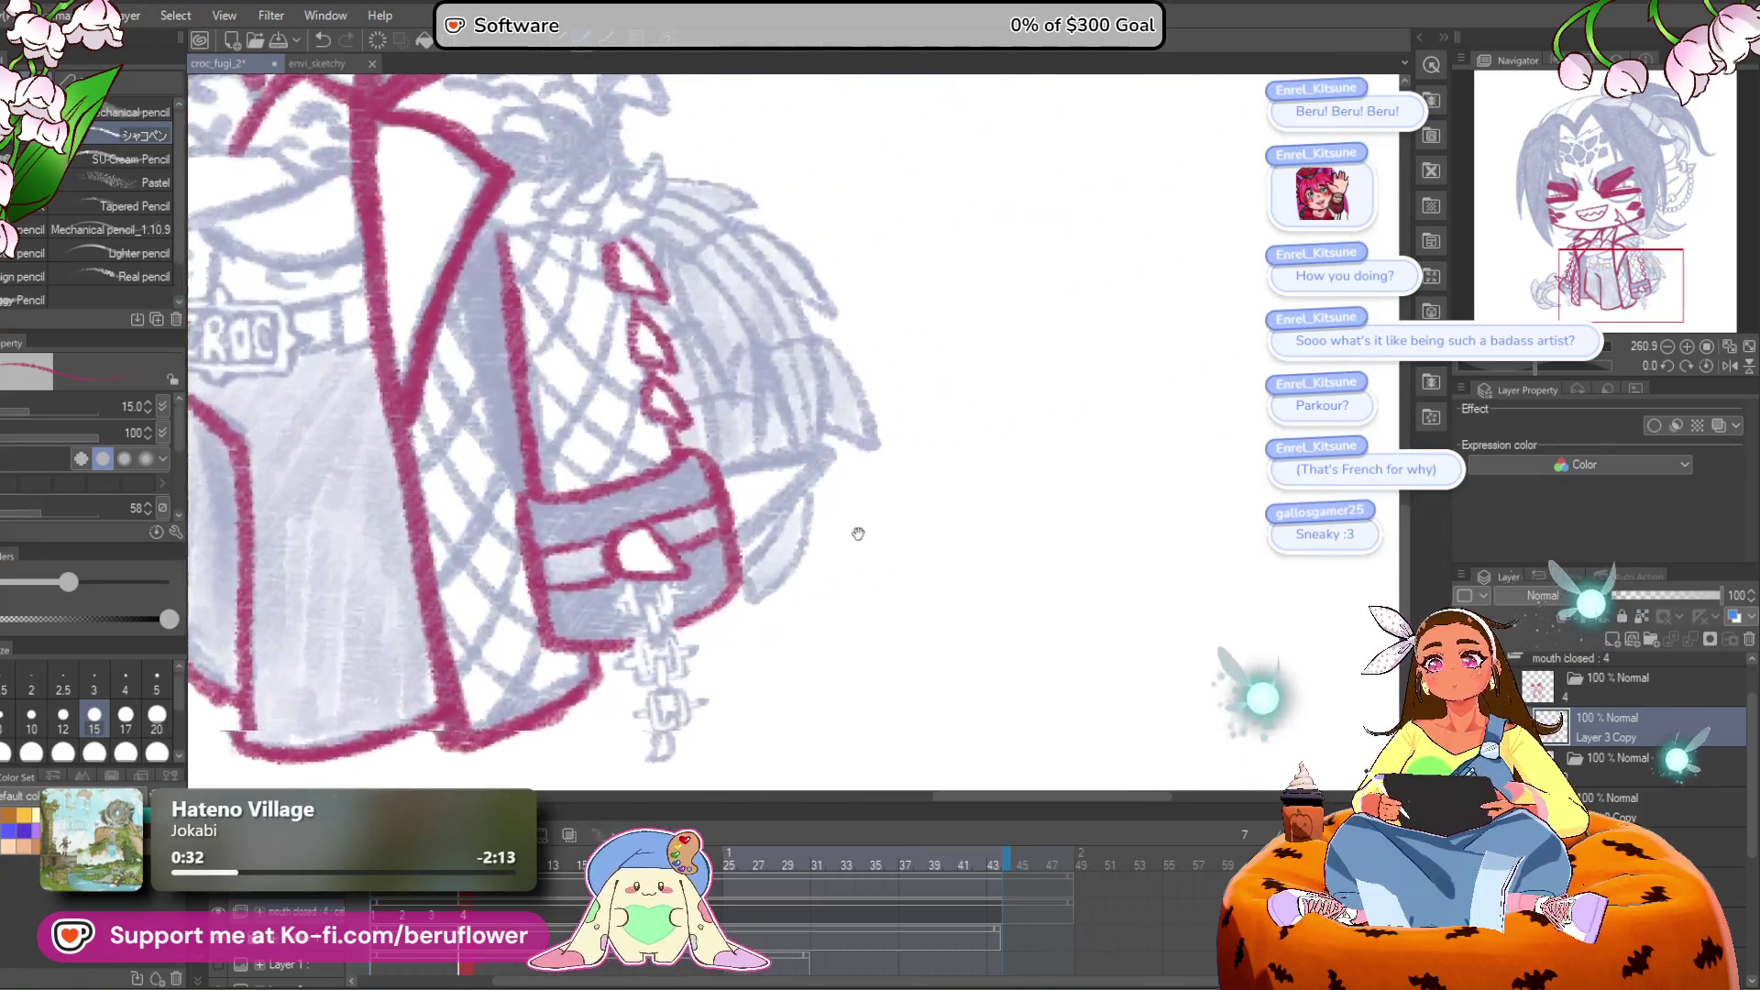
scroll(777, 502, "up", 3)
scroll(777, 503, "up", 2)
Step: Draw both edges of the pointed strap extending from the bag
left_click_drag(781, 367, 917, 336)
left_click_drag(1032, 320, 825, 522)
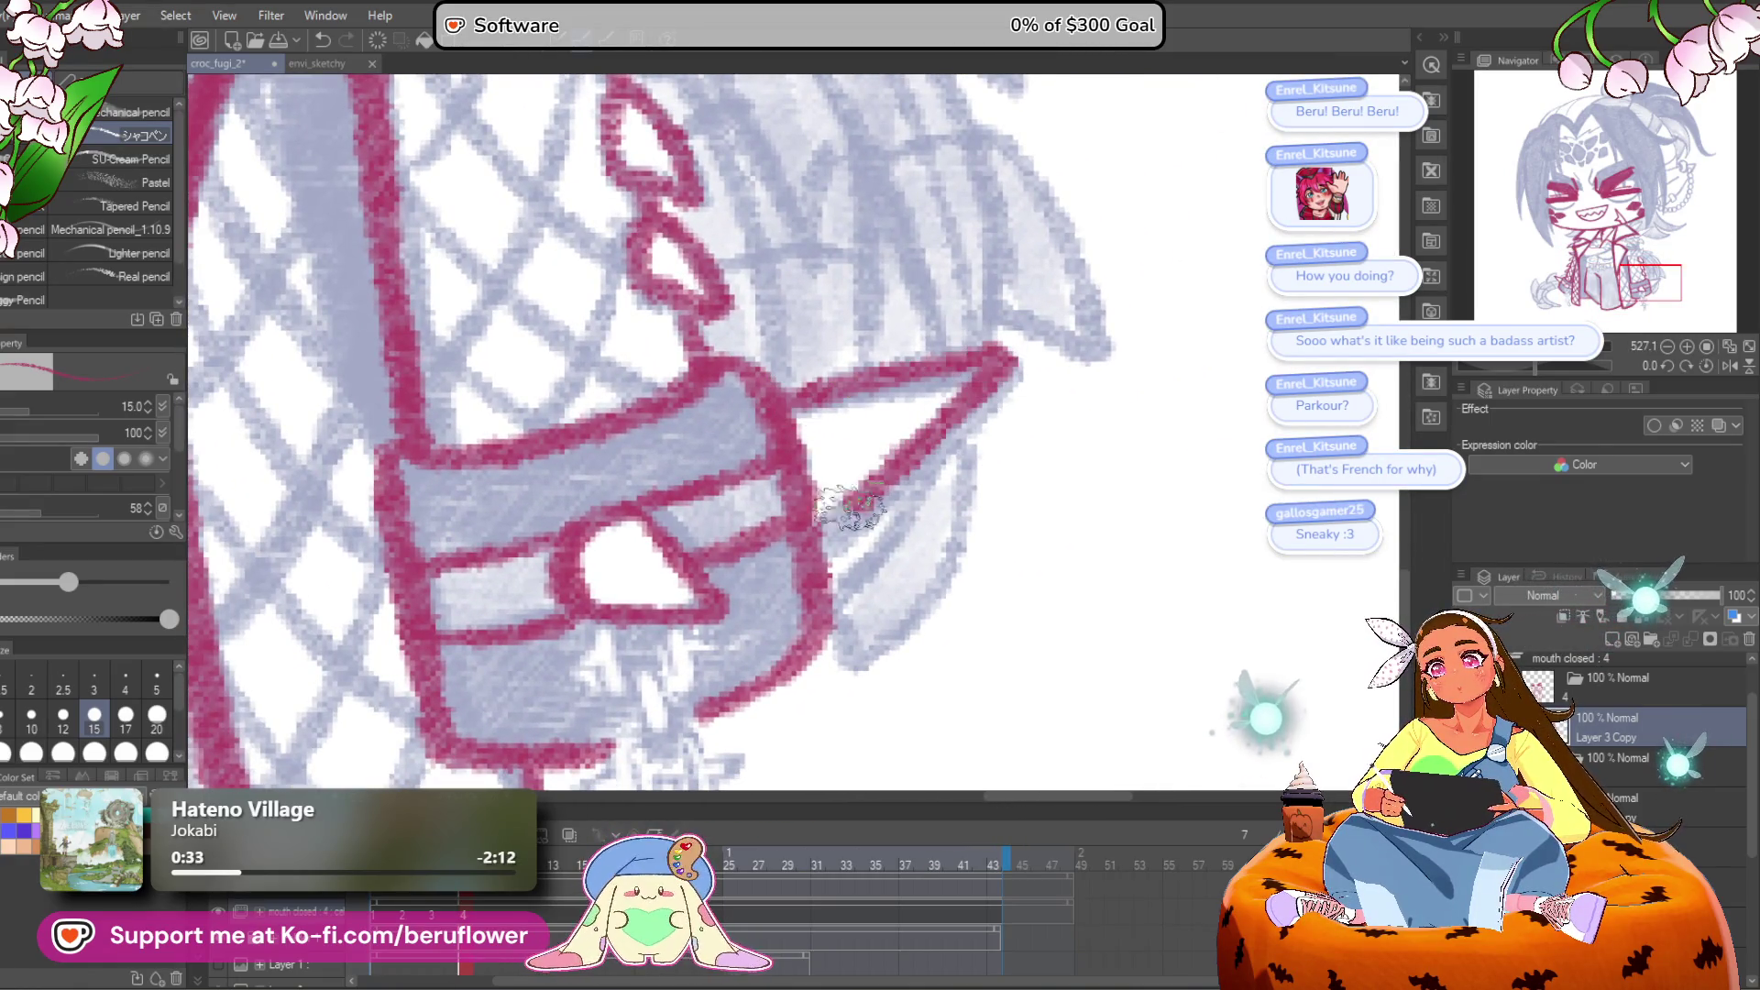
scroll(807, 541, "up", 2)
scroll(807, 541, "down", 5)
scroll(825, 559, "up", 1)
scroll(852, 586, "down", 4)
scroll(890, 614, "up", 4)
mouse_move(890, 612)
left_mouse_down()
mouse_move(1045, 348)
mouse_move(1052, 362)
left_mouse_up()
left_click_drag(993, 434, 1003, 500)
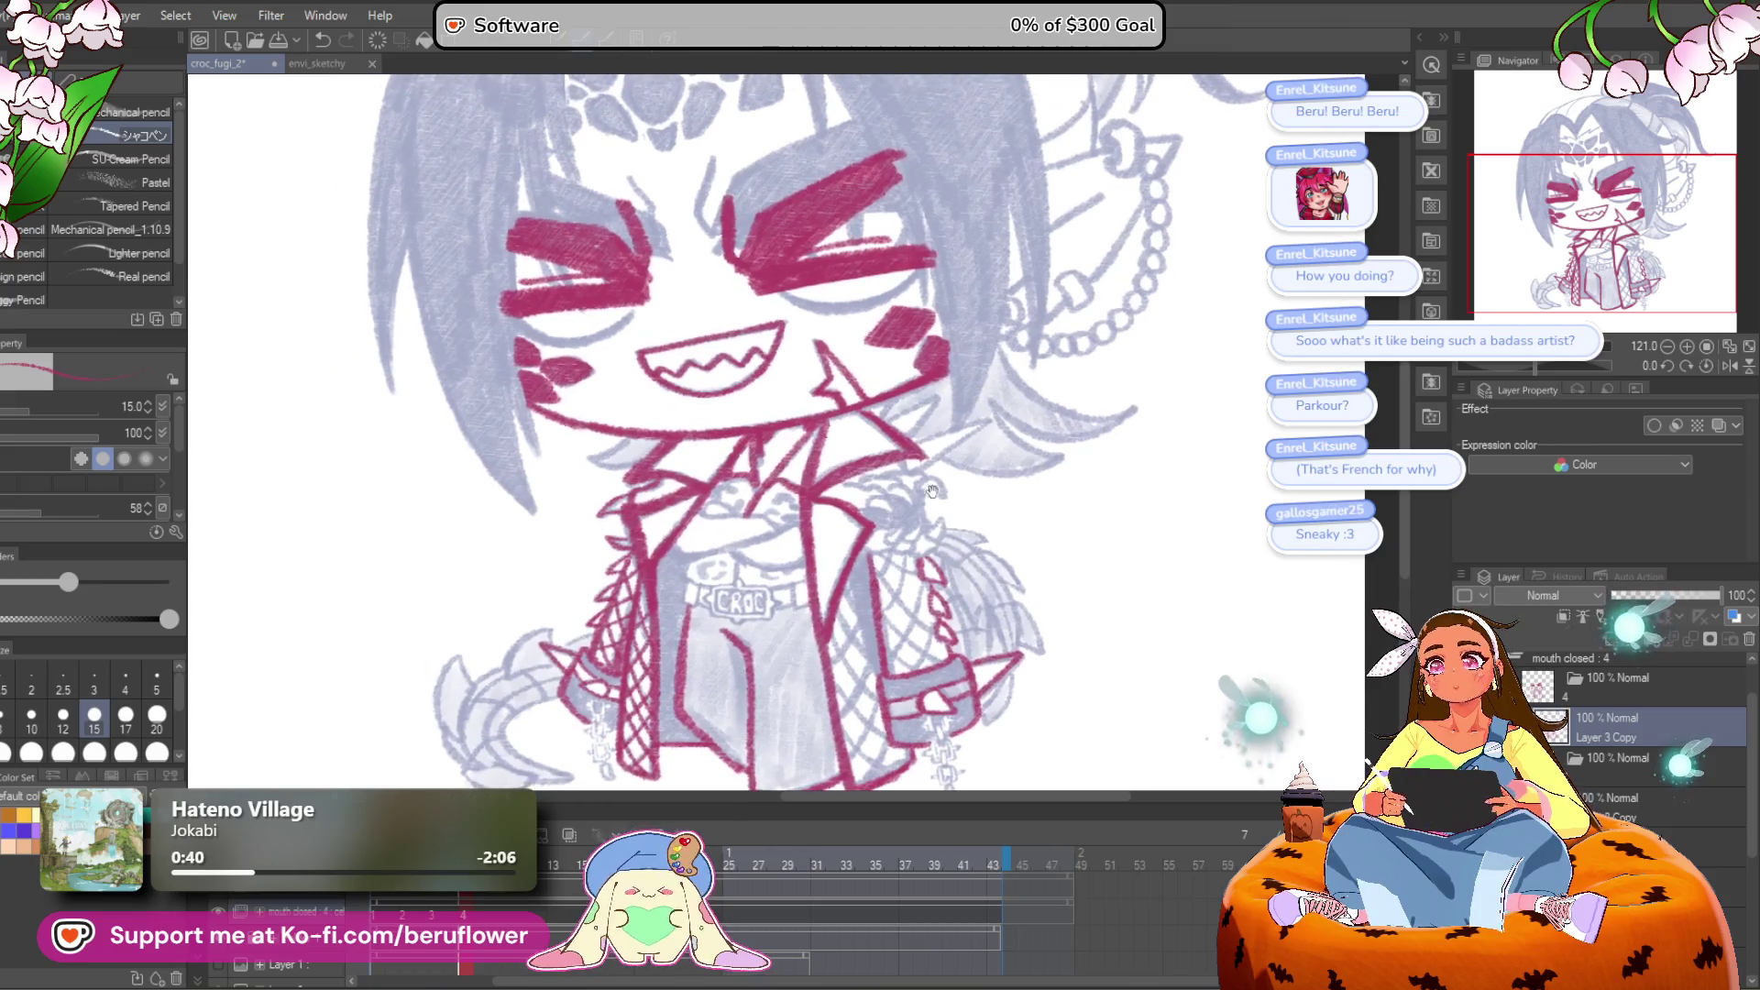
Step: Draw the claw-like curves of the right shoulder ornament with short strokes nearby
scroll(1003, 500, "up", 2)
scroll(1009, 495, "up", 1)
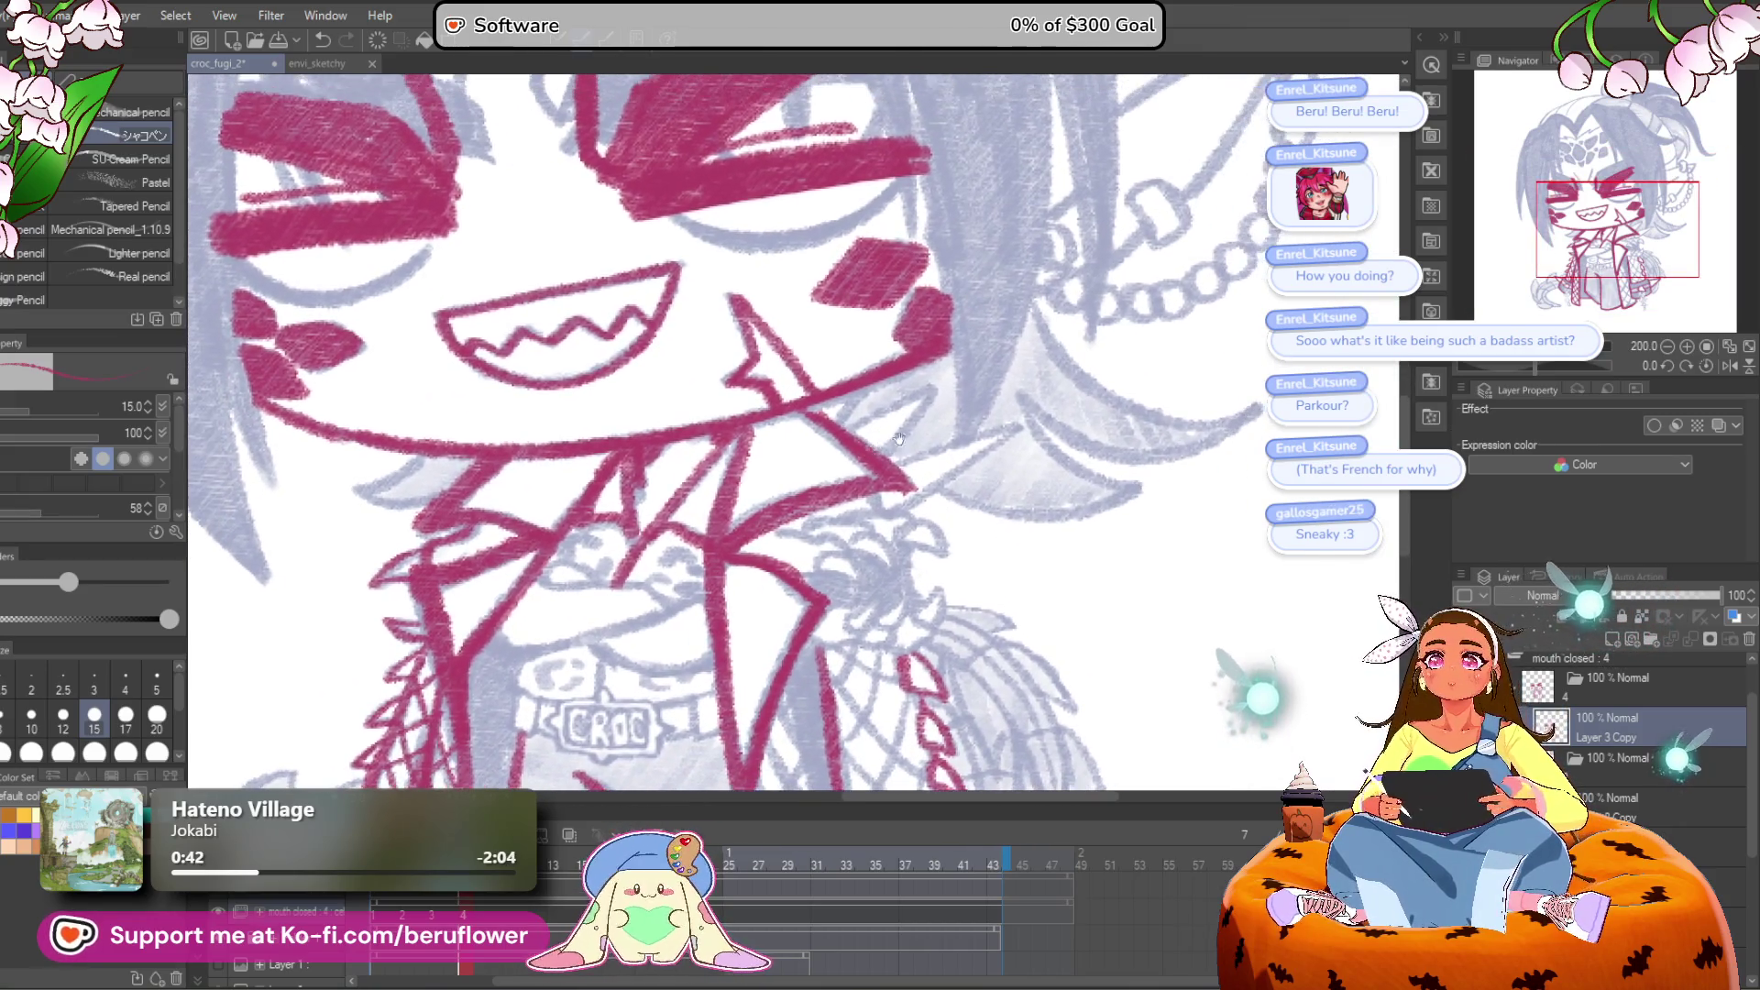
scroll(1060, 439, "up", 1)
left_click_drag(1060, 438, 978, 411)
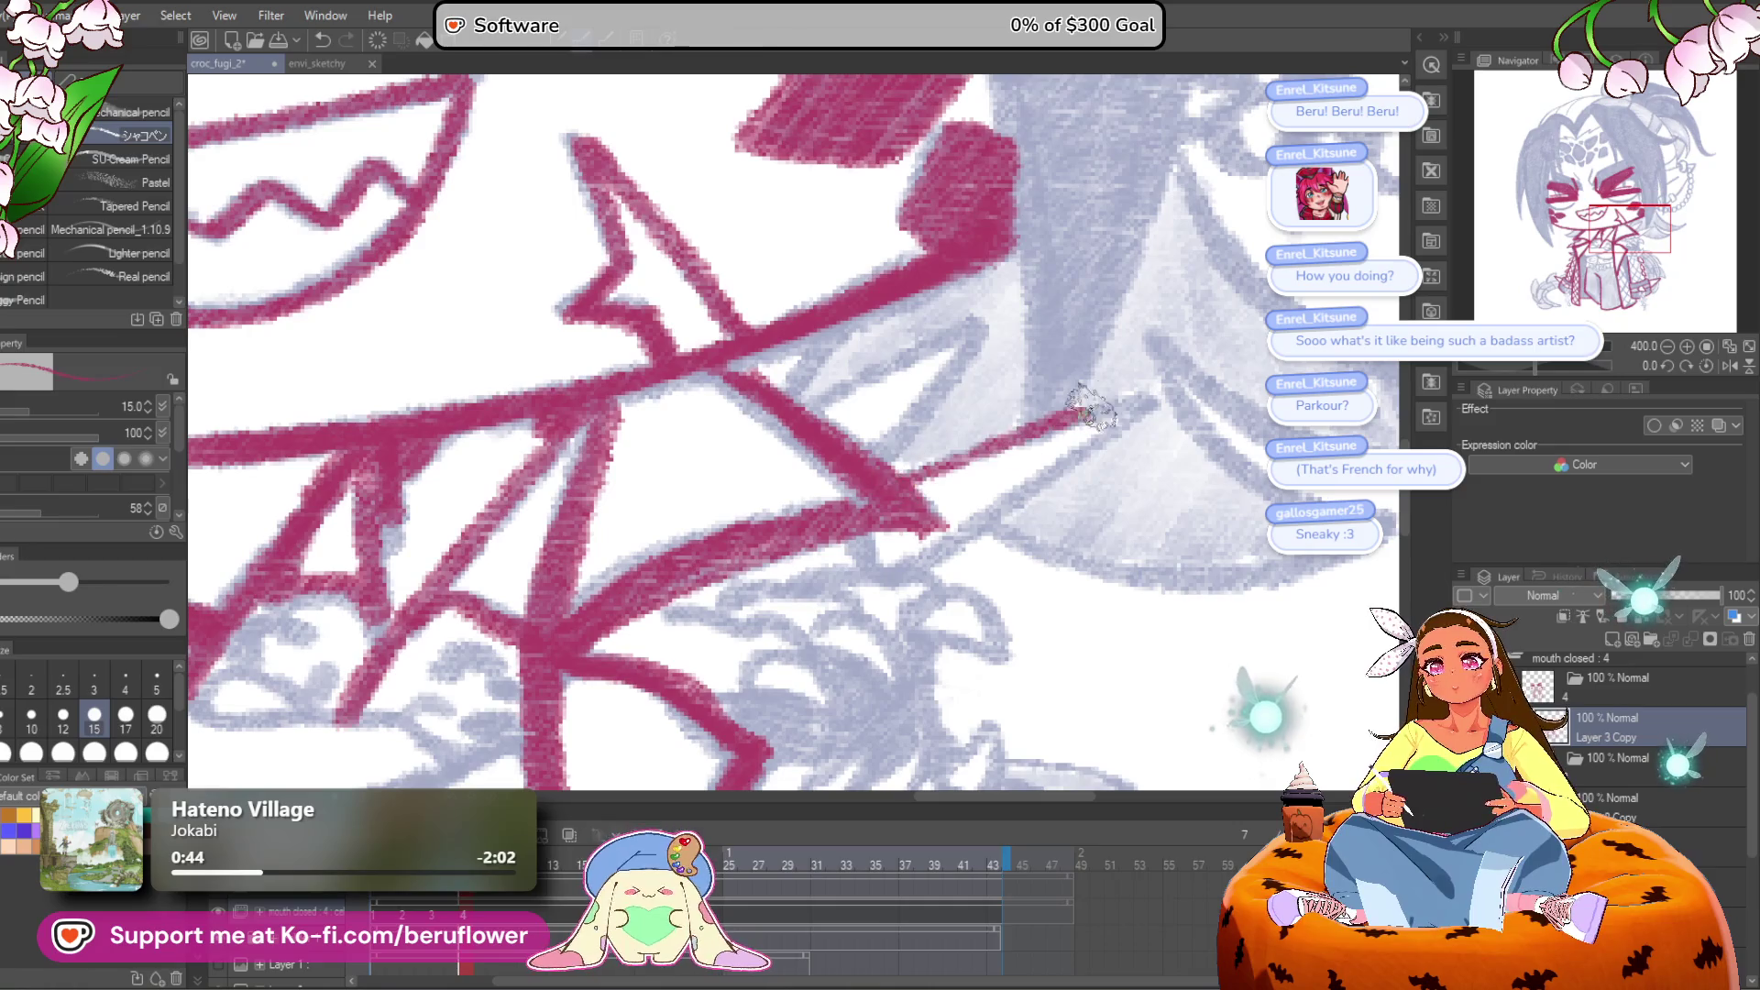
left_click_drag(914, 556, 900, 472)
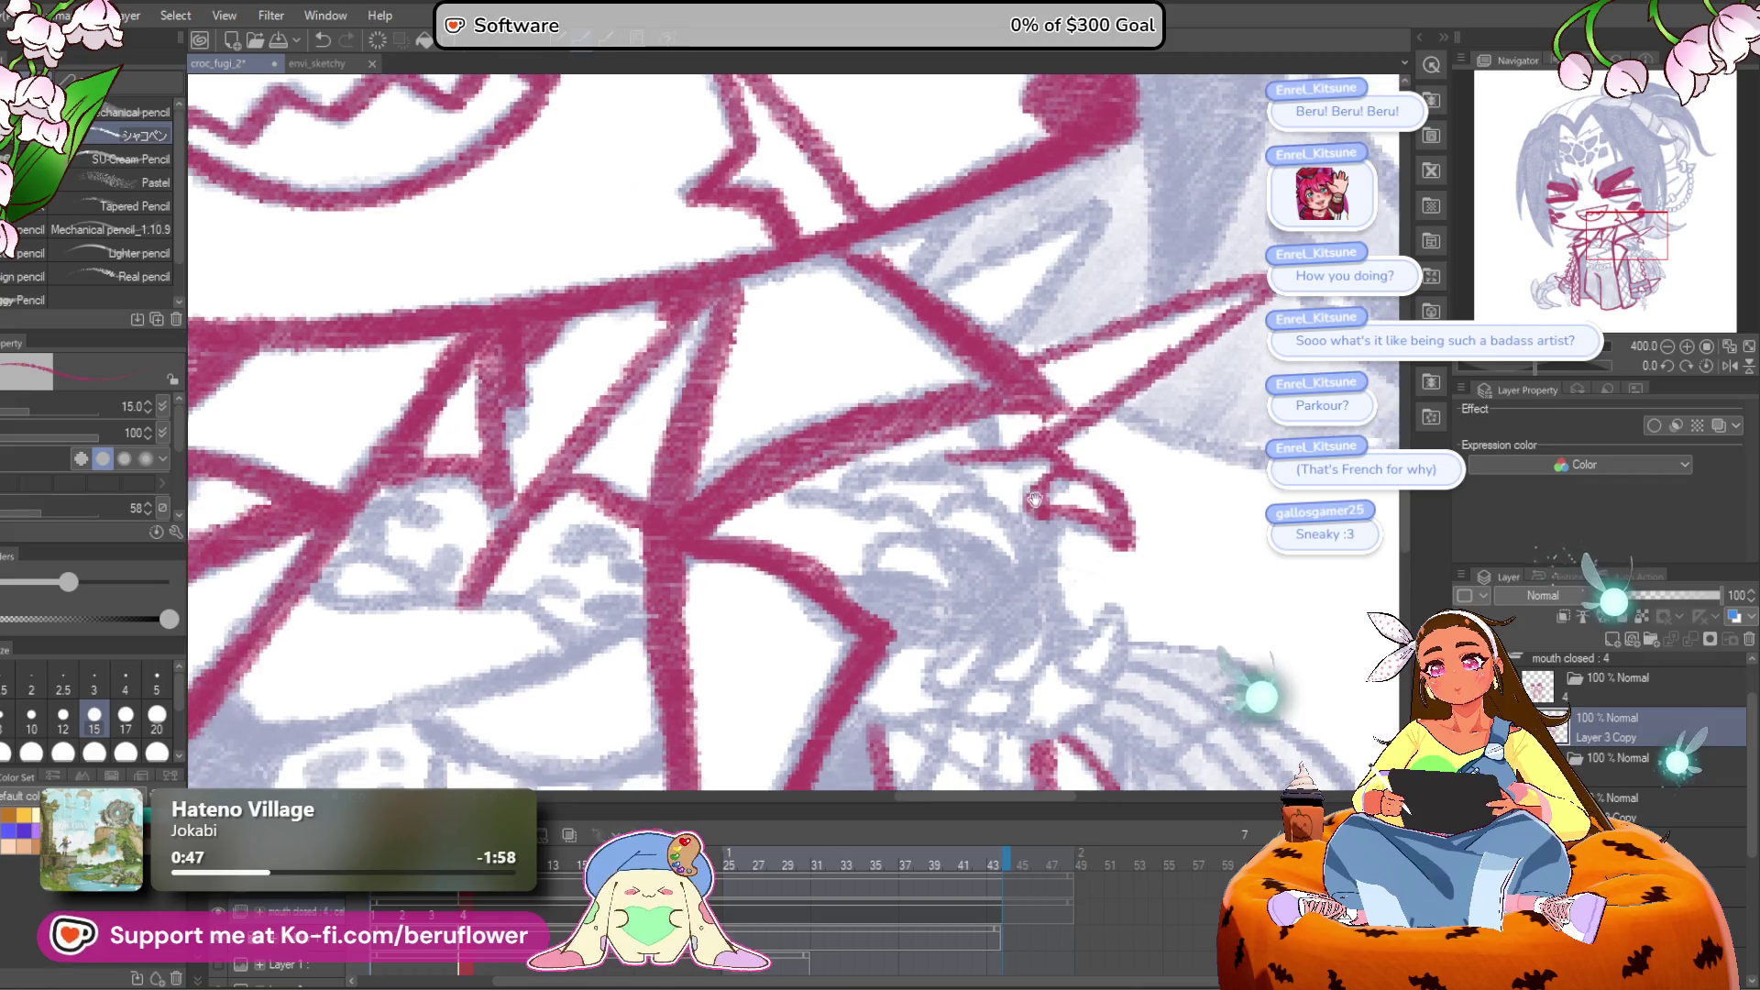
mouse_move(981, 525)
left_mouse_down()
mouse_move(1054, 527)
mouse_move(997, 573)
left_mouse_up()
mouse_move(898, 500)
left_mouse_down()
mouse_move(966, 570)
mouse_move(871, 536)
mouse_move(944, 495)
mouse_move(853, 472)
mouse_move(913, 447)
mouse_move(906, 417)
mouse_move(876, 536)
mouse_move(826, 545)
left_mouse_up()
mouse_move(1055, 505)
left_mouse_down()
mouse_move(953, 392)
mouse_move(972, 513)
mouse_move(1008, 500)
mouse_move(953, 591)
mouse_move(953, 513)
mouse_move(880, 540)
mouse_move(917, 486)
mouse_move(881, 550)
mouse_move(830, 536)
mouse_move(866, 495)
mouse_move(825, 550)
mouse_move(768, 524)
mouse_move(752, 591)
mouse_move(761, 486)
left_mouse_up()
Step: Hatch the inside of the claw ornament in red
key("ctrl+minus")
scroll(782, 495, "up", 3)
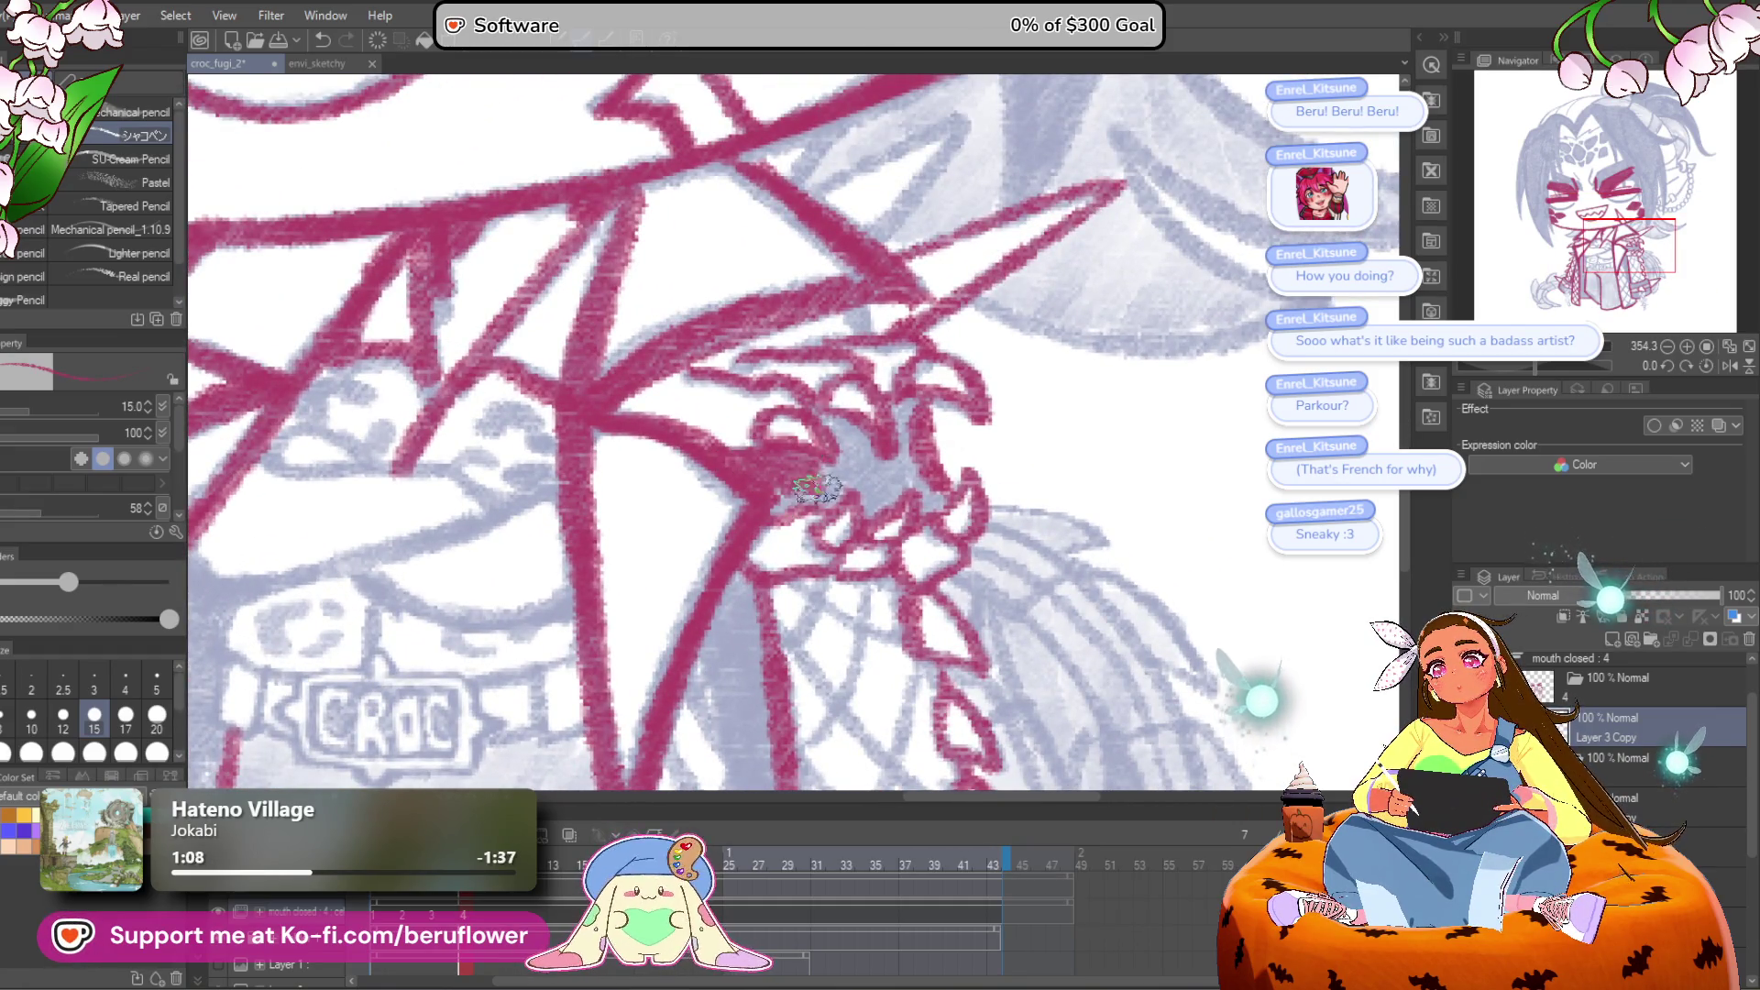
mouse_move(851, 426)
left_mouse_down()
mouse_move(872, 500)
mouse_move(895, 414)
mouse_move(917, 495)
left_mouse_up()
Step: Save the drawing as croc_fugi_2
scroll(917, 495, "down", 3)
left_click_drag(953, 688, 954, 339)
mouse_move(1100, 496)
left_mouse_down()
mouse_move(1082, 401)
mouse_move(1020, 404)
mouse_move(1020, 491)
left_mouse_up()
mouse_move(914, 507)
left_mouse_down()
mouse_move(1005, 578)
mouse_move(1042, 561)
mouse_move(862, 557)
left_mouse_up()
key("ctrl+s")
Step: Ink the chain top below the clasp and its lower link at brush size 8
scroll(862, 556, "up", 3)
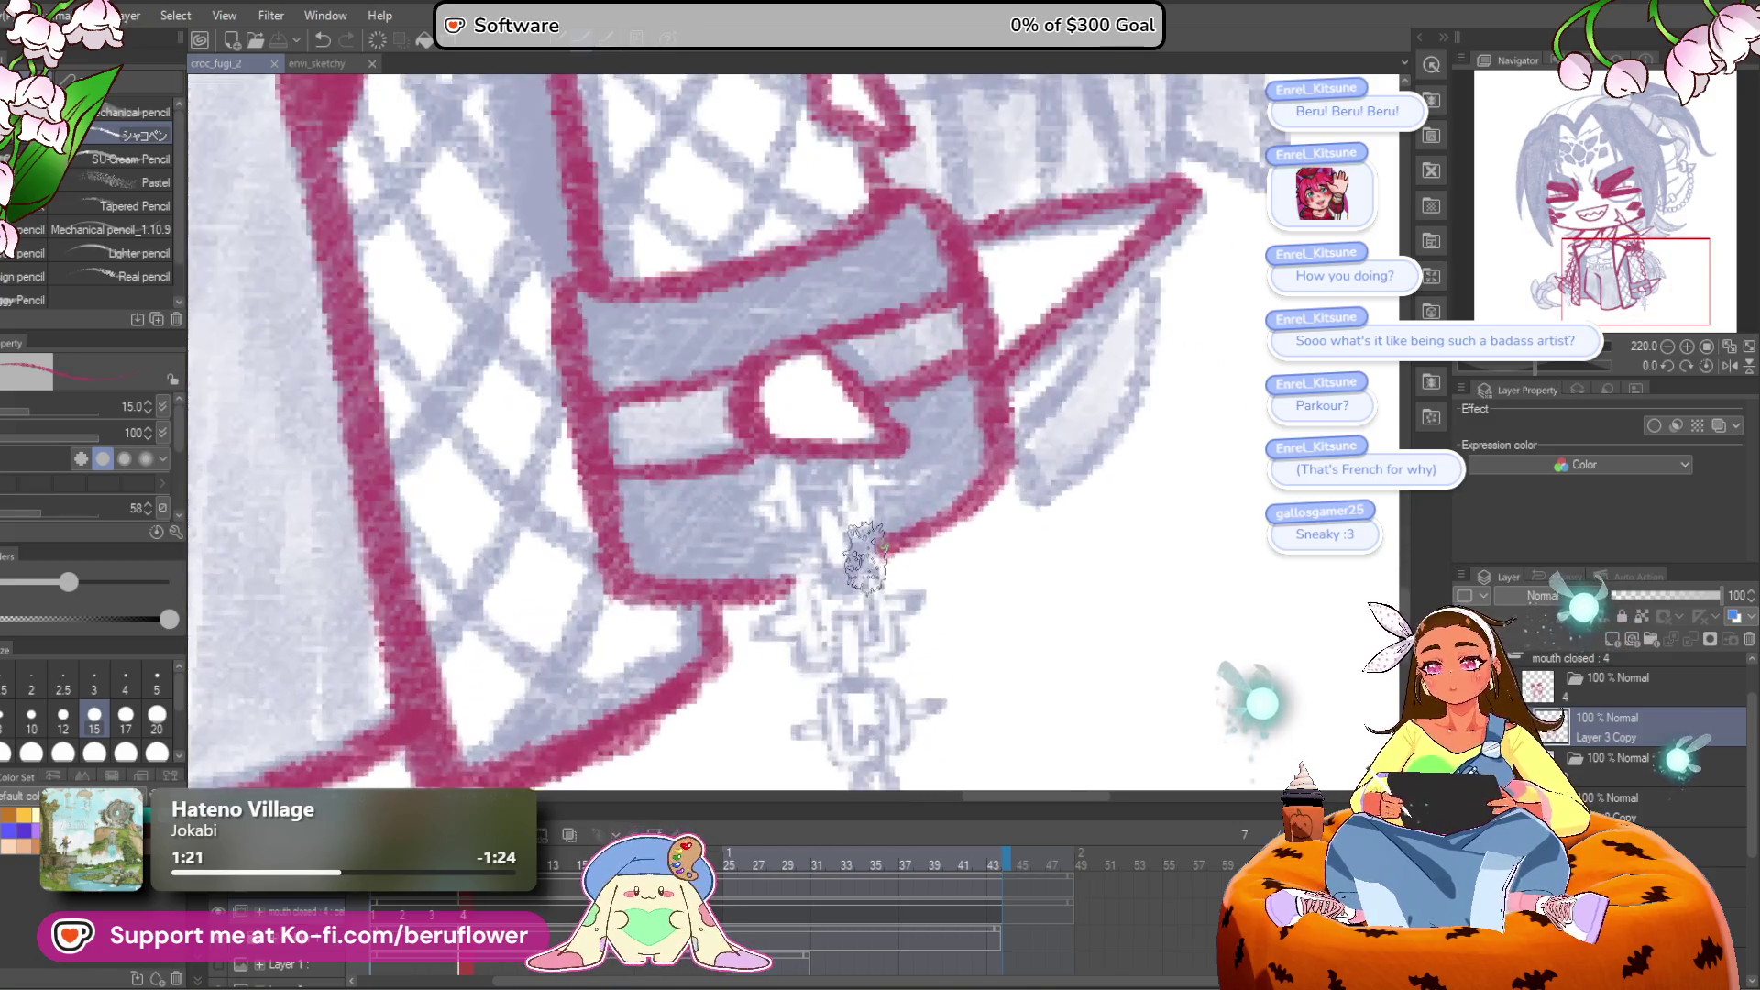
left_click_drag(798, 472, 781, 423)
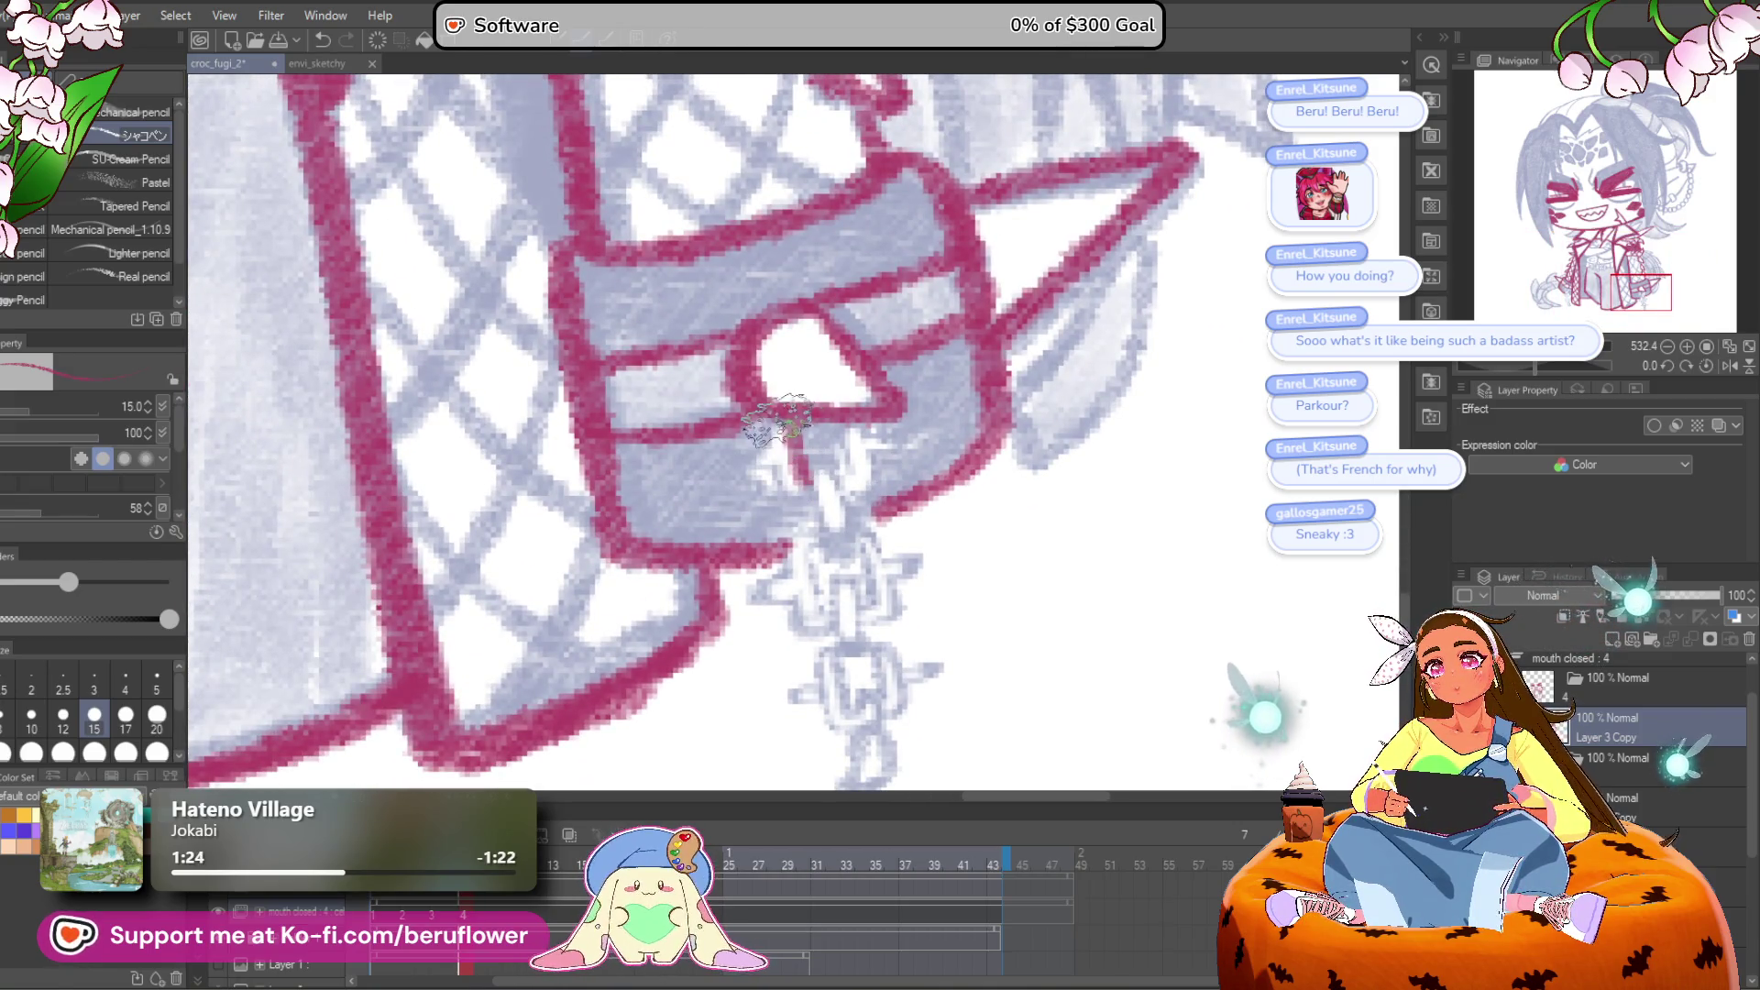
key("bracketleft")
key("bracketleft")
key("bracketleft")
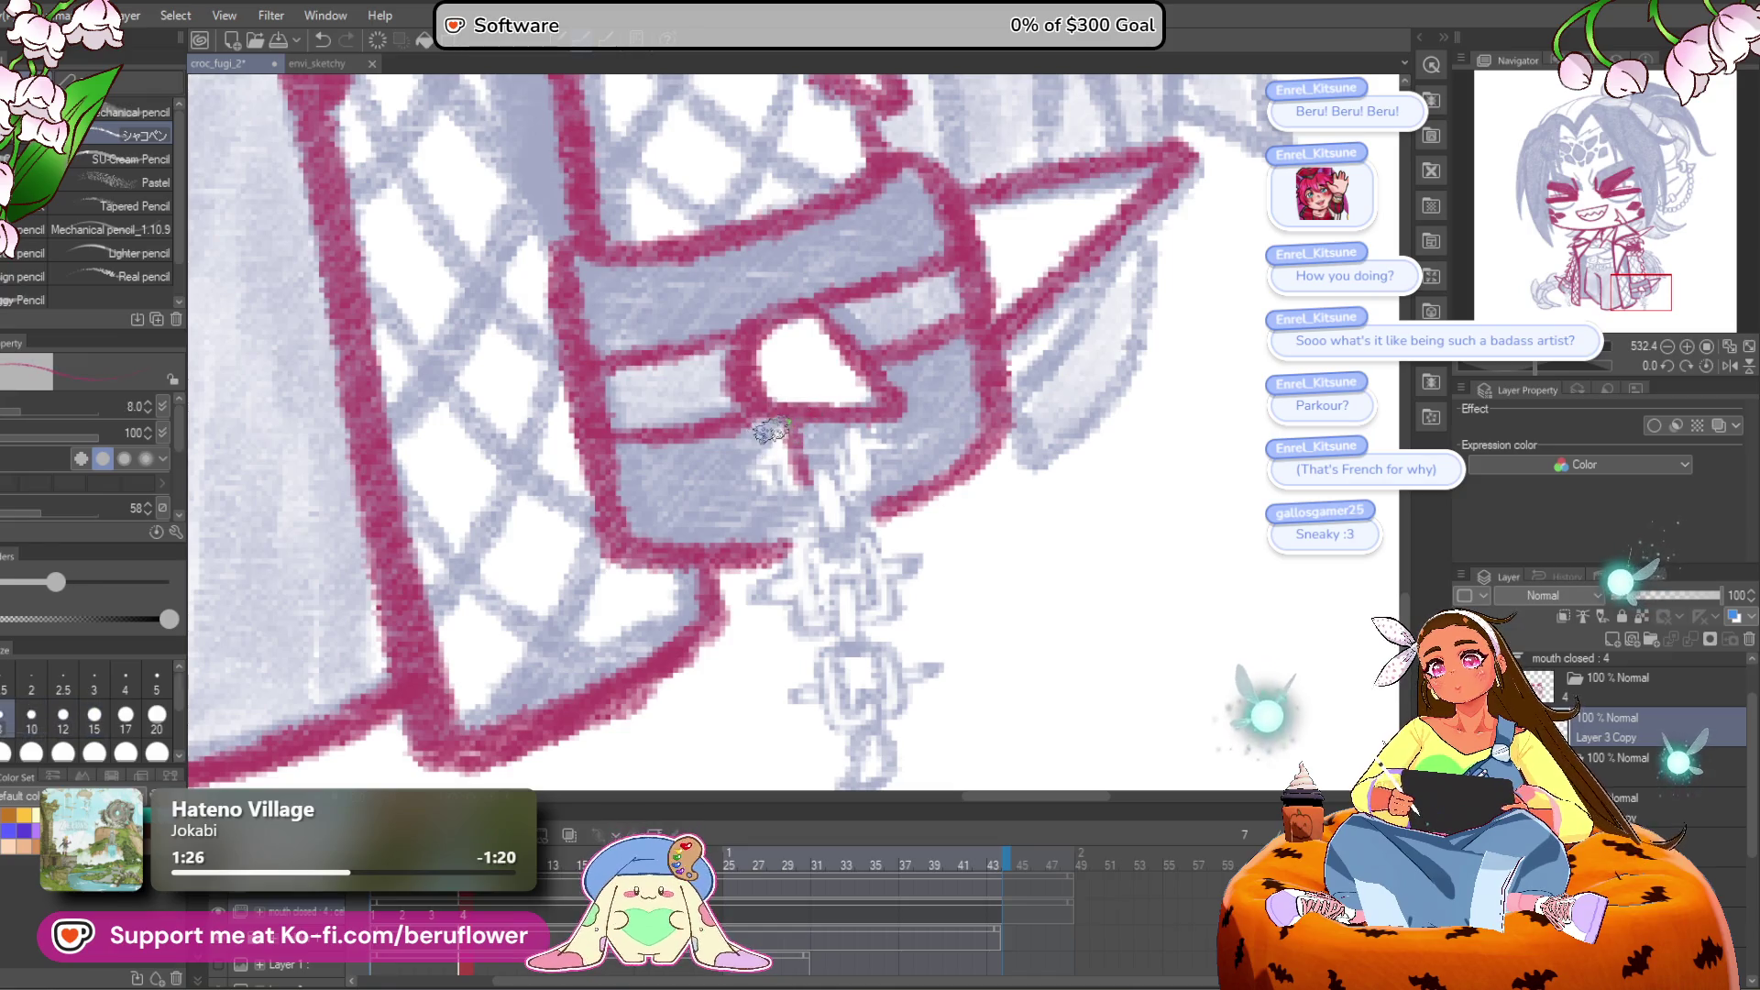
mouse_move(842, 479)
left_mouse_down()
mouse_move(830, 536)
mouse_move(844, 417)
mouse_move(882, 438)
mouse_move(855, 518)
left_mouse_up()
scroll(859, 387, "down", 3)
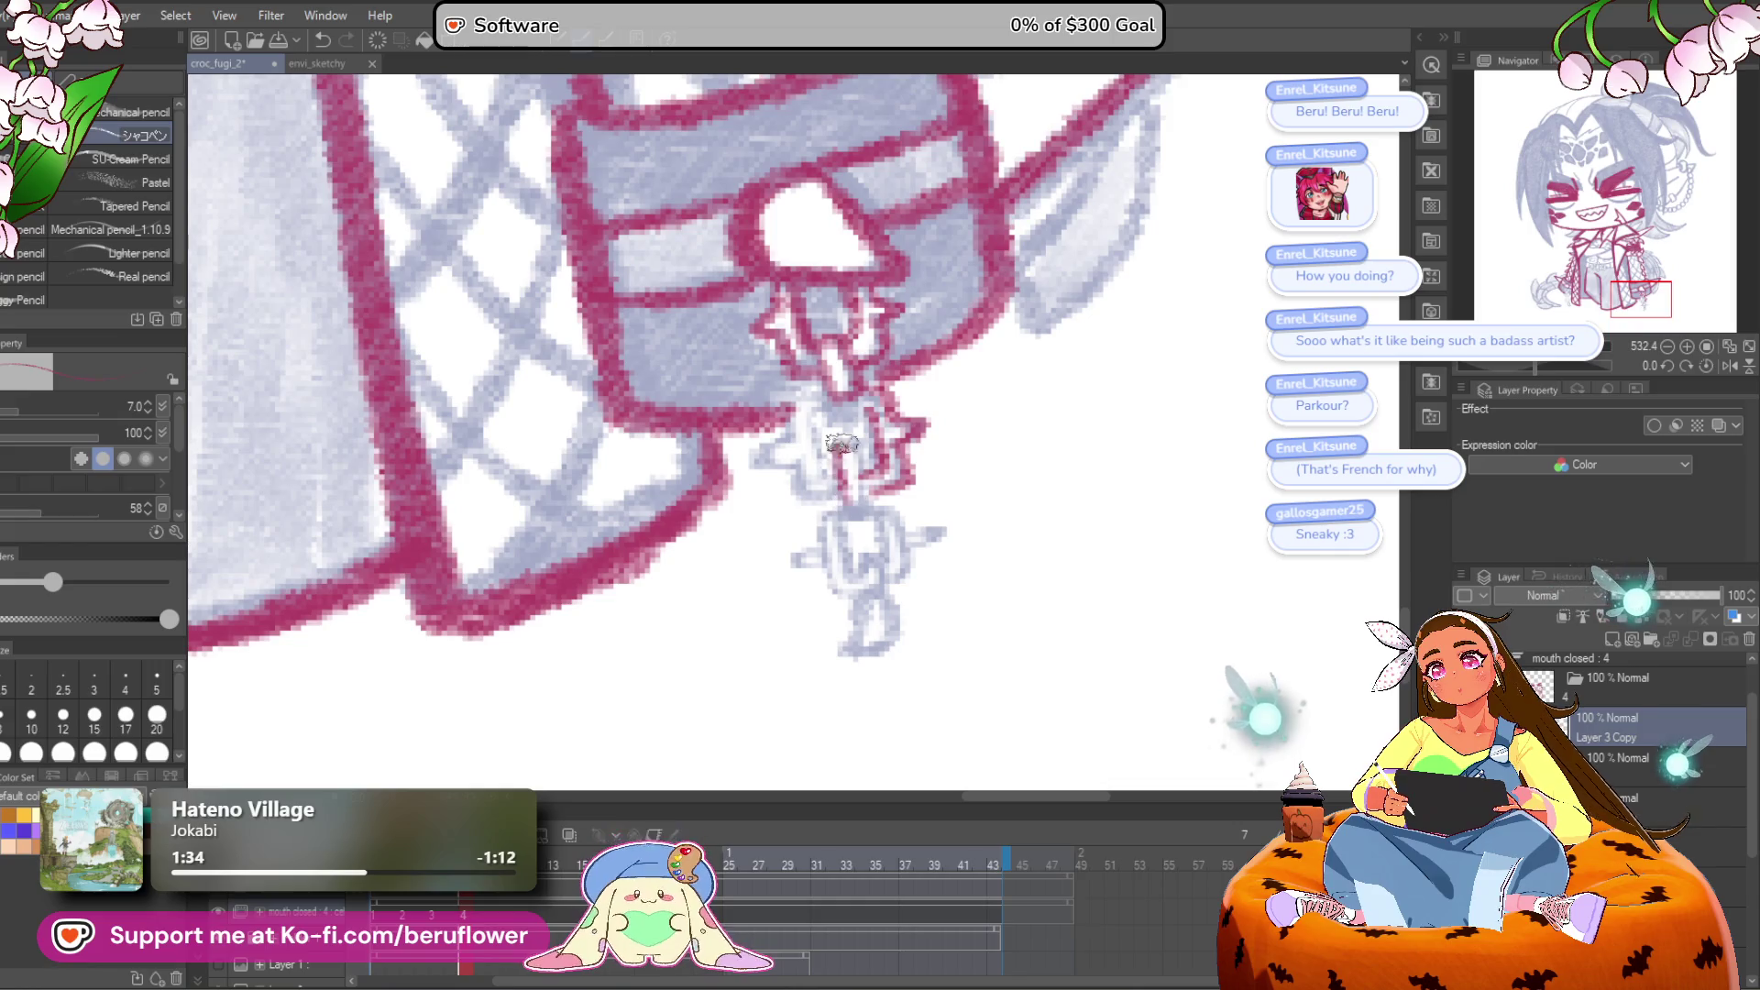
mouse_move(825, 396)
left_mouse_down()
mouse_move(779, 447)
mouse_move(779, 484)
mouse_move(848, 508)
left_mouse_up()
scroll(830, 456, "down", 1)
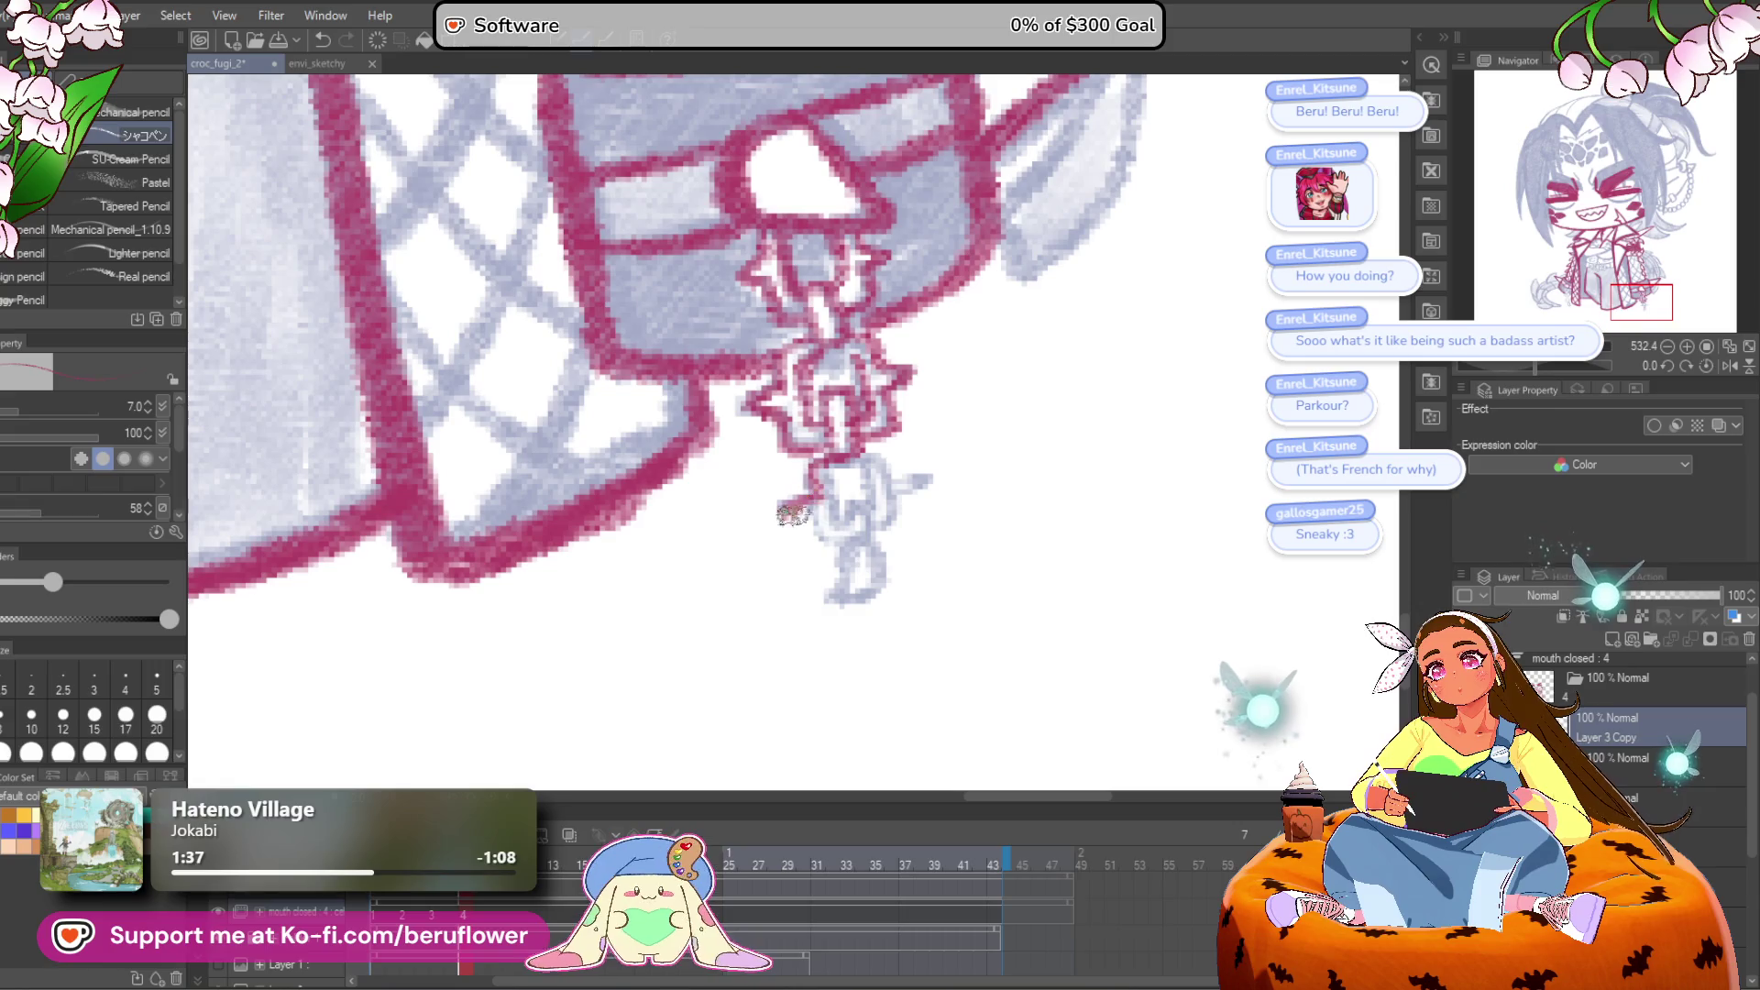
key("ctrl+z")
mouse_move(784, 510)
left_mouse_down()
mouse_move(844, 550)
mouse_move(922, 514)
mouse_move(880, 543)
left_mouse_up()
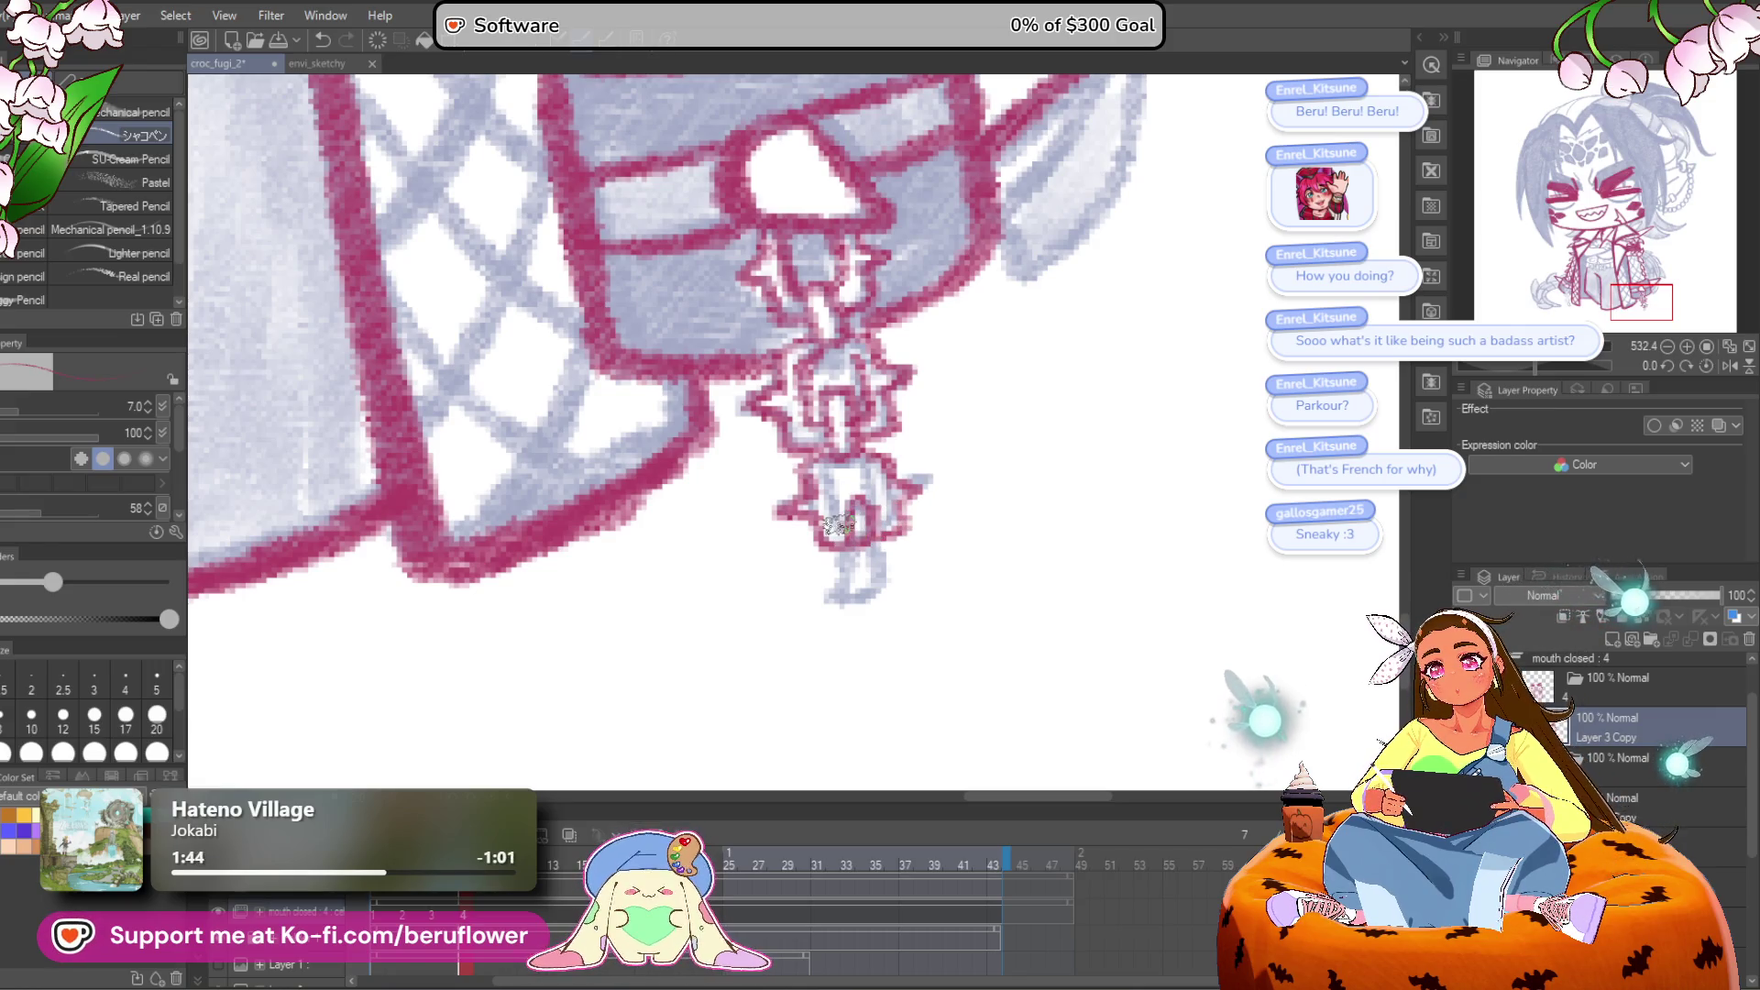
scroll(863, 503, "down", 1)
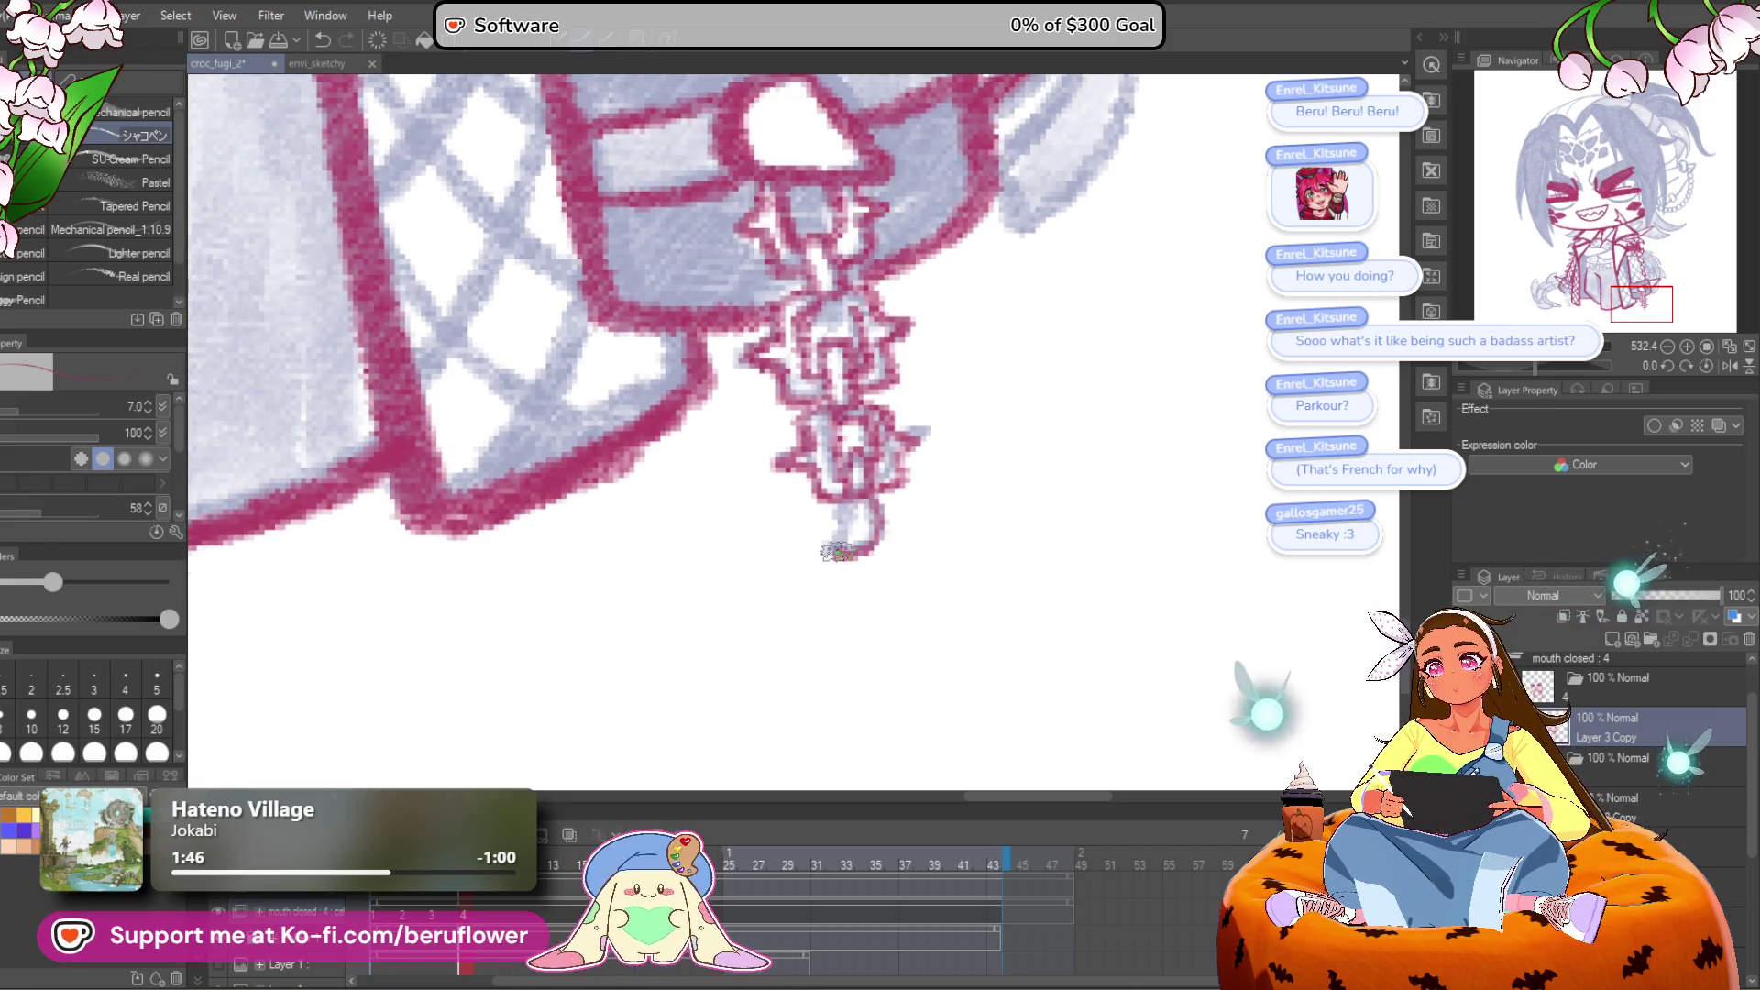
Step: Trace the hanging chain charm's links in red, redrawing the bottom link
left_click_drag(808, 395, 1156, 367)
mouse_move(513, 403)
left_mouse_down()
mouse_move(825, 412)
mouse_move(806, 431)
left_mouse_up()
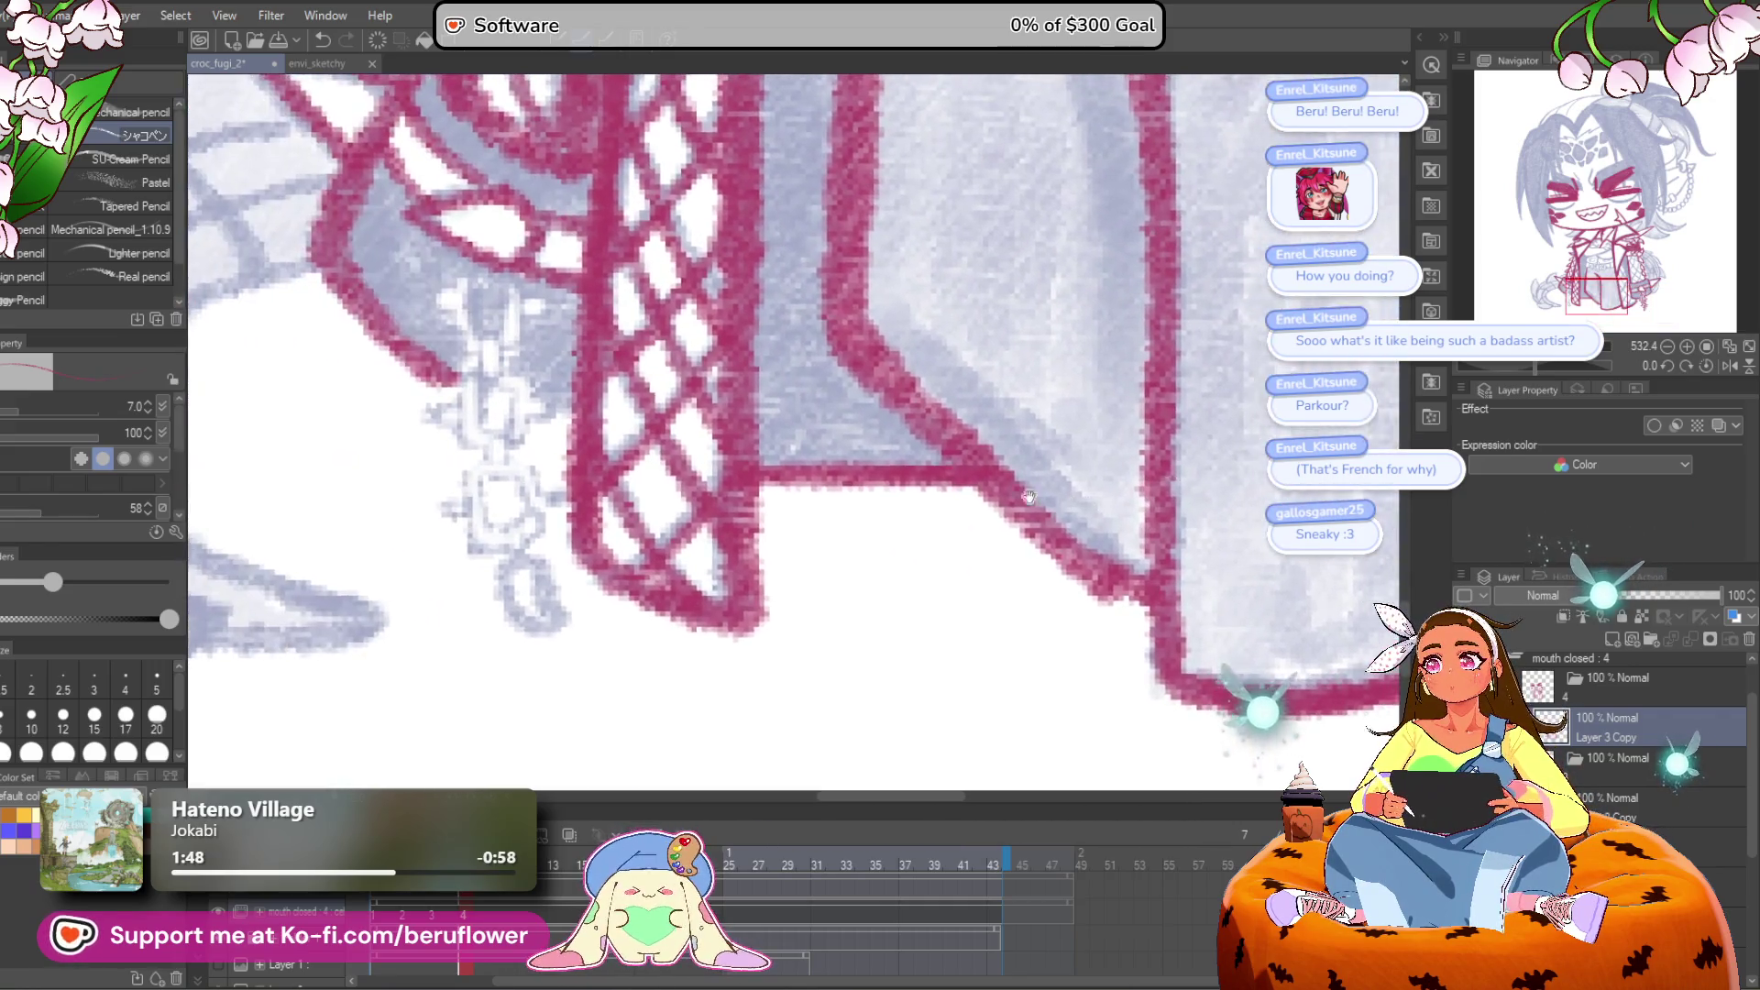
left_click_drag(527, 449, 734, 435)
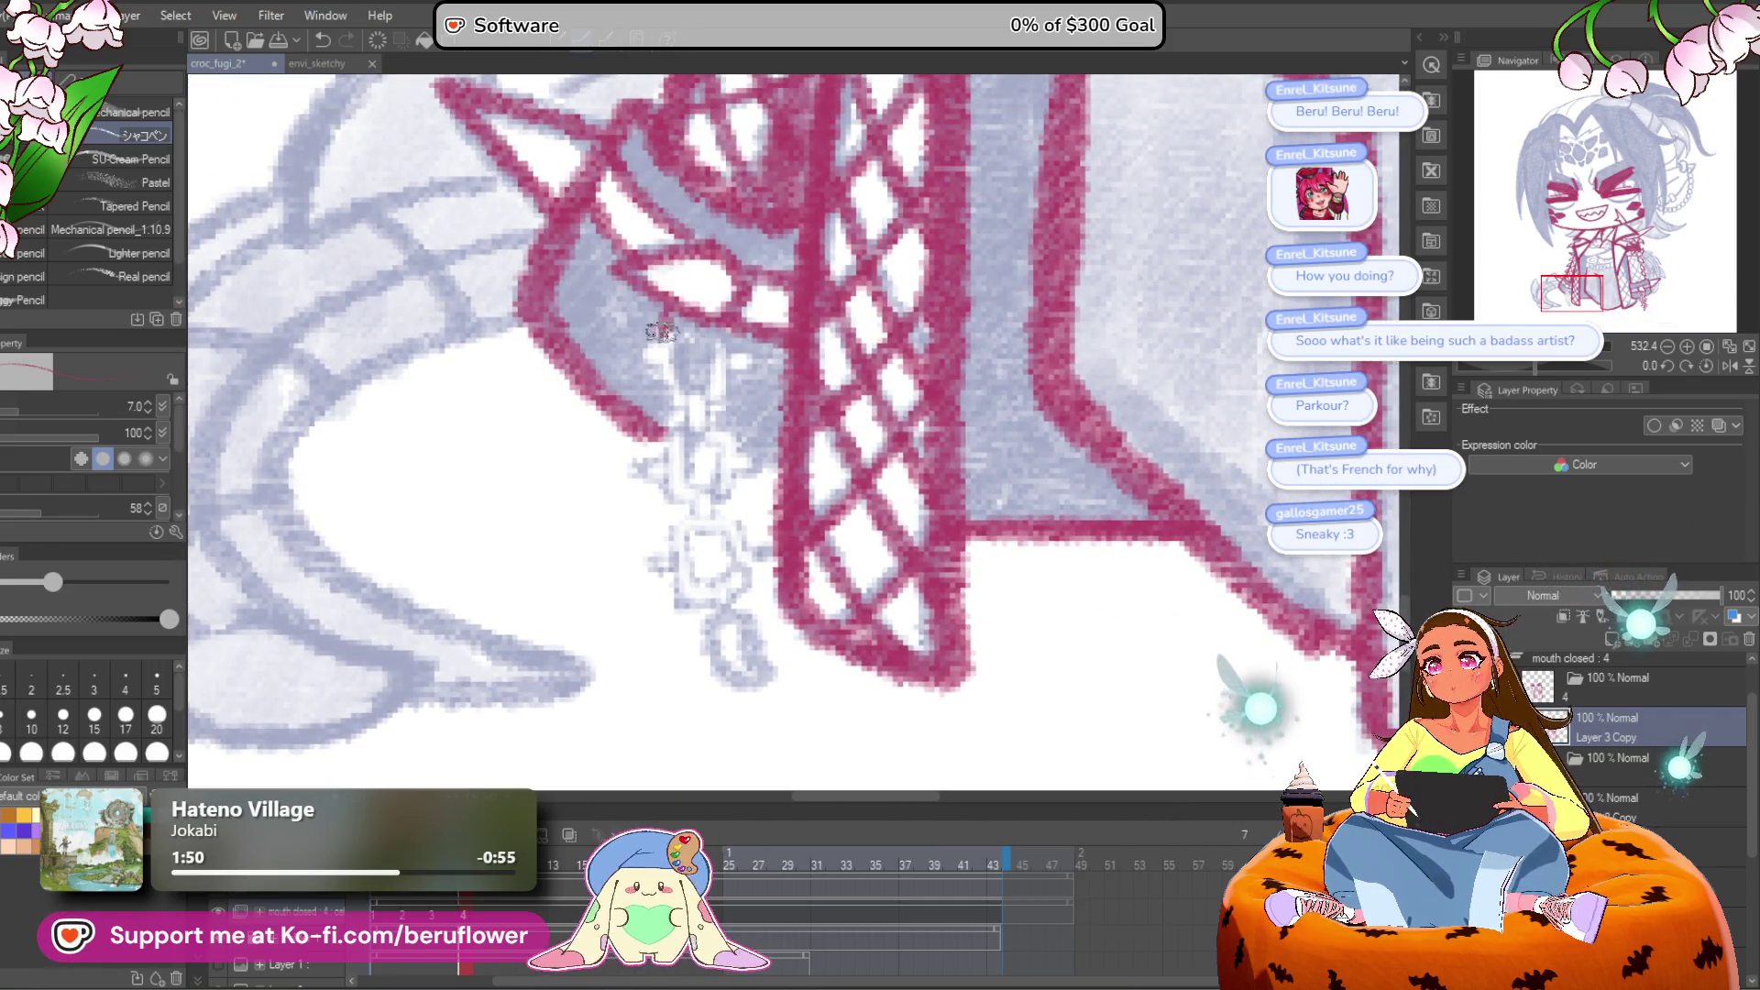
key("ctrl+z")
mouse_move(662, 332)
left_mouse_down()
mouse_move(652, 385)
mouse_move(678, 407)
left_mouse_up()
mouse_move(752, 364)
left_mouse_down()
mouse_move(710, 410)
mouse_move(750, 328)
mouse_move(658, 431)
mouse_move(683, 472)
mouse_move(720, 468)
left_mouse_up()
left_click_drag(701, 389, 743, 428)
mouse_move(685, 493)
left_mouse_down()
mouse_move(738, 523)
mouse_move(766, 459)
left_mouse_up()
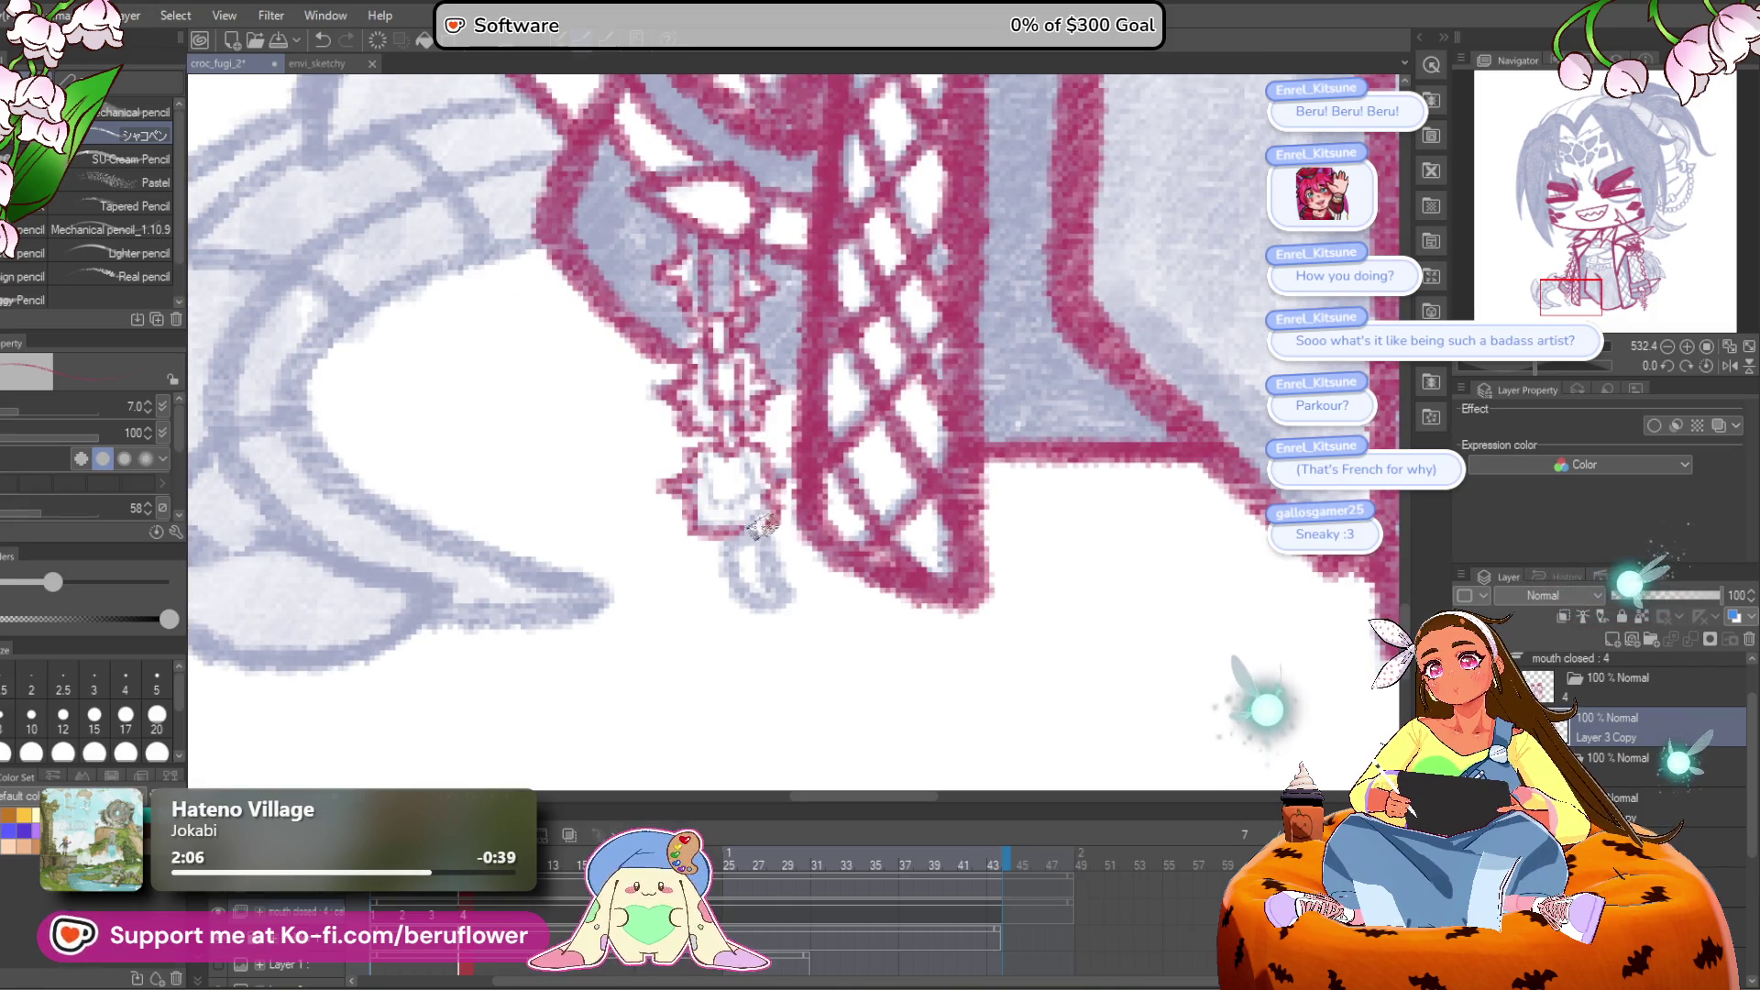
key("ctrl+z")
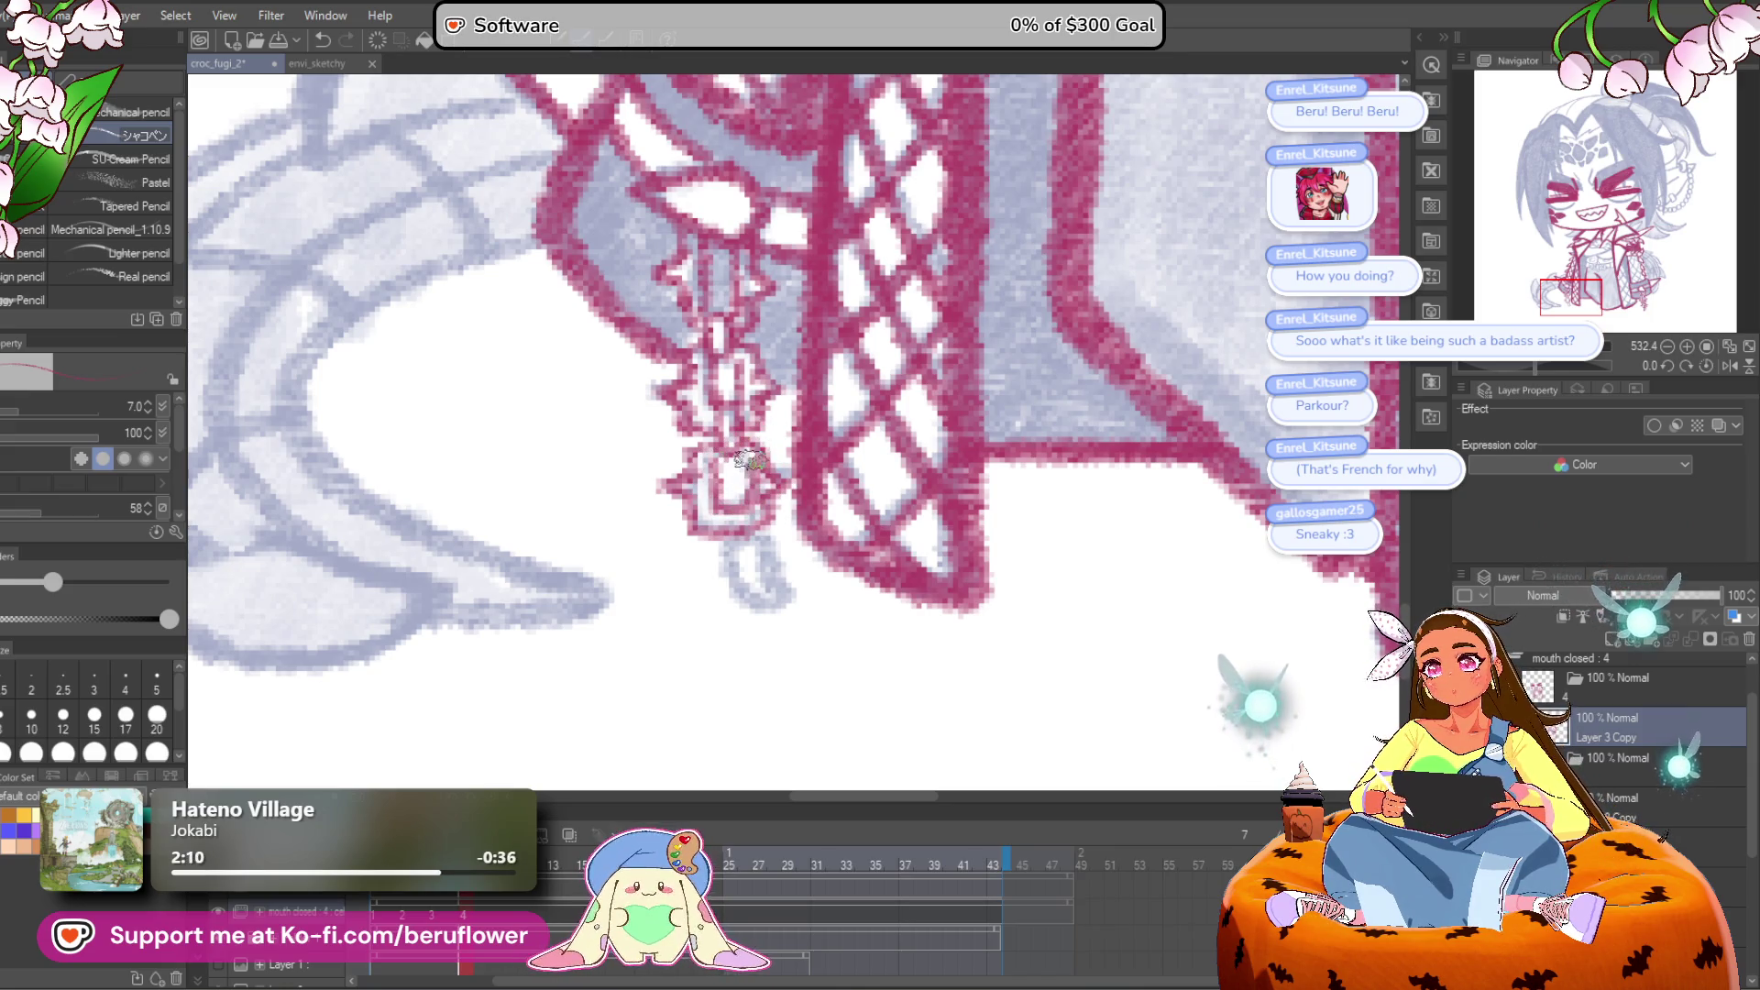
mouse_move(726, 546)
left_mouse_down()
mouse_move(778, 609)
mouse_move(787, 527)
left_mouse_up()
Step: Bring the jacket and CROC belt into view and rotate the canvas
scroll(752, 550, "down", 5)
scroll(746, 530, "up", 5)
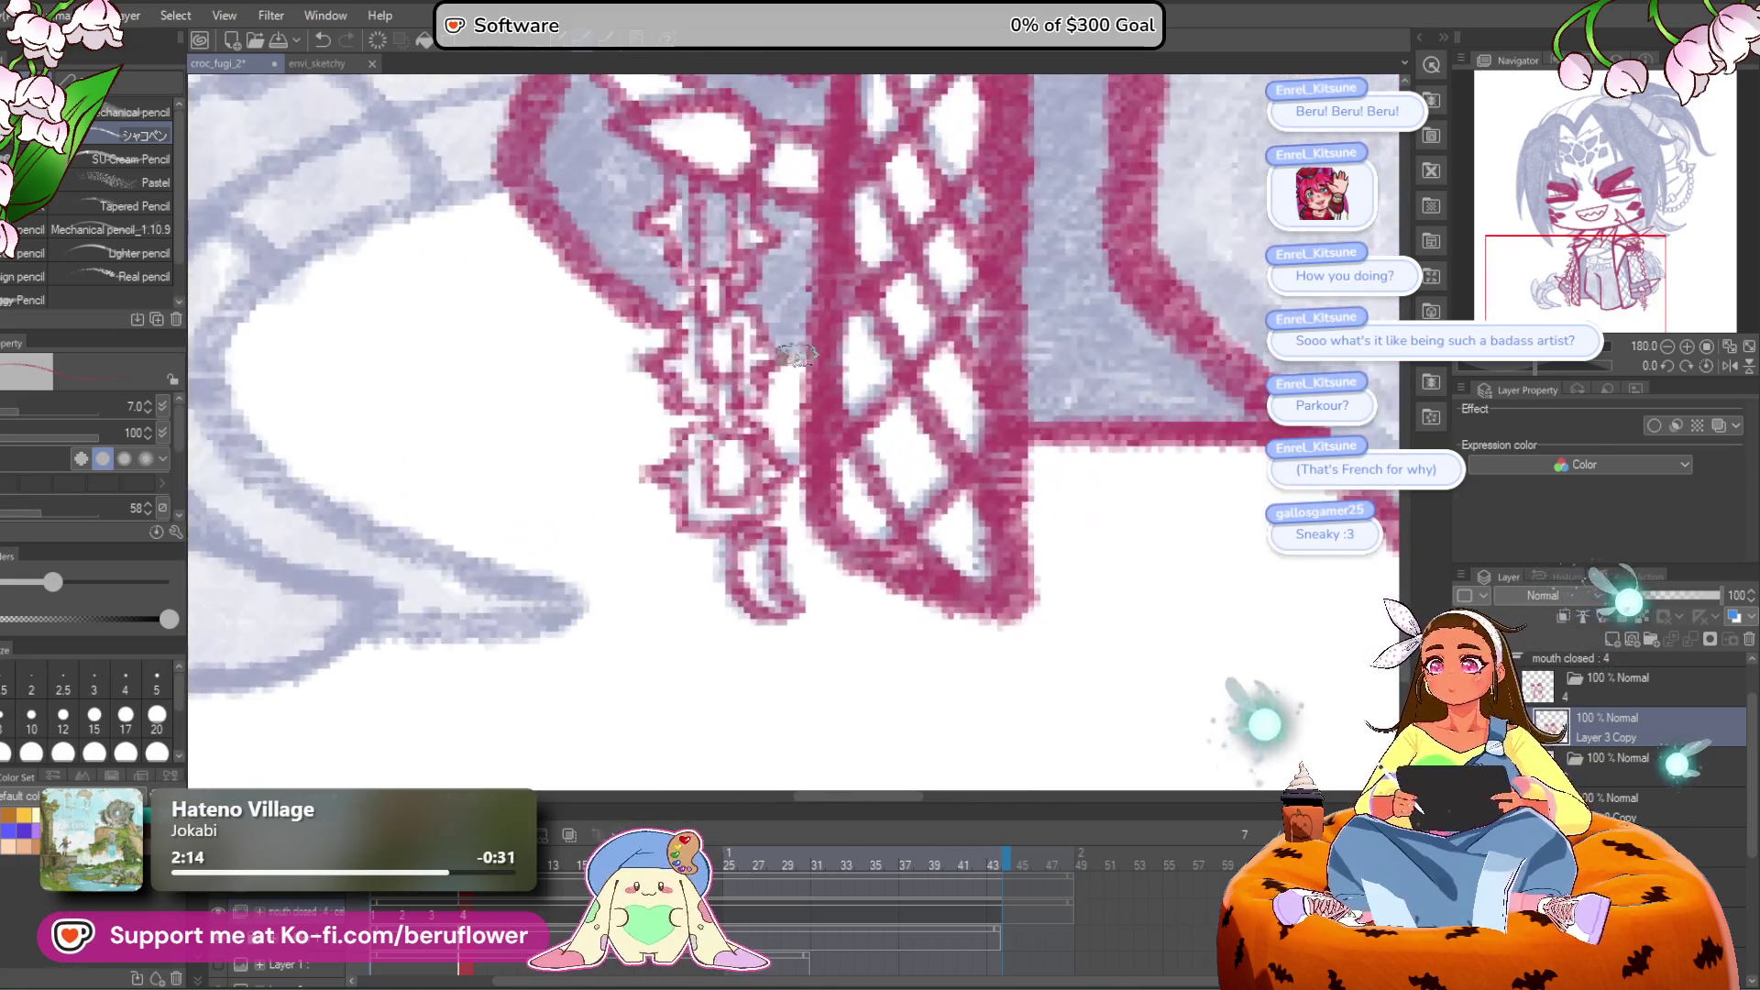
scroll(811, 371, "down", 3)
mouse_move(1241, 394)
left_mouse_down()
mouse_move(1260, 426)
mouse_move(964, 524)
mouse_move(935, 646)
mouse_move(872, 738)
left_mouse_up()
left_click_drag(1546, 366, 1573, 372)
Step: Ink the diagonal lines along the row of links with a slightly larger brush
scroll(676, 496, "up", 2)
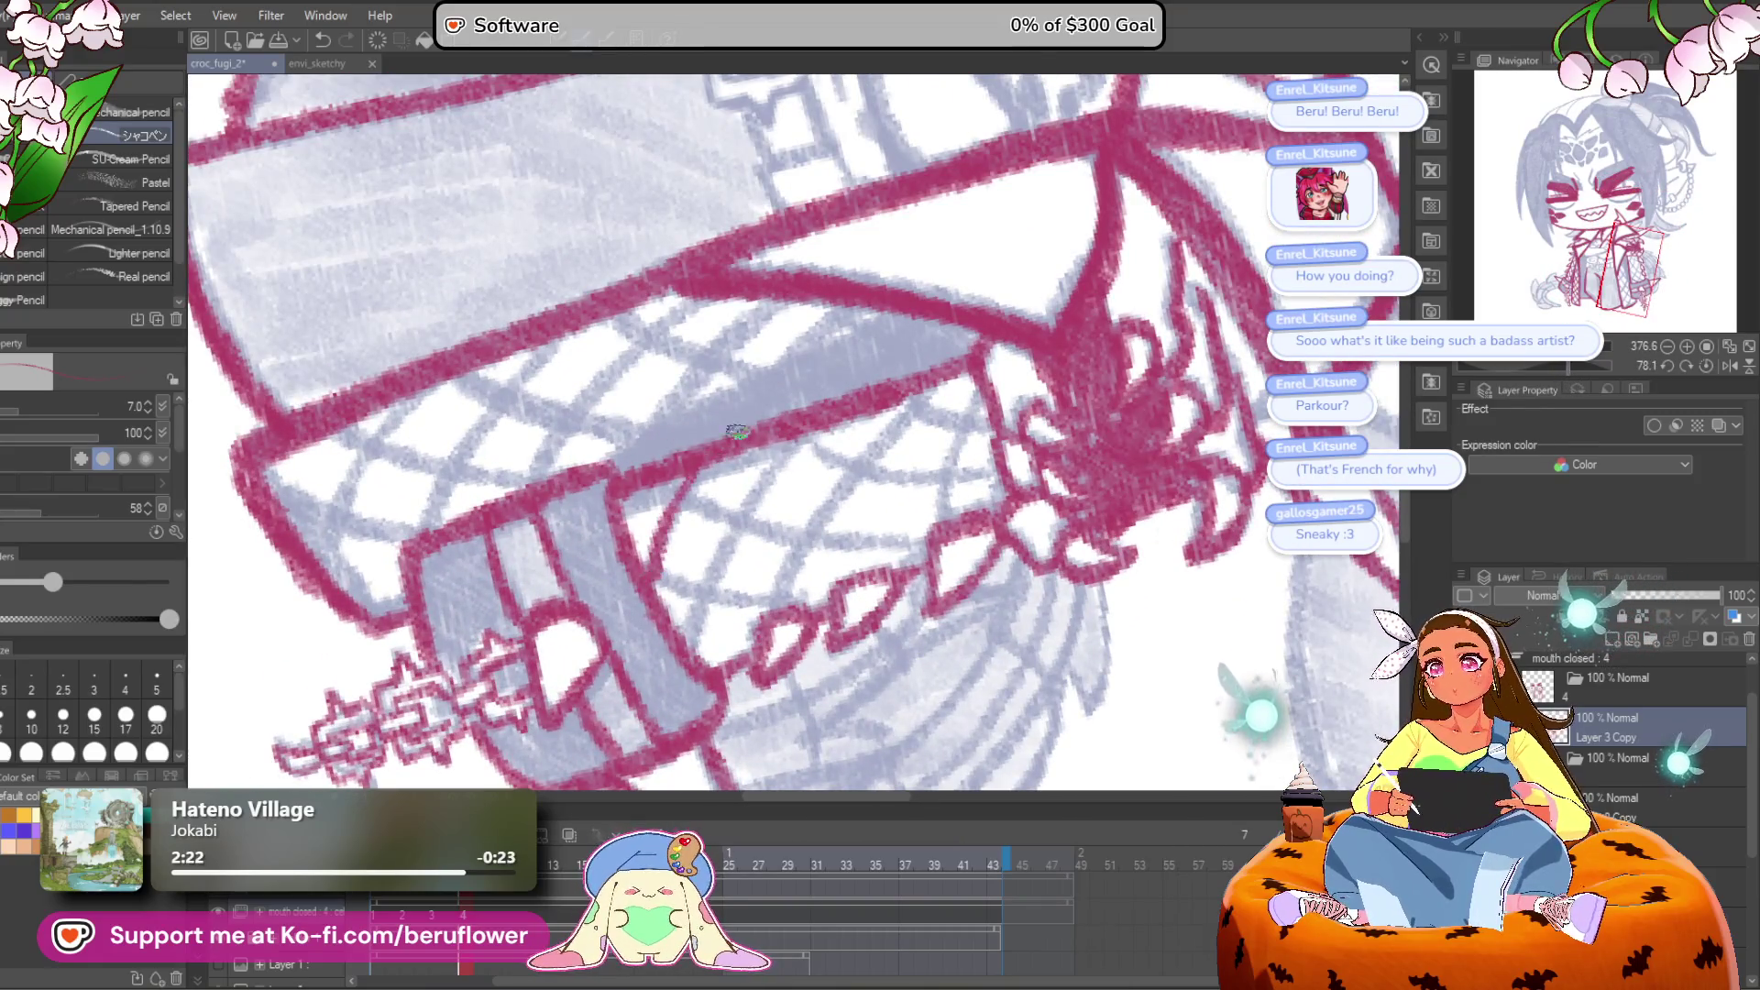
key("bracketright")
left_click_drag(683, 479, 648, 579)
left_click_drag(800, 437, 692, 620)
mouse_move(886, 385)
left_mouse_down()
mouse_move(852, 399)
mouse_move(742, 612)
left_mouse_up()
left_click_drag(902, 477, 872, 497)
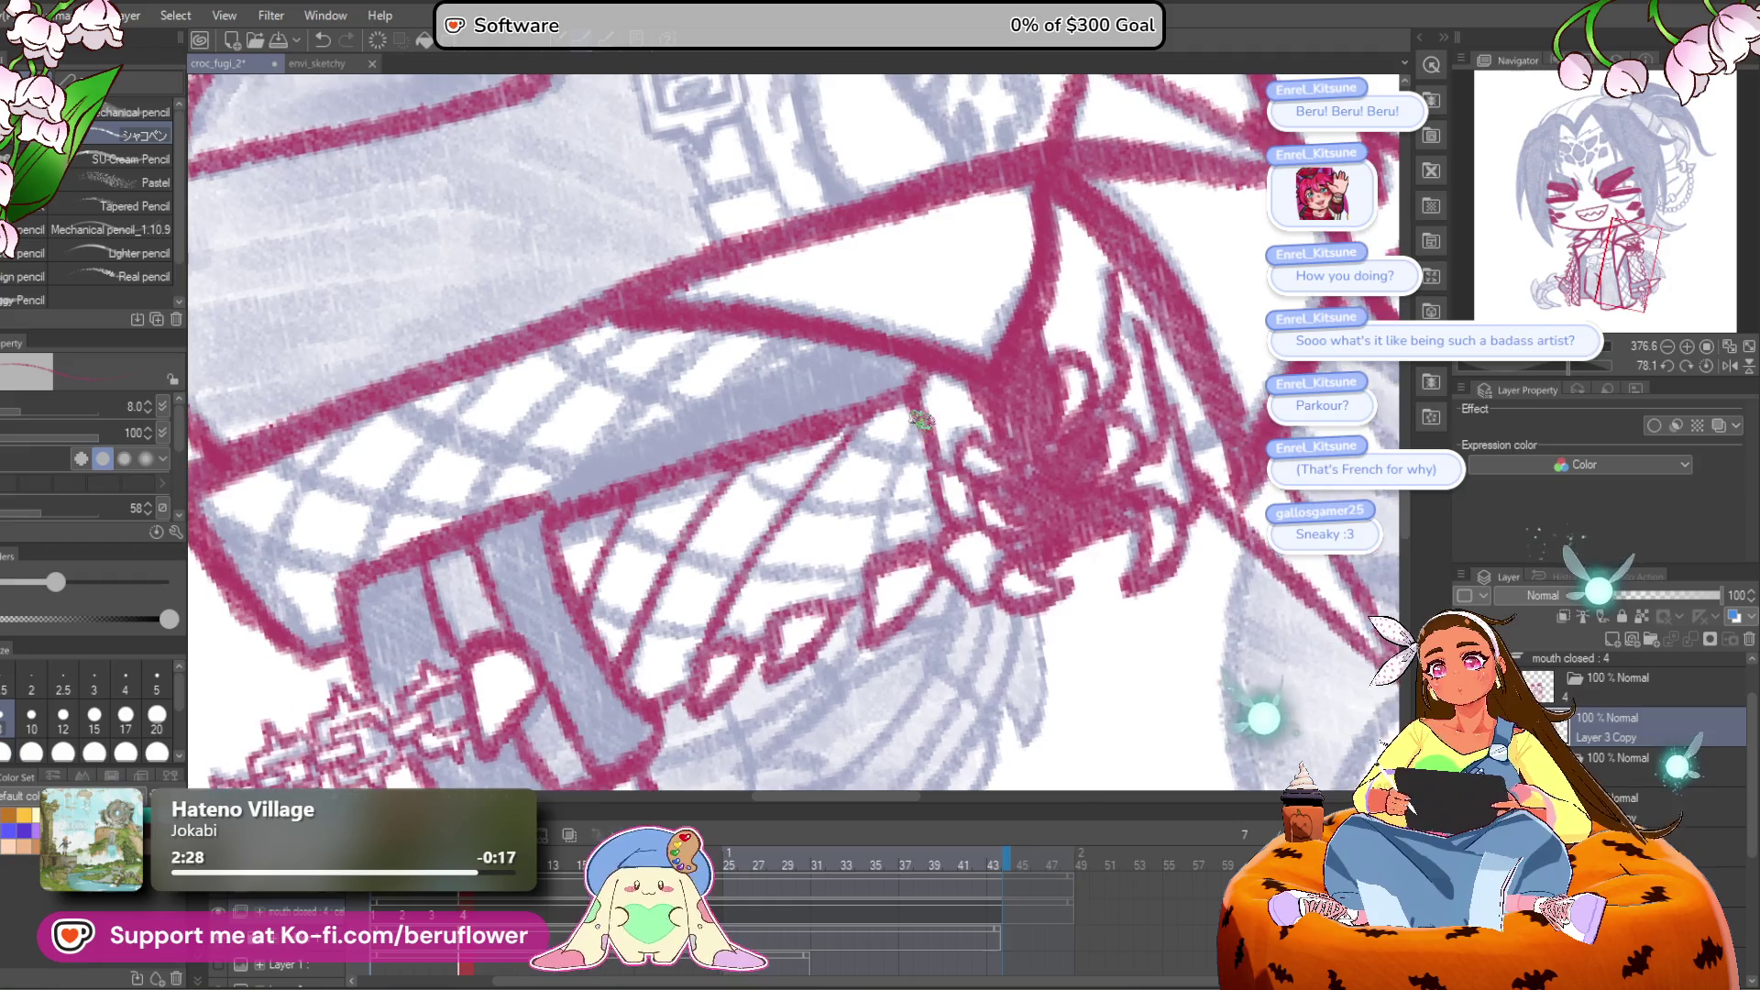
Step: Reset the rotation and shade inside the right lapel in darker magenta
left_click_drag(1568, 368, 1541, 367)
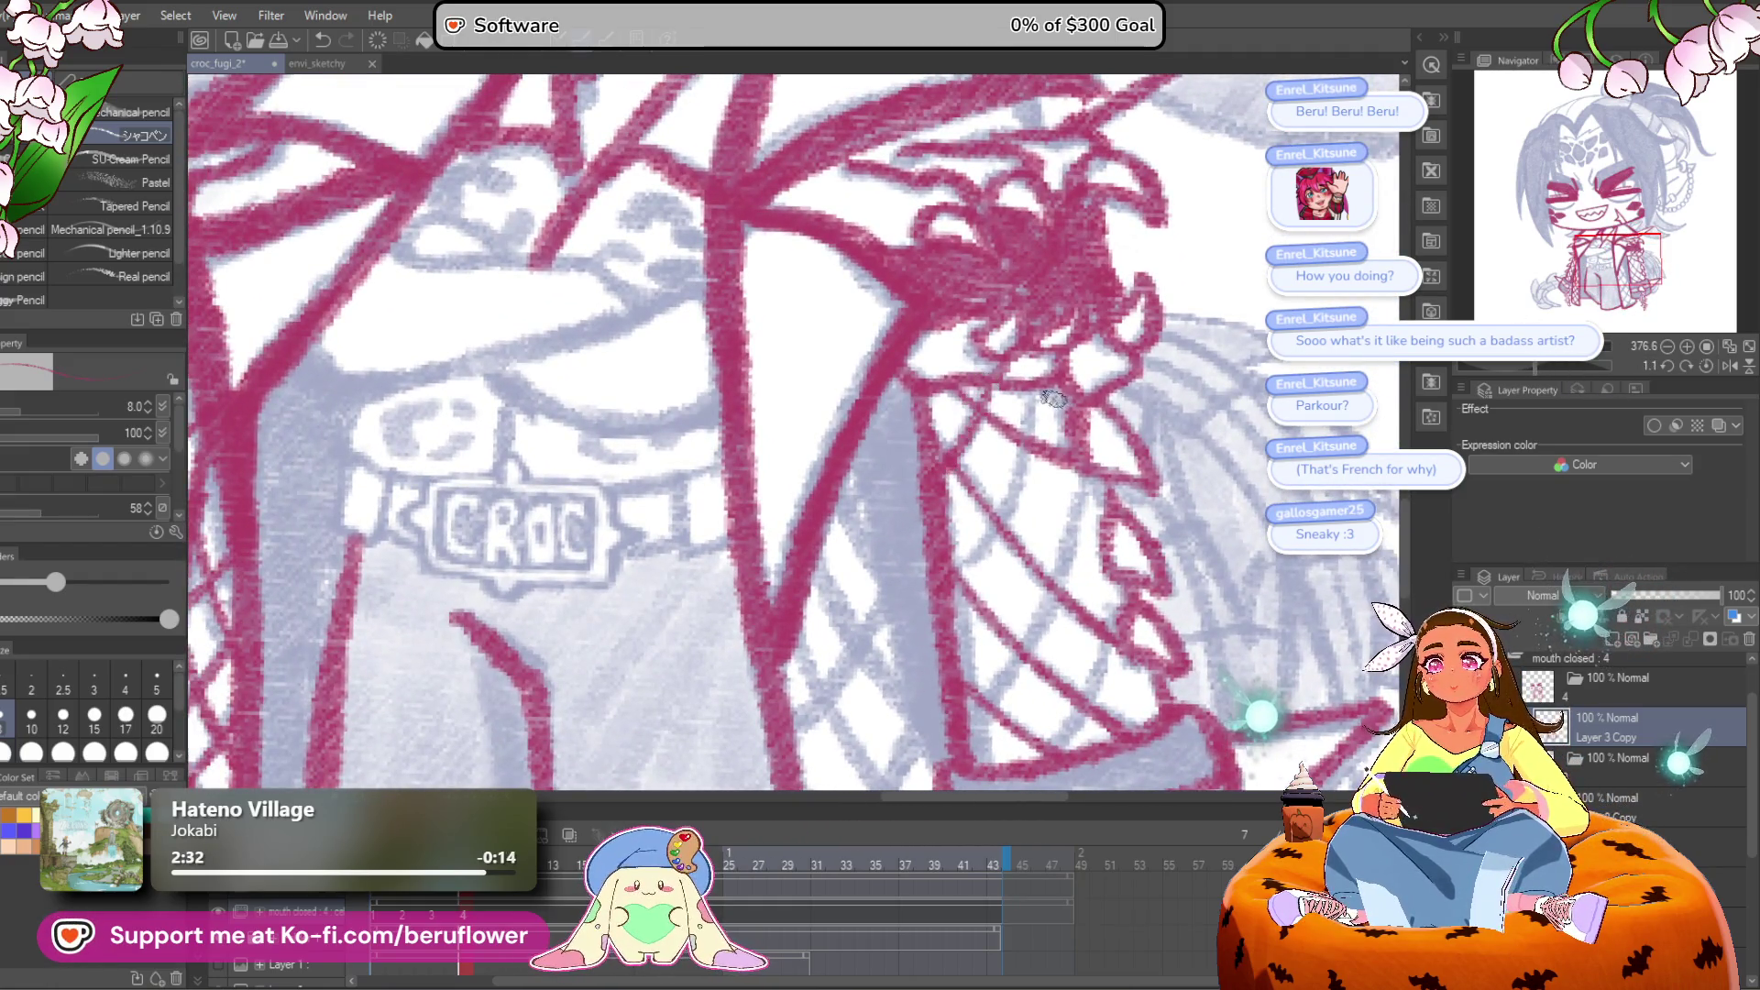
left_click_drag(982, 616, 927, 533)
mouse_move(907, 614)
left_mouse_down()
mouse_move(889, 546)
mouse_move(921, 483)
mouse_move(960, 514)
mouse_move(946, 574)
left_mouse_up()
scroll(1069, 392, "down", 5)
scroll(960, 513, "up", 2)
key("bracketright")
key("bracketright")
key("bracketright")
key("bracketright")
mouse_move(821, 349)
left_mouse_down()
mouse_move(830, 454)
mouse_move(798, 380)
mouse_move(830, 385)
mouse_move(839, 448)
left_mouse_up()
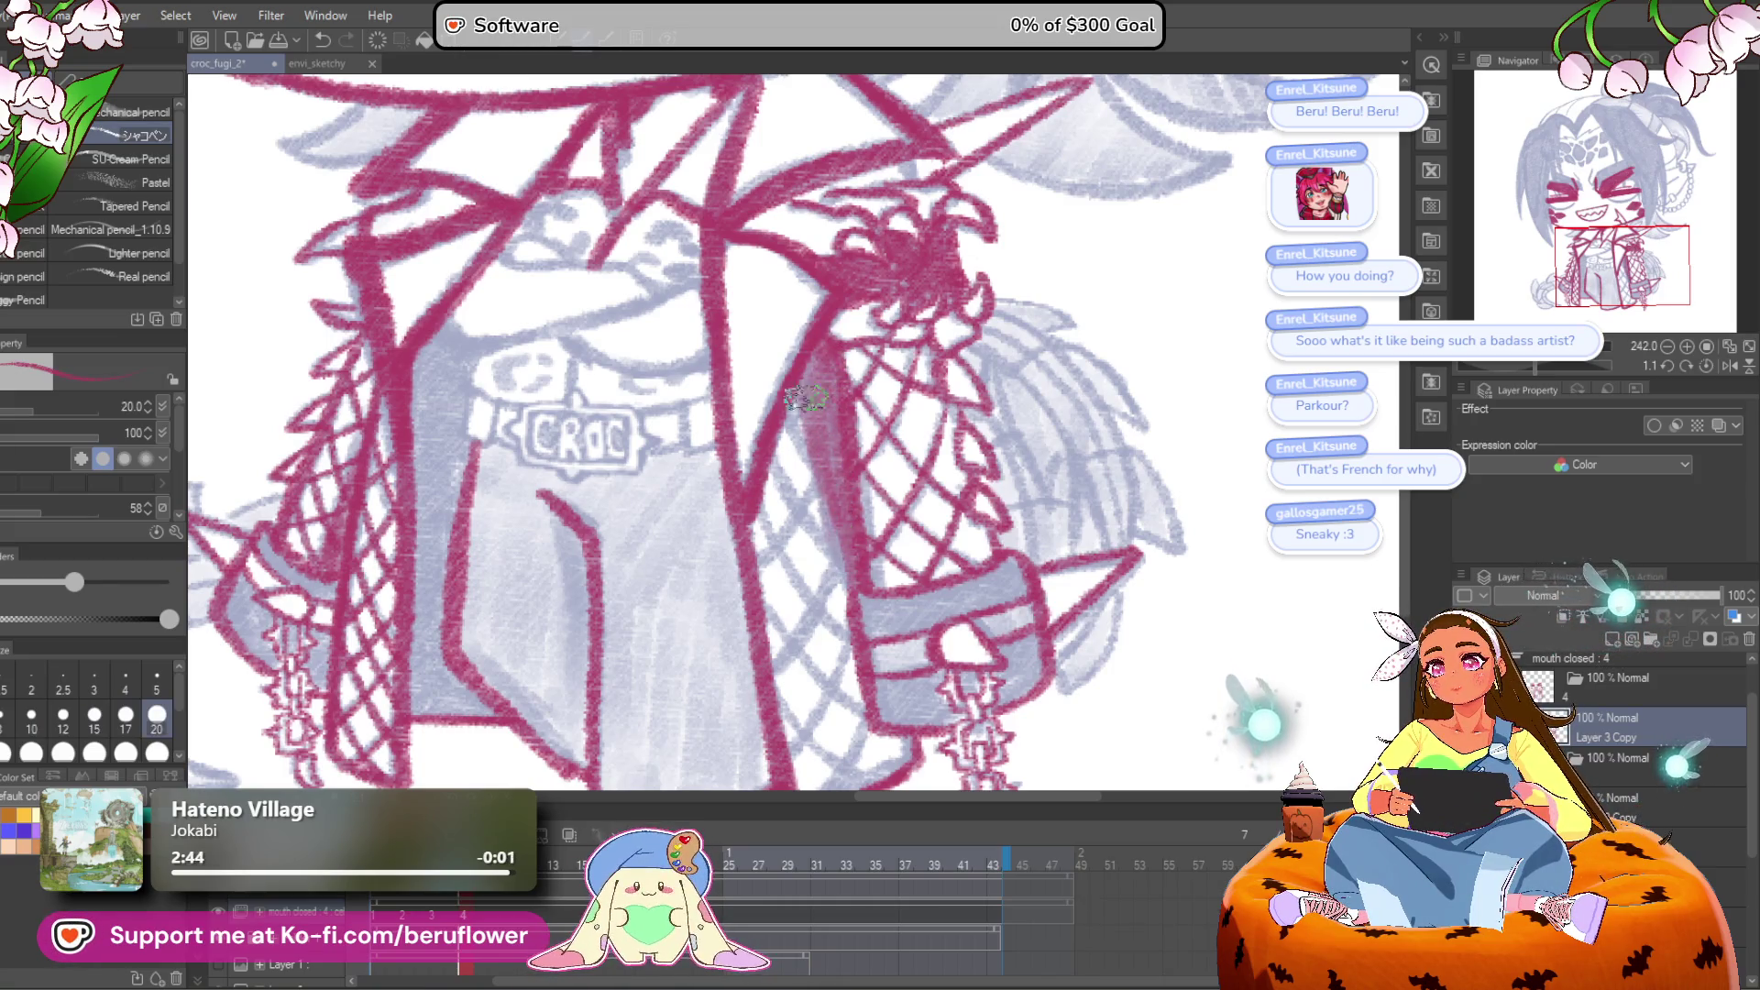
left_click_drag(881, 574, 849, 482)
key("bracketleft")
key("bracketleft")
key("bracketleft")
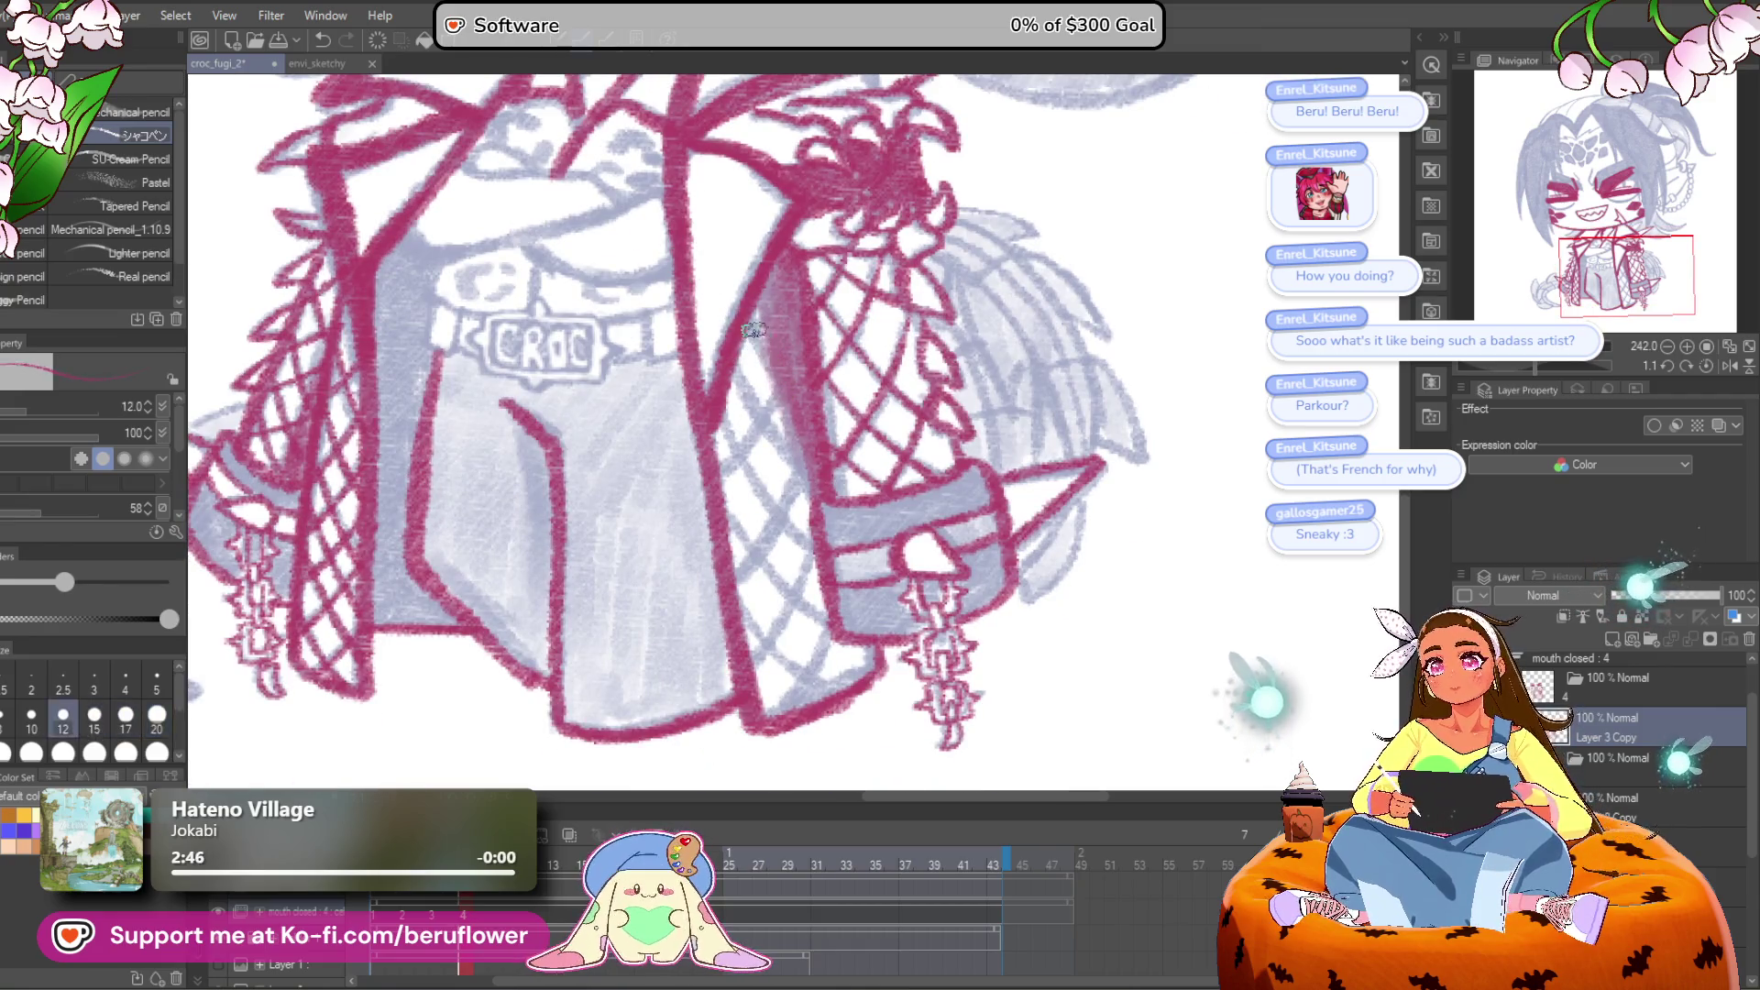
Step: Undo the last stray stroke on the lower jacket
left_click_drag(736, 378, 727, 344)
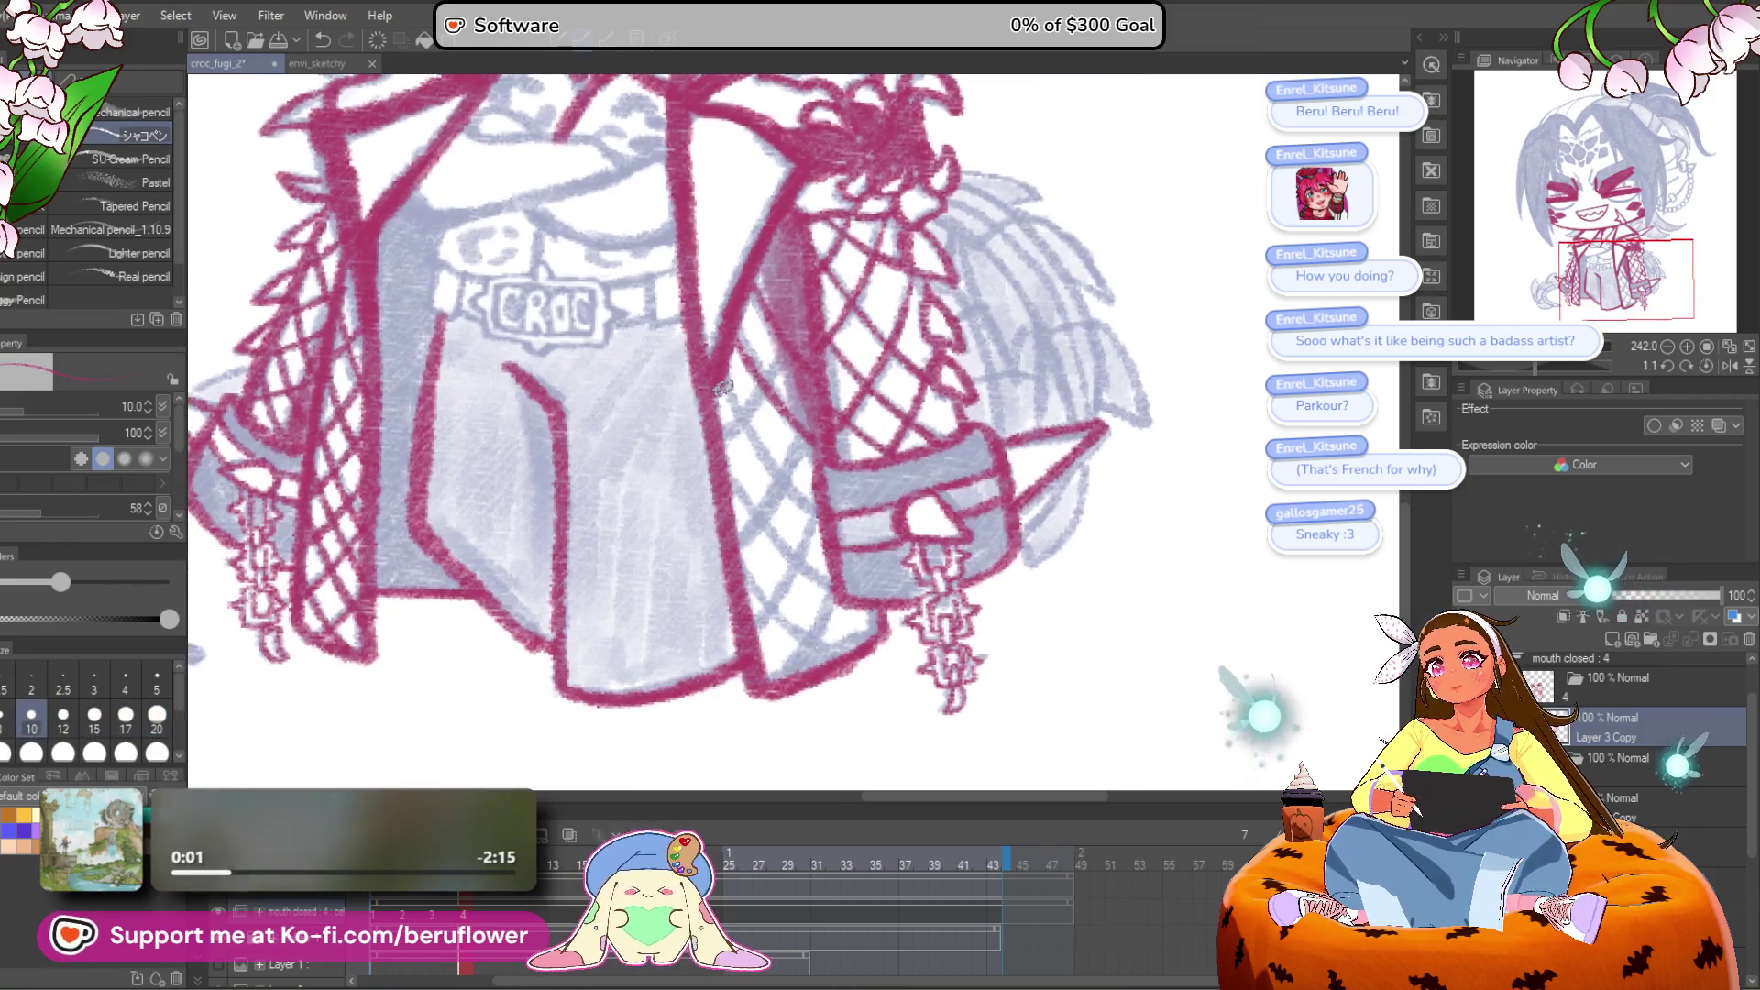
left_click_drag(729, 502, 719, 468)
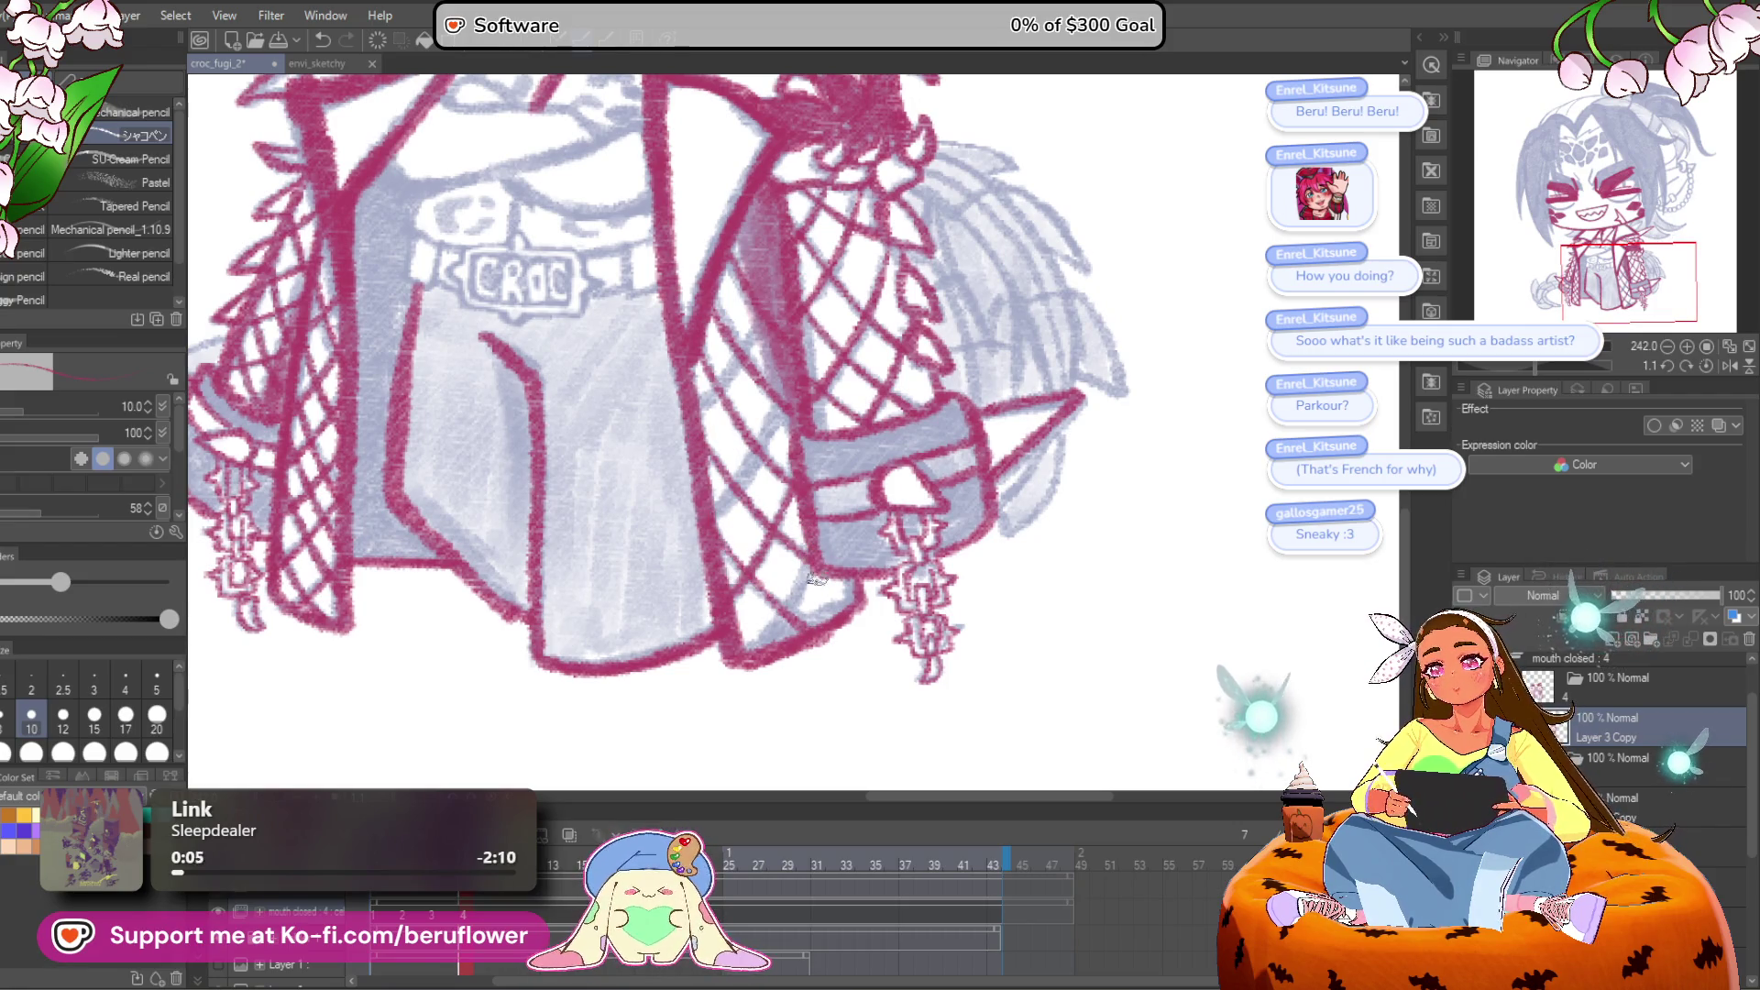
left_click_drag(760, 650, 790, 725)
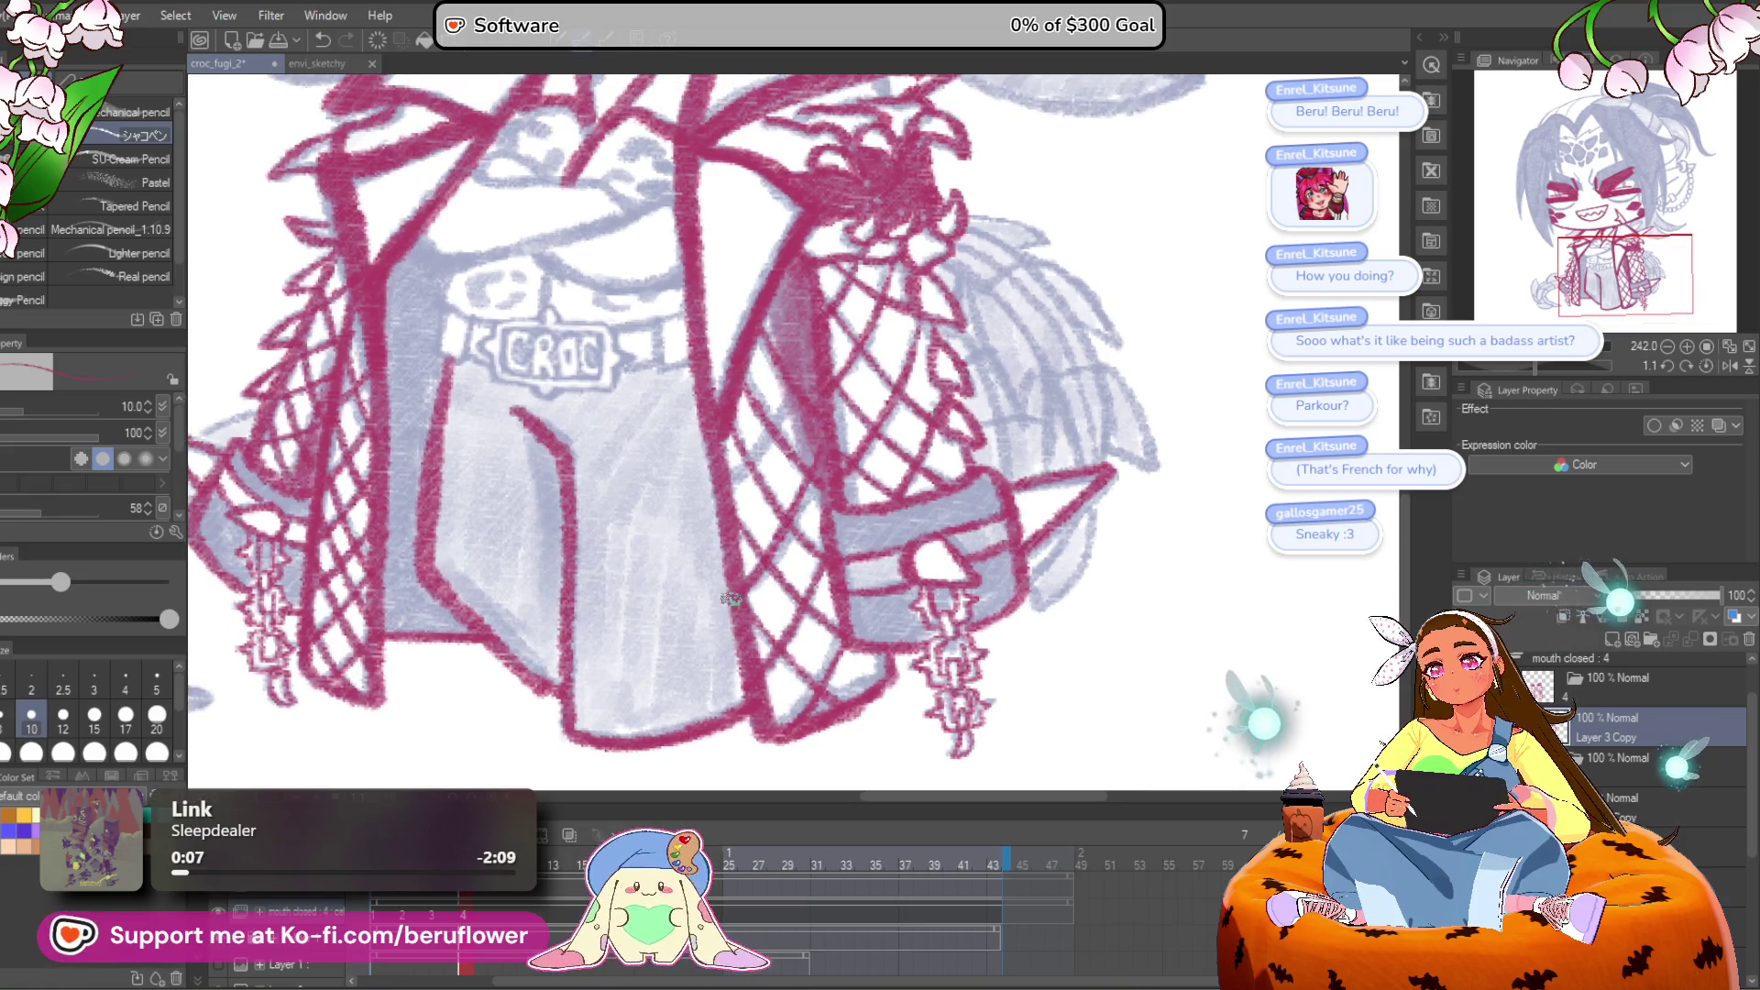
key("ctrl+z")
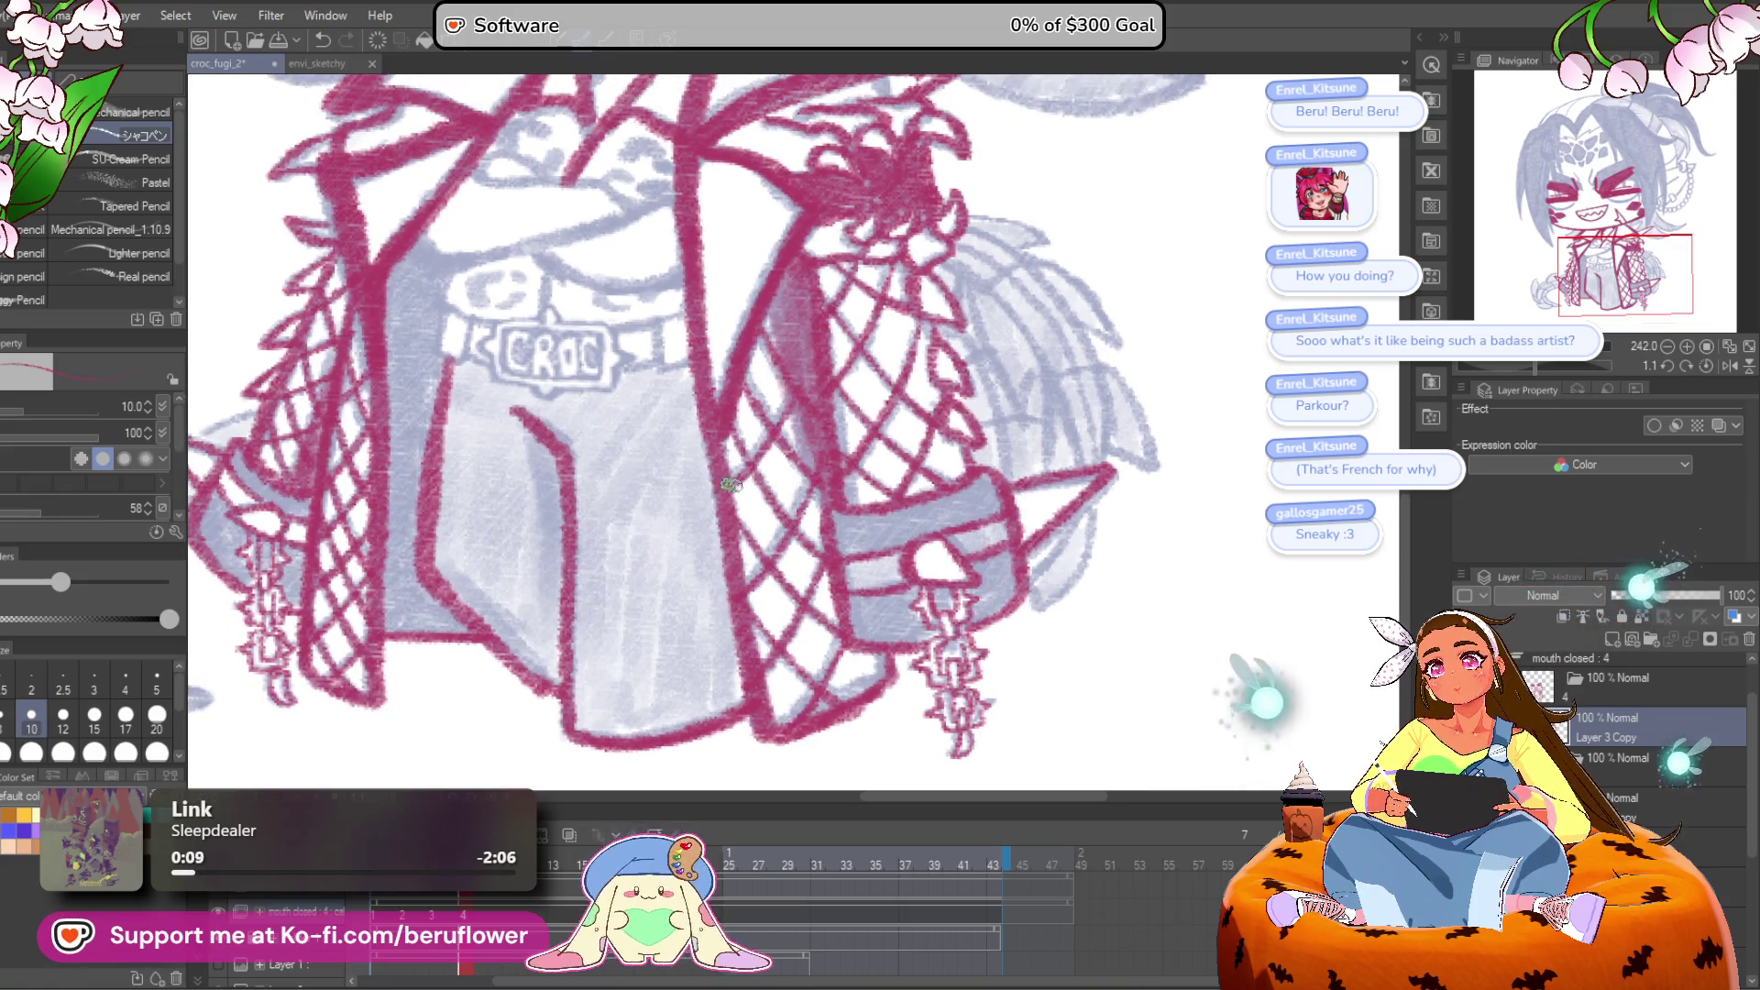
Step: Ink the top edge of the CROC plate in red
scroll(823, 313, "down", 5)
scroll(974, 561, "up", 3)
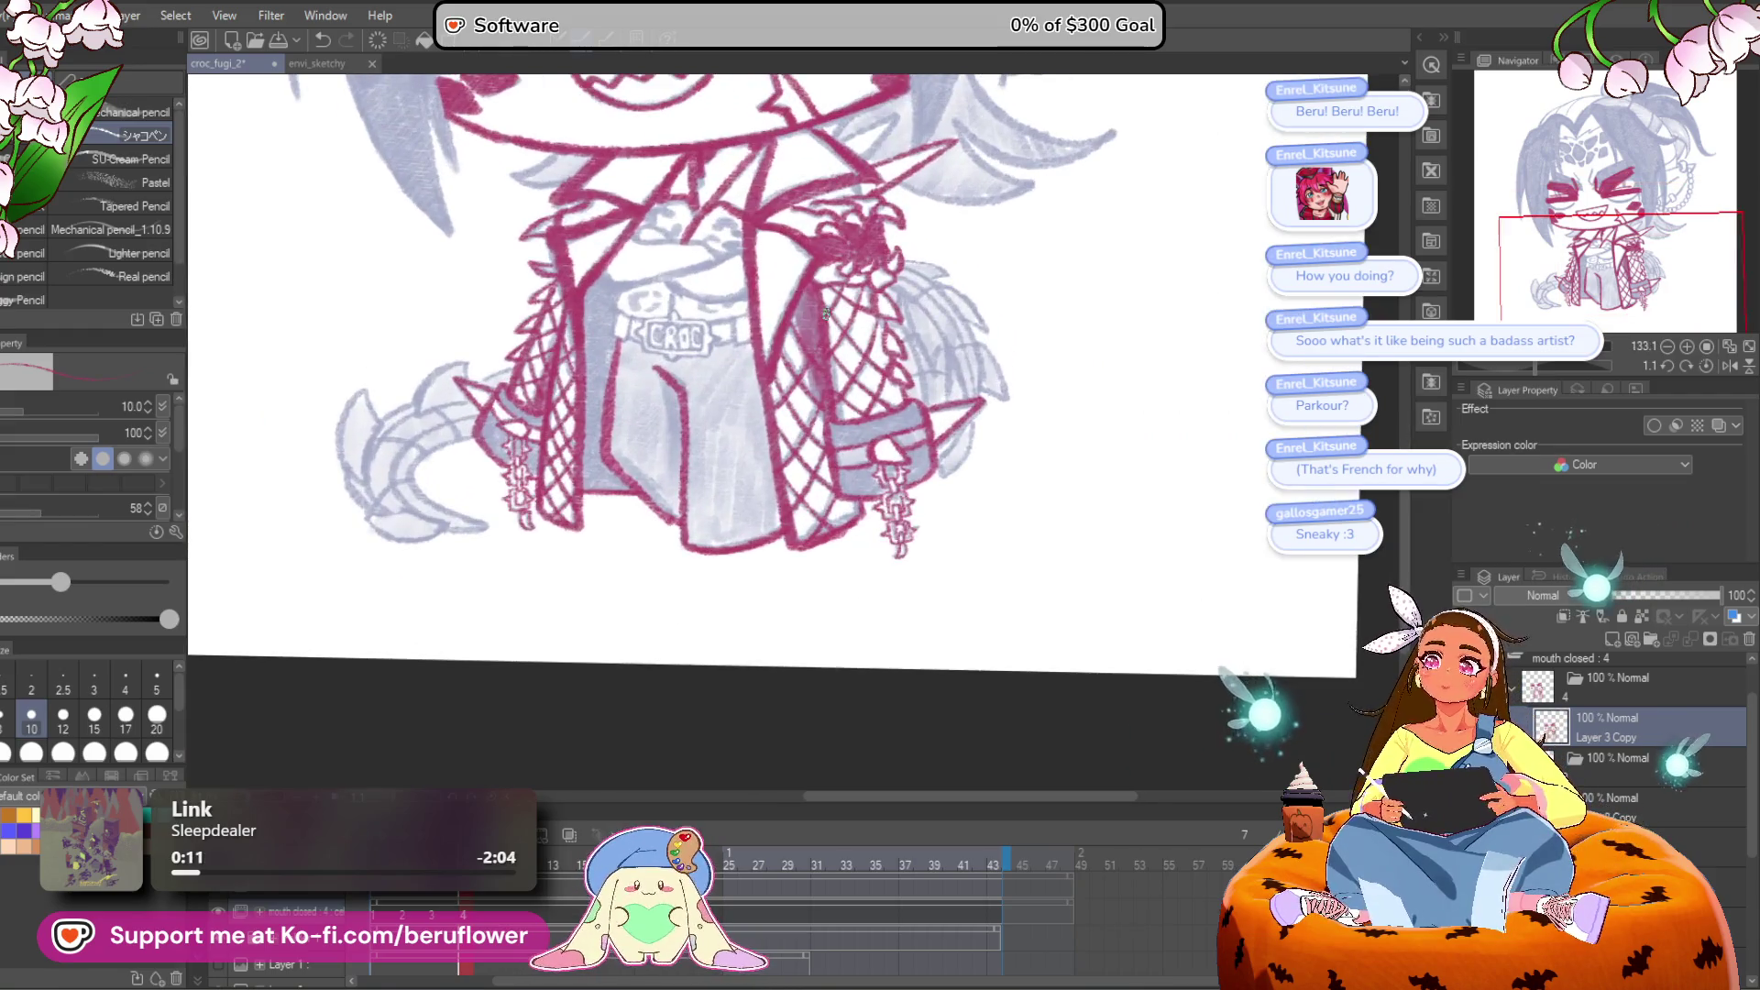
left_click_drag(973, 561, 915, 522)
scroll(835, 476, "up", 5)
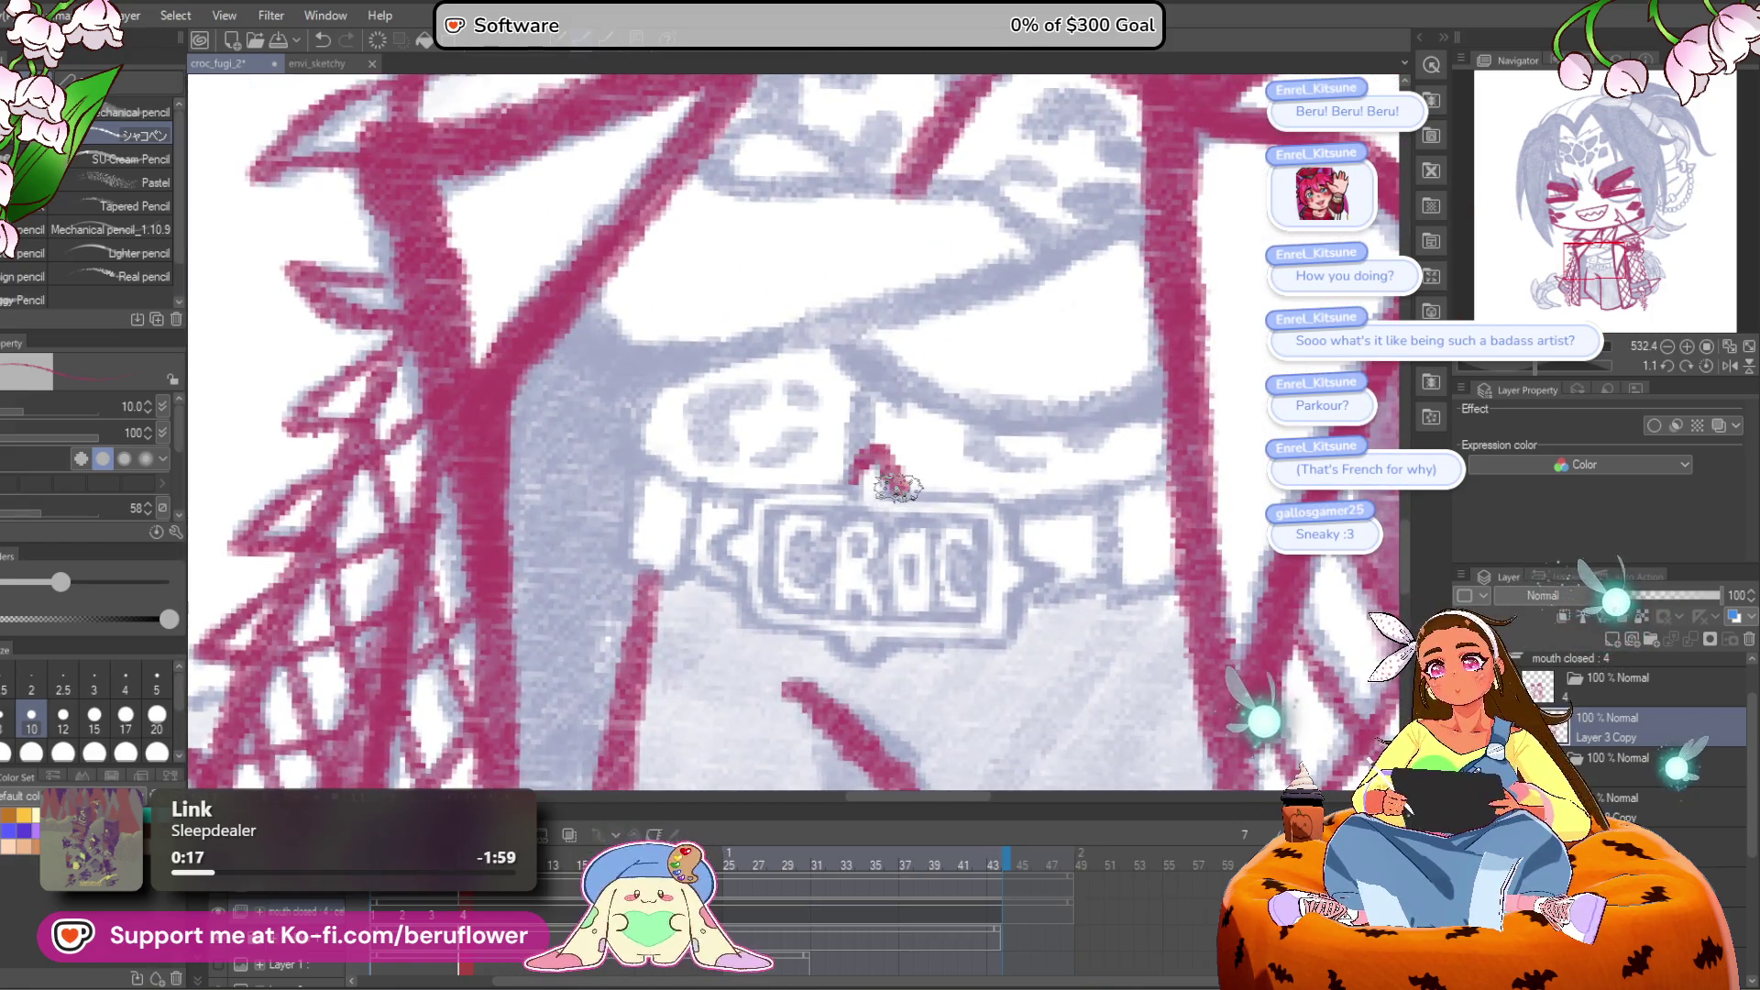
mouse_move(908, 490)
left_mouse_down()
mouse_move(880, 449)
mouse_move(744, 521)
mouse_move(720, 564)
mouse_move(744, 622)
mouse_move(880, 614)
mouse_move(917, 458)
mouse_move(894, 458)
mouse_move(981, 537)
mouse_move(954, 568)
left_mouse_up()
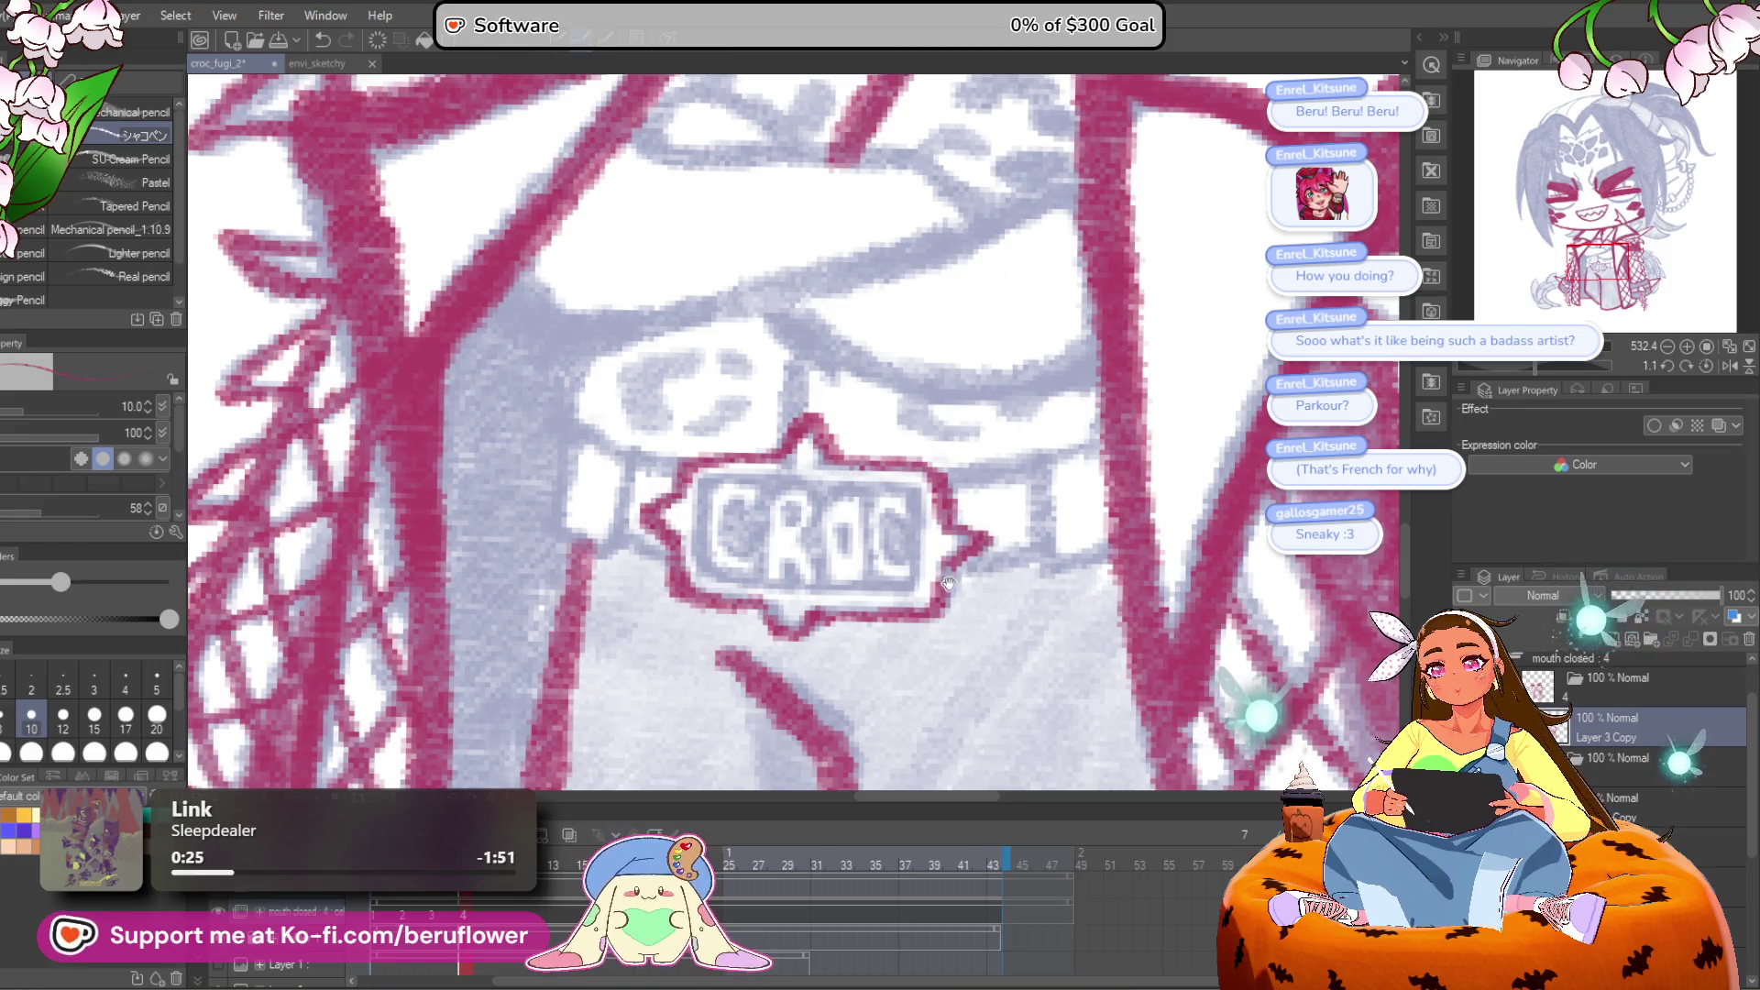
Step: Outline the CROC plate's right spike, inner left edge, and bottom and right edges
left_click_drag(917, 458, 920, 550)
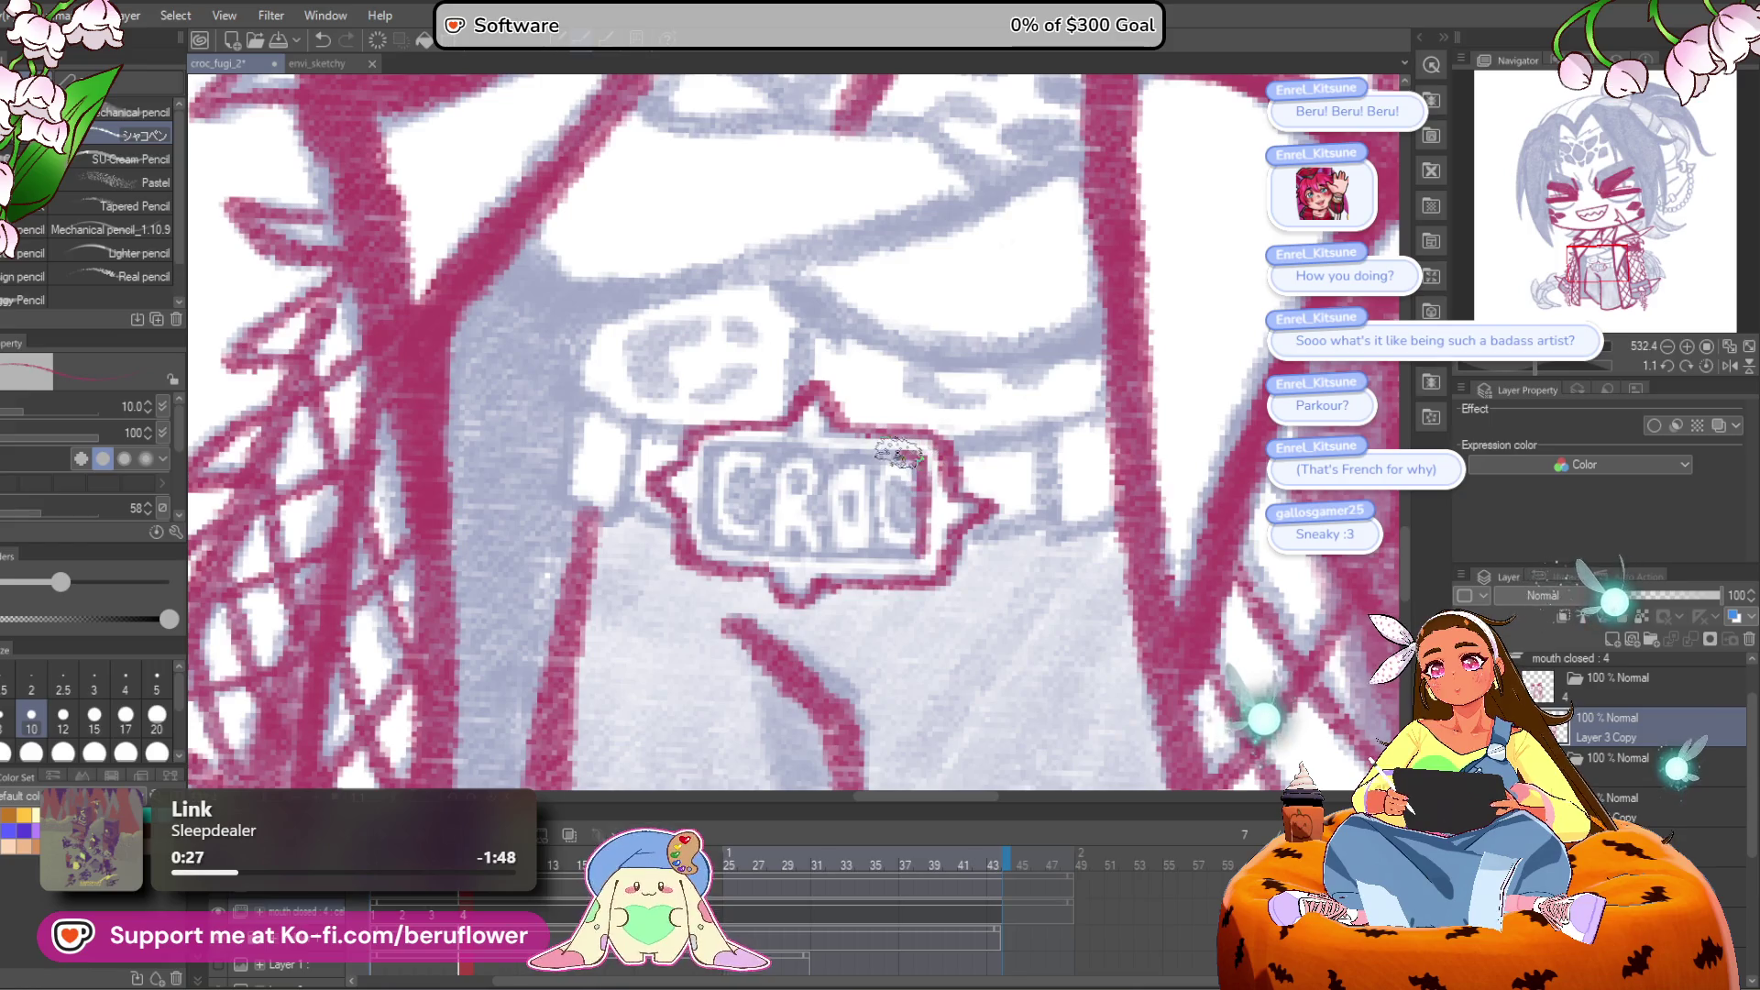
mouse_move(708, 465)
left_mouse_down()
mouse_move(731, 544)
mouse_move(935, 551)
left_mouse_up()
left_click_drag(917, 472, 915, 523)
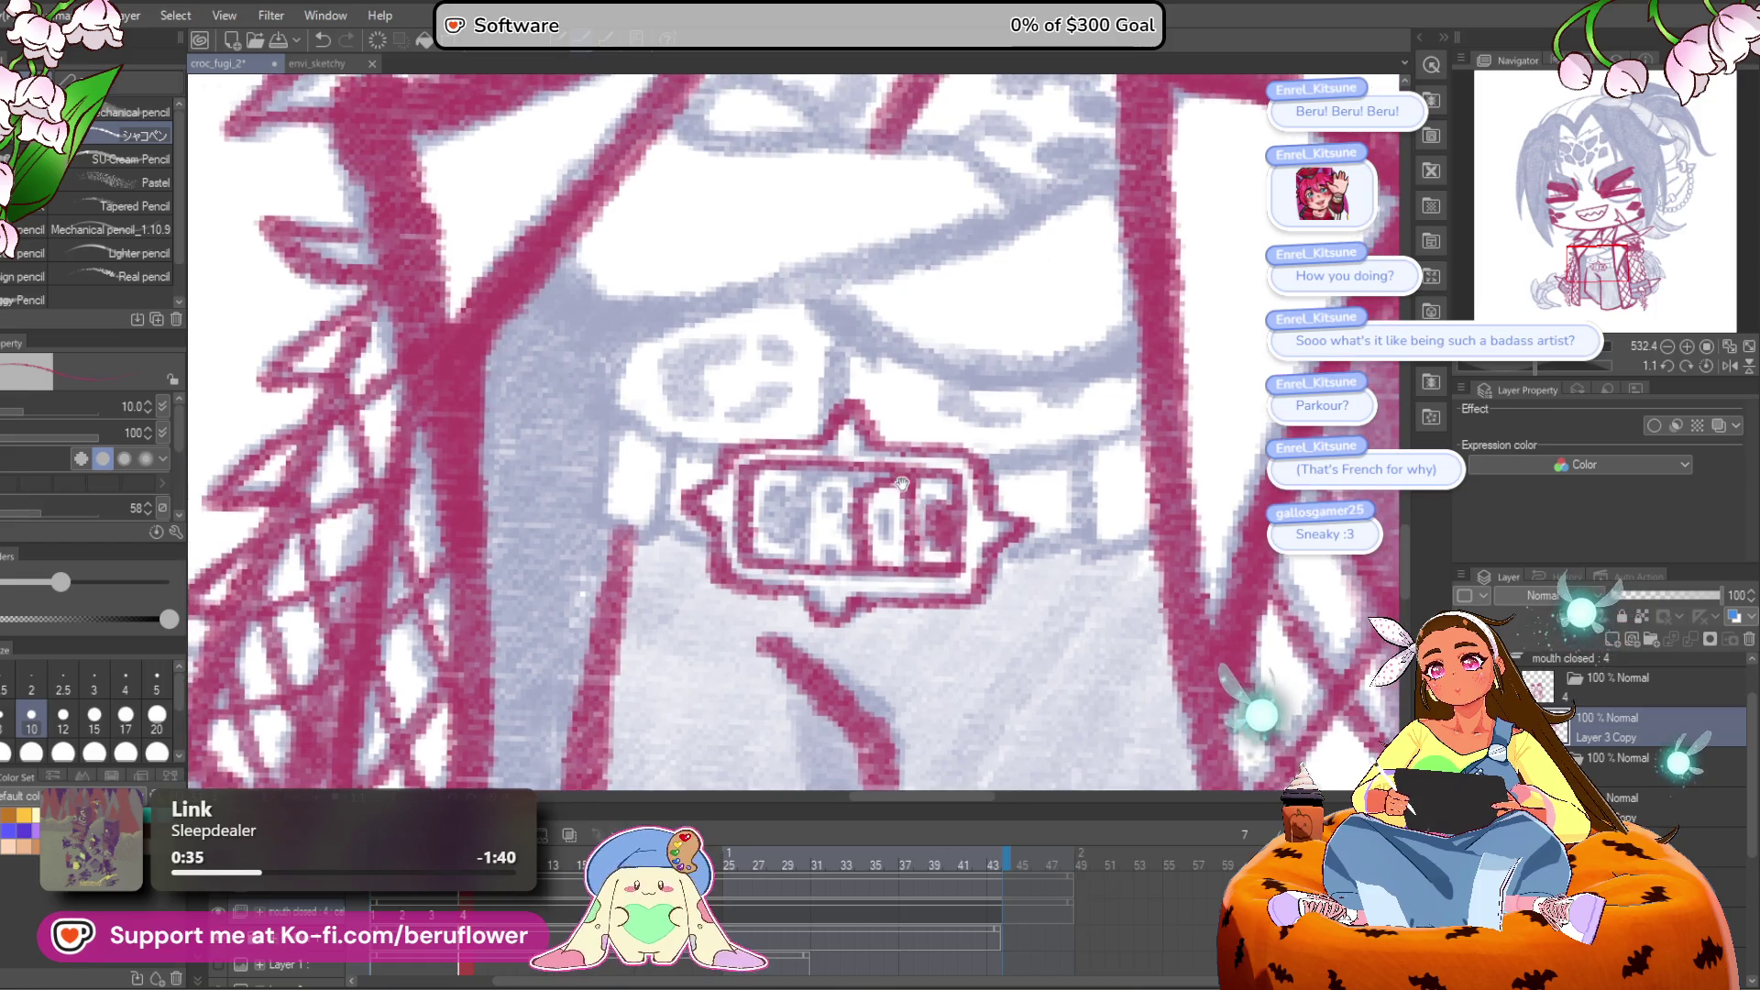
left_click_drag(917, 550, 945, 566)
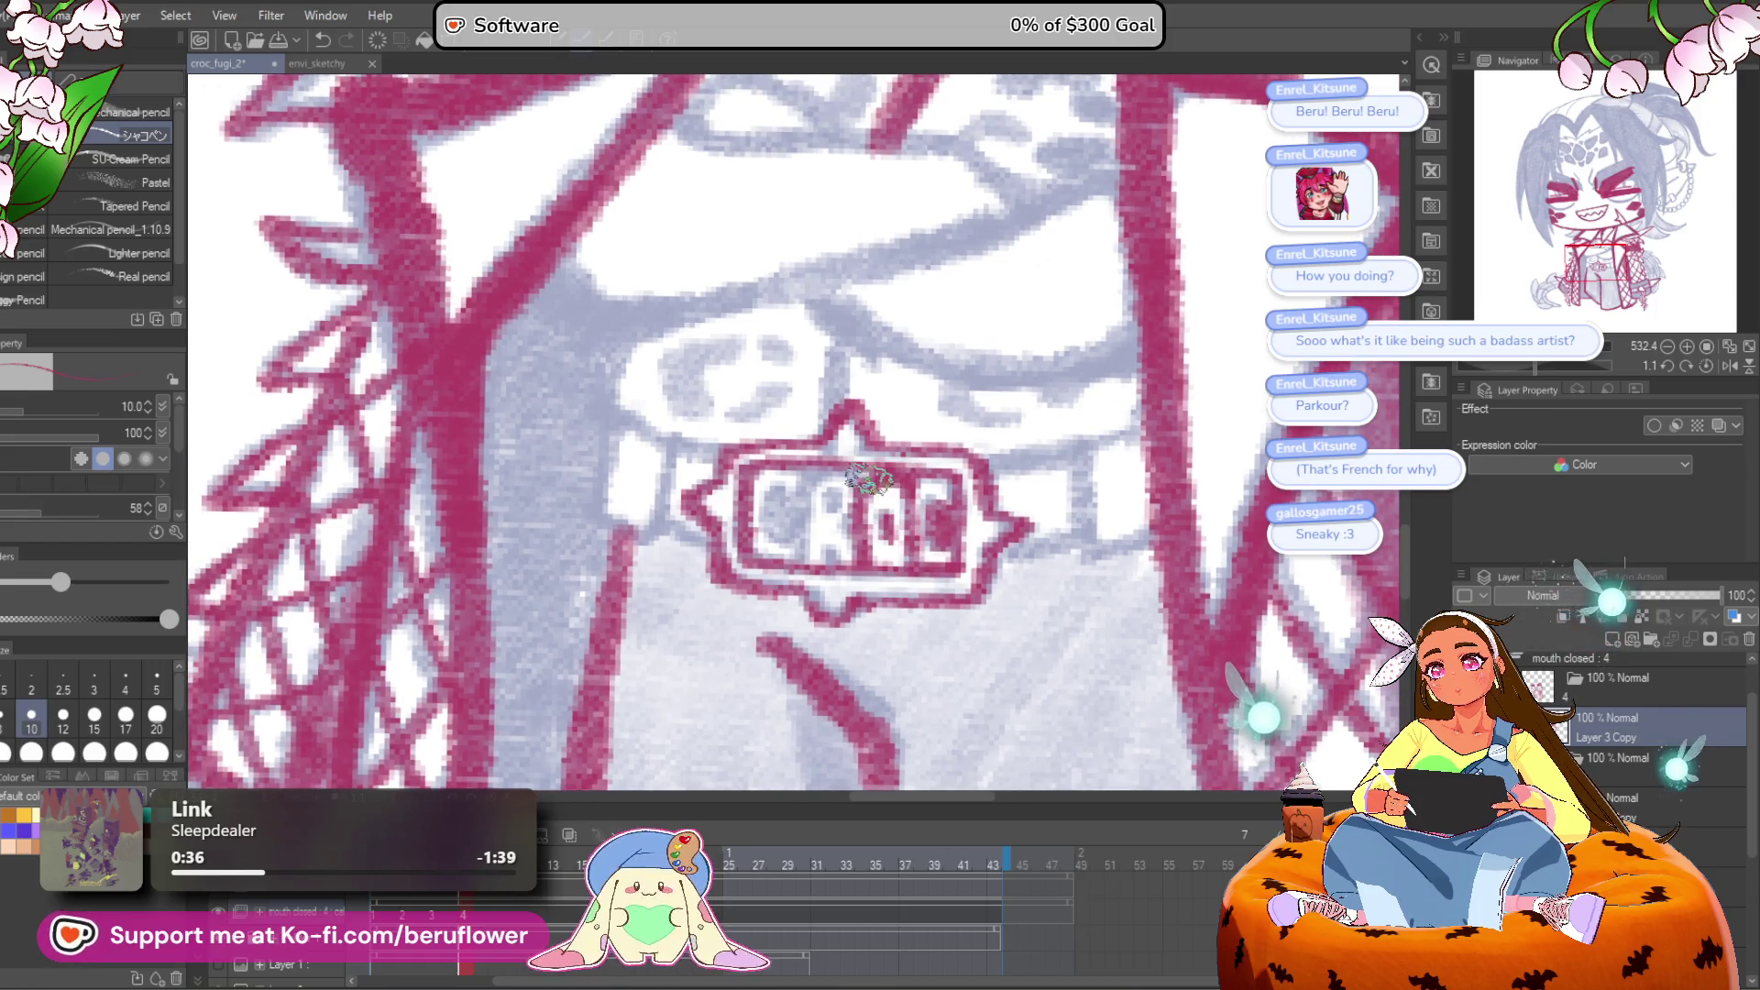
Step: Trace the CROC lettering in red
left_click_drag(773, 495, 799, 522)
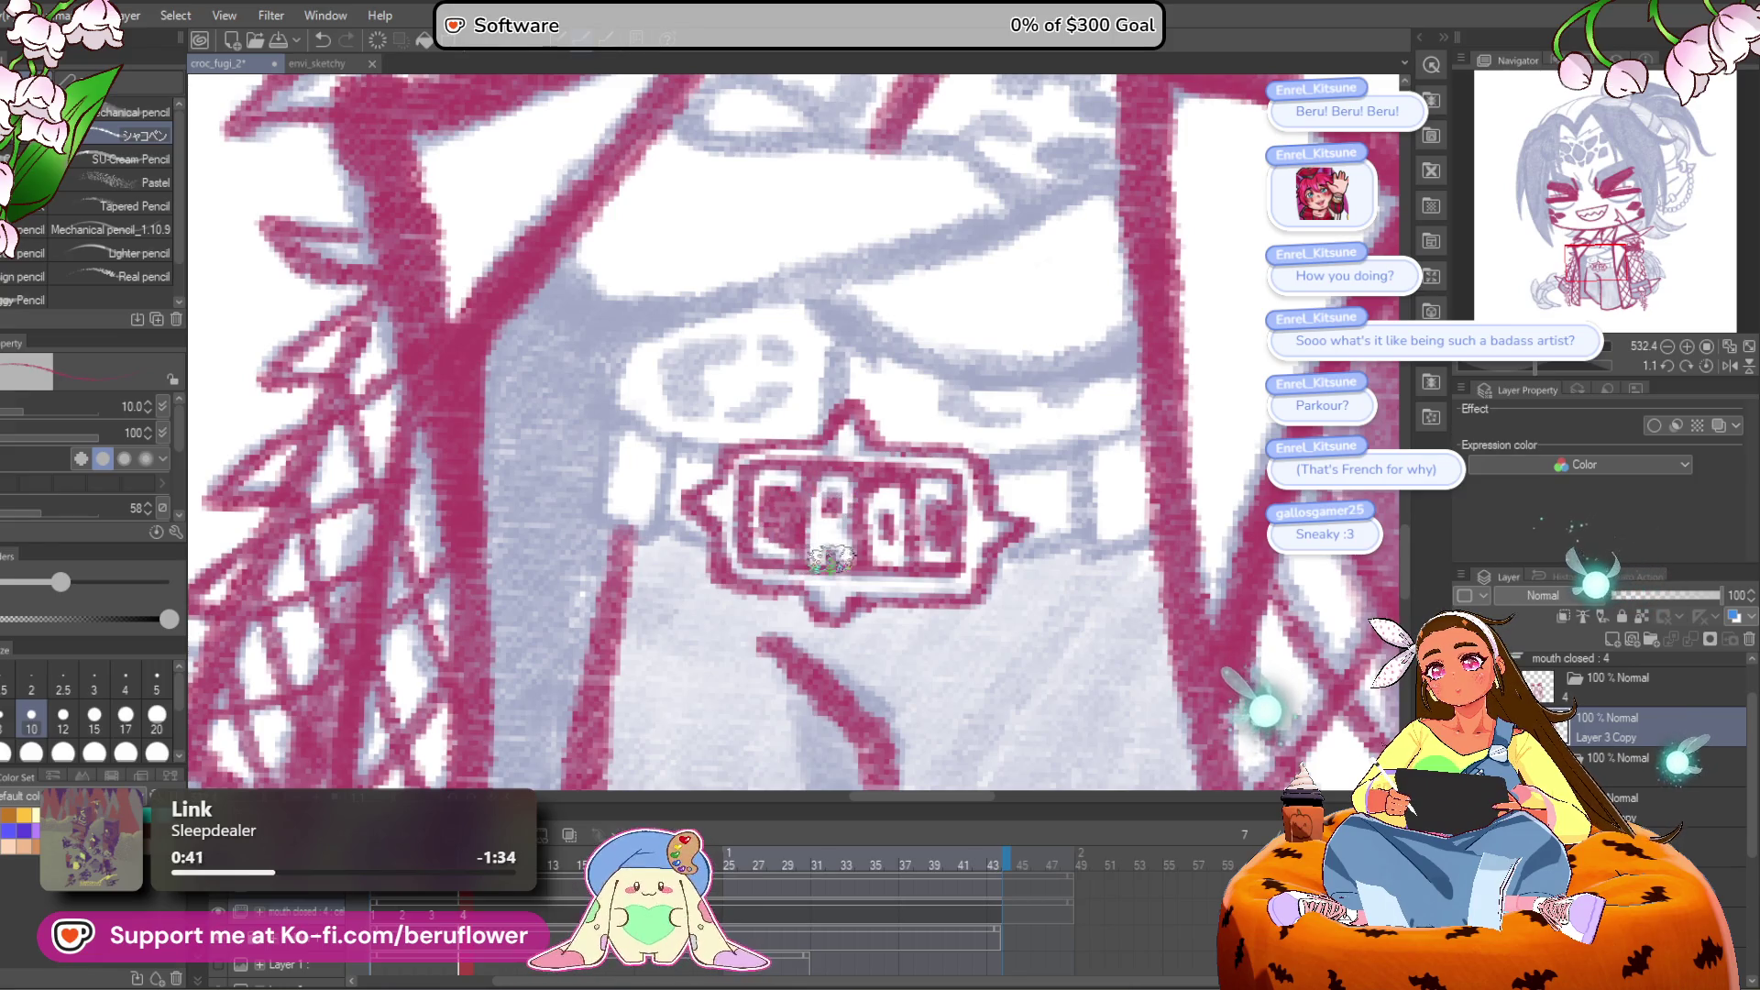
left_click_drag(917, 532, 958, 511)
scroll(958, 511, "down", 5)
scroll(963, 476, "up", 4)
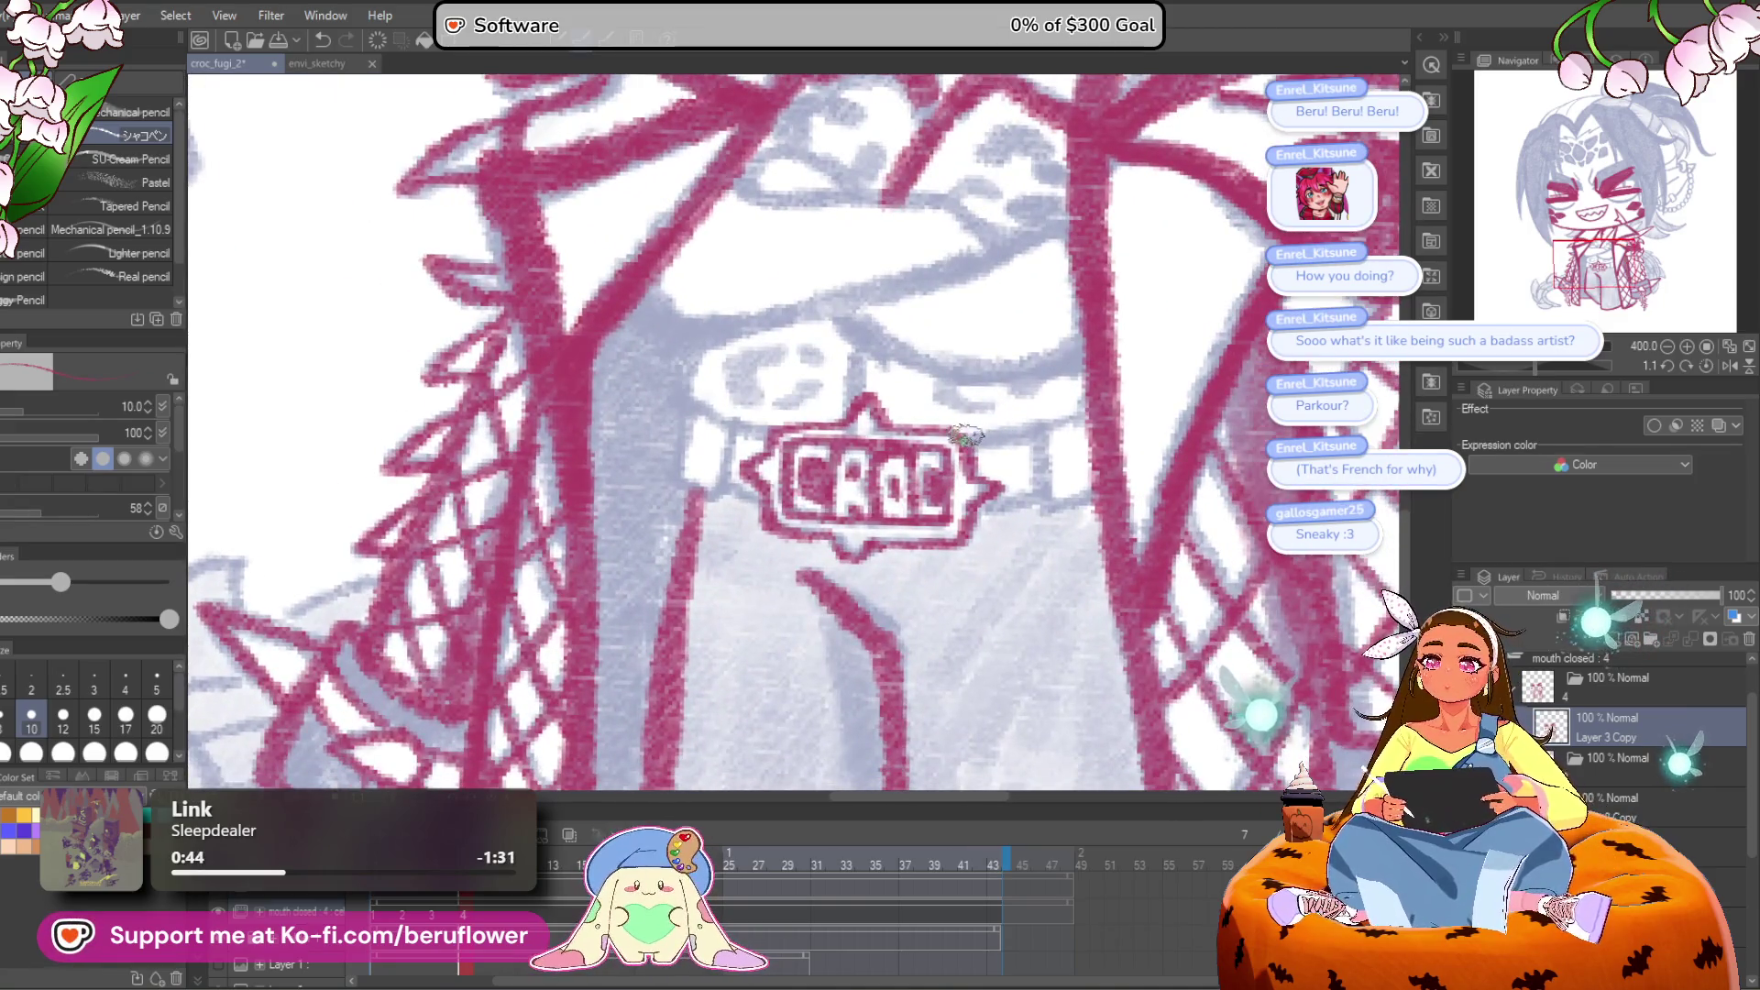
Step: Ink the collar band's edges on both sides of the tag
mouse_move(1039, 448)
left_mouse_down()
mouse_move(1029, 416)
mouse_move(1052, 465)
left_mouse_up()
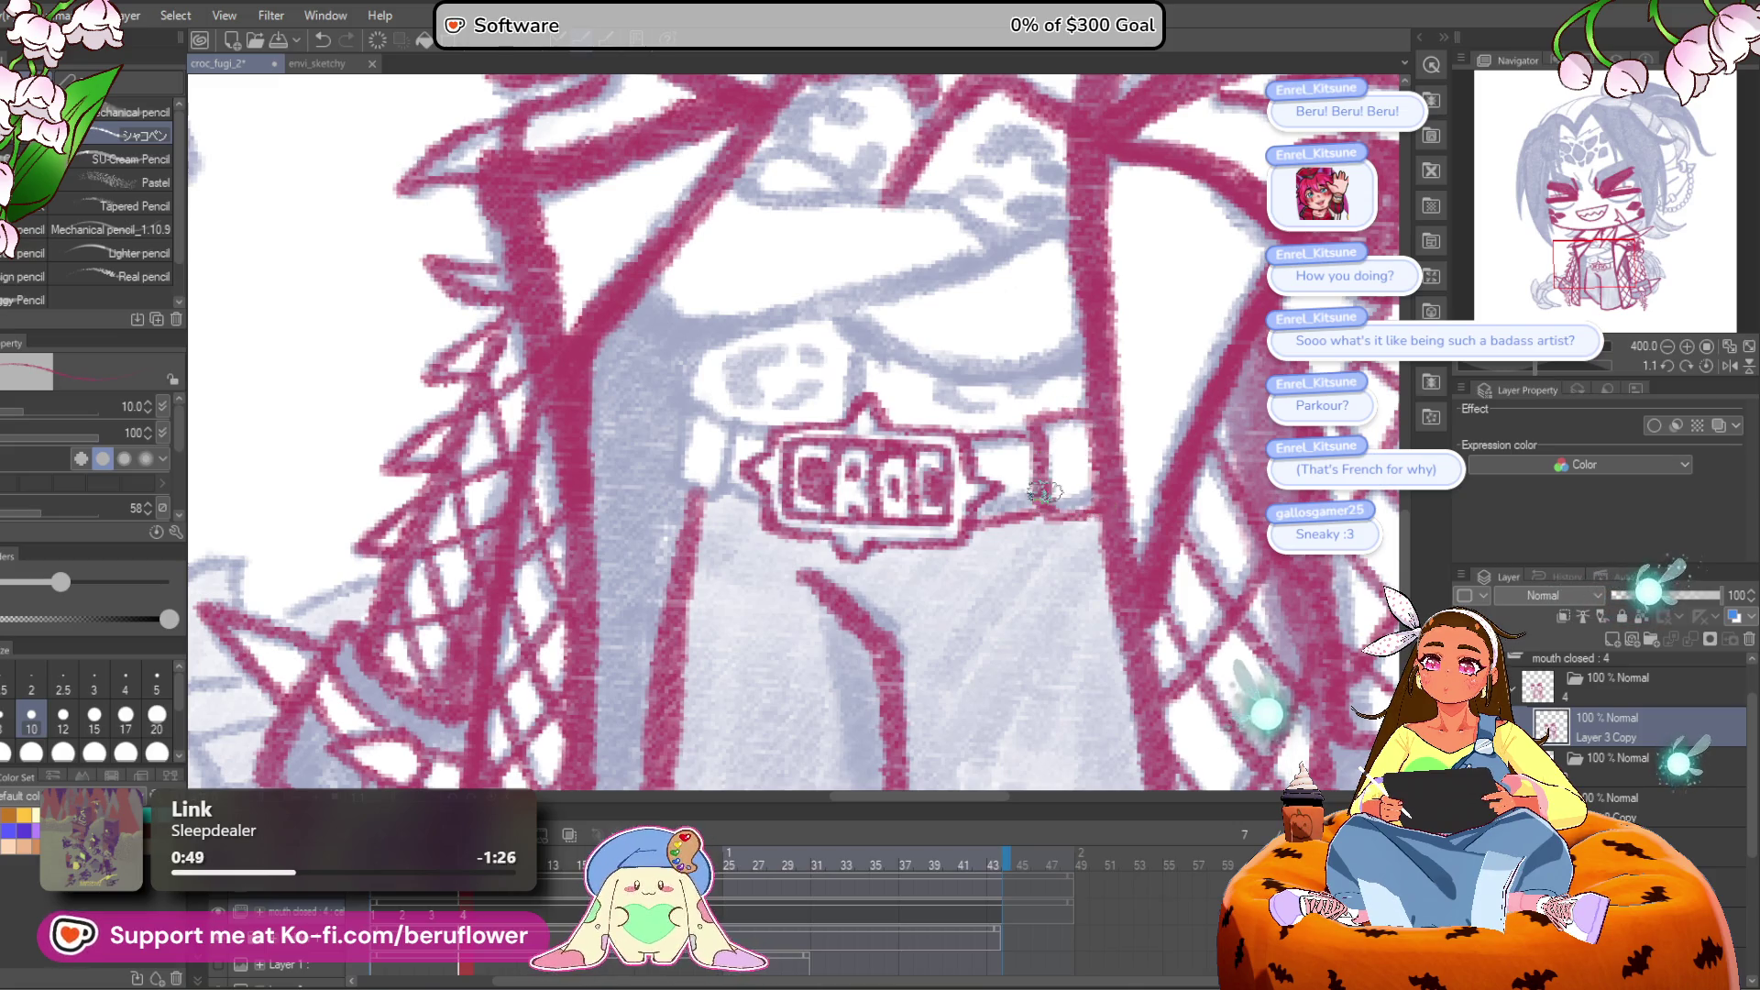
scroll(1036, 431, "left", 3)
mouse_move(878, 490)
left_mouse_down()
mouse_move(848, 550)
mouse_move(843, 449)
mouse_move(810, 523)
left_mouse_up()
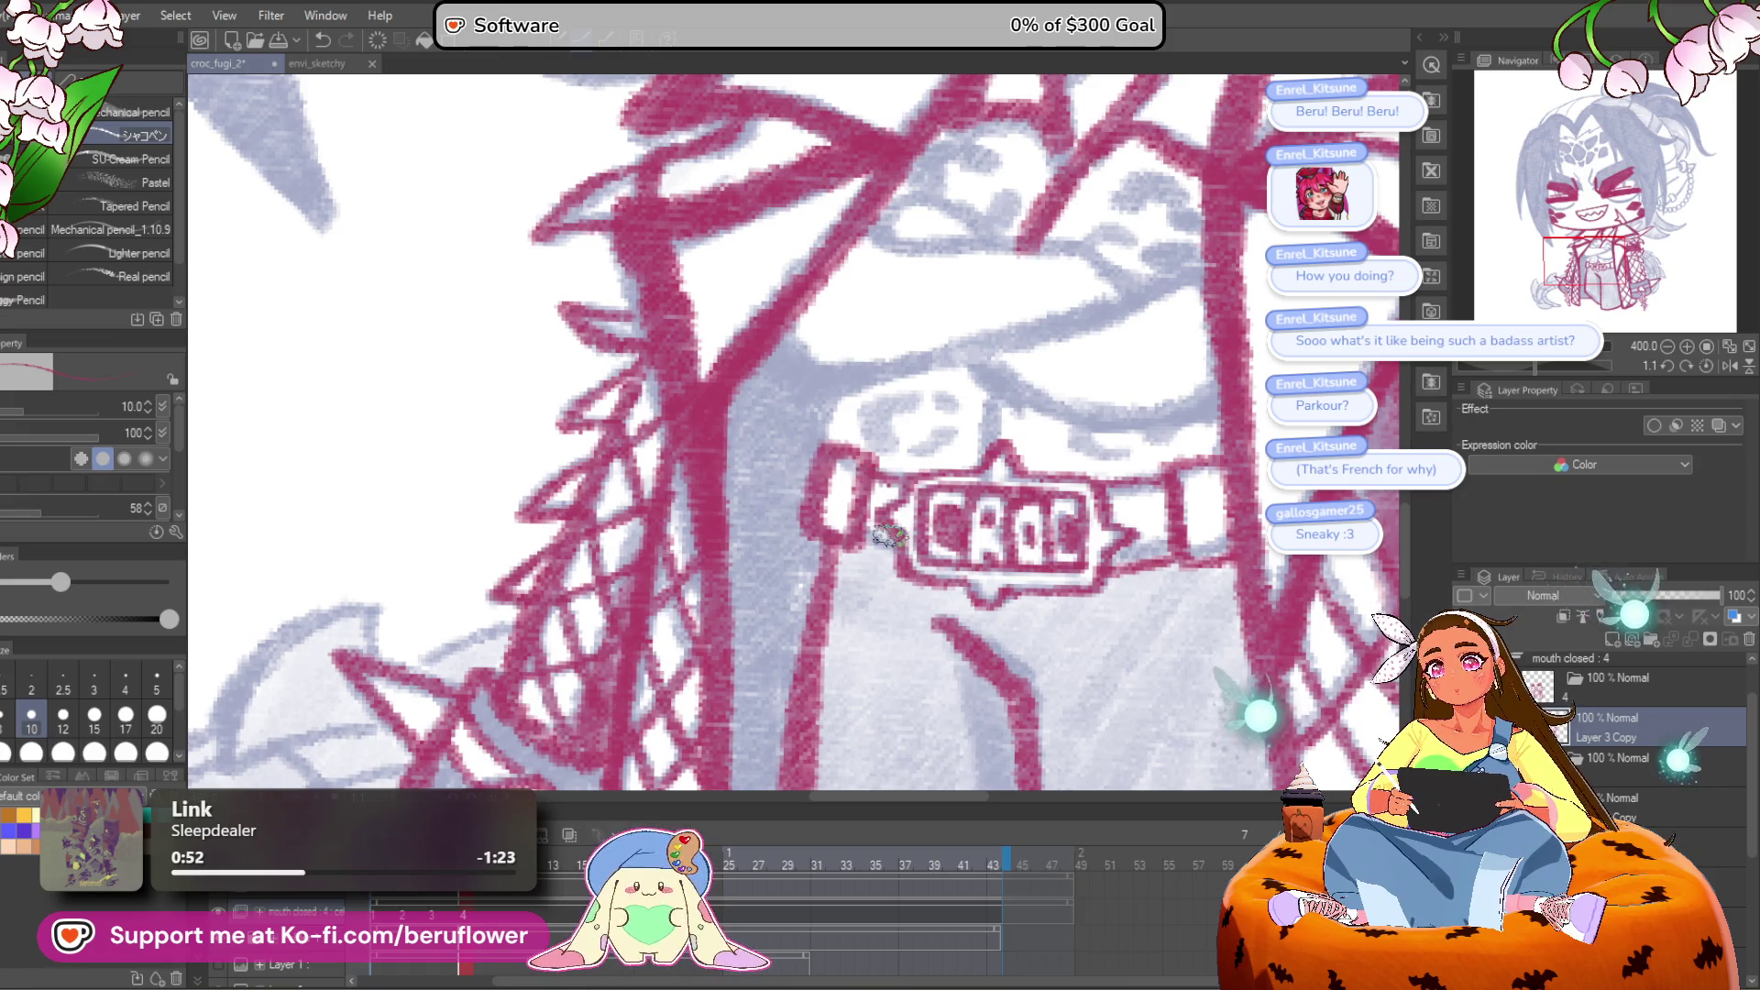
scroll(868, 548, "down", 3)
scroll(922, 489, "up", 2)
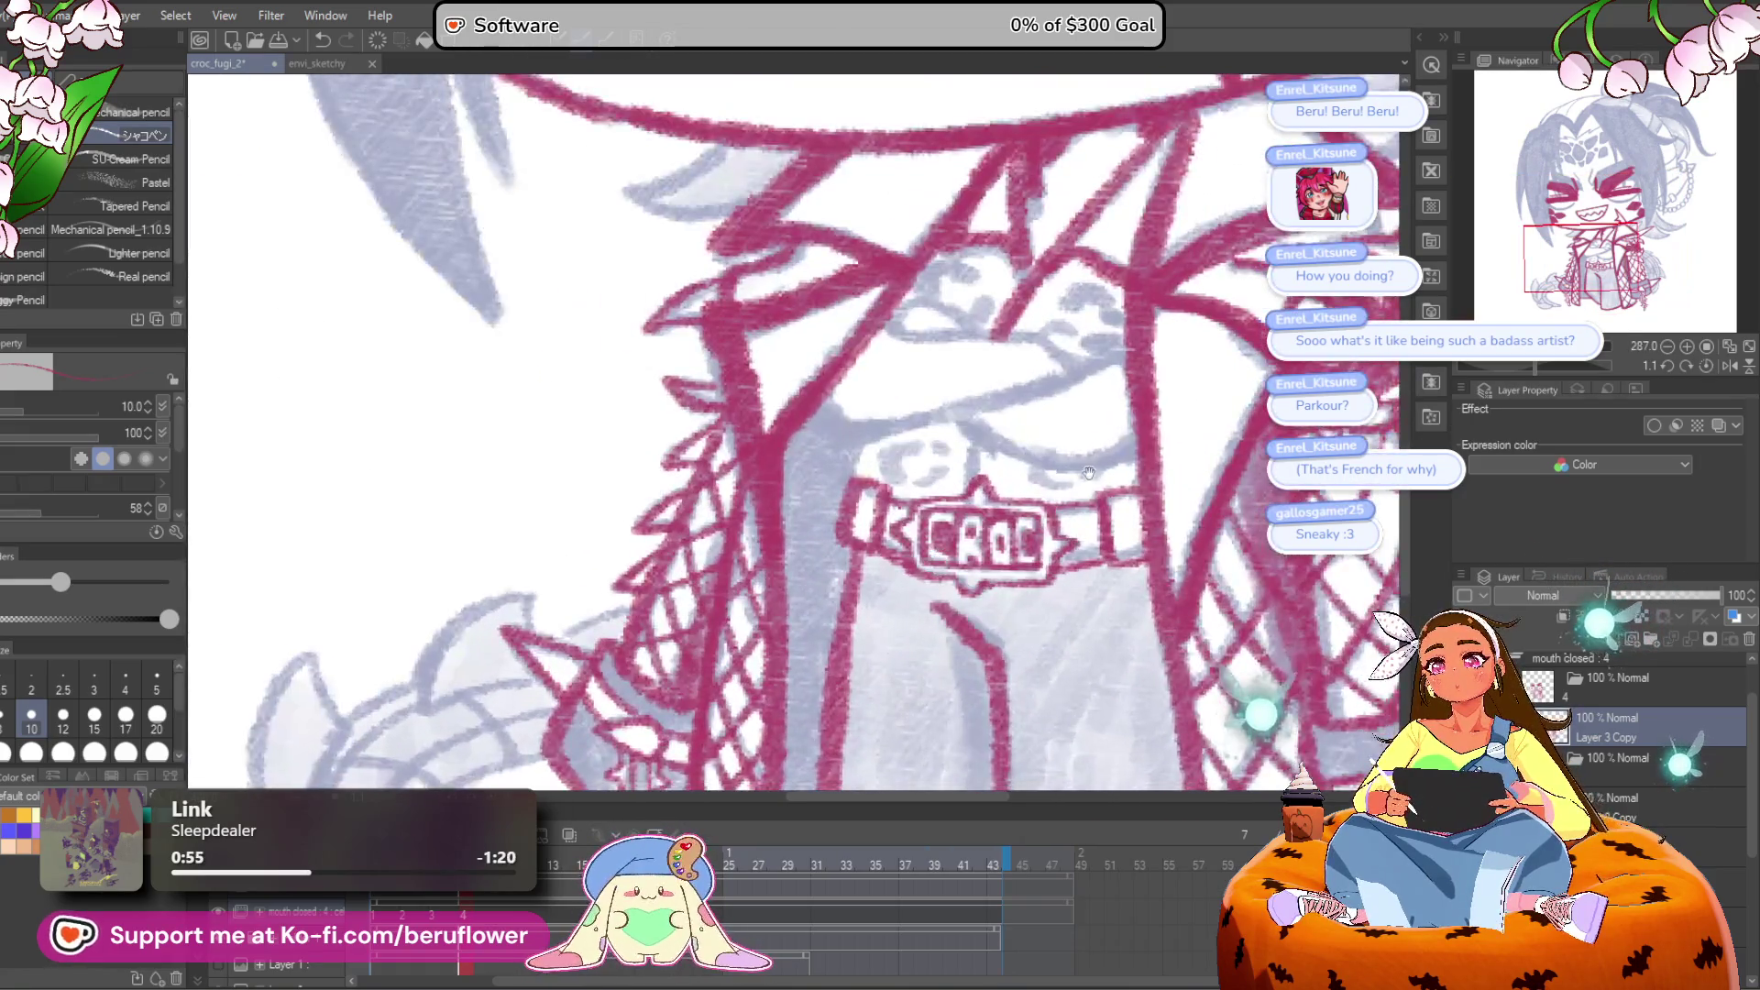
Step: Ink the mouth outline and lips in pink, tilting the view to suit the strokes
scroll(926, 491, "up", 2)
scroll(926, 490, "right", 2)
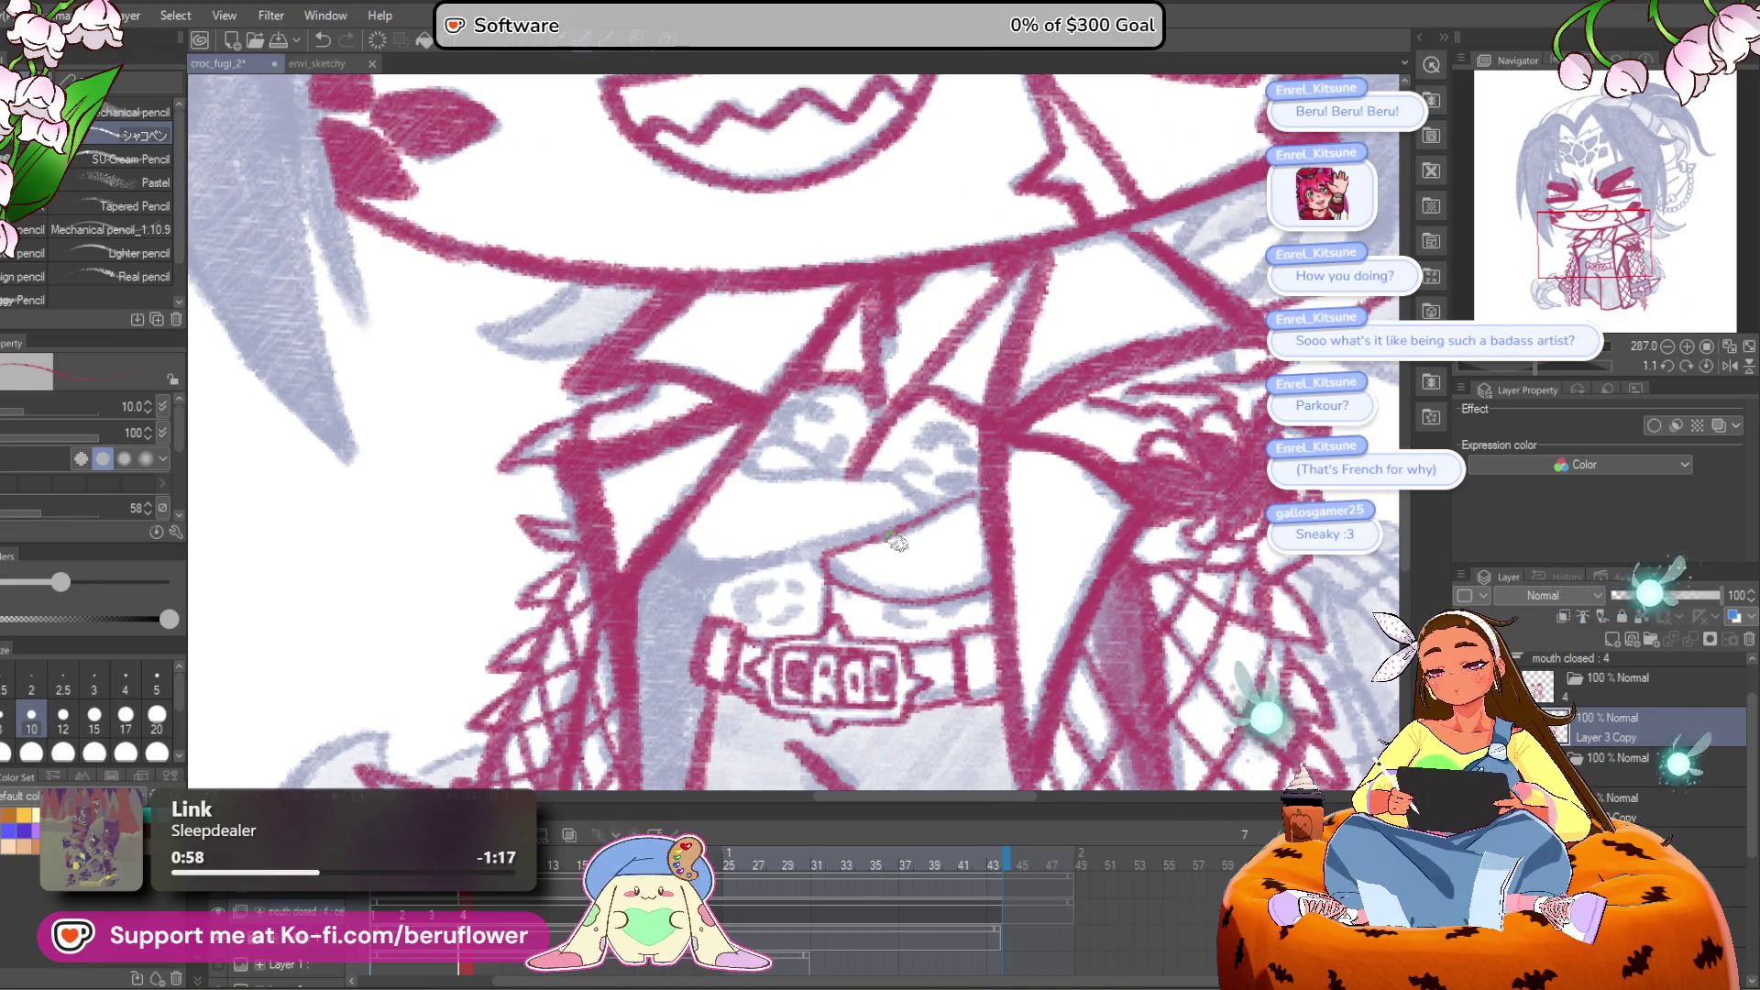
mouse_move(1577, 365)
left_mouse_down()
mouse_move(1512, 365)
mouse_move(1516, 387)
mouse_move(1508, 367)
left_mouse_up()
scroll(839, 680, "up", 1)
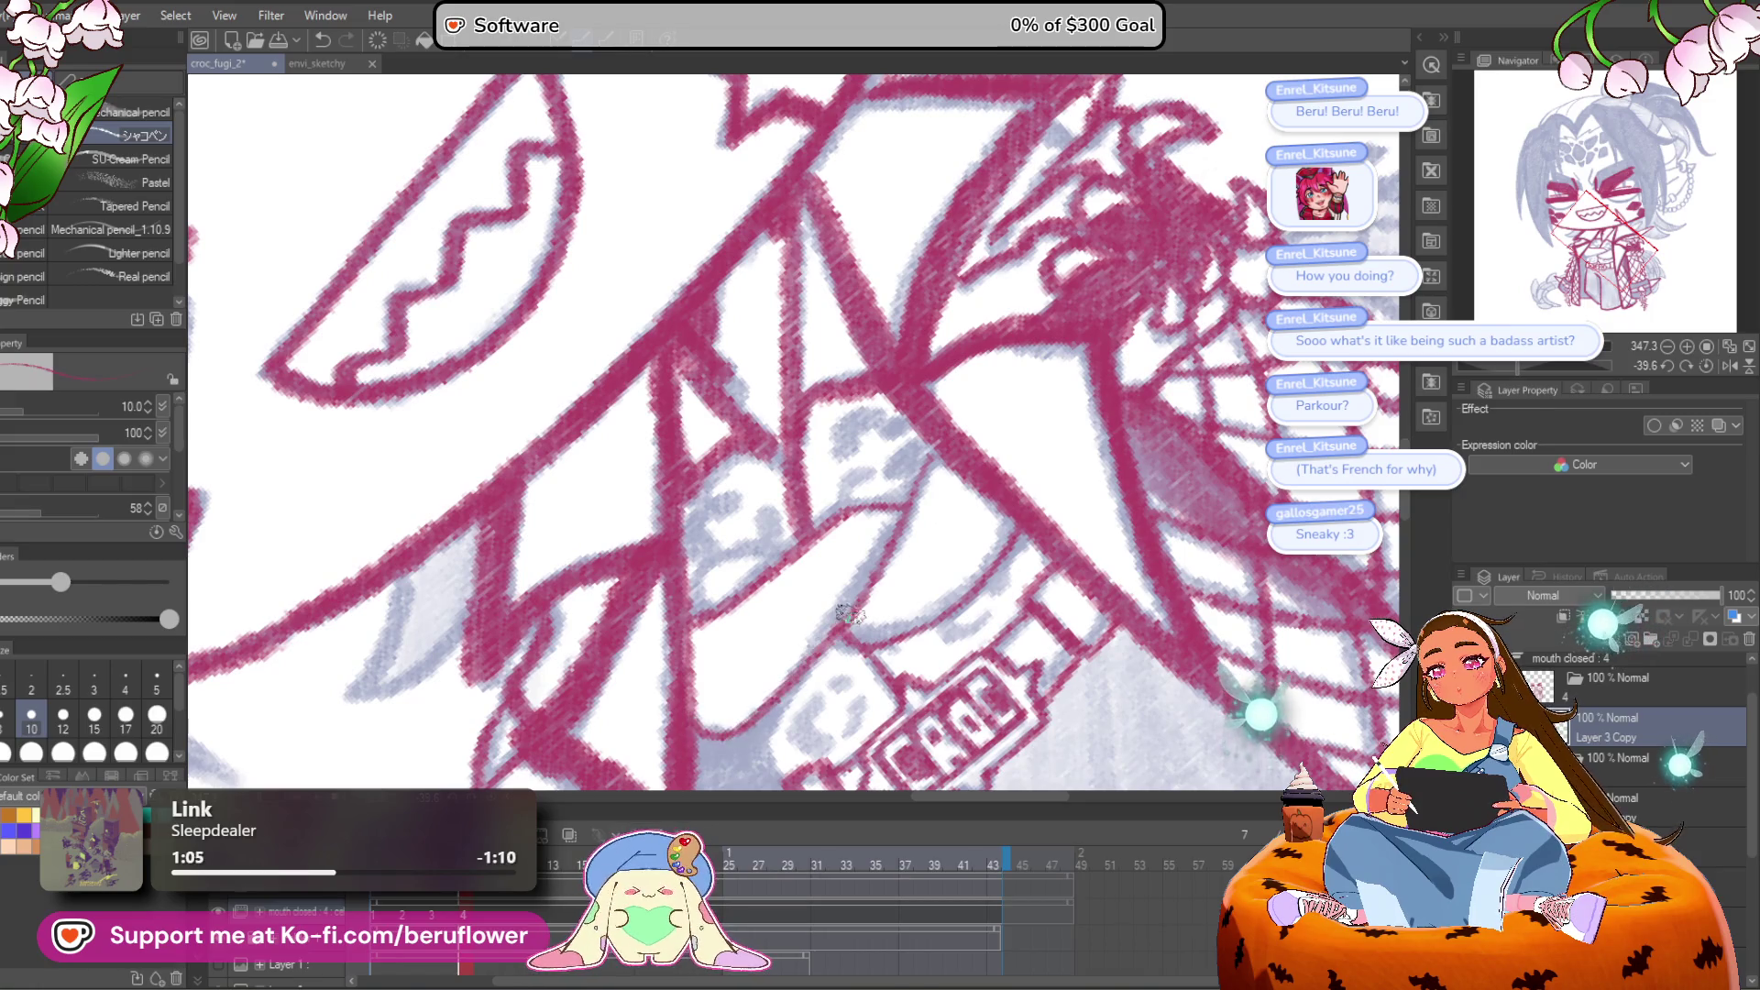
mouse_move(793, 549)
left_mouse_down()
mouse_move(702, 587)
mouse_move(798, 564)
left_mouse_up()
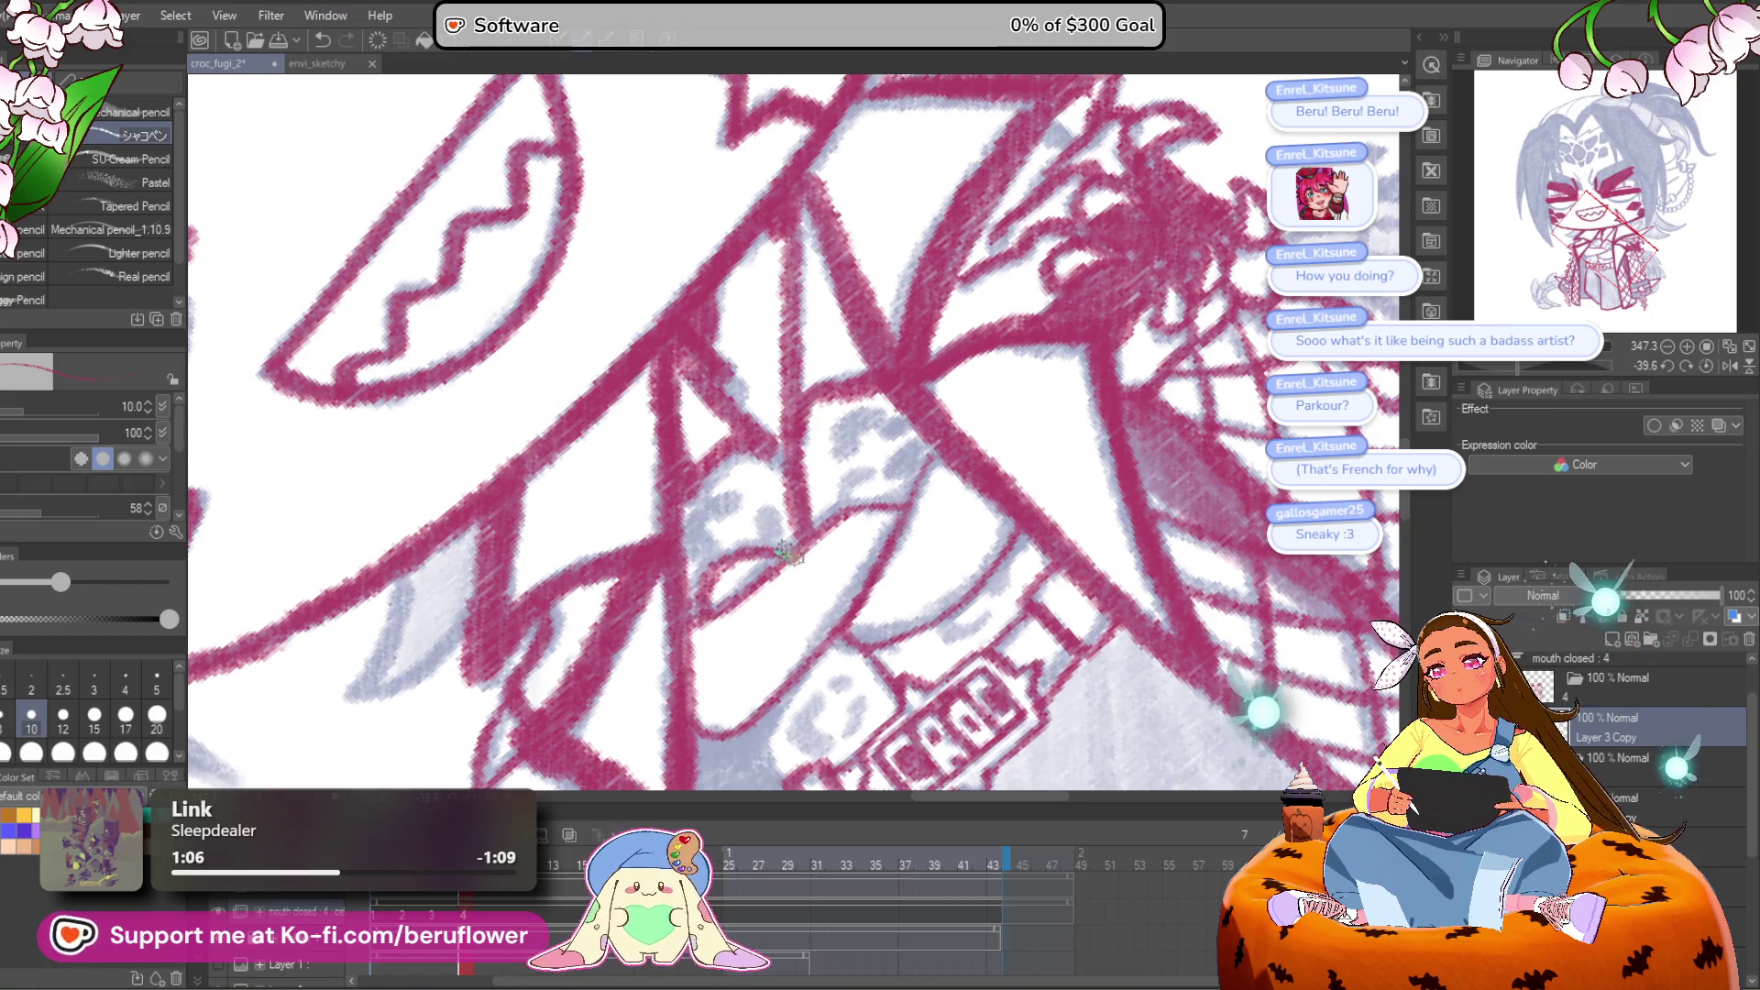
left_click(1707, 365)
scroll(1018, 504, "up", 3)
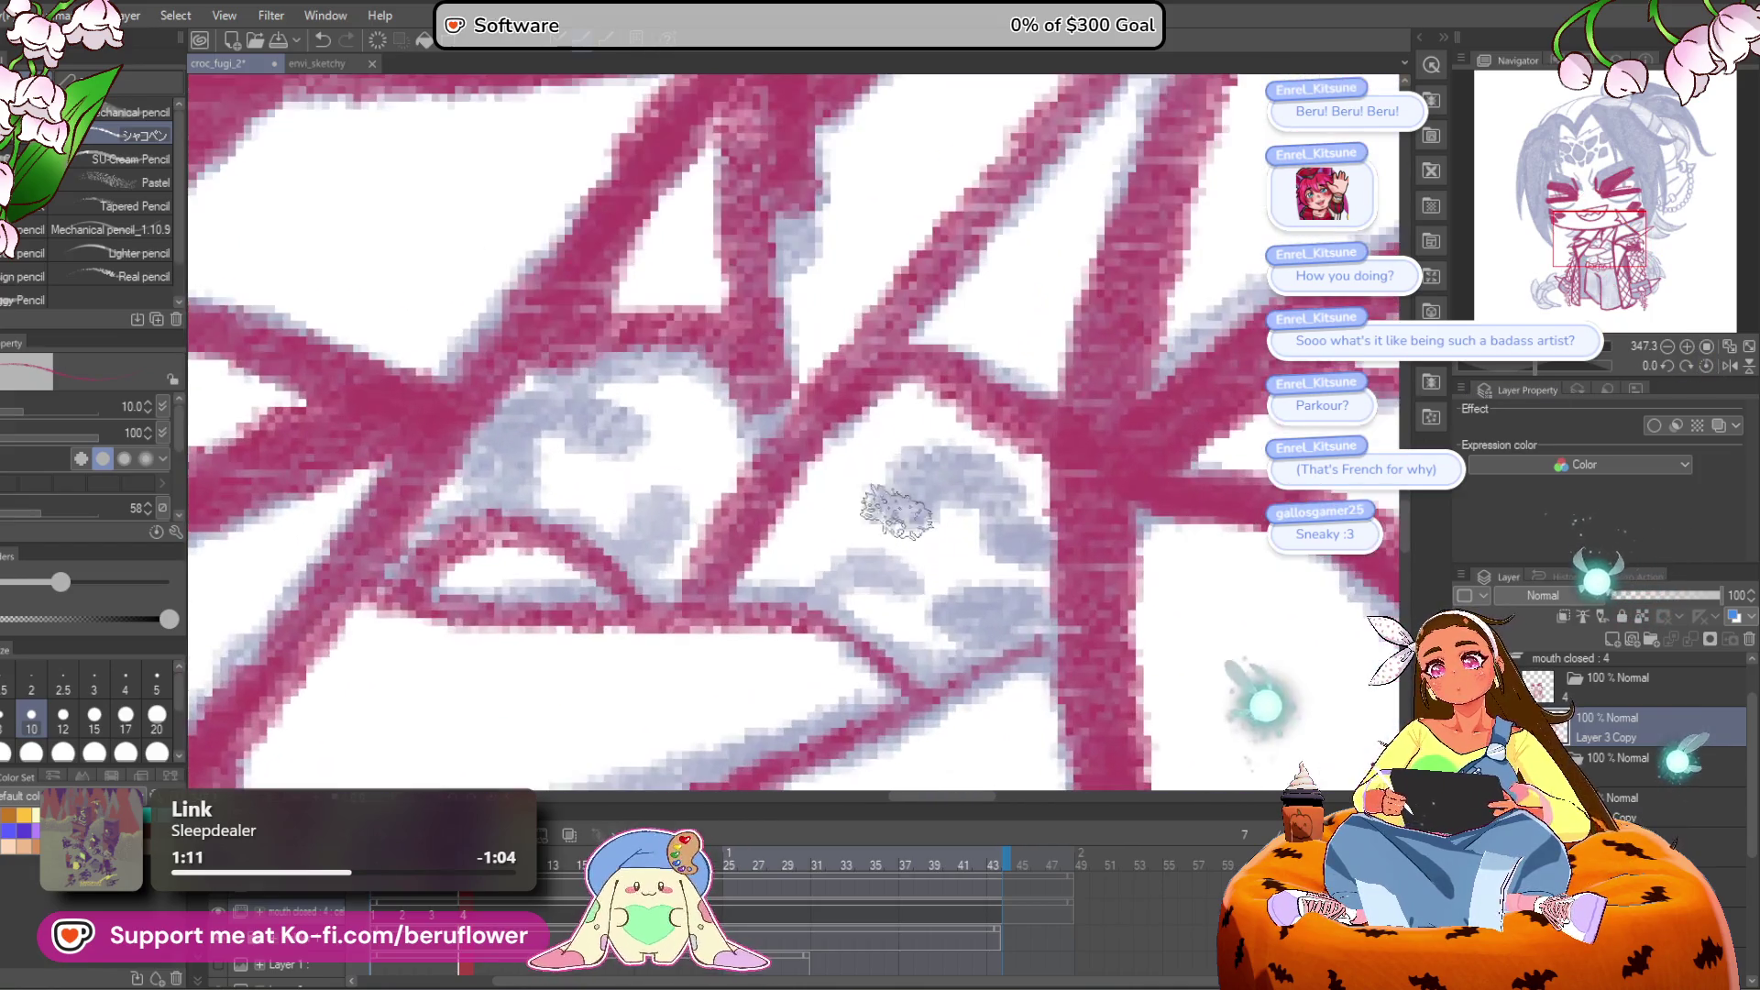
mouse_move(1016, 504)
left_mouse_down()
mouse_move(953, 476)
mouse_move(1018, 532)
mouse_move(871, 564)
mouse_move(857, 591)
mouse_move(963, 617)
mouse_move(968, 586)
left_mouse_up()
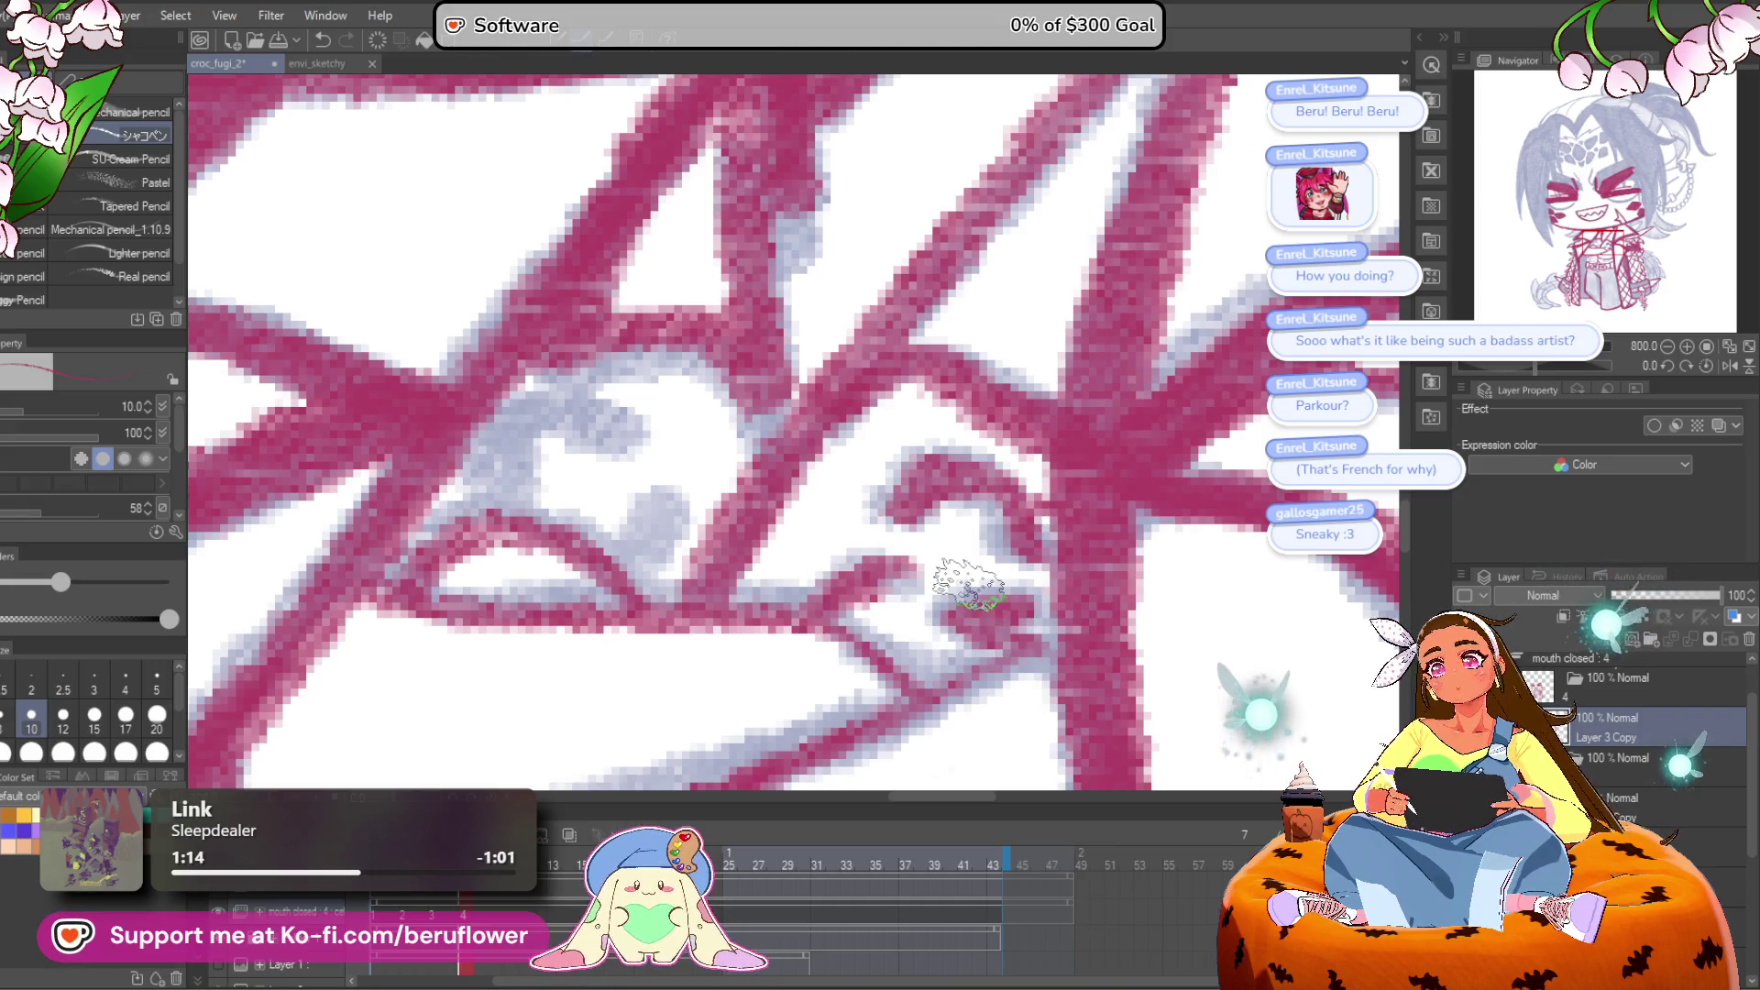
Step: Add curved lines around the mouth, then zoom out to view the whole canvas
scroll(969, 582, "down", 2)
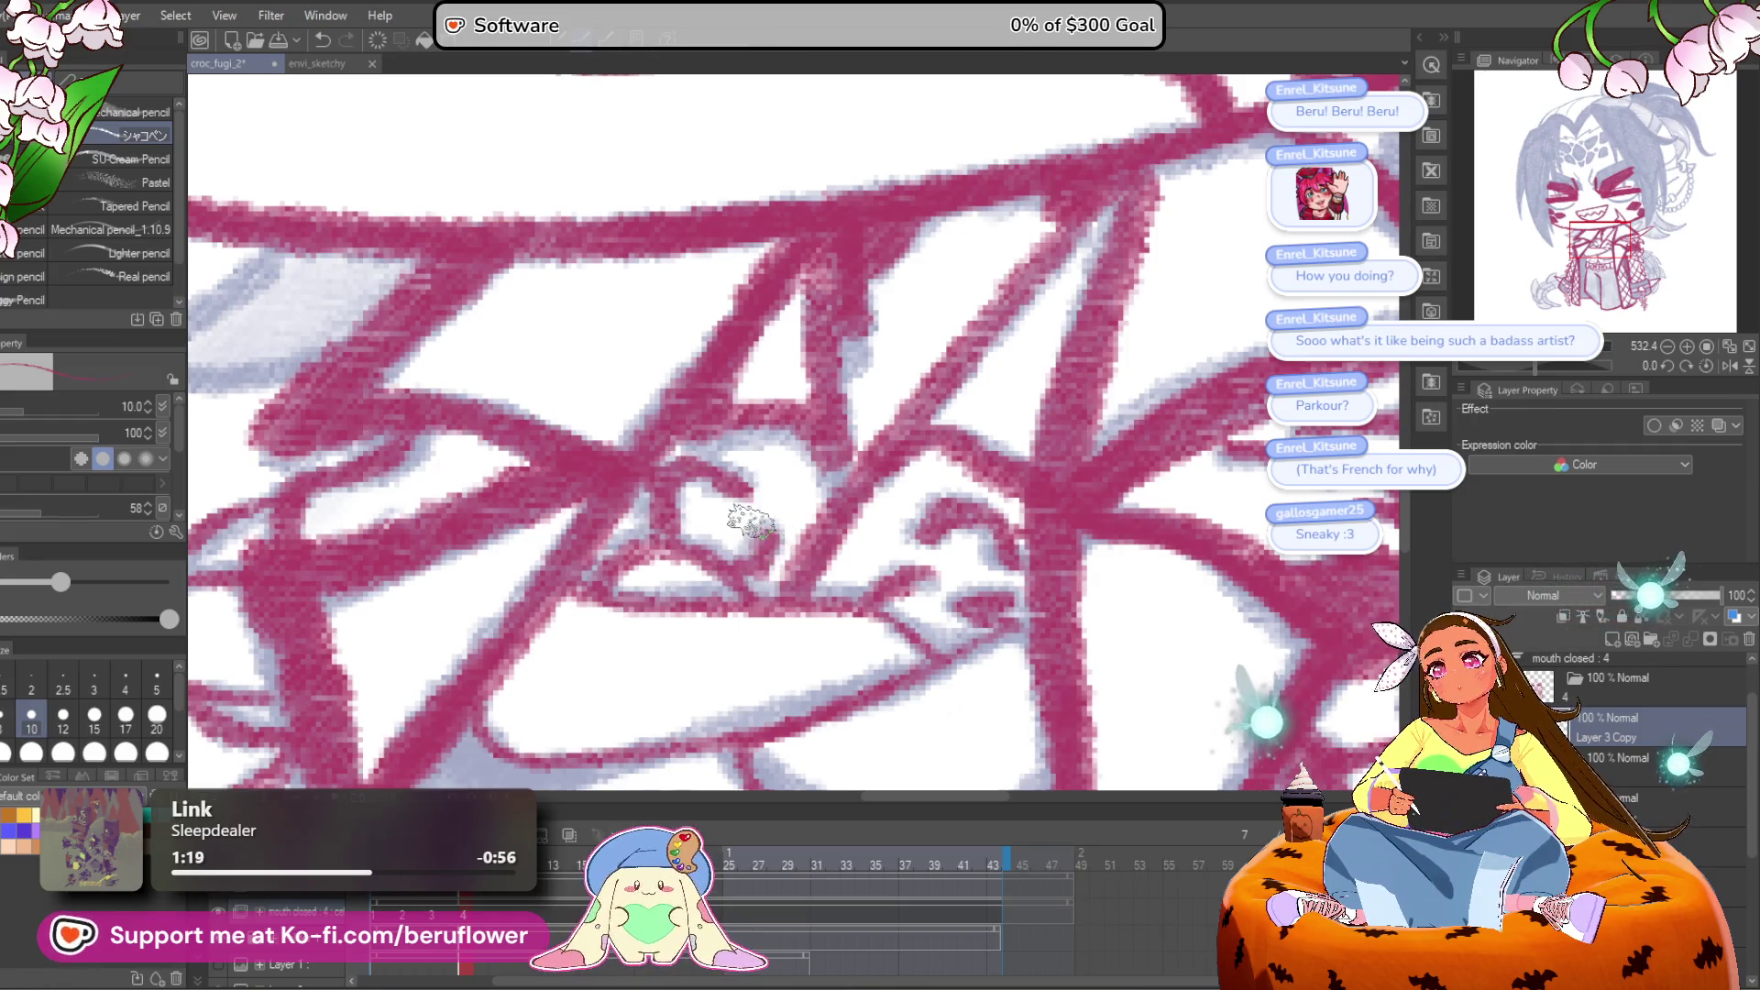
scroll(750, 520, "down", 3)
left_click_drag(837, 545, 896, 416)
scroll(899, 413, "up", 2)
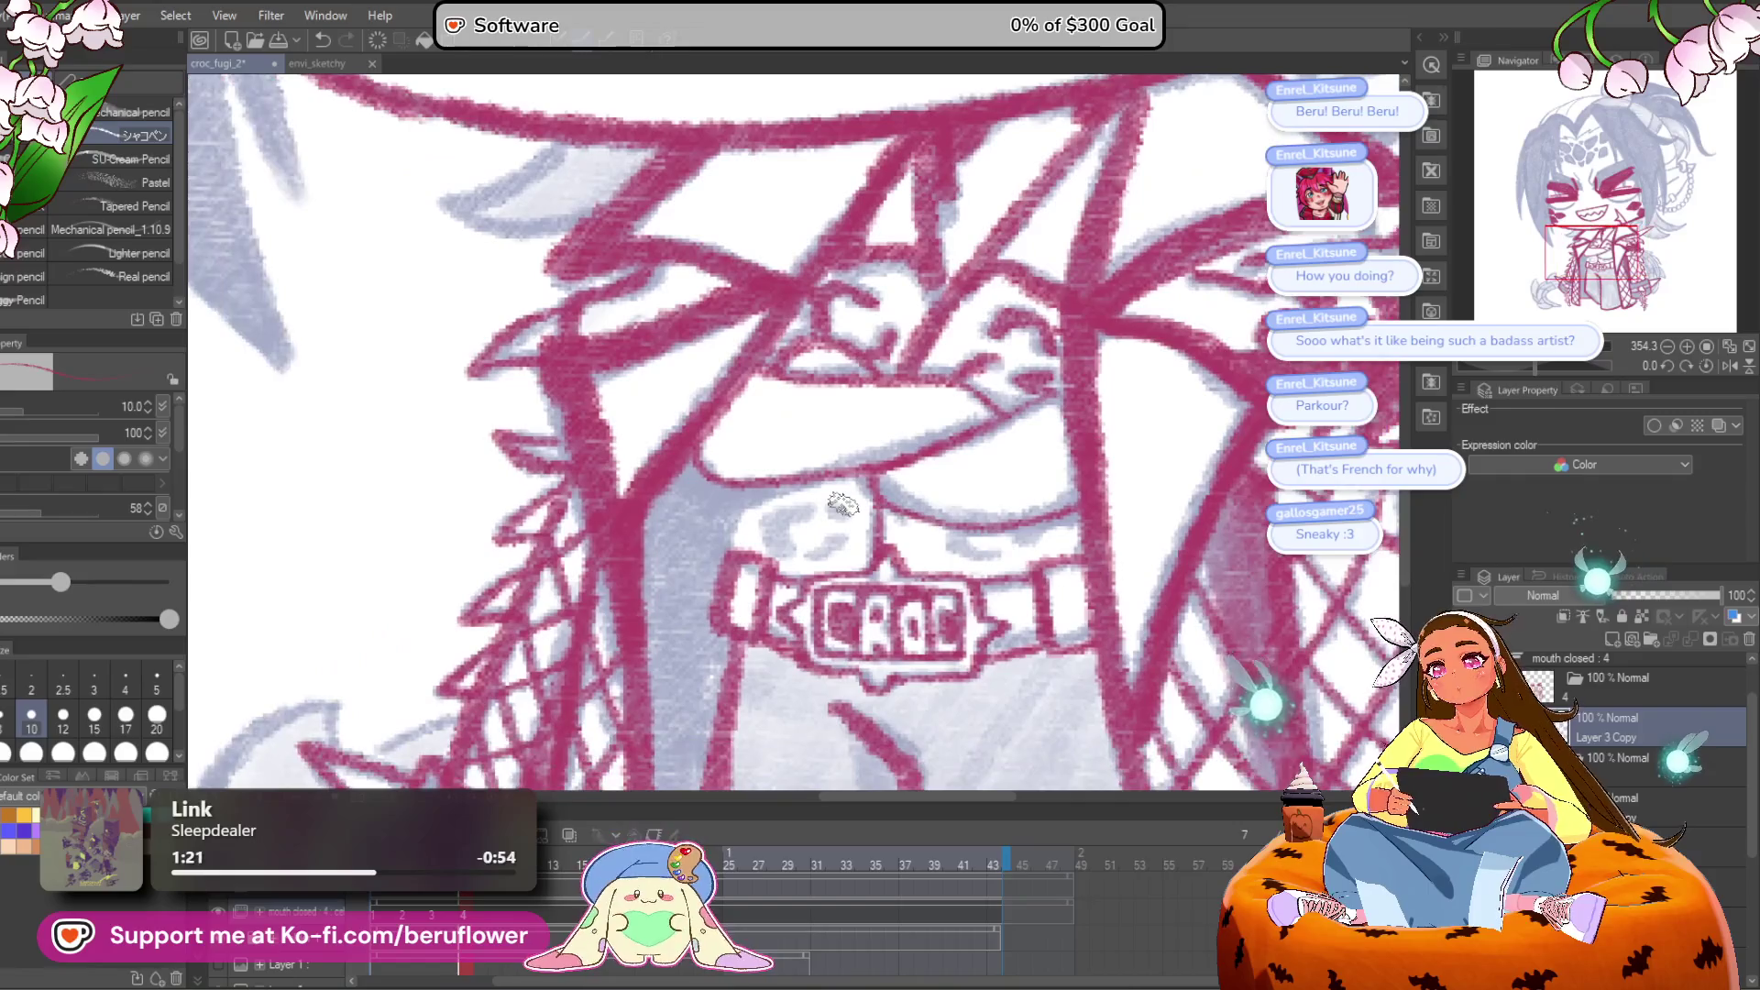
mouse_move(789, 504)
left_mouse_down()
mouse_move(748, 536)
mouse_move(761, 577)
mouse_move(843, 517)
mouse_move(828, 562)
left_mouse_up()
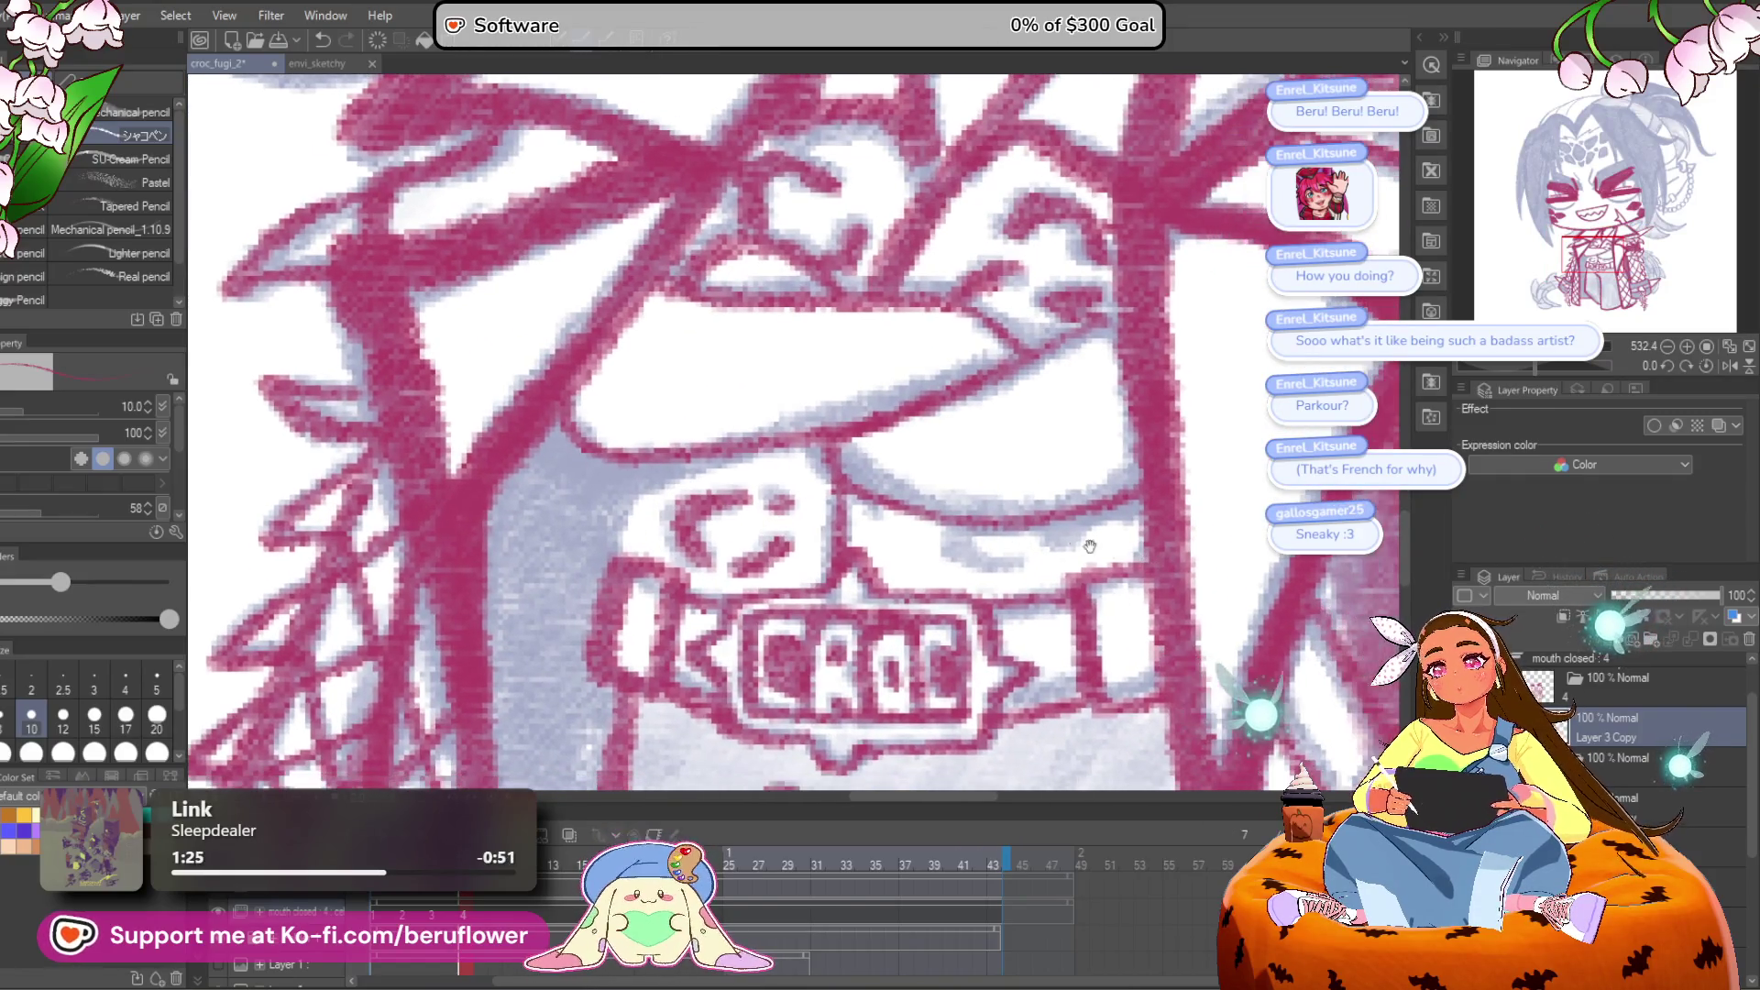
mouse_move(949, 518)
left_mouse_down()
mouse_move(944, 550)
mouse_move(965, 529)
left_mouse_up()
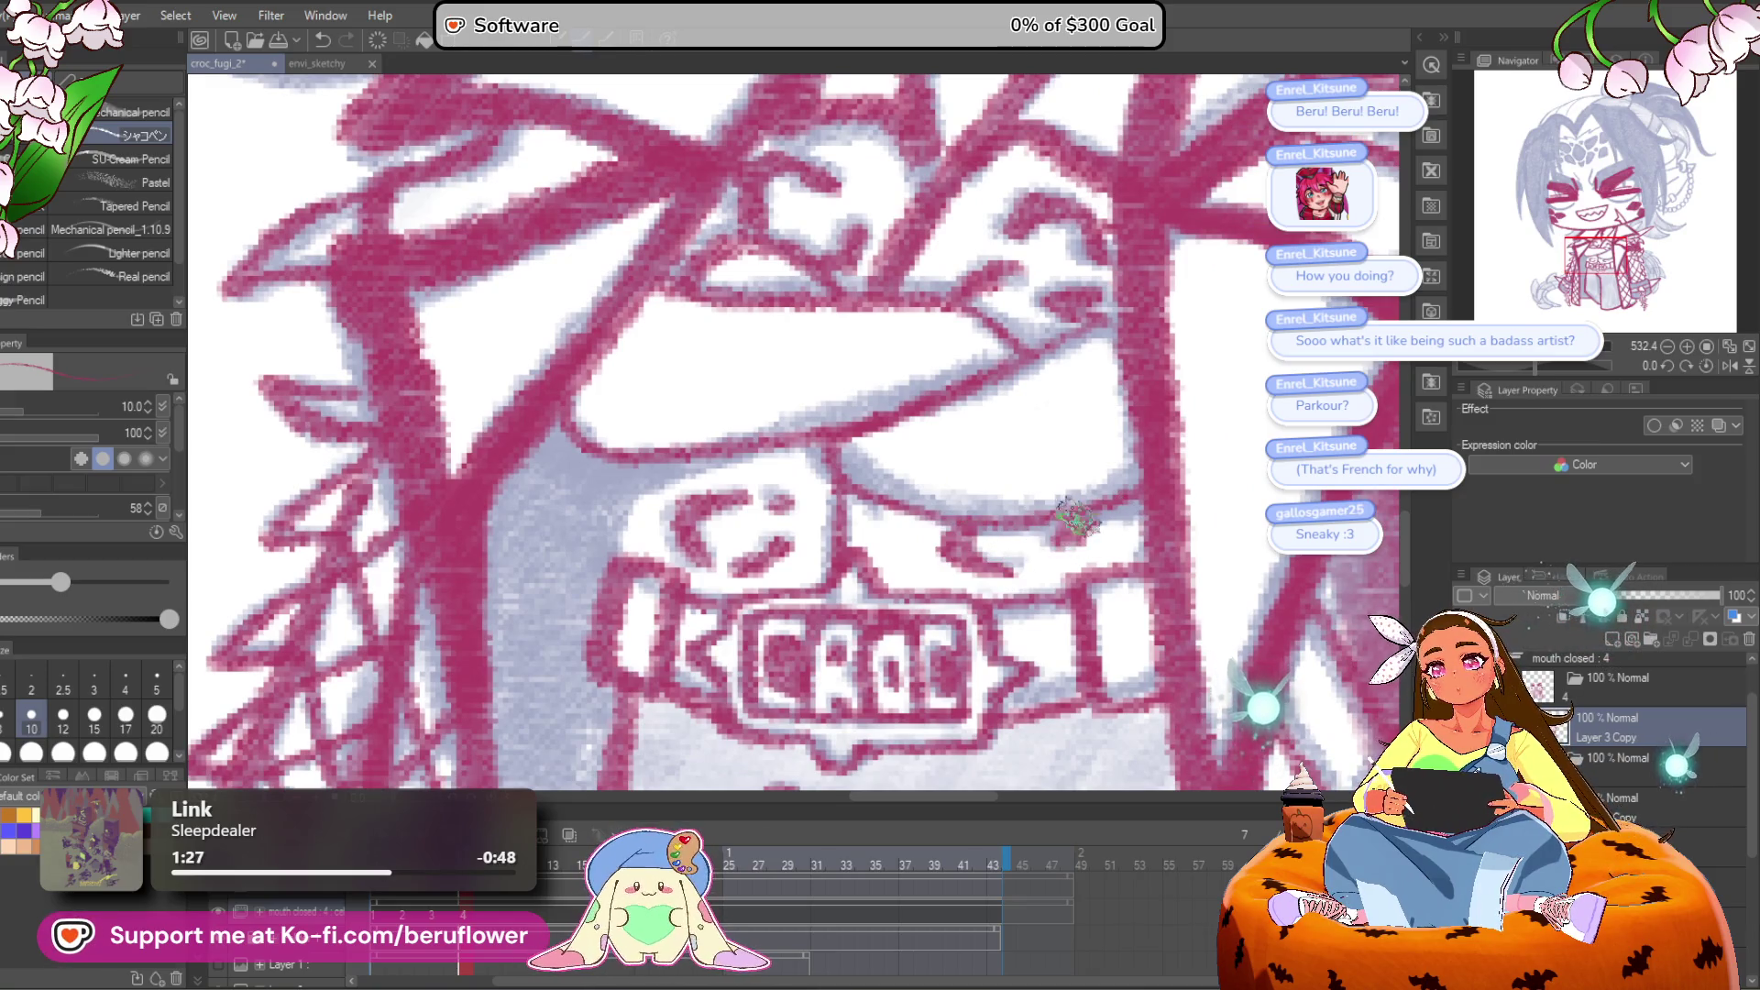
scroll(1074, 522, "down", 5)
scroll(825, 472, "up", 3)
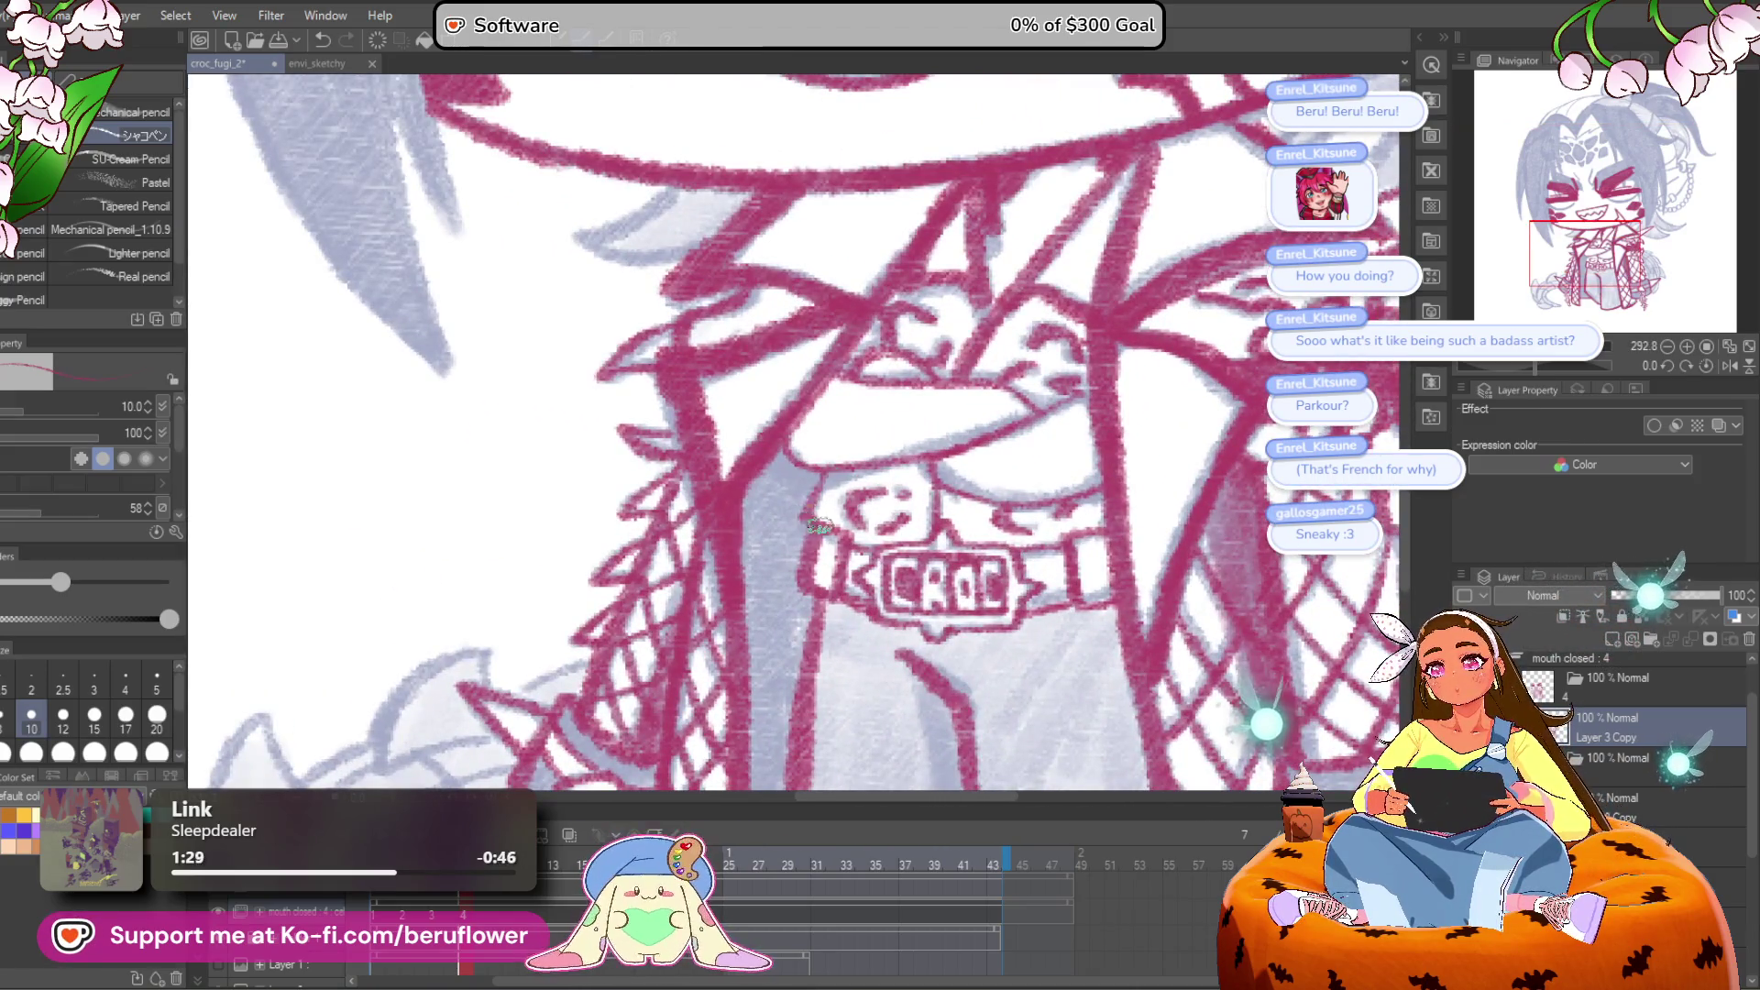
scroll(852, 486, "down", 4)
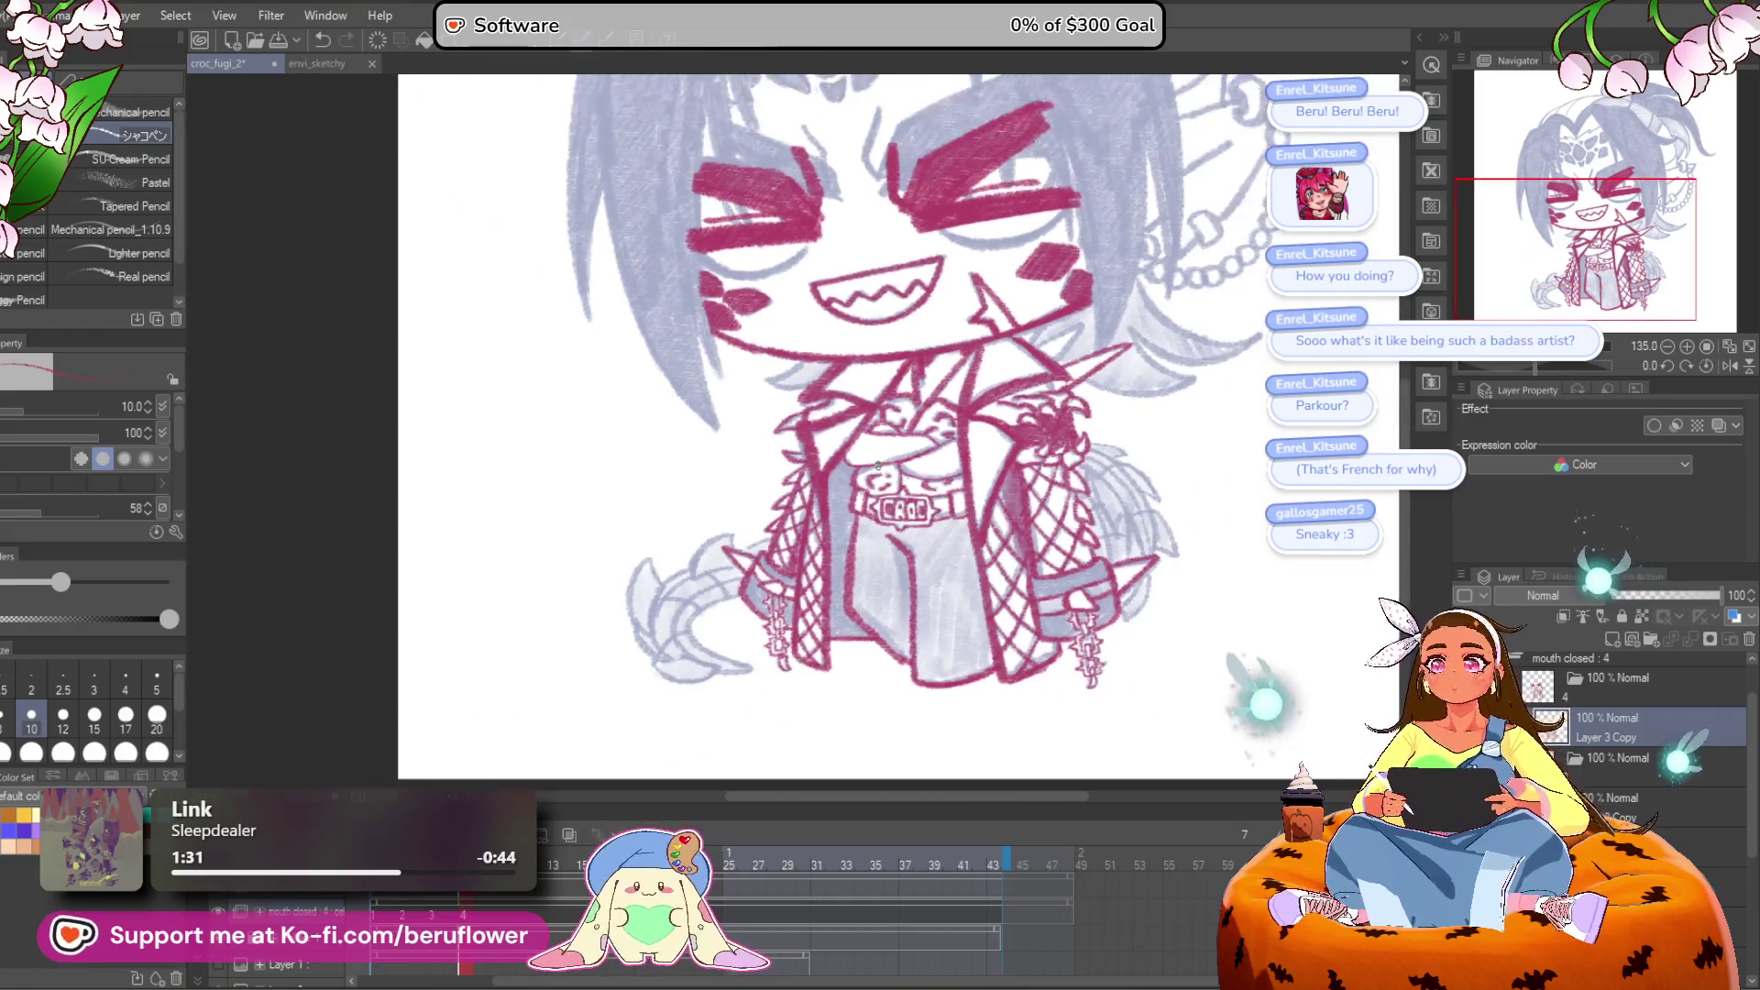
Step: Enlarge the brush slightly and draw a short pink line under the chin
scroll(877, 464, "up", 1)
mouse_move(1100, 672)
left_mouse_down()
mouse_move(1008, 669)
mouse_move(981, 585)
mouse_move(692, 461)
left_mouse_up()
scroll(692, 461, "up", 5)
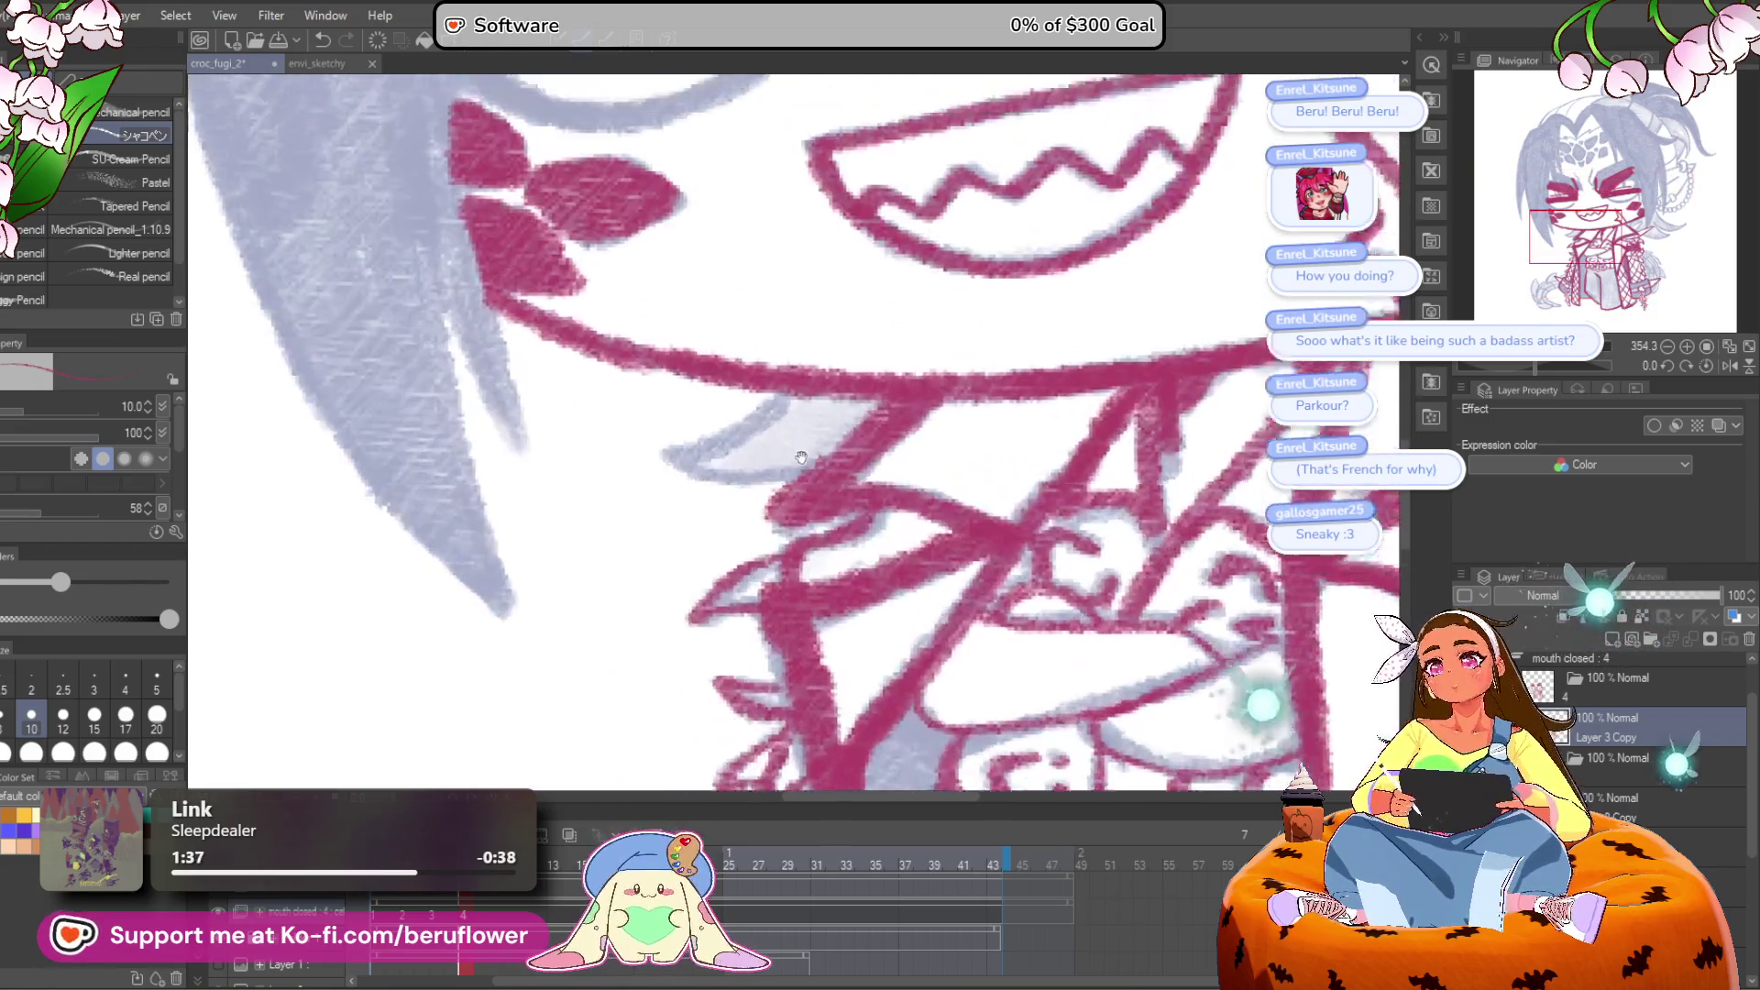
key("bracketright")
left_click_drag(812, 438, 683, 506)
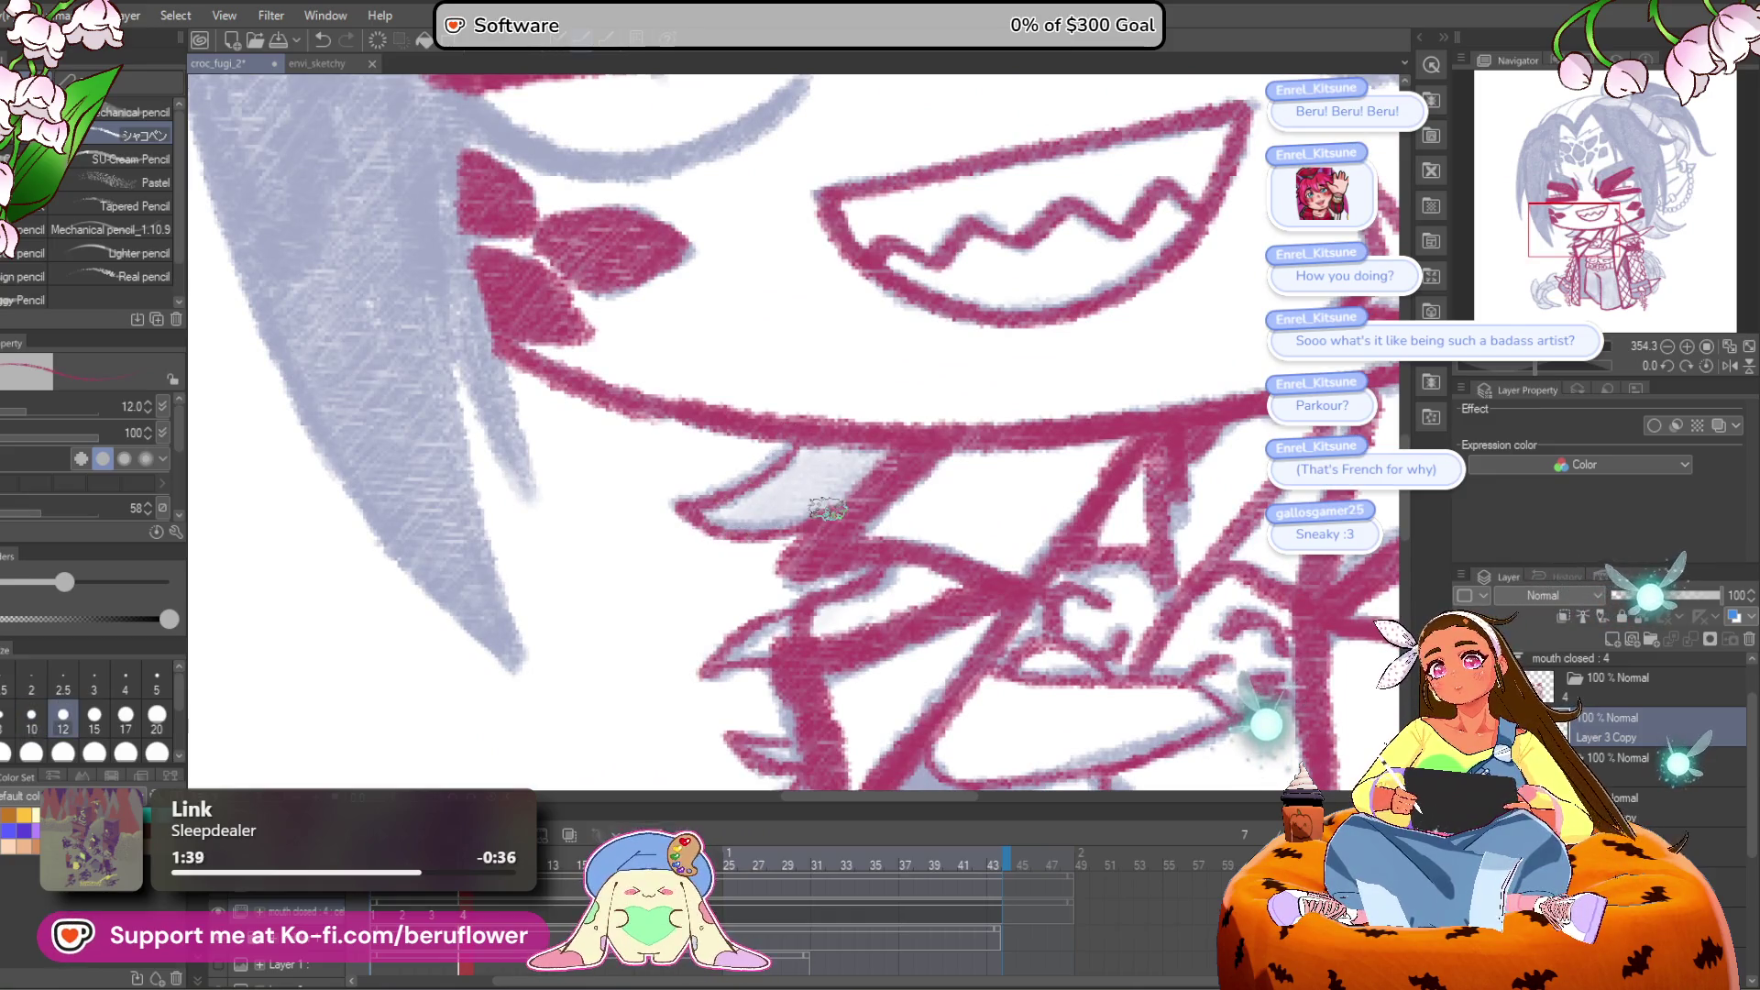
Step: Trace the grey sketch lines under the chin in pink, then switch to animation frame 1
scroll(803, 395, "down", 5)
scroll(803, 395, "up", 5)
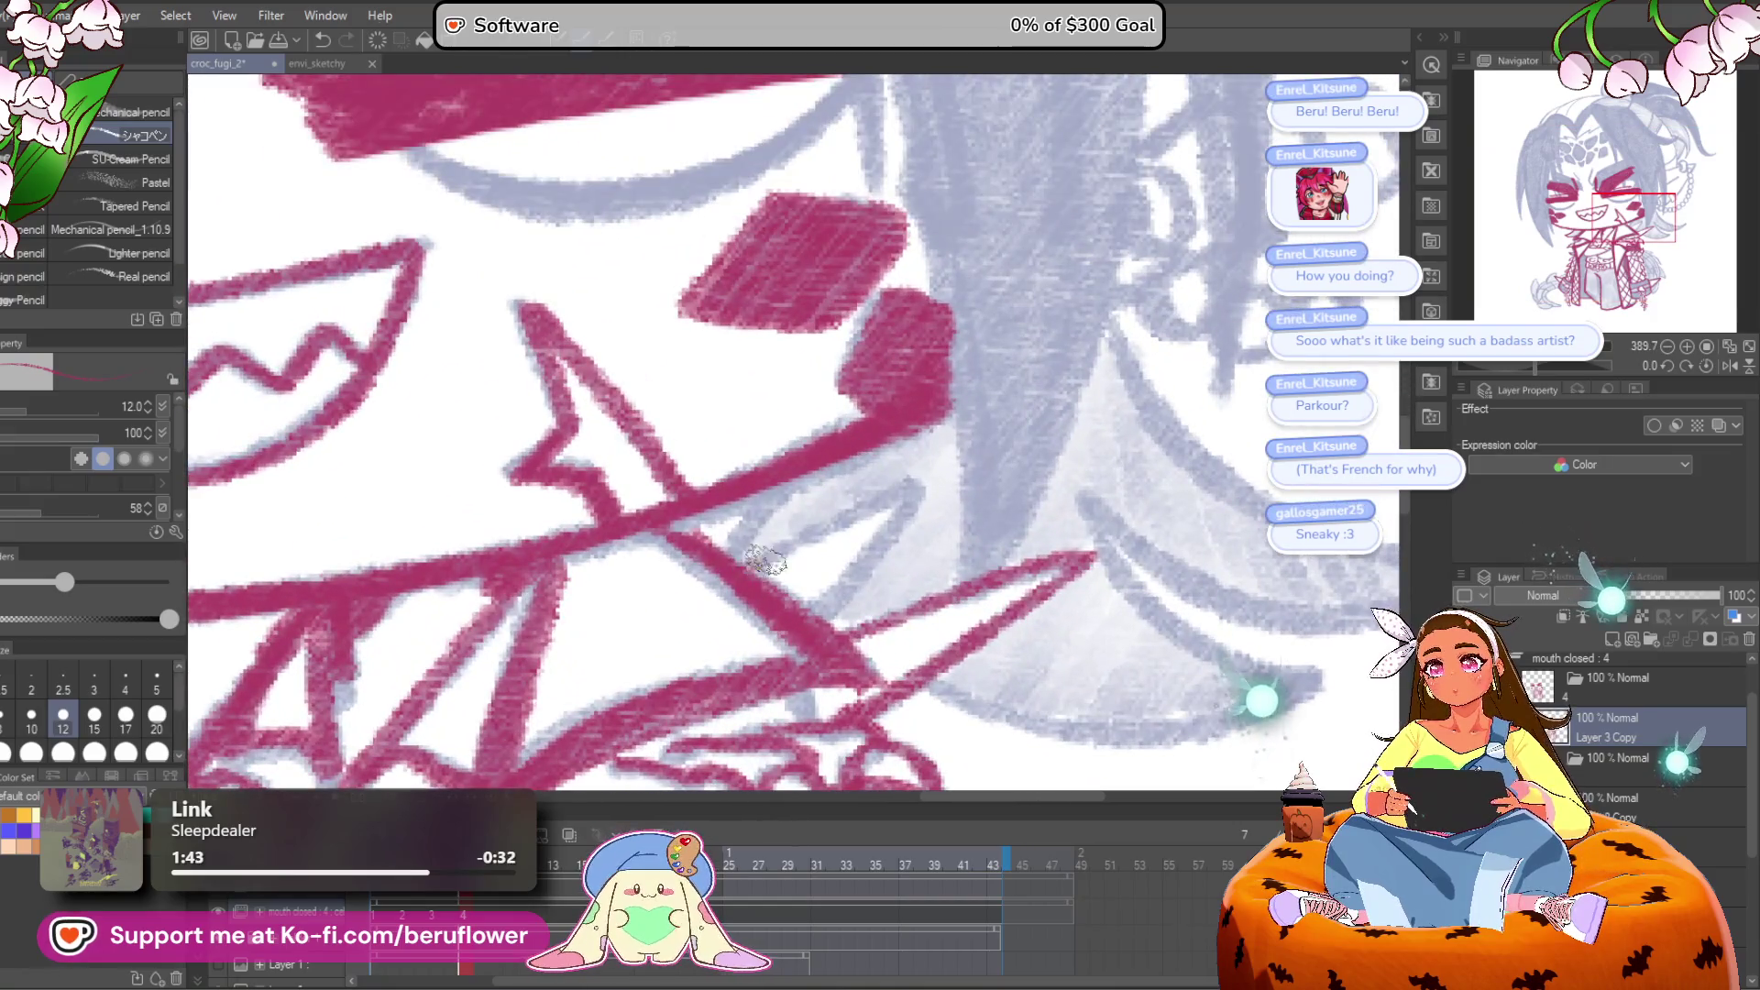
mouse_move(766, 559)
left_mouse_down()
mouse_move(926, 477)
mouse_move(811, 605)
left_mouse_up()
mouse_move(927, 475)
left_mouse_down()
mouse_move(807, 533)
mouse_move(871, 454)
mouse_move(961, 524)
mouse_move(1032, 629)
mouse_move(1054, 624)
mouse_move(1063, 478)
left_mouse_up()
scroll(891, 420, "down", 5)
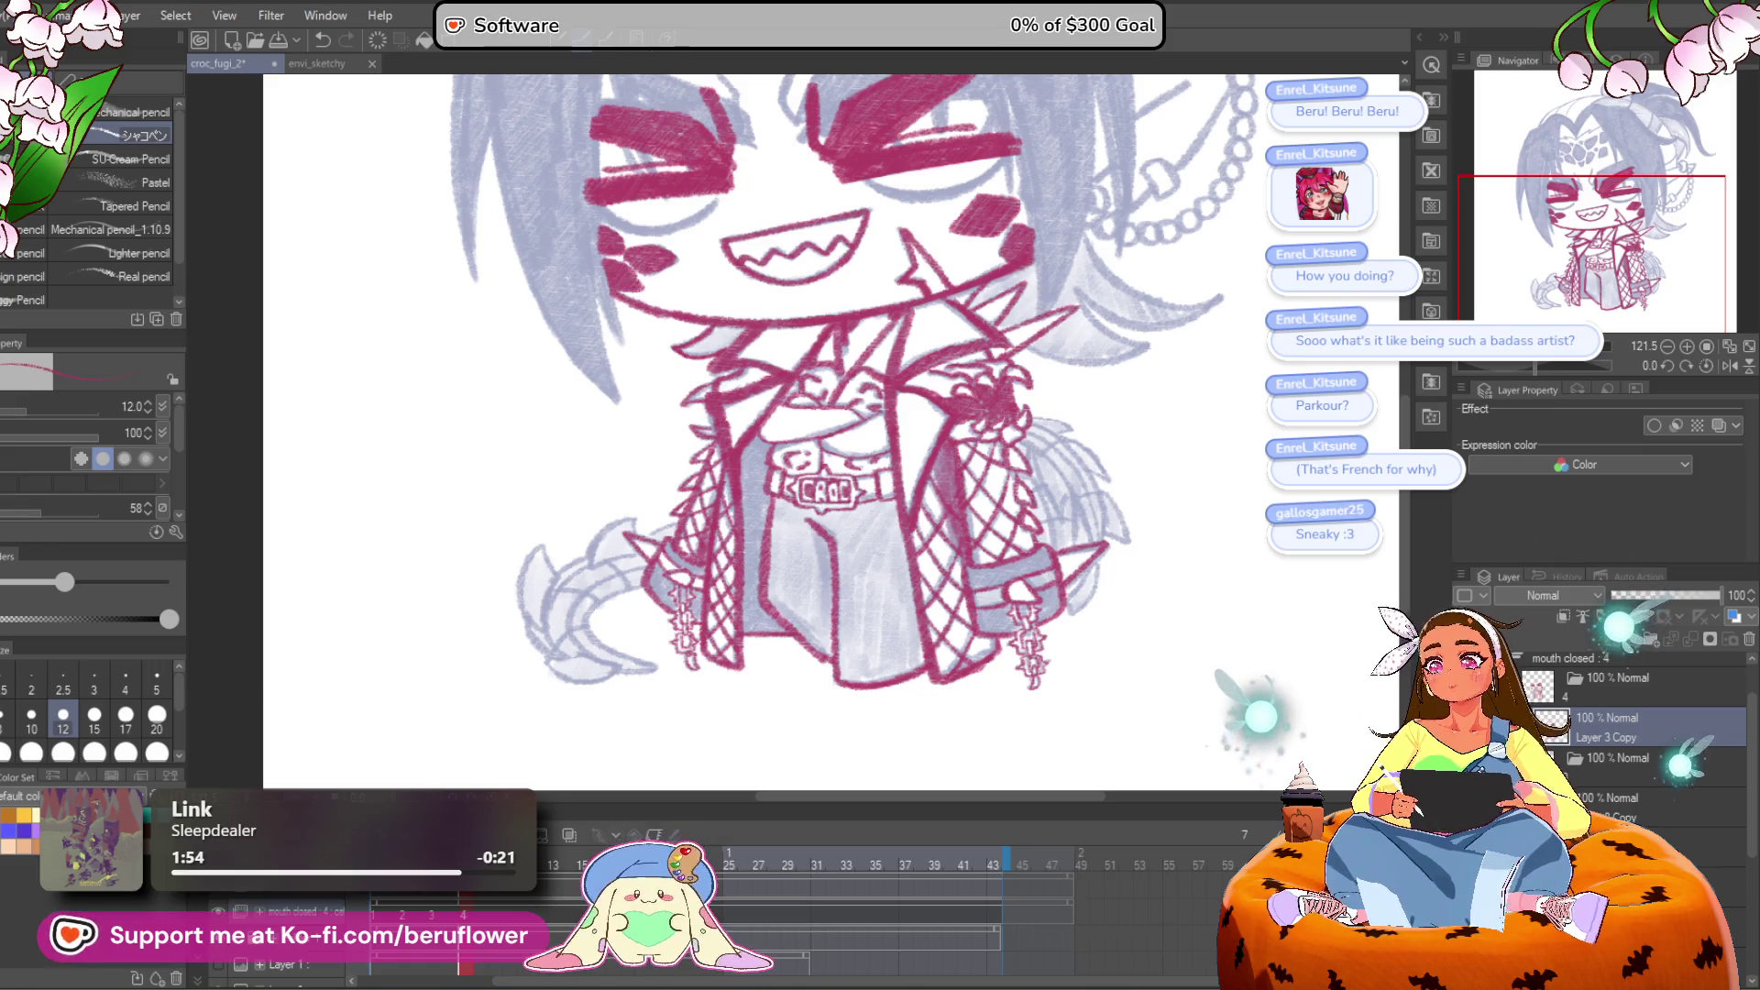
left_click(374, 906)
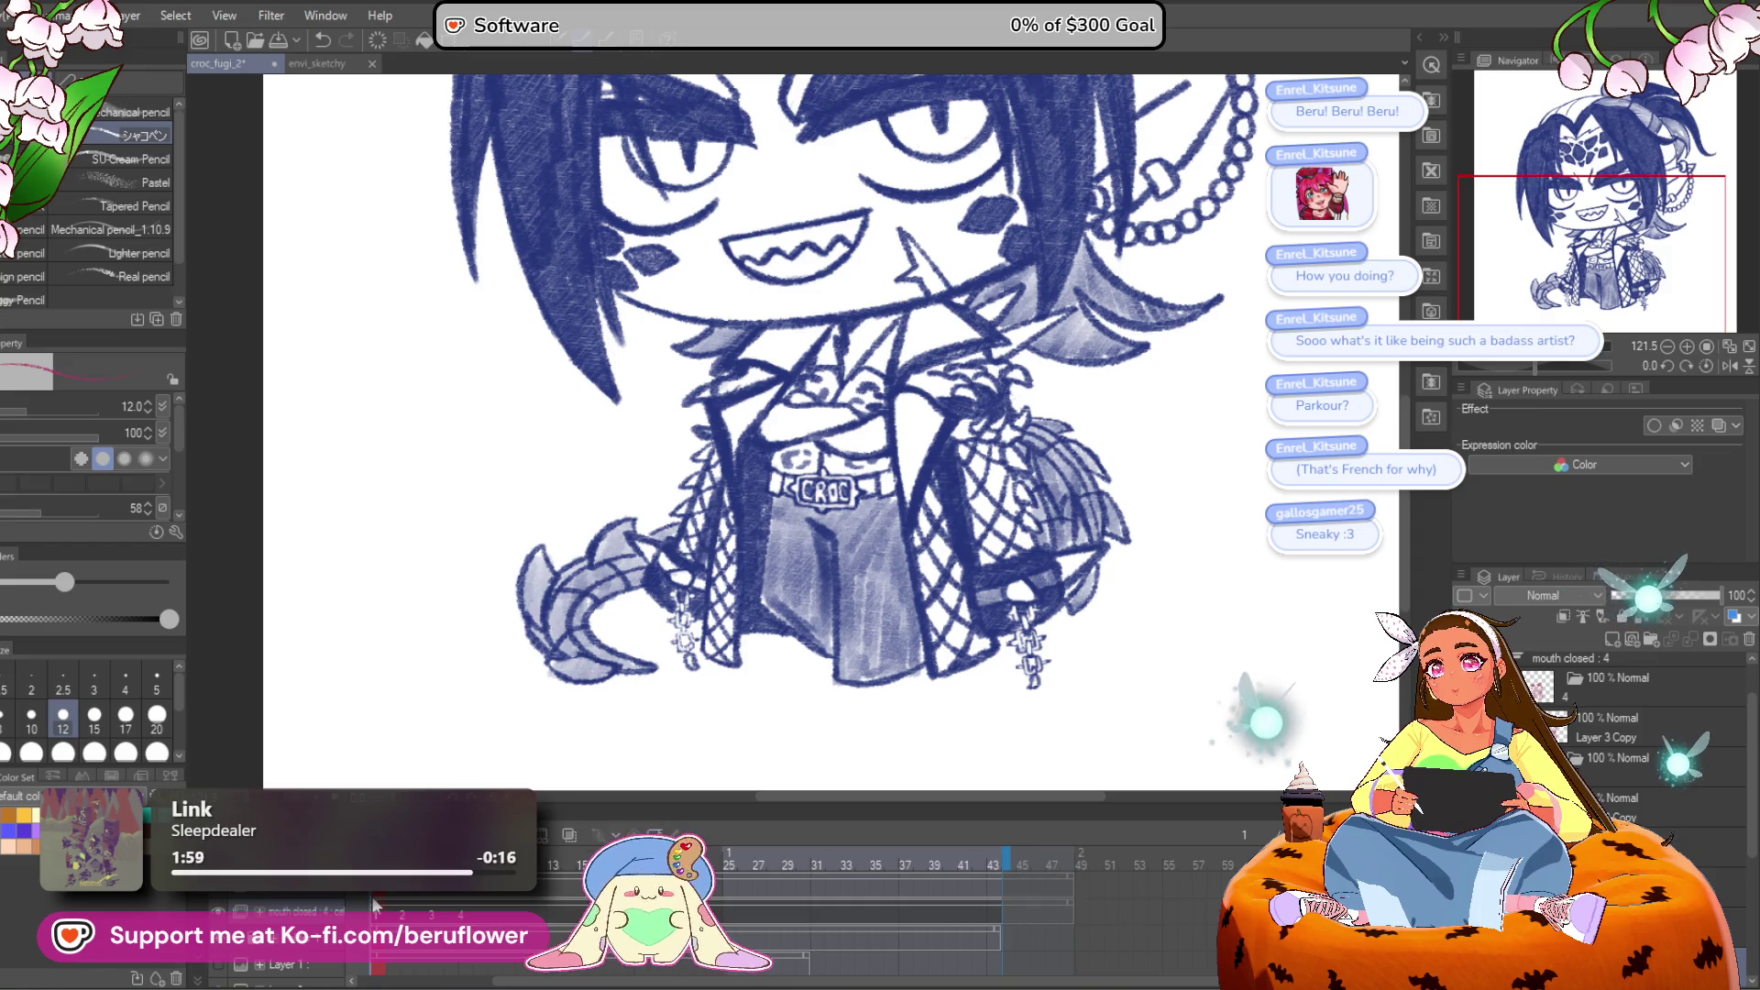
Step: Undo the last stroke beside the neck and redraw it as dark hatching
scroll(733, 387, "up", 1)
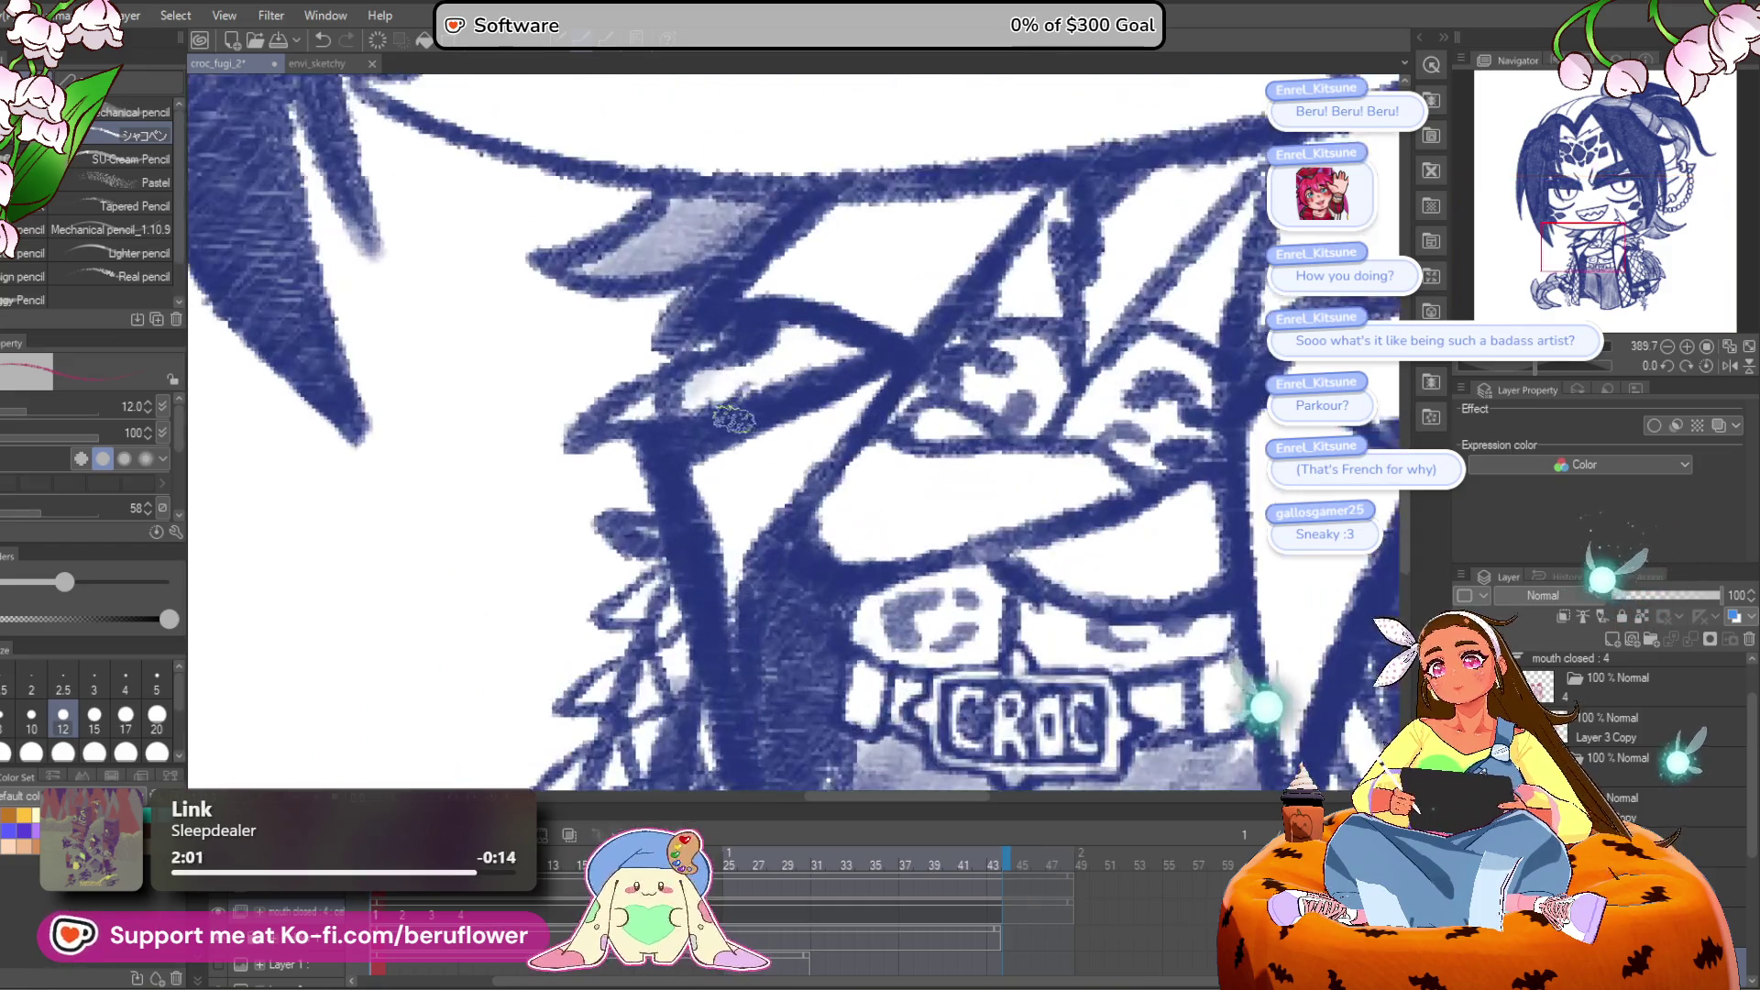
scroll(768, 358, "up", 1)
left_click_drag(768, 357, 754, 407)
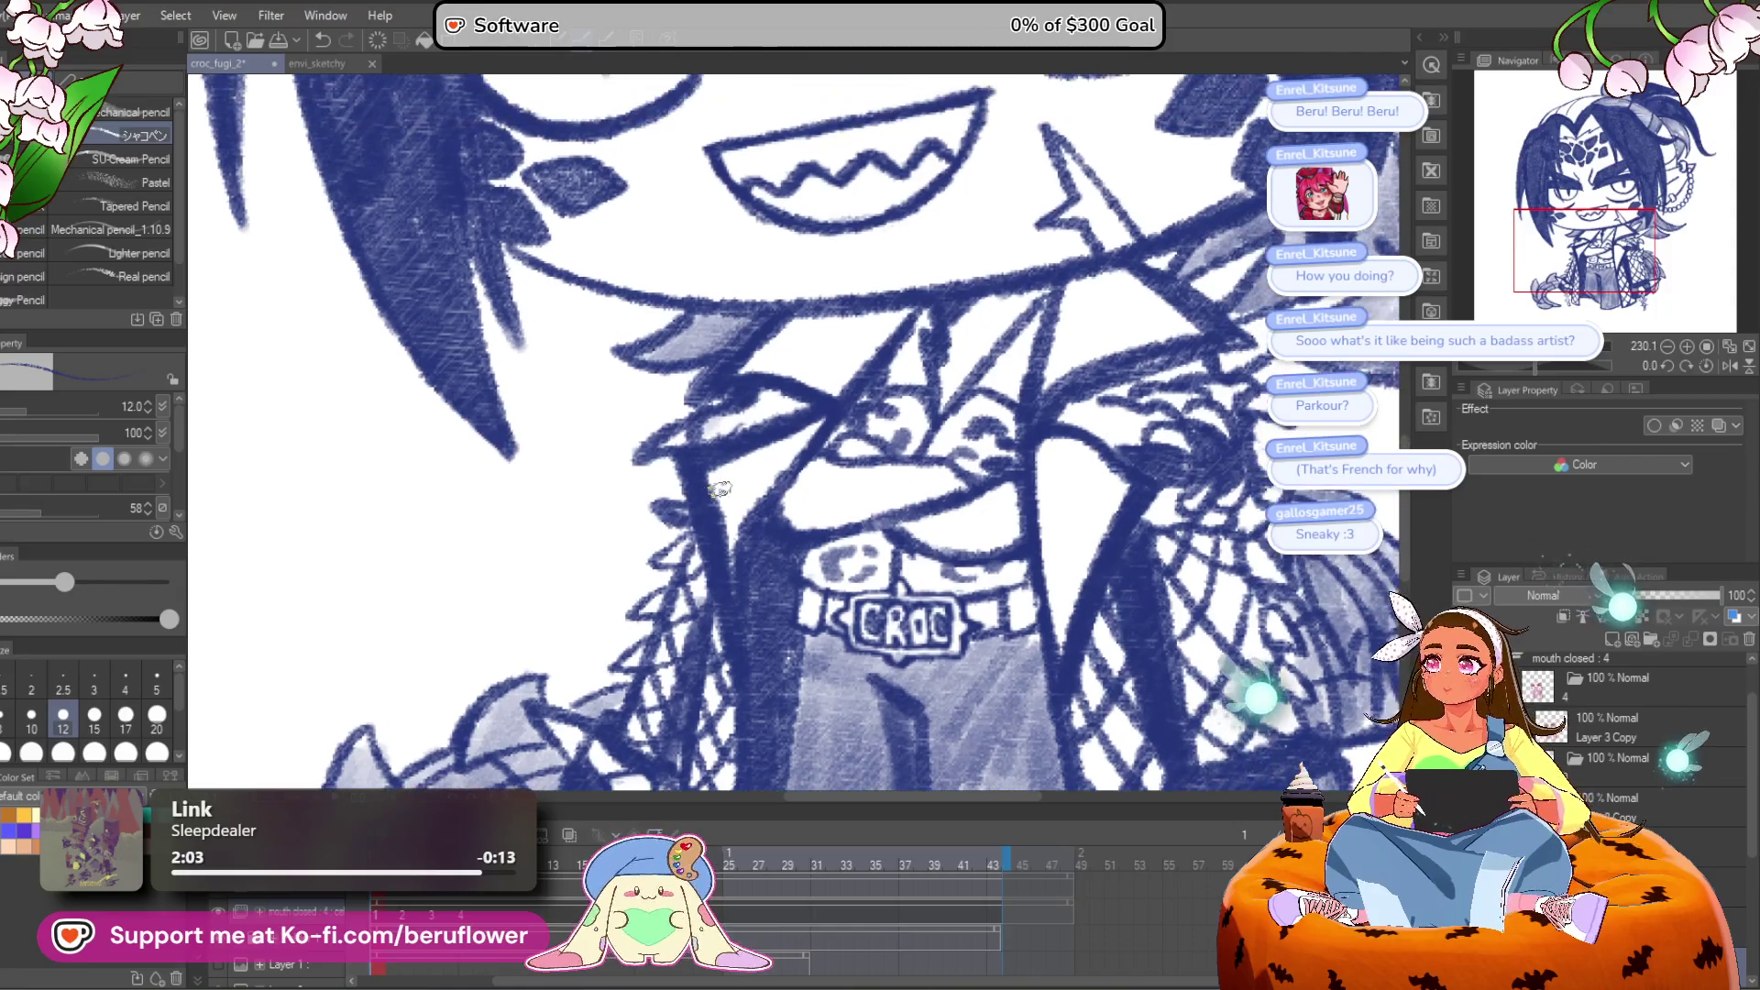
left_click_drag(728, 486, 744, 522)
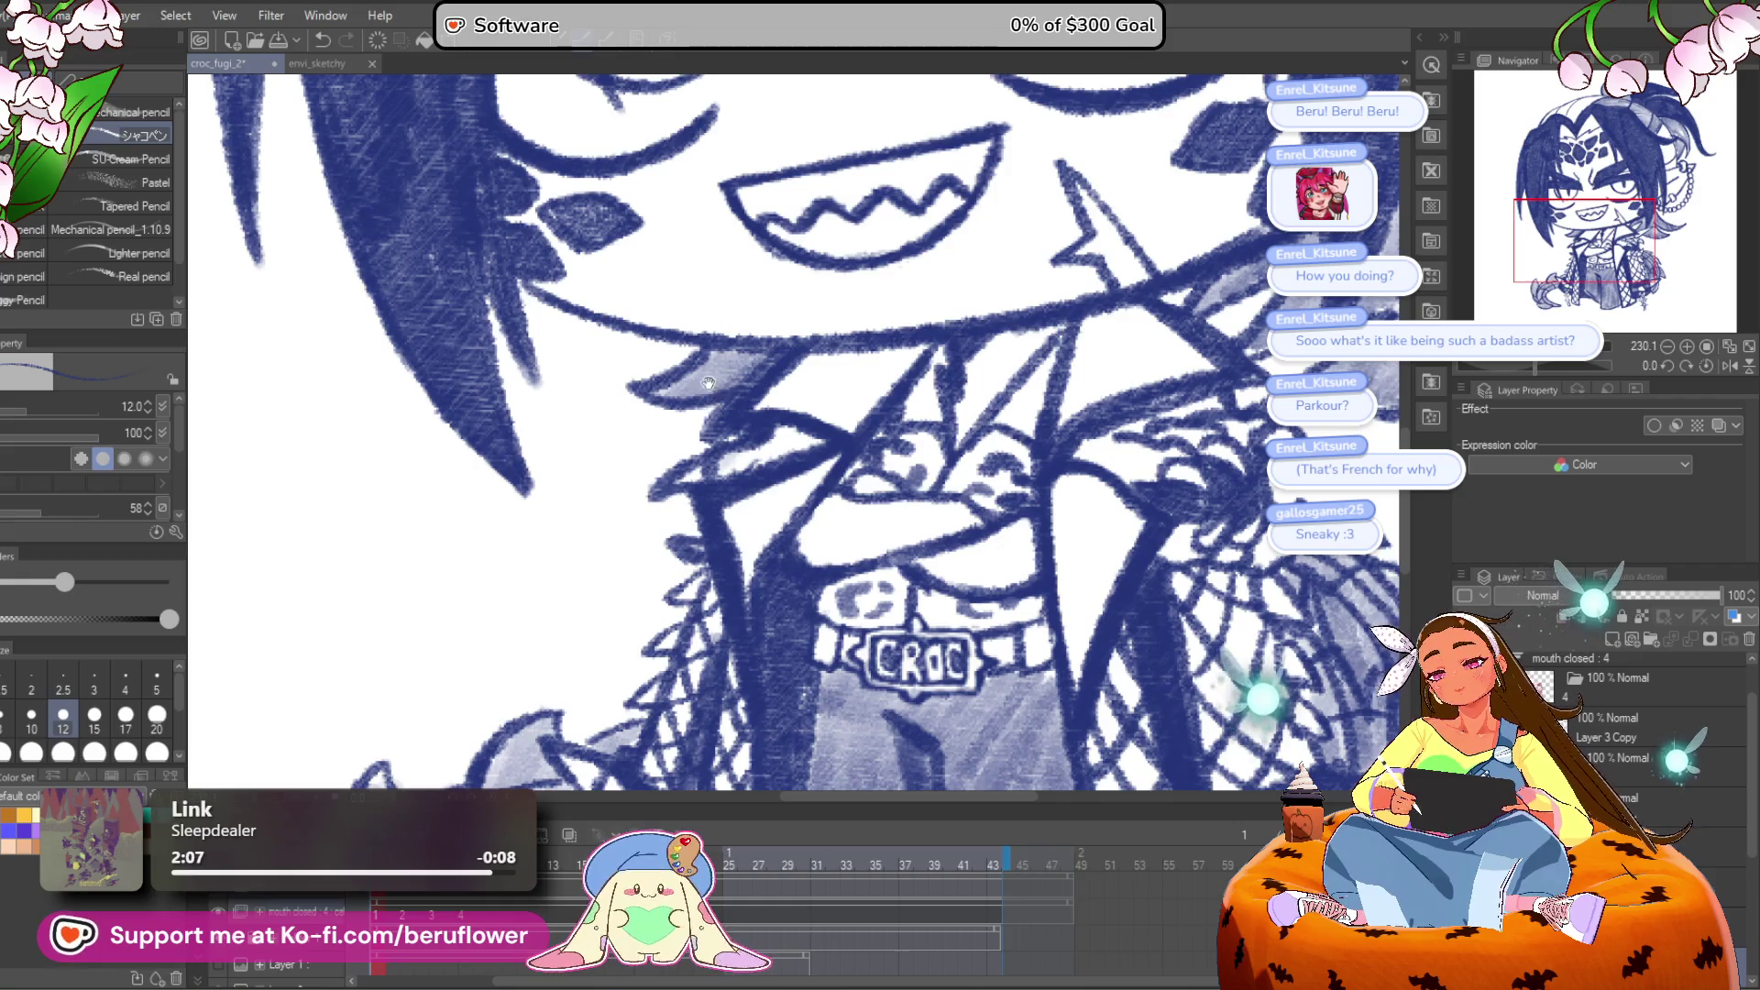
left_click_drag(695, 387, 714, 411)
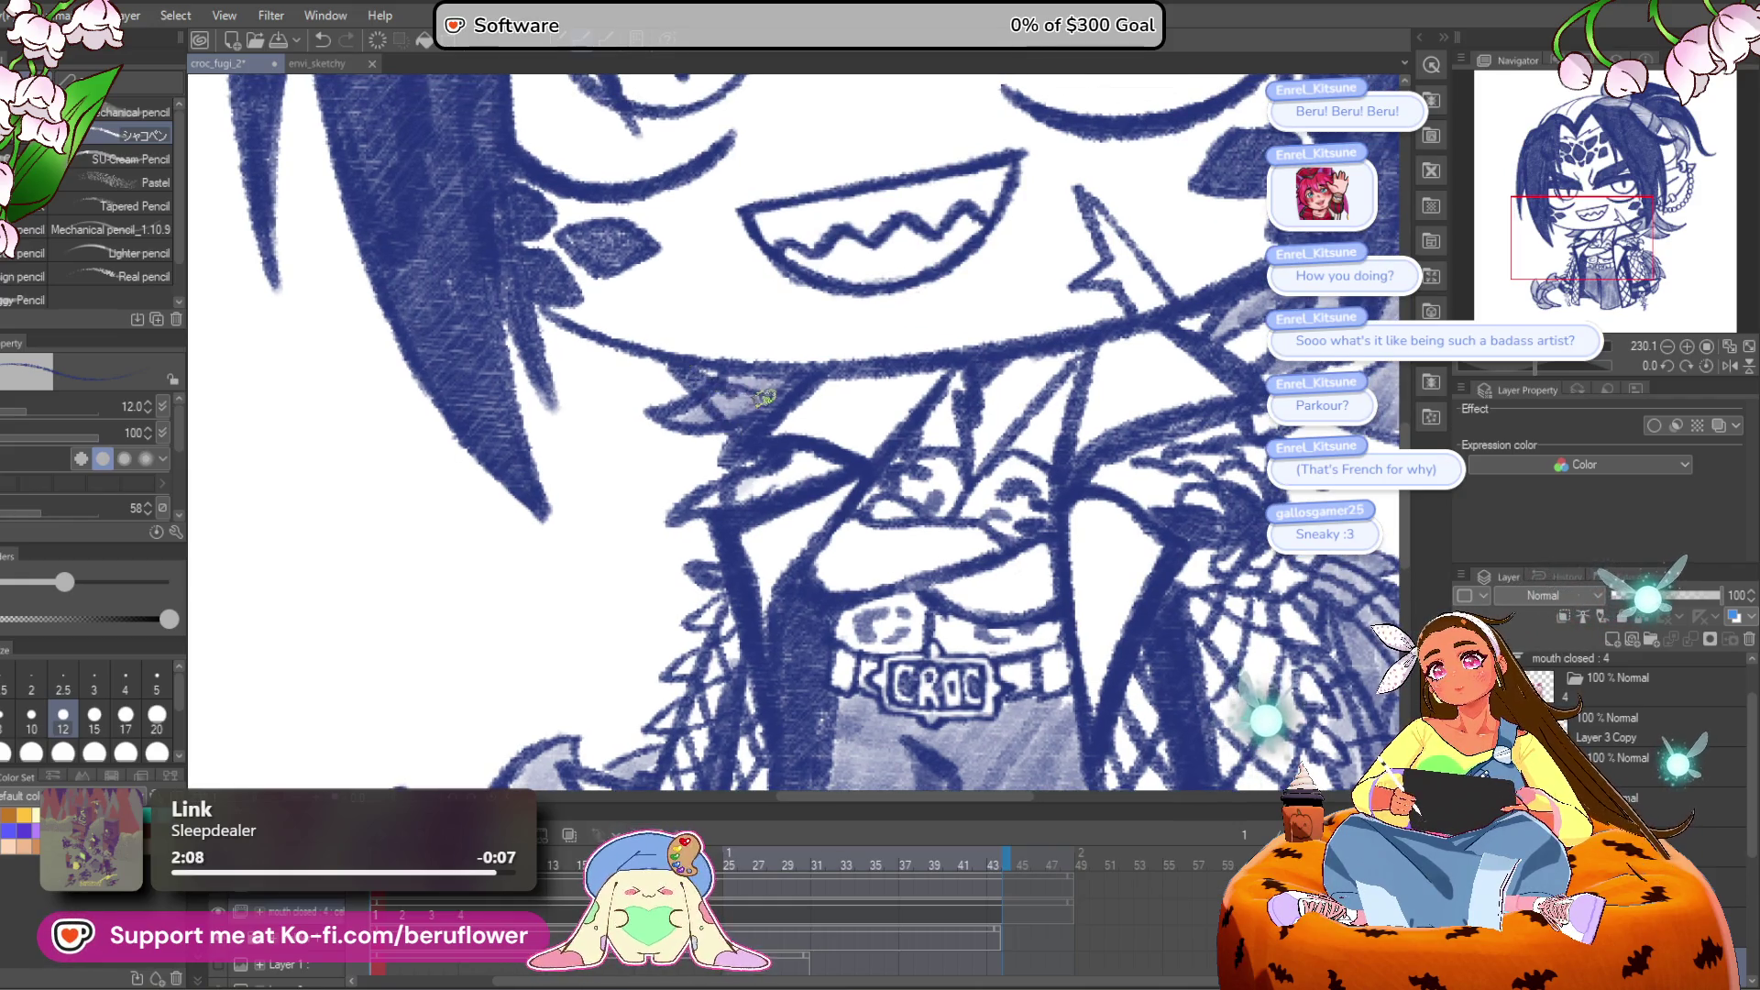
key("ctrl+z")
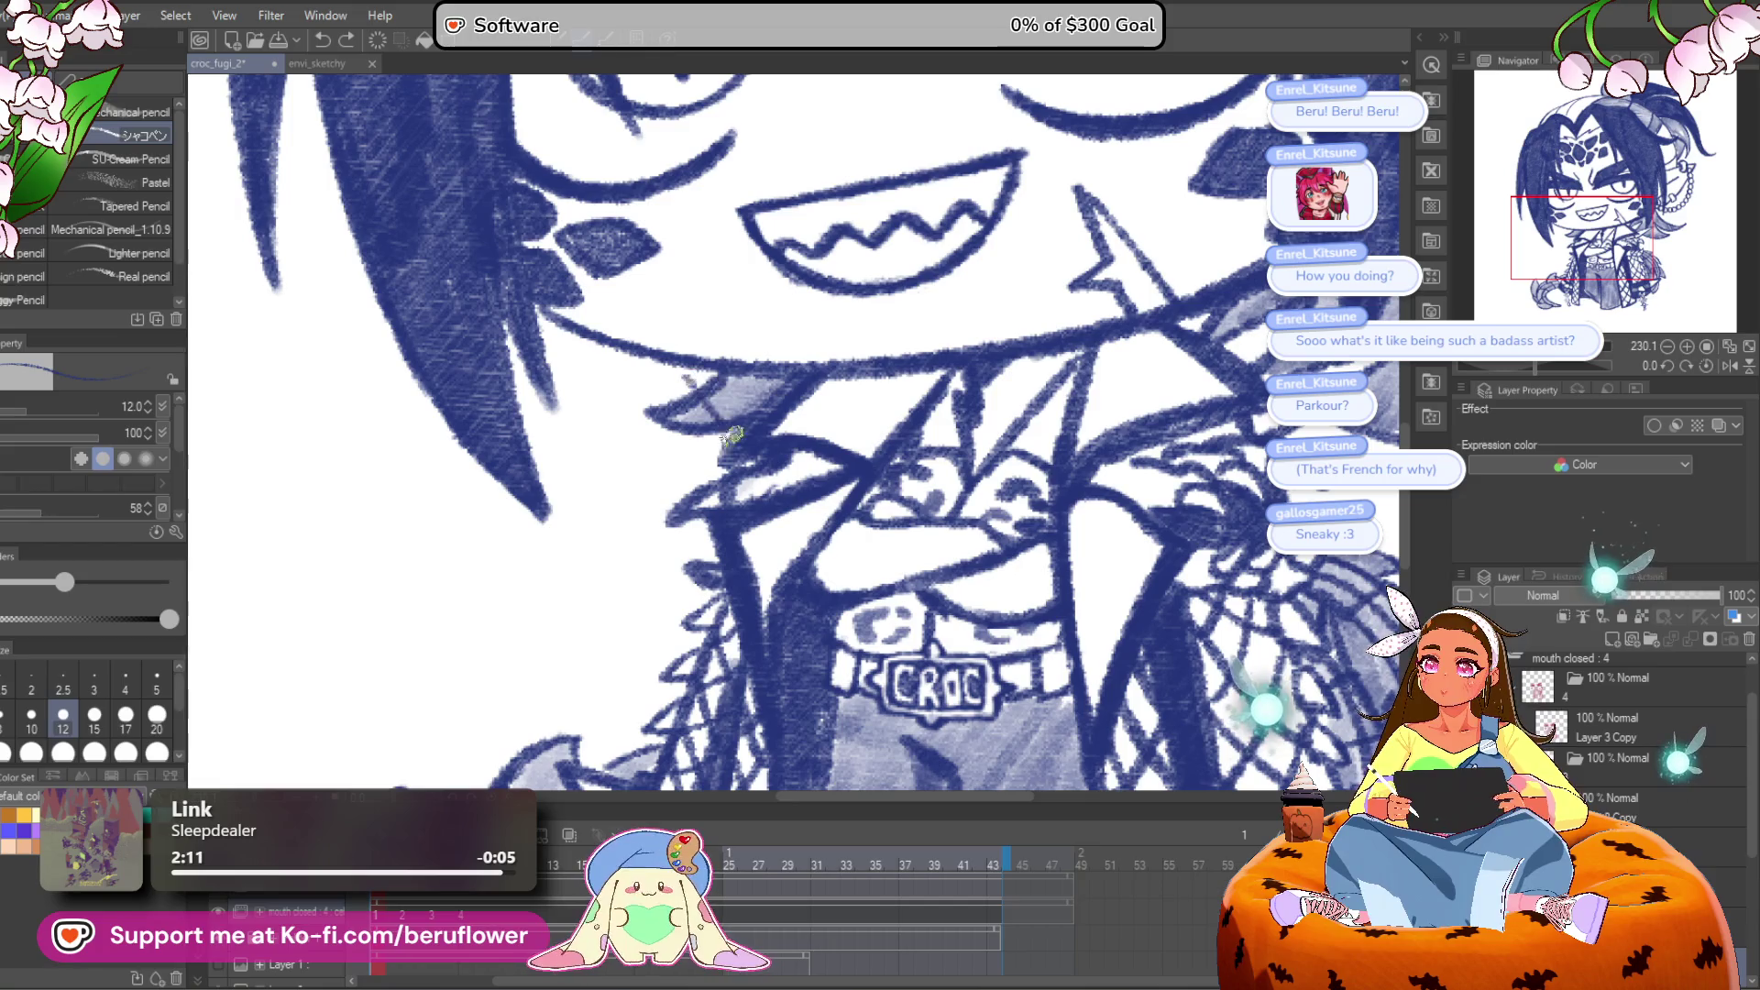
left_click_drag(677, 369, 723, 383)
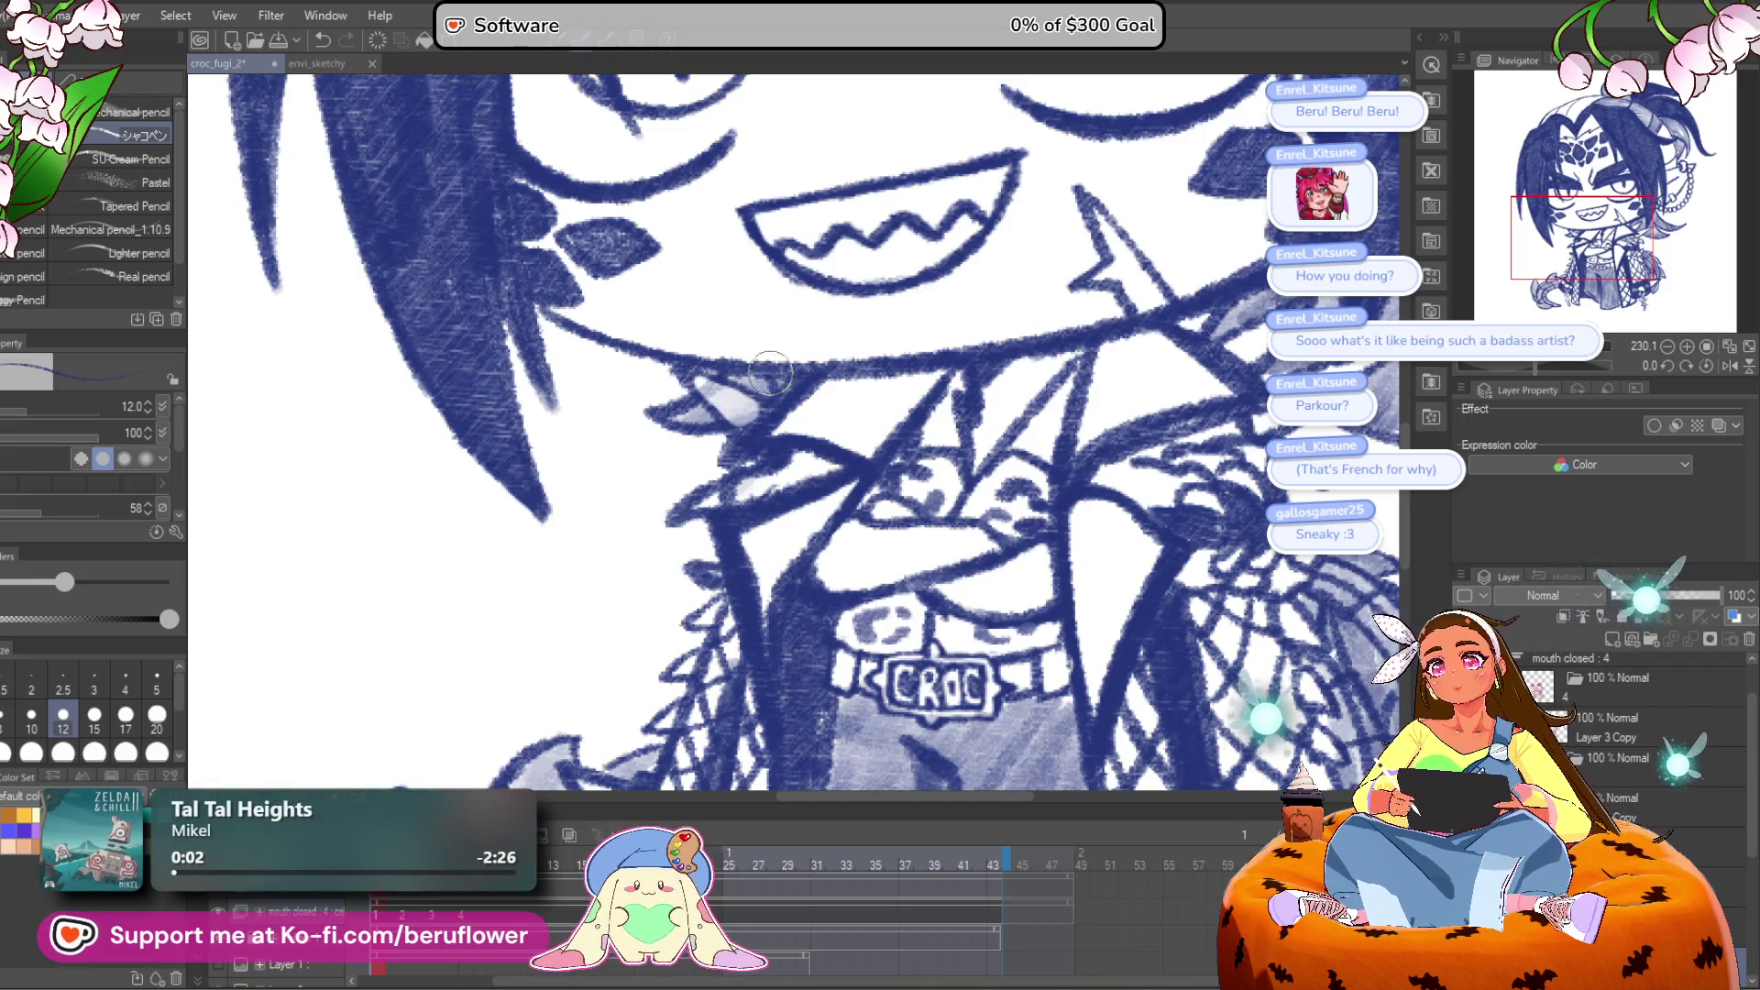
Step: Show the drawing at 100% and move to animation frame 2
scroll(798, 394, "down", 5)
key("ctrl+alt+0")
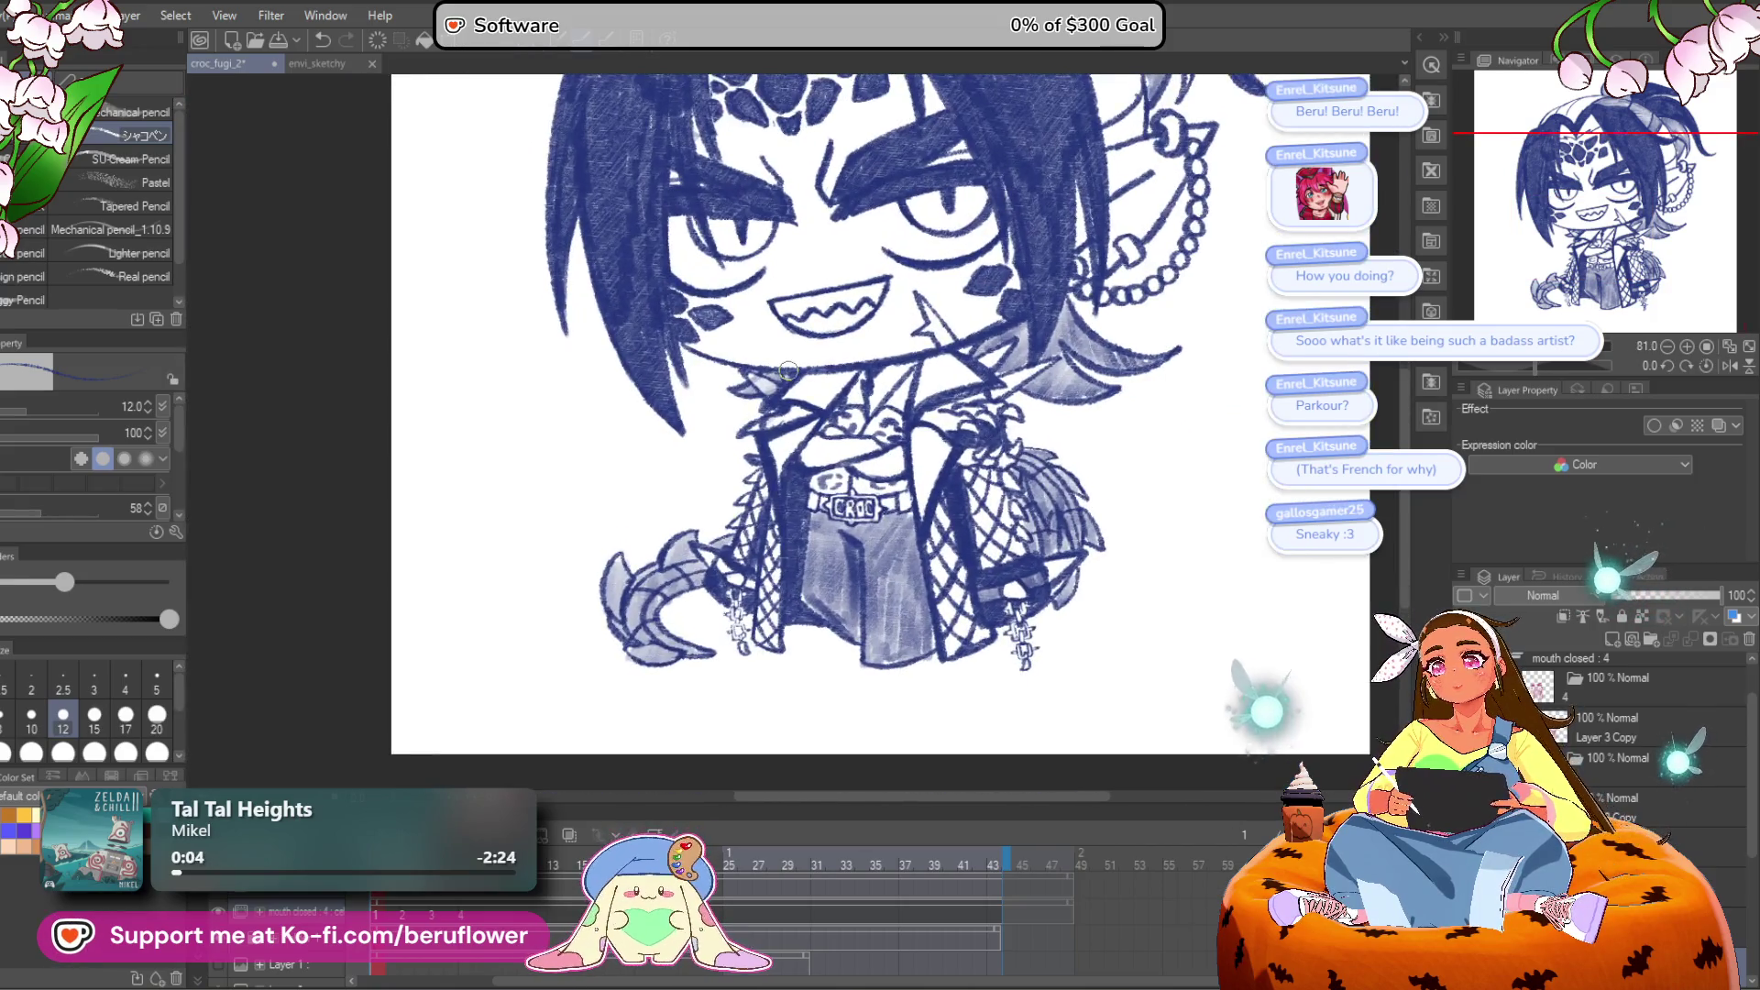
left_click(404, 916)
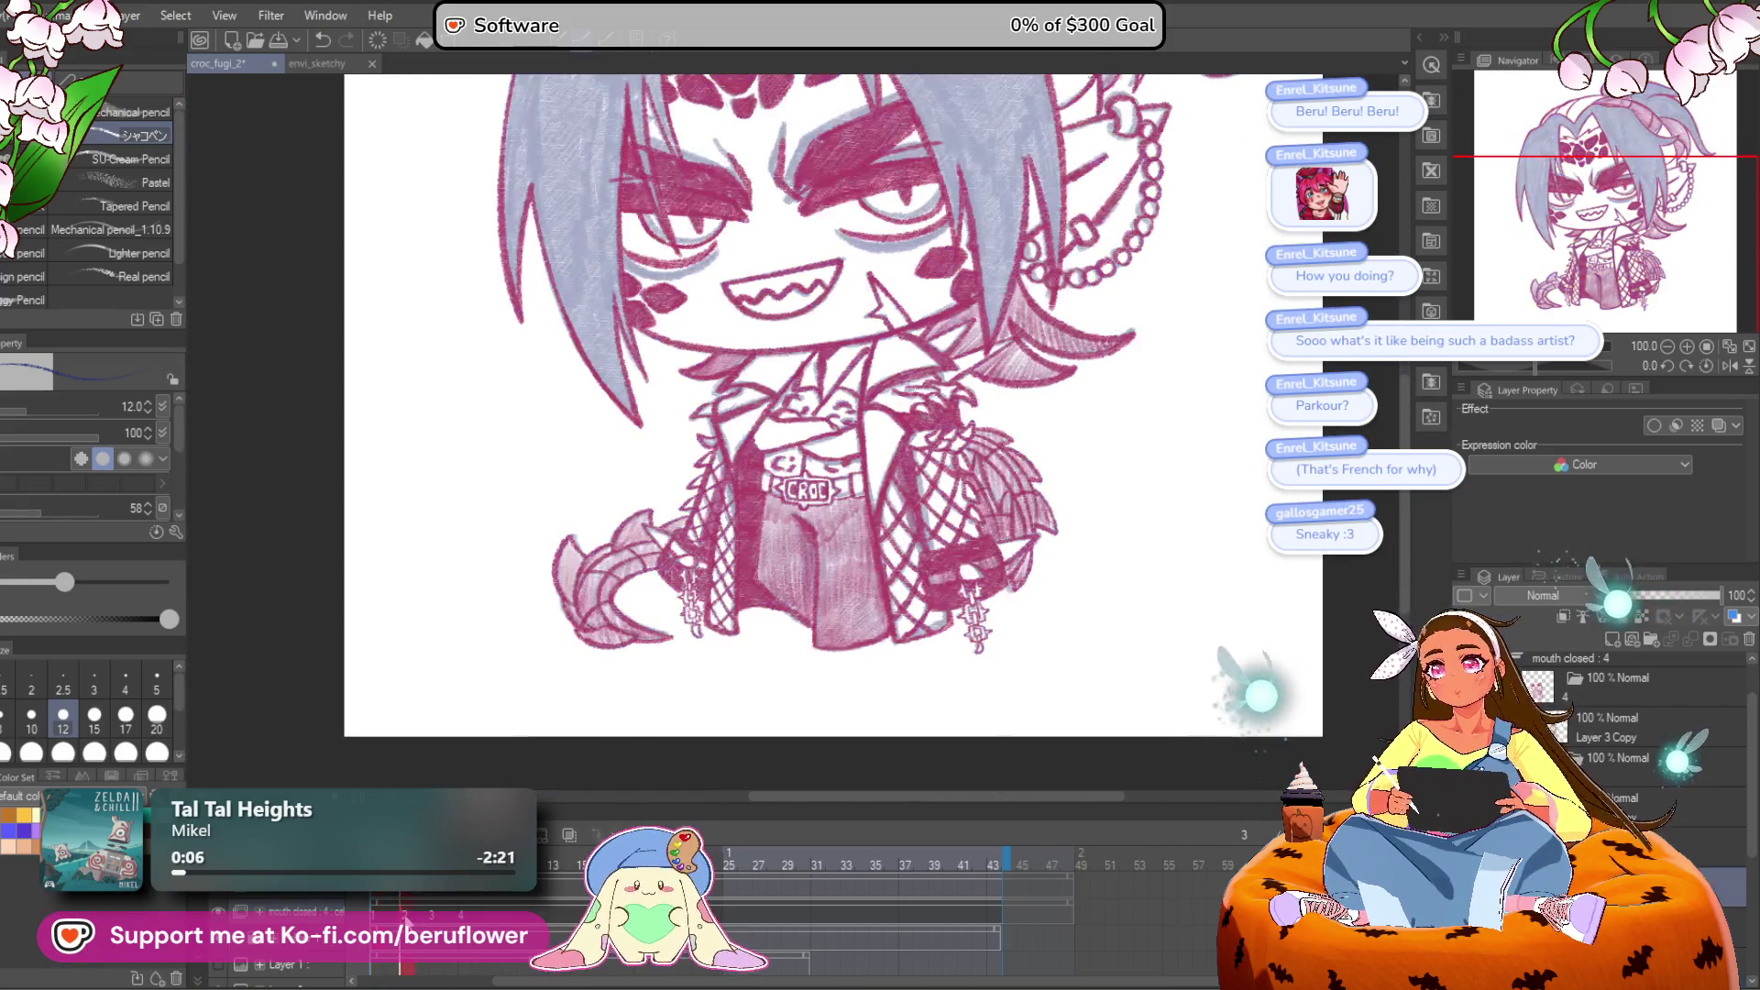
Step: Turn on onion skin and lighten the dark neck shading on frame 2
left_click(569, 835)
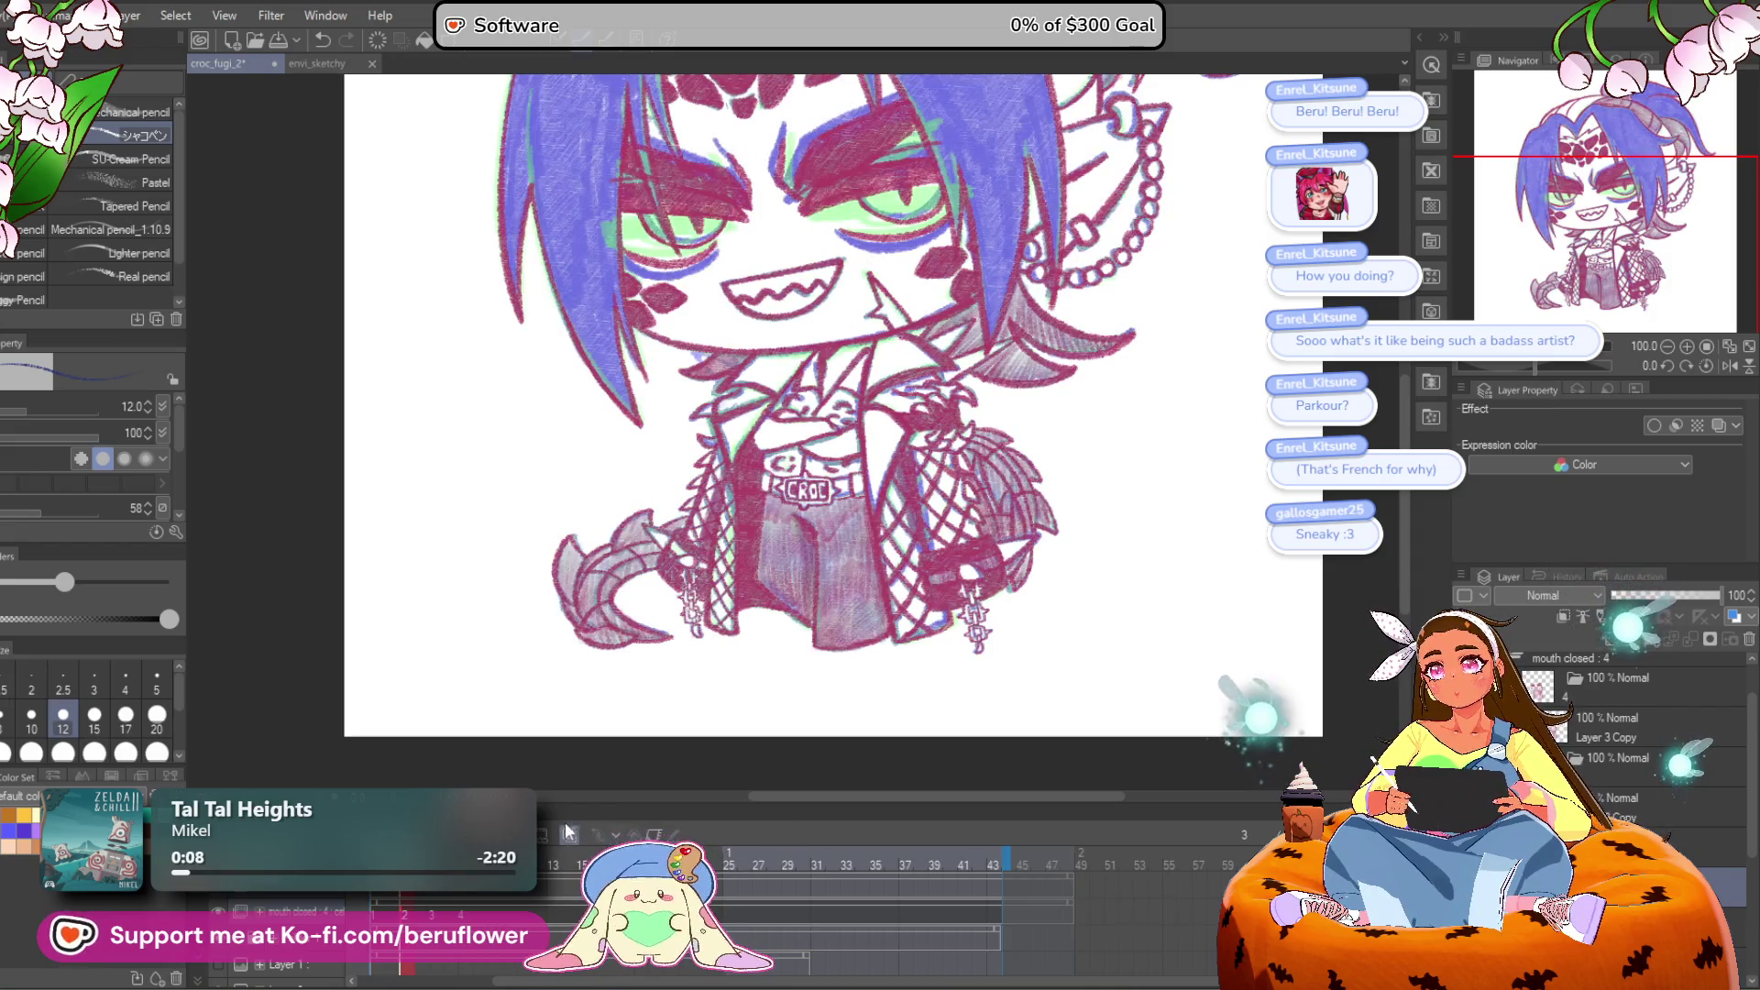
scroll(661, 590, "up", 5)
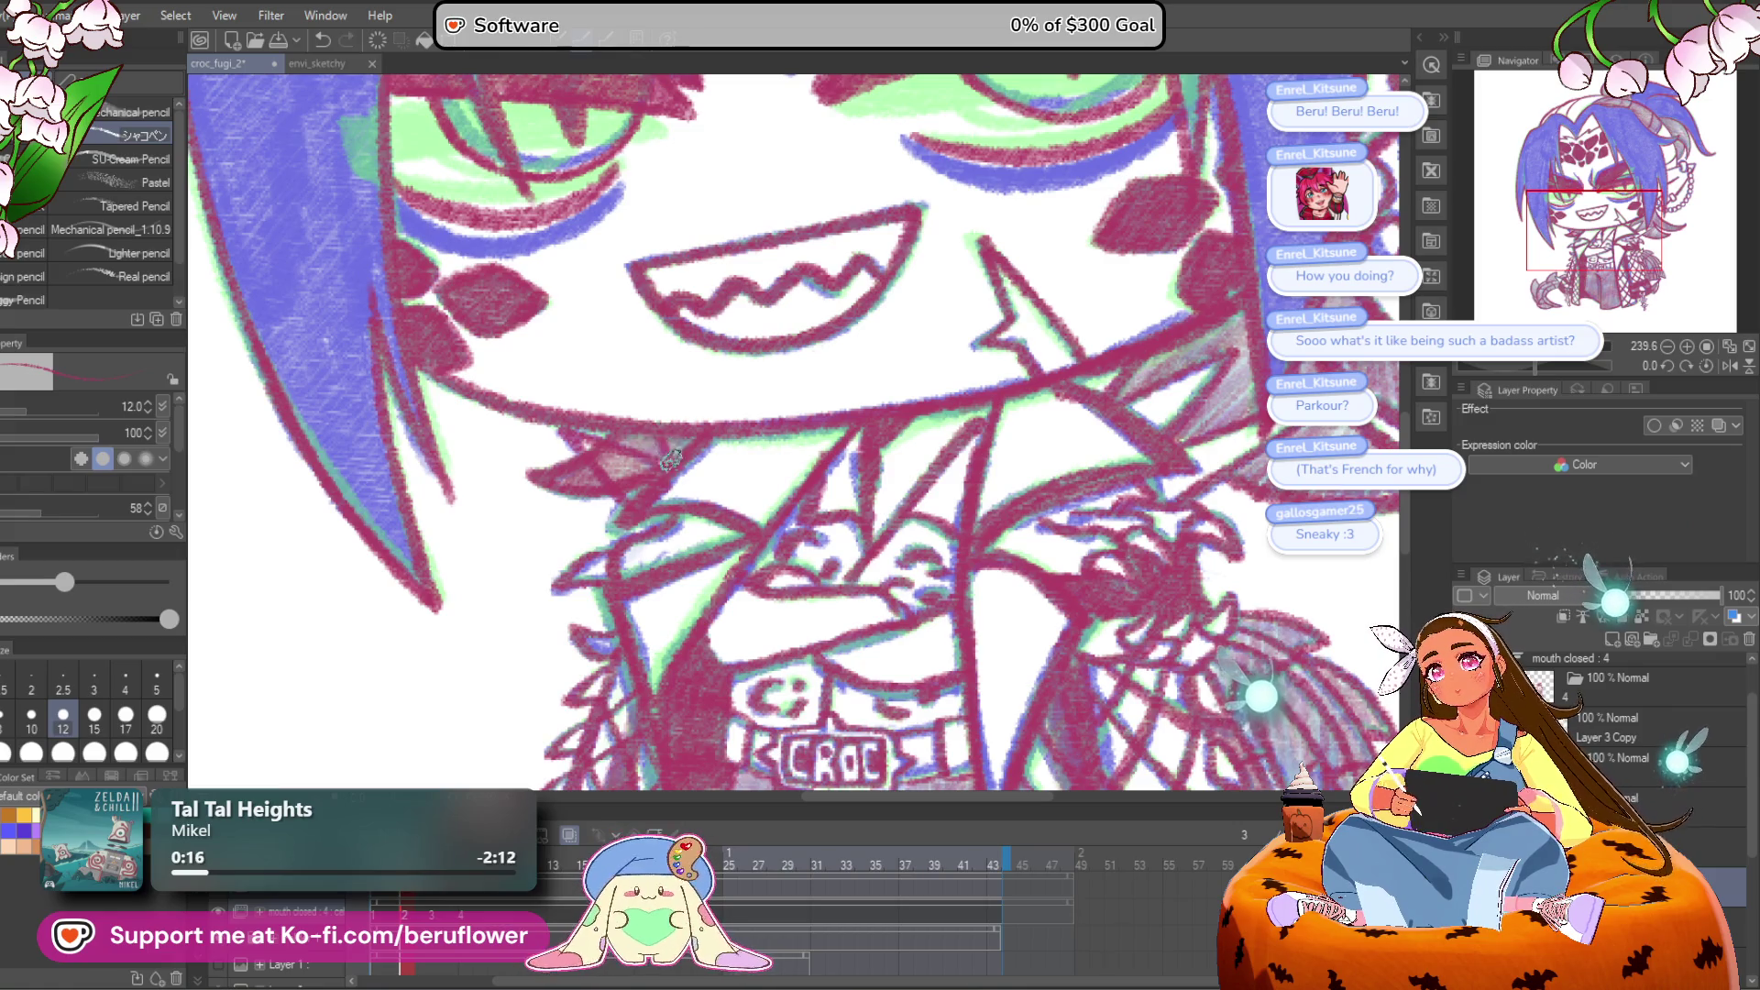
mouse_move(662, 450)
left_mouse_down()
mouse_move(586, 459)
mouse_move(642, 486)
mouse_move(628, 440)
left_mouse_up()
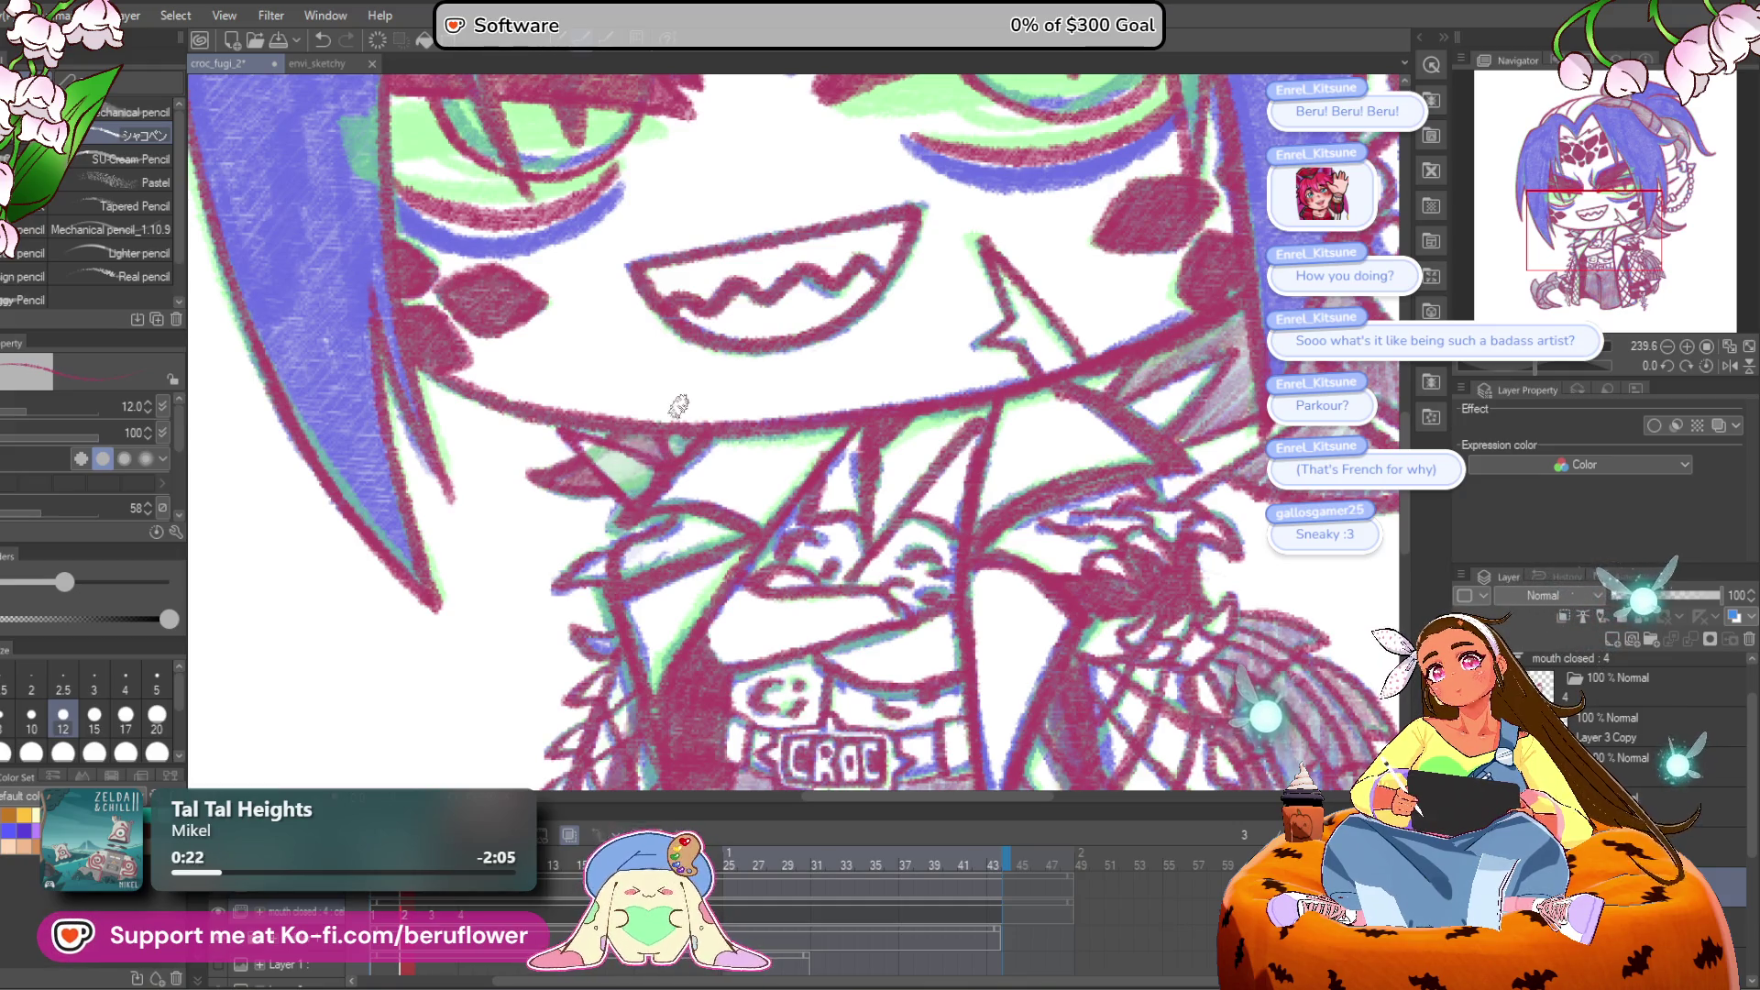
left_click_drag(759, 502, 773, 517)
left_click_drag(743, 656, 741, 618)
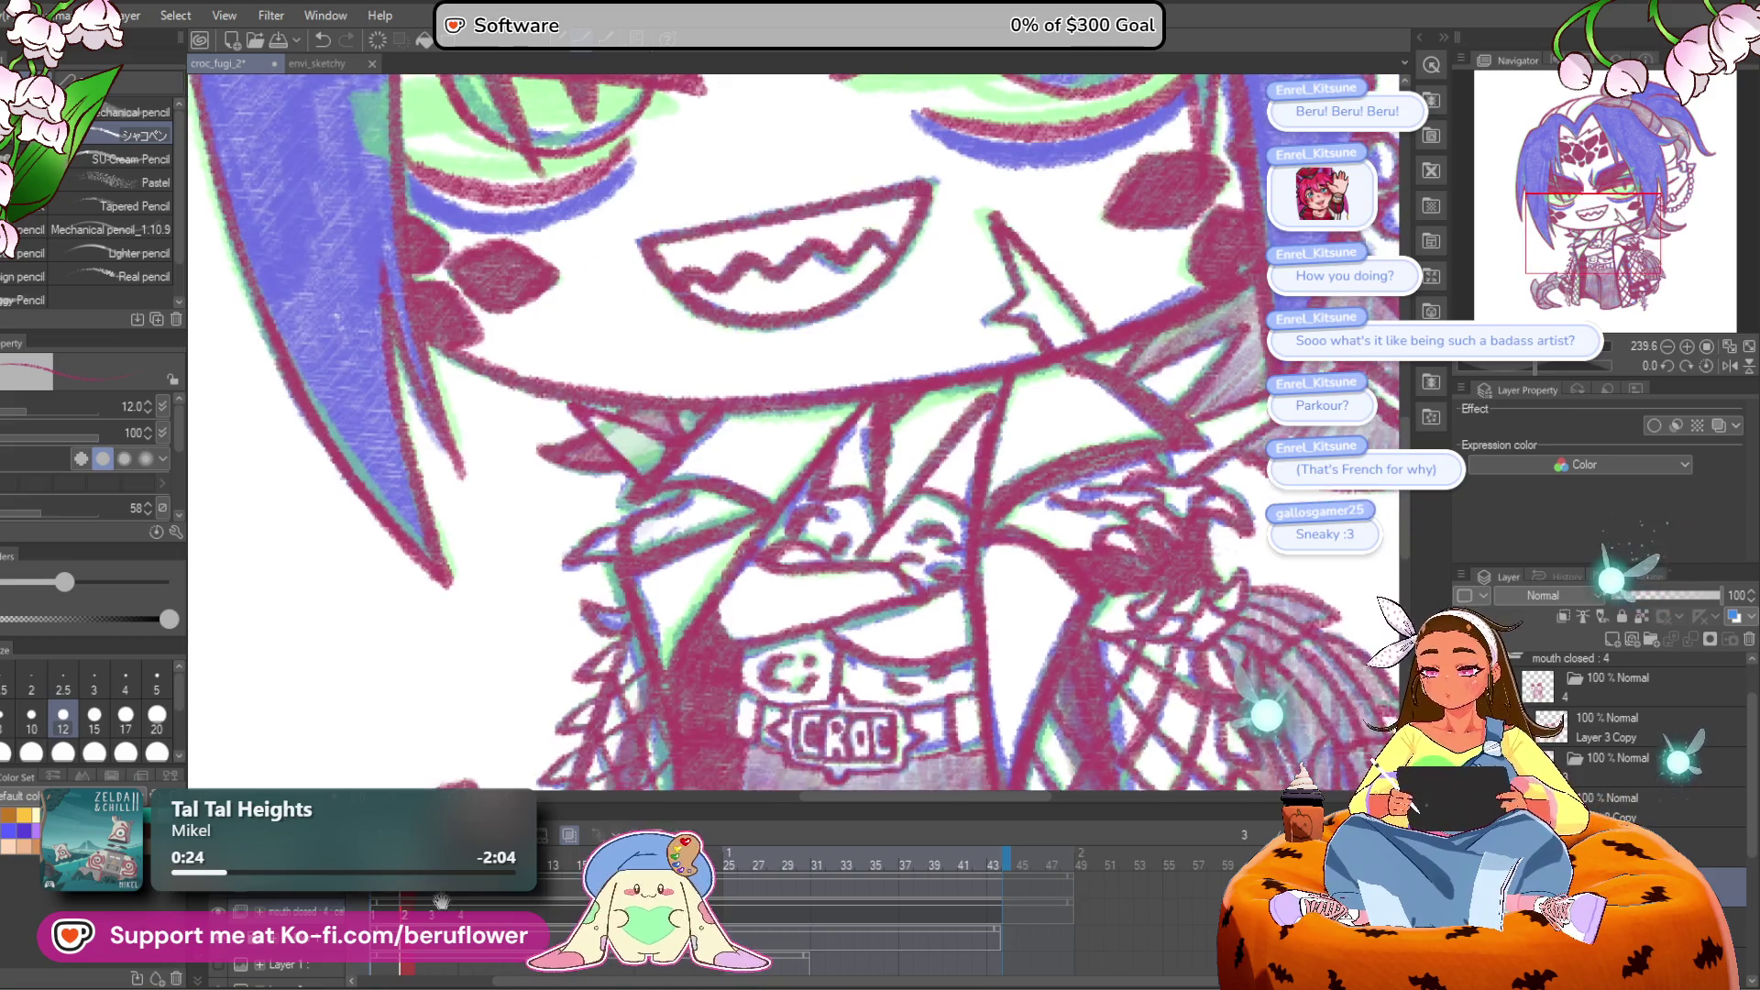
Step: On frame 3, add and darken shading strokes on the neck
left_click(435, 915)
mouse_move(591, 424)
left_mouse_down()
mouse_move(639, 469)
mouse_move(653, 429)
left_mouse_up()
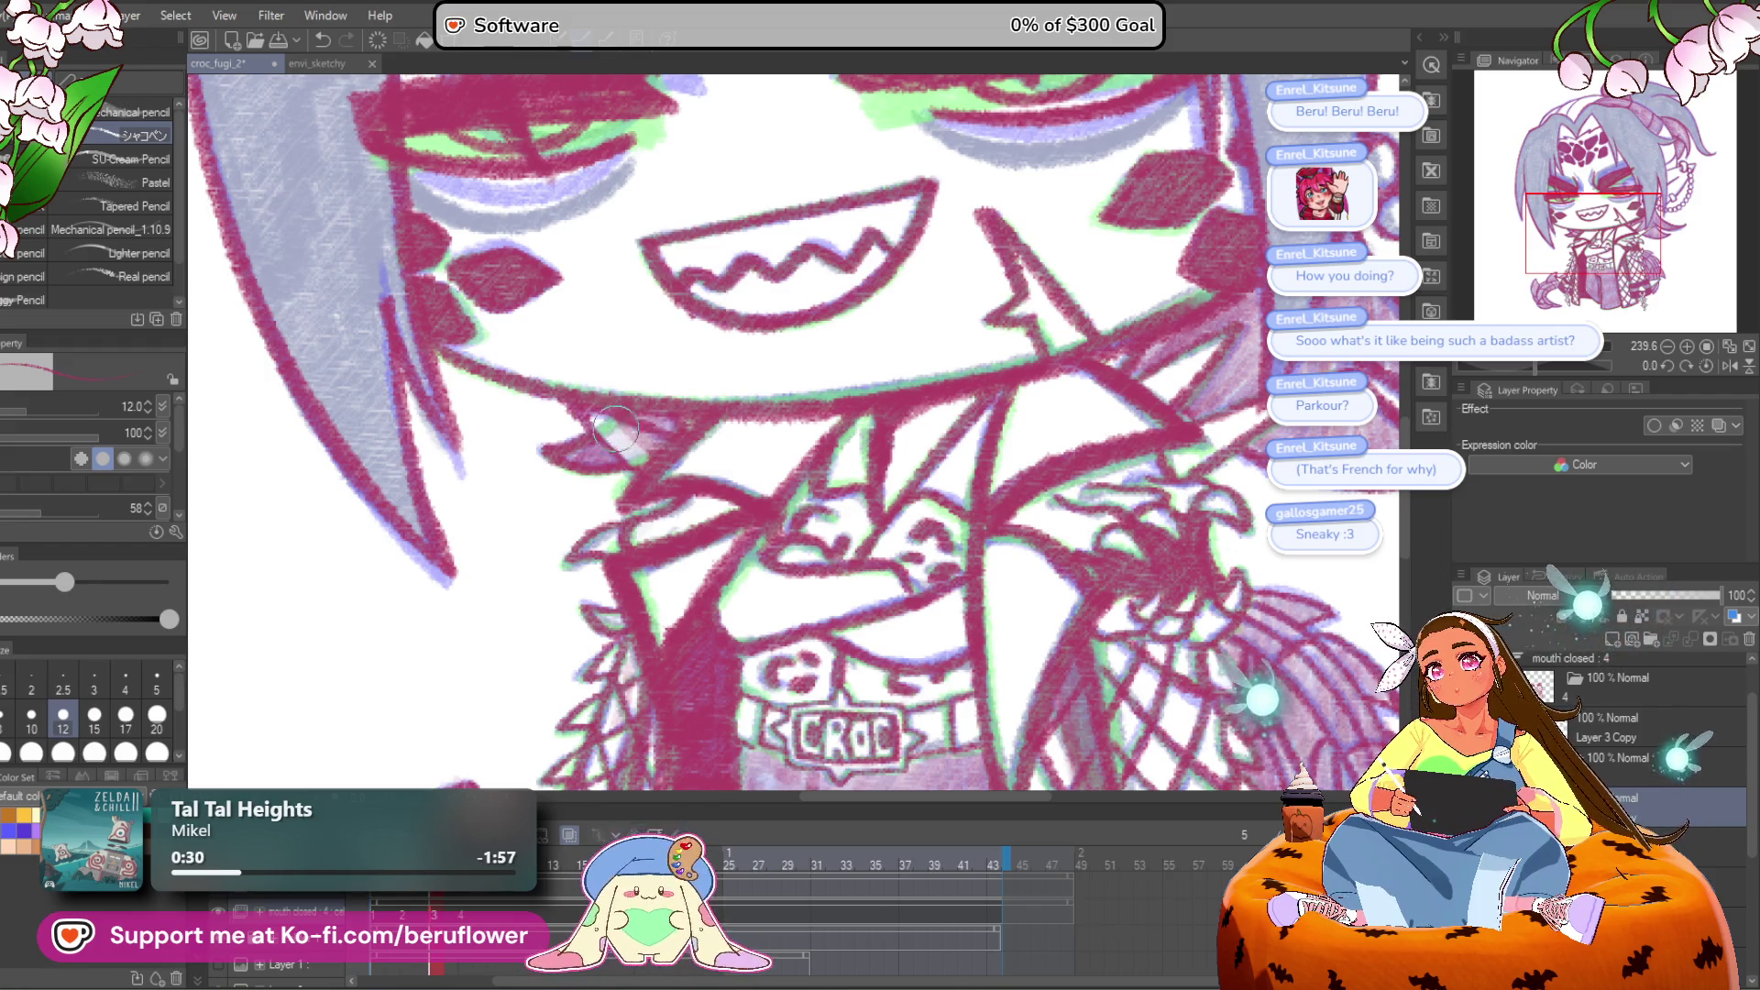
left_click_drag(641, 449, 674, 420)
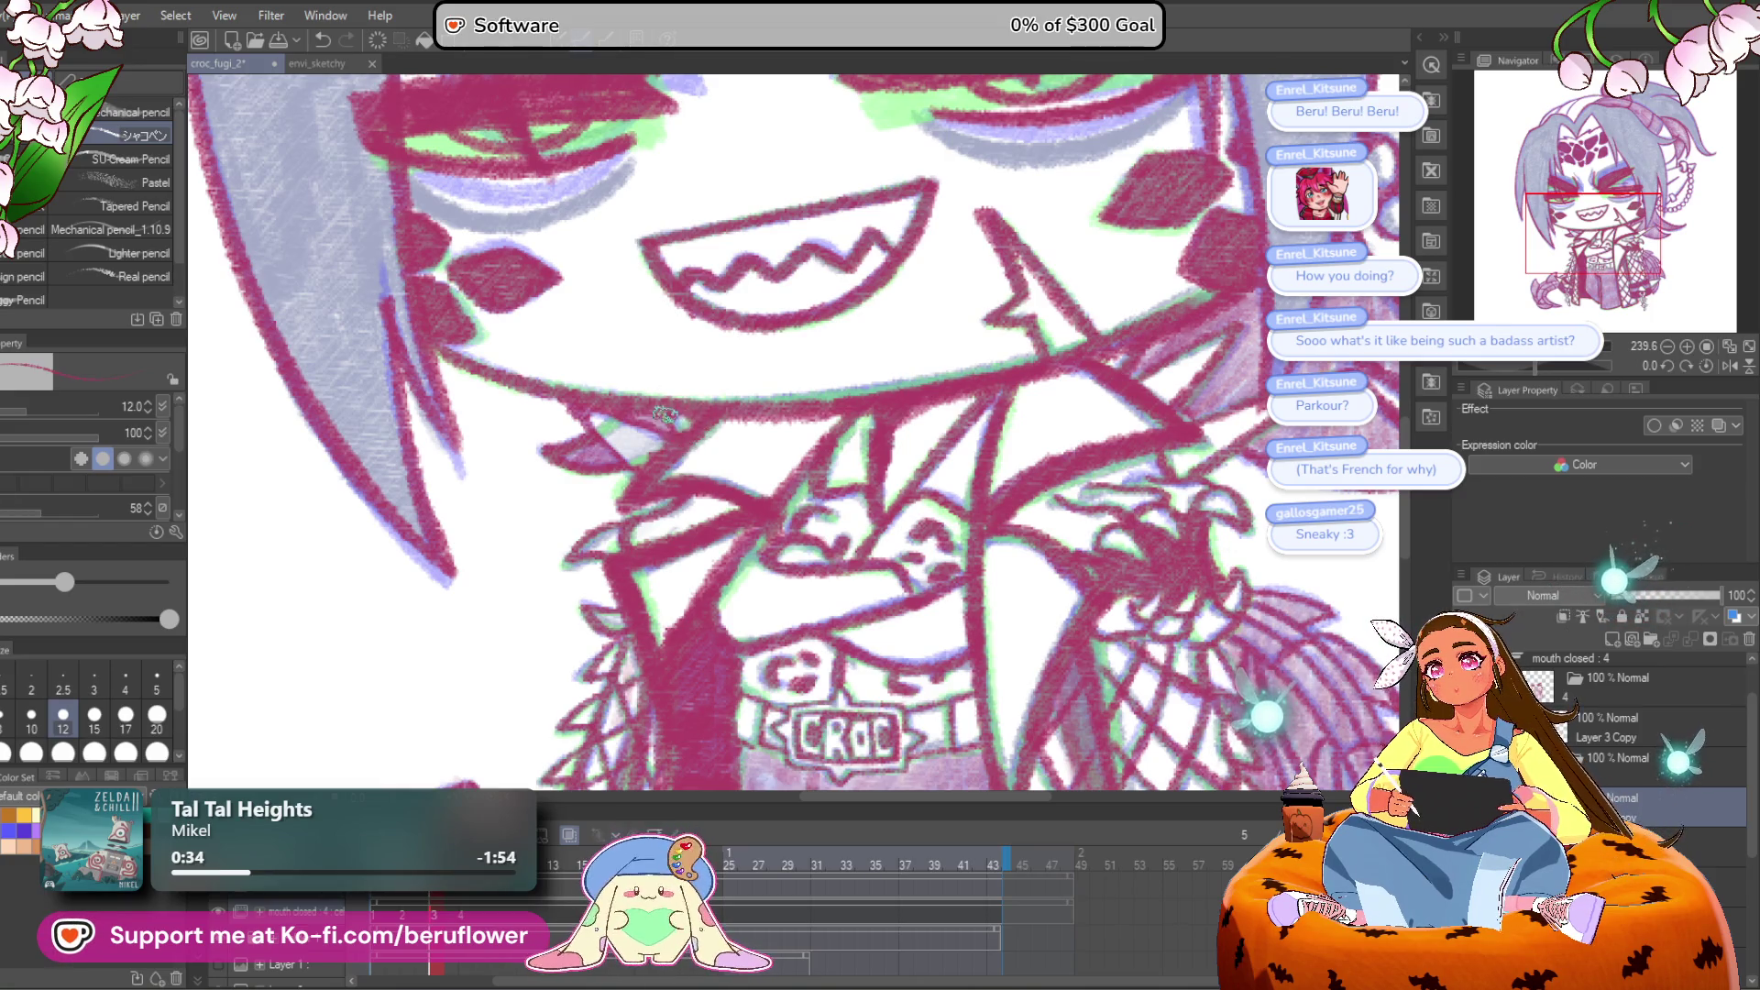
Step: Step through frames 3, 2 and 1, then play the animation to check the motion
key("ctrl+Right")
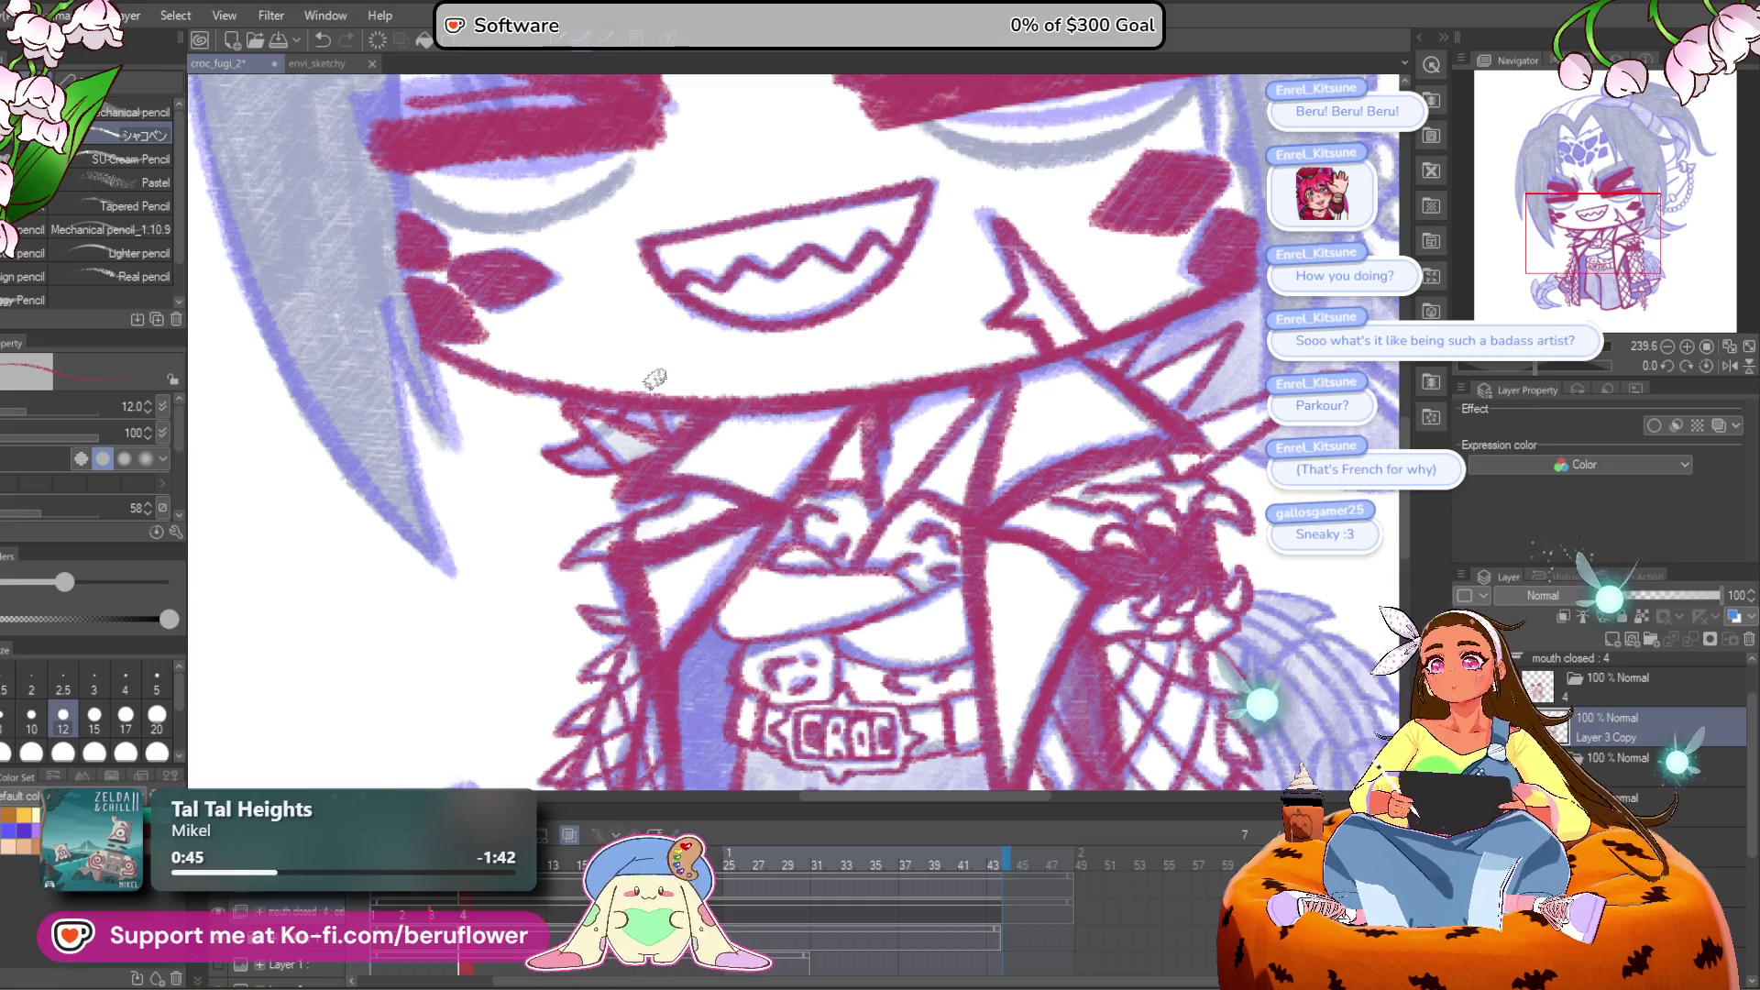
scroll(655, 378, "down", 5)
left_click_drag(828, 580, 832, 586)
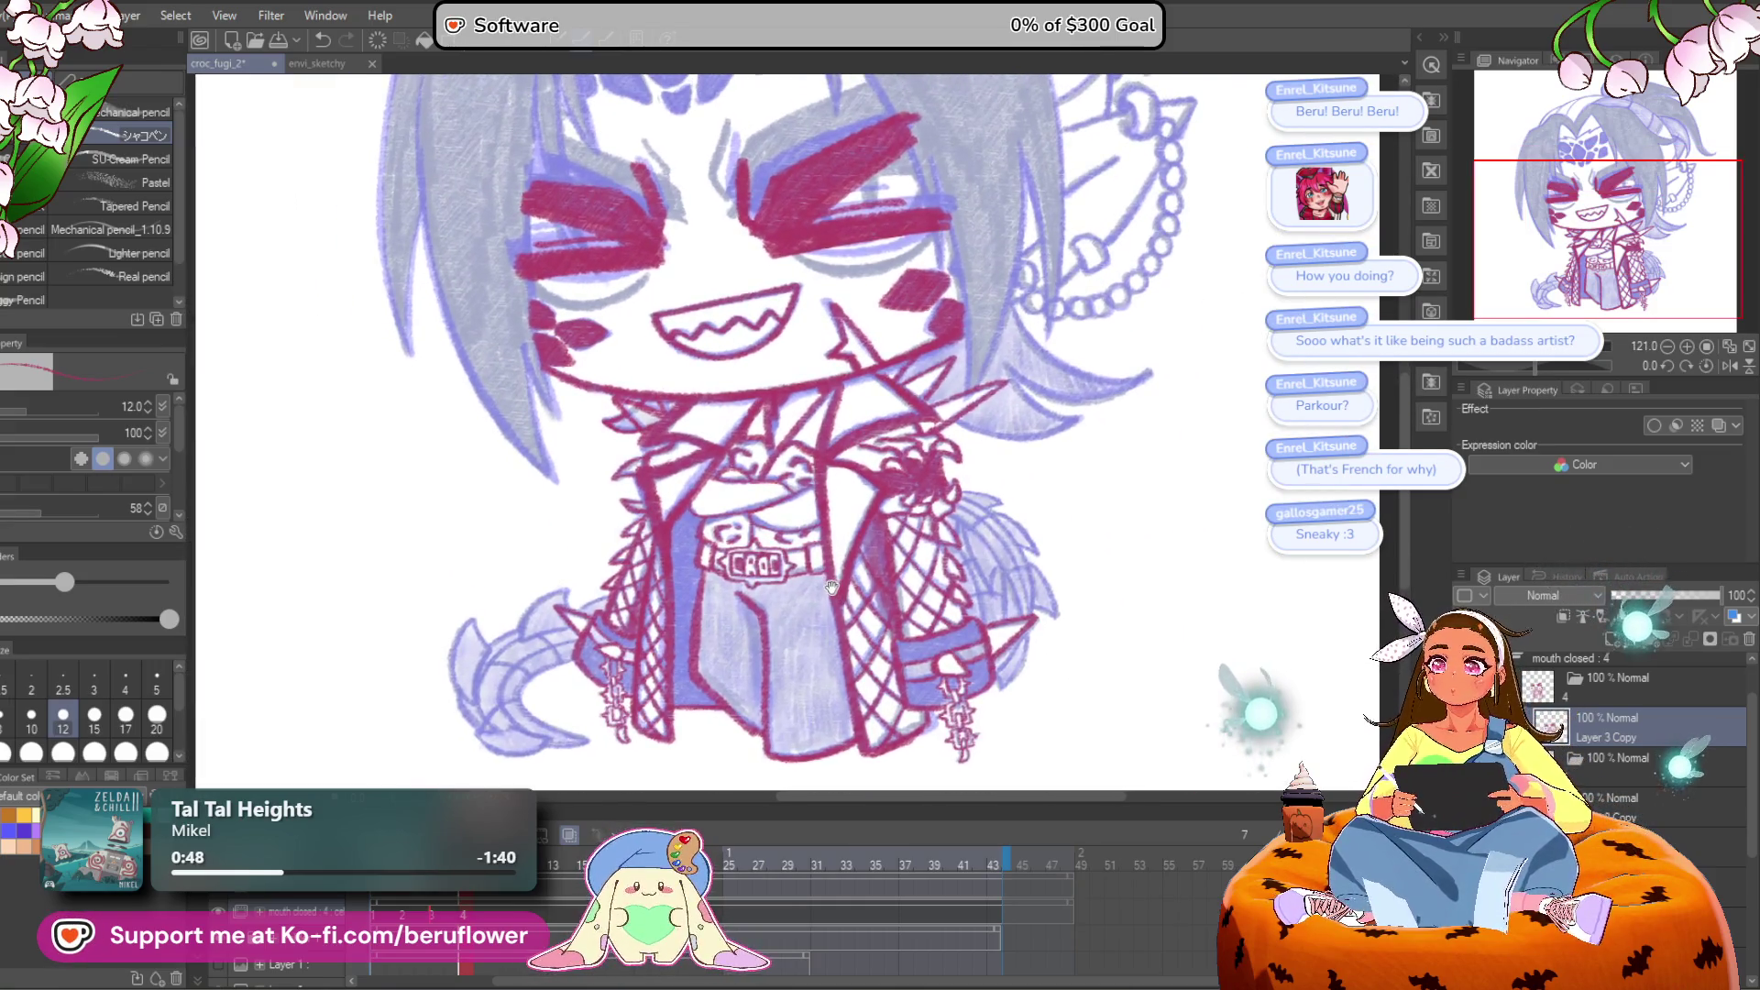
scroll(642, 417, "up", 4)
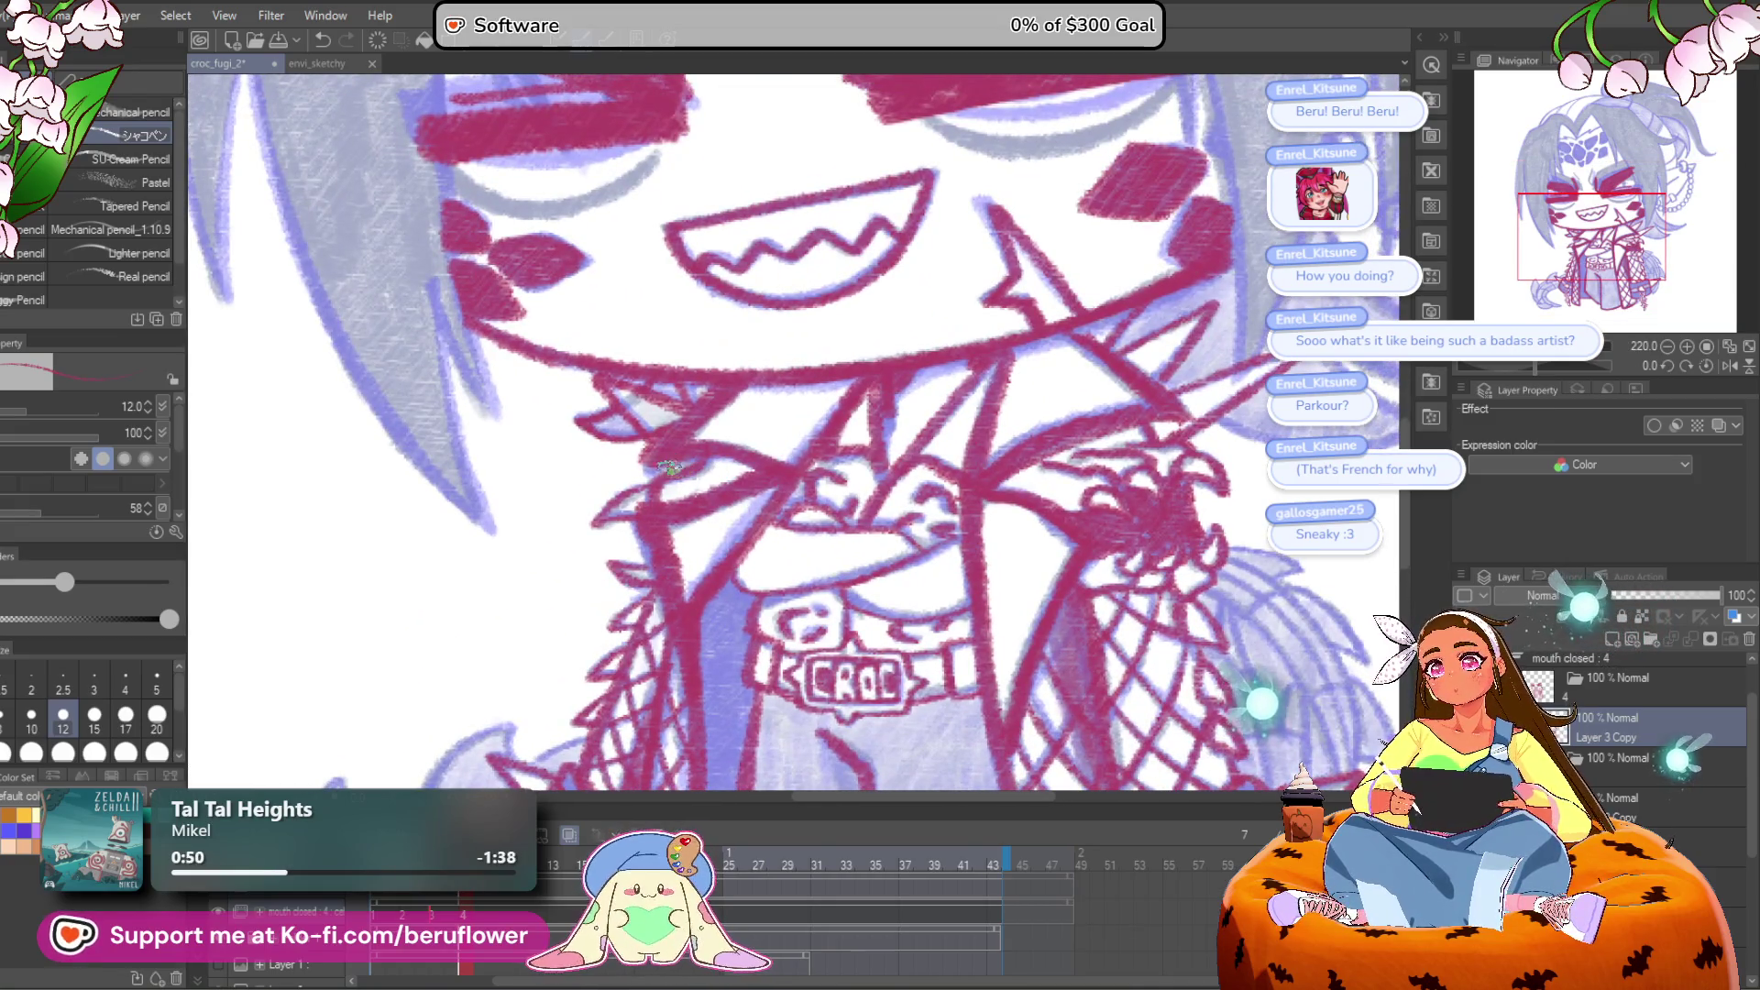
left_click(435, 916)
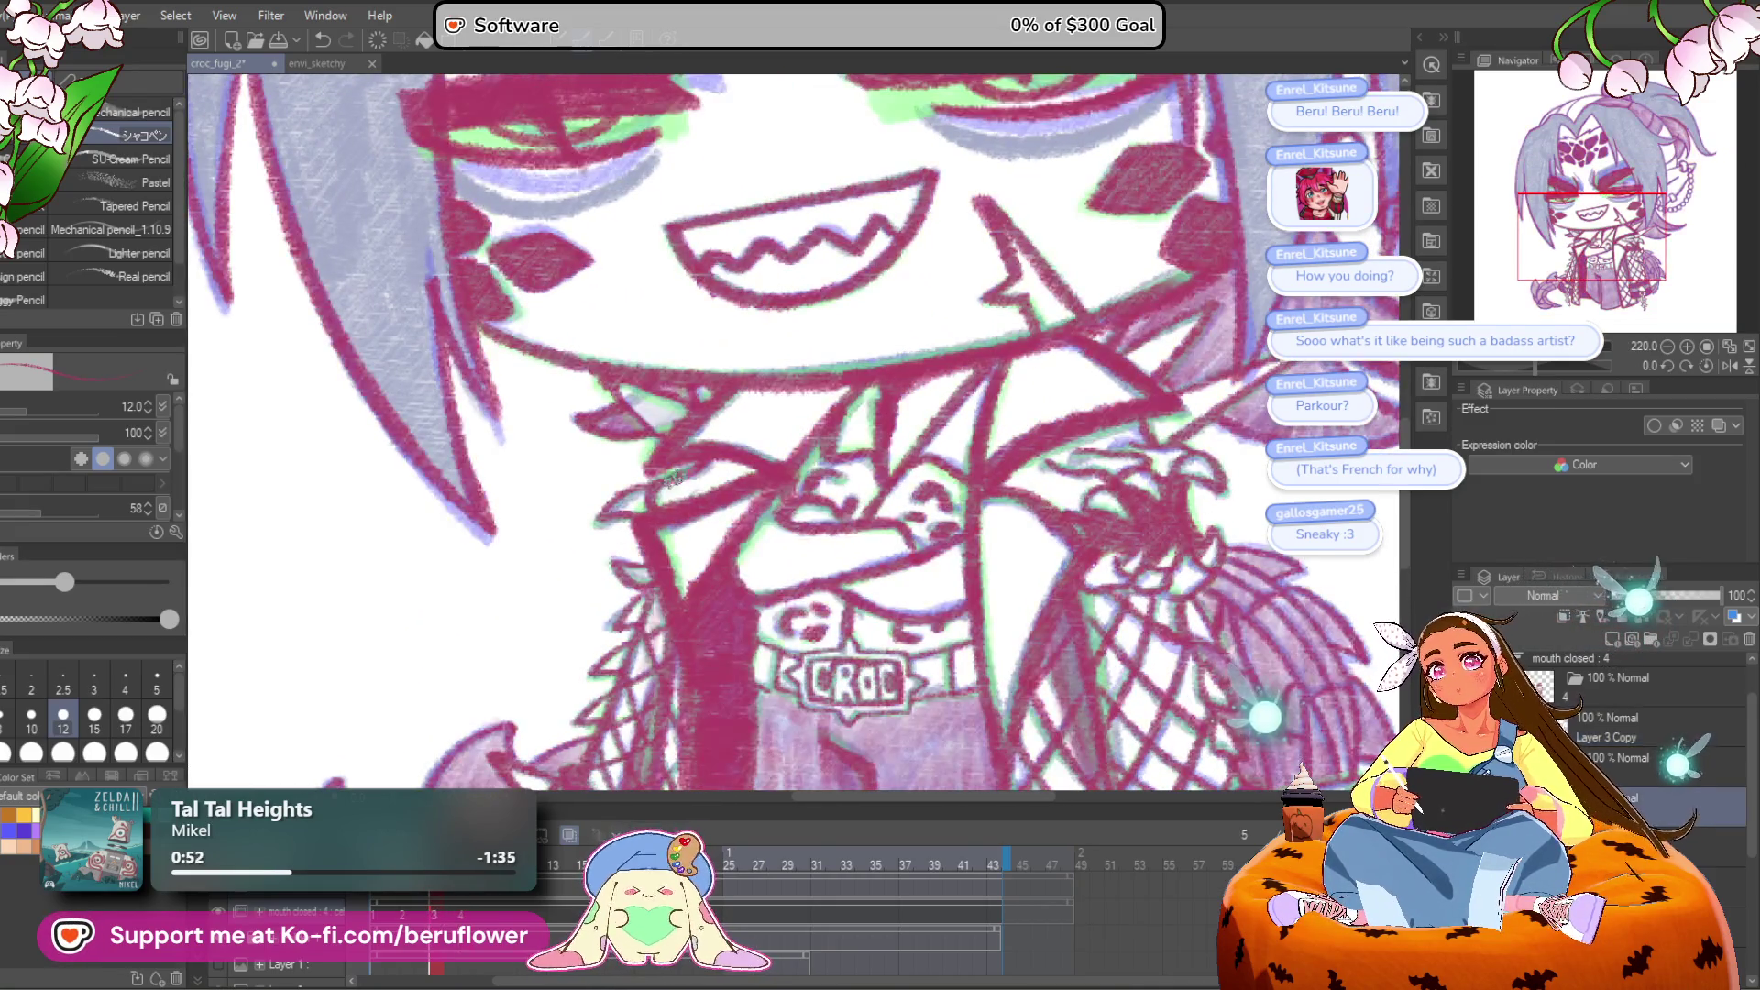
left_click(409, 916)
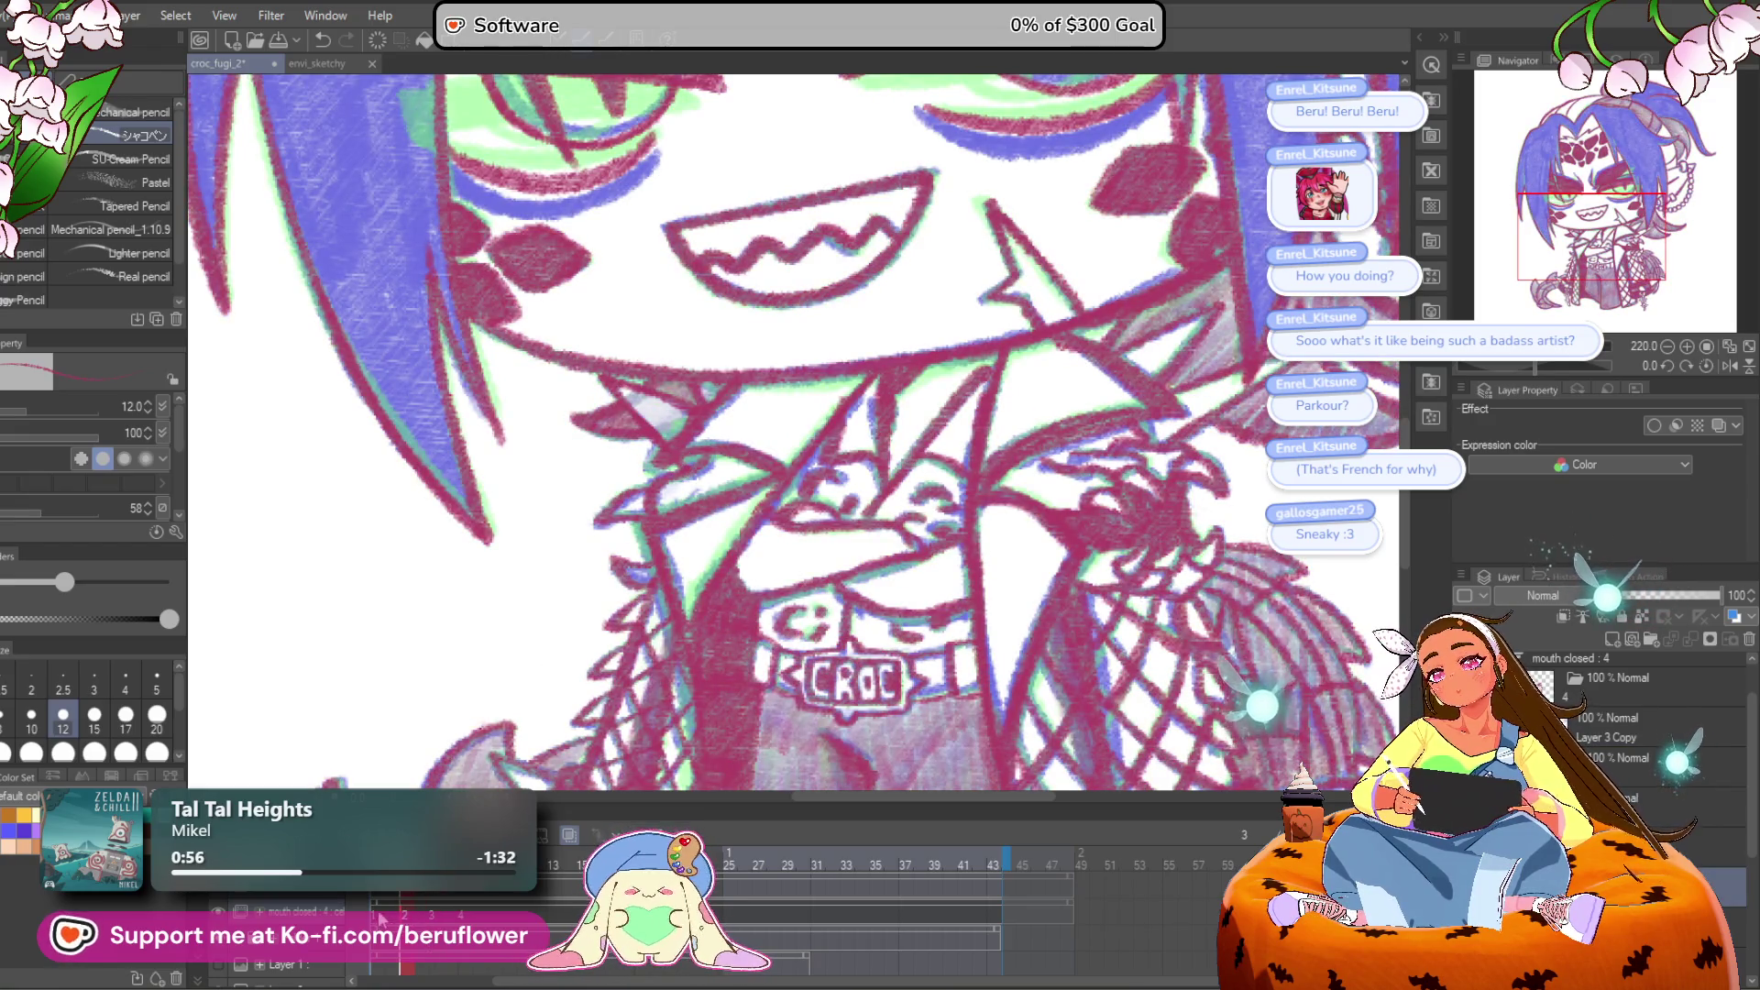
left_click(378, 916)
key("space")
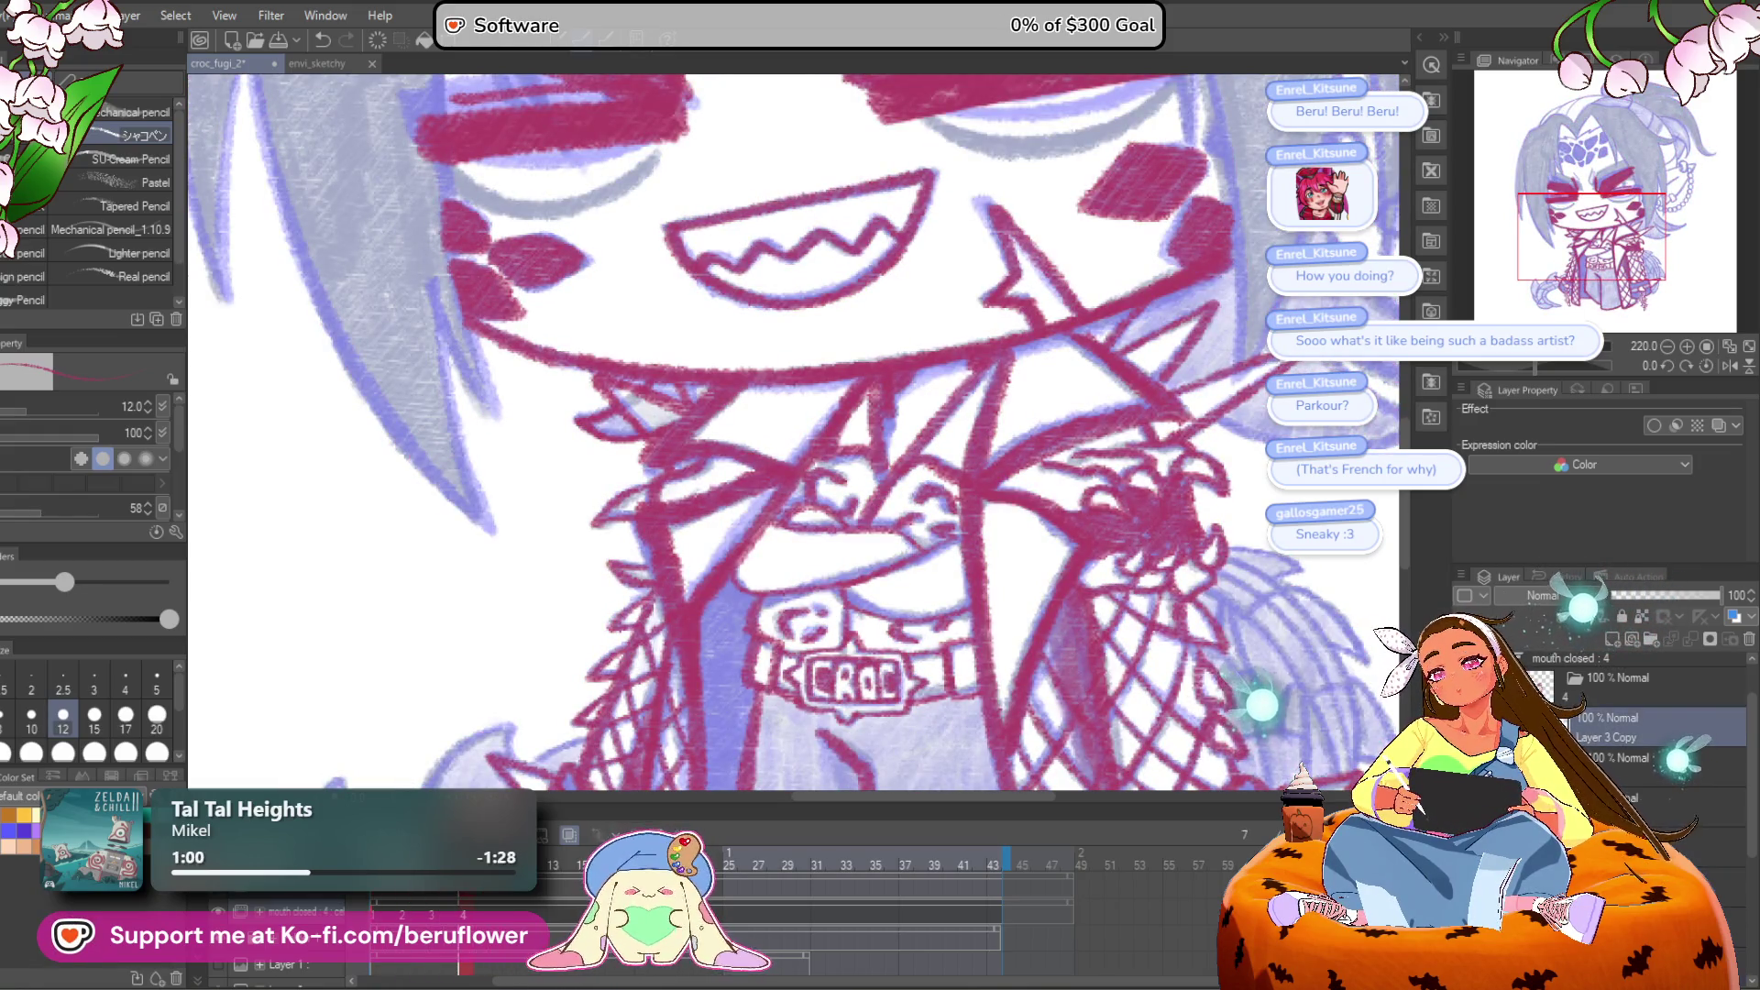
Step: Fit the whole canvas in the window, then zoom back in
key("ctrl+0")
scroll(864, 660, "up", 5)
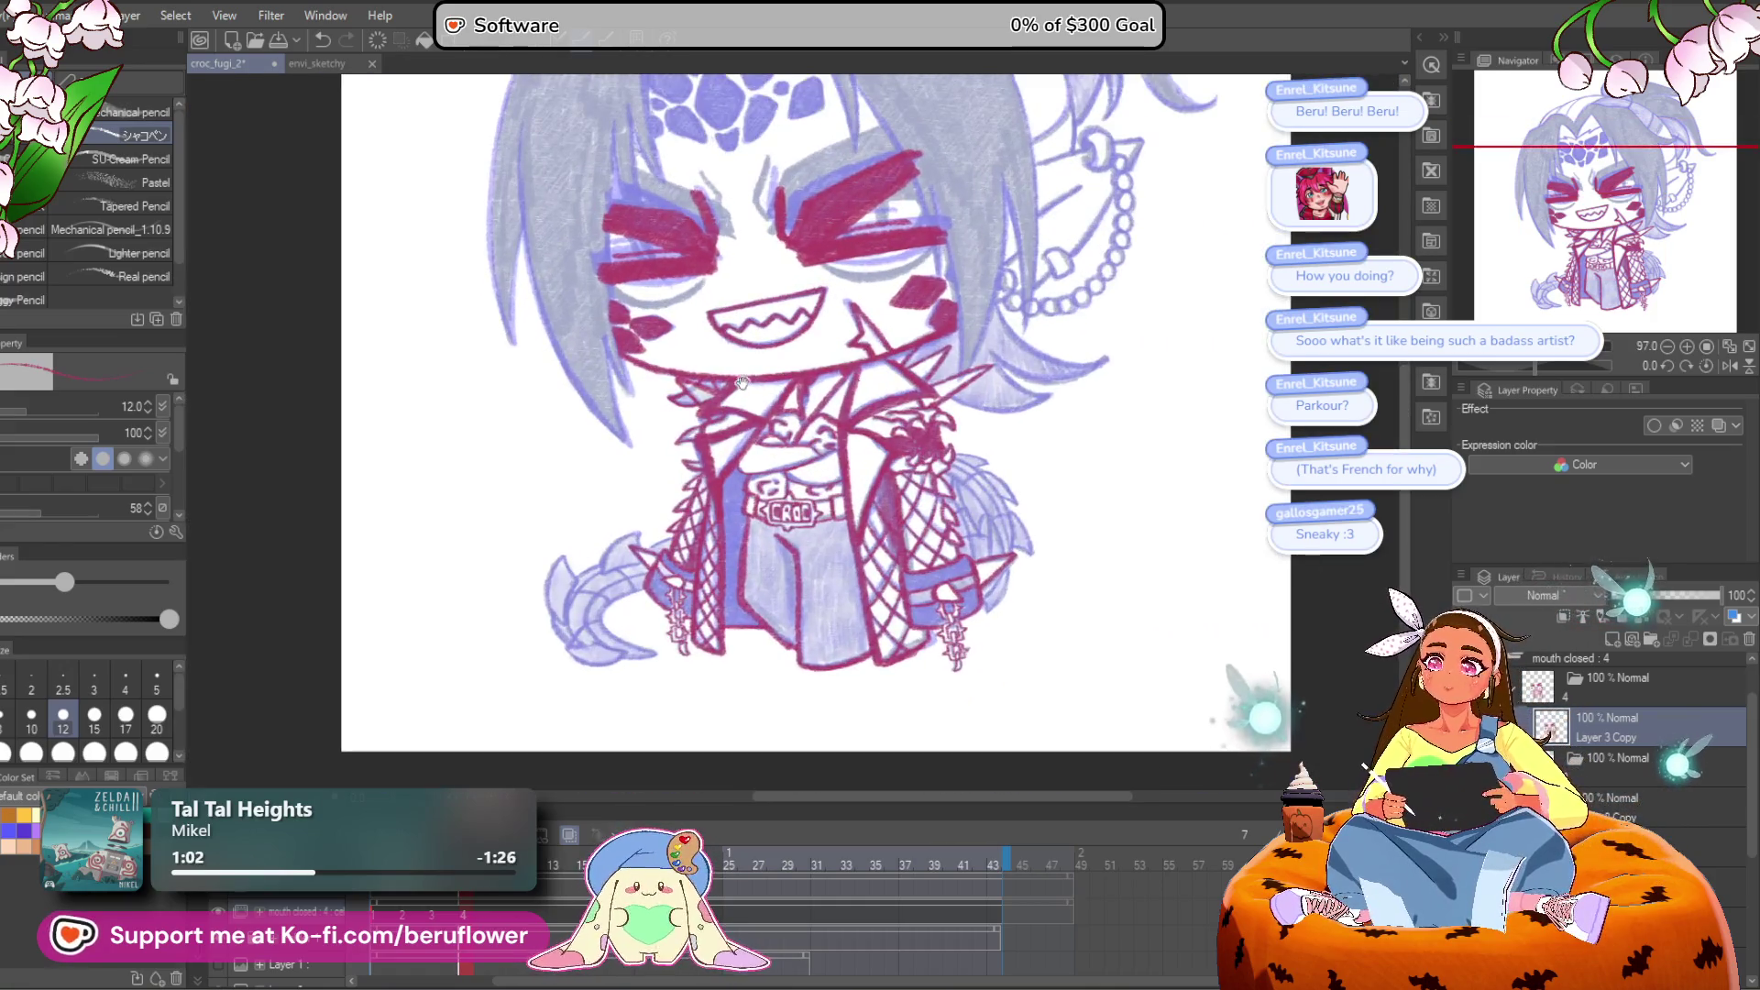
scroll(865, 661, "up", 2)
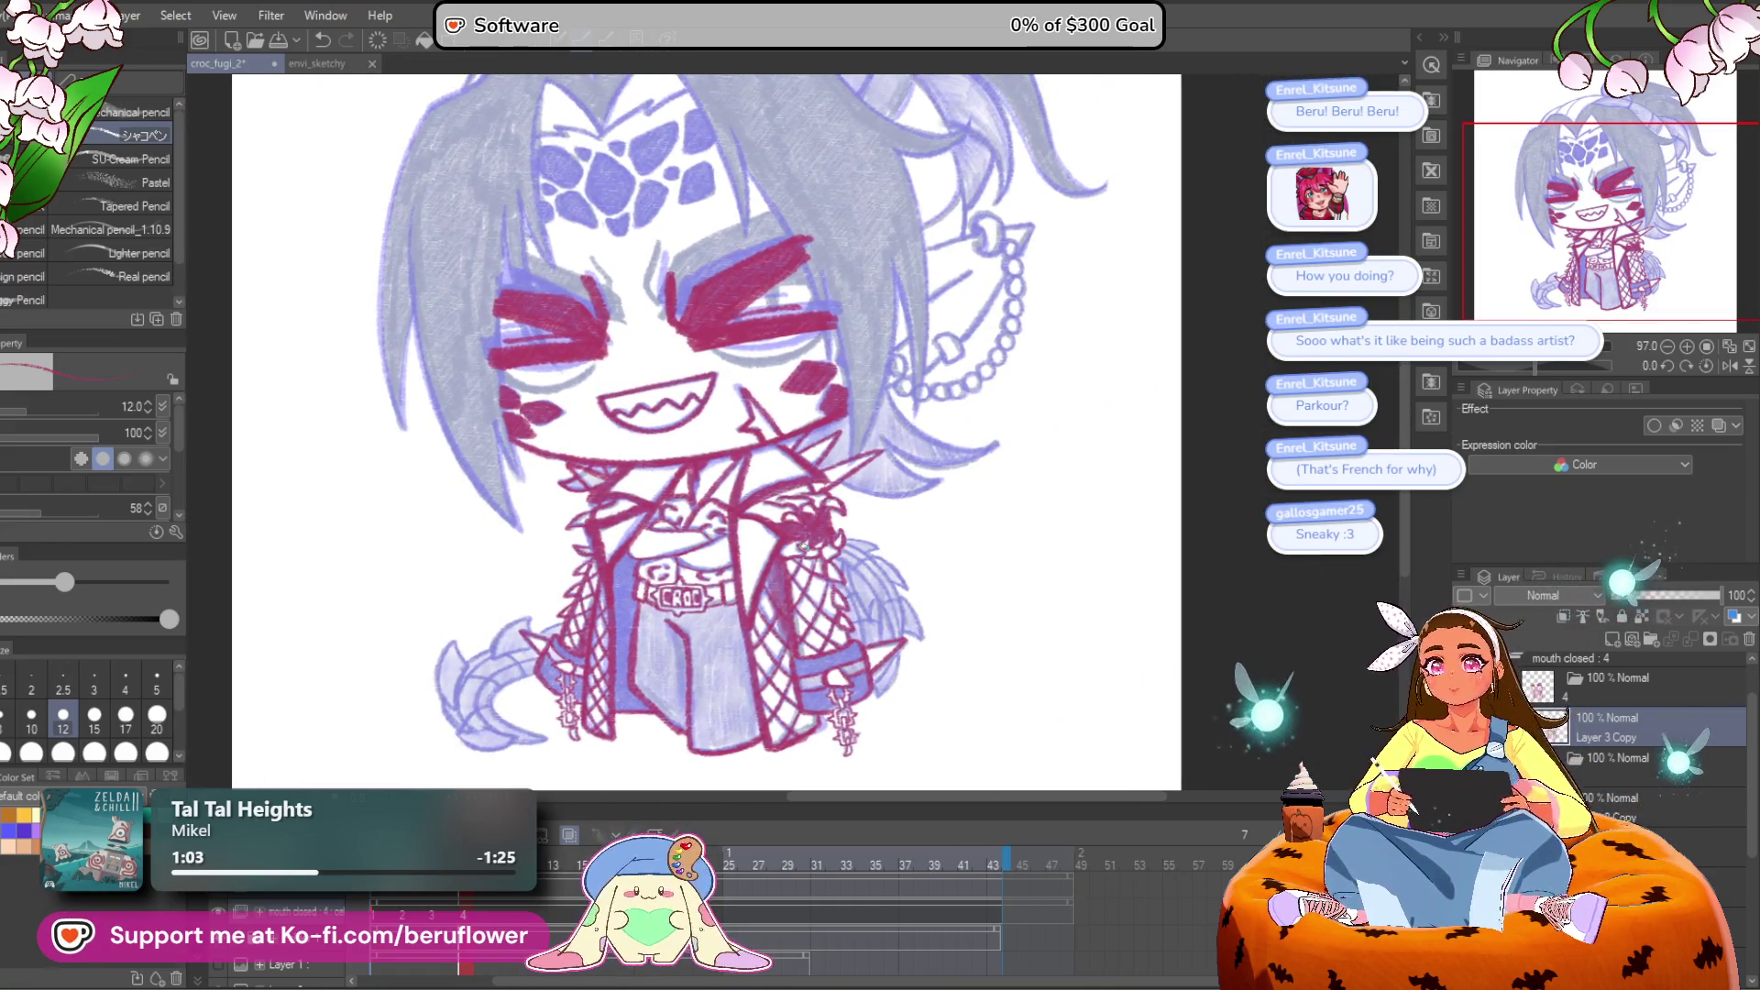
scroll(804, 546, "up", 2)
scroll(804, 546, "down", 3)
scroll(823, 462, "up", 5)
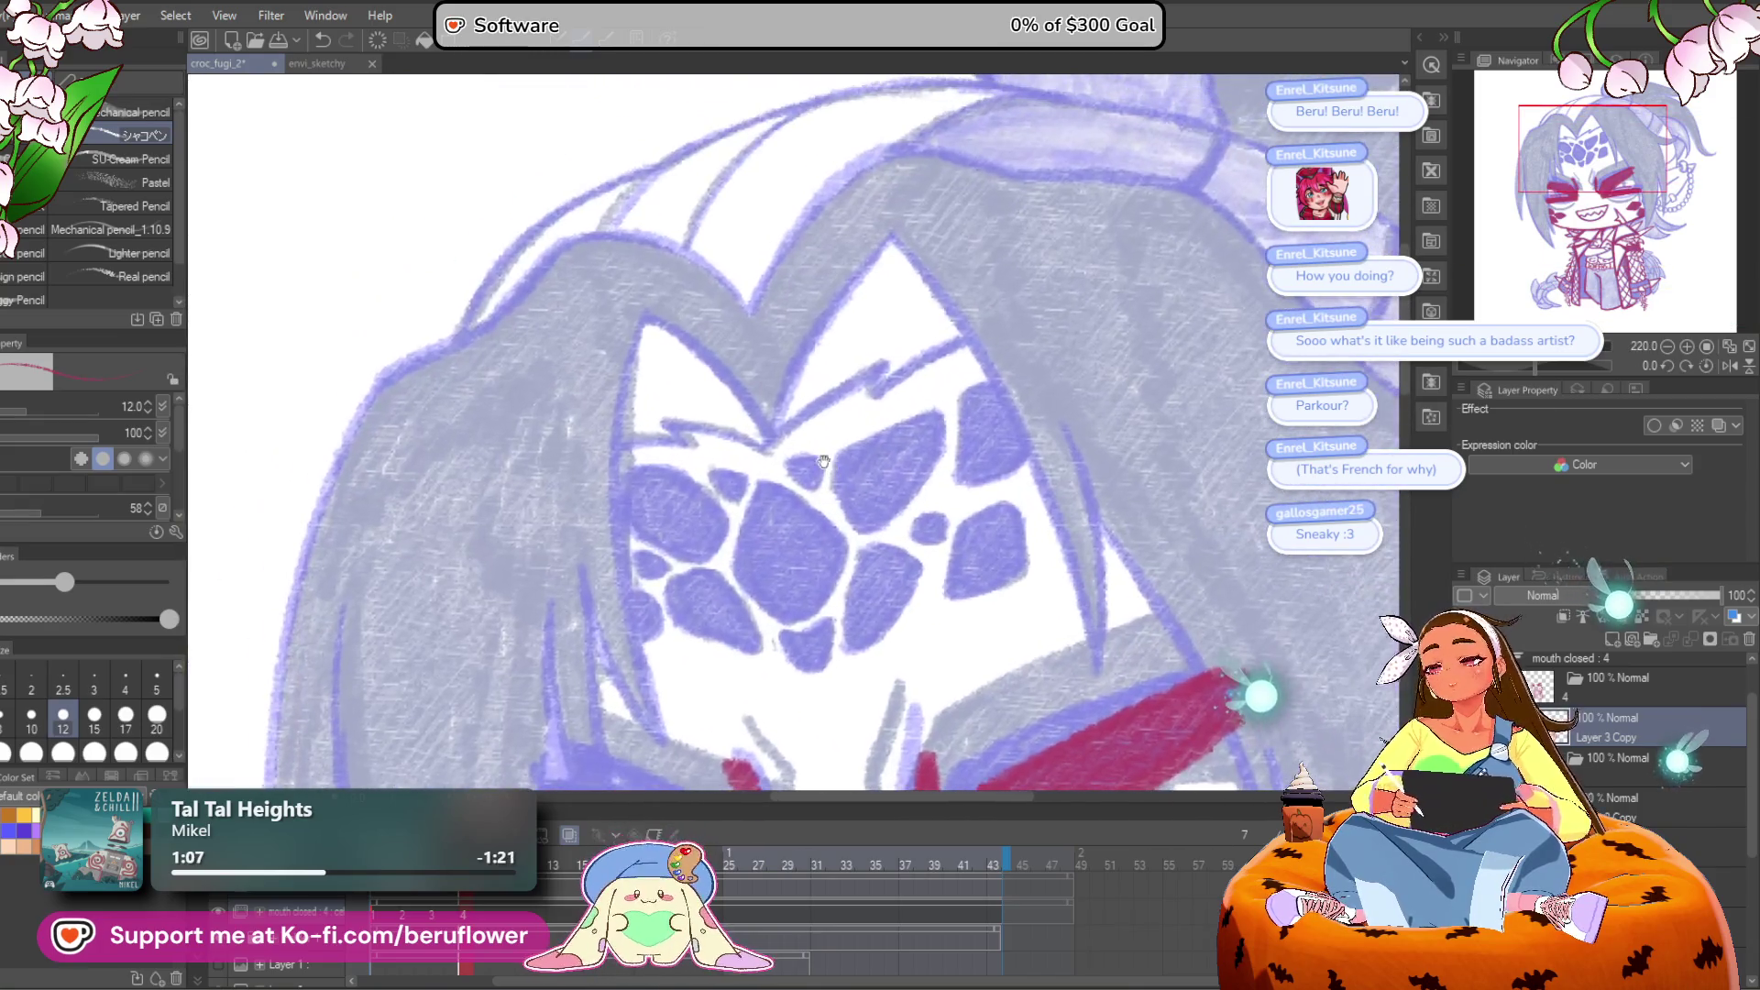
Step: Enlarge the brush and draw a red V on the forehead with a line from its tip
key("bracketright")
key("bracketright")
key("bracketright")
left_click_drag(770, 443, 897, 231)
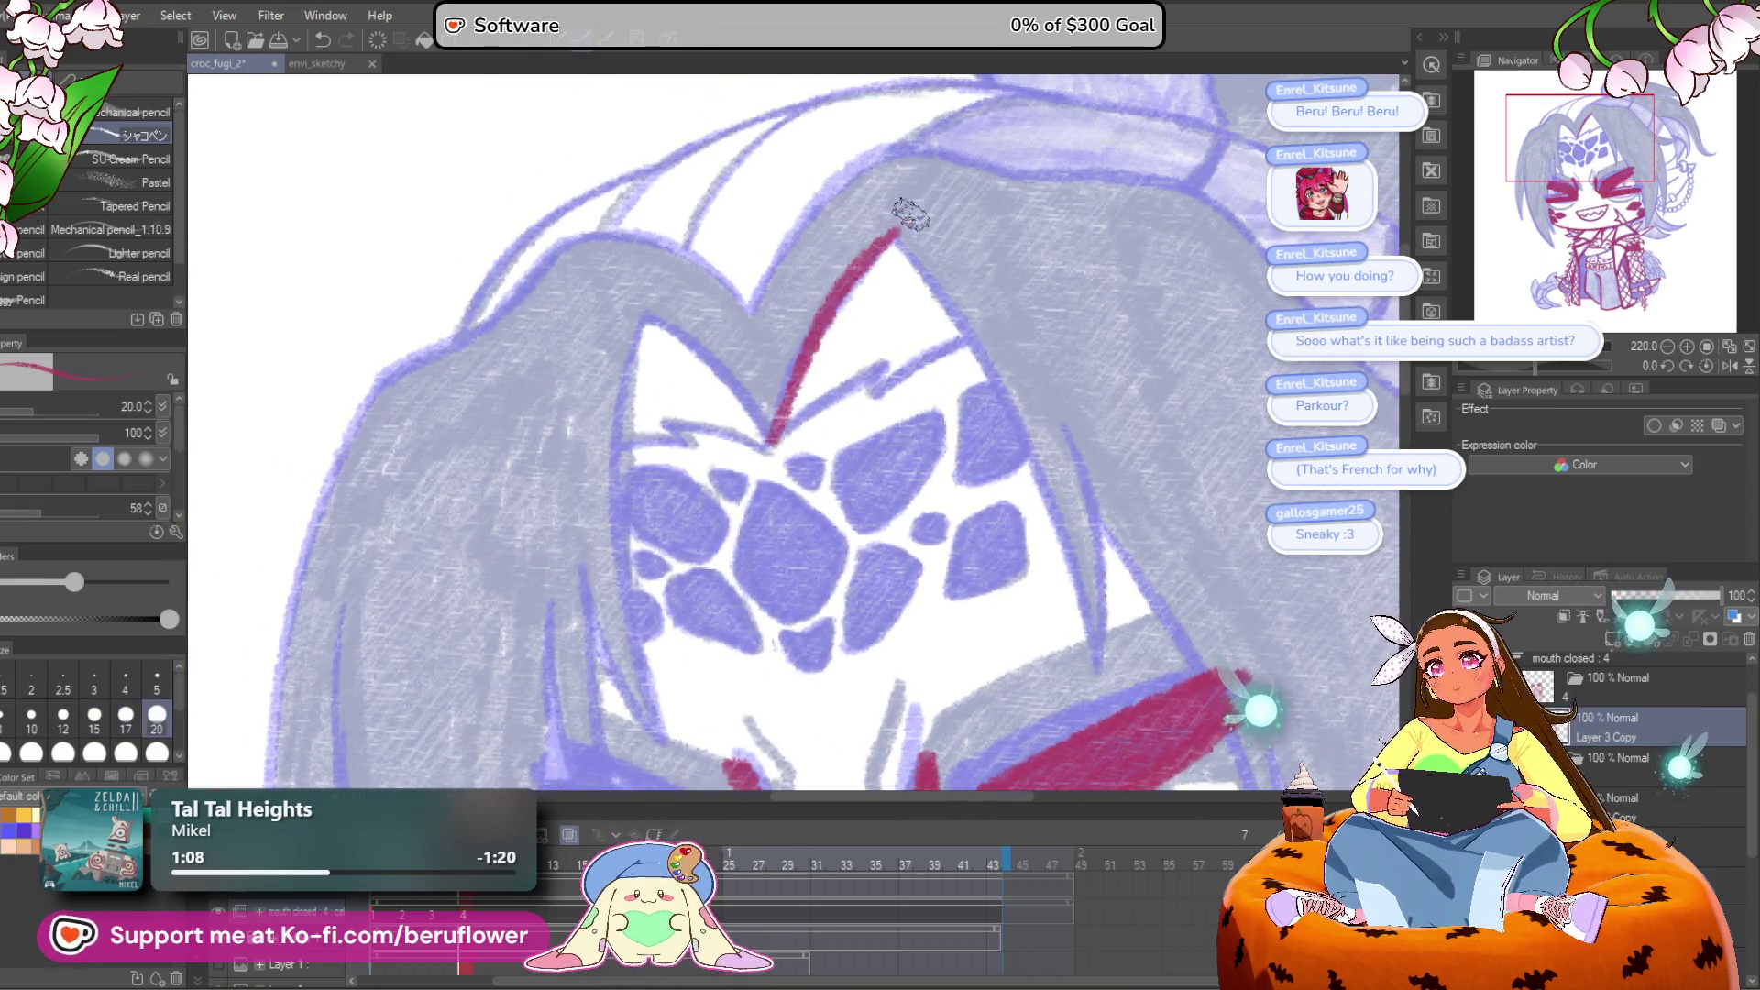
mouse_move(645, 318)
left_mouse_down()
mouse_move(754, 396)
mouse_move(775, 438)
left_mouse_up()
mouse_move(959, 309)
left_mouse_down()
mouse_move(909, 339)
mouse_move(822, 323)
left_mouse_up()
mouse_move(733, 198)
left_mouse_down()
mouse_move(845, 346)
mouse_move(944, 656)
mouse_move(1220, 600)
left_mouse_up()
Step: Turn off onion skin and fill the V's base and neighbouring scale shape with red
left_click(568, 837)
left_click_drag(888, 377, 844, 433)
mouse_move(845, 438)
left_mouse_down()
mouse_move(958, 356)
mouse_move(1151, 316)
left_mouse_up()
left_click_drag(958, 429, 848, 403)
left_click_drag(1070, 506, 908, 502)
left_click_drag(800, 438, 829, 440)
mouse_move(958, 389)
left_mouse_down()
mouse_move(873, 421)
mouse_move(917, 486)
mouse_move(949, 403)
mouse_move(898, 473)
mouse_move(878, 458)
left_mouse_up()
mouse_move(1041, 375)
left_mouse_down()
mouse_move(994, 391)
mouse_move(926, 468)
mouse_move(999, 440)
mouse_move(965, 428)
mouse_move(982, 444)
mouse_move(973, 394)
mouse_move(906, 546)
mouse_move(986, 457)
mouse_move(944, 513)
mouse_move(981, 463)
mouse_move(906, 449)
mouse_move(829, 559)
mouse_move(853, 504)
mouse_move(816, 513)
mouse_move(854, 498)
mouse_move(830, 518)
left_mouse_up()
Step: Fill the small lower and lower-left scale shapes with red and save croc_fugi_2
mouse_move(779, 384)
left_mouse_down()
mouse_move(793, 514)
mouse_move(802, 403)
mouse_move(788, 482)
mouse_move(812, 504)
mouse_move(848, 447)
left_mouse_up()
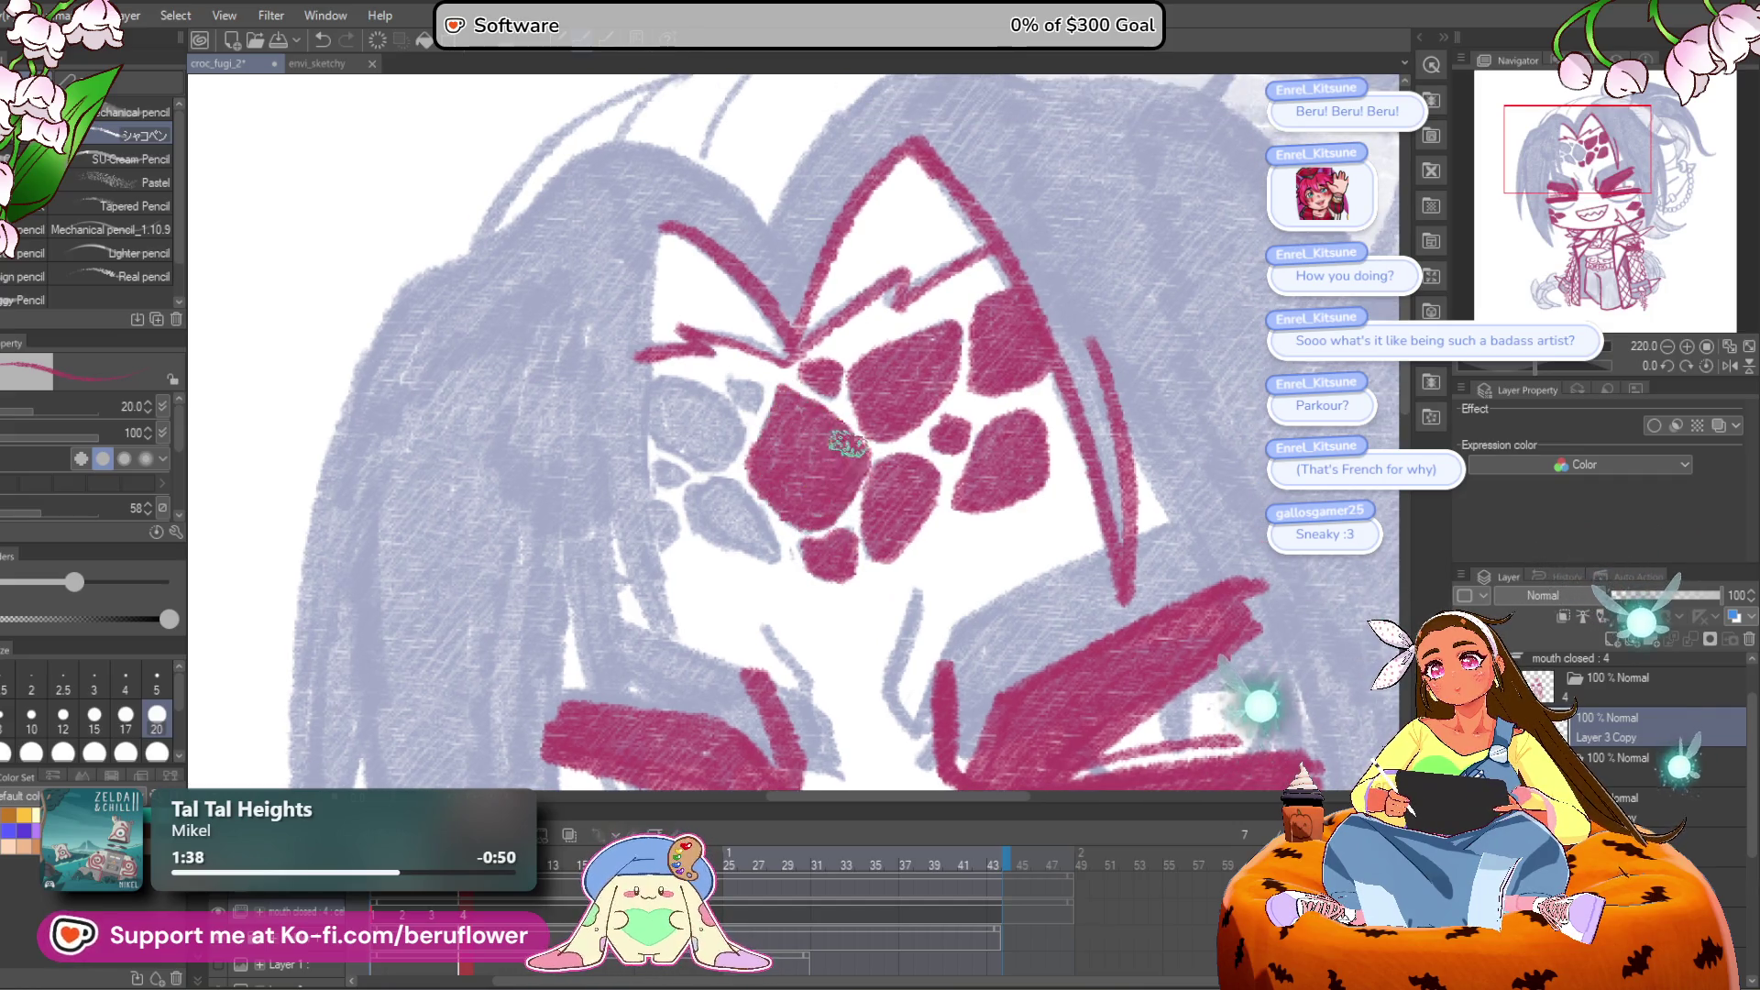
left_click_drag(742, 376, 796, 389)
mouse_move(803, 463)
left_mouse_down()
mouse_move(738, 450)
mouse_move(720, 408)
mouse_move(815, 469)
mouse_move(857, 570)
mouse_move(761, 502)
left_mouse_up()
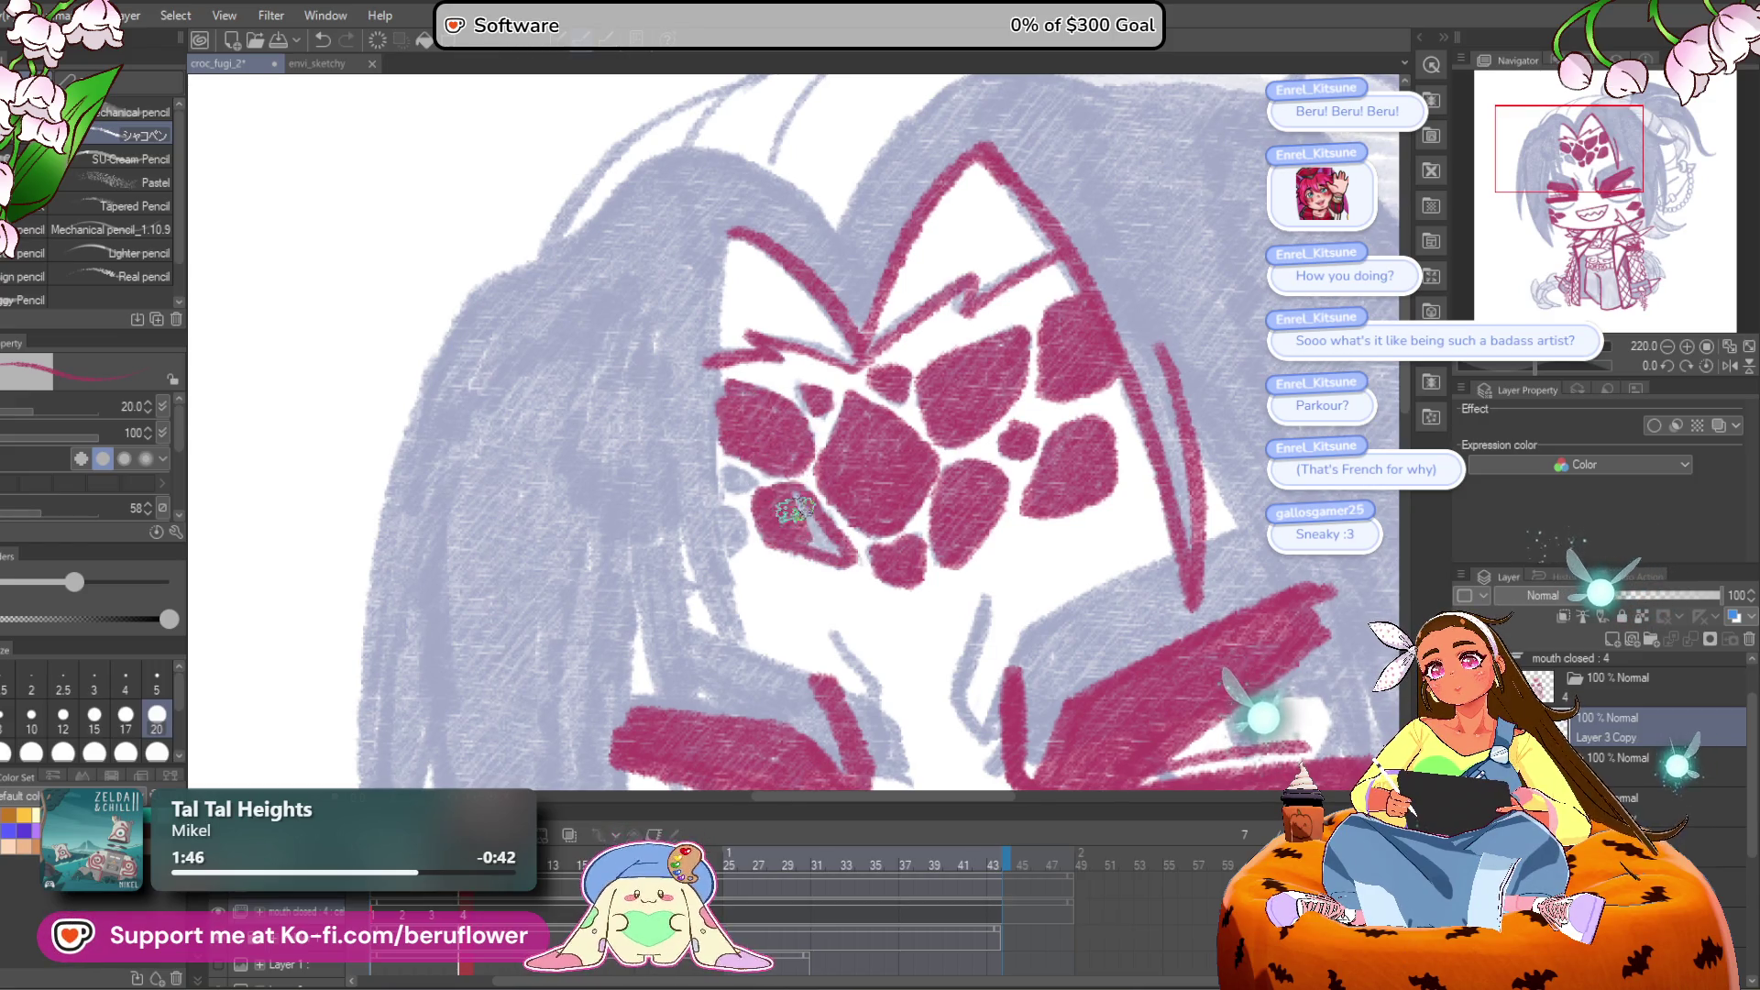
left_click_drag(837, 551, 858, 578)
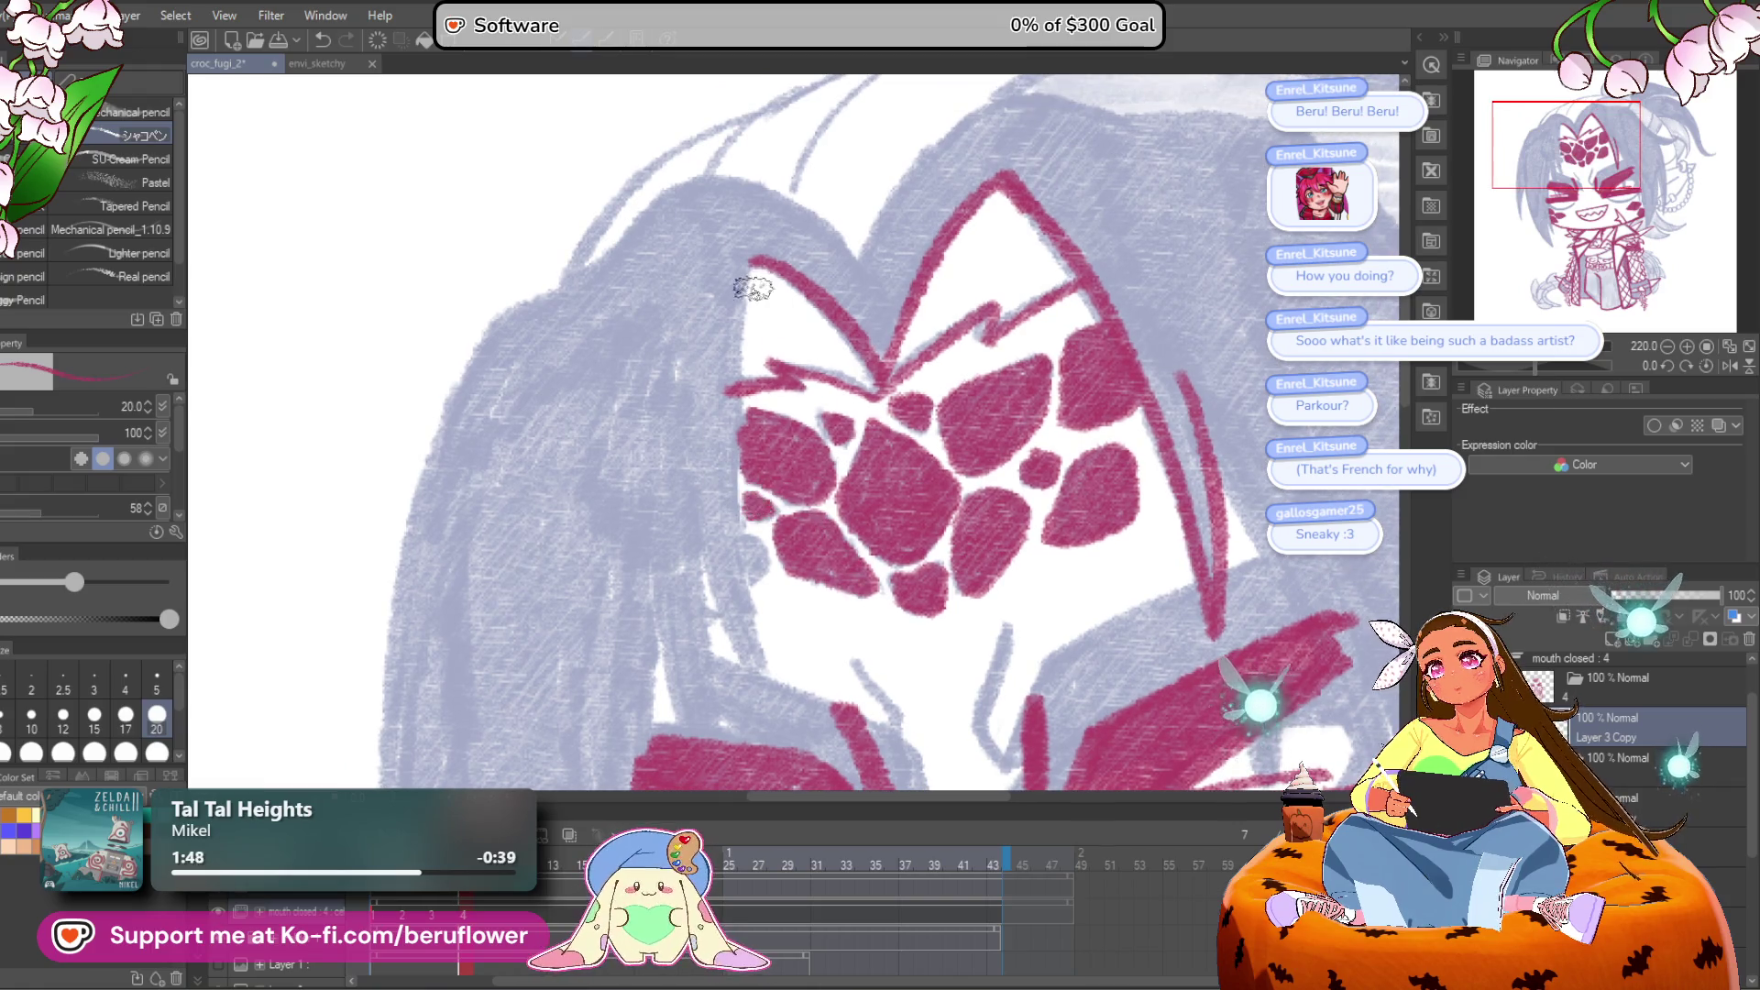
key("ctrl+s")
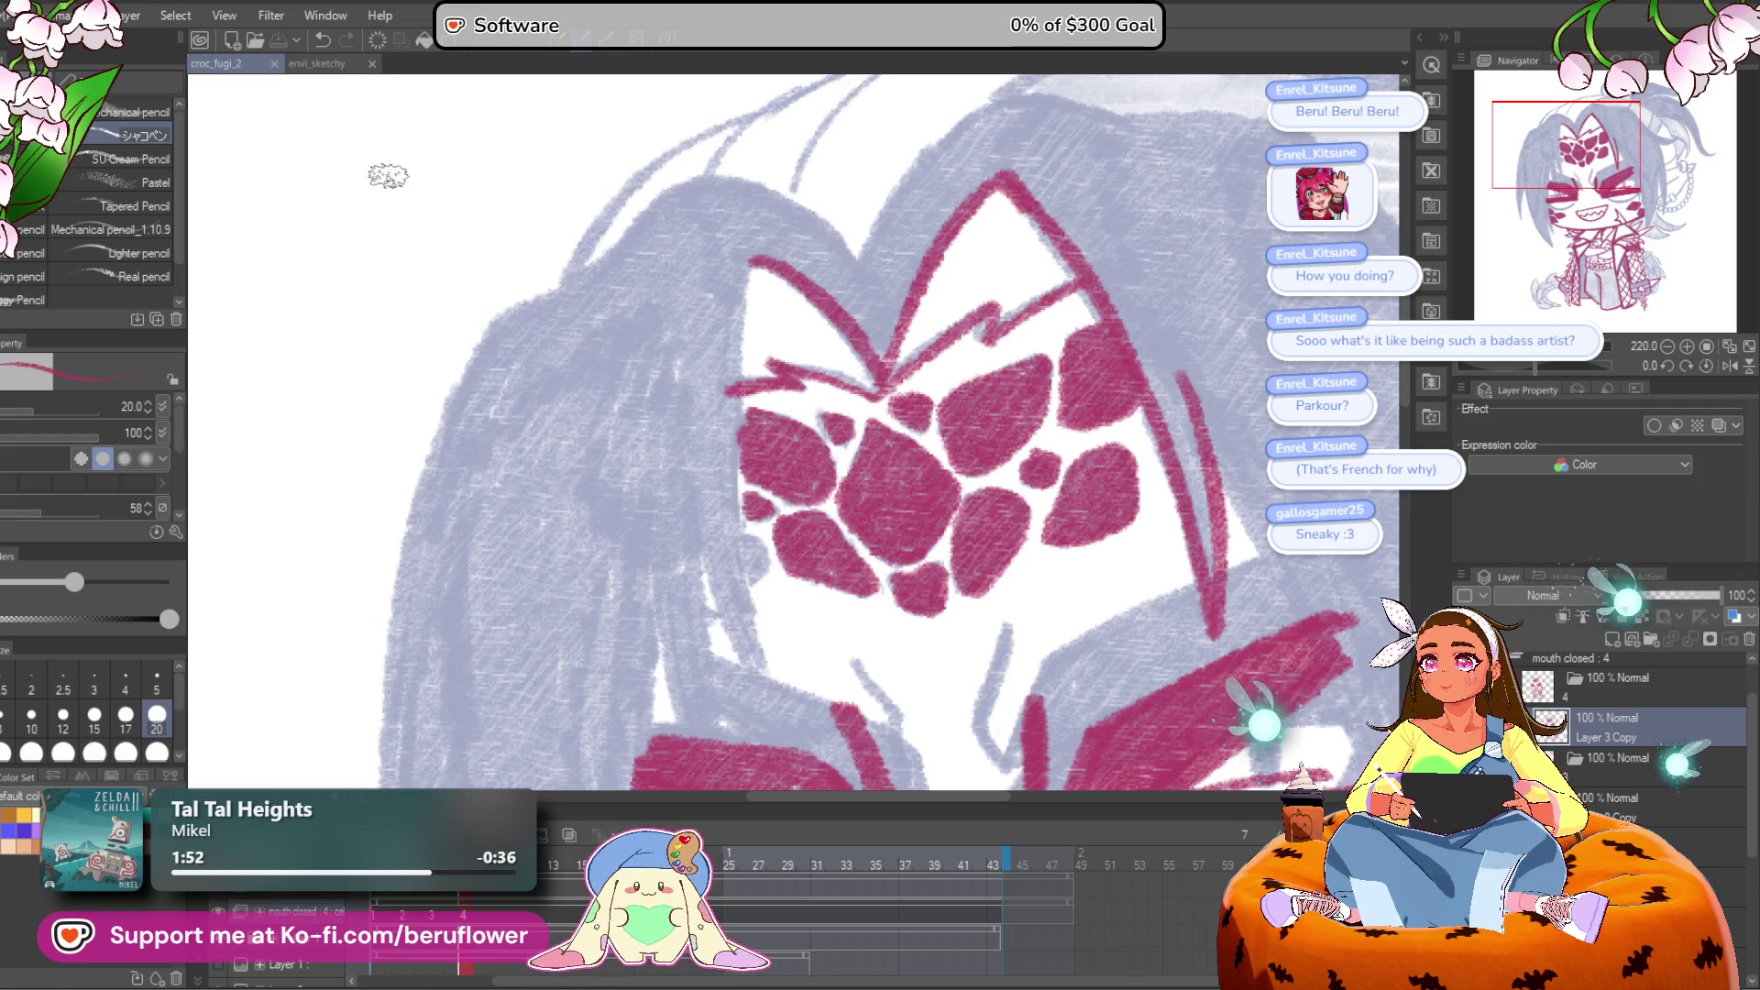
Step: Close the envi_sketchy document and draw lines along the face edge, undoing a stray stroke
left_click(372, 64)
mouse_move(649, 286)
left_mouse_down()
mouse_move(722, 355)
mouse_move(674, 426)
left_mouse_up()
left_click_drag(669, 348, 664, 587)
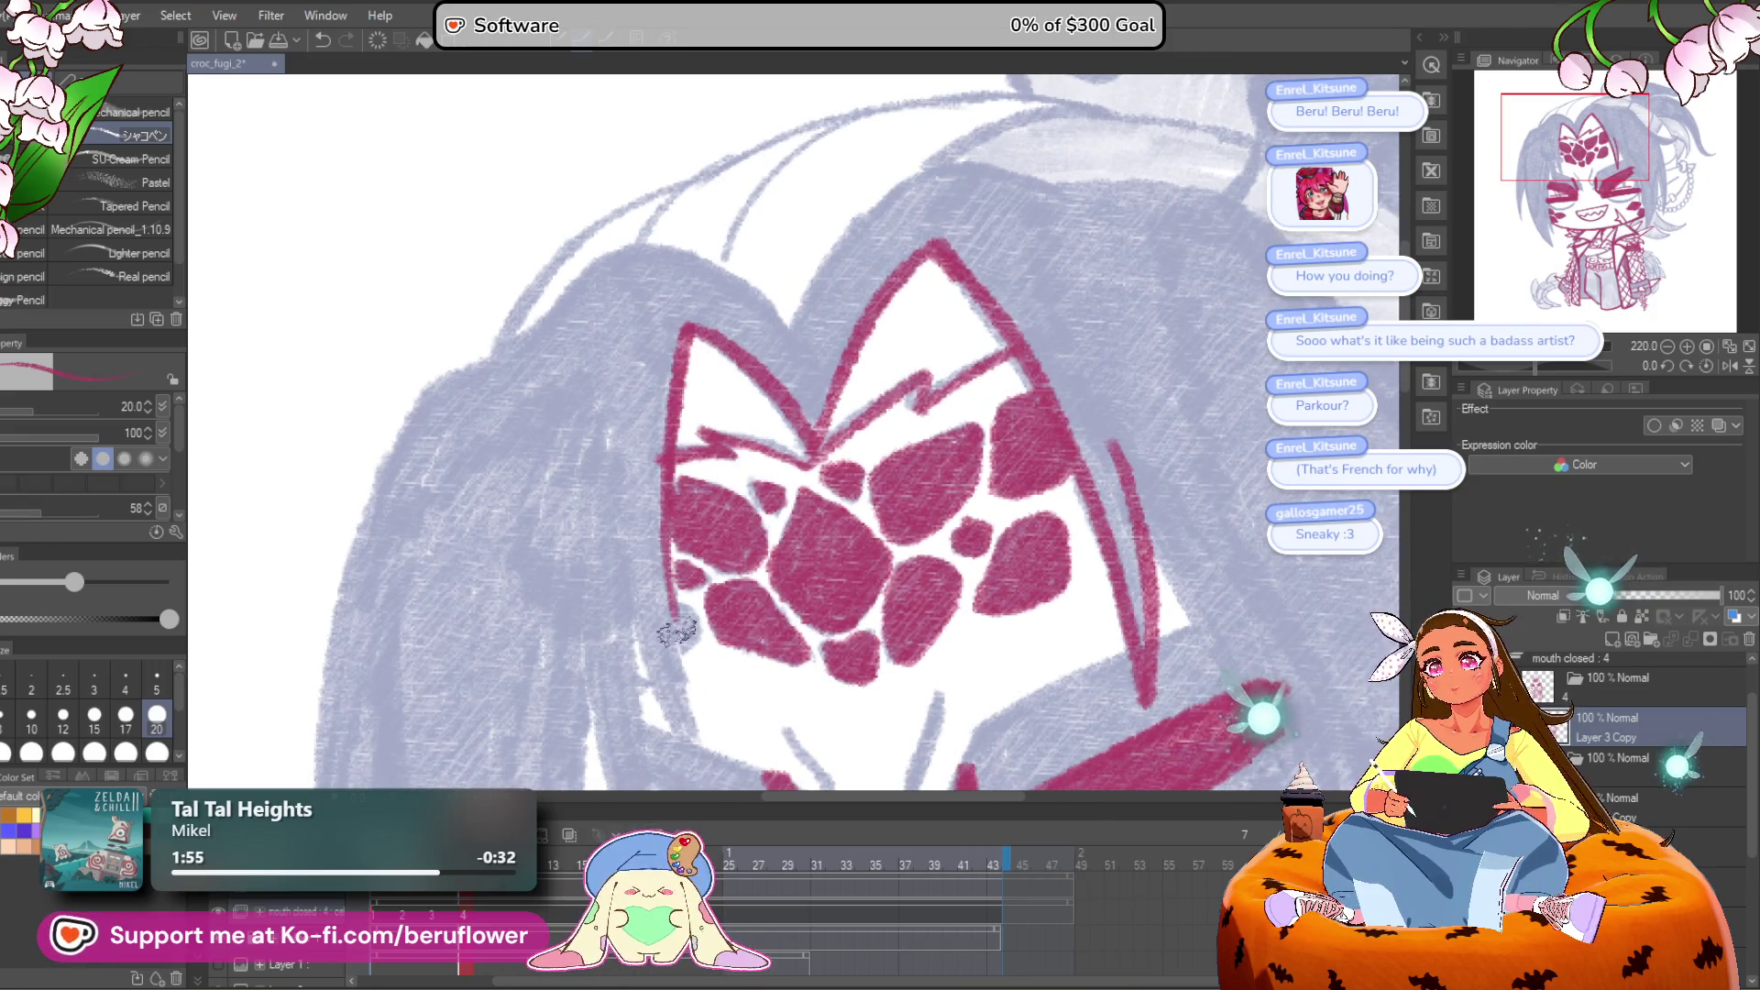
scroll(669, 366, "down", 3)
left_click_drag(660, 330, 683, 586)
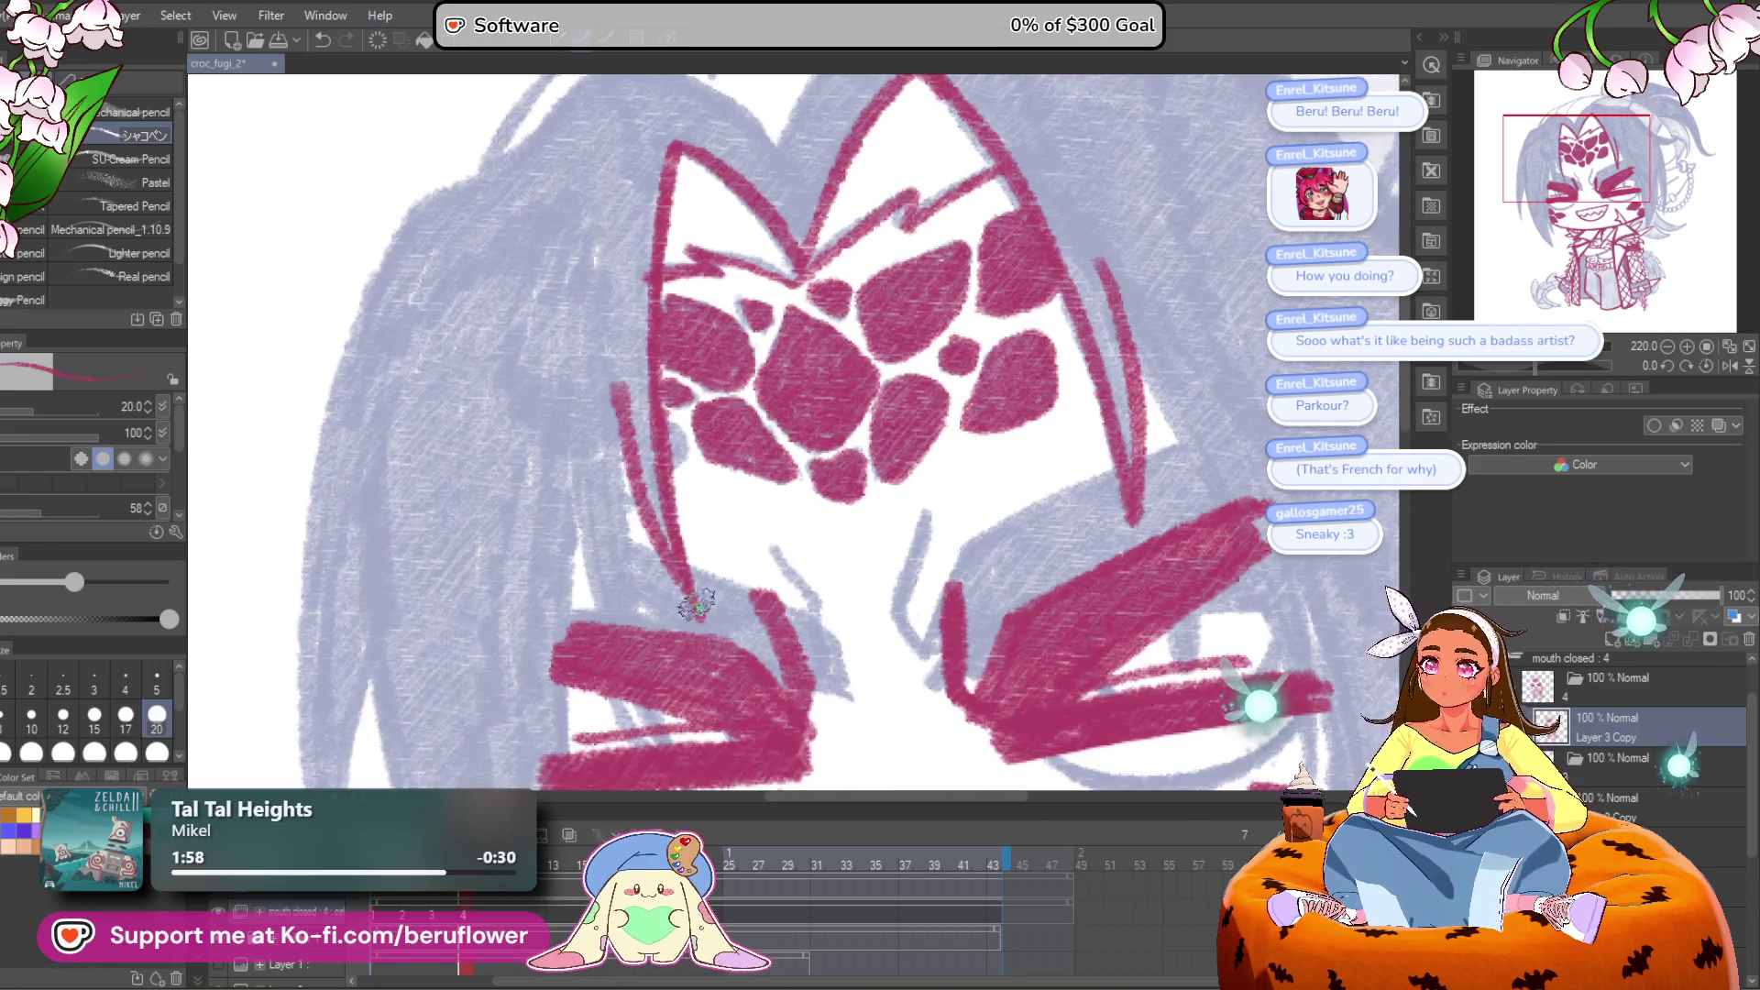
left_click_drag(633, 474, 664, 327)
mouse_move(770, 256)
left_mouse_down()
mouse_move(888, 279)
mouse_move(924, 308)
left_mouse_up()
key("ctrl+z")
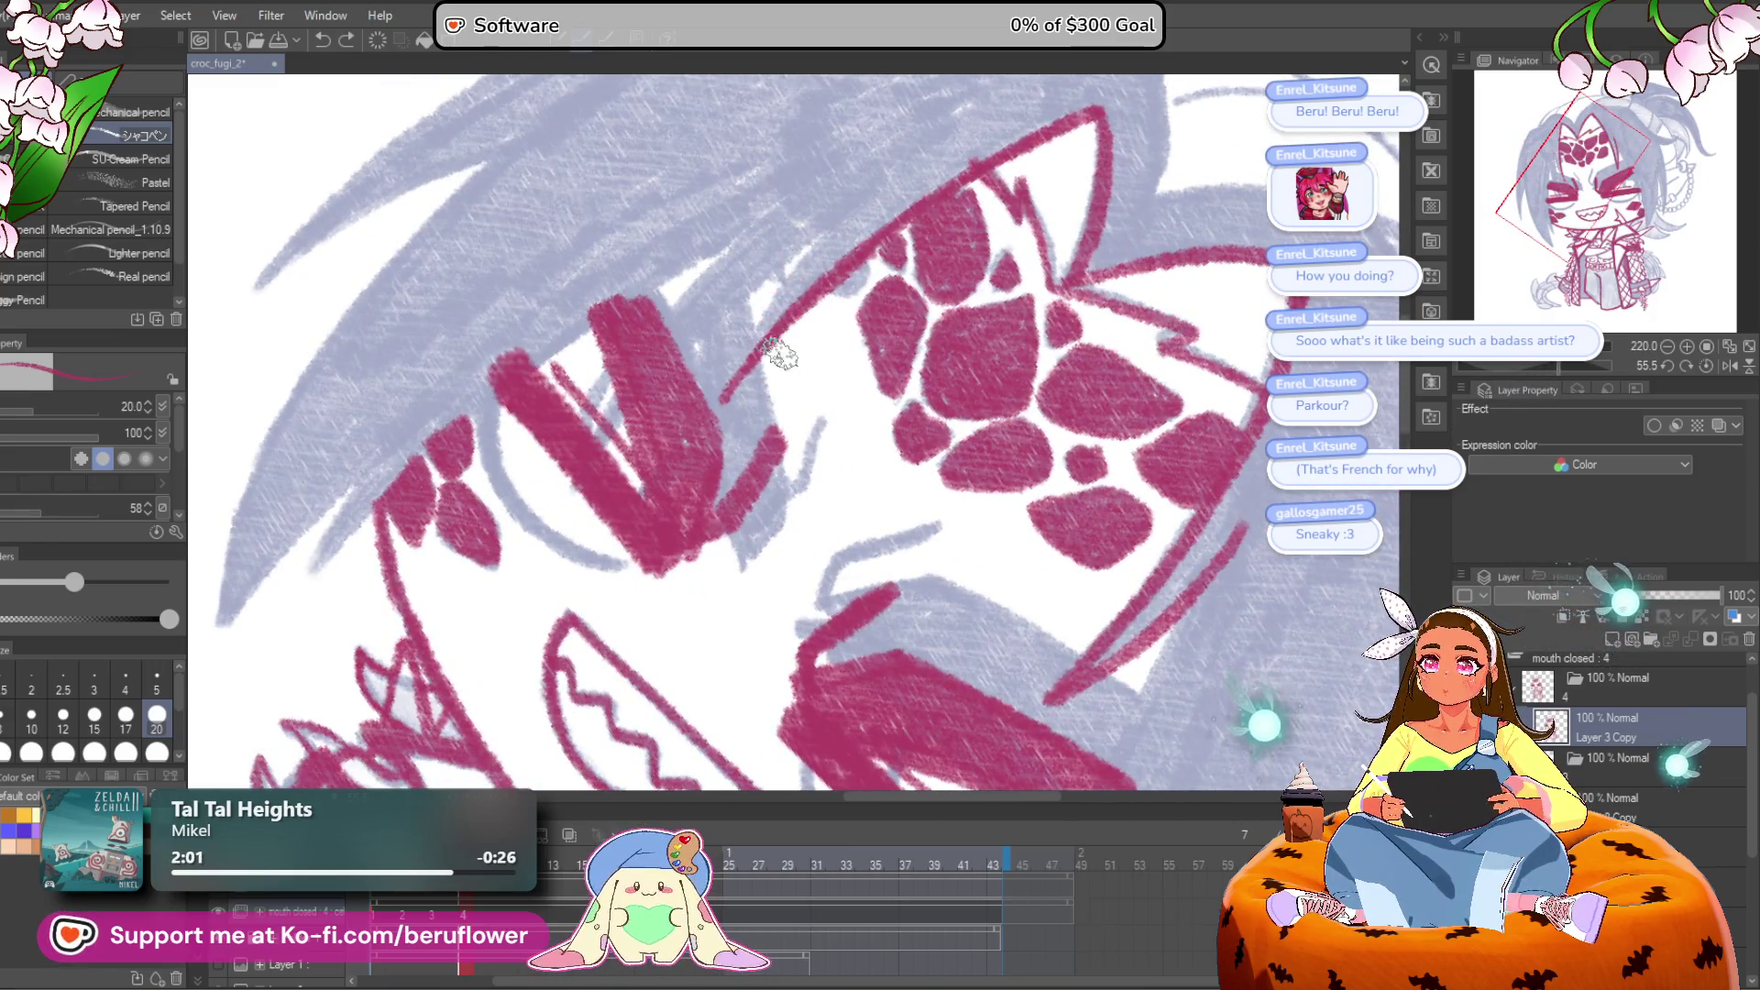
Step: Ink thin red lines and short strokes along the eye edge
left_click_drag(804, 334, 771, 404)
mouse_move(686, 475)
left_mouse_down()
mouse_move(866, 248)
mouse_move(527, 513)
left_mouse_up()
scroll(866, 247, "up", 2)
left_click_drag(495, 575, 513, 527)
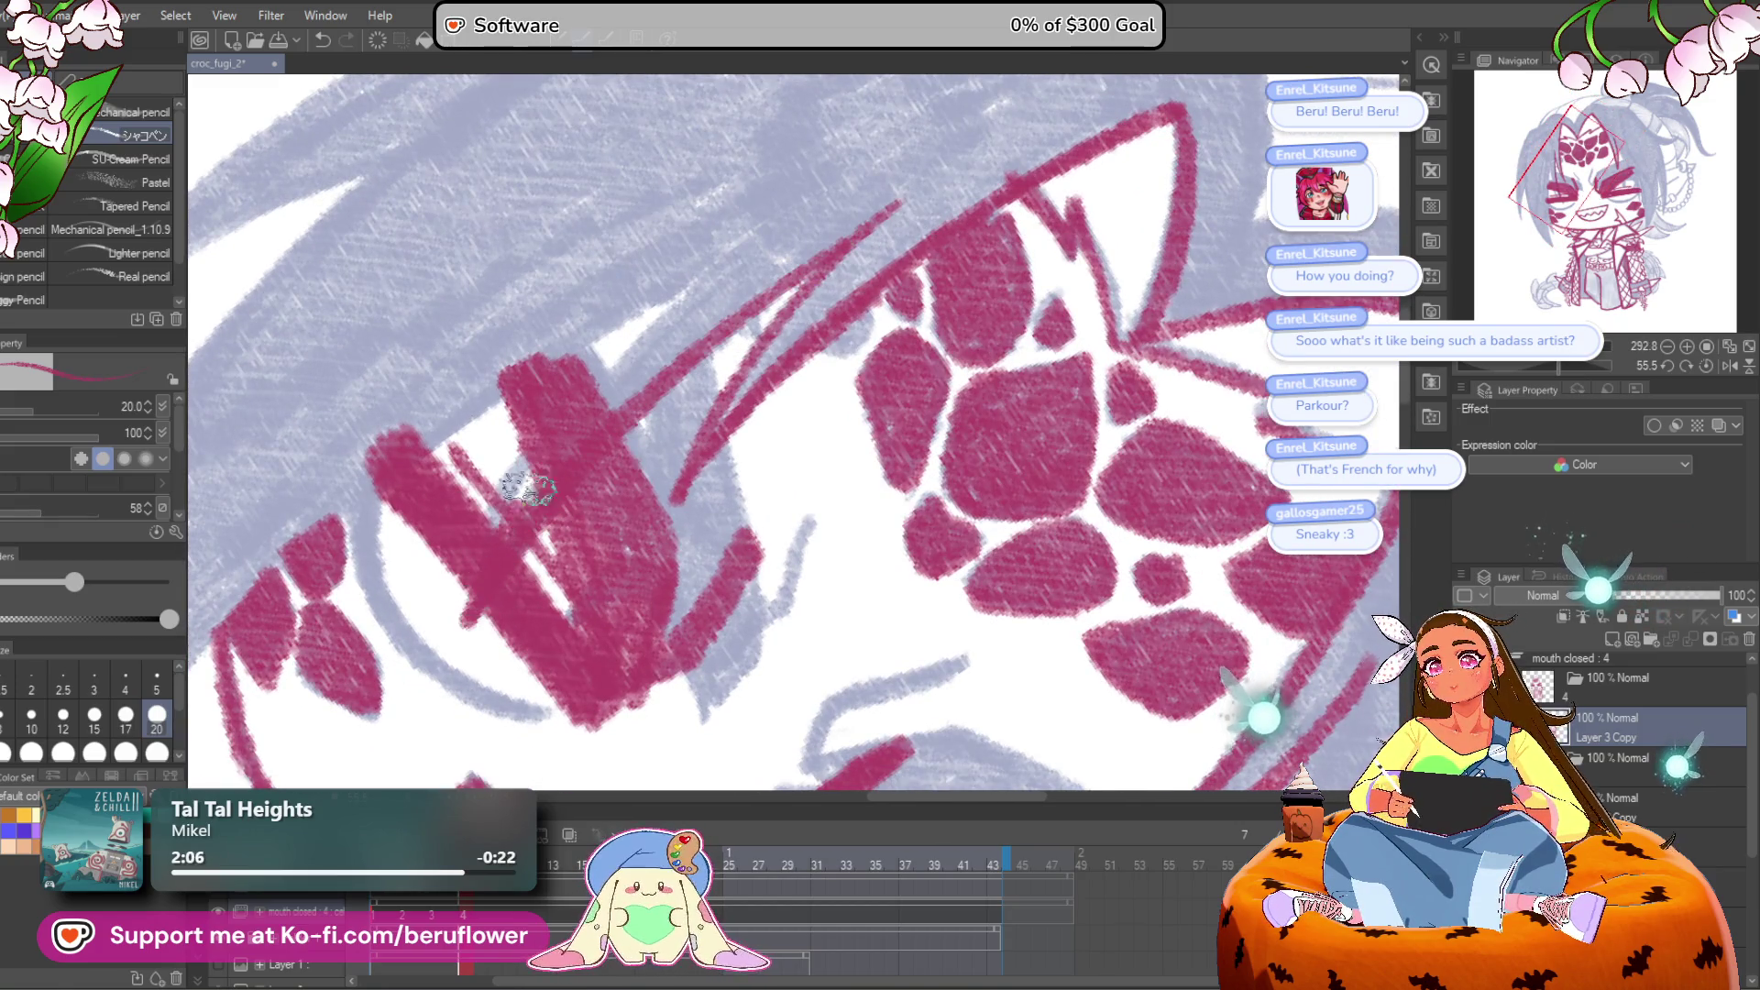
left_click_drag(559, 449, 835, 192)
left_click_drag(642, 459, 916, 514)
mouse_move(1045, 229)
left_mouse_down()
mouse_move(631, 511)
mouse_move(432, 707)
mouse_move(550, 536)
mouse_move(707, 421)
mouse_move(476, 697)
mouse_move(440, 706)
mouse_move(581, 326)
mouse_move(825, 78)
left_mouse_up()
Step: Ink red strokes along the left and upper hair, rotating the canvas as needed
mouse_move(771, 222)
left_mouse_down()
mouse_move(707, 236)
mouse_move(541, 586)
left_mouse_up()
left_click_drag(624, 362, 527, 651)
left_click_drag(752, 179, 605, 394)
mouse_move(605, 395)
left_mouse_down()
mouse_move(730, 331)
mouse_move(669, 481)
left_mouse_up()
mouse_move(569, 597)
left_mouse_down()
mouse_move(856, 256)
mouse_move(733, 339)
left_mouse_up()
mouse_move(566, 579)
left_mouse_down()
mouse_move(927, 189)
mouse_move(945, 275)
mouse_move(719, 365)
mouse_move(568, 499)
left_mouse_up()
mouse_move(642, 492)
left_mouse_down()
mouse_move(452, 578)
mouse_move(1029, 177)
mouse_move(1279, 106)
mouse_move(985, 289)
left_mouse_up()
mouse_move(1375, 304)
left_mouse_down()
mouse_move(683, 443)
mouse_move(694, 415)
mouse_move(845, 357)
mouse_move(999, 254)
left_mouse_up()
left_click_drag(733, 331, 626, 341)
left_click_drag(1554, 366, 1538, 365)
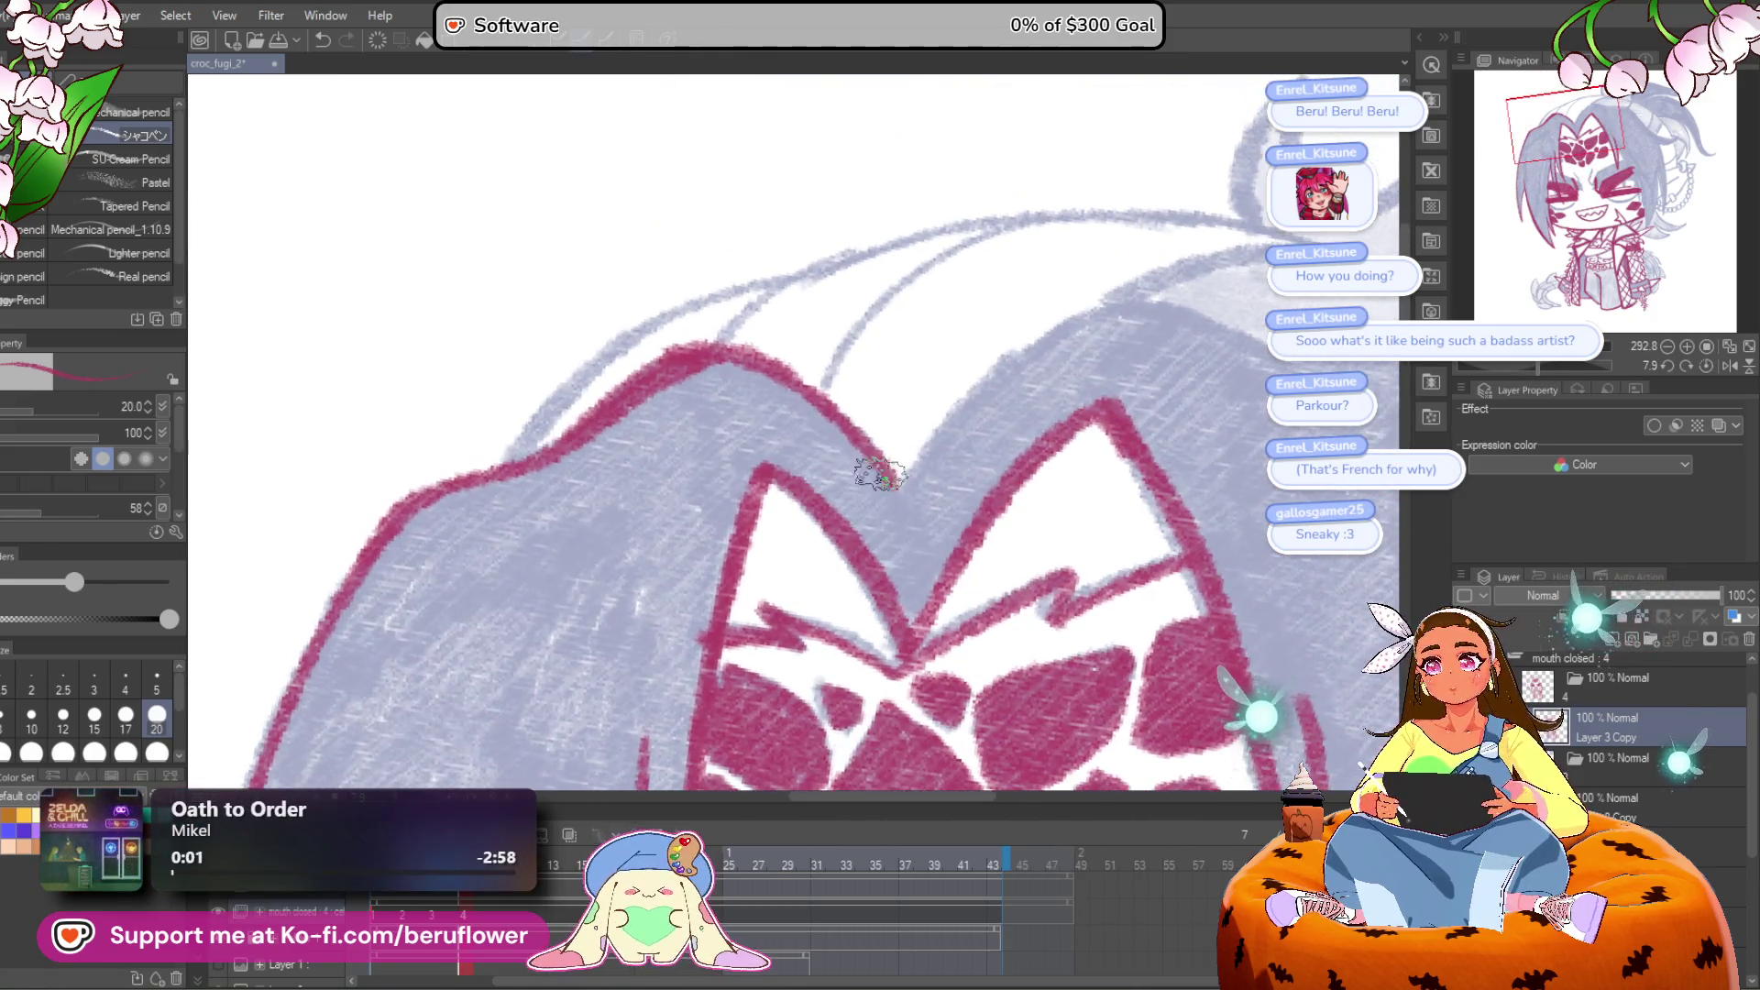
Step: With the canvas tilted about -37 degrees, ink red lines up along the upper hair outline
scroll(1178, 380, "right", 3)
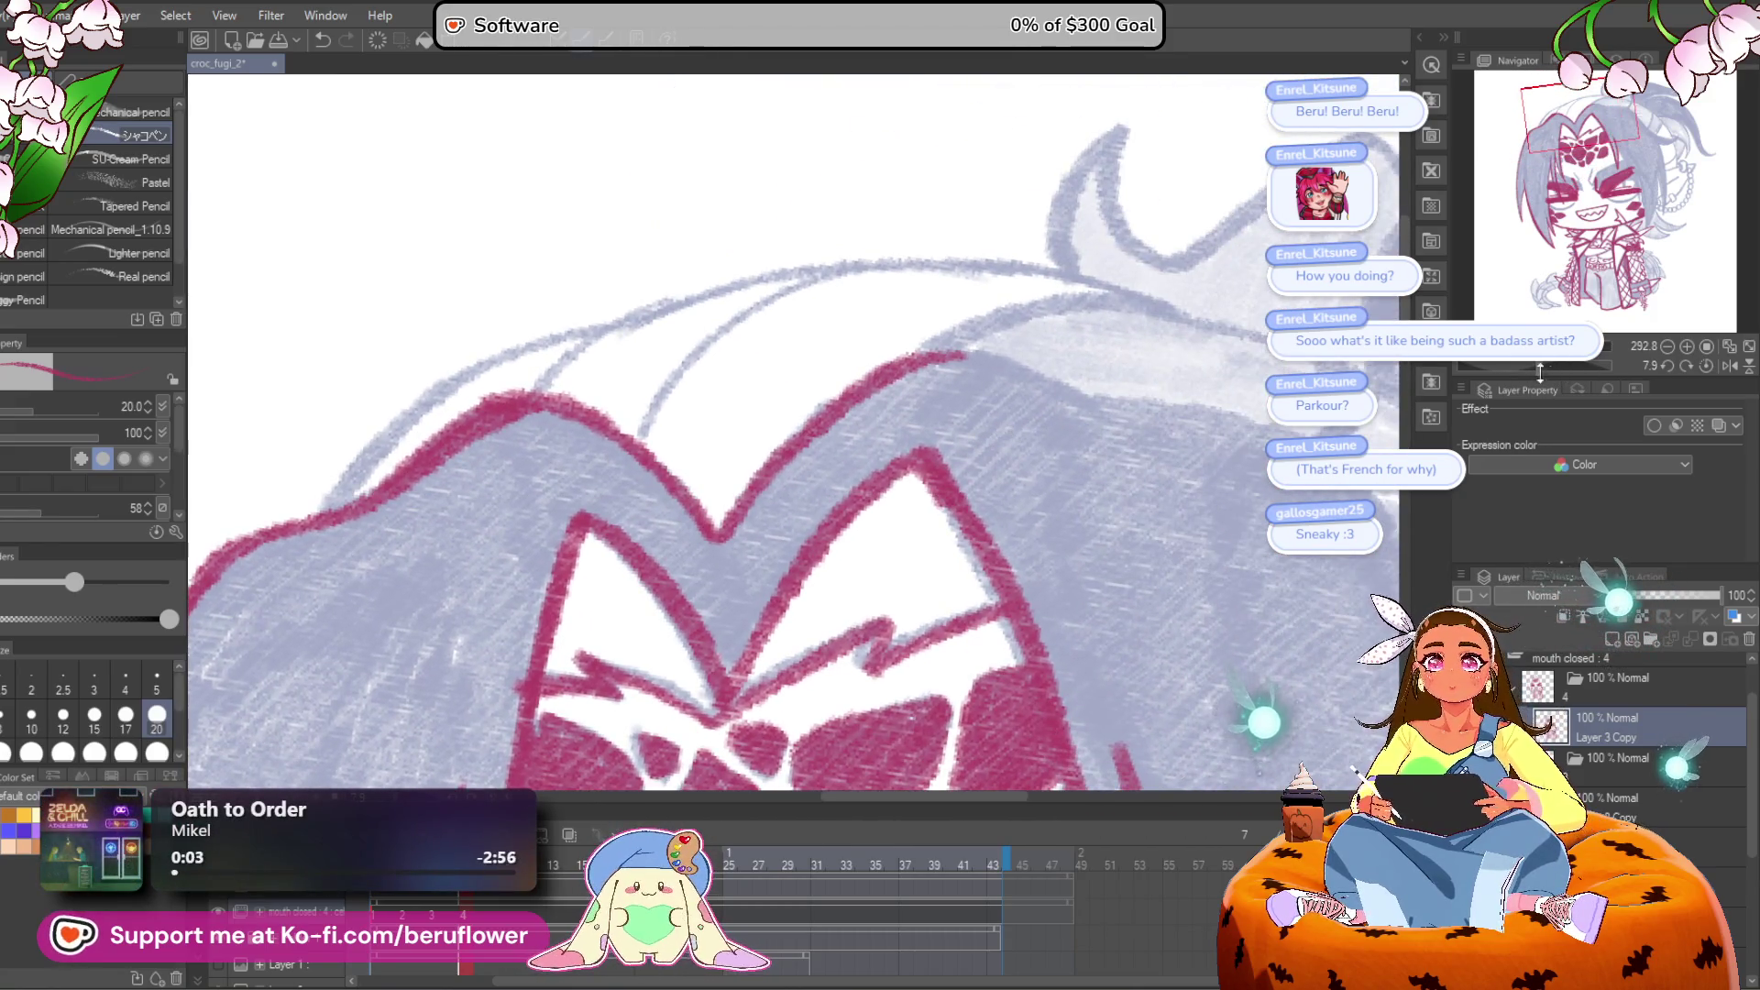
left_click_drag(1542, 367, 1521, 365)
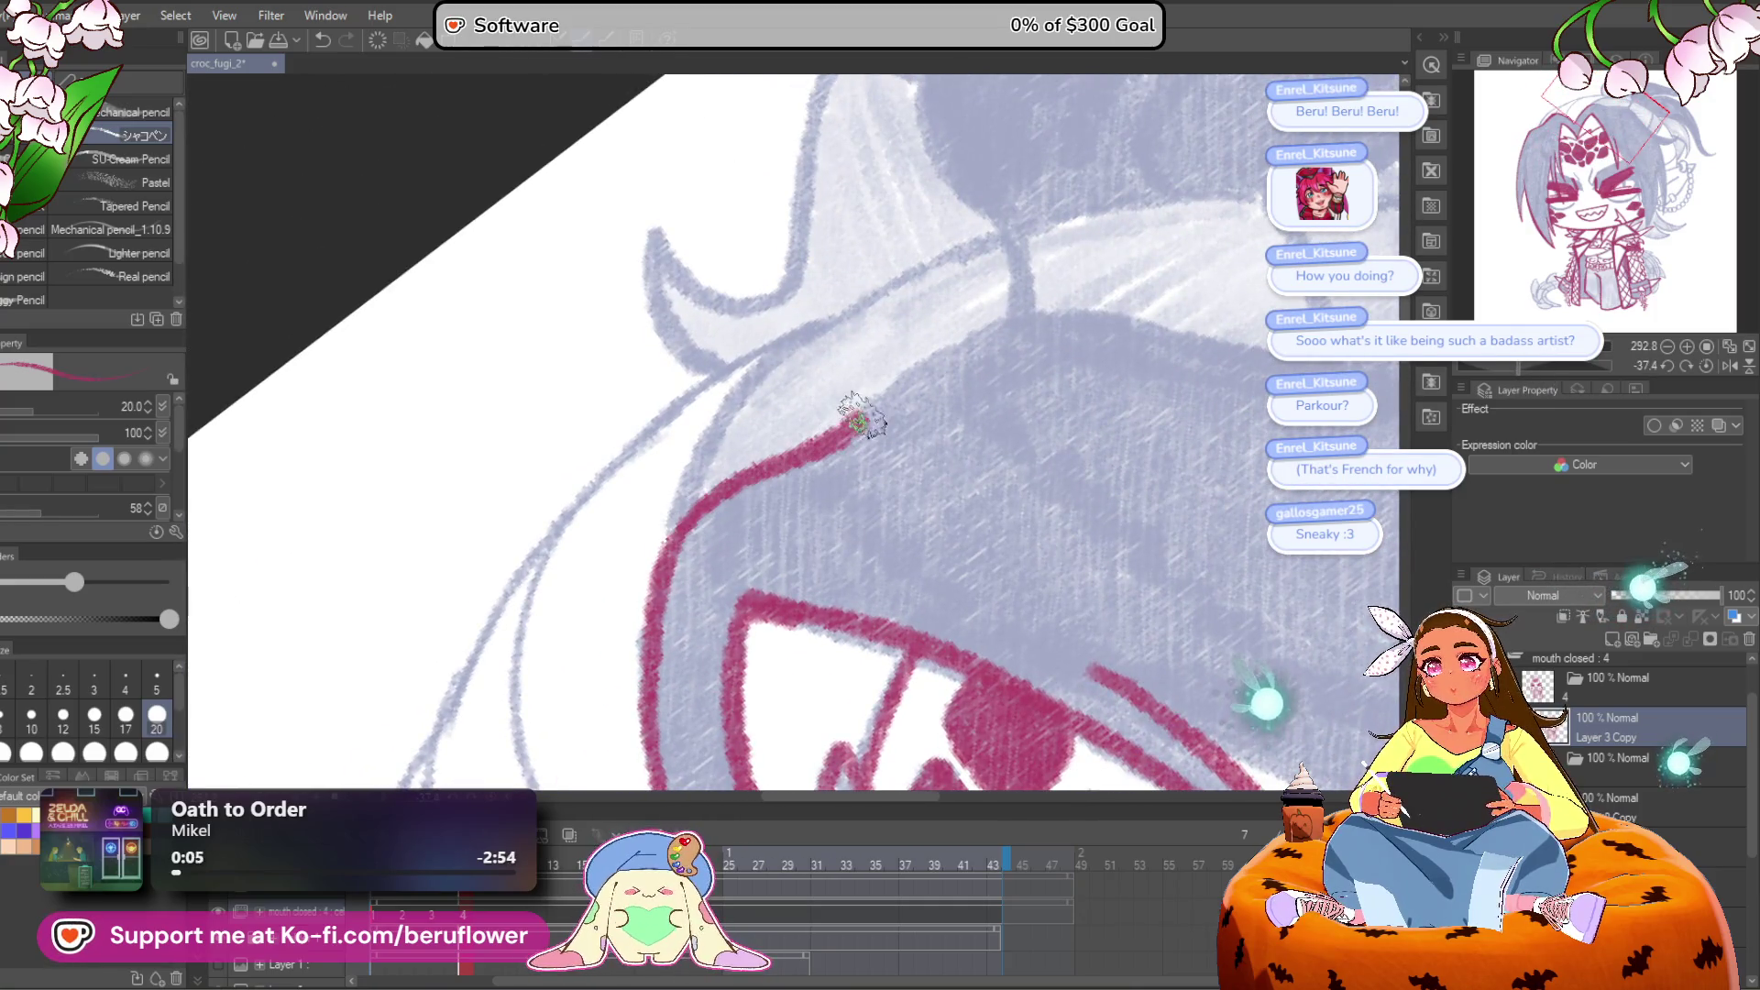
left_click_drag(852, 422, 1070, 316)
scroll(1011, 394, "down", 5)
scroll(1011, 394, "up", 4)
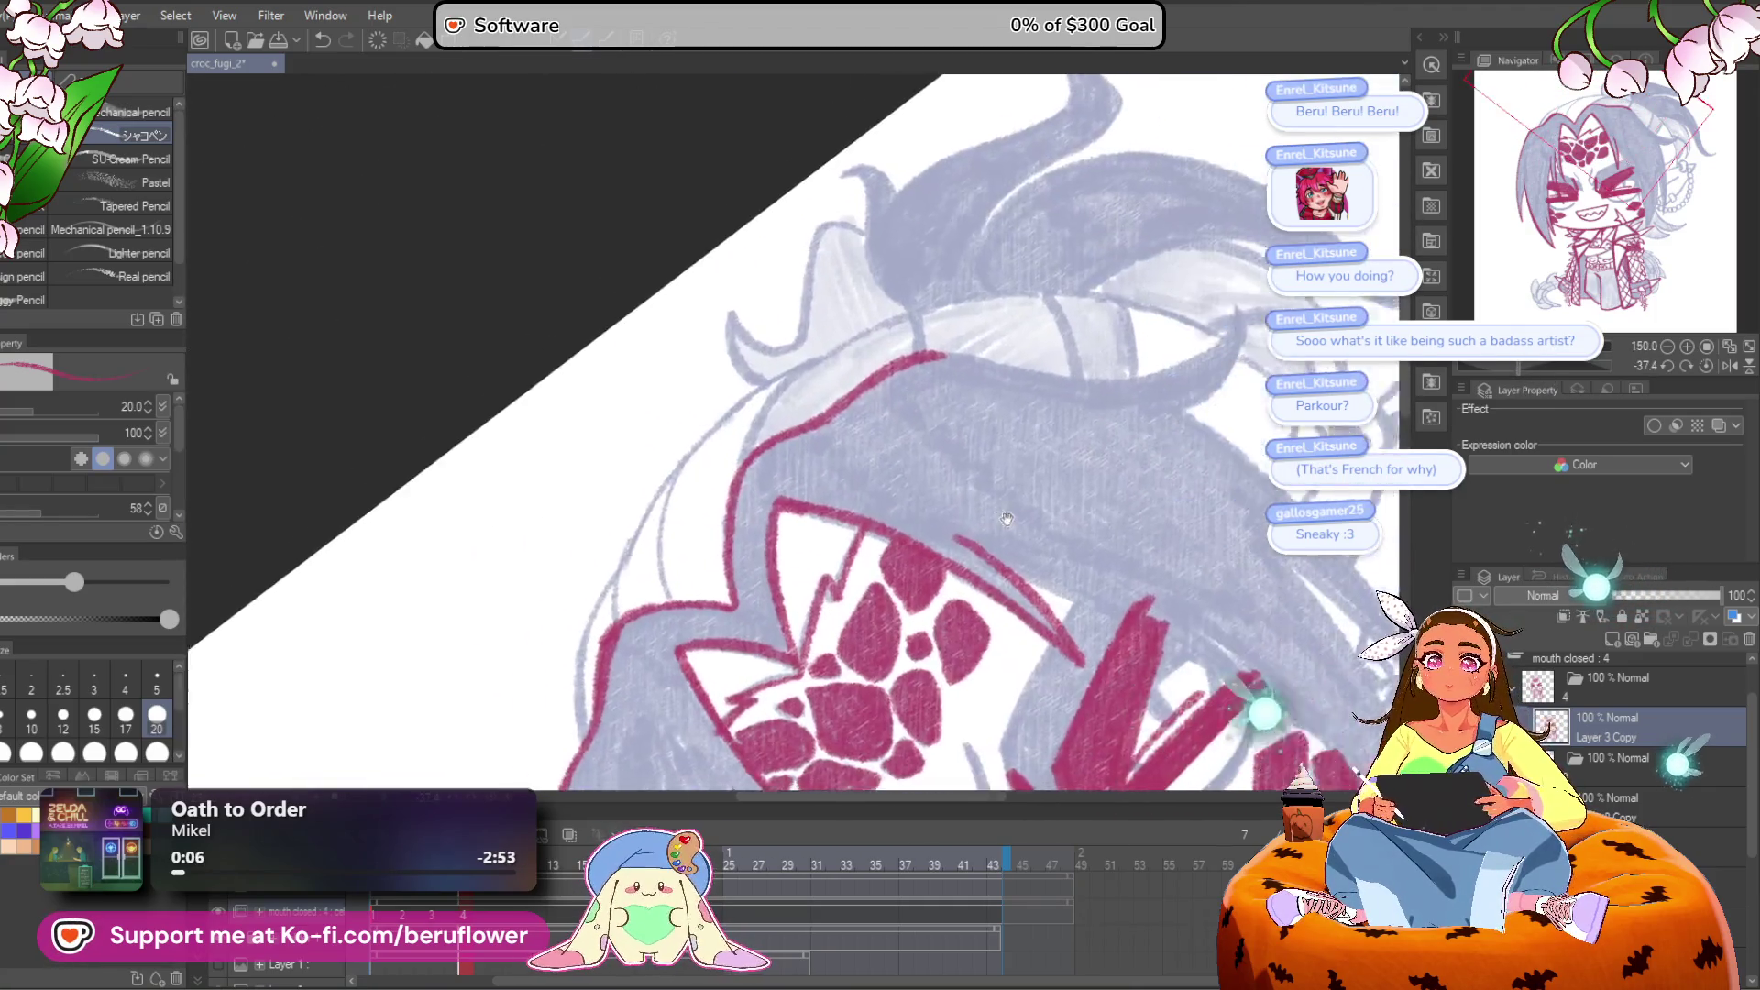
left_click_drag(1541, 367, 1467, 367)
scroll(738, 528, "up", 3)
mouse_move(591, 645)
left_mouse_down()
mouse_move(857, 380)
mouse_move(1008, 289)
left_mouse_up()
left_click_drag(727, 443, 664, 514)
left_click_drag(761, 449, 1178, 220)
left_click_drag(1042, 213, 1041, 315)
Step: Rotate to about 21 degrees and trace the hair outline down-left, then stroke across the hair
left_click_drag(1499, 360, 1553, 364)
mouse_move(873, 168)
left_mouse_down()
mouse_move(830, 321)
mouse_move(640, 580)
left_mouse_up()
left_click_drag(790, 496, 757, 529)
mouse_move(829, 303)
left_mouse_down()
mouse_move(802, 335)
mouse_move(724, 598)
left_mouse_up()
left_click_drag(1537, 370, 1481, 367)
left_click_drag(605, 578, 1137, 243)
Step: Reset the view upright at 100% and centre it over the top of the head
mouse_move(491, 474)
left_mouse_down()
mouse_move(656, 272)
mouse_move(678, 293)
mouse_move(702, 500)
mouse_move(641, 711)
left_mouse_up()
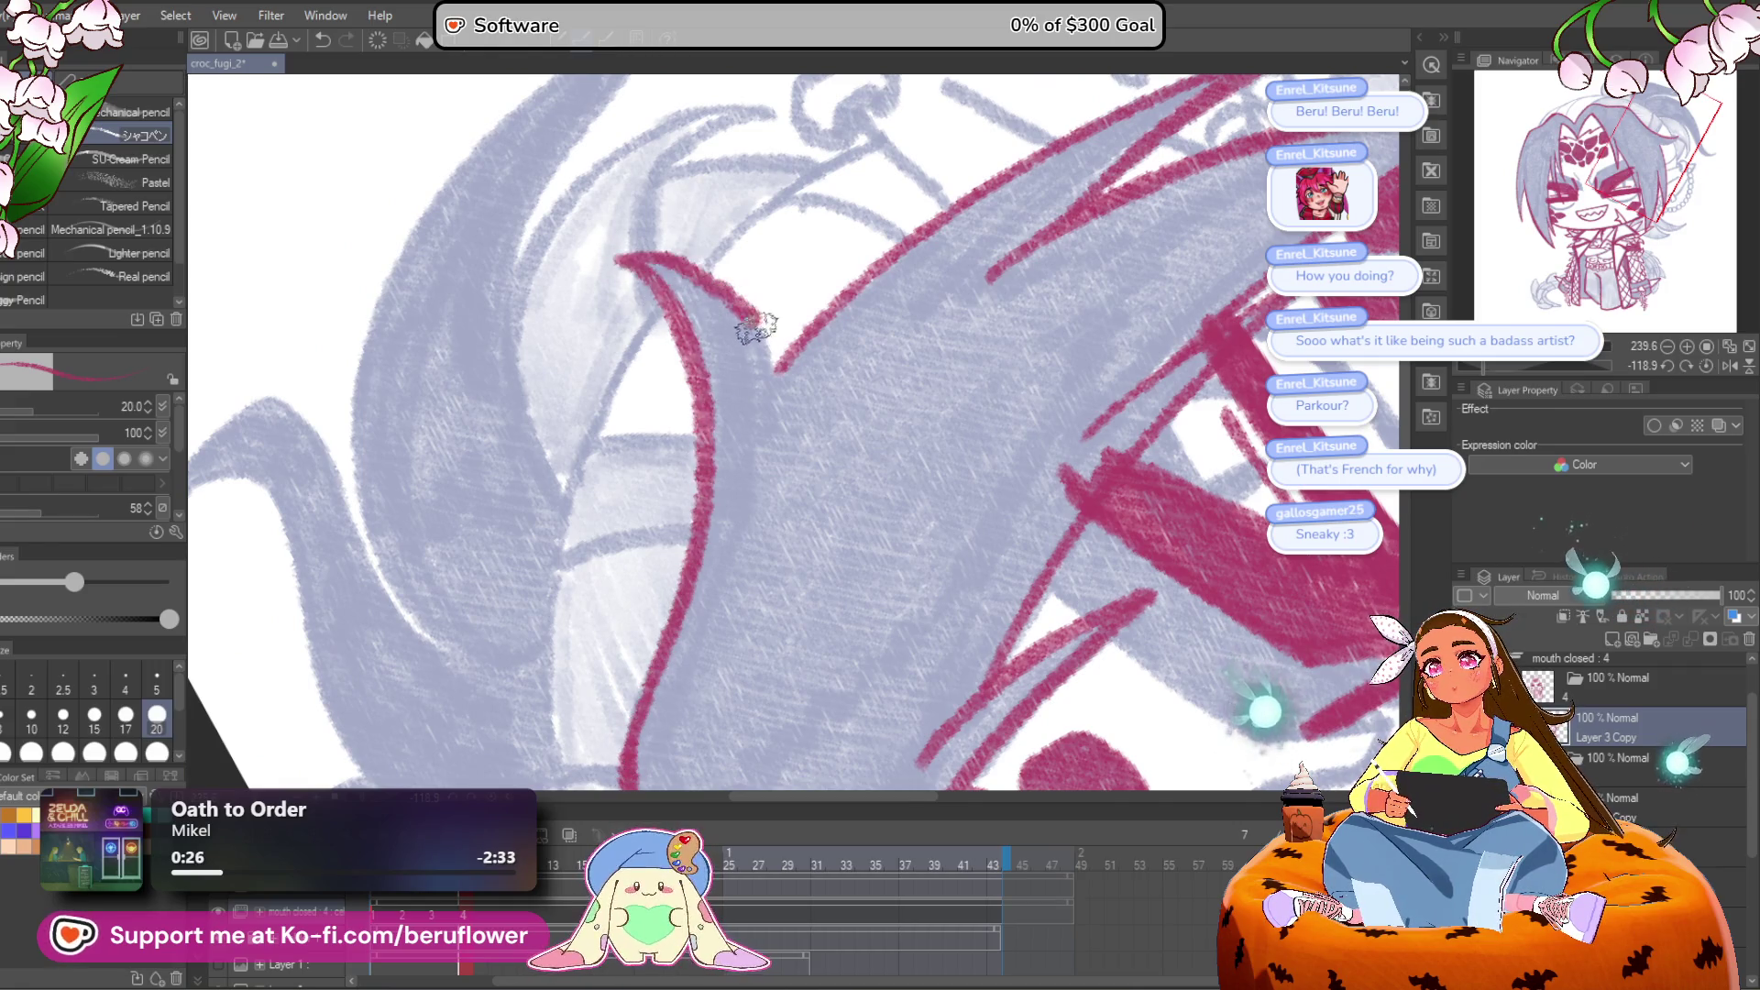
scroll(768, 425, "down", 5)
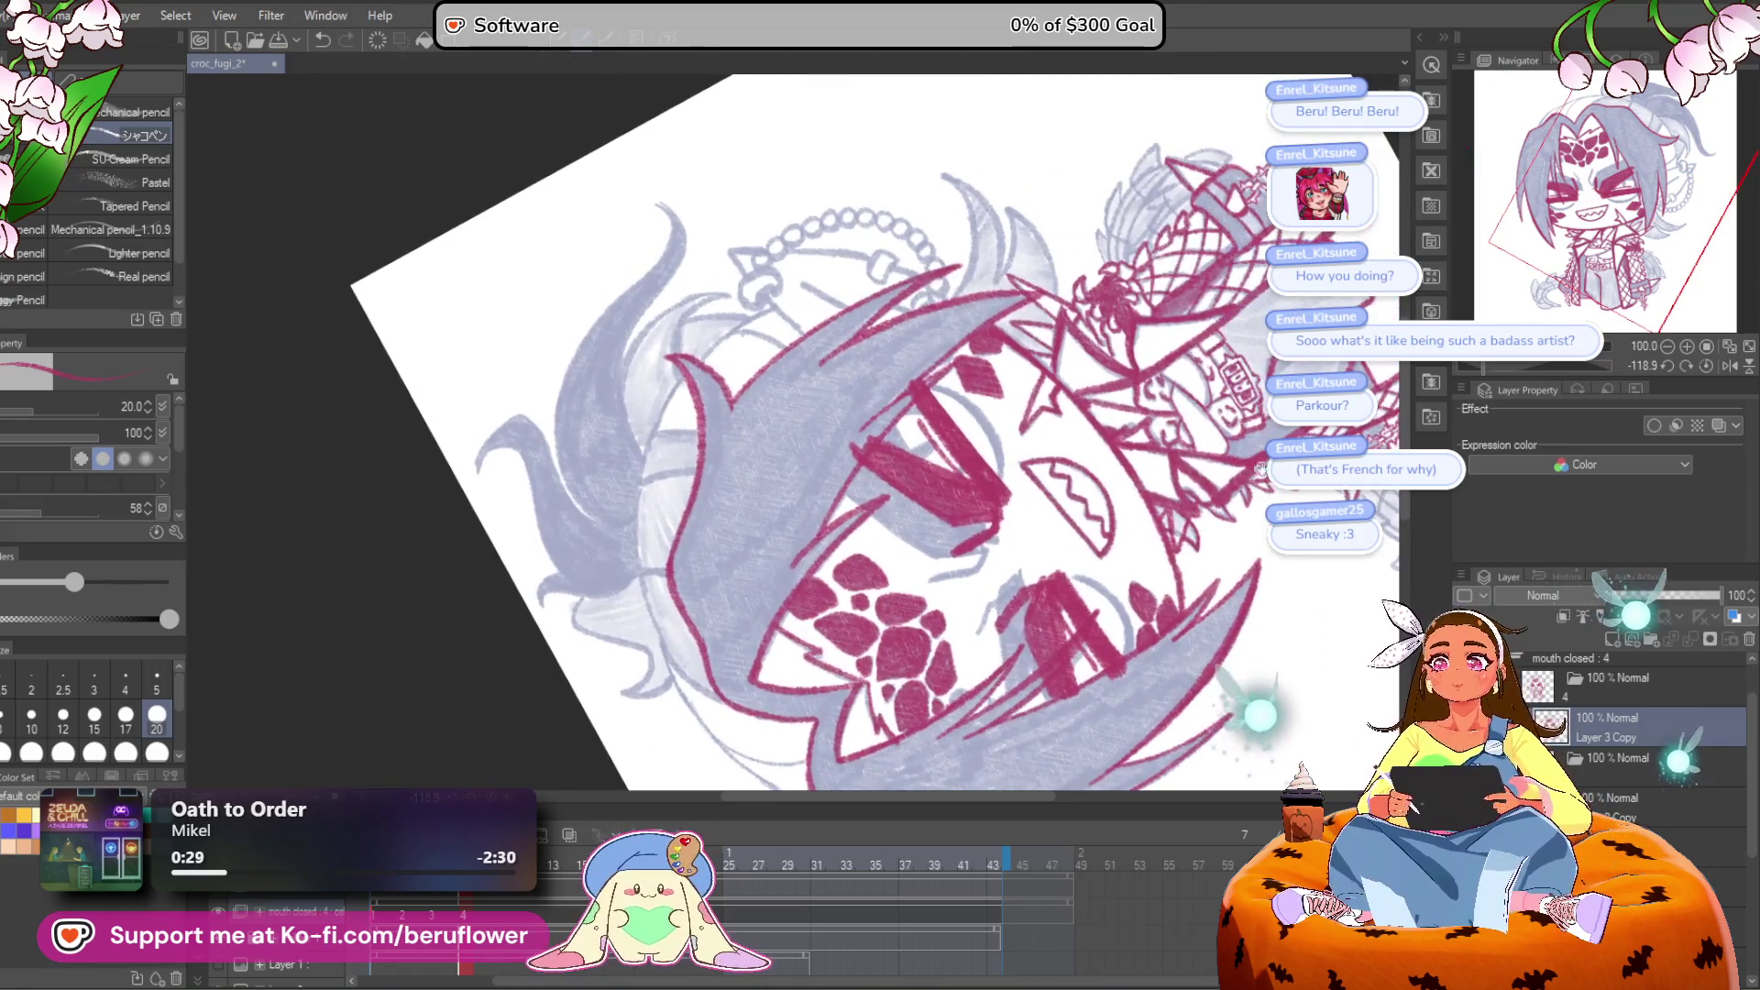
key("ctrl+alt+0")
left_click_drag(1116, 493, 995, 452)
scroll(881, 267, "up", 5)
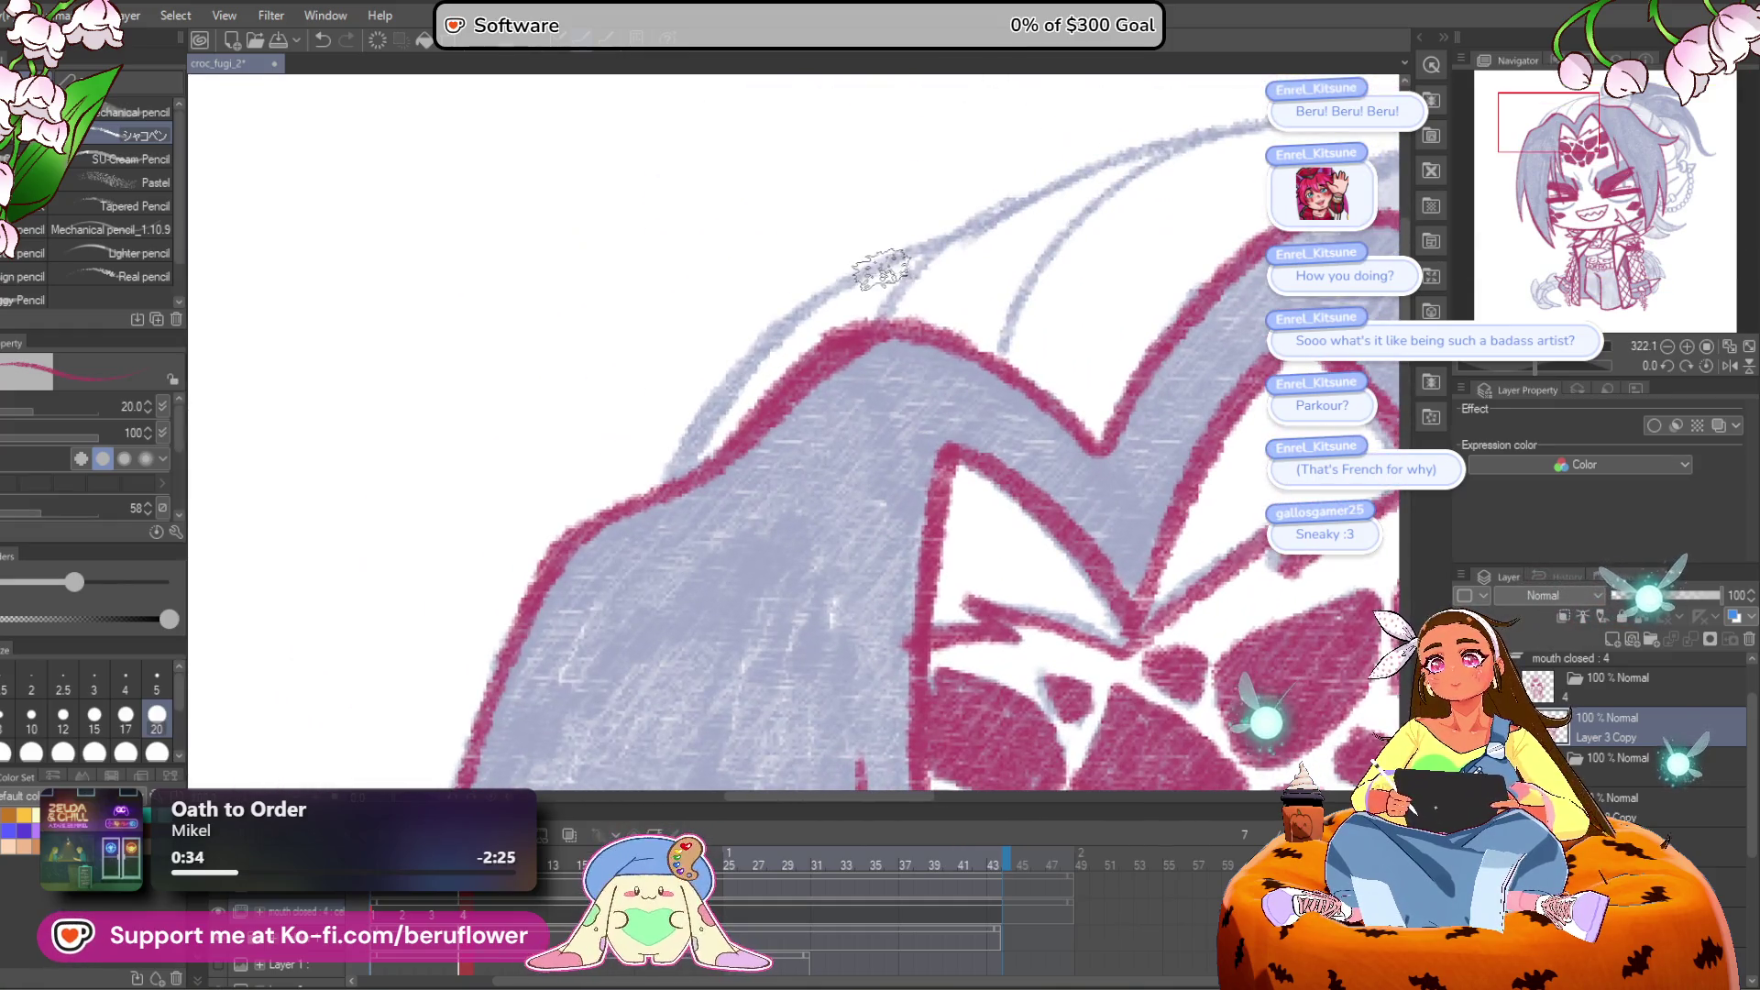
Step: Ink the outer and inner lines of the first hair tuft in red
mouse_move(880, 268)
left_mouse_down()
mouse_move(733, 366)
mouse_move(505, 642)
left_mouse_up()
mouse_move(724, 495)
left_mouse_down()
mouse_move(937, 321)
mouse_move(1116, 284)
mouse_move(904, 420)
mouse_move(867, 495)
left_mouse_up()
left_click_drag(1114, 347, 995, 383)
mouse_move(767, 511)
left_mouse_down()
mouse_move(963, 334)
mouse_move(1183, 293)
mouse_move(1059, 303)
mouse_move(1188, 319)
left_mouse_up()
left_click_drag(1214, 394, 1050, 422)
left_click_drag(1560, 365, 1518, 365)
mouse_move(767, 495)
left_mouse_down()
mouse_move(820, 435)
mouse_move(981, 360)
mouse_move(1020, 438)
mouse_move(829, 490)
left_mouse_up()
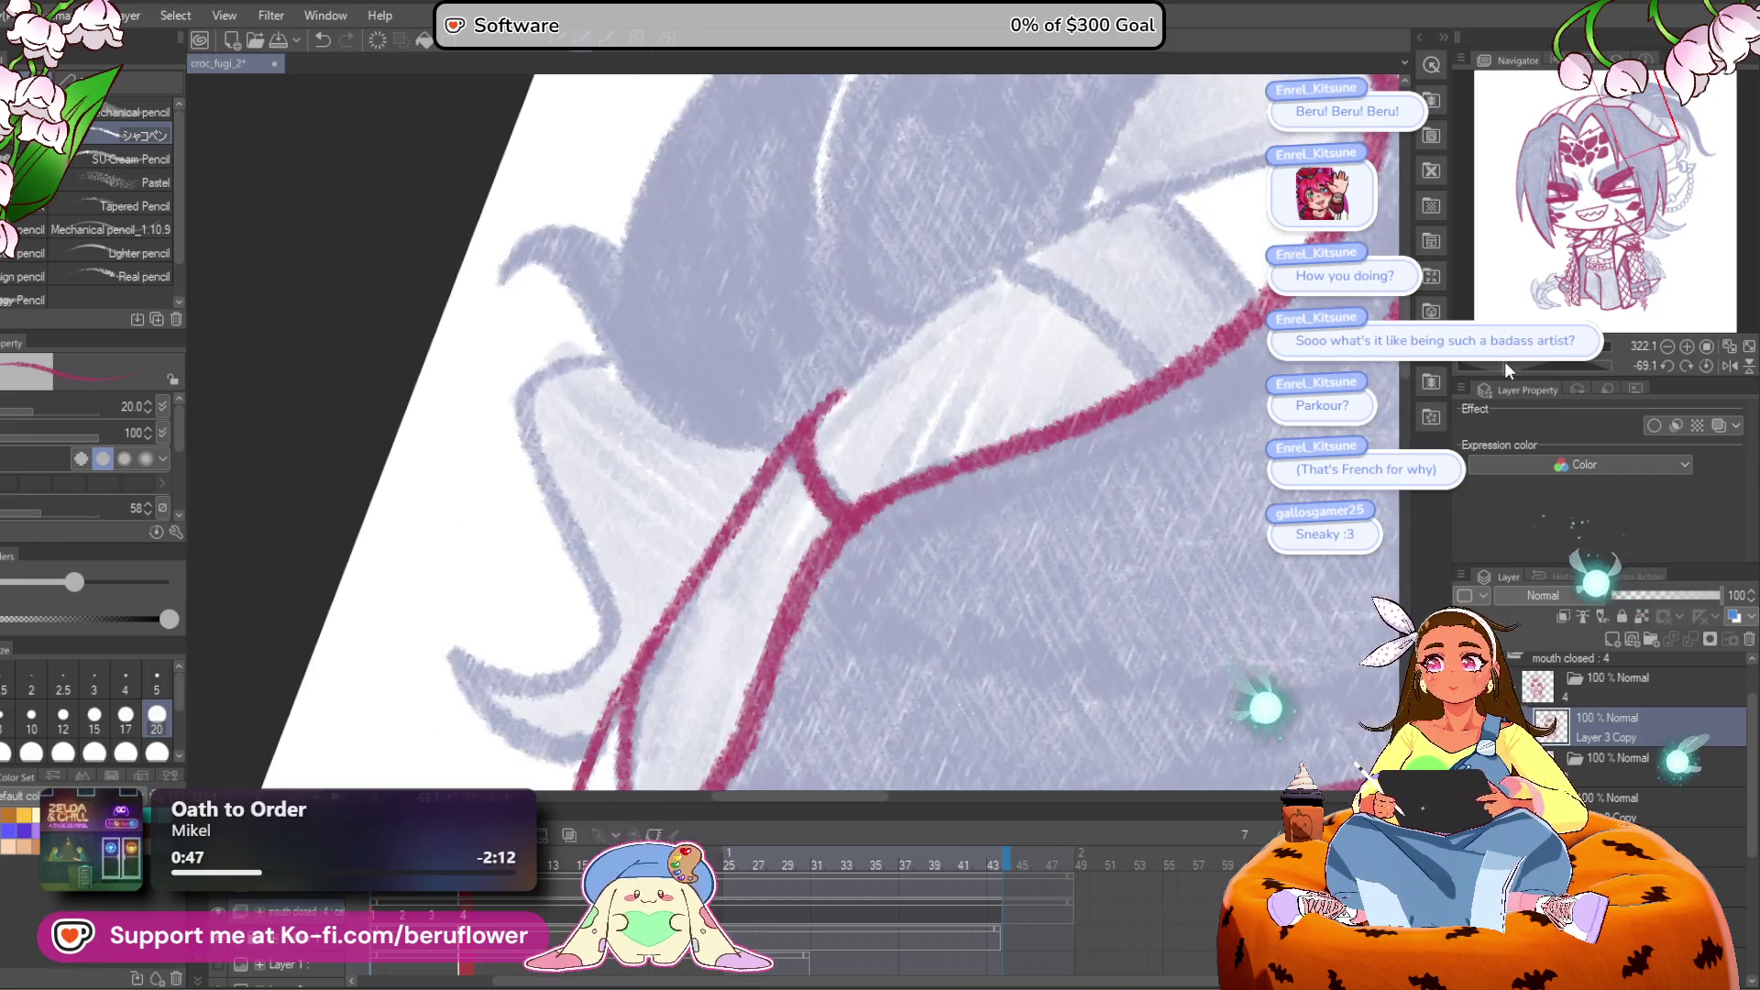
Step: With the canvas tilted to about -69°, join the two hair lines and add short red strokes
left_click_drag(1504, 362, 1485, 363)
mouse_move(765, 549)
left_mouse_down()
mouse_move(883, 440)
mouse_move(1240, 270)
left_mouse_up()
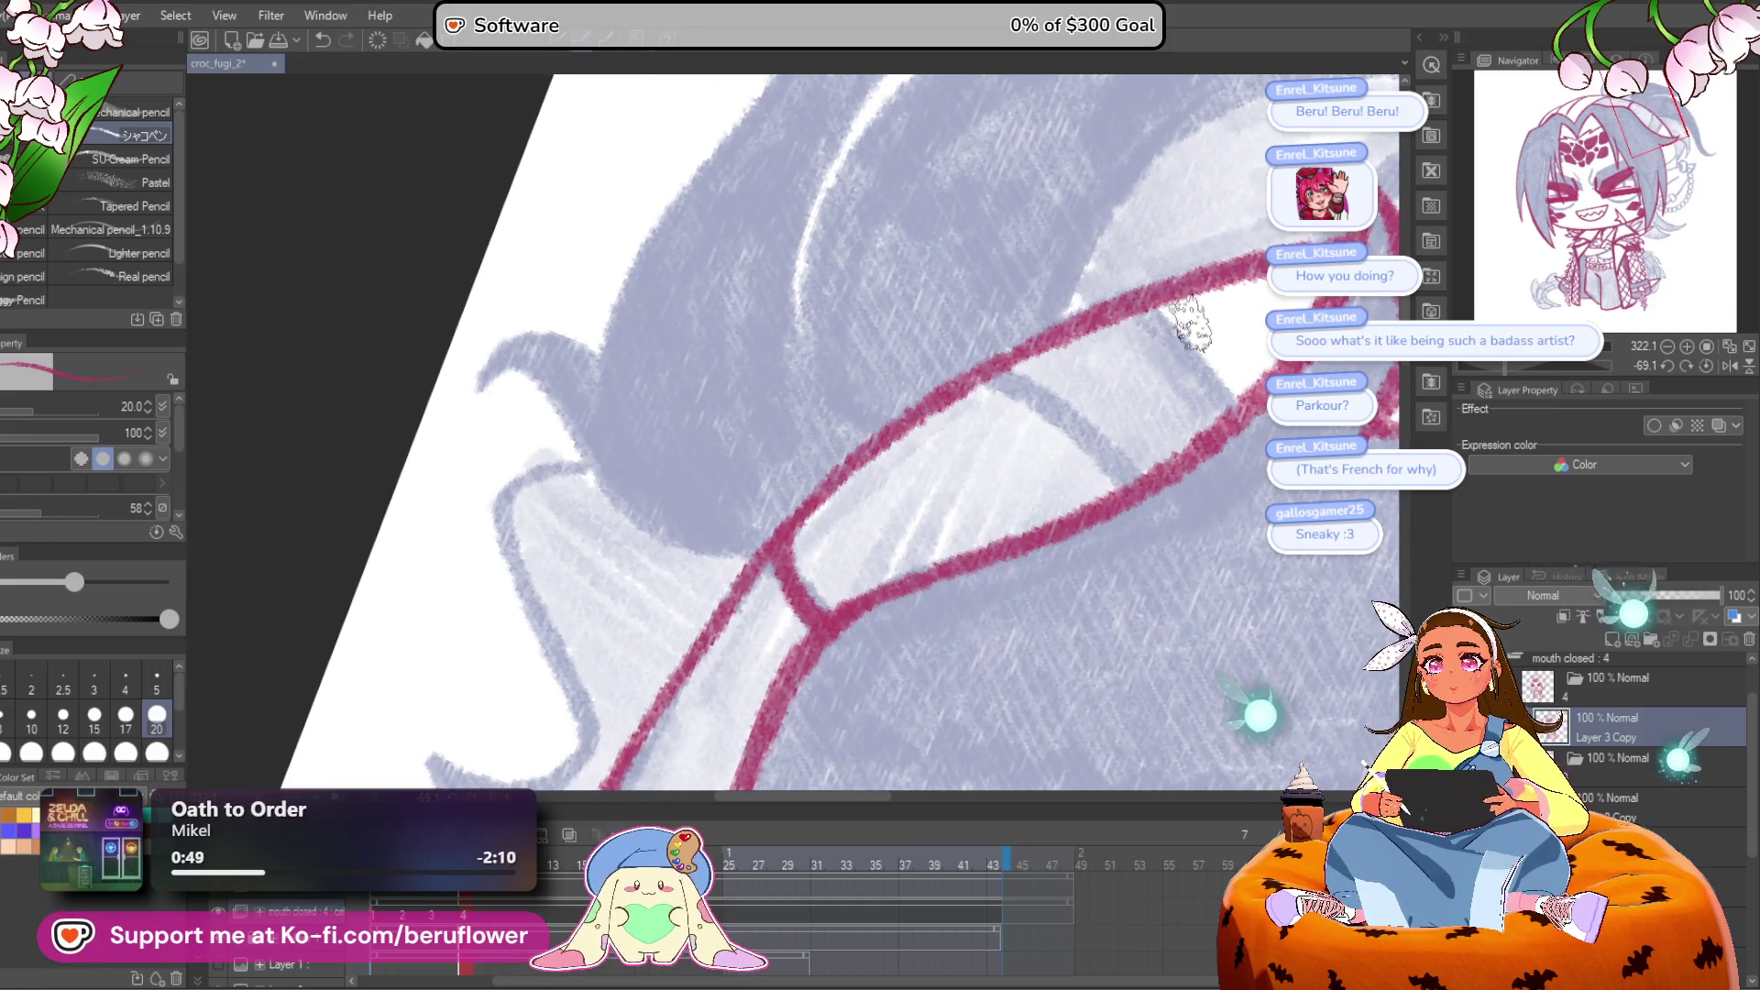
left_click_drag(1151, 312, 1224, 412)
left_click_drag(983, 385, 1112, 491)
left_click_drag(917, 551, 1118, 551)
left_click_drag(807, 642, 683, 630)
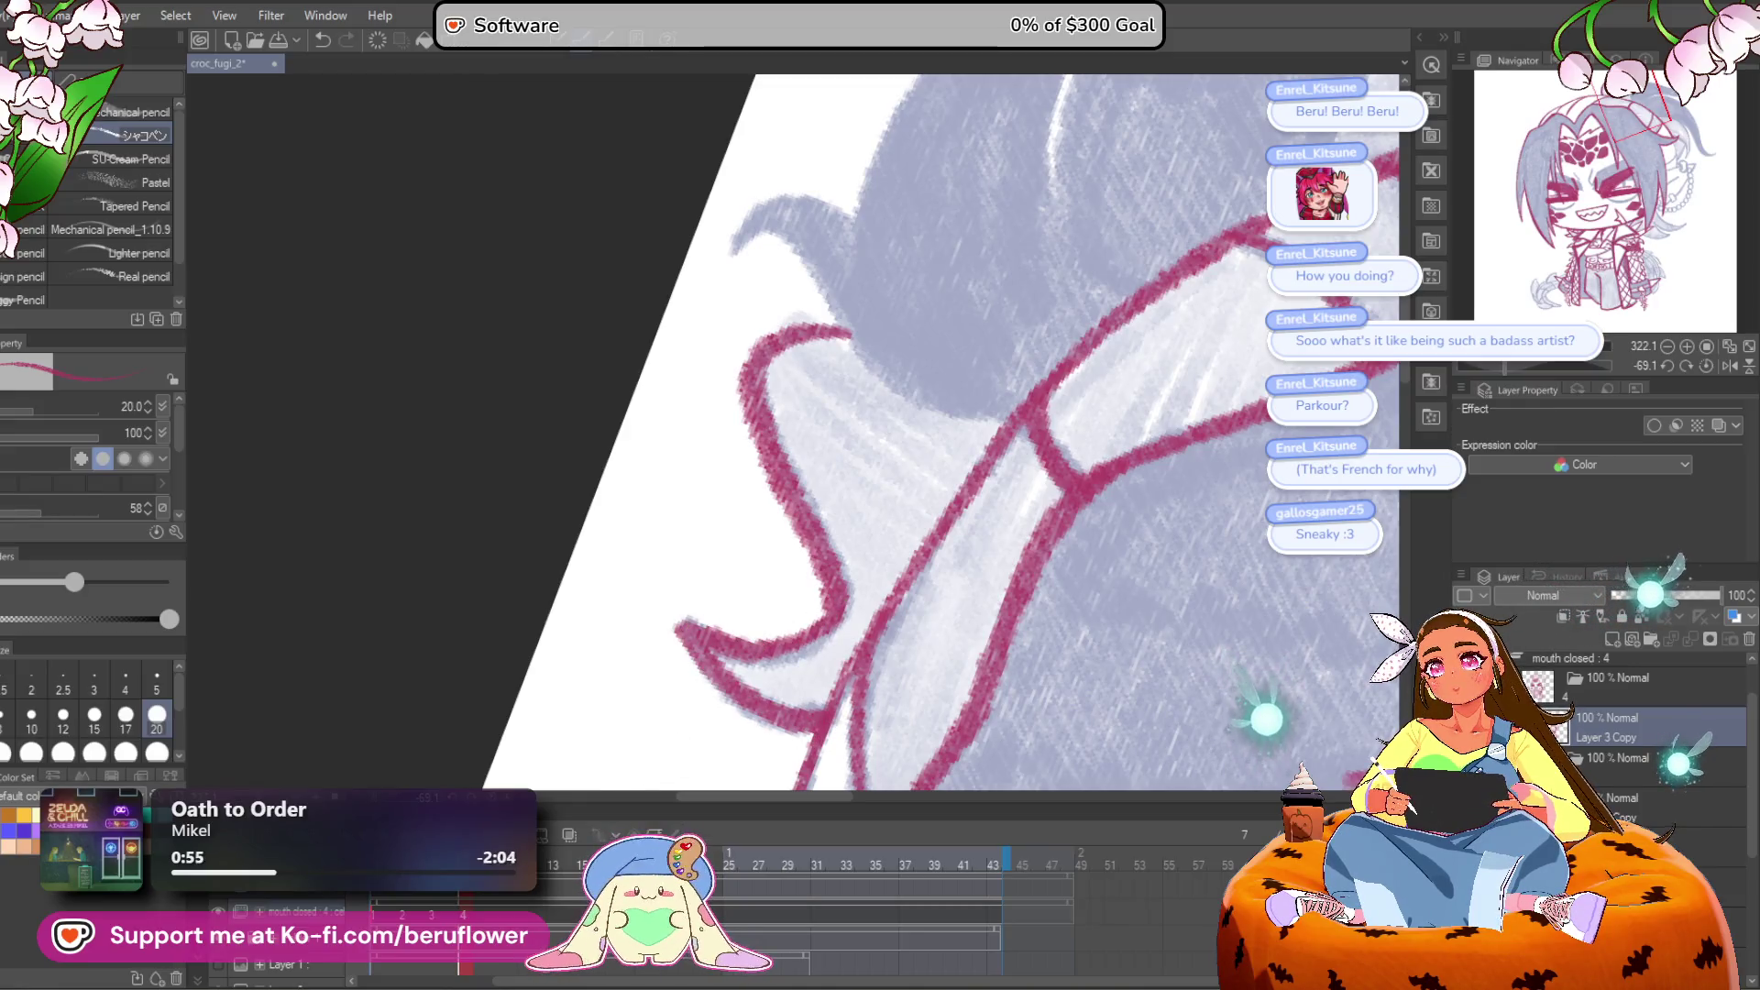
left_click_drag(1104, 411, 1139, 457)
Step: Outline the next tuft's left edge, curved right side and tip in red
left_click_drag(1505, 365, 1537, 365)
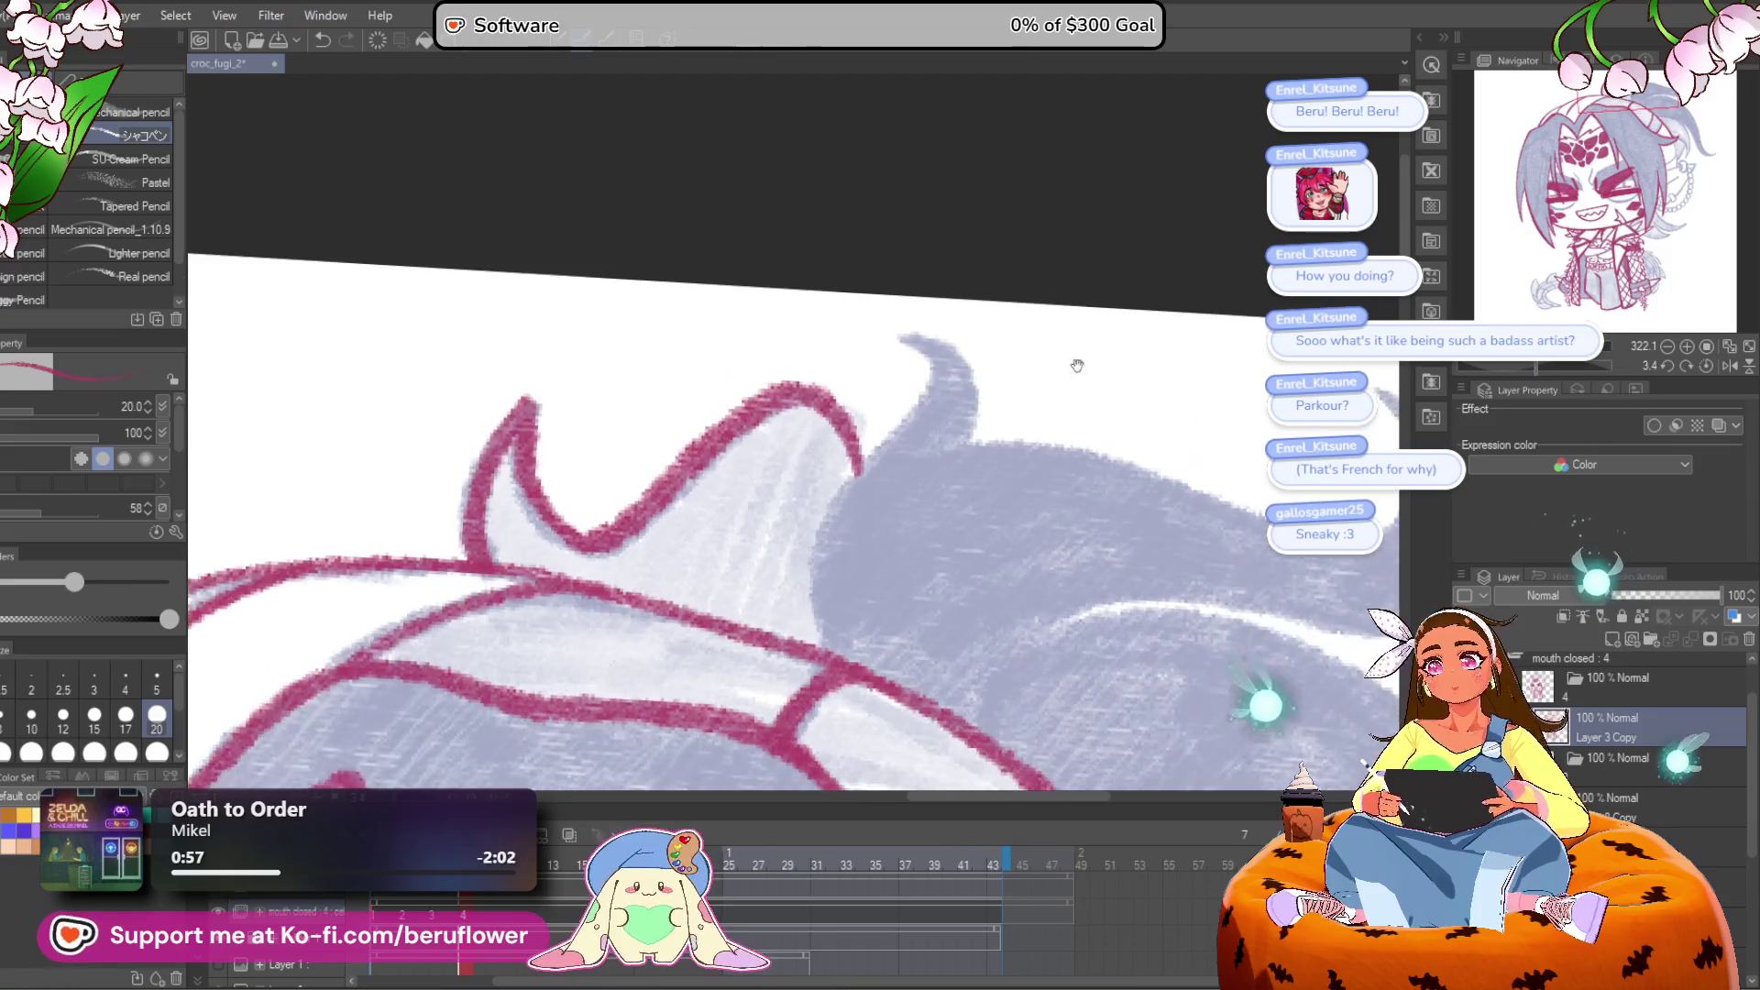
mouse_move(908, 341)
left_mouse_down()
mouse_move(817, 510)
mouse_move(830, 660)
left_mouse_up()
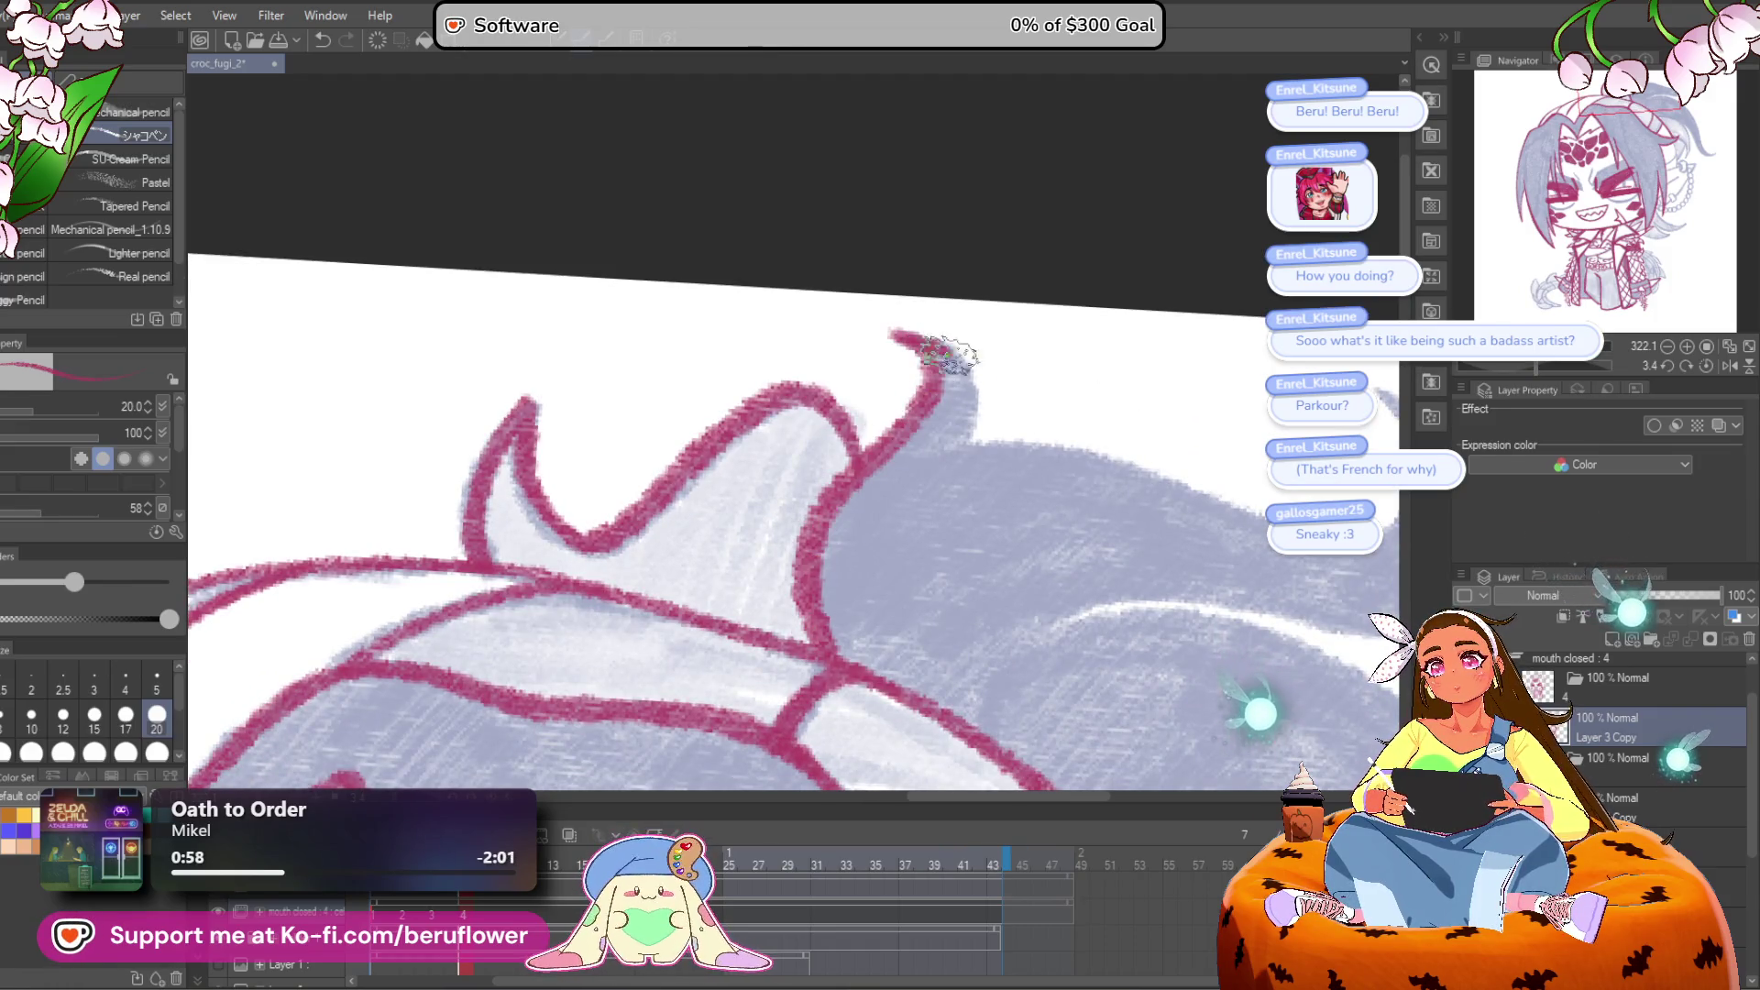
left_click_drag(901, 335, 944, 471)
left_click_drag(1536, 361, 1511, 366)
mouse_move(647, 613)
left_mouse_down()
mouse_move(668, 550)
mouse_move(937, 317)
mouse_move(825, 255)
mouse_move(927, 196)
mouse_move(1045, 307)
mouse_move(878, 529)
left_mouse_up()
scroll(935, 555, "down", 2)
mouse_move(902, 357)
left_mouse_down()
mouse_move(789, 550)
mouse_move(1228, 220)
left_mouse_up()
scroll(1018, 481, "up", 2)
Step: Outline the tuft's inner edge in red and reset the rotation to 0°
left_click_drag(1515, 369, 1492, 366)
mouse_move(640, 582)
left_mouse_down()
mouse_move(740, 434)
mouse_move(1055, 155)
mouse_move(1063, 101)
mouse_move(1002, 346)
mouse_move(780, 683)
mouse_move(798, 518)
left_mouse_up()
mouse_move(786, 413)
left_mouse_down()
mouse_move(1179, 217)
mouse_move(1018, 287)
mouse_move(1008, 374)
left_mouse_up()
left_click_drag(1036, 286, 1194, 312)
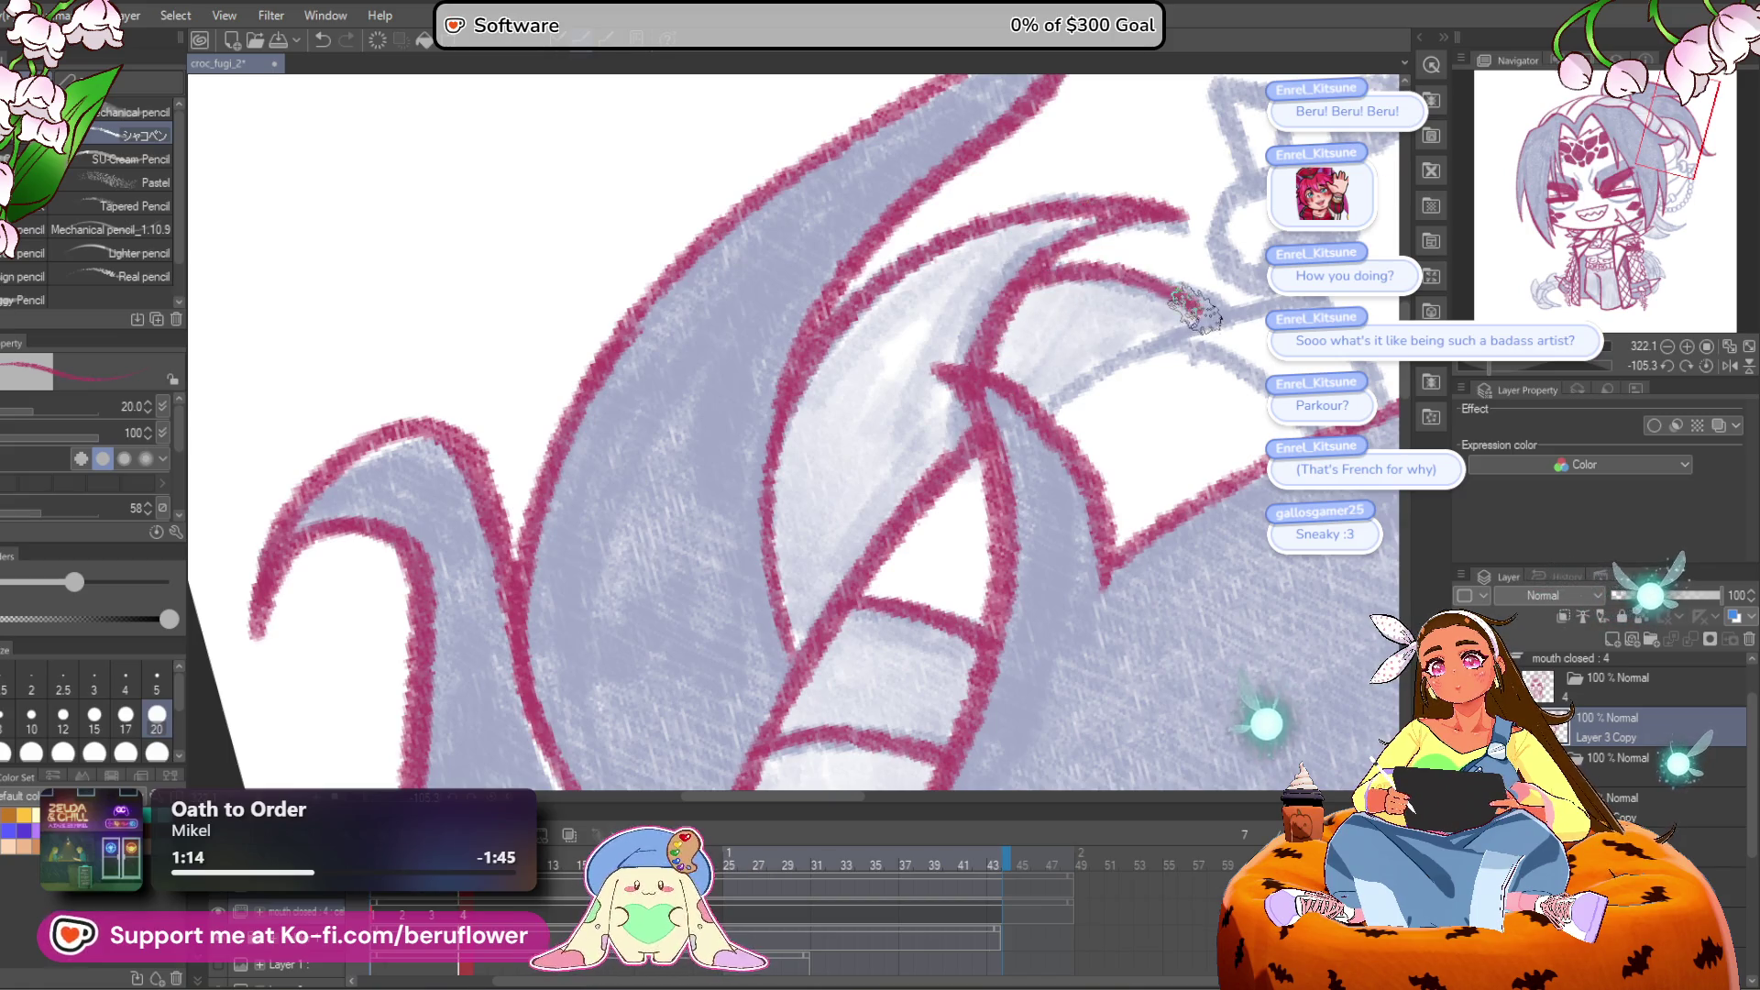
left_click(1707, 366)
mouse_move(1135, 558)
left_mouse_down()
mouse_move(833, 405)
mouse_move(825, 679)
mouse_move(852, 560)
left_mouse_up()
Step: Add a short red stroke near the collar and ink along the lower sketch line
left_click_drag(853, 447, 816, 477)
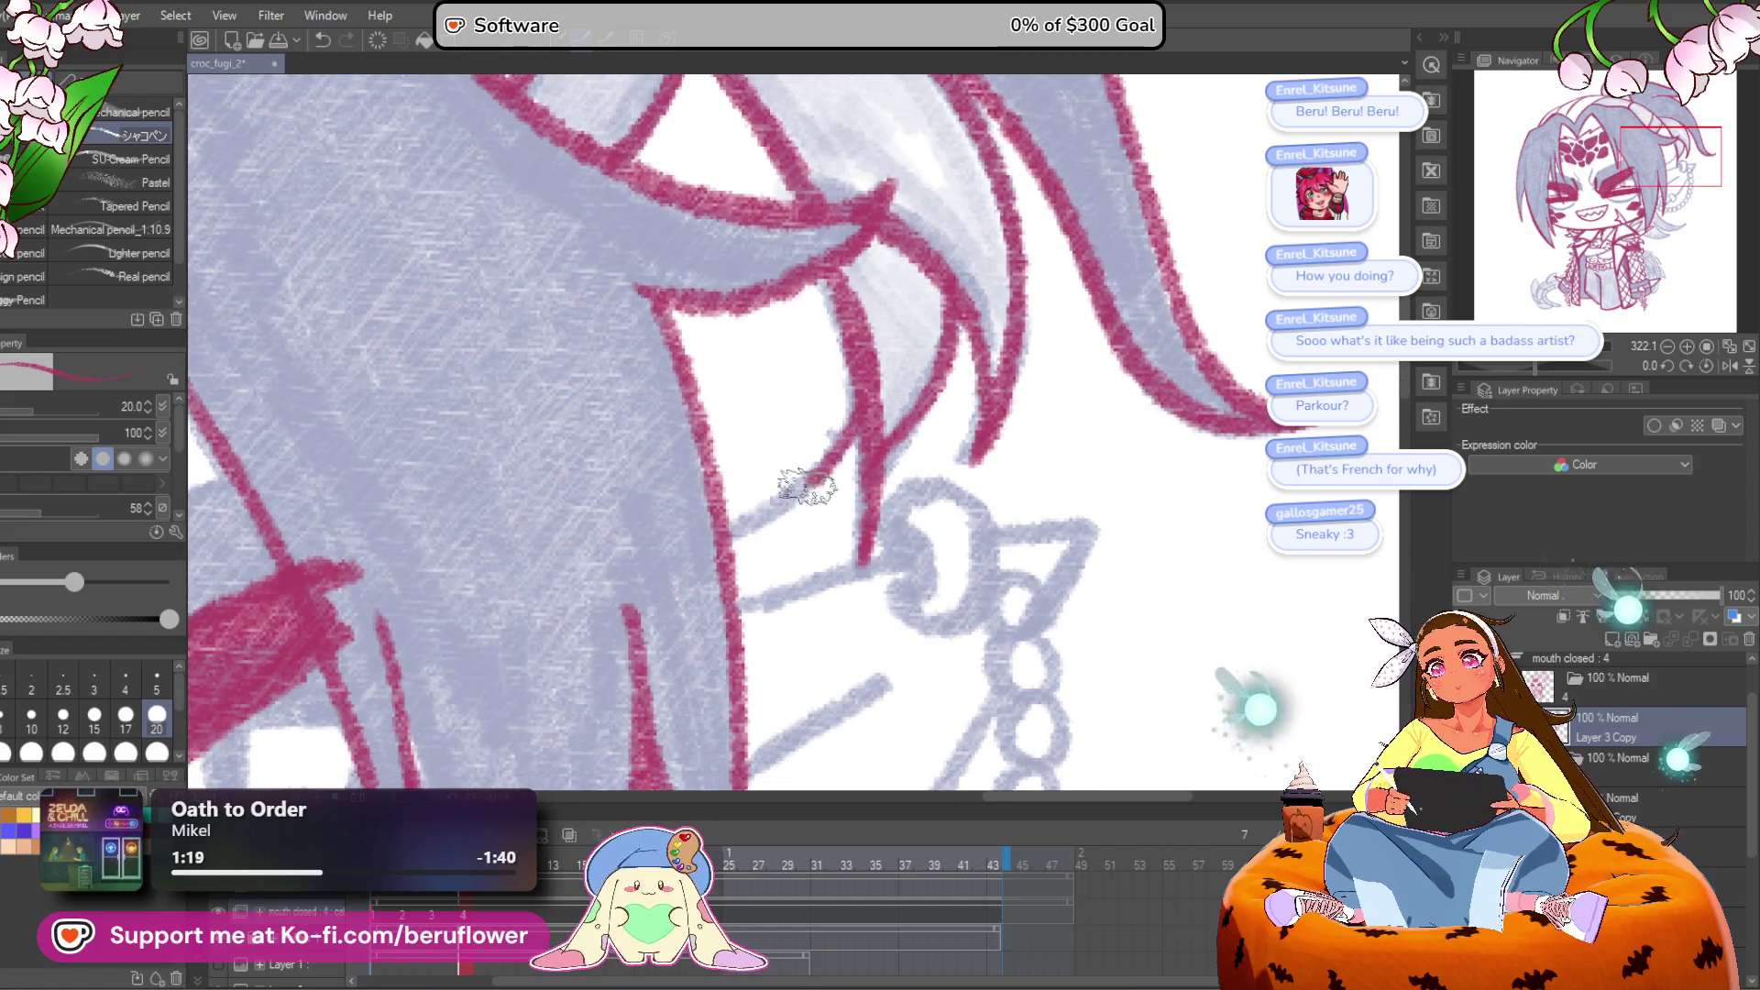
left_click_drag(878, 570, 929, 423)
mouse_move(780, 464)
left_mouse_down()
mouse_move(915, 413)
mouse_move(956, 469)
left_mouse_up()
Step: Shade the claw's upper and lower segments light pink
scroll(1039, 399, "down", 3)
mouse_move(431, 459)
left_mouse_down()
mouse_move(605, 459)
mouse_move(864, 624)
mouse_move(825, 633)
mouse_move(945, 404)
mouse_move(963, 251)
left_mouse_up()
scroll(773, 520, "up", 3)
scroll(773, 520, "up", 2)
mouse_move(844, 354)
left_mouse_down()
mouse_move(844, 306)
mouse_move(853, 371)
left_mouse_up()
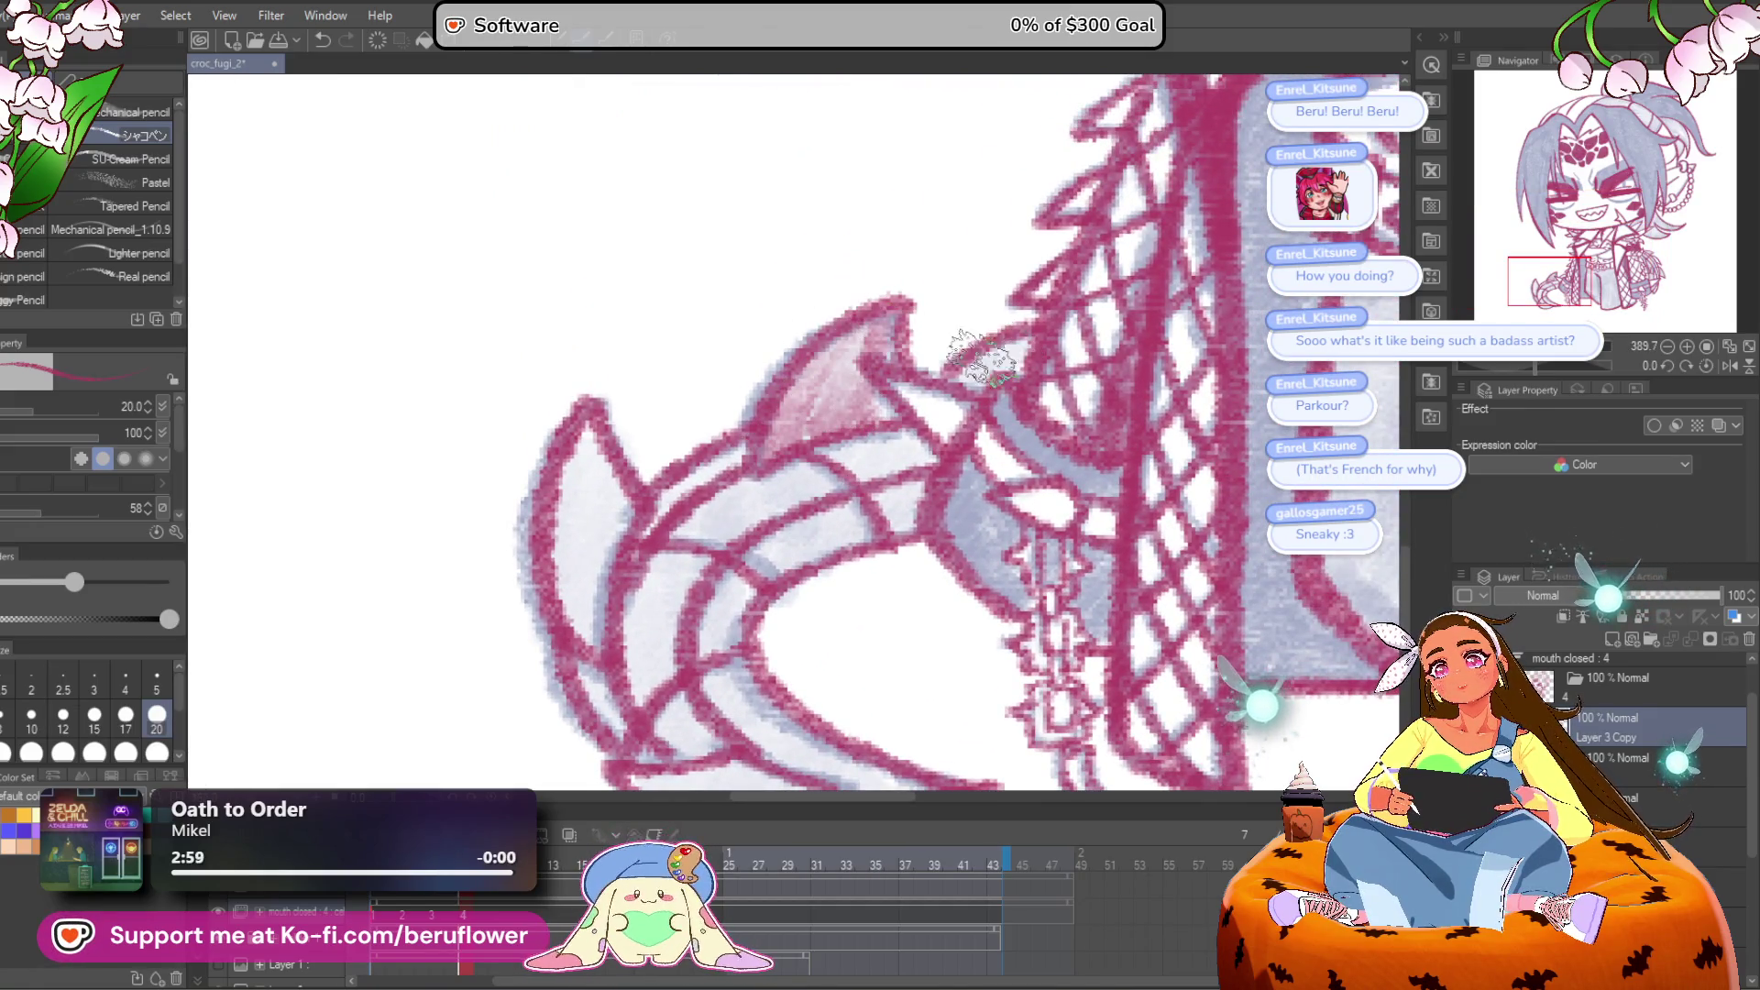
left_click_drag(1011, 346, 1050, 283)
left_click_drag(954, 408, 944, 467)
Step: Hatch pink across the claw's middle, lower and upper segments
mouse_move(825, 513)
left_mouse_down()
mouse_move(924, 387)
mouse_move(760, 476)
mouse_move(697, 431)
mouse_move(664, 518)
mouse_move(706, 596)
mouse_move(770, 569)
mouse_move(757, 674)
mouse_move(875, 702)
left_mouse_up()
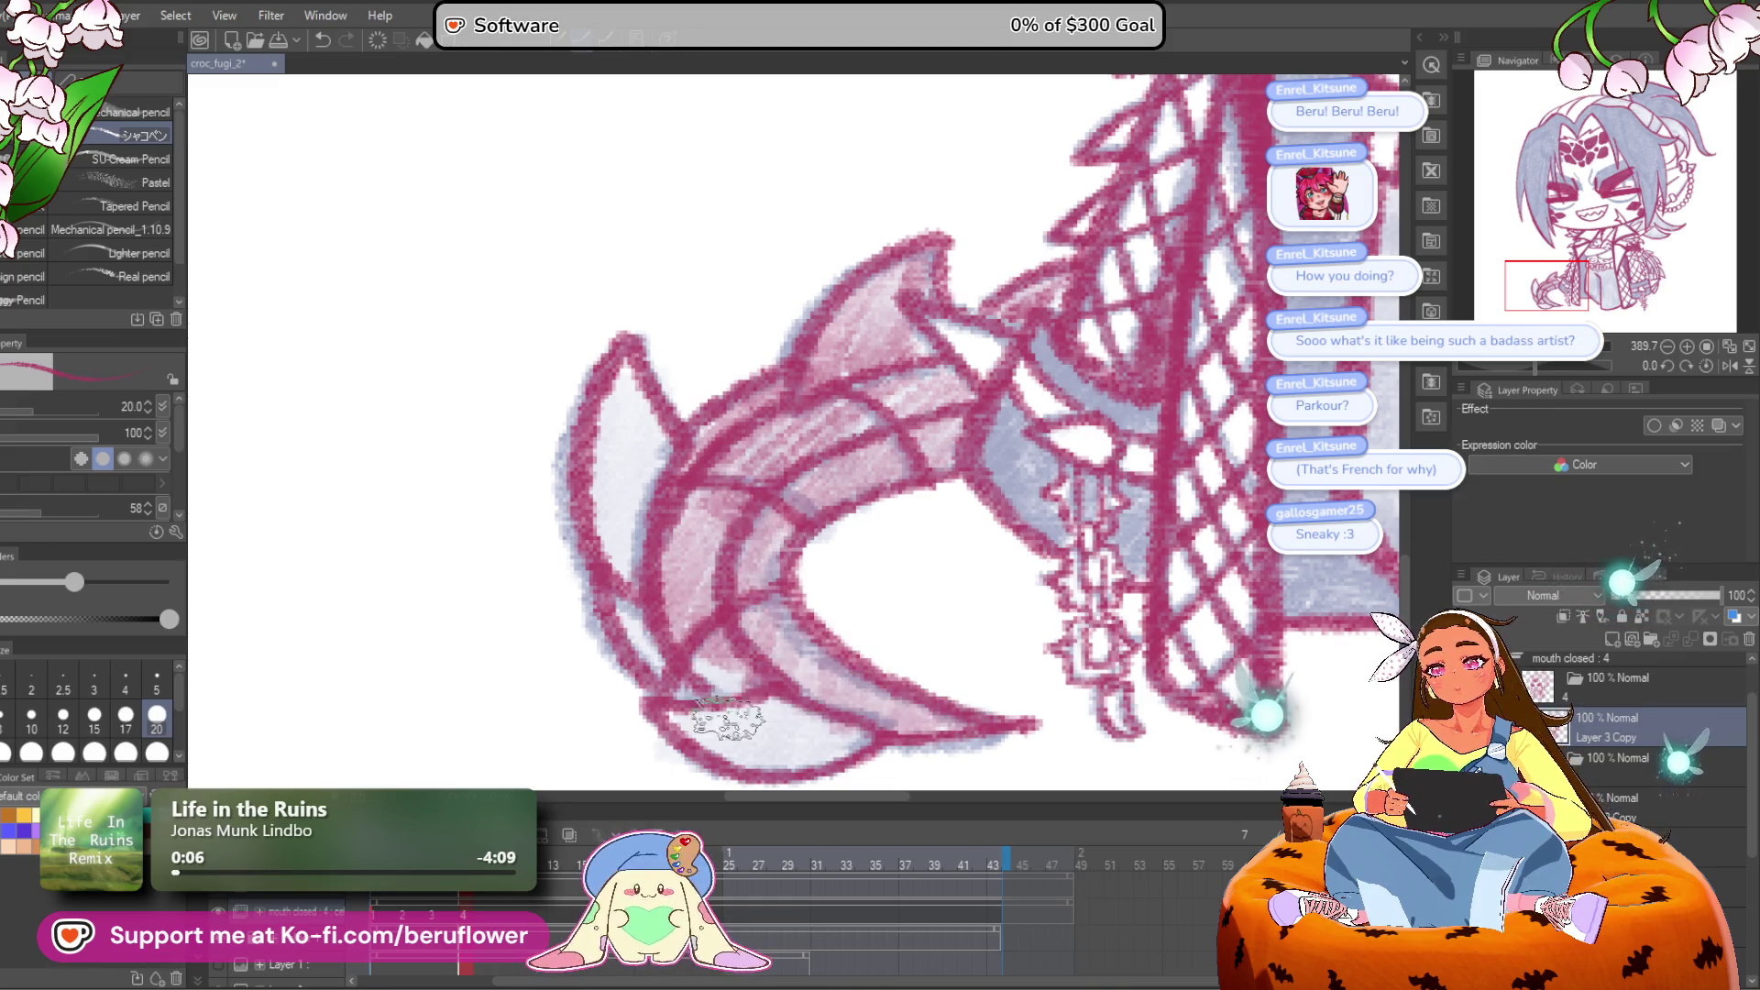
mouse_move(697, 747)
left_mouse_down()
mouse_move(738, 724)
mouse_move(848, 725)
mouse_move(715, 678)
mouse_move(651, 633)
mouse_move(596, 422)
mouse_move(642, 395)
mouse_move(632, 566)
mouse_move(623, 403)
left_mouse_up()
left_click_drag(806, 385, 782, 431)
mouse_move(798, 412)
left_mouse_down()
mouse_move(853, 385)
mouse_move(900, 420)
left_mouse_up()
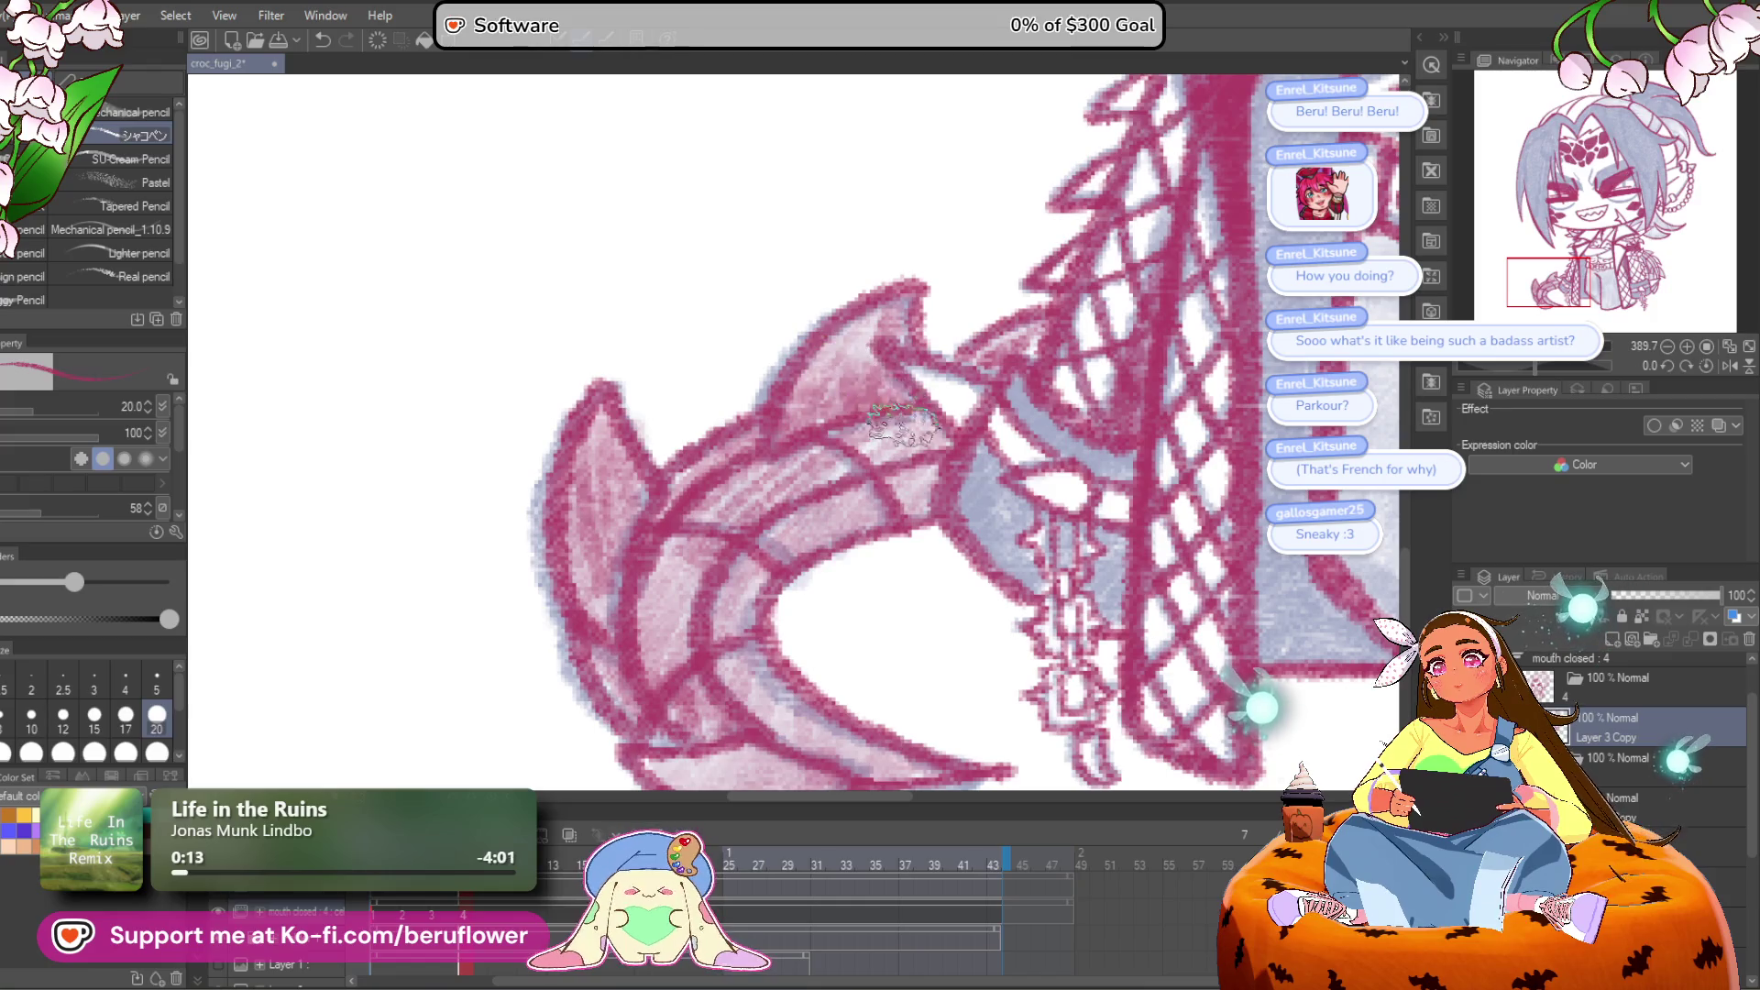
scroll(1083, 393, "down", 4)
scroll(669, 500, "down", 5)
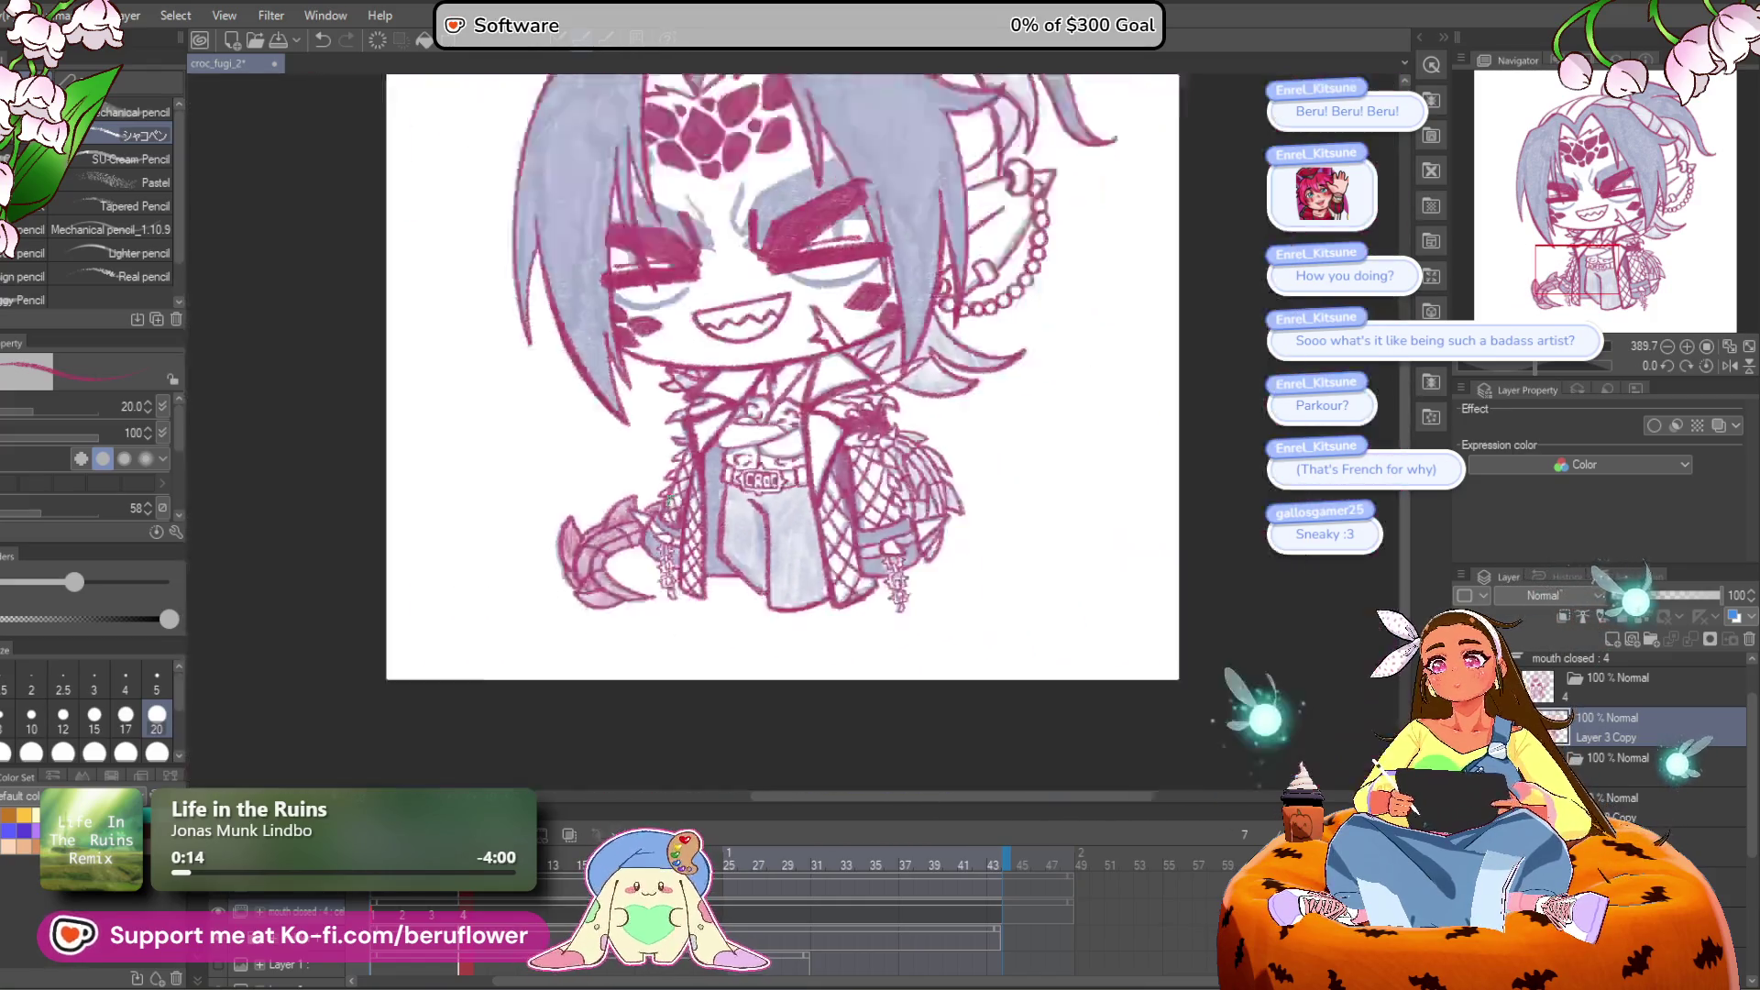
scroll(670, 499, "up", 3)
scroll(844, 472, "up", 5)
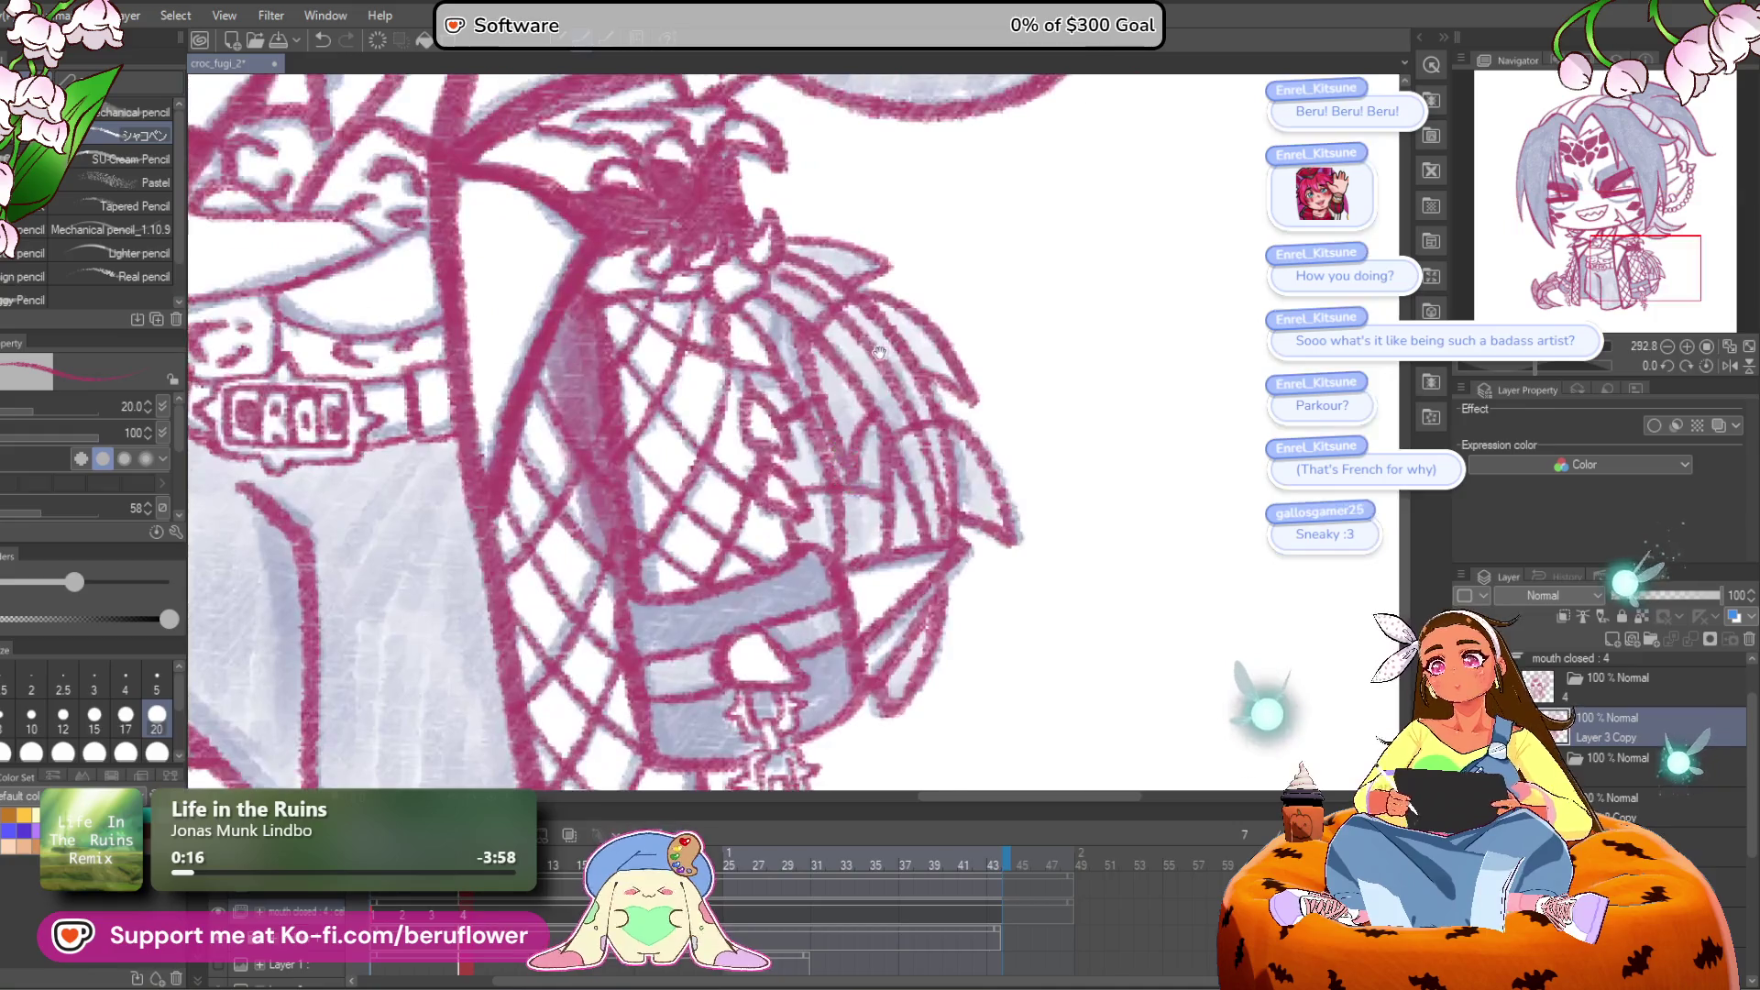
left_click_drag(848, 376, 859, 387)
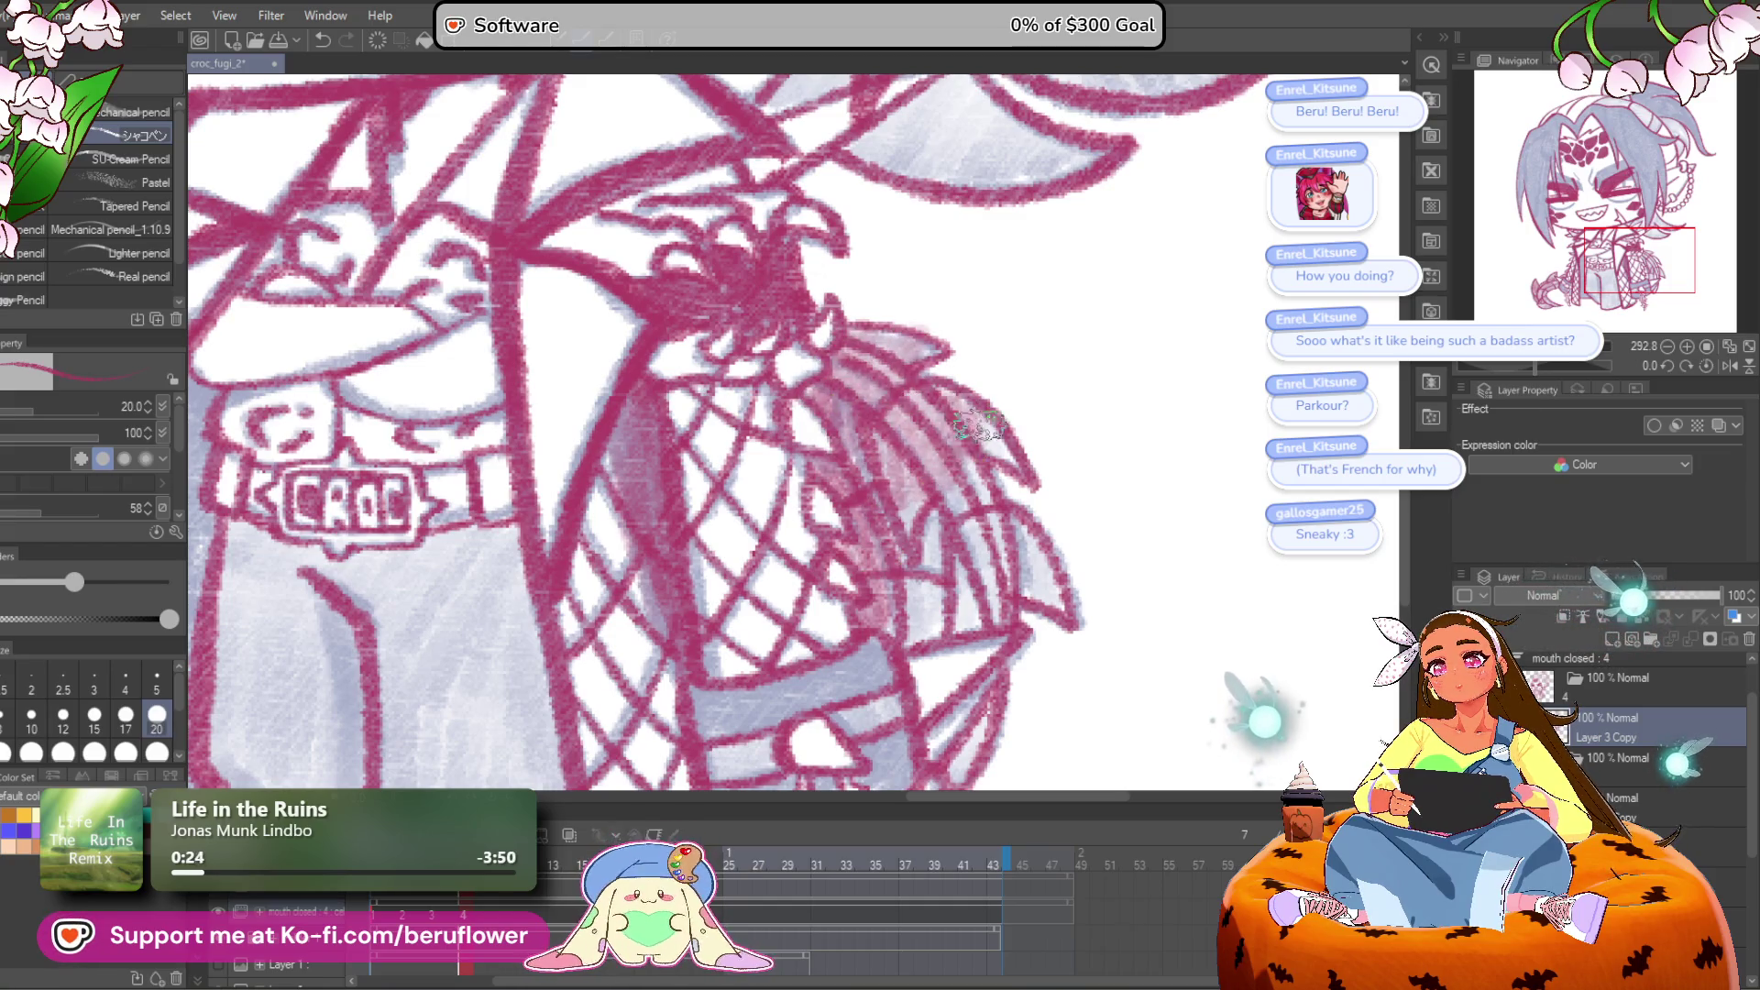
left_click_drag(934, 635, 989, 526)
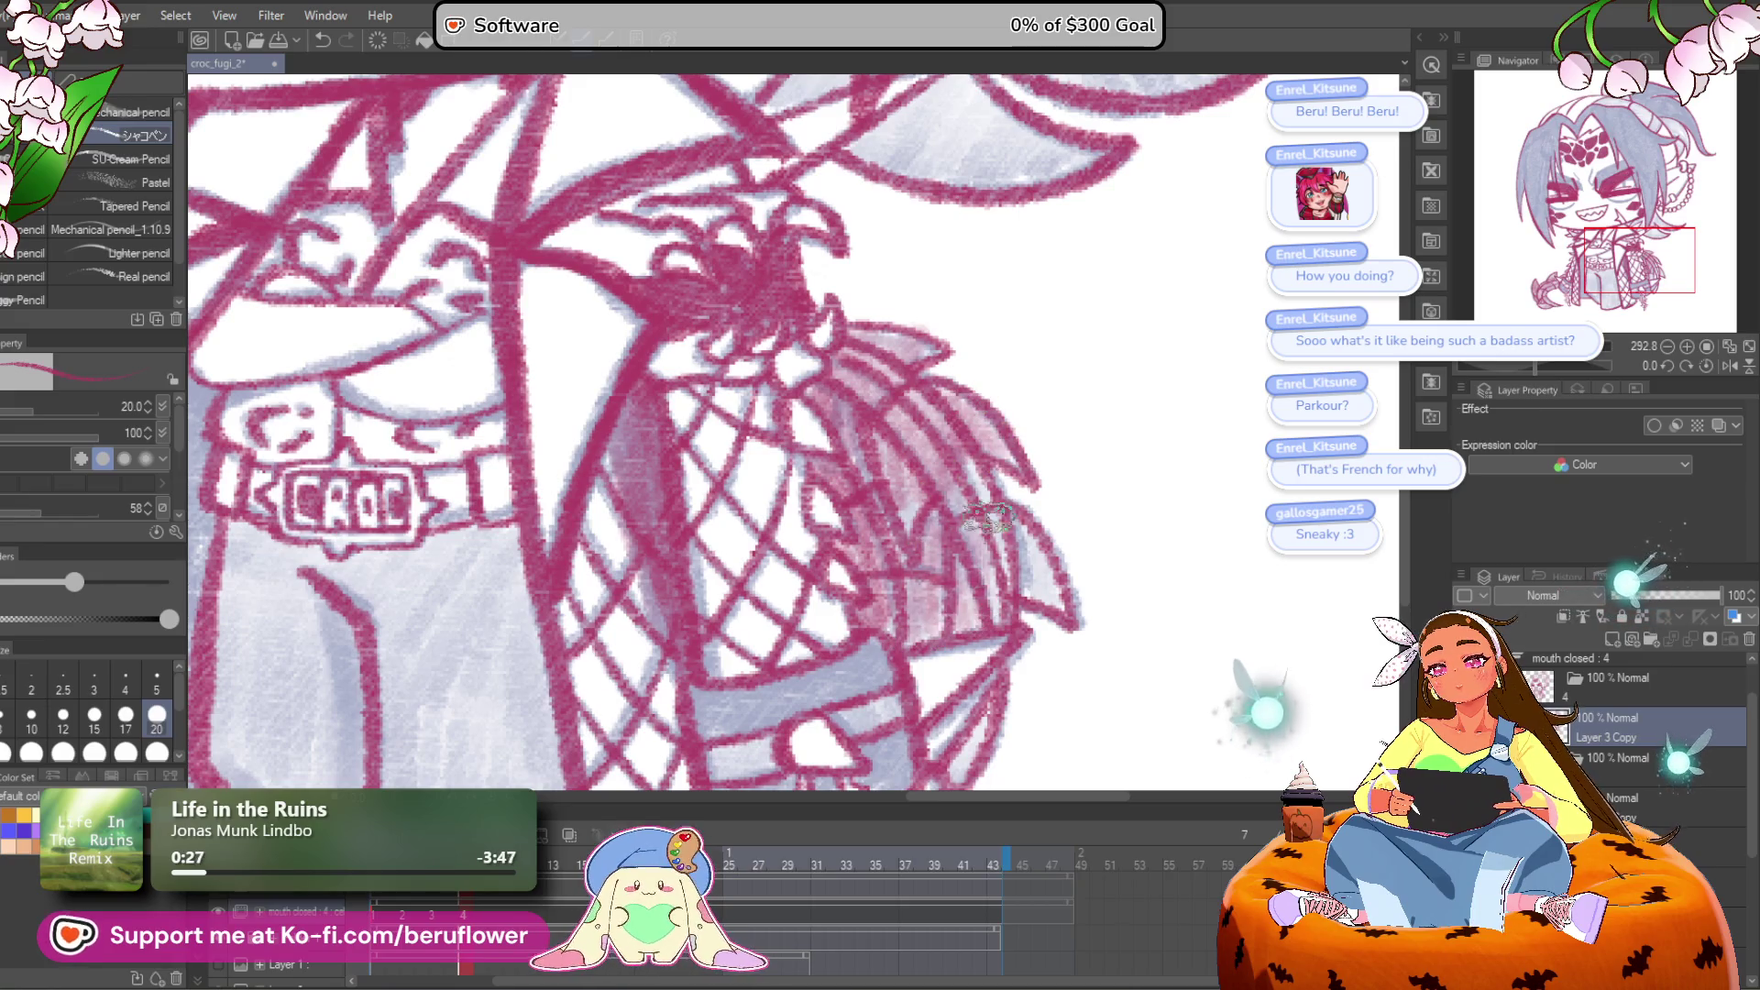
scroll(976, 495, "down", 3)
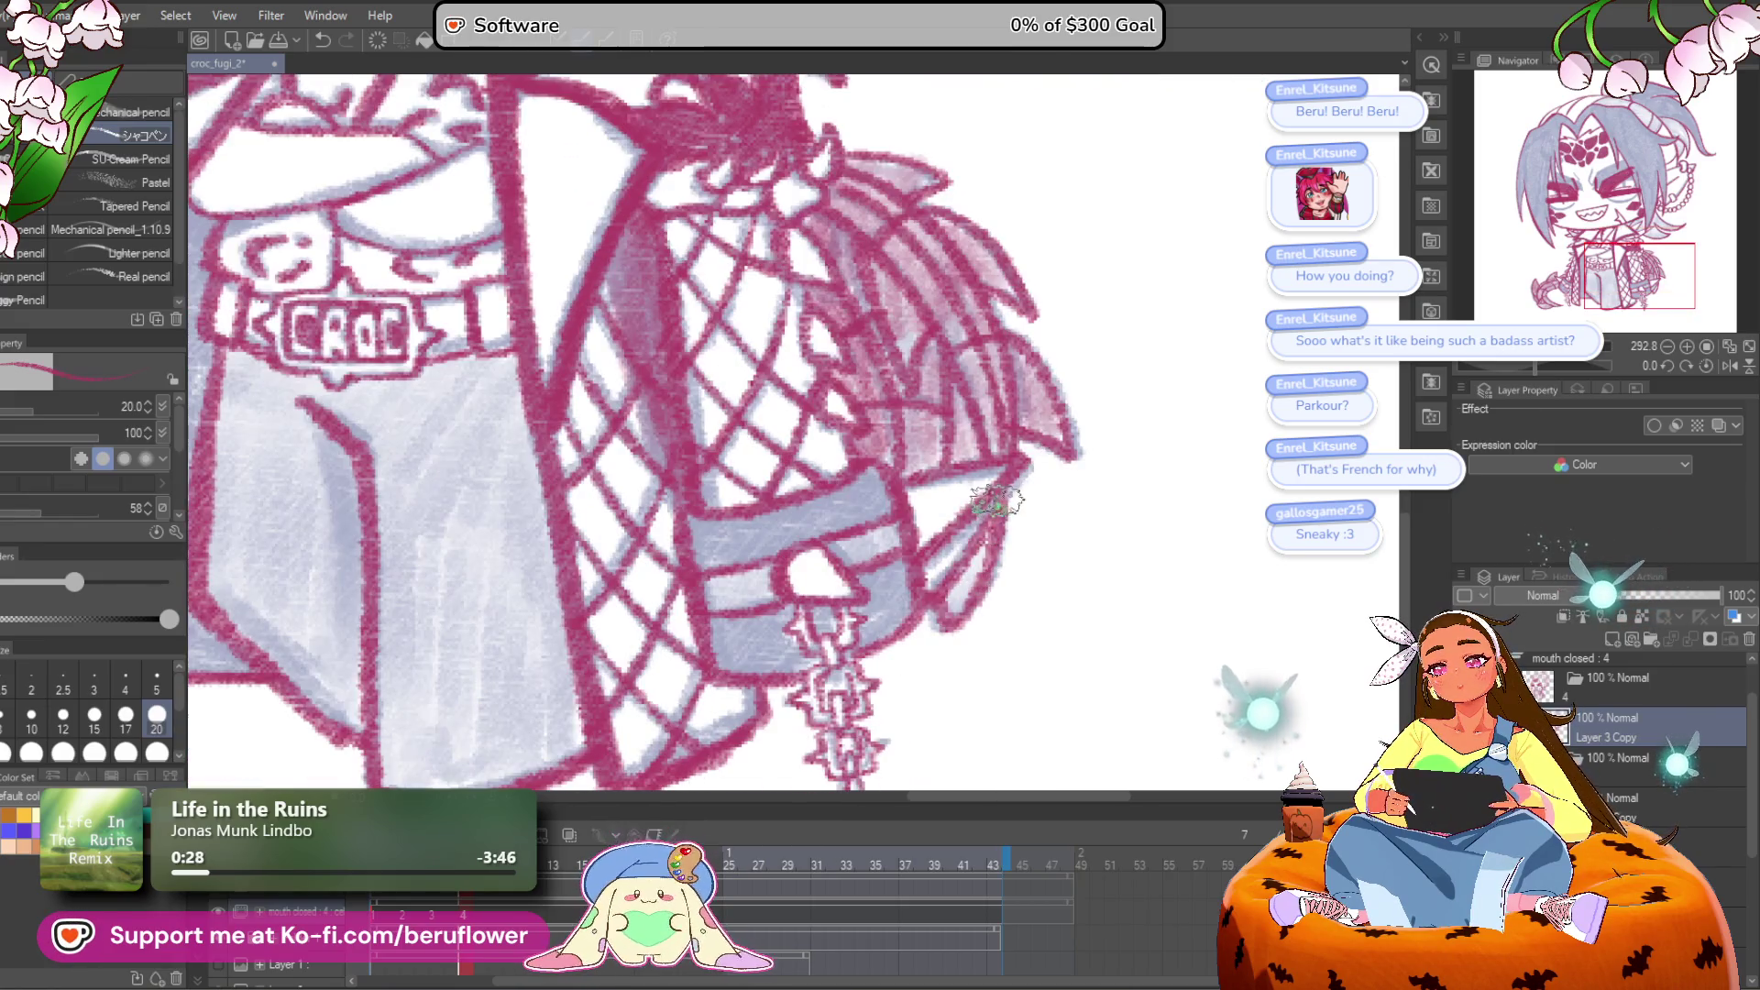
left_click_drag(986, 530, 970, 643)
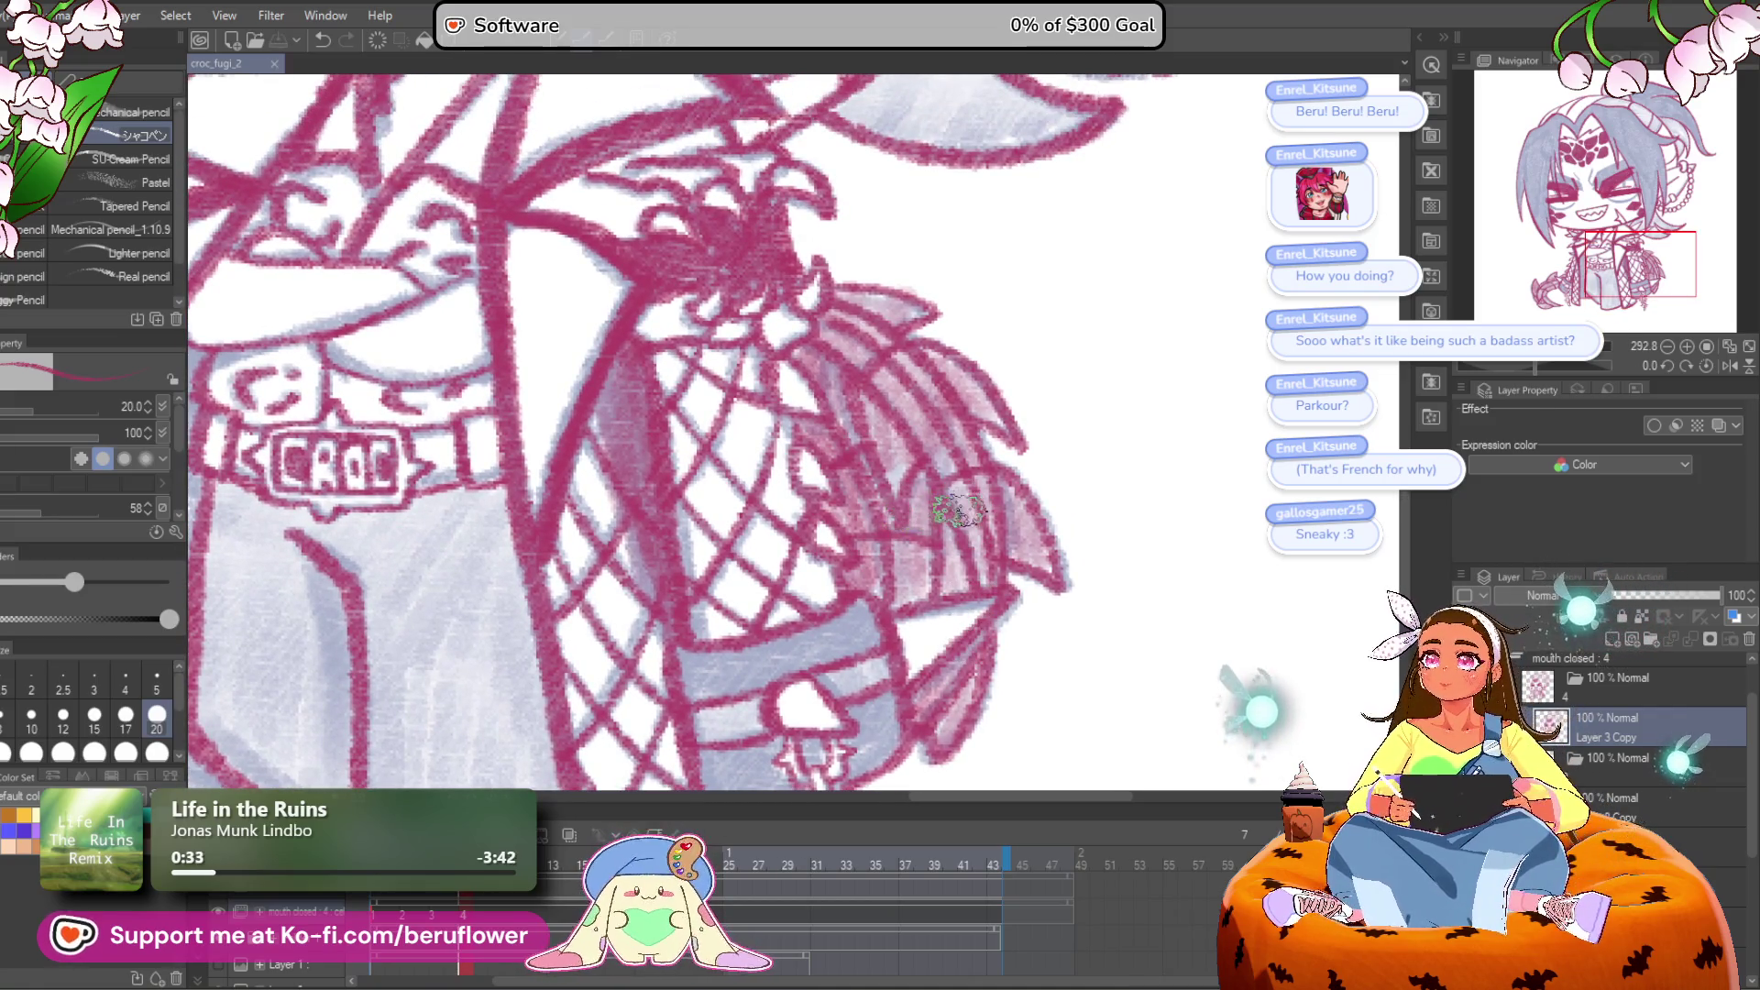
left_click_drag(964, 577, 1003, 516)
scroll(976, 518, "down", 4)
scroll(978, 520, "up", 3)
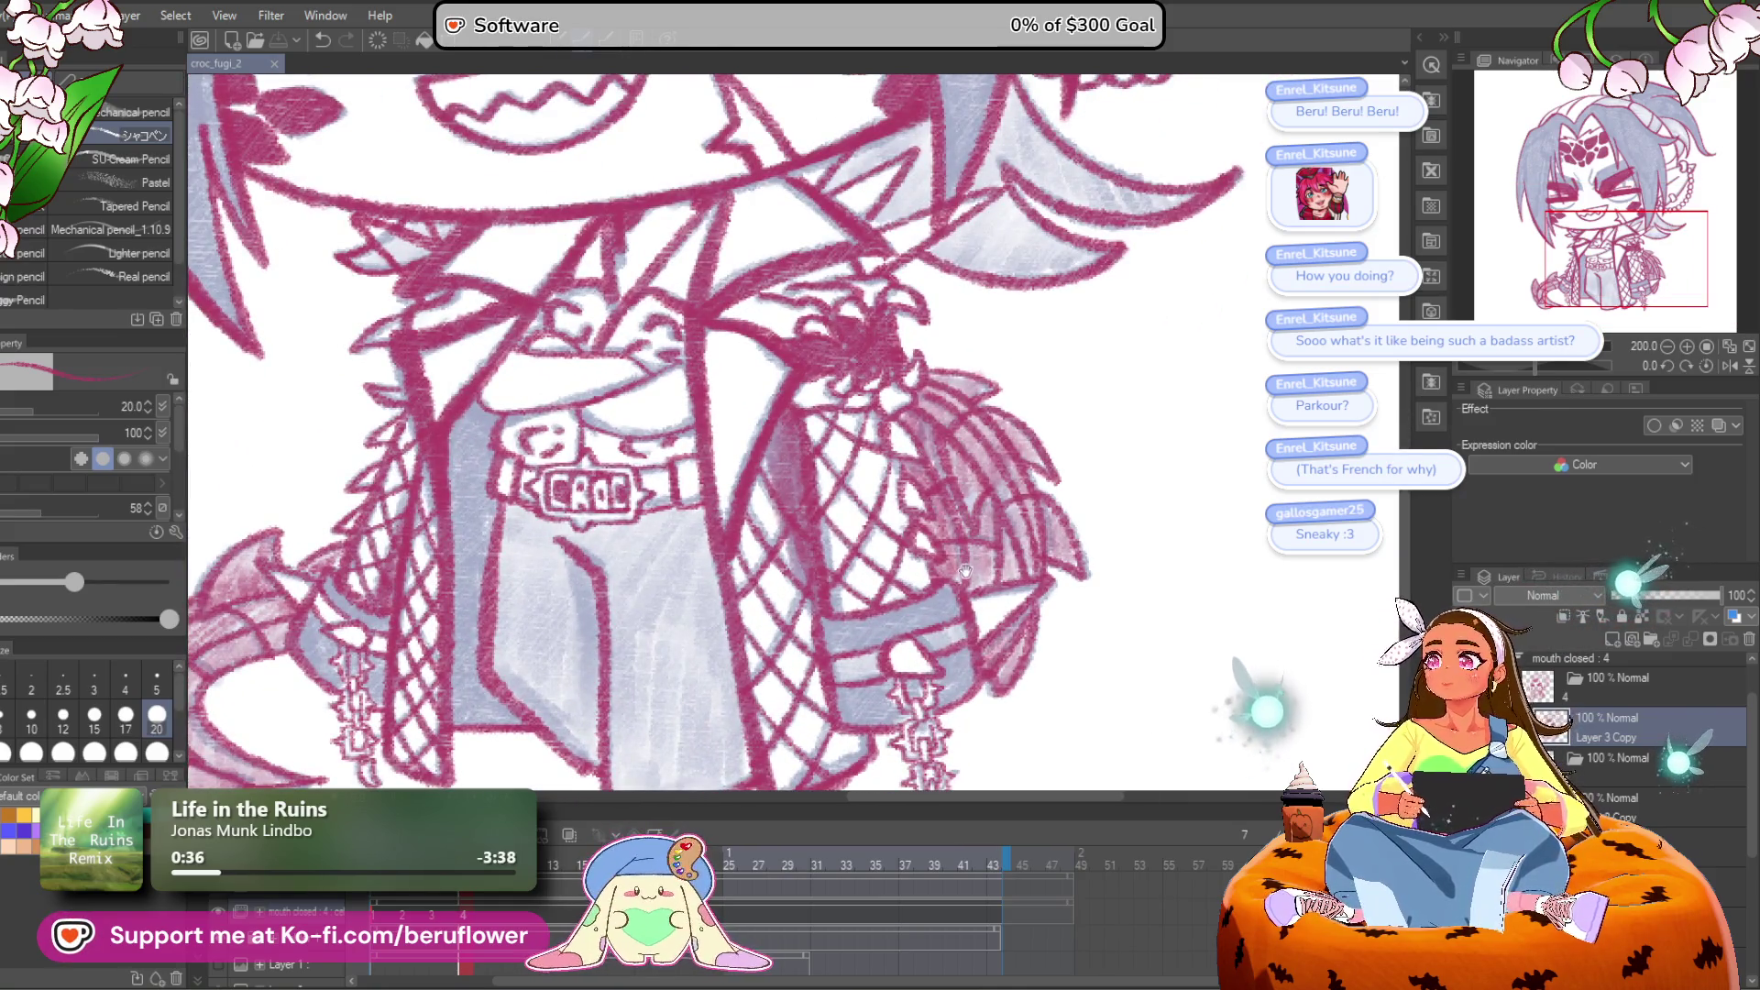
mouse_move(943, 608)
left_mouse_down()
mouse_move(964, 596)
mouse_move(923, 581)
left_mouse_up()
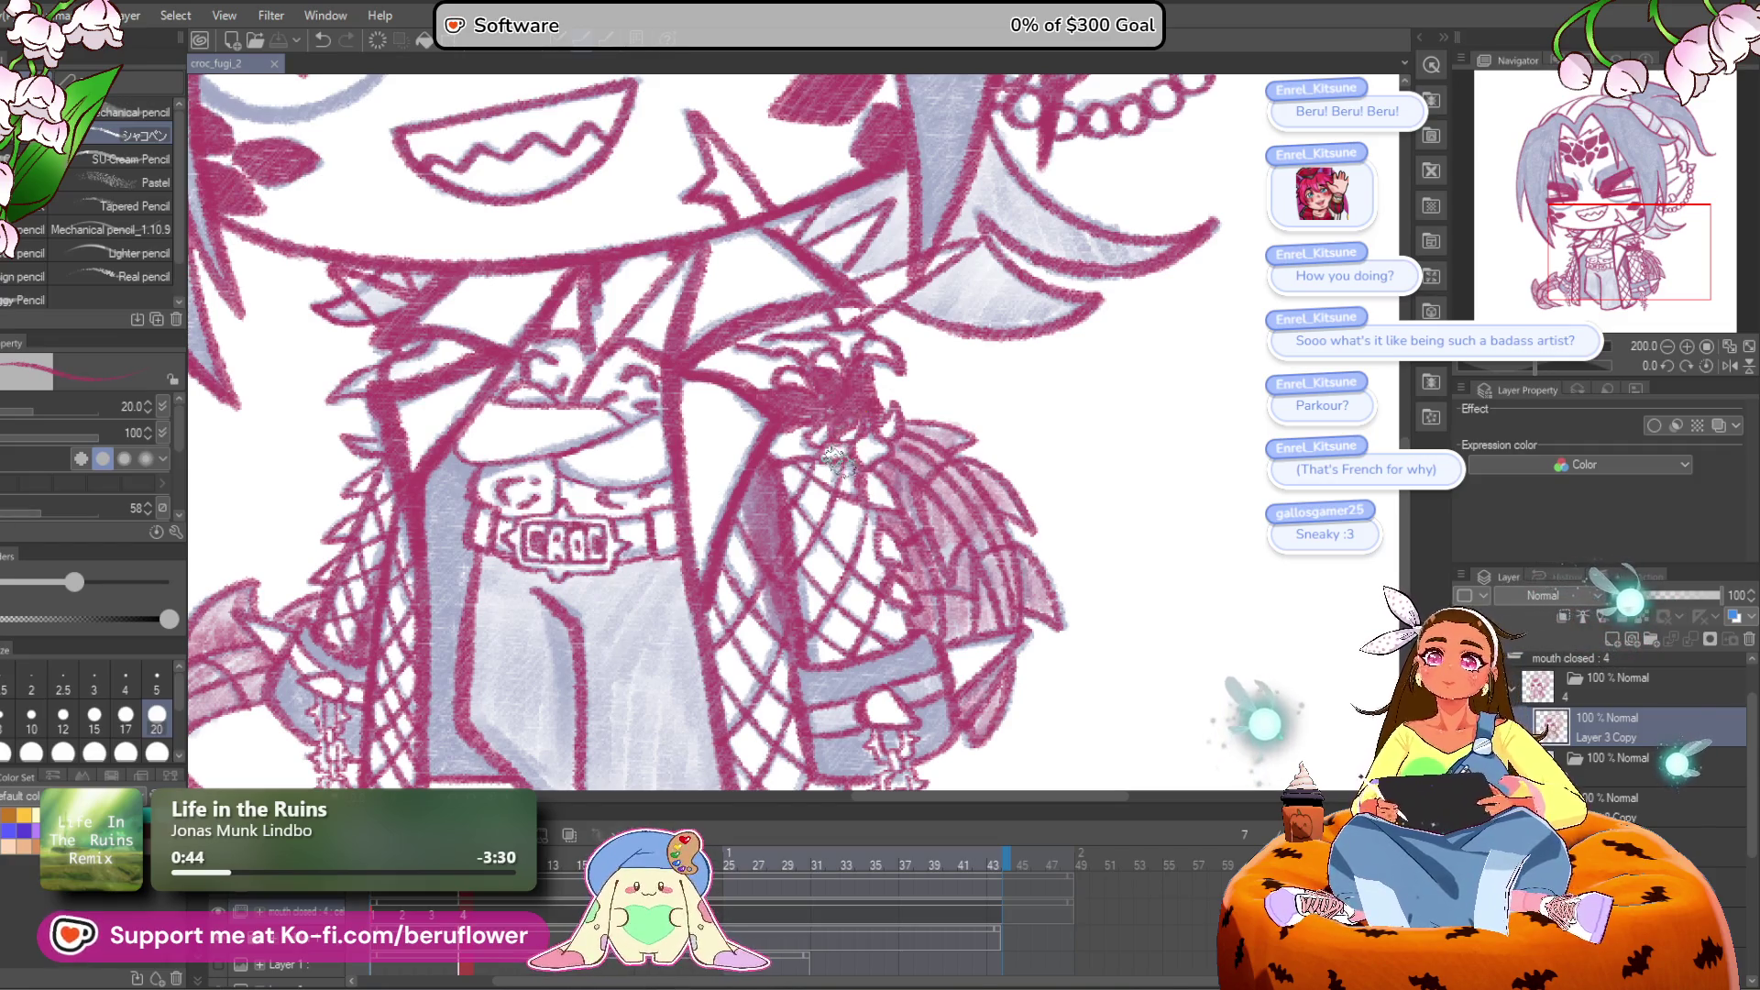
mouse_move(886, 557)
left_mouse_down()
mouse_move(925, 621)
mouse_move(825, 514)
left_mouse_up()
scroll(733, 458, "down", 4)
scroll(697, 444, "up", 2)
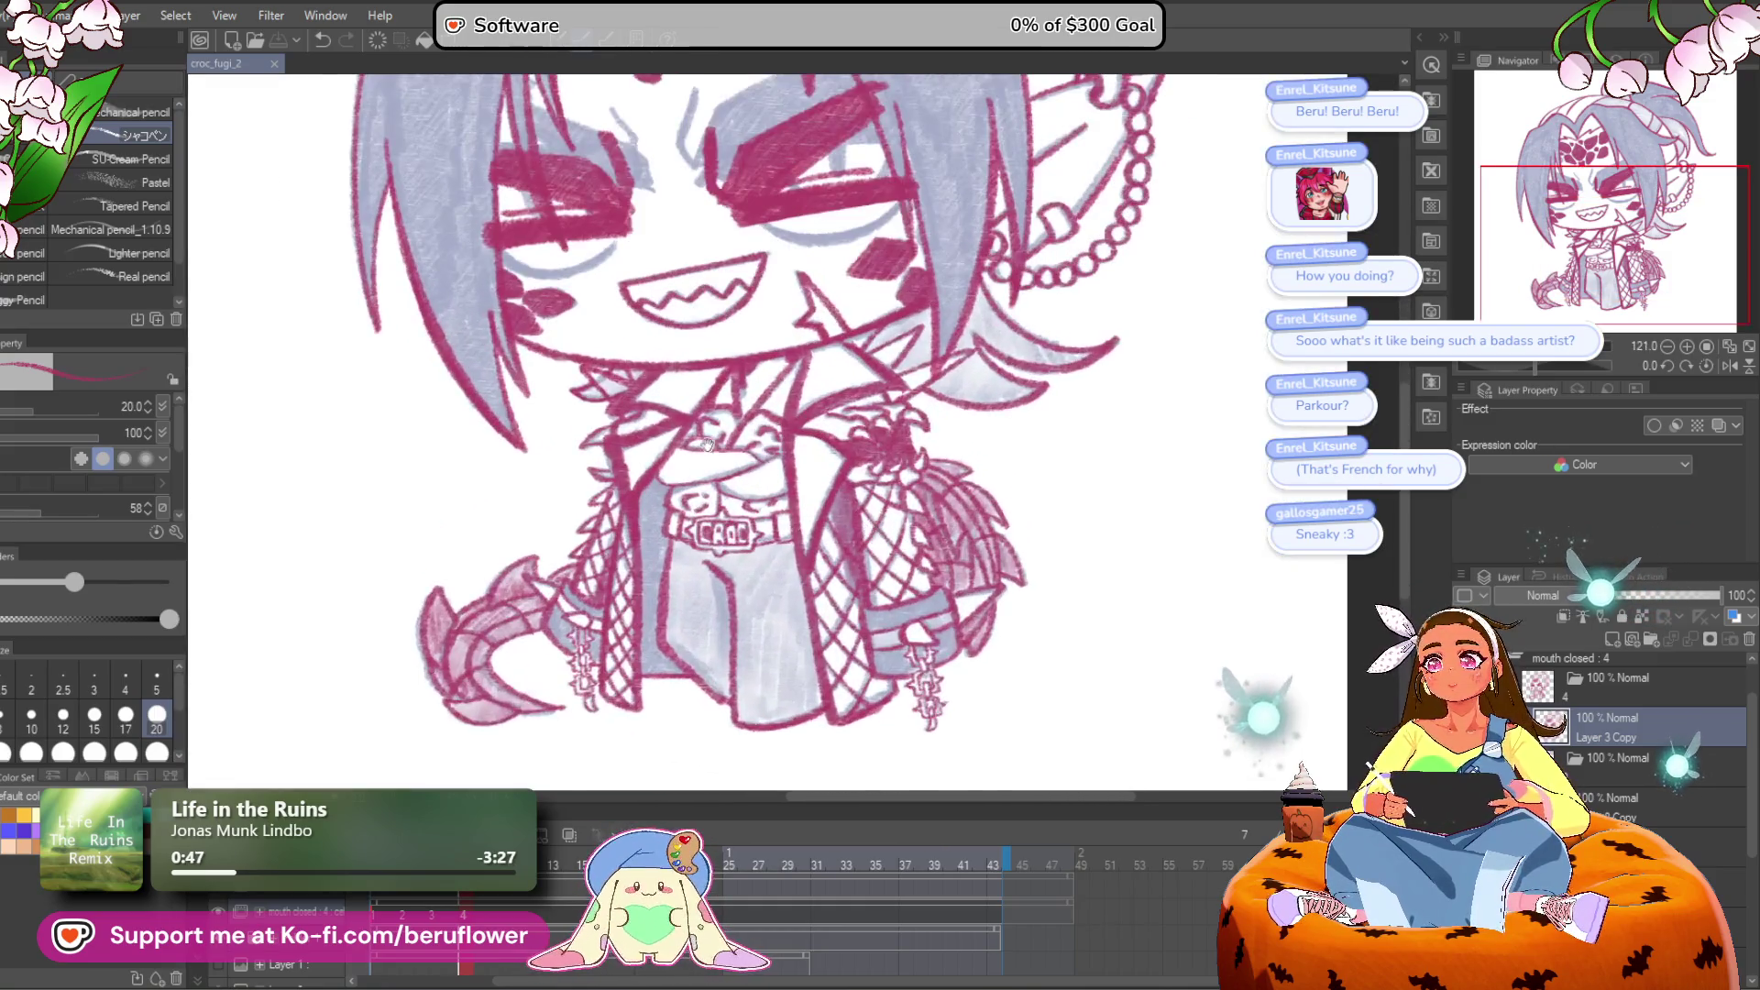
scroll(697, 443, "up", 4)
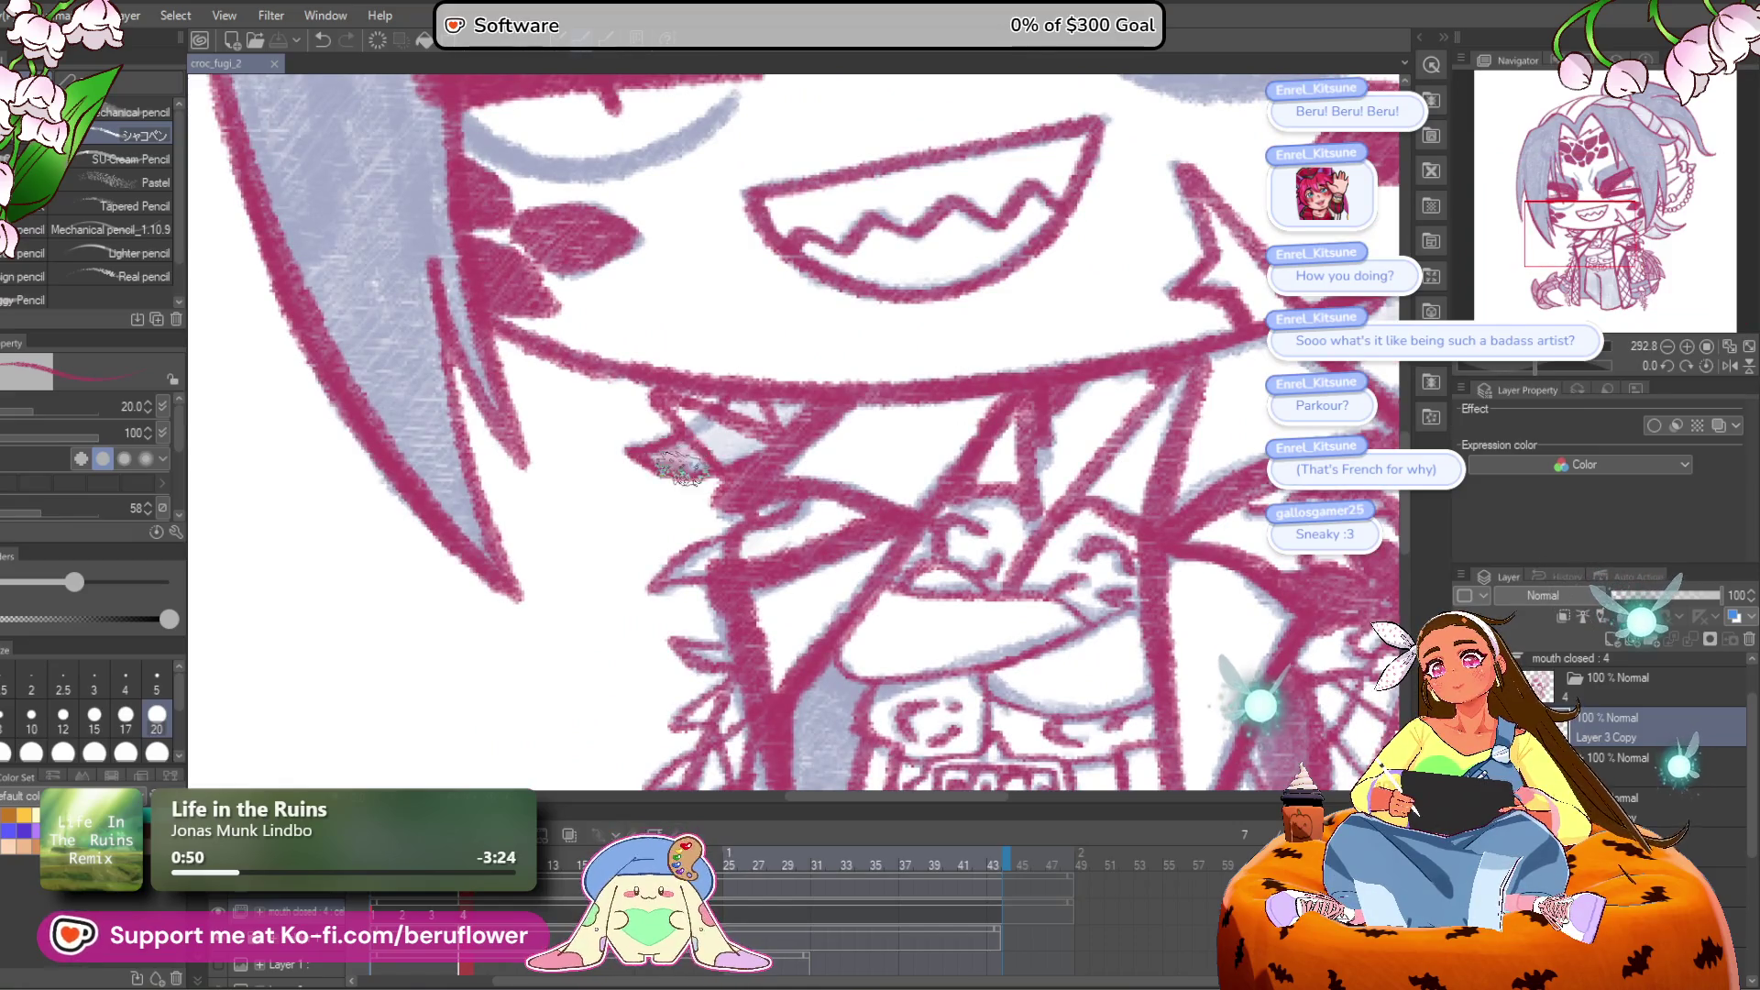
scroll(750, 417, "down", 5)
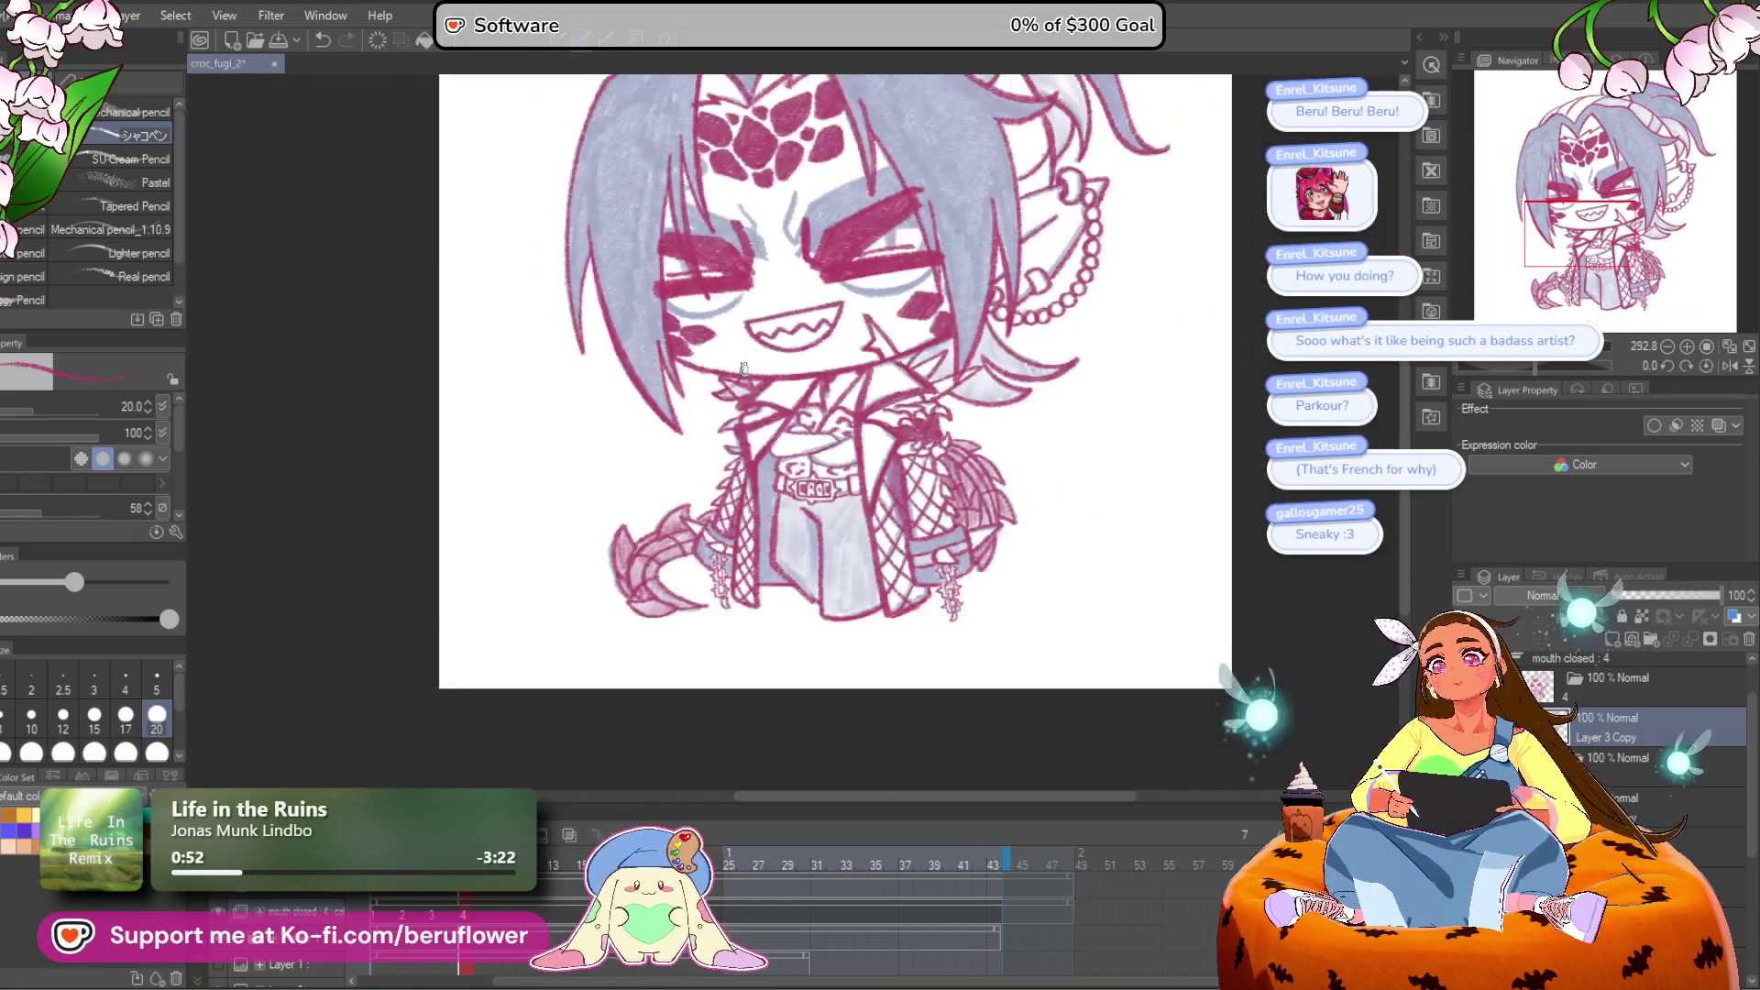
Step: Zoom in on the head, tilt the canvas and shade the band between the hair lines pink
scroll(872, 479, "up", 4)
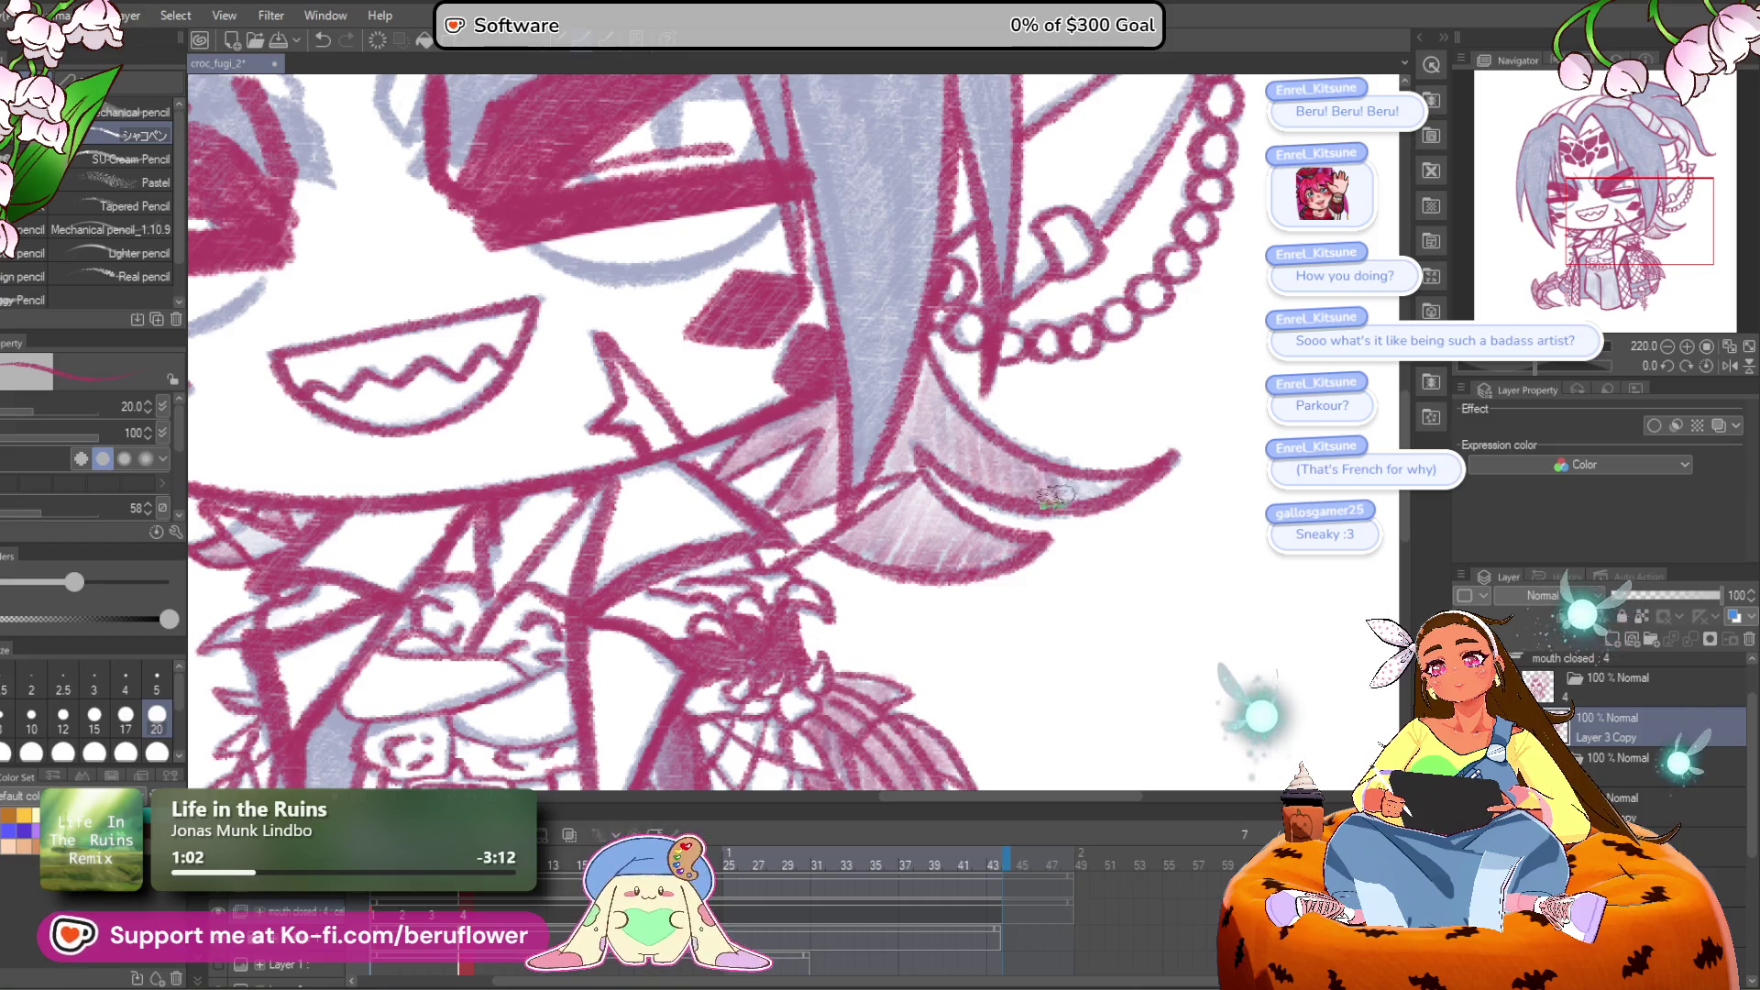
key("ctrl+0")
scroll(901, 348, "up", 3)
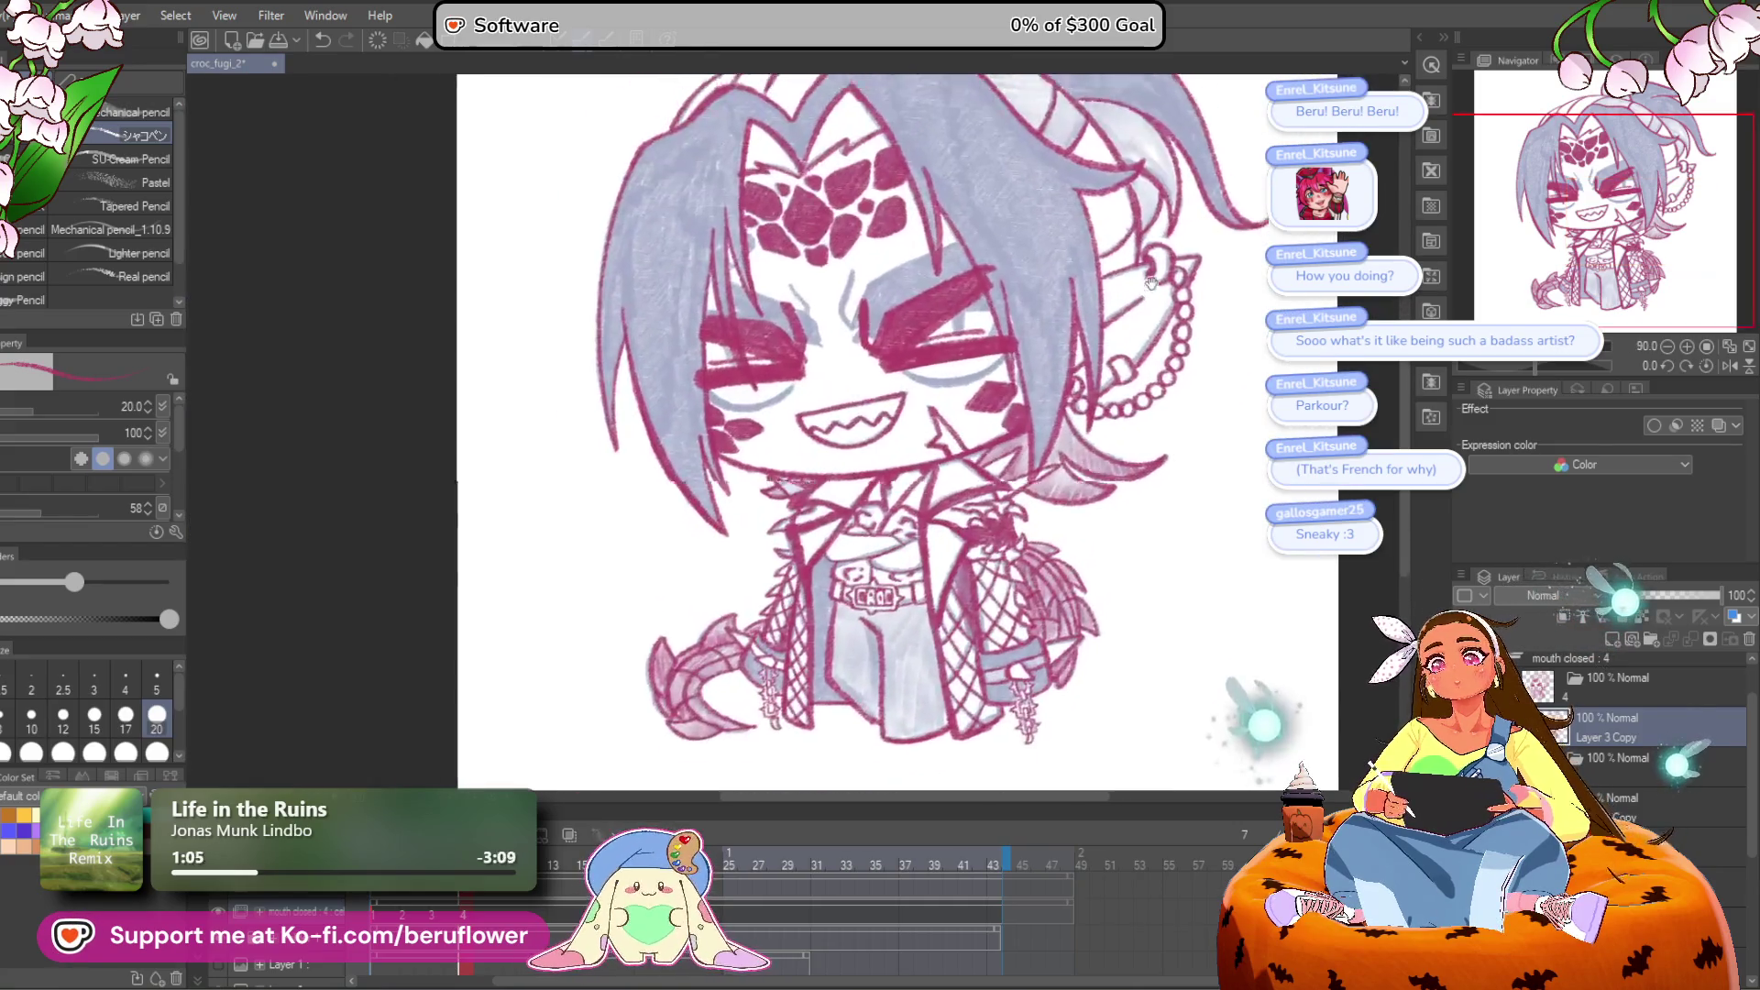
left_click_drag(871, 266, 901, 348)
left_click_drag(1526, 367, 1525, 363)
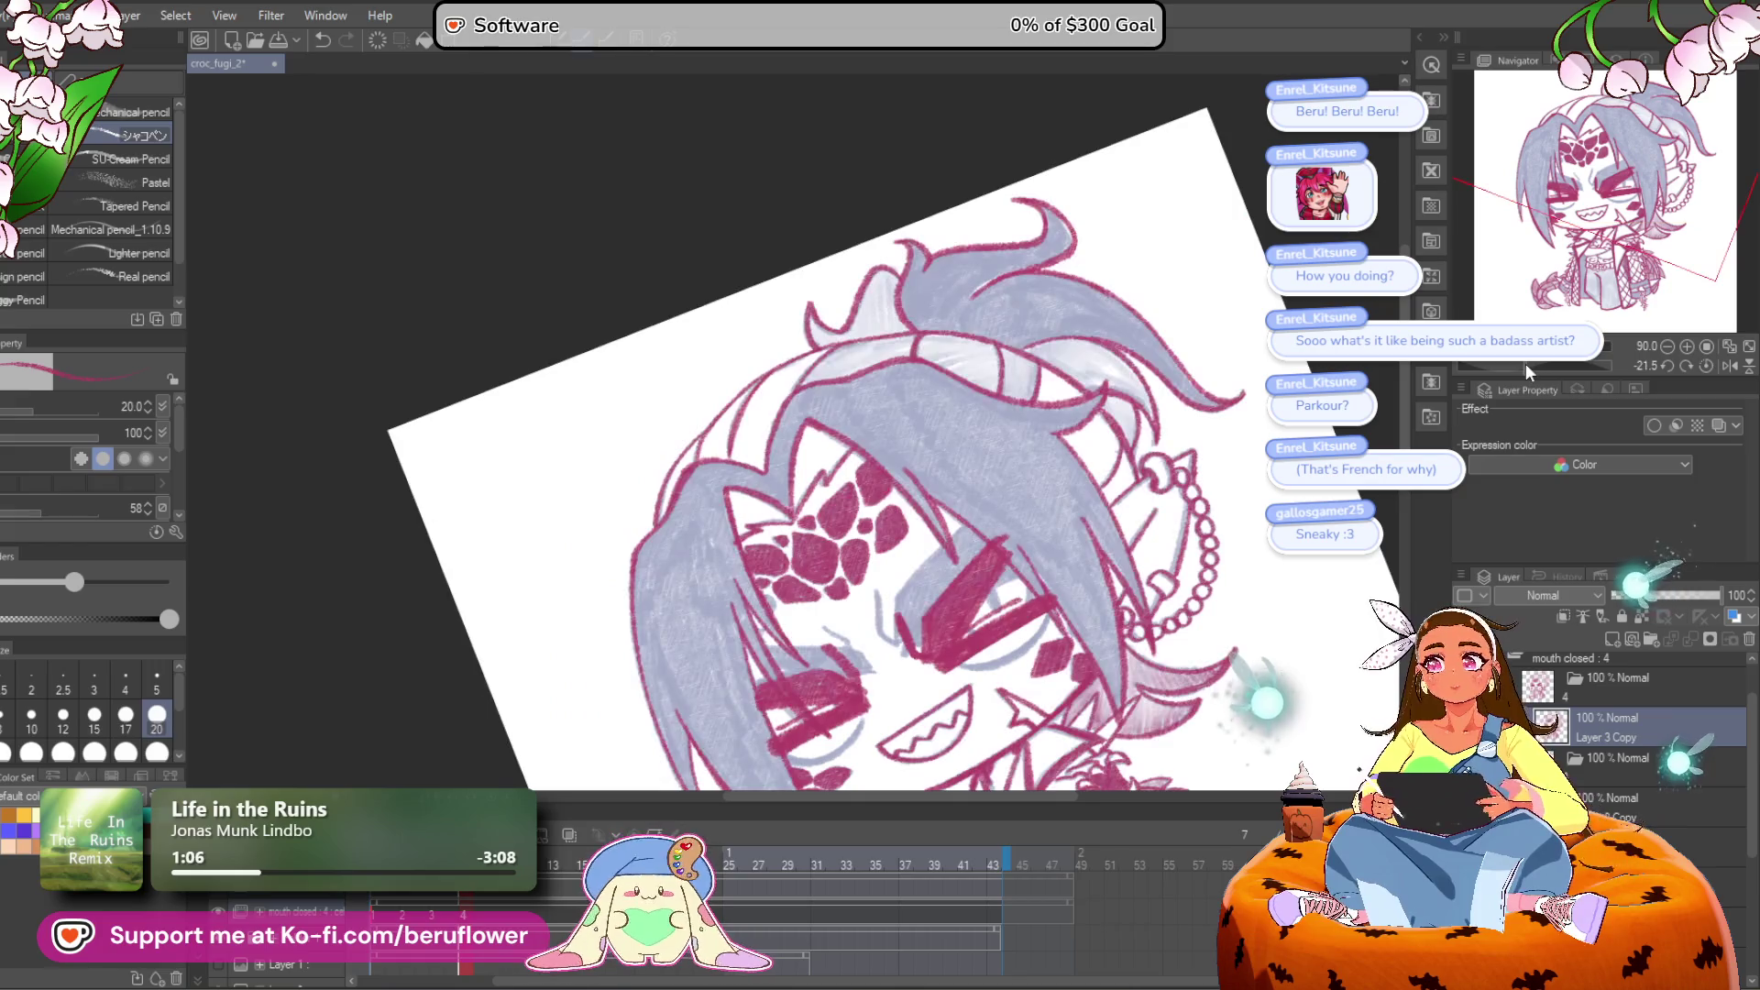
scroll(888, 381, "up", 5)
mouse_move(935, 353)
left_mouse_down()
mouse_move(825, 450)
mouse_move(1010, 342)
mouse_move(982, 381)
mouse_move(1154, 330)
left_mouse_up()
Step: Rotate further and hatch pink across the light band and near its edge
left_click_drag(1043, 475, 895, 501)
left_click_drag(1516, 360, 1503, 365)
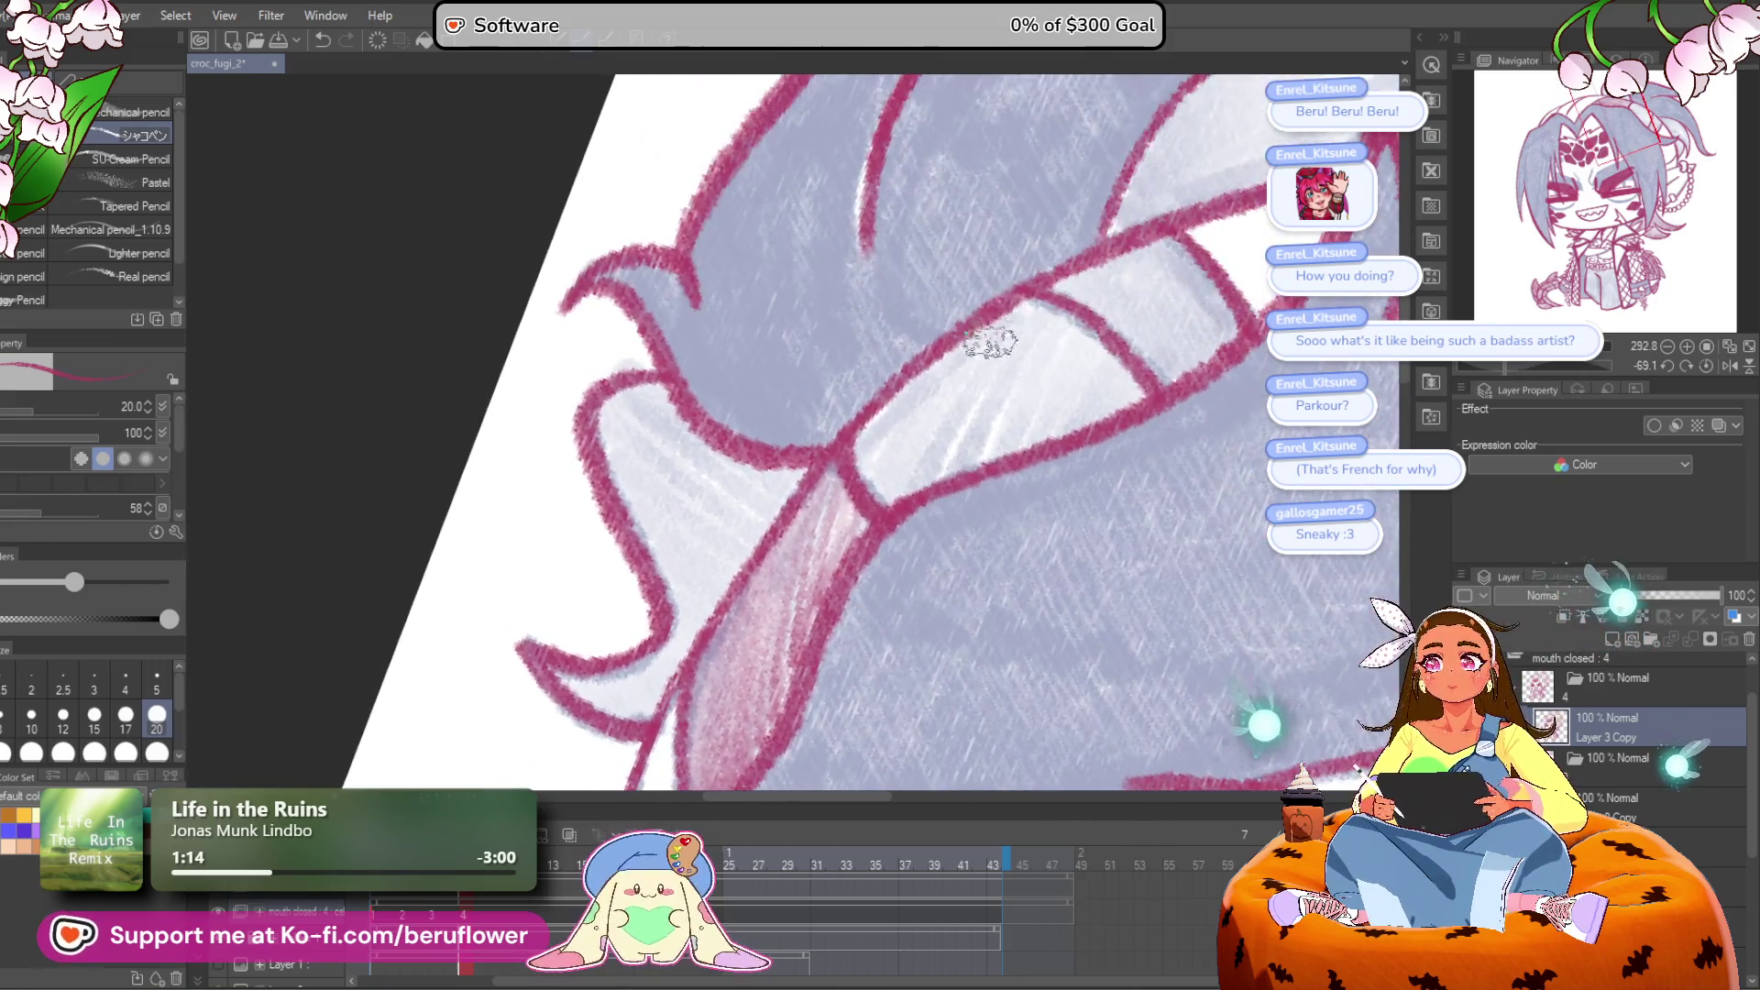
mouse_move(980, 358)
left_mouse_down()
mouse_move(869, 476)
mouse_move(943, 441)
mouse_move(991, 445)
left_mouse_up()
mouse_move(1170, 370)
left_mouse_down()
mouse_move(1051, 461)
mouse_move(963, 366)
mouse_move(887, 389)
left_mouse_up()
left_click_drag(779, 476, 1073, 325)
left_click_drag(780, 330, 793, 381)
Step: Extend the pink hatching through the band's middle to its right end
mouse_move(830, 456)
left_mouse_down()
mouse_move(880, 440)
mouse_move(926, 461)
mouse_move(809, 651)
mouse_move(797, 613)
mouse_move(788, 660)
mouse_move(514, 779)
left_mouse_up()
mouse_move(779, 499)
left_mouse_down()
mouse_move(844, 444)
mouse_move(829, 487)
mouse_move(896, 476)
mouse_move(880, 518)
mouse_move(1036, 431)
left_mouse_up()
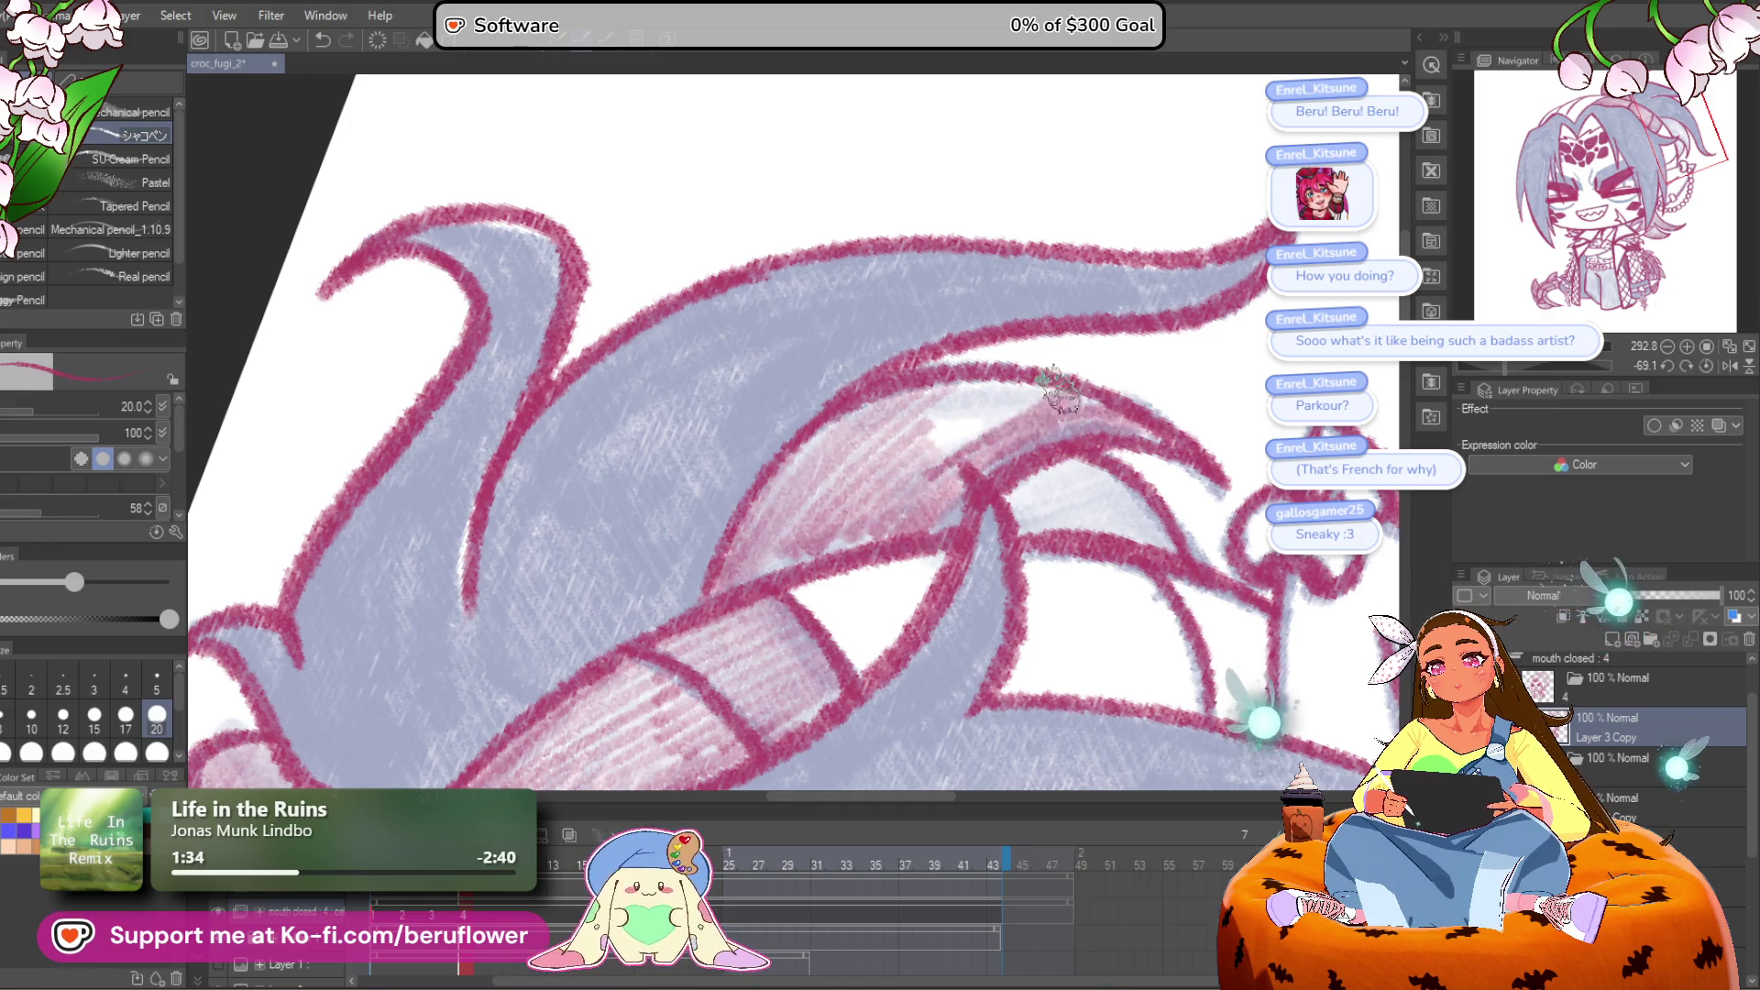
mouse_move(993, 500)
left_mouse_down()
mouse_move(1081, 449)
mouse_move(1119, 495)
mouse_move(1091, 541)
mouse_move(1174, 550)
left_mouse_up()
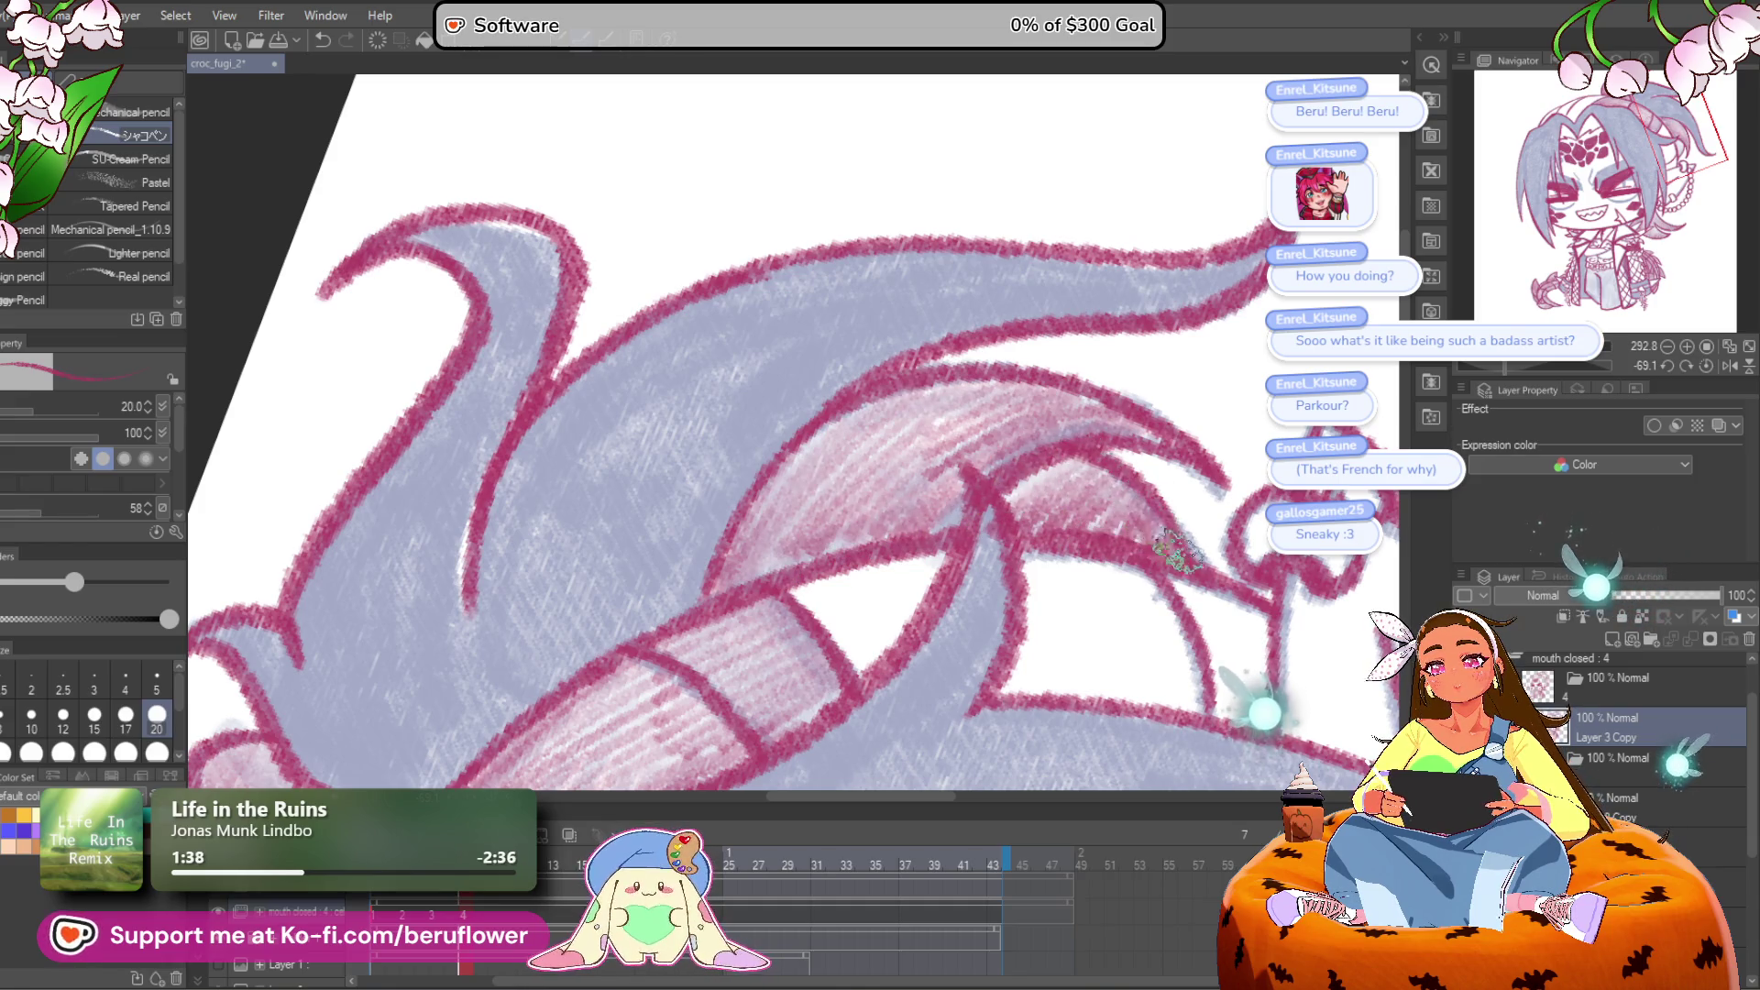
key("ctrl+alt+0")
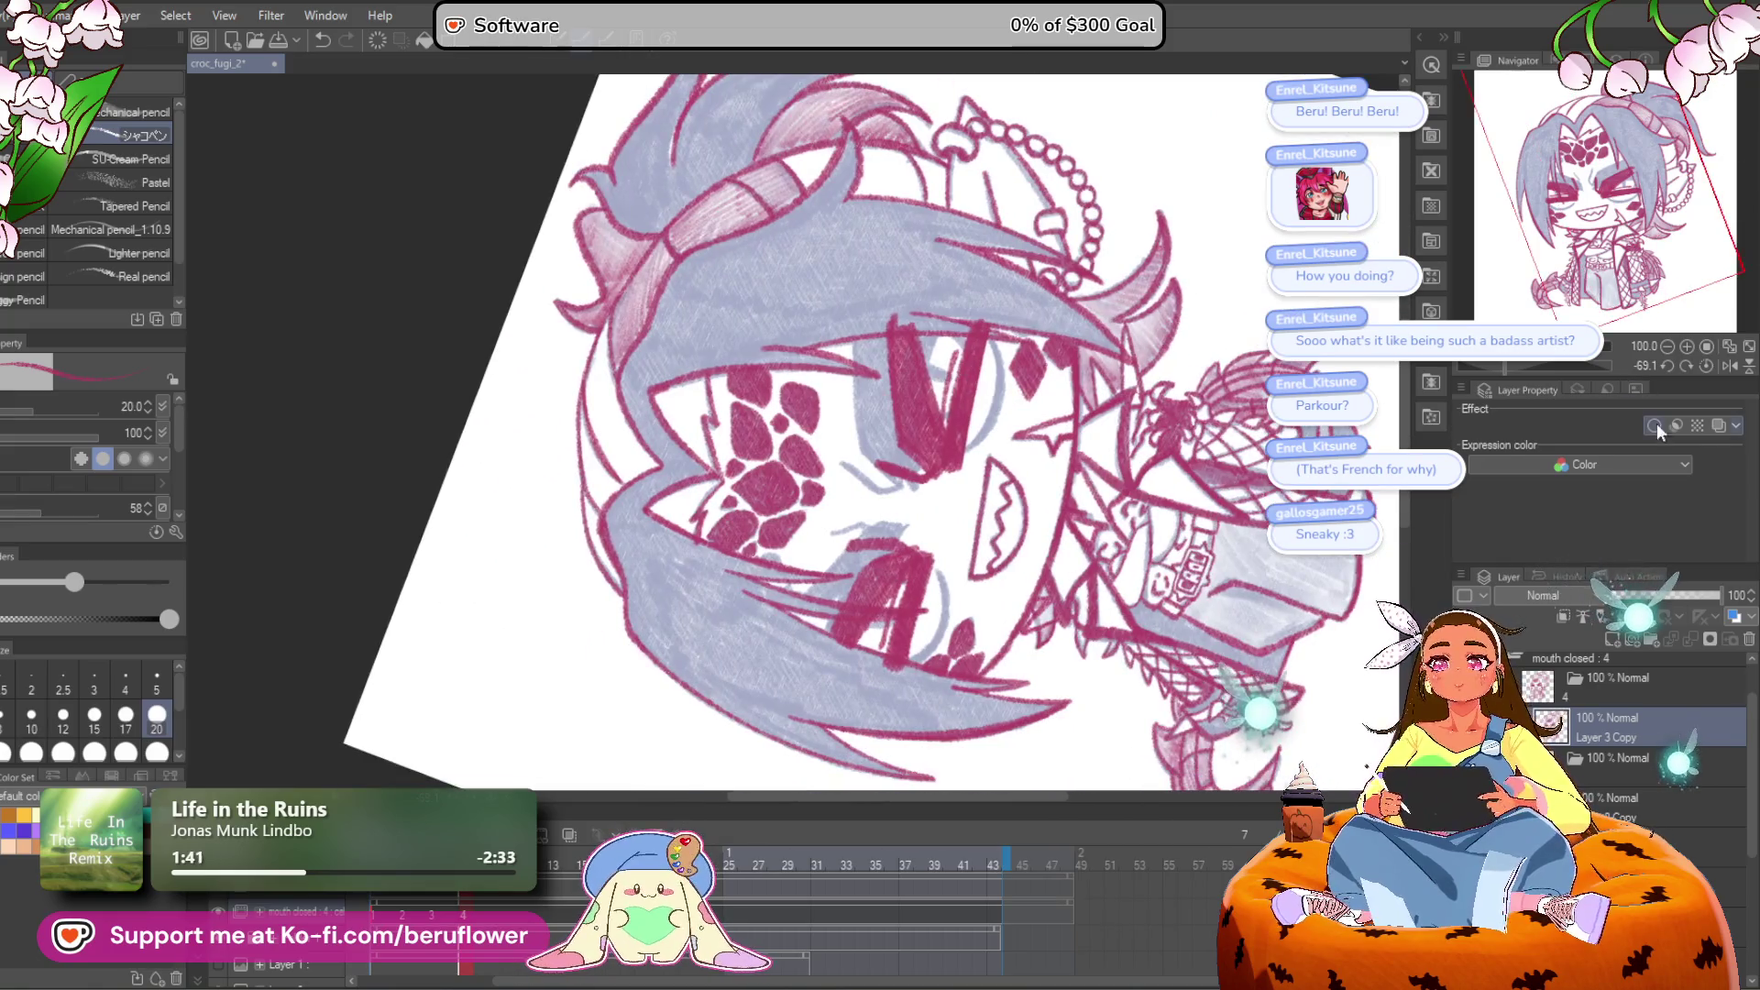
Step: Straighten the canvas rotation to 0° and inspect the chest netting up close
left_click(1706, 365)
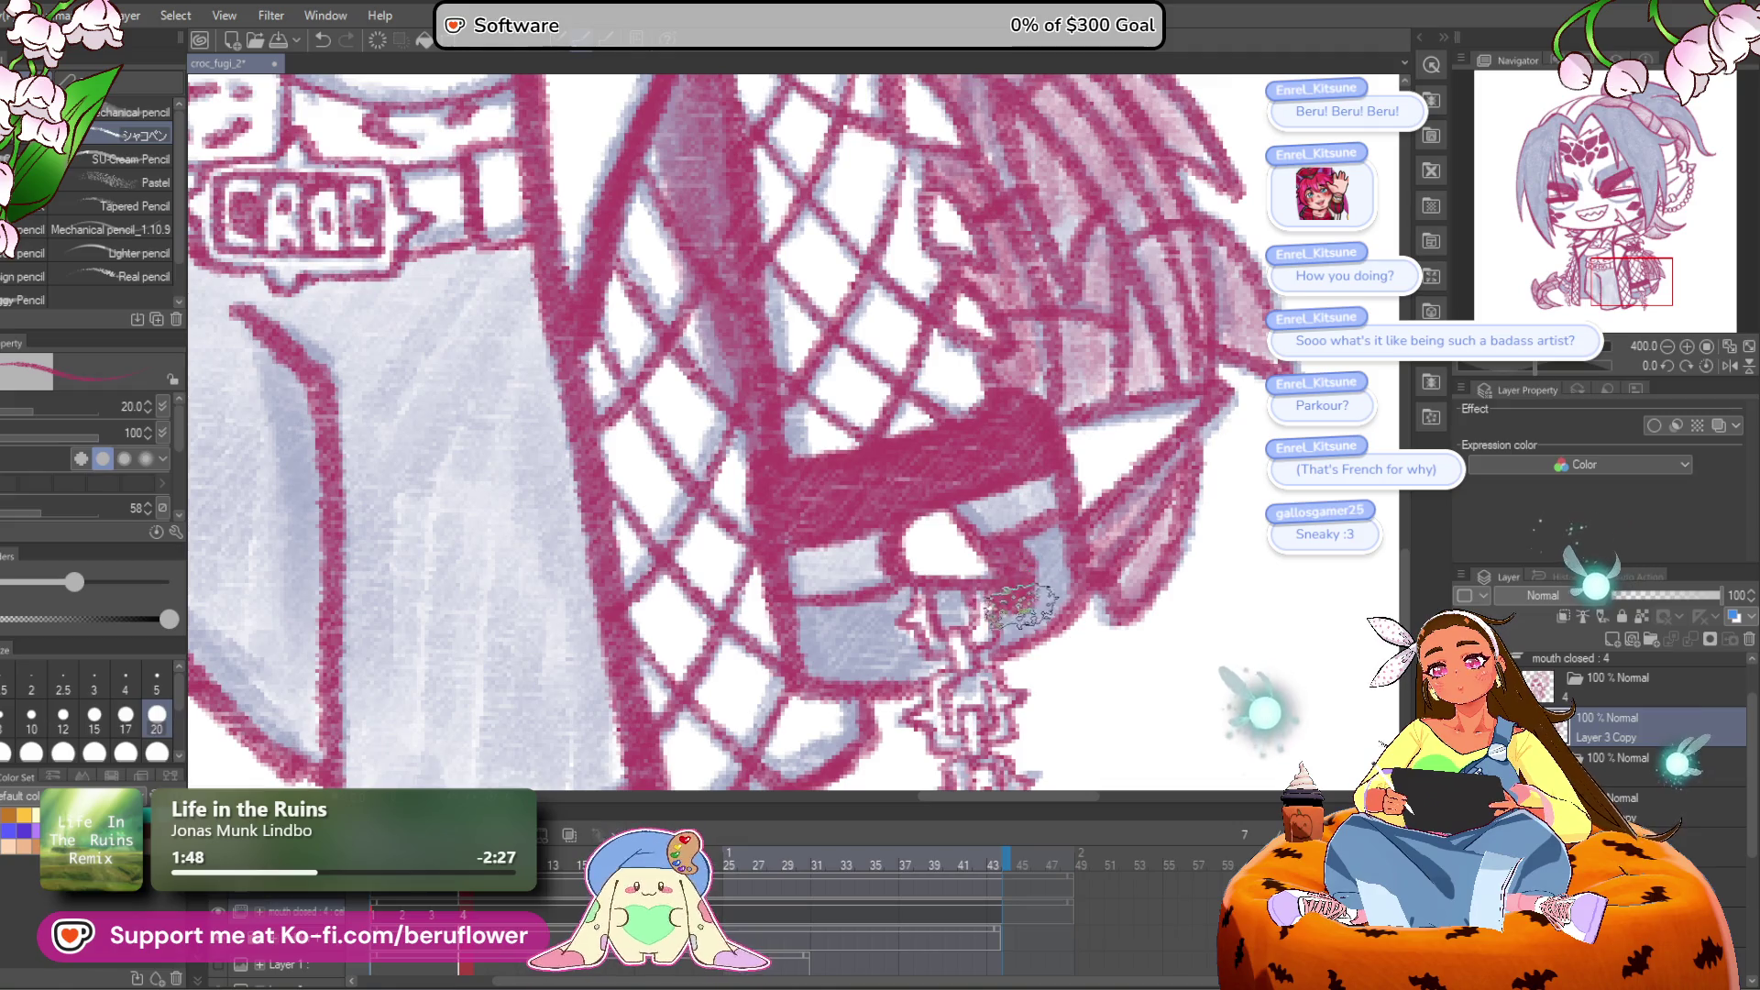
left_click_drag(918, 609, 965, 582)
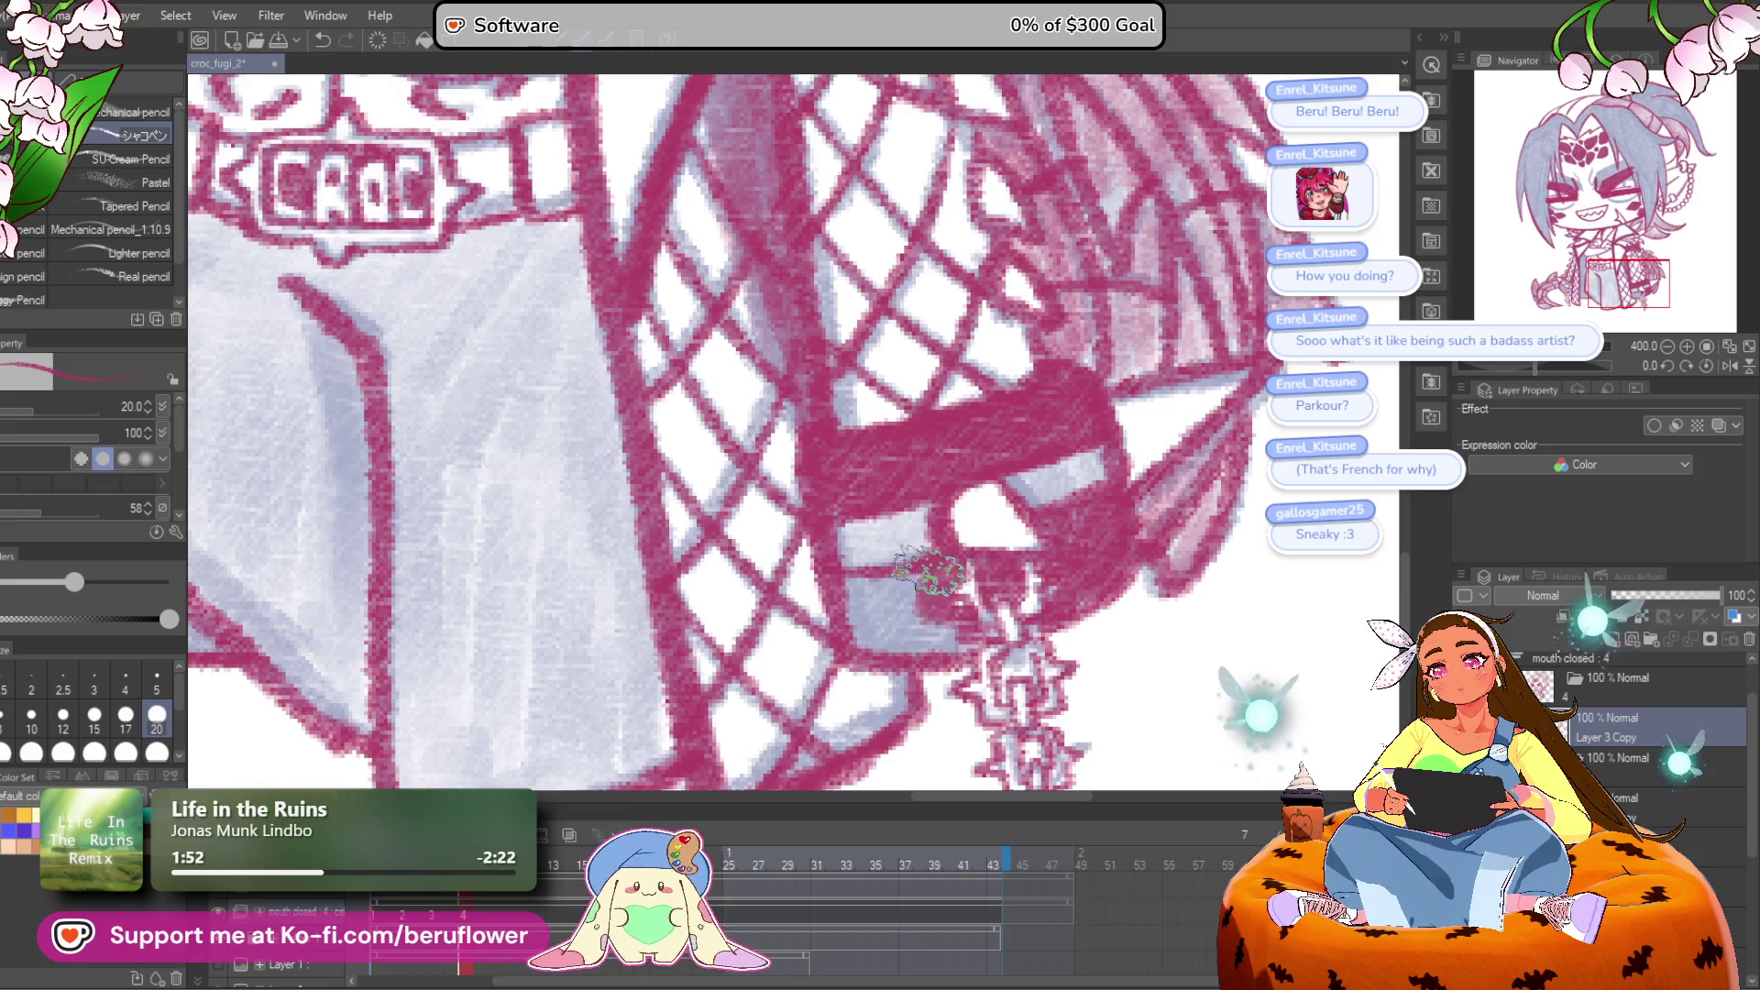
scroll(960, 612, "down", 5)
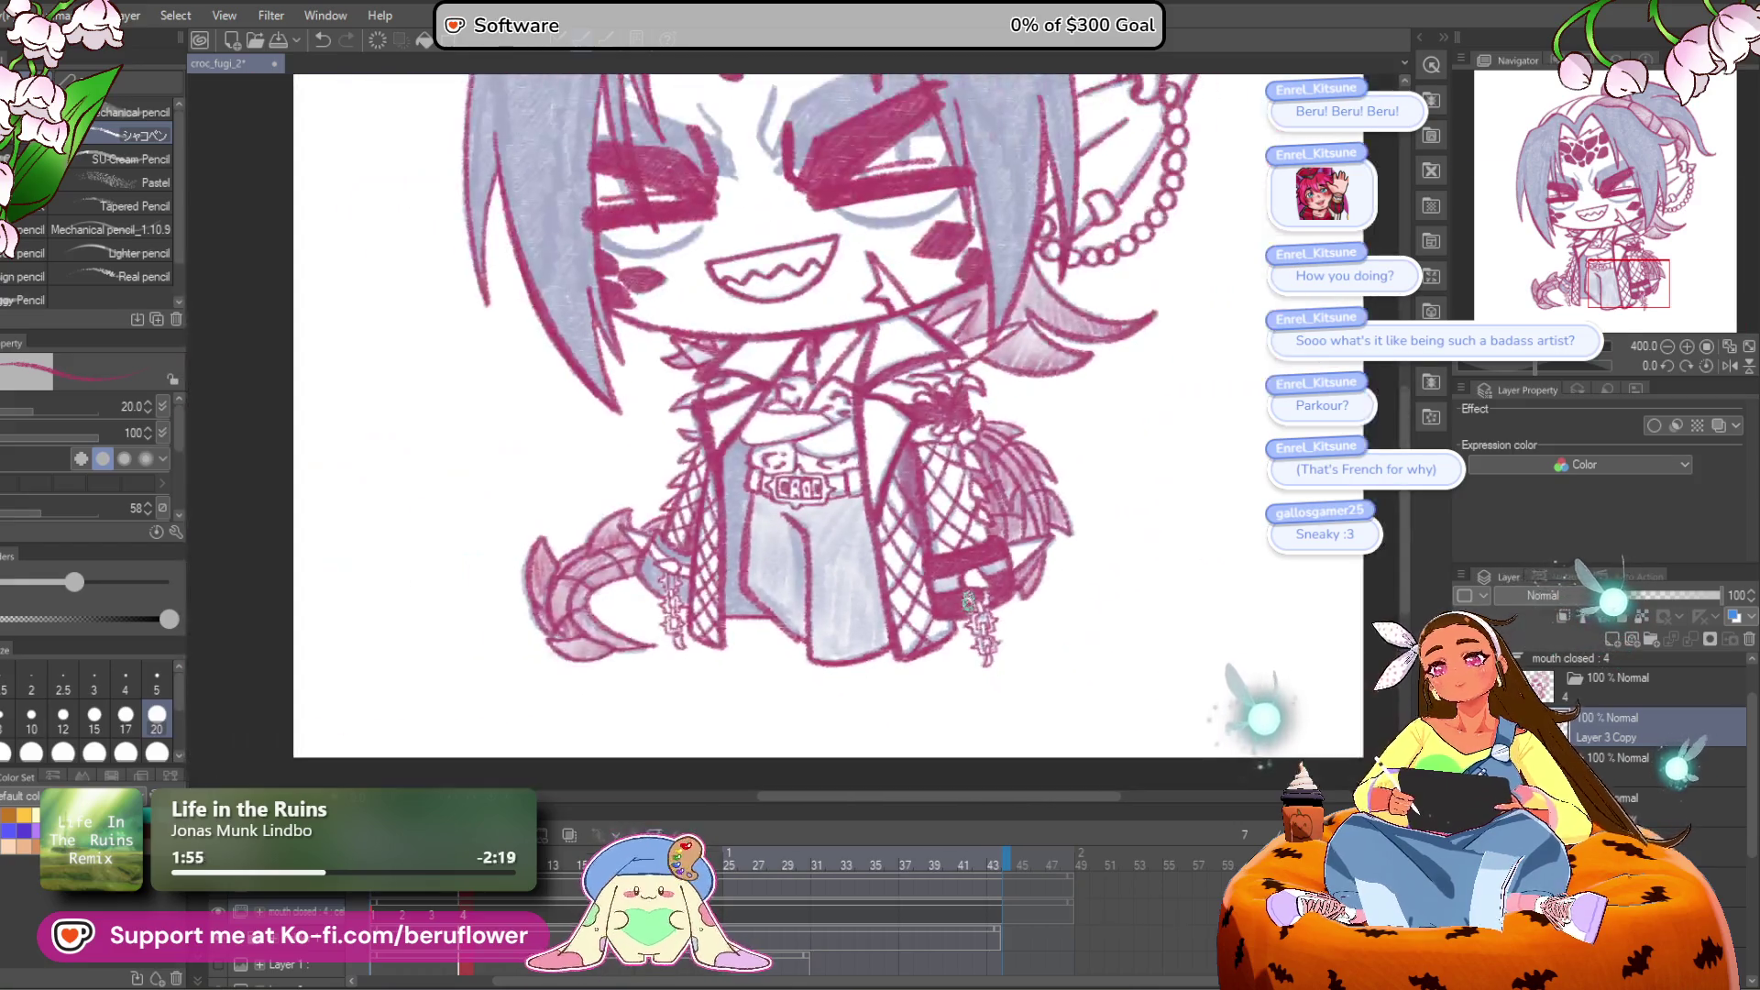
scroll(900, 566, "up", 5)
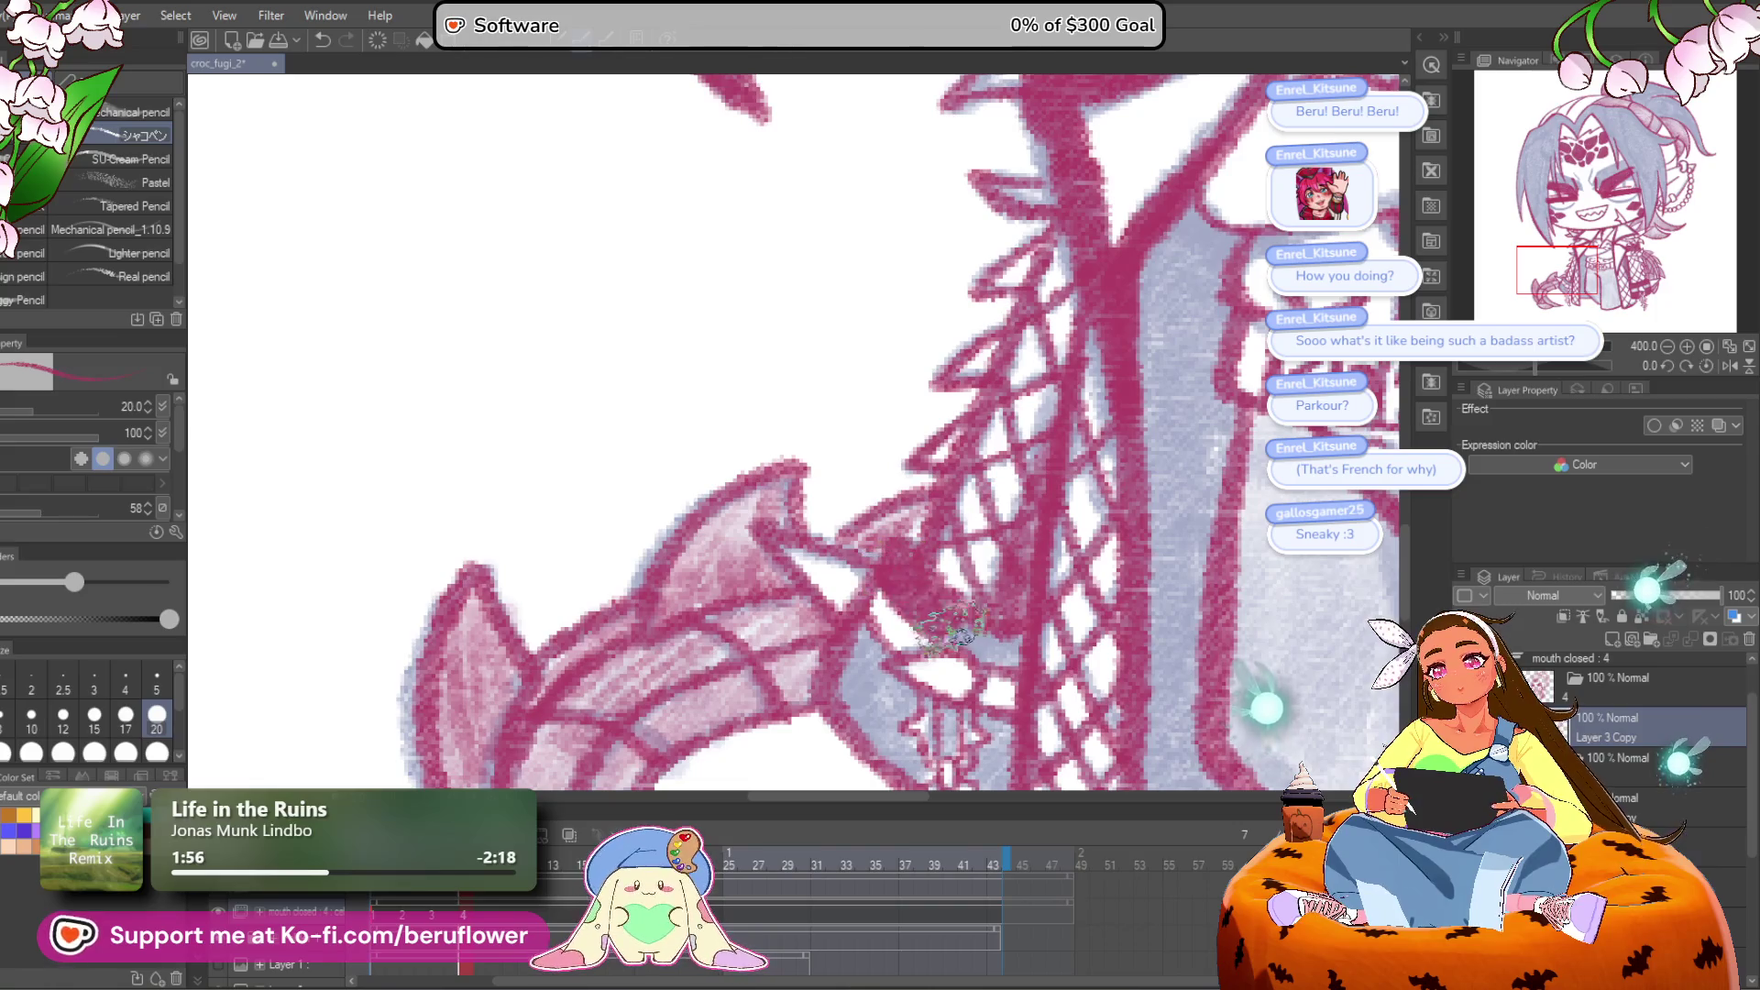
Step: Zoom and pan across the lower claws, then center the whole character
left_click_drag(1021, 649, 994, 543)
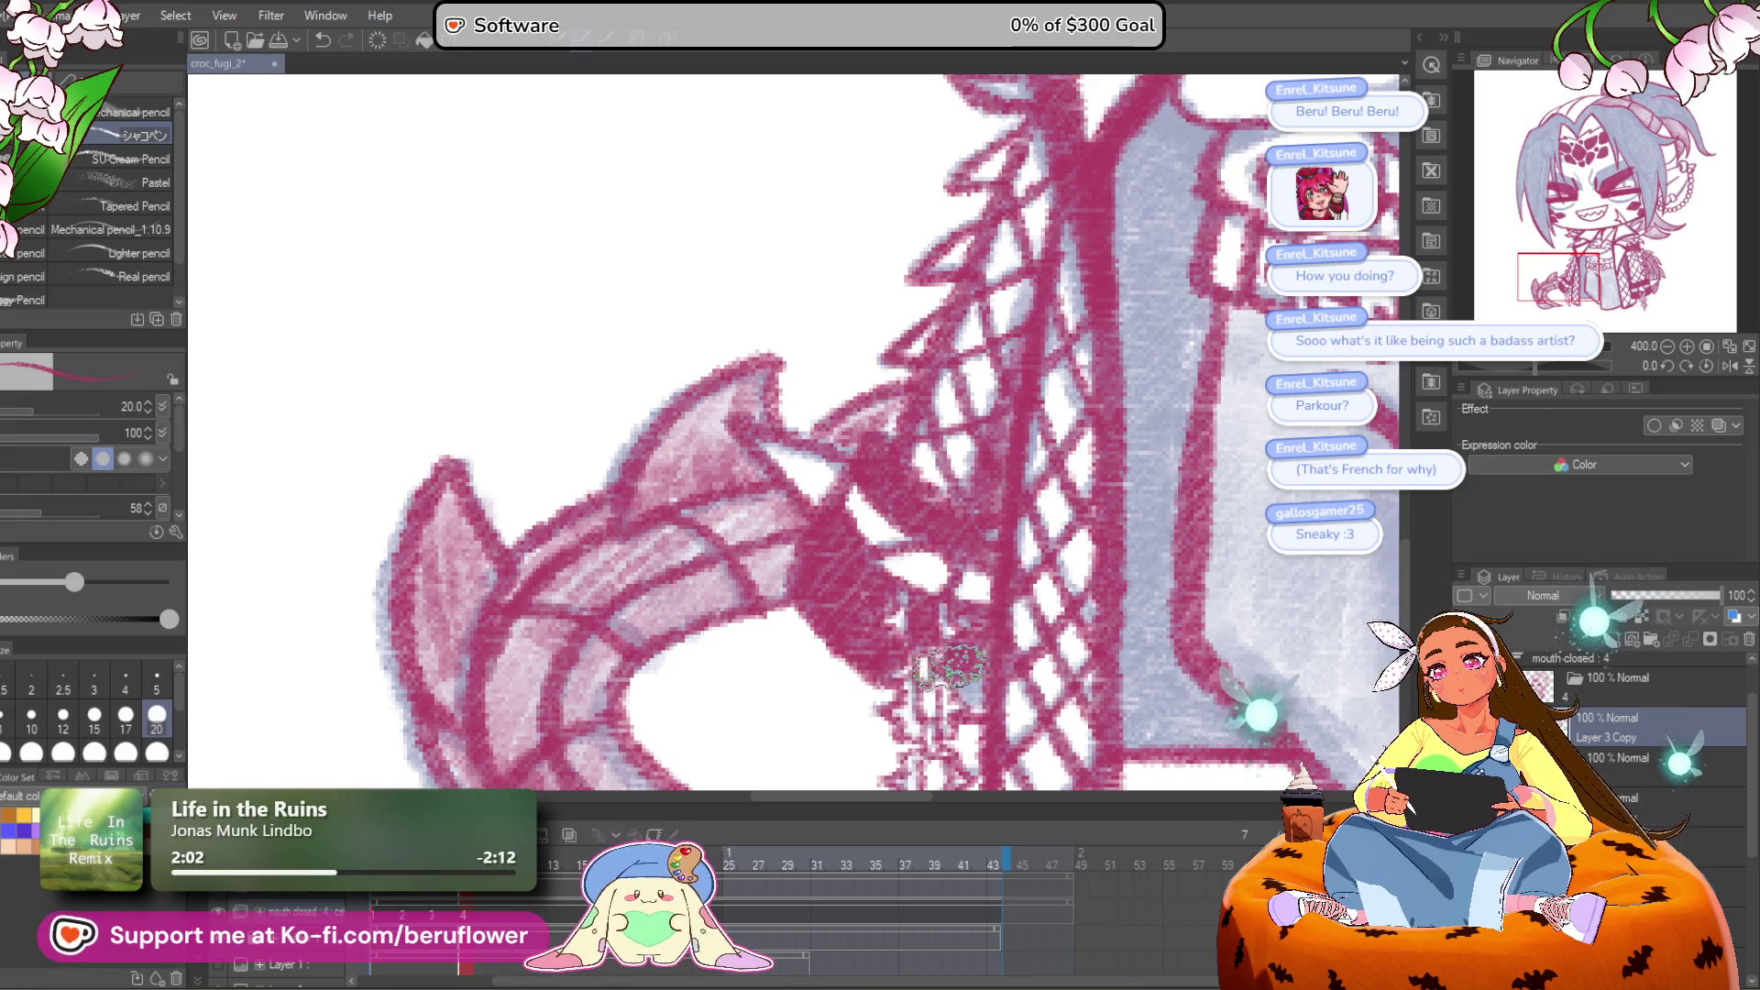
scroll(929, 687, "down", 4)
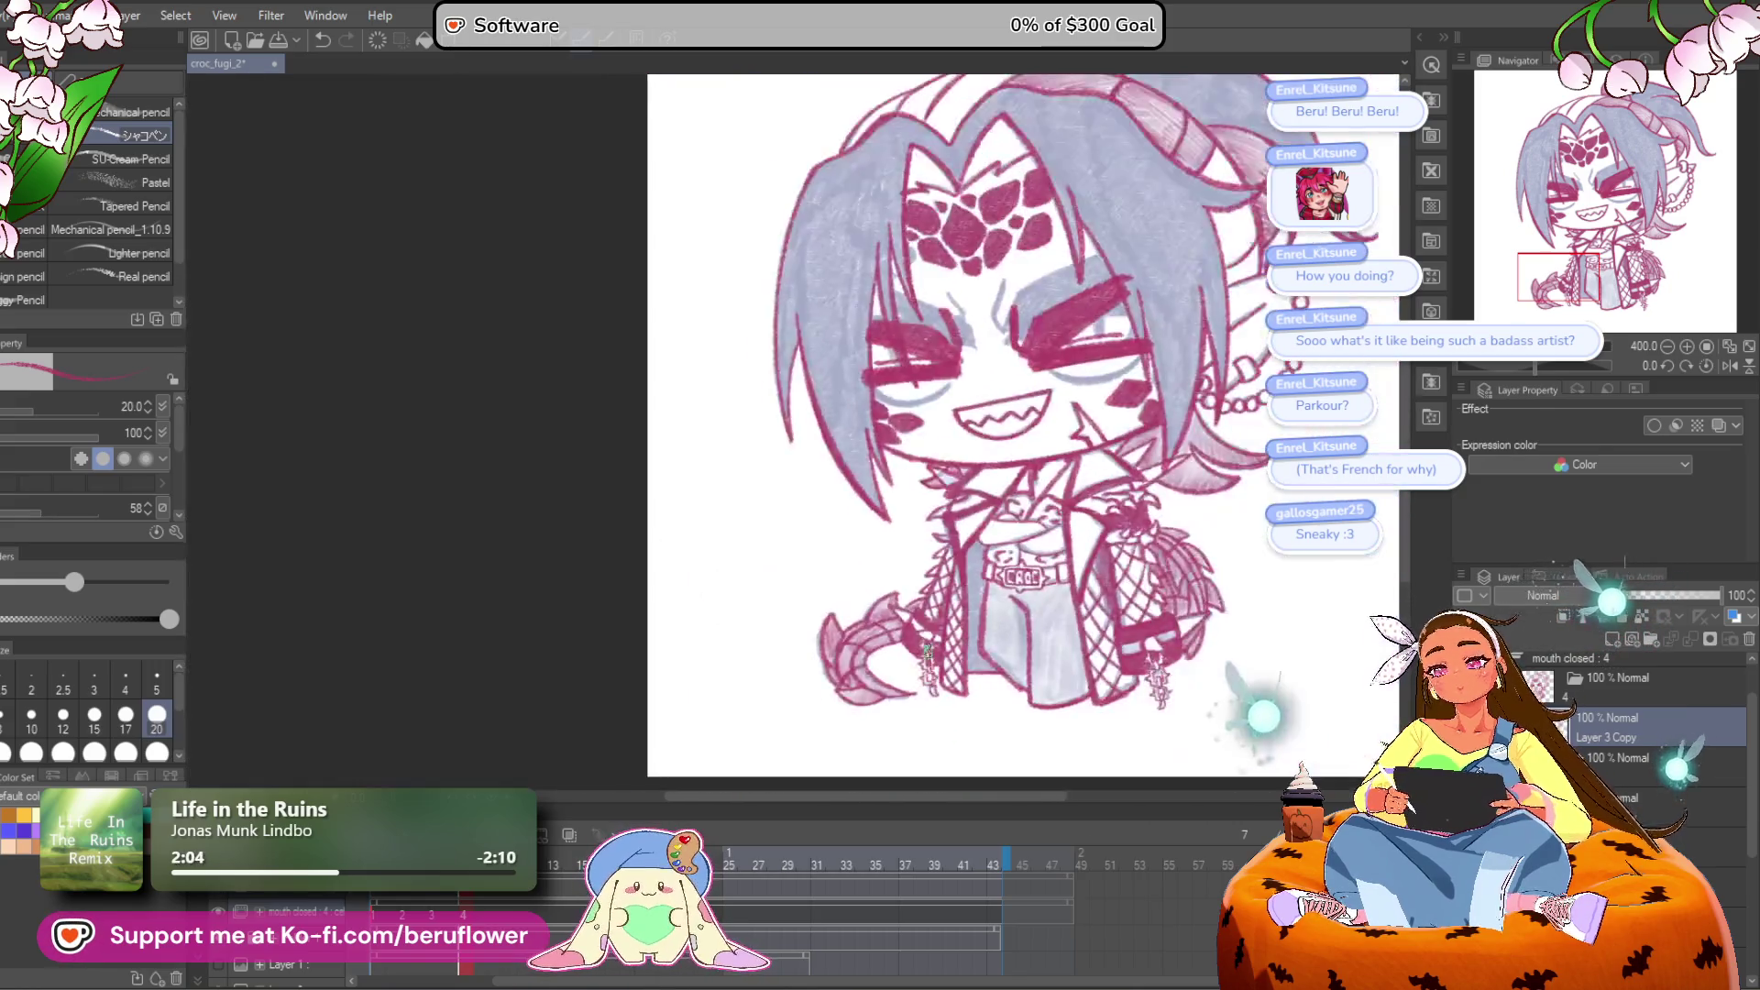
scroll(880, 589, "up", 3)
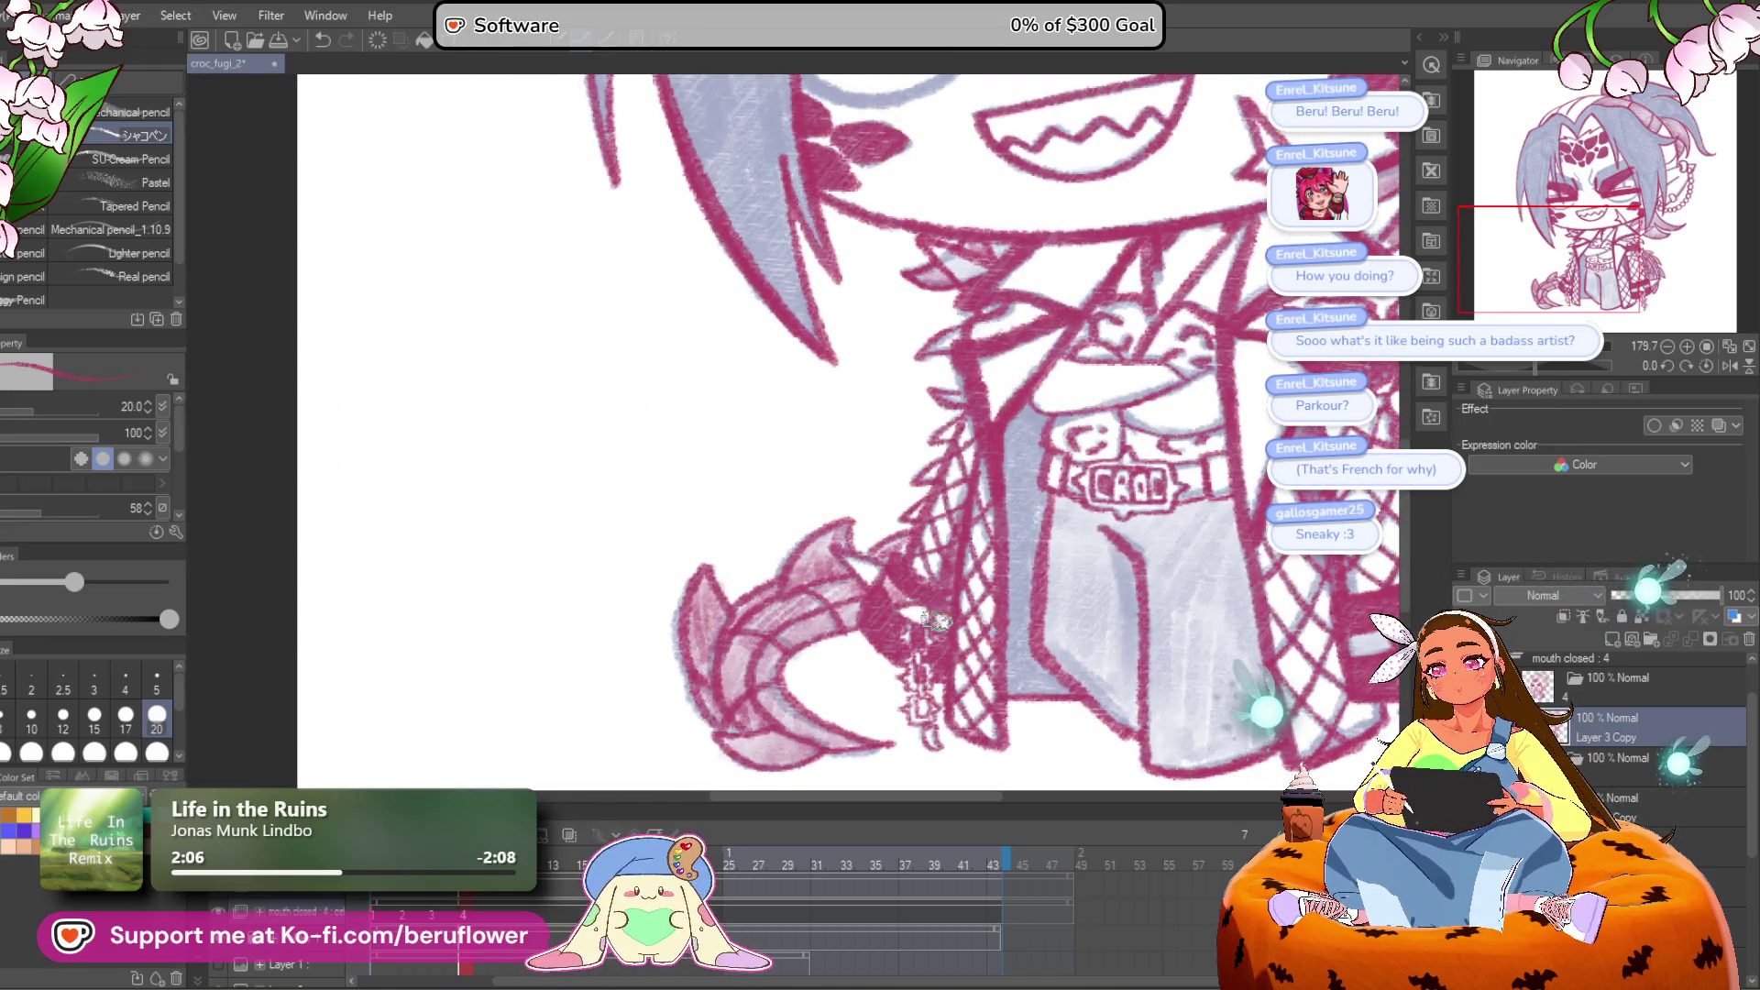
left_click_drag(1122, 635, 954, 660)
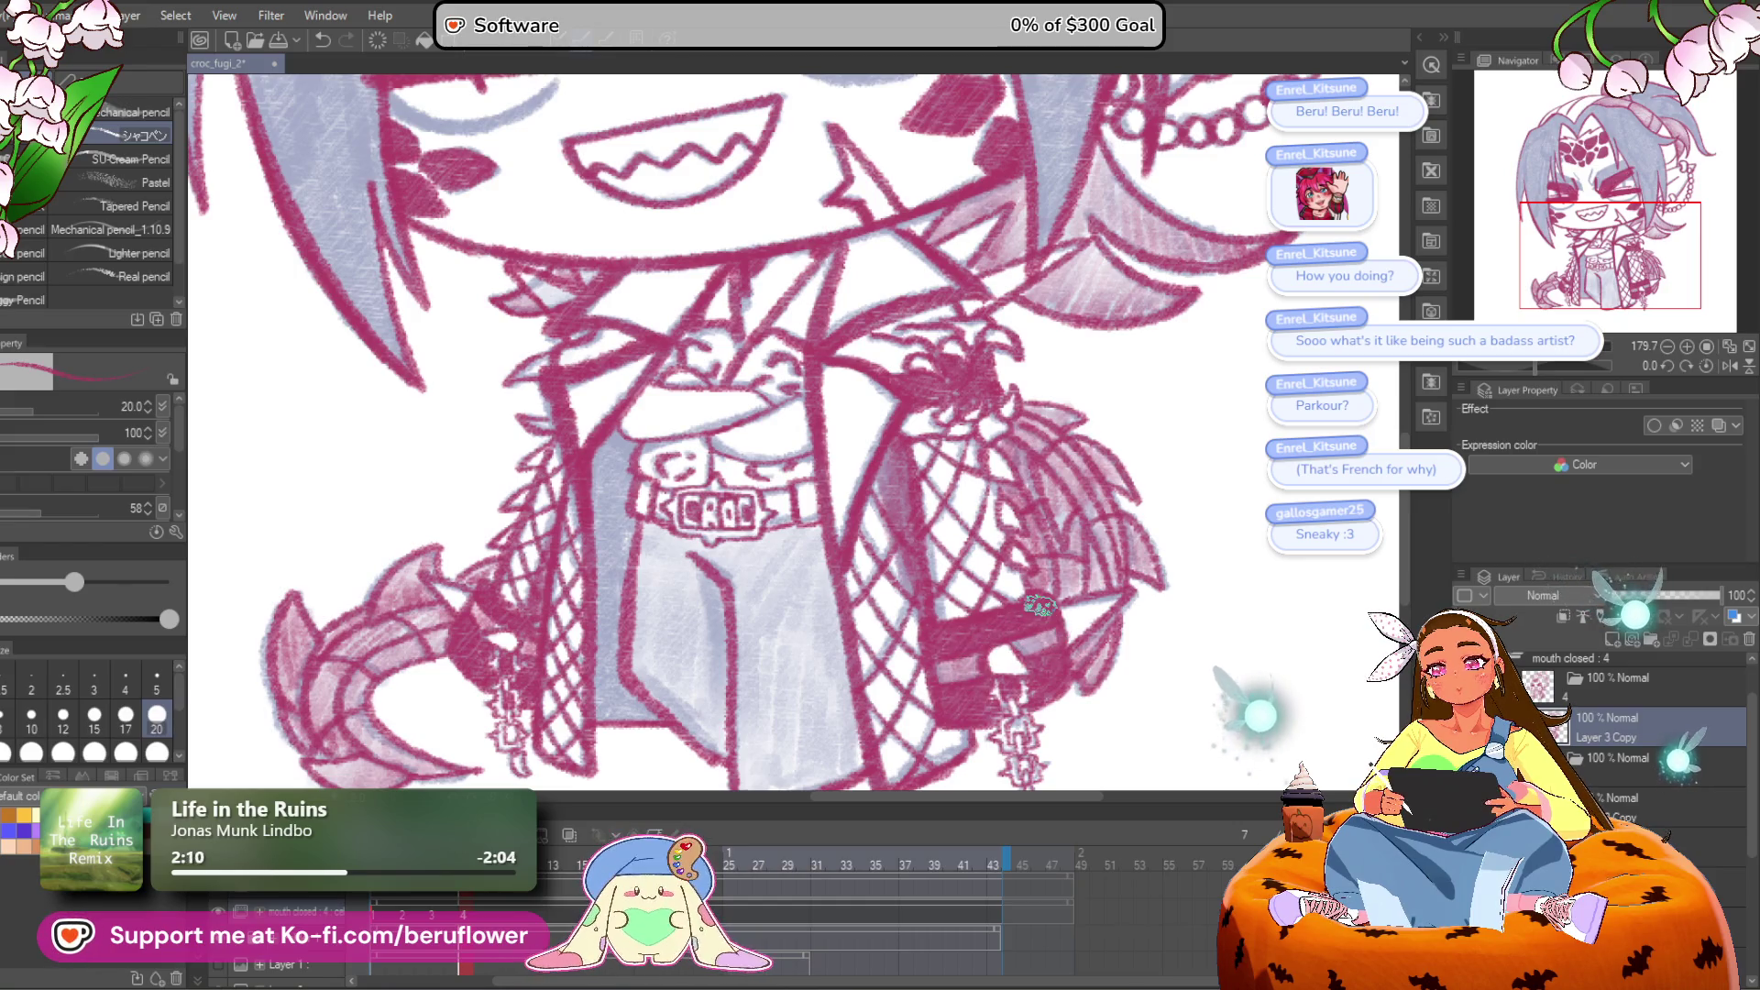
scroll(1052, 619, "down", 4)
scroll(837, 600, "up", 3)
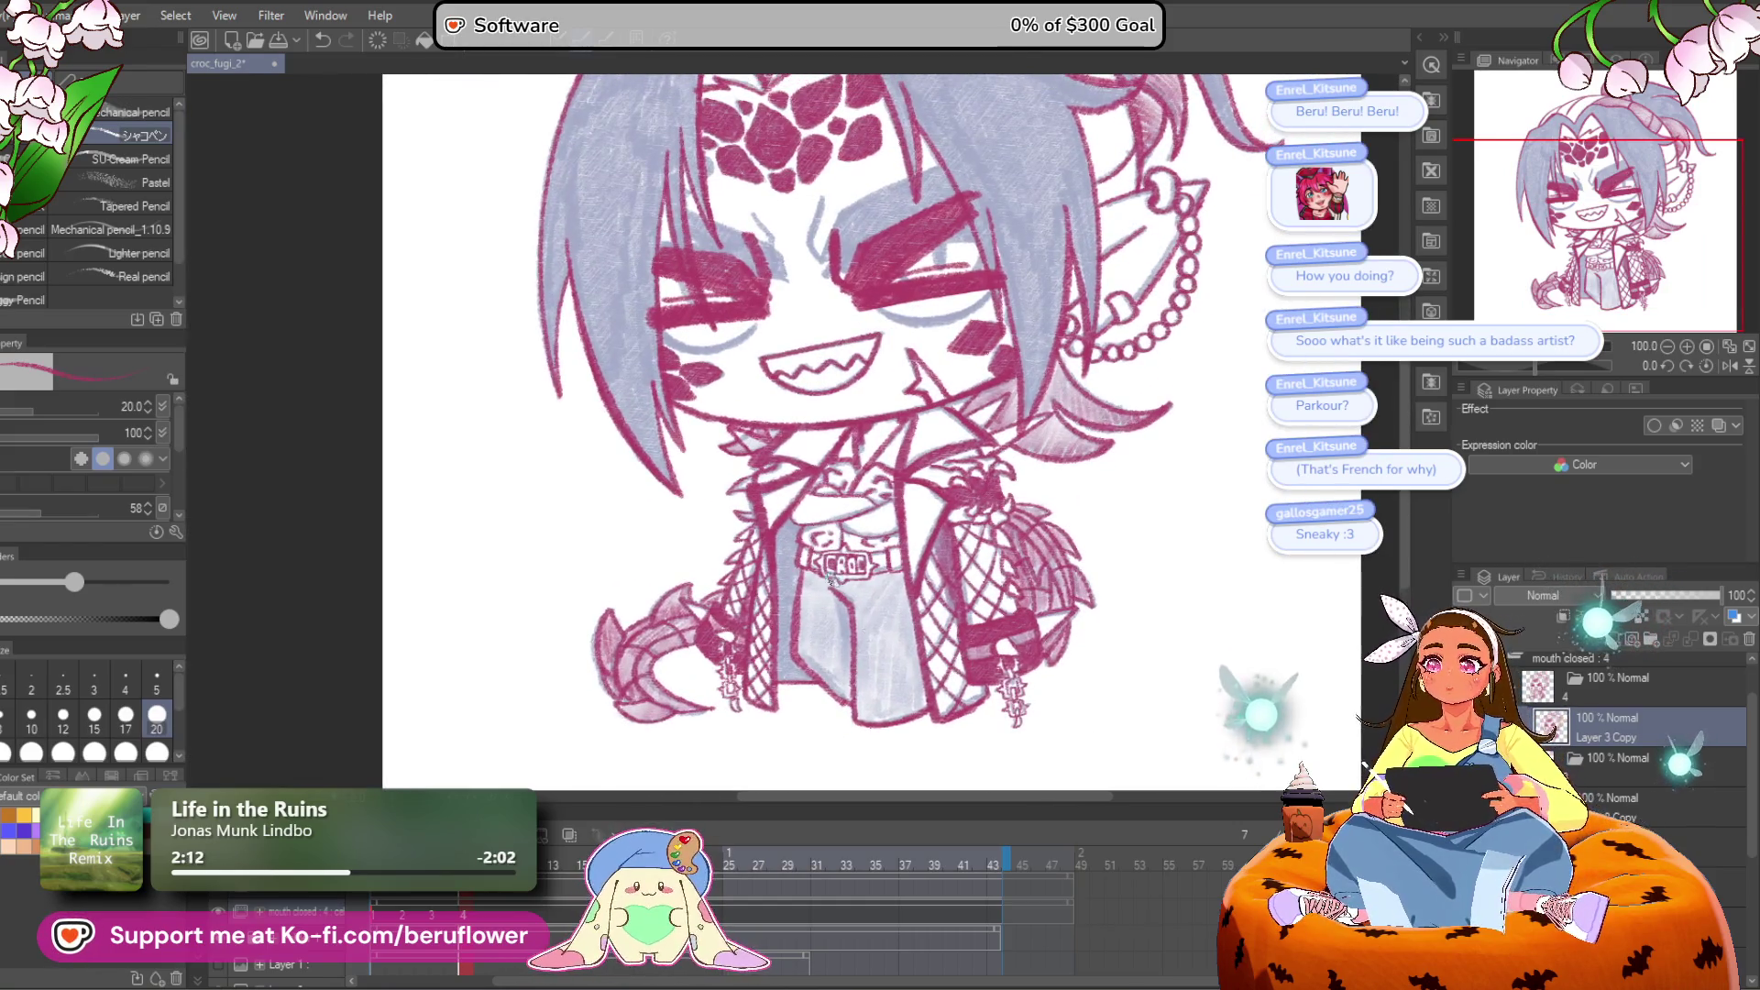
scroll(837, 600, "up", 2)
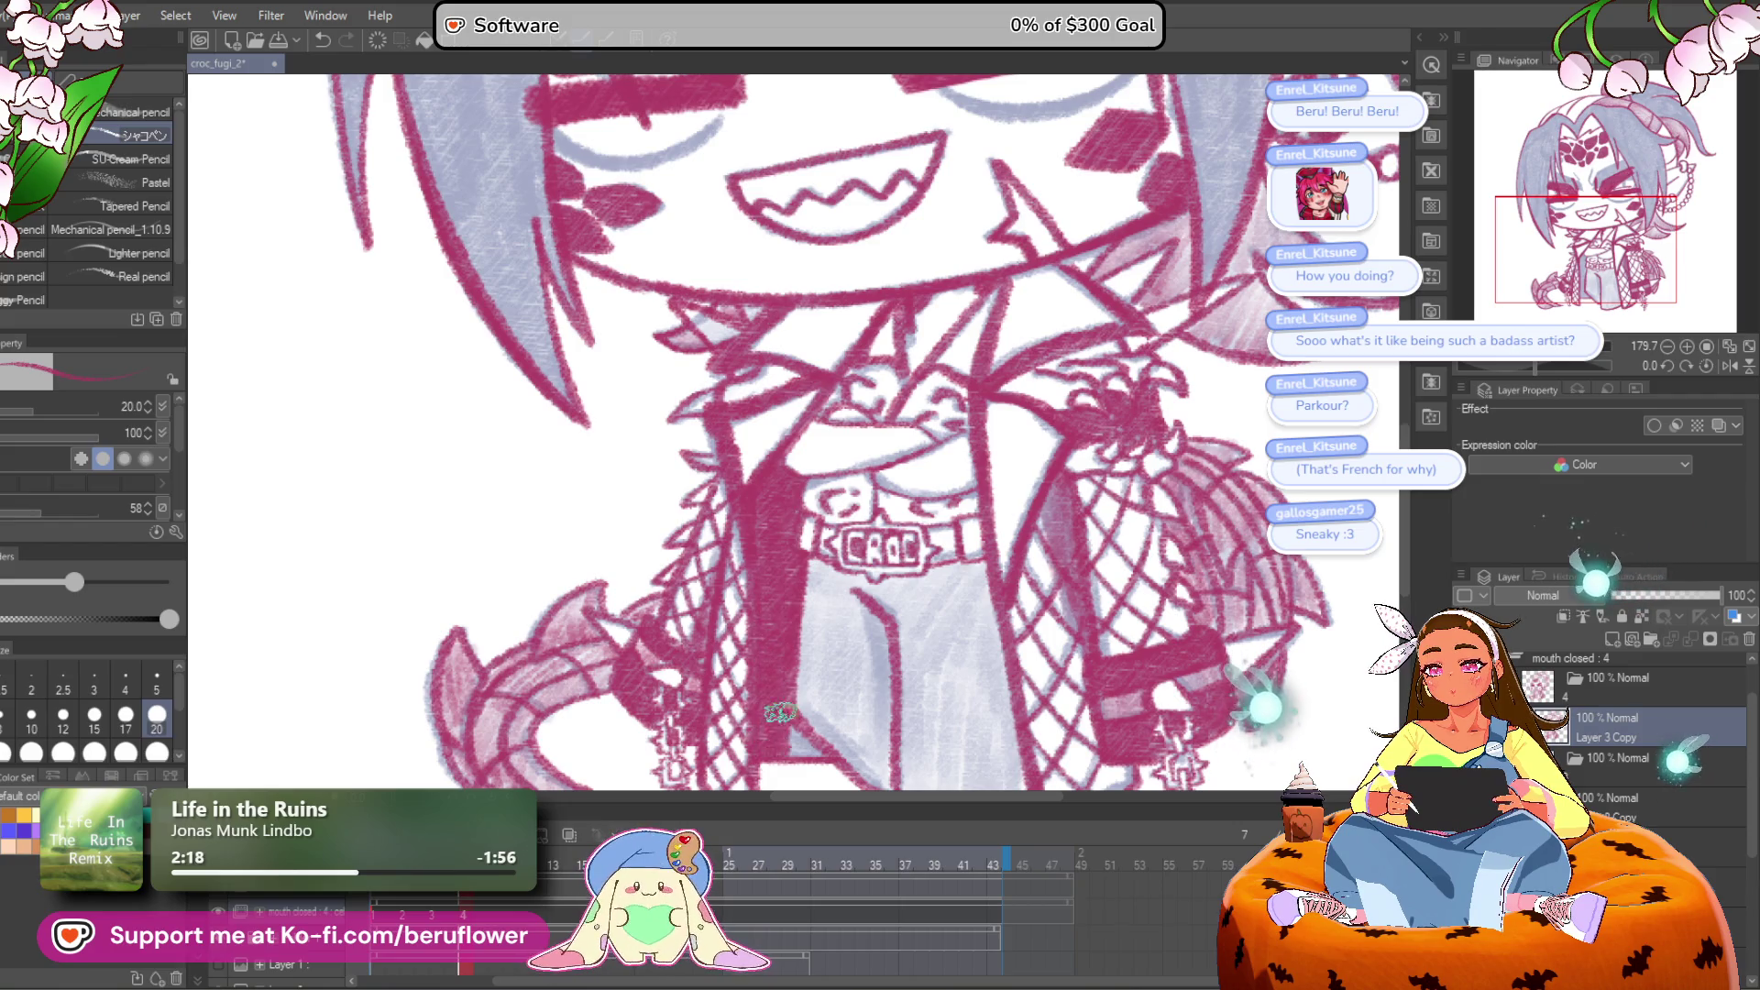
scroll(755, 649, "down", 4)
scroll(868, 686, "up", 3)
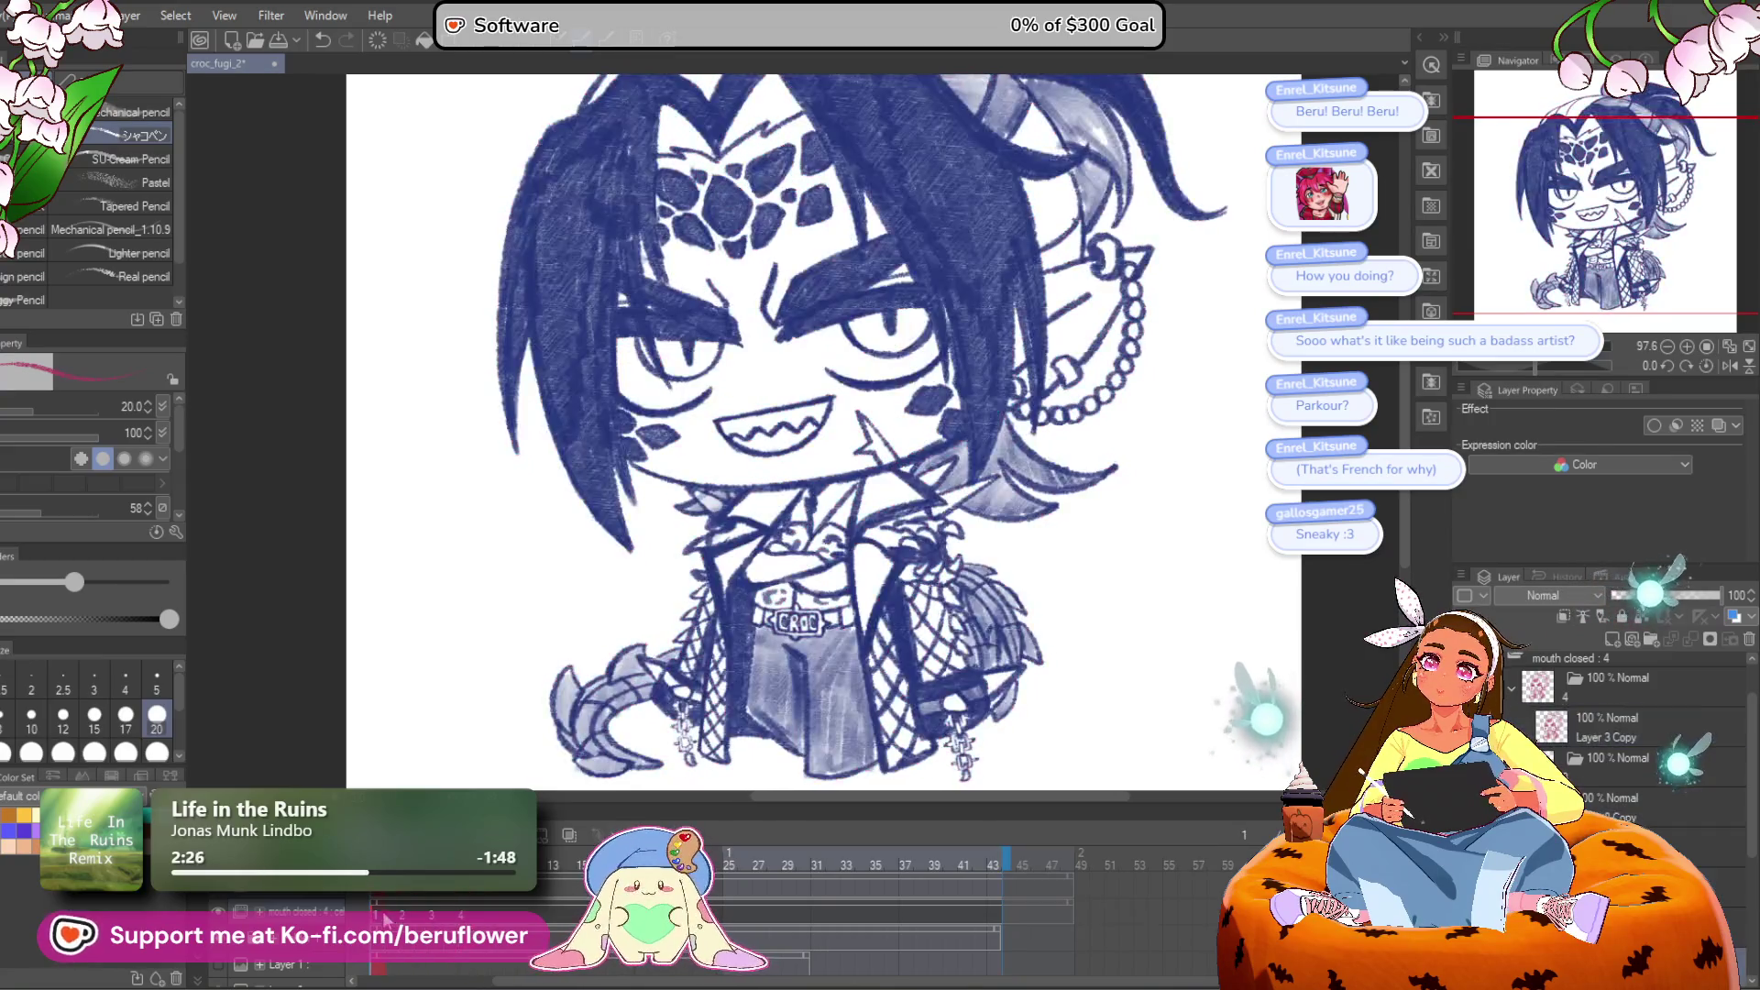
scroll(536, 685, "down", 5)
scroll(536, 686, "up", 3)
left_click_drag(653, 736, 633, 769)
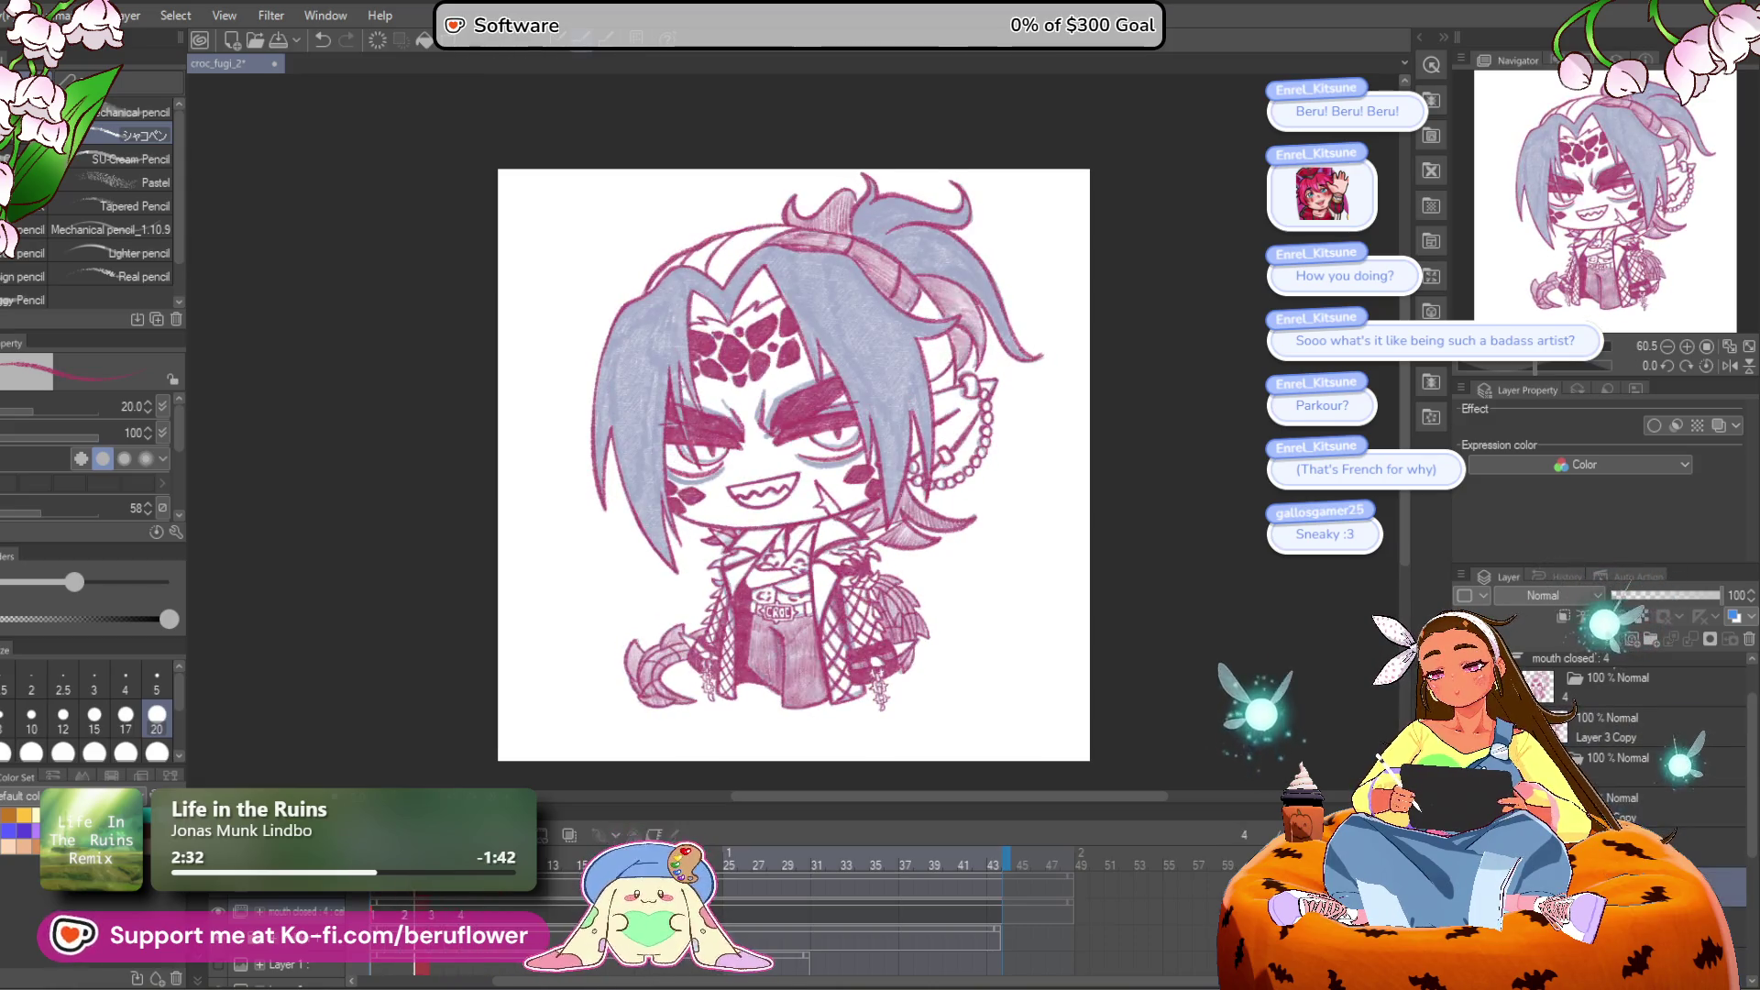
Step: Fit the drawing in view, hide the blue-grey colouring, and scrub the frames to frame 3
scroll(804, 653, "up", 5)
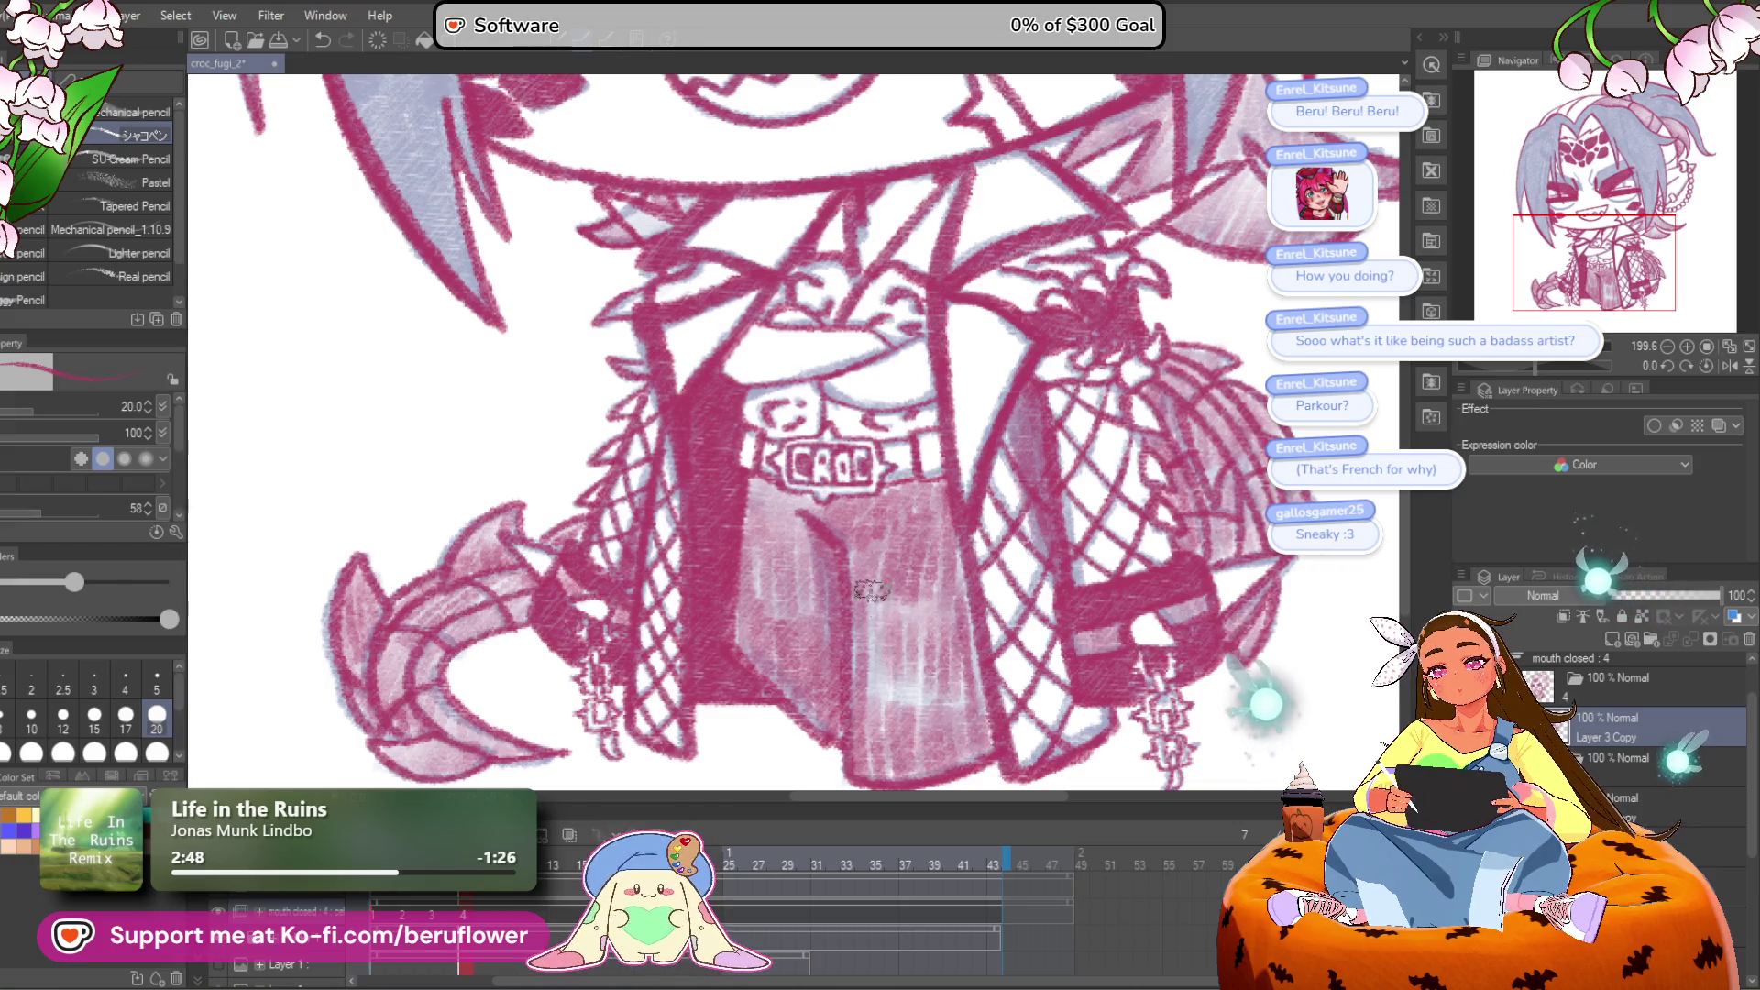
scroll(850, 495, "down", 5)
scroll(1133, 707, "up", 3)
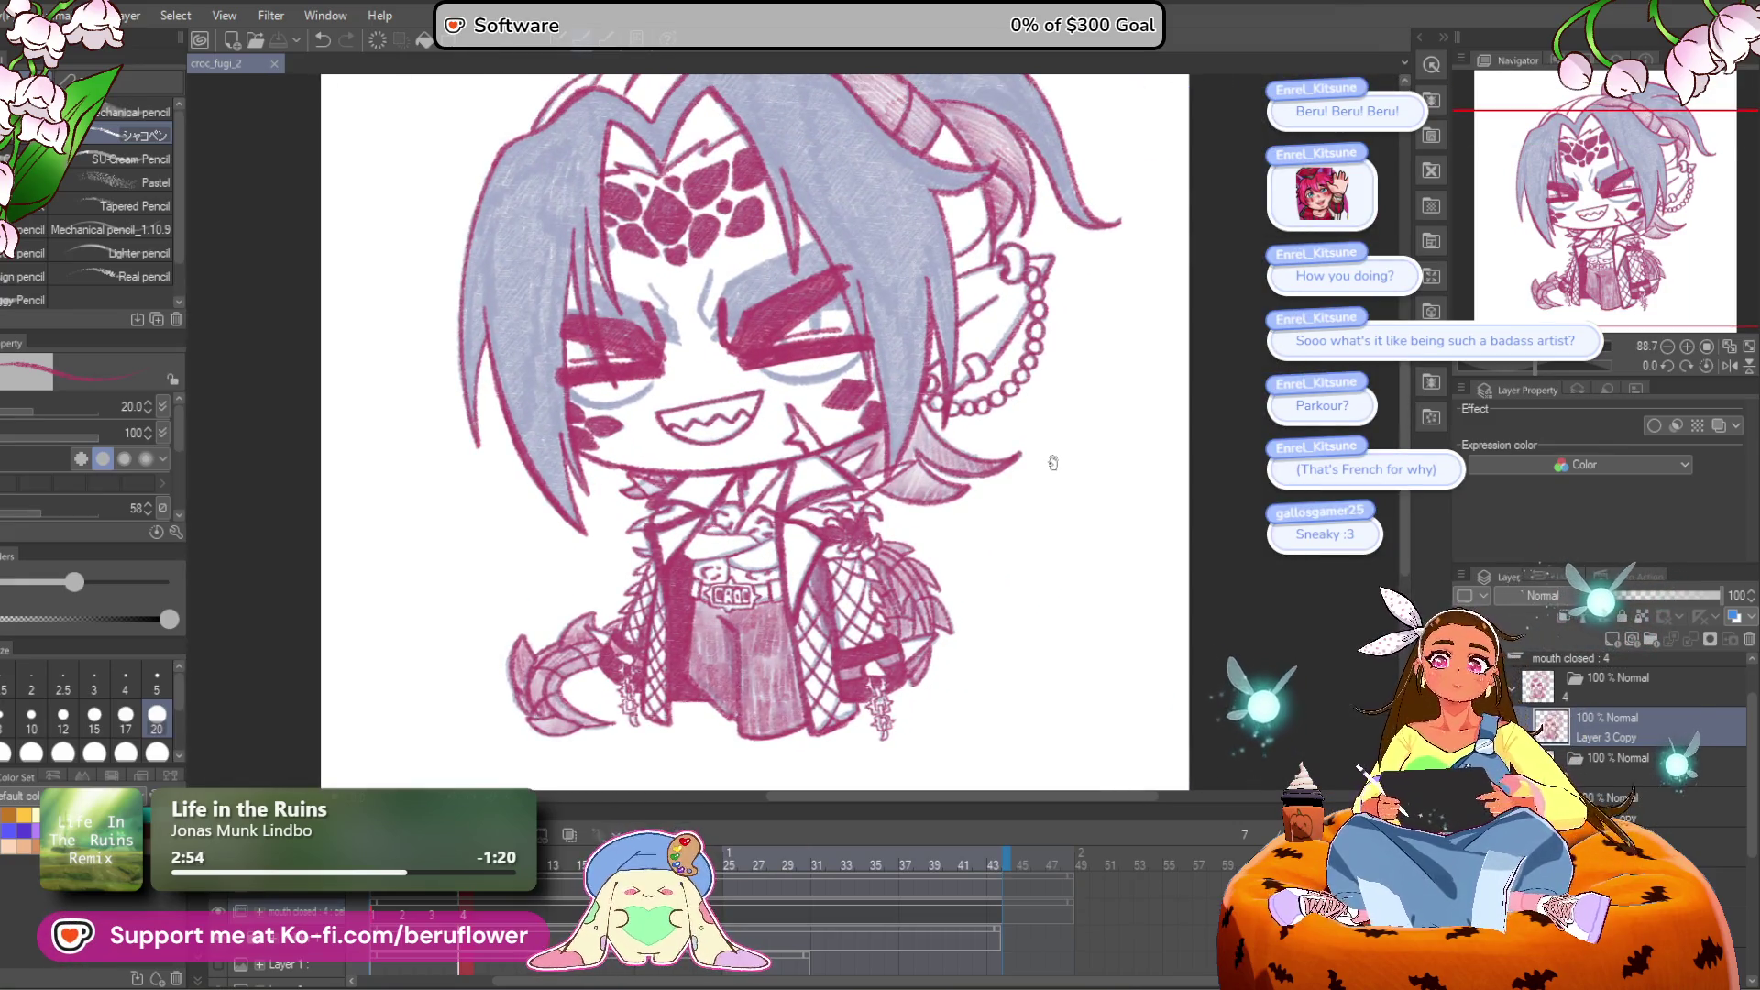
scroll(1053, 466, "down", 2)
left_click_drag(1086, 488, 1059, 548)
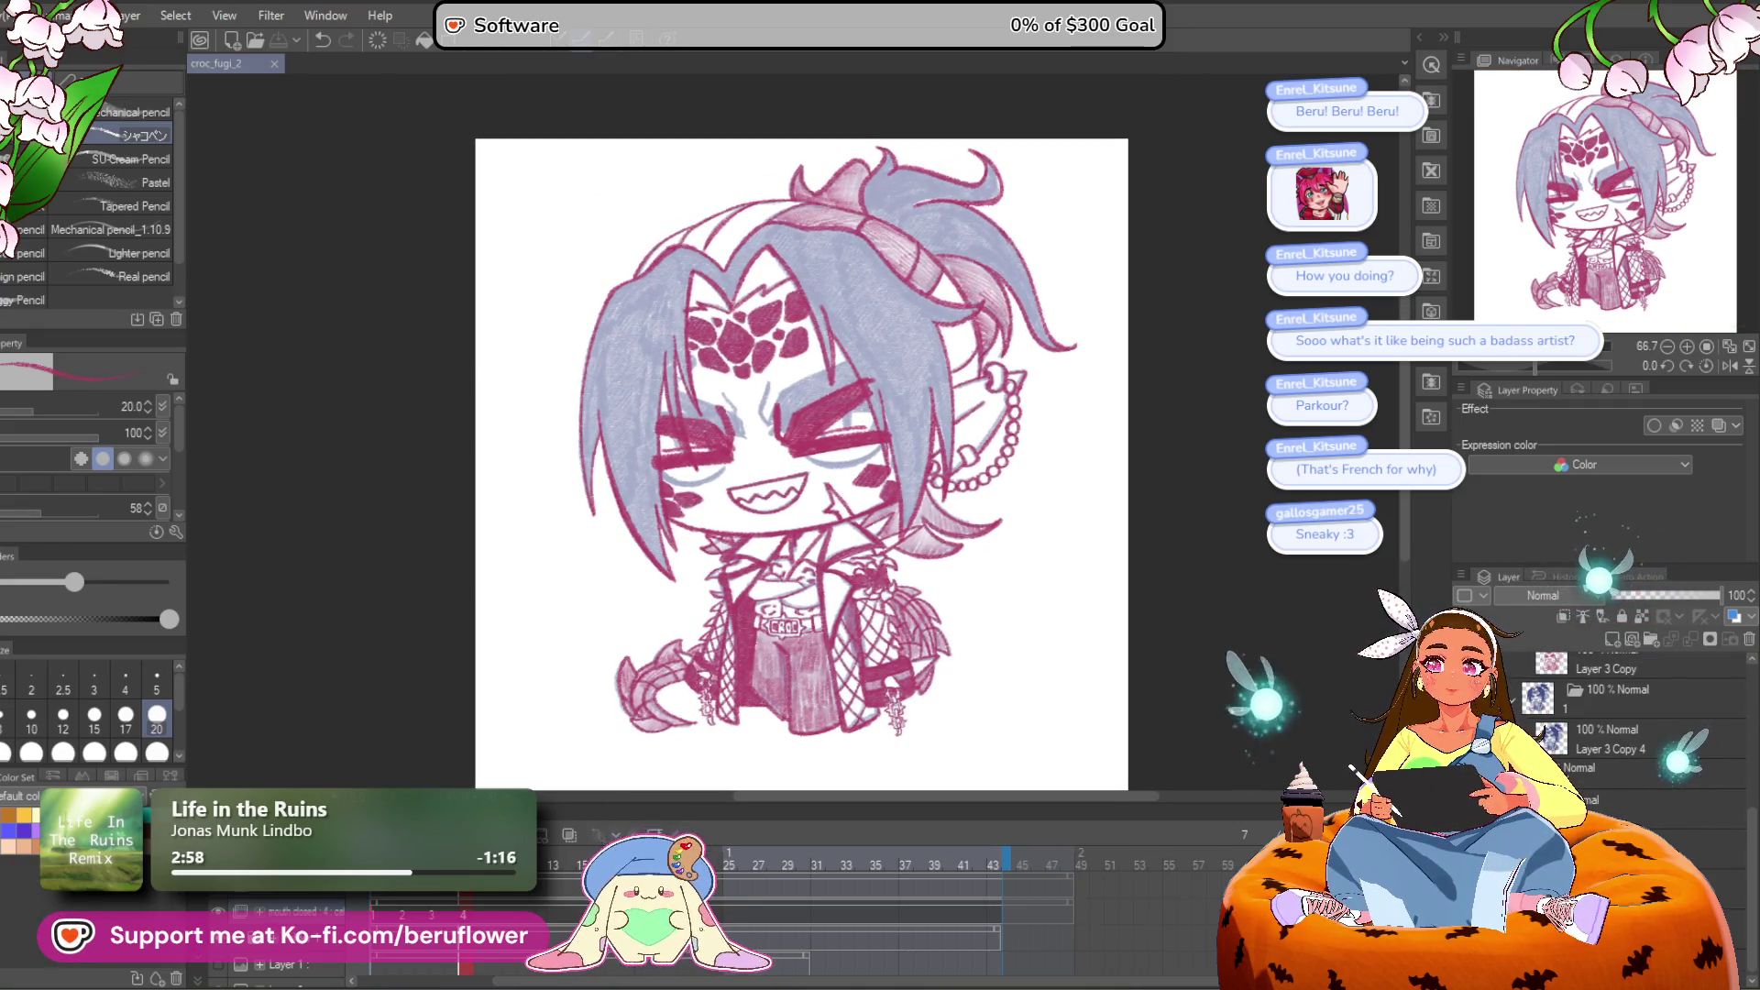
key("Delete")
mouse_move(463, 908)
left_mouse_down()
mouse_move(376, 908)
mouse_move(534, 911)
mouse_move(381, 912)
mouse_move(482, 914)
mouse_move(385, 965)
mouse_move(504, 974)
mouse_move(380, 981)
mouse_move(409, 981)
mouse_move(380, 981)
mouse_move(403, 967)
left_mouse_up()
left_click_drag(623, 979, 634, 979)
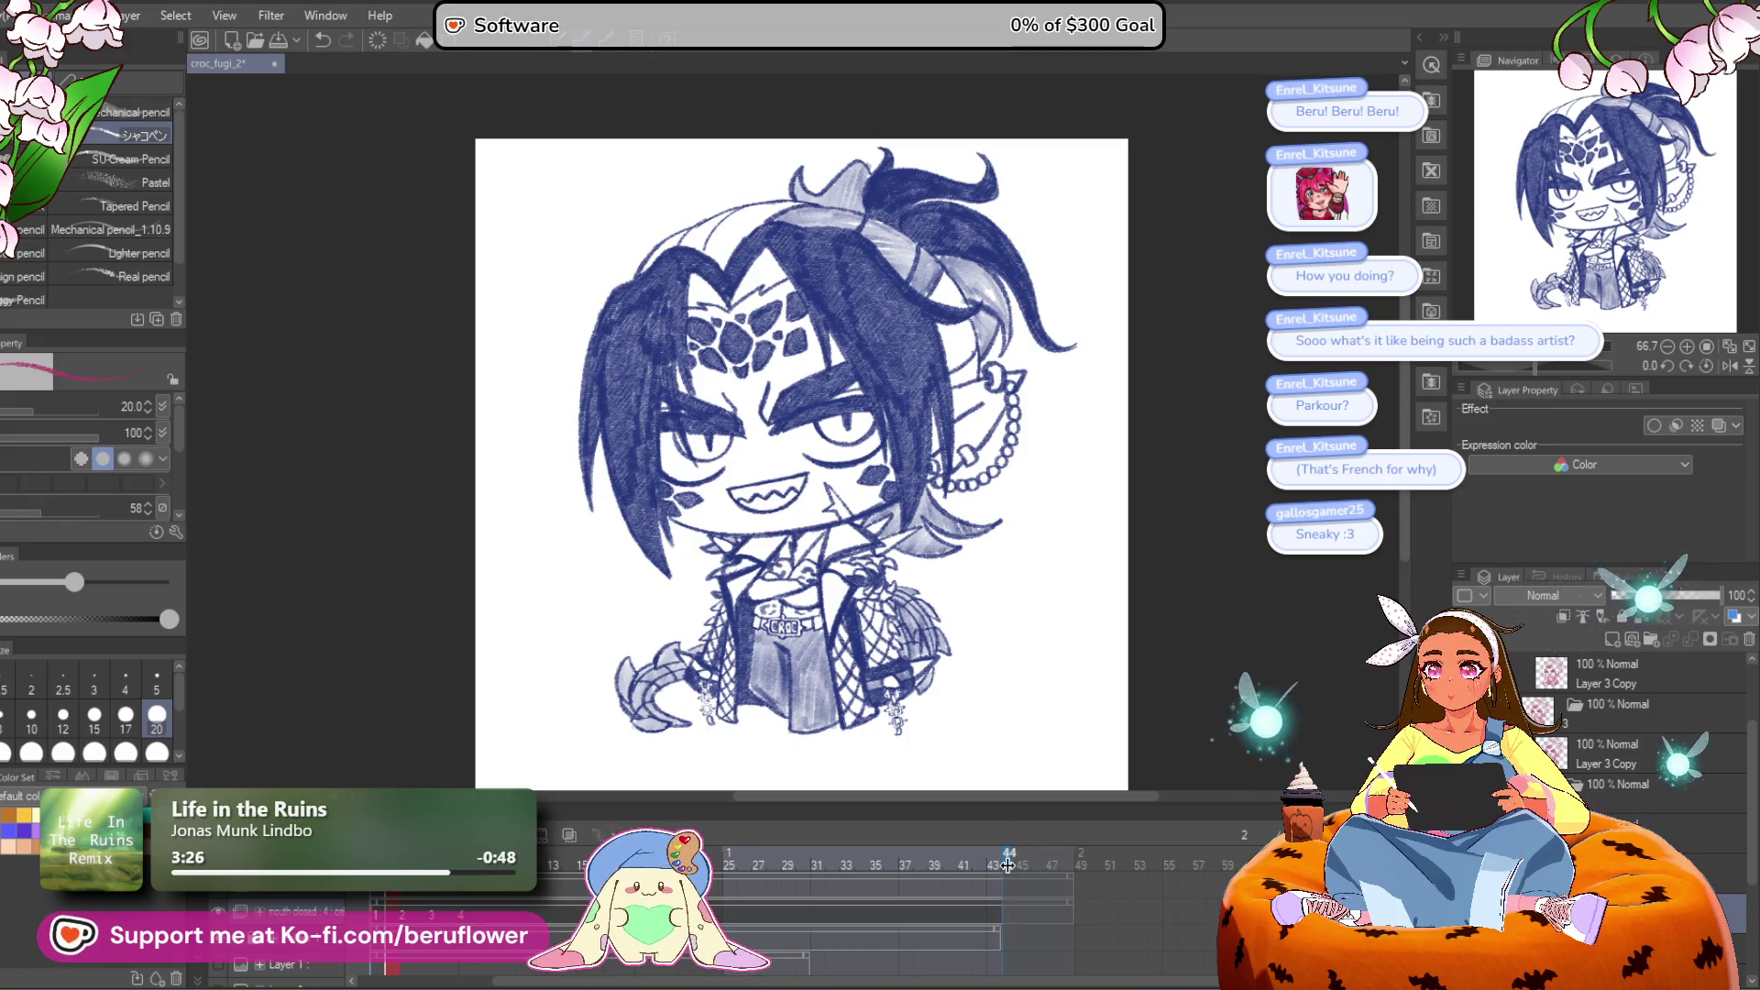
Step: Step back to frame 1 and play back the animation frames
key("Left")
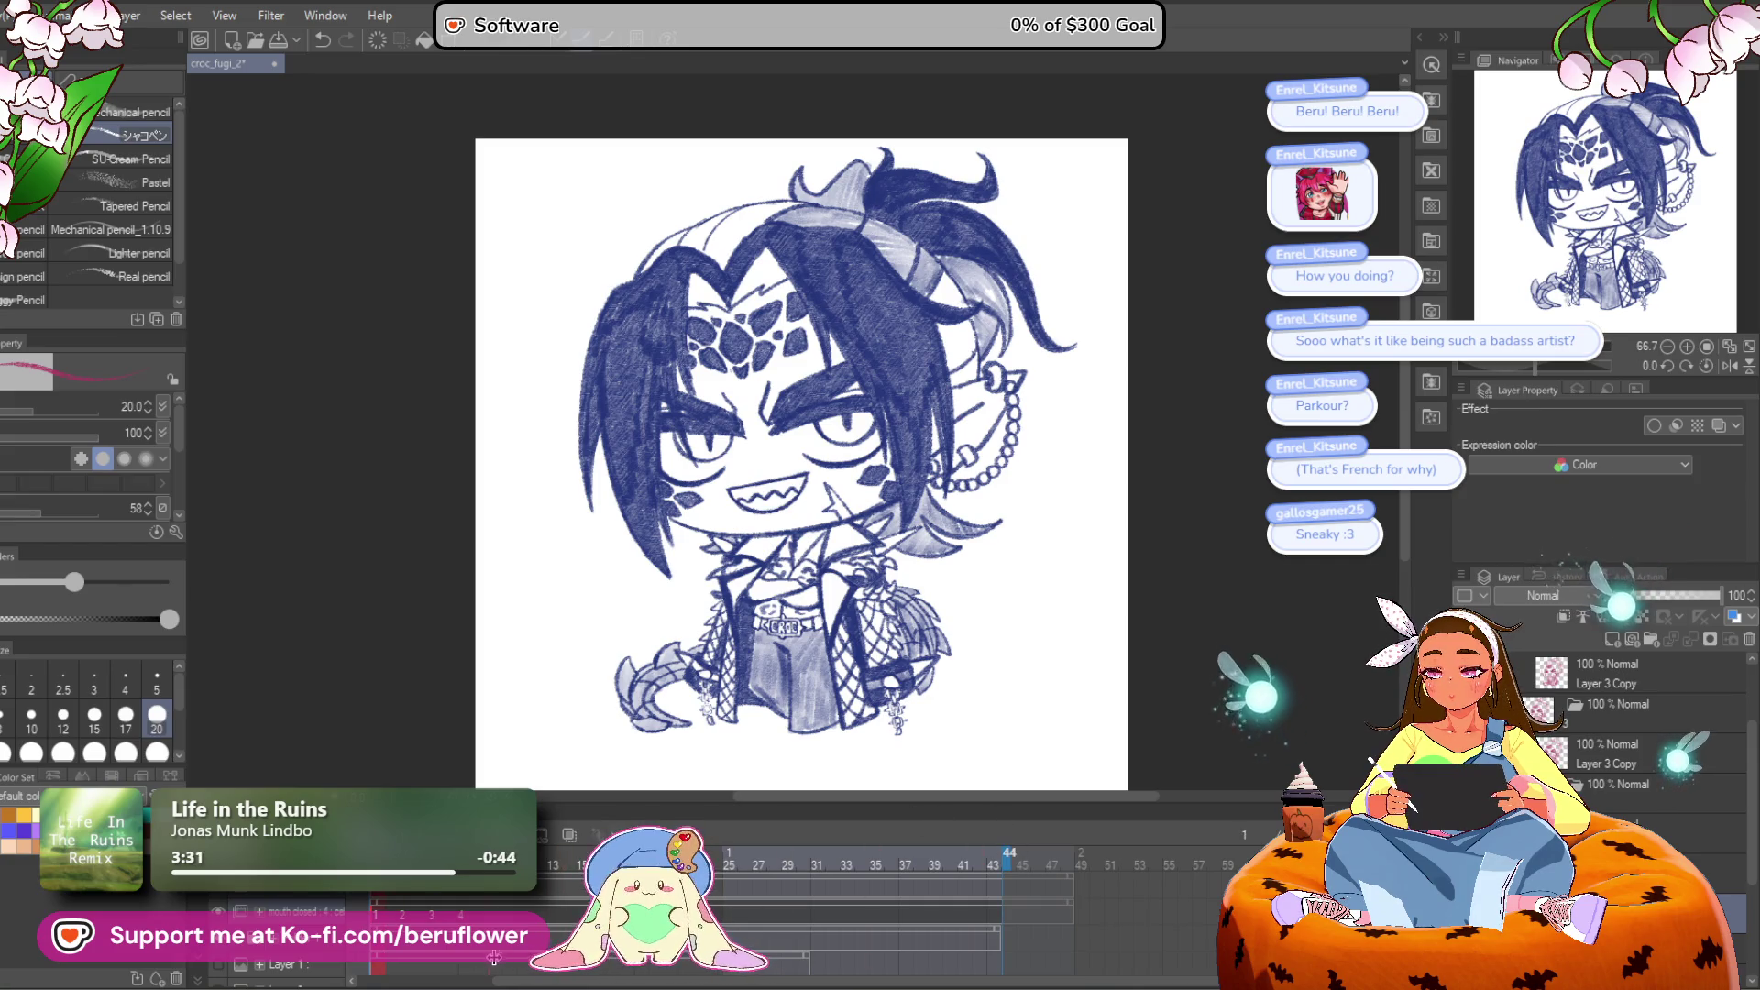
key("space")
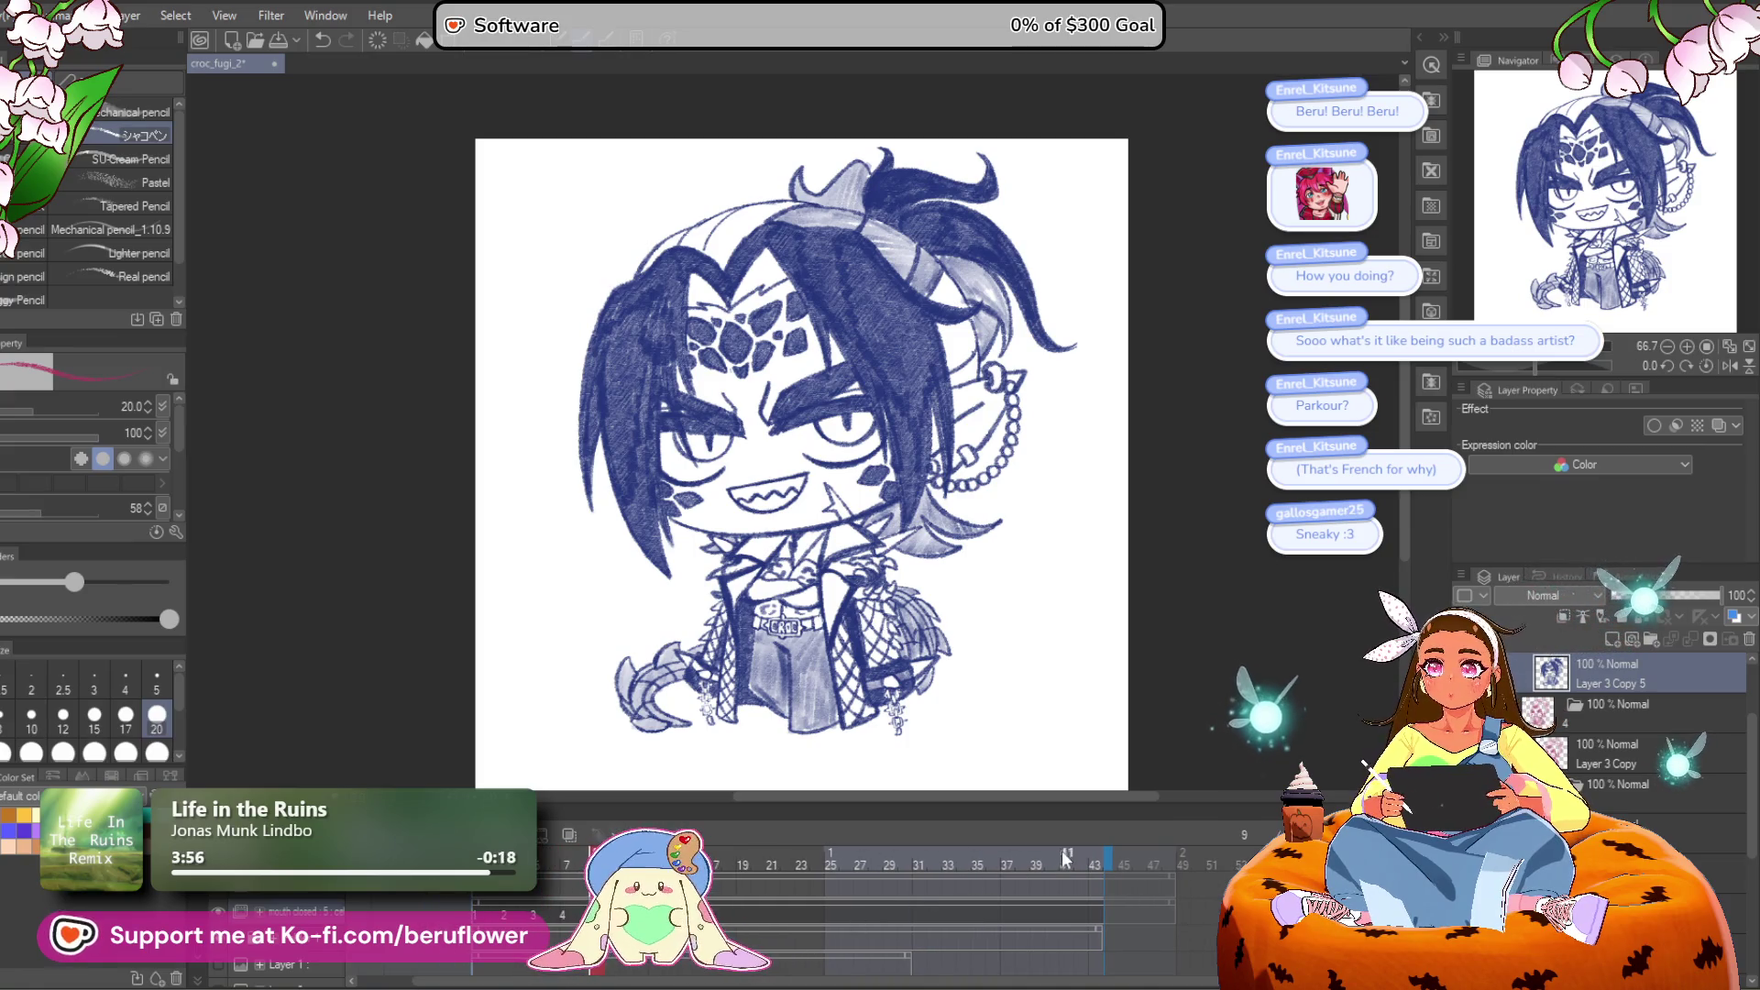
scroll(1058, 847, "right", 2)
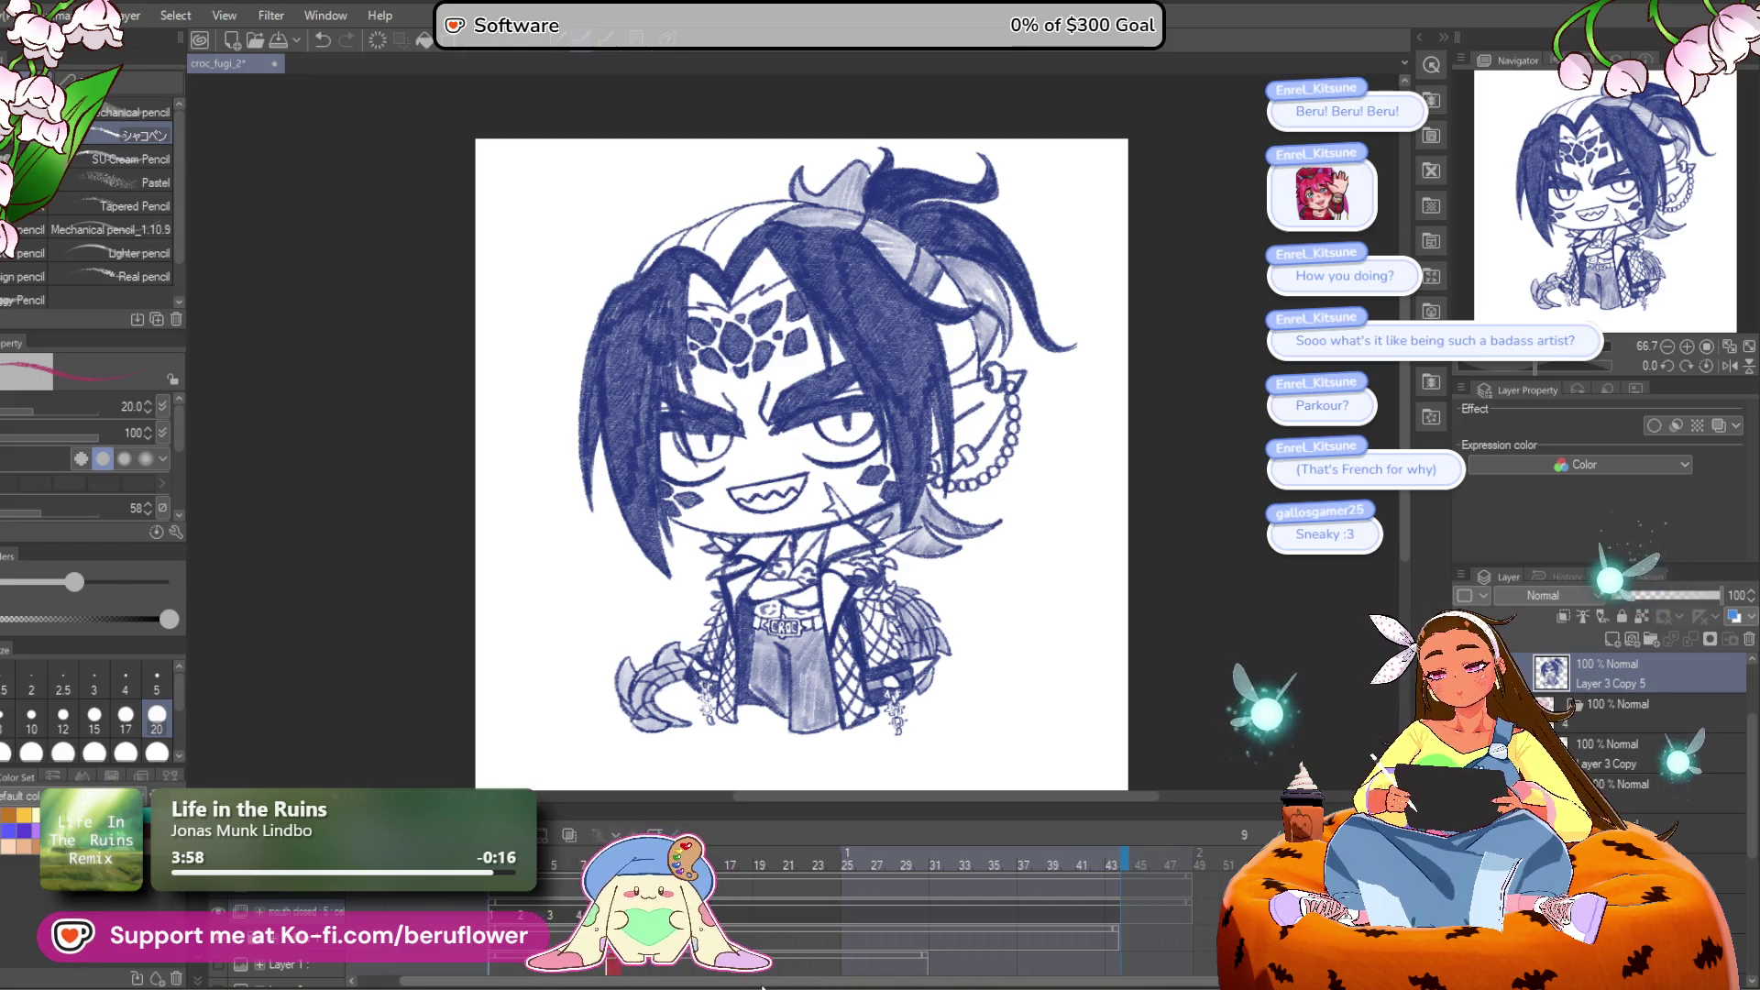
scroll(1058, 847, "left", 1)
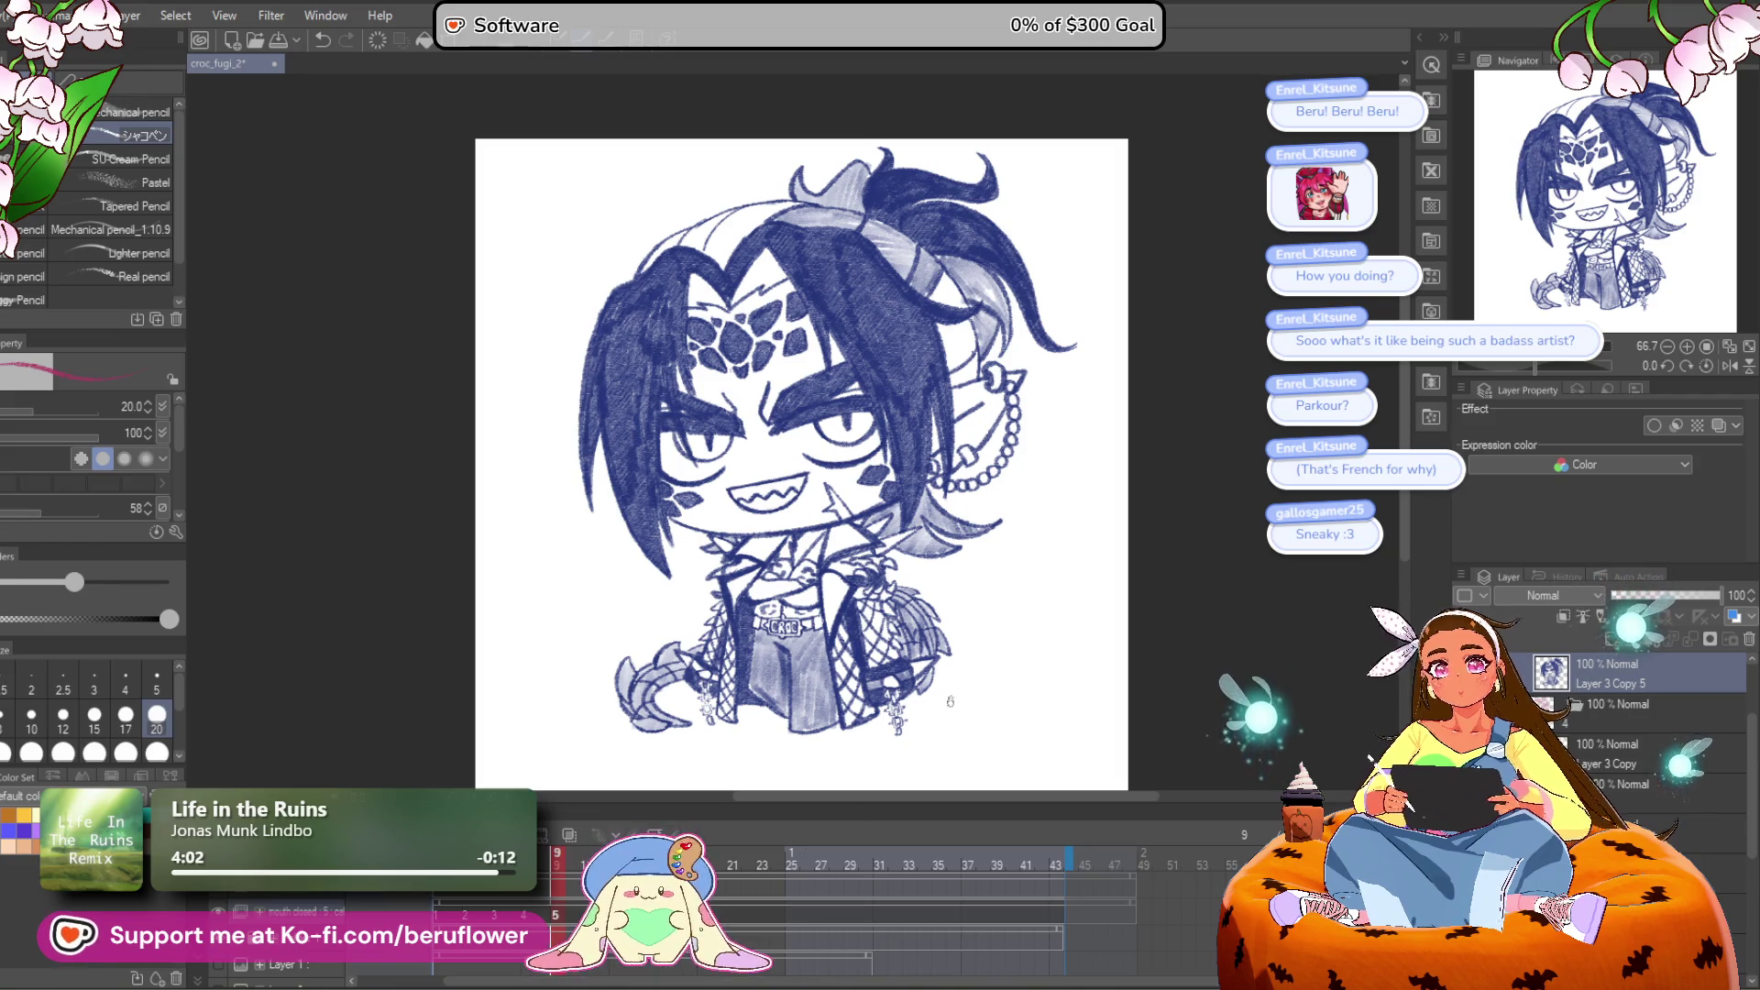
scroll(879, 462, "up", 1)
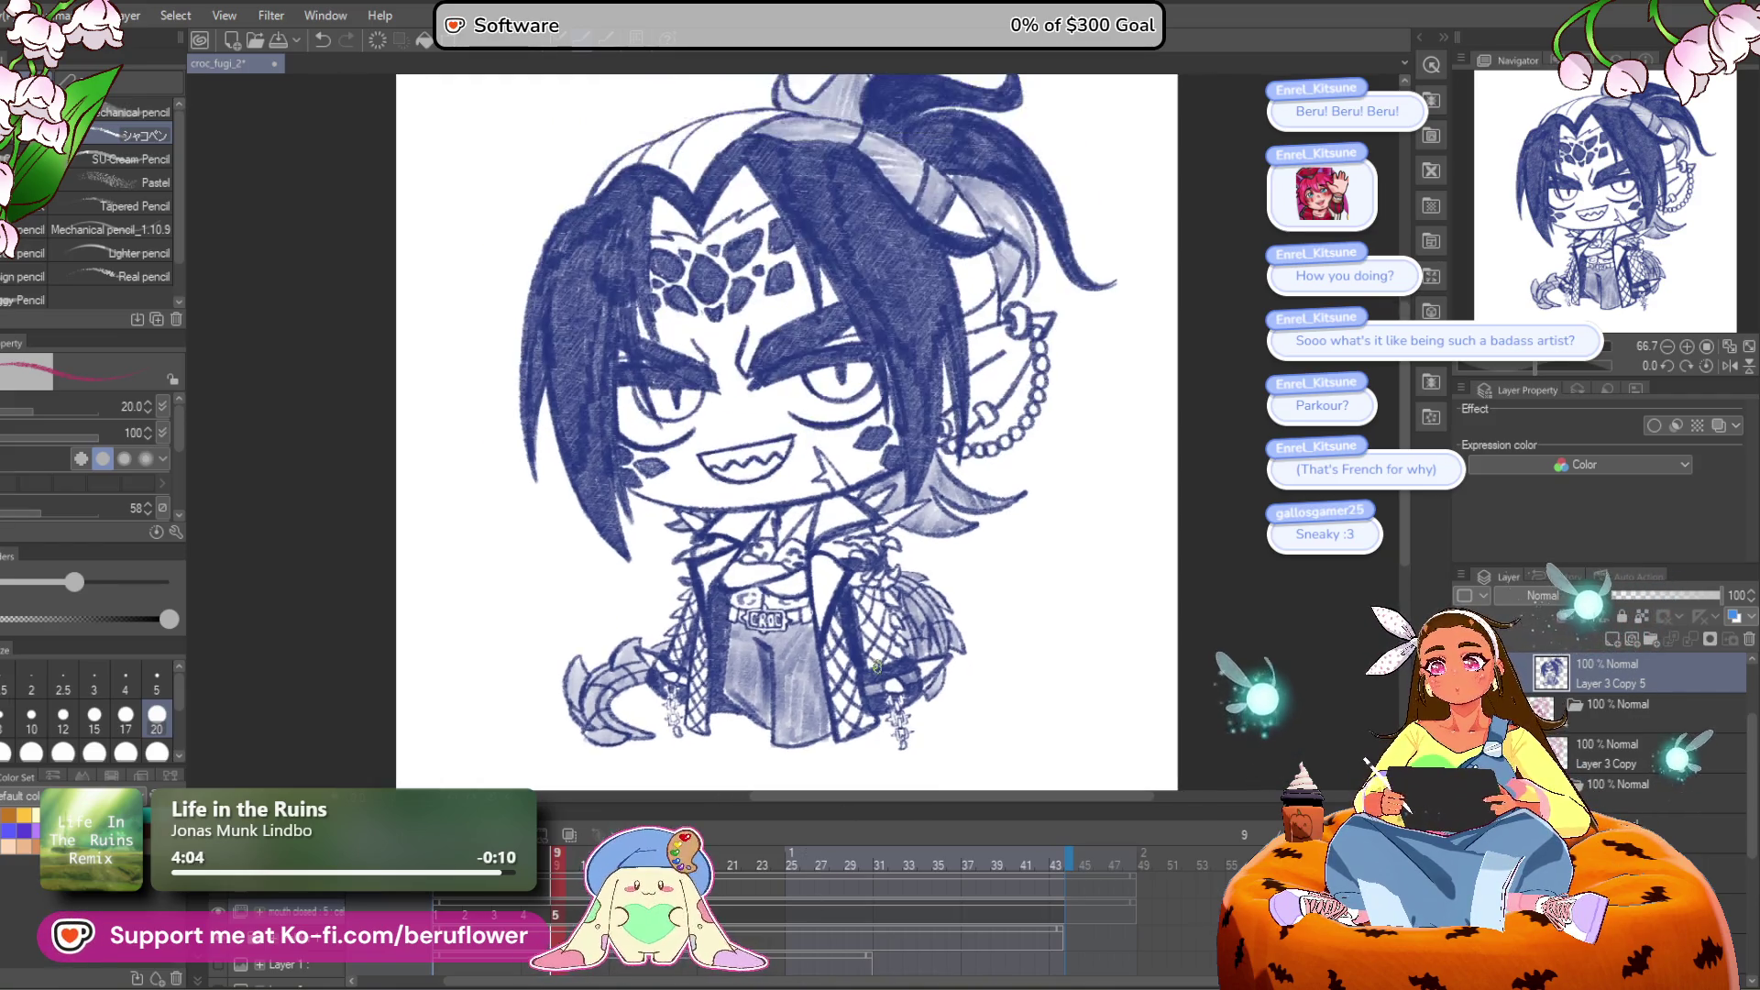
scroll(1598, 751, "up", 1)
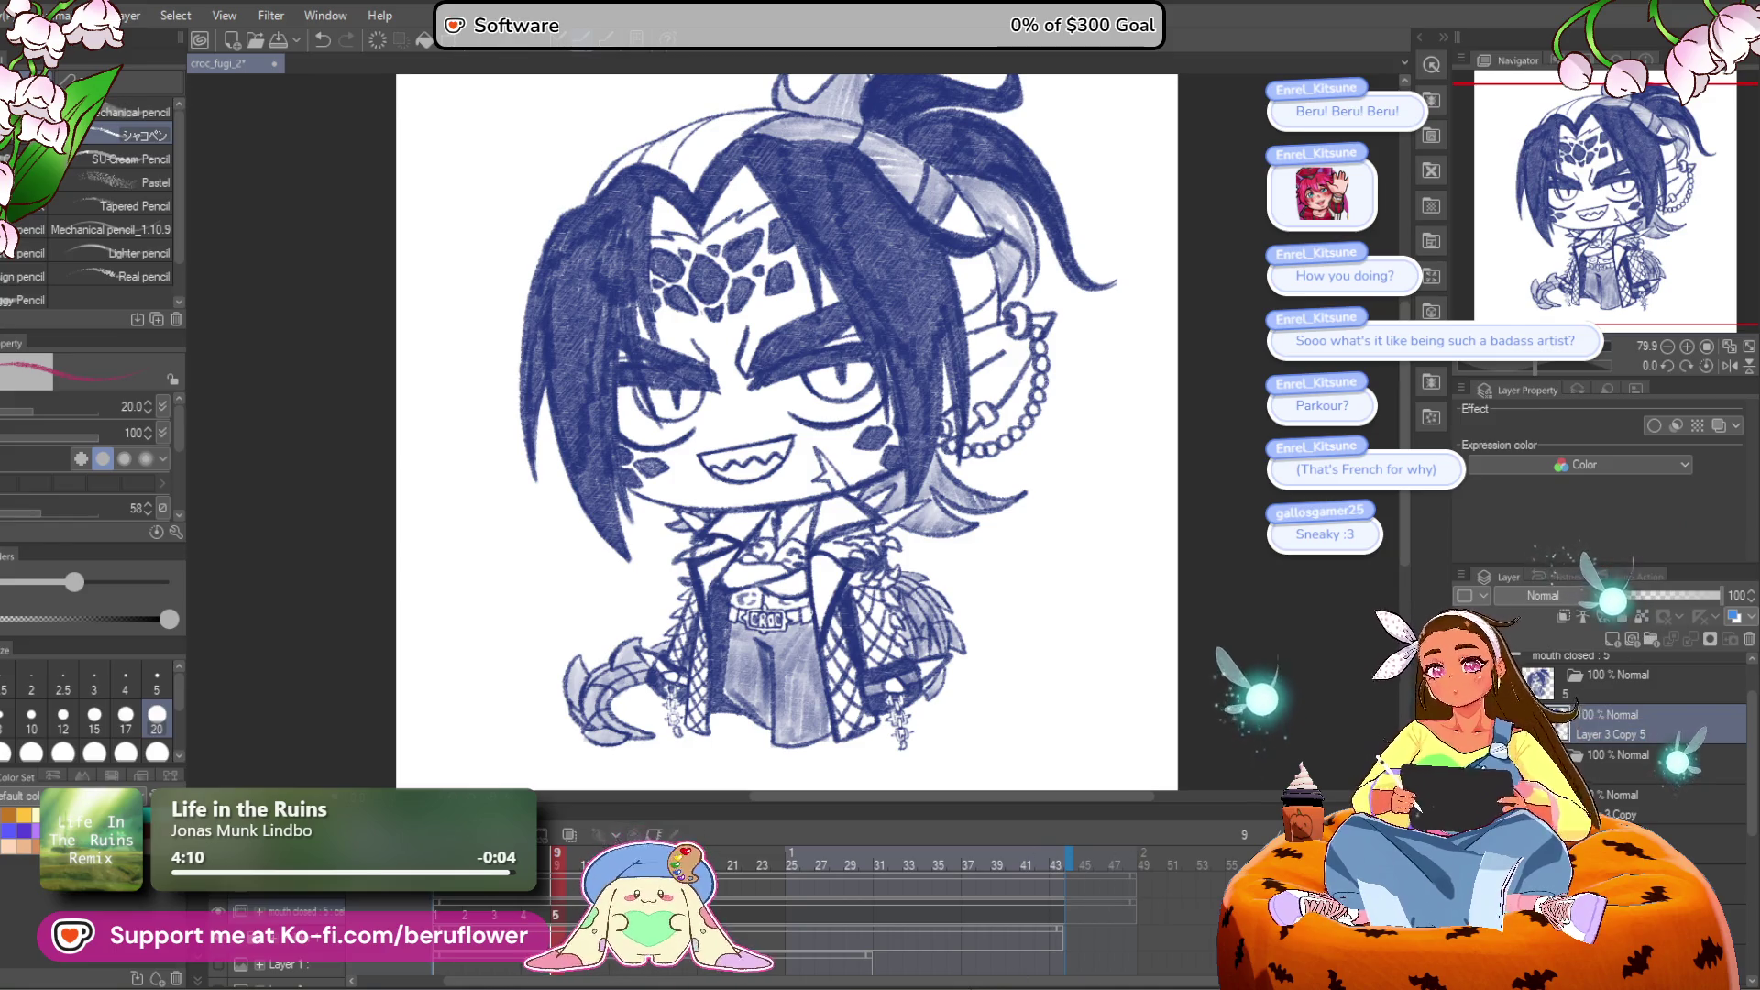
Step: Undo an accidental magenta fill, then recolour the line art magenta
key("alt+Delete")
key("ctrl+z")
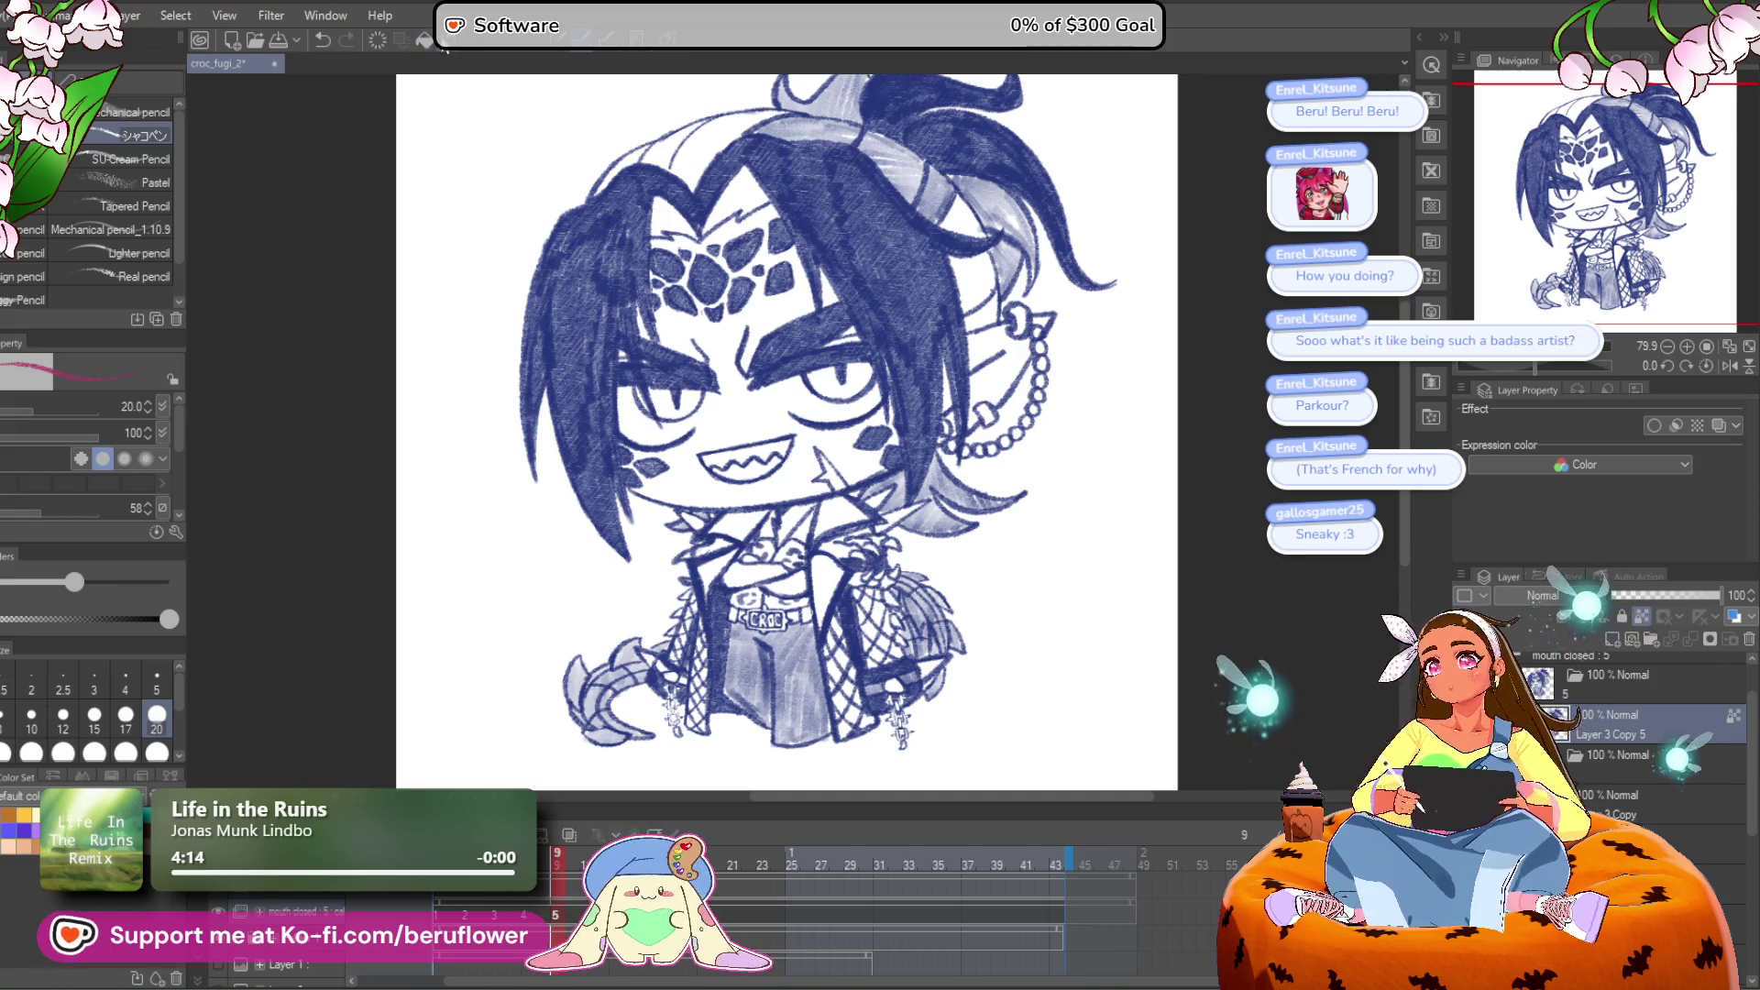
key("alt+Delete")
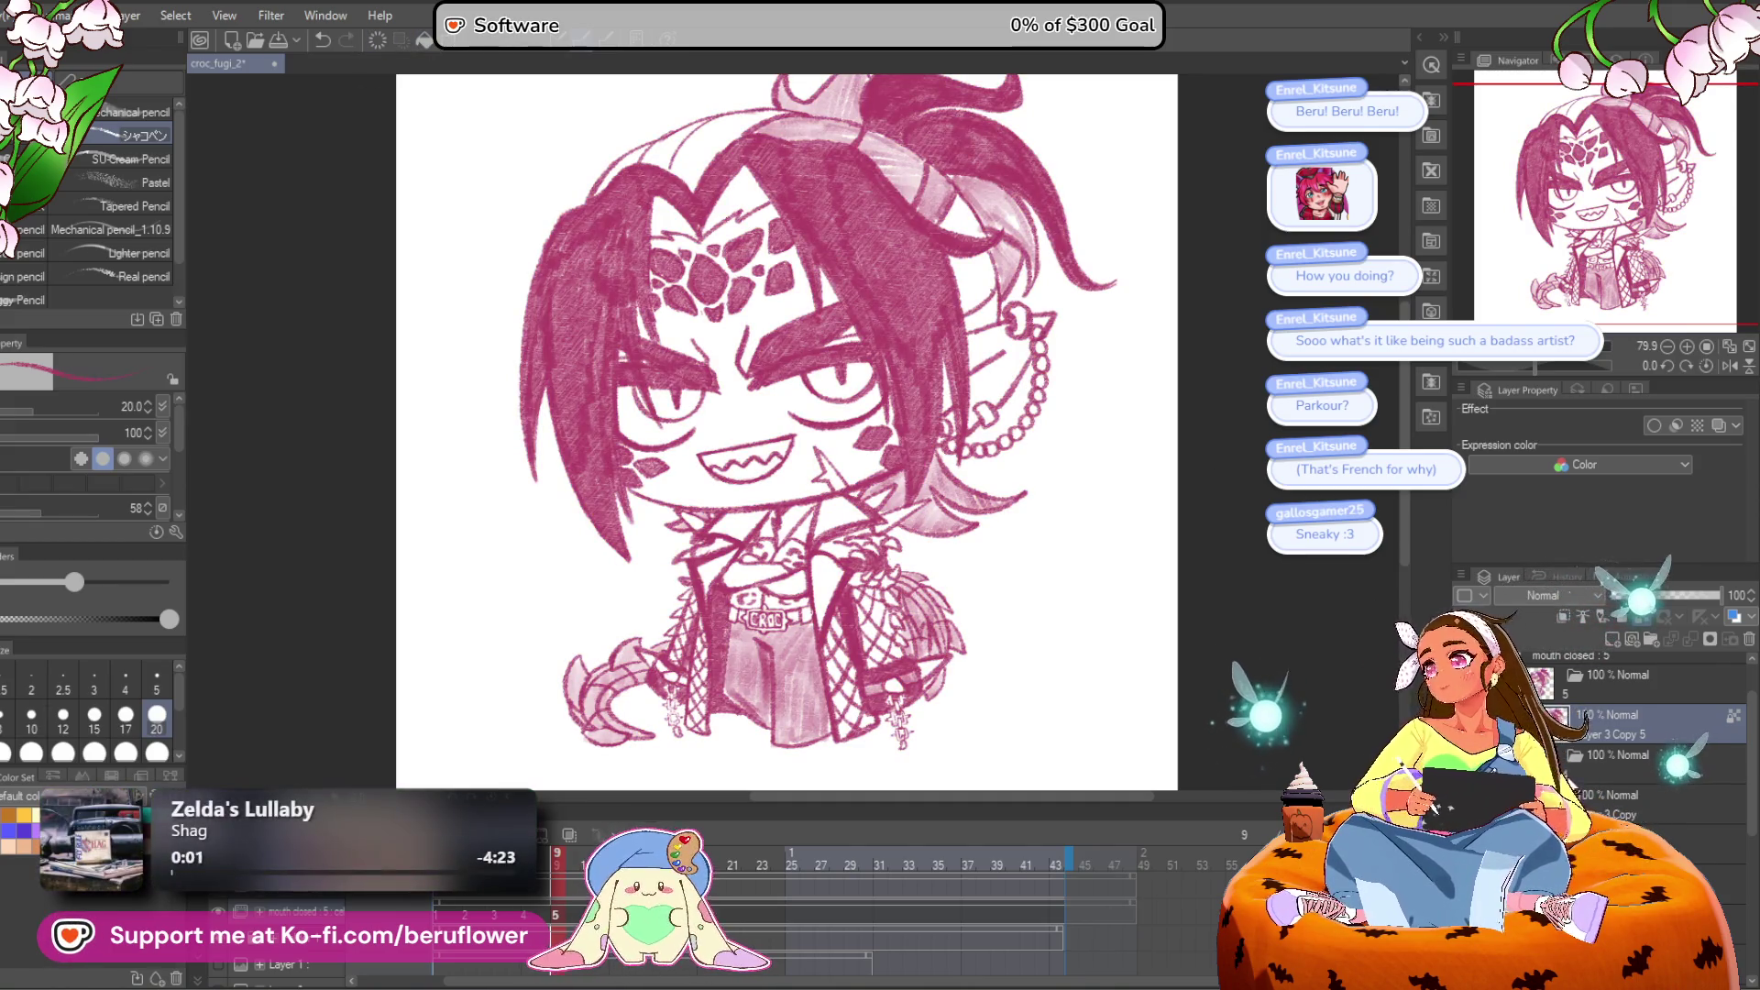
Step: Play through the animation and stop back on frame 9 with the blue line art
scroll(1632, 733, "up", 1)
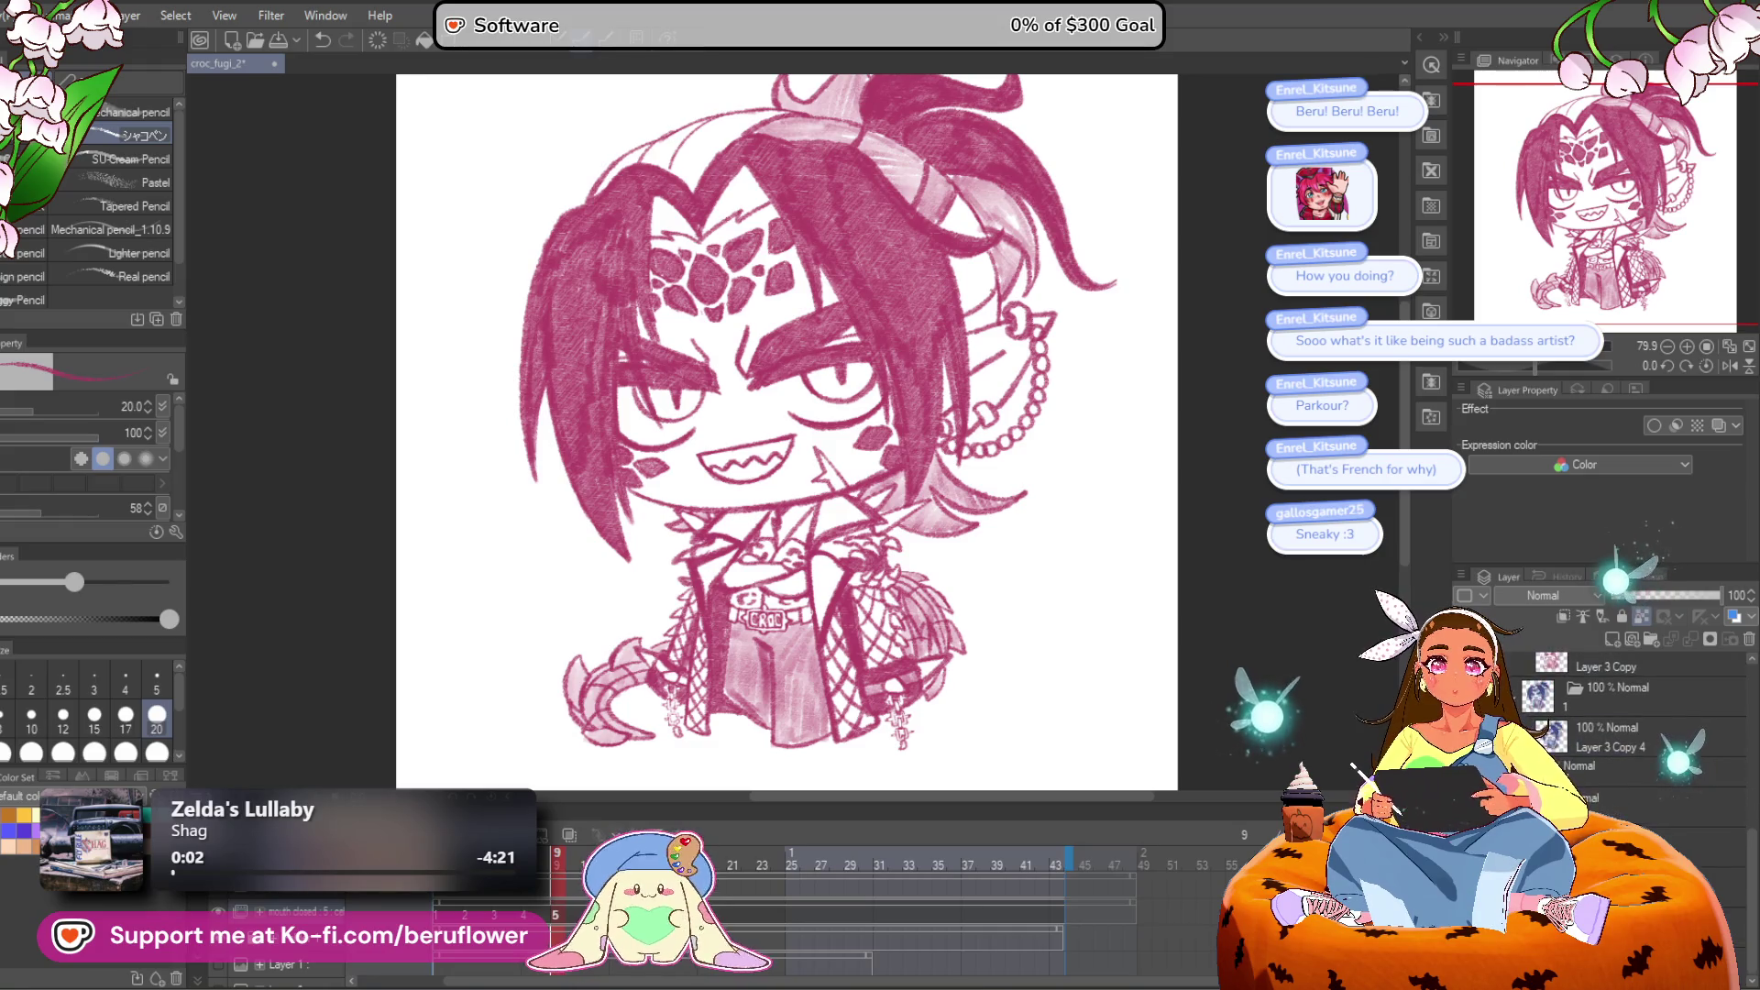
scroll(1632, 734, "up", 1)
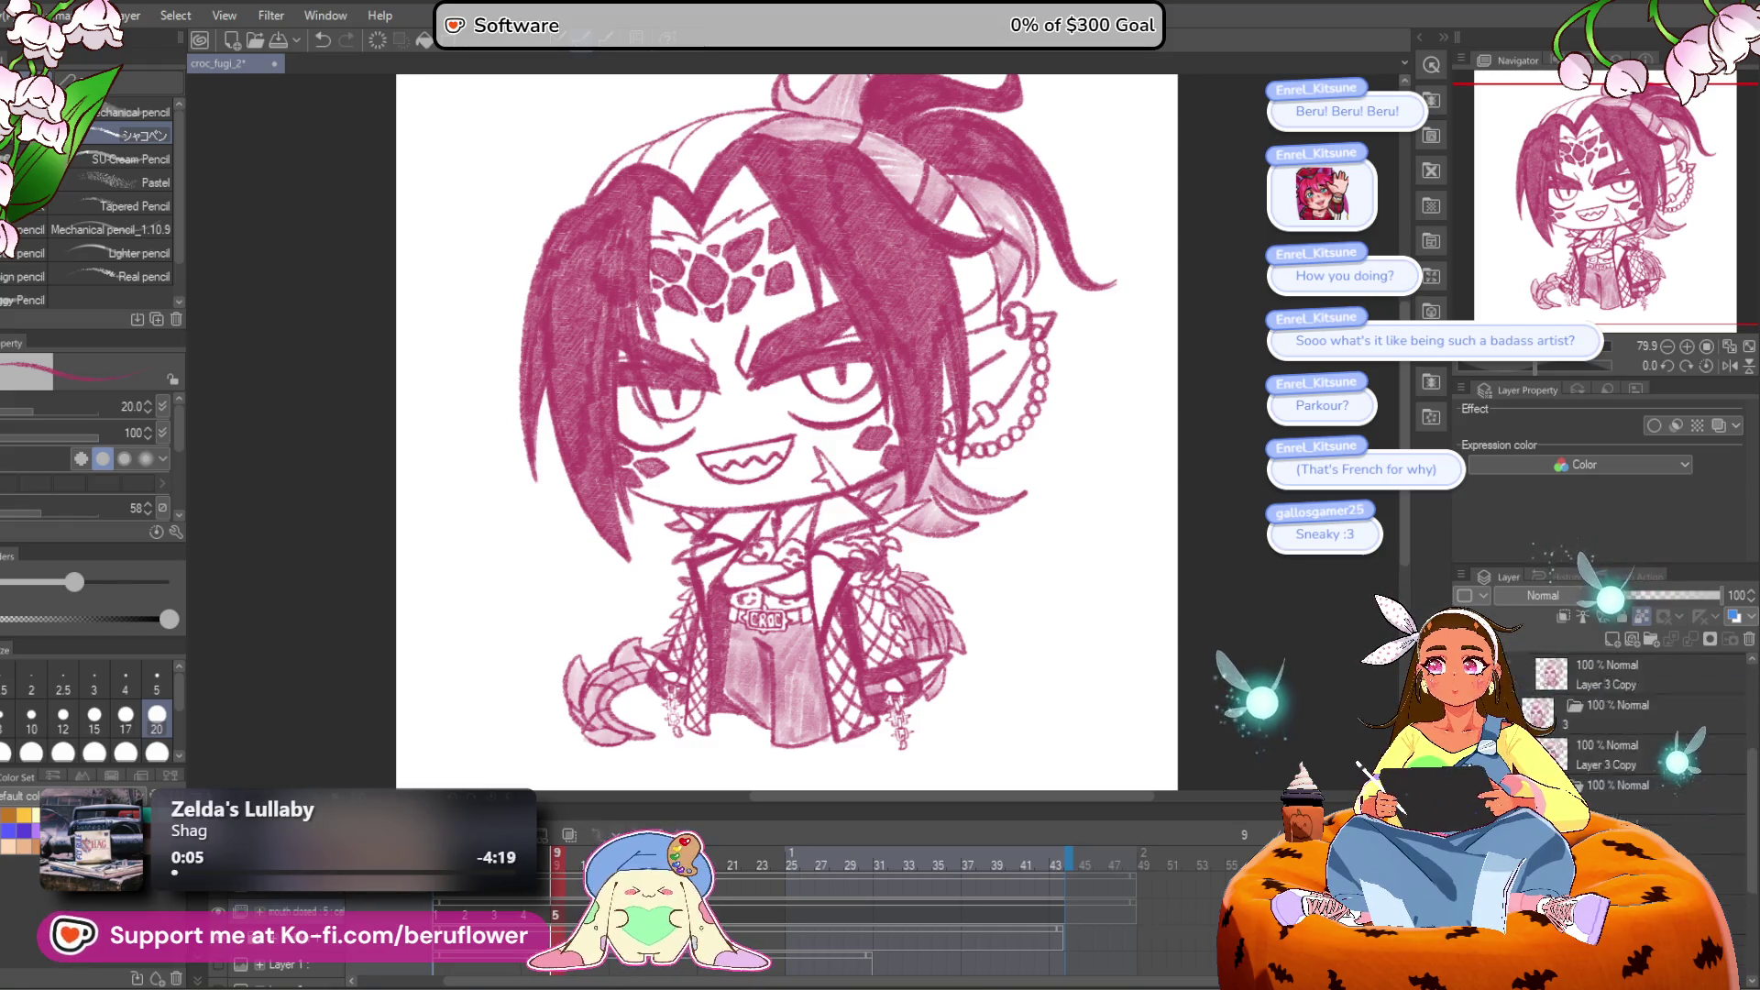
scroll(1632, 733, "down", 3)
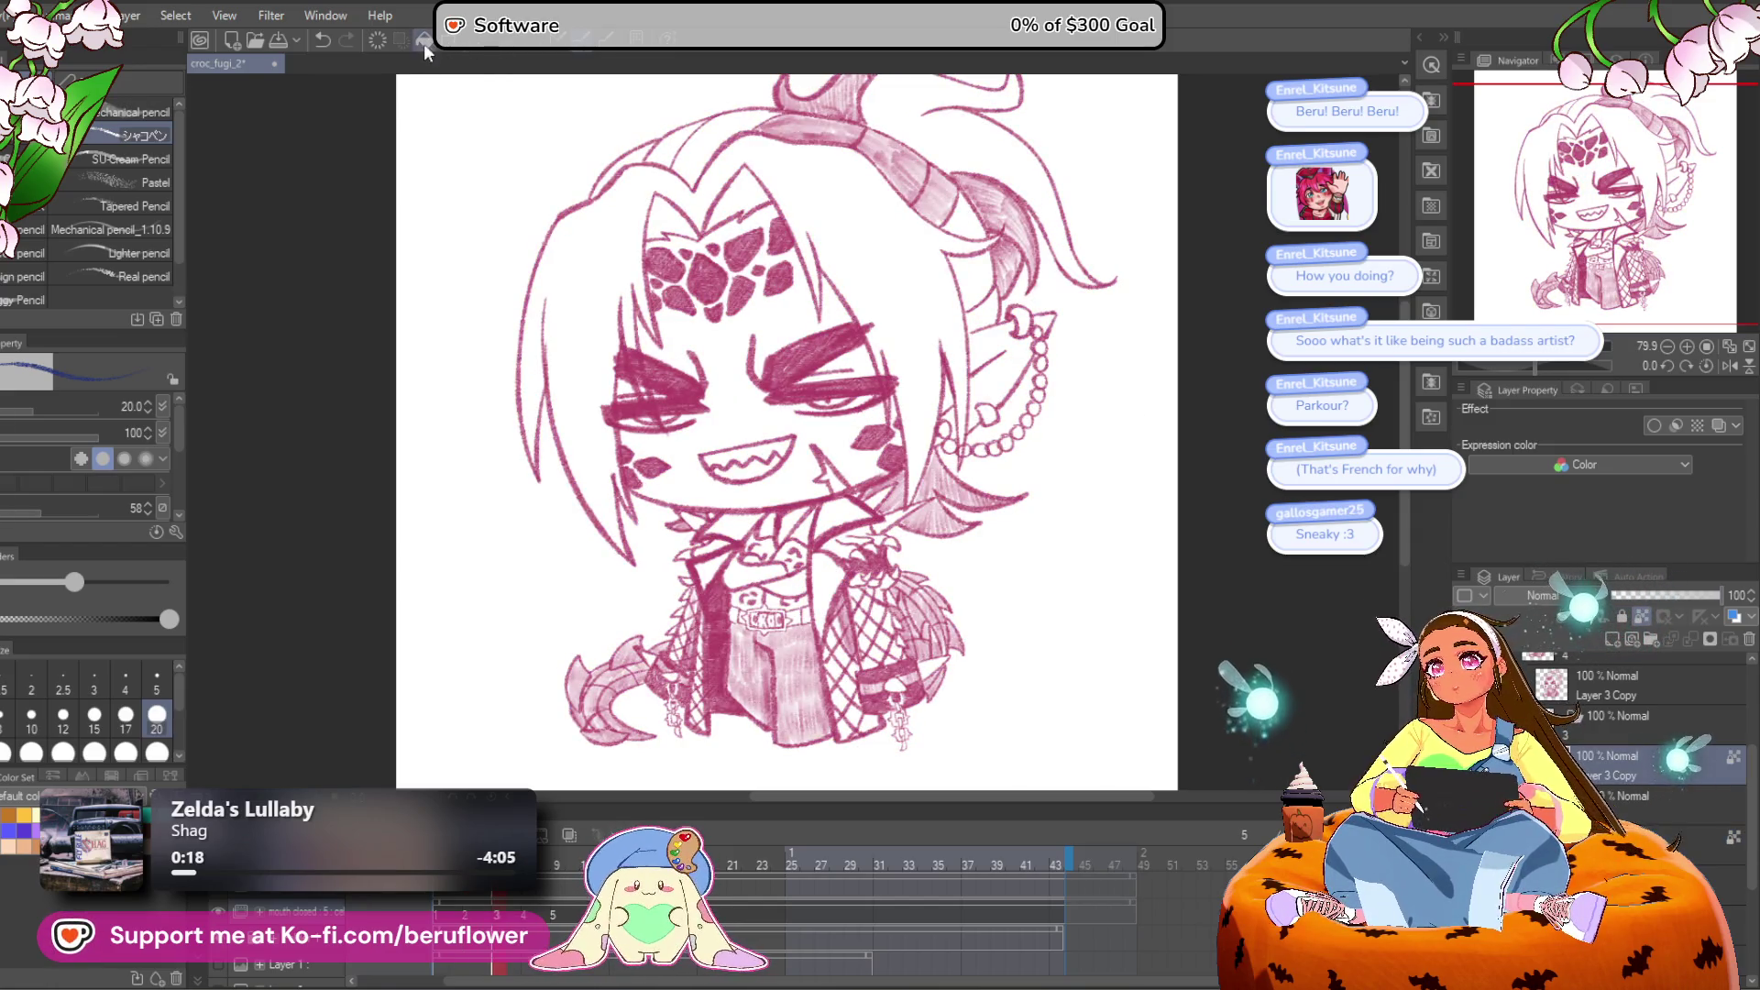
scroll(1593, 753, "up", 5)
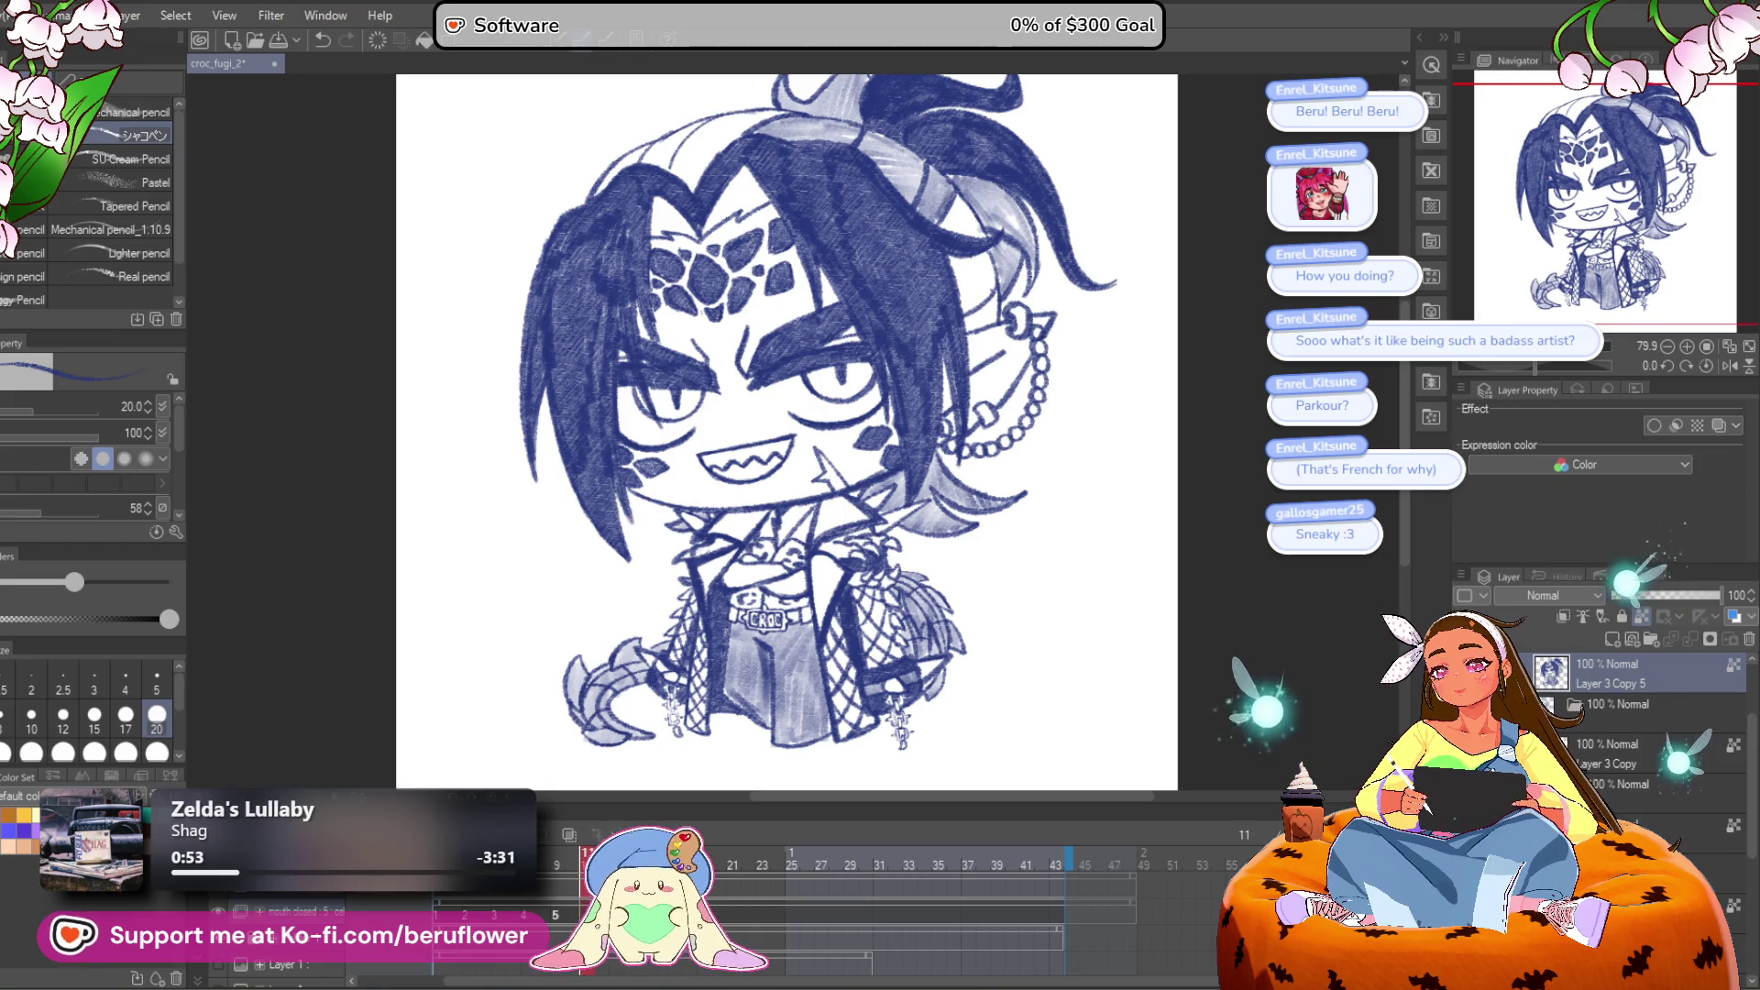
left_click(568, 924)
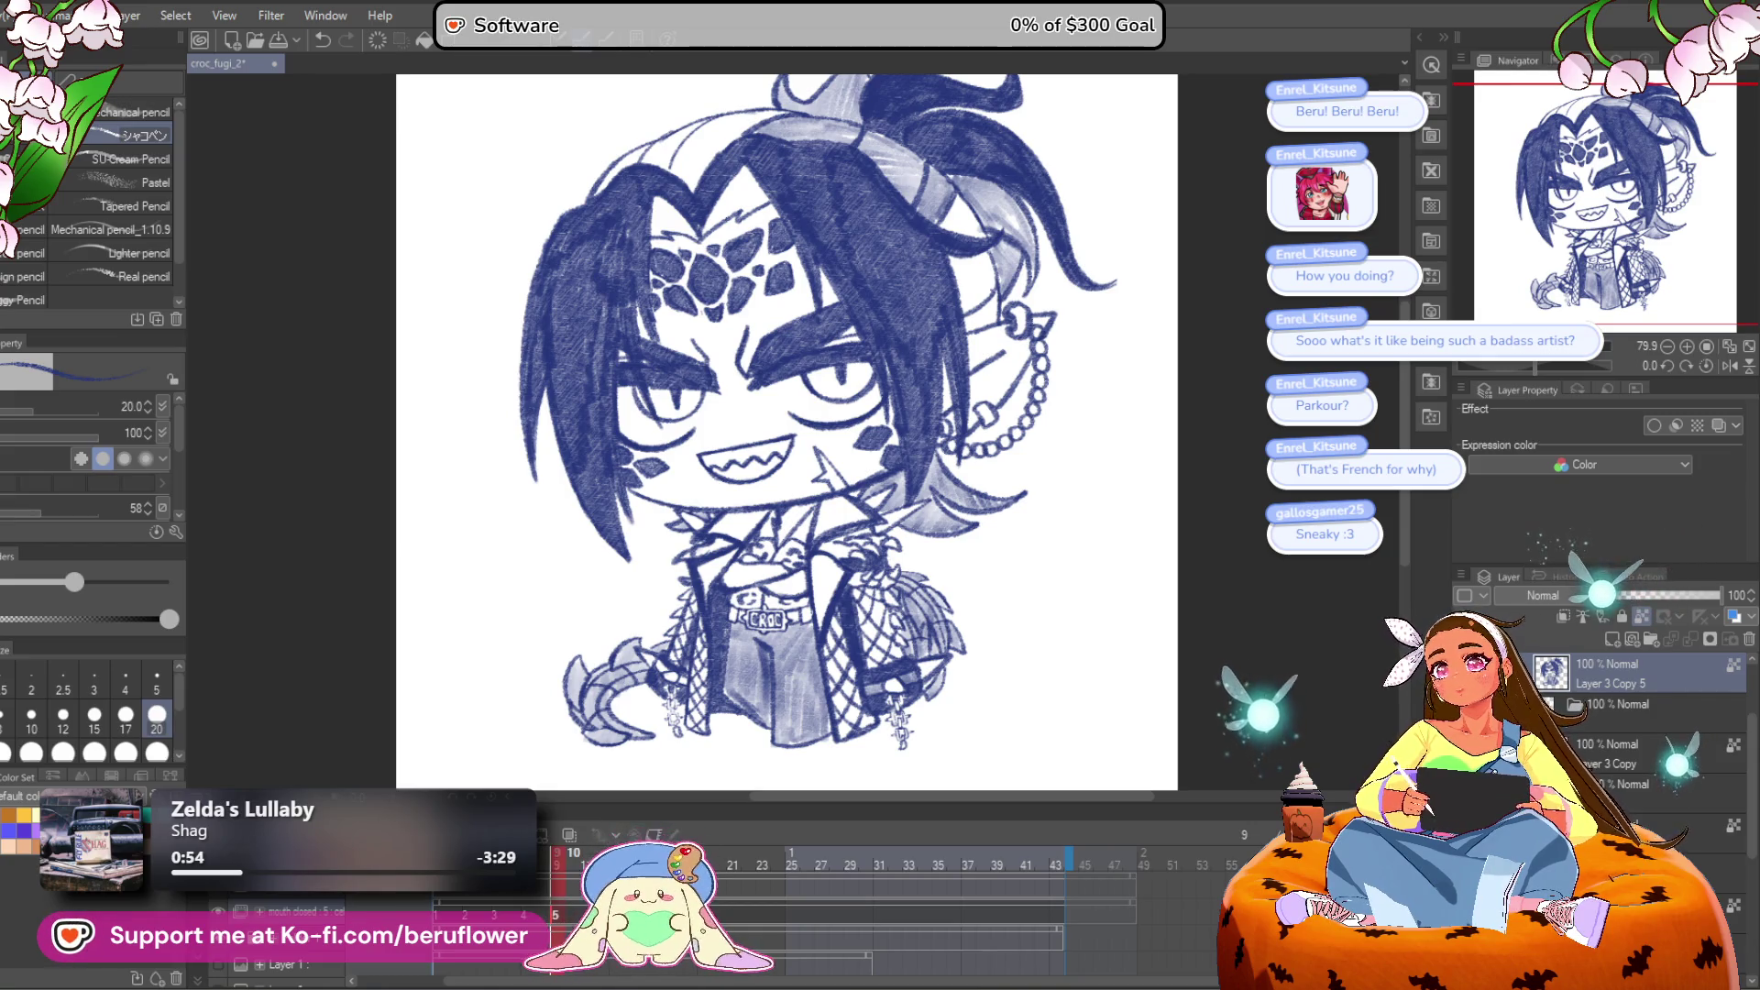
Step: Scrub the frames back to frame 2, adding and undoing an empty animation cel
left_click(527, 918)
key("comma")
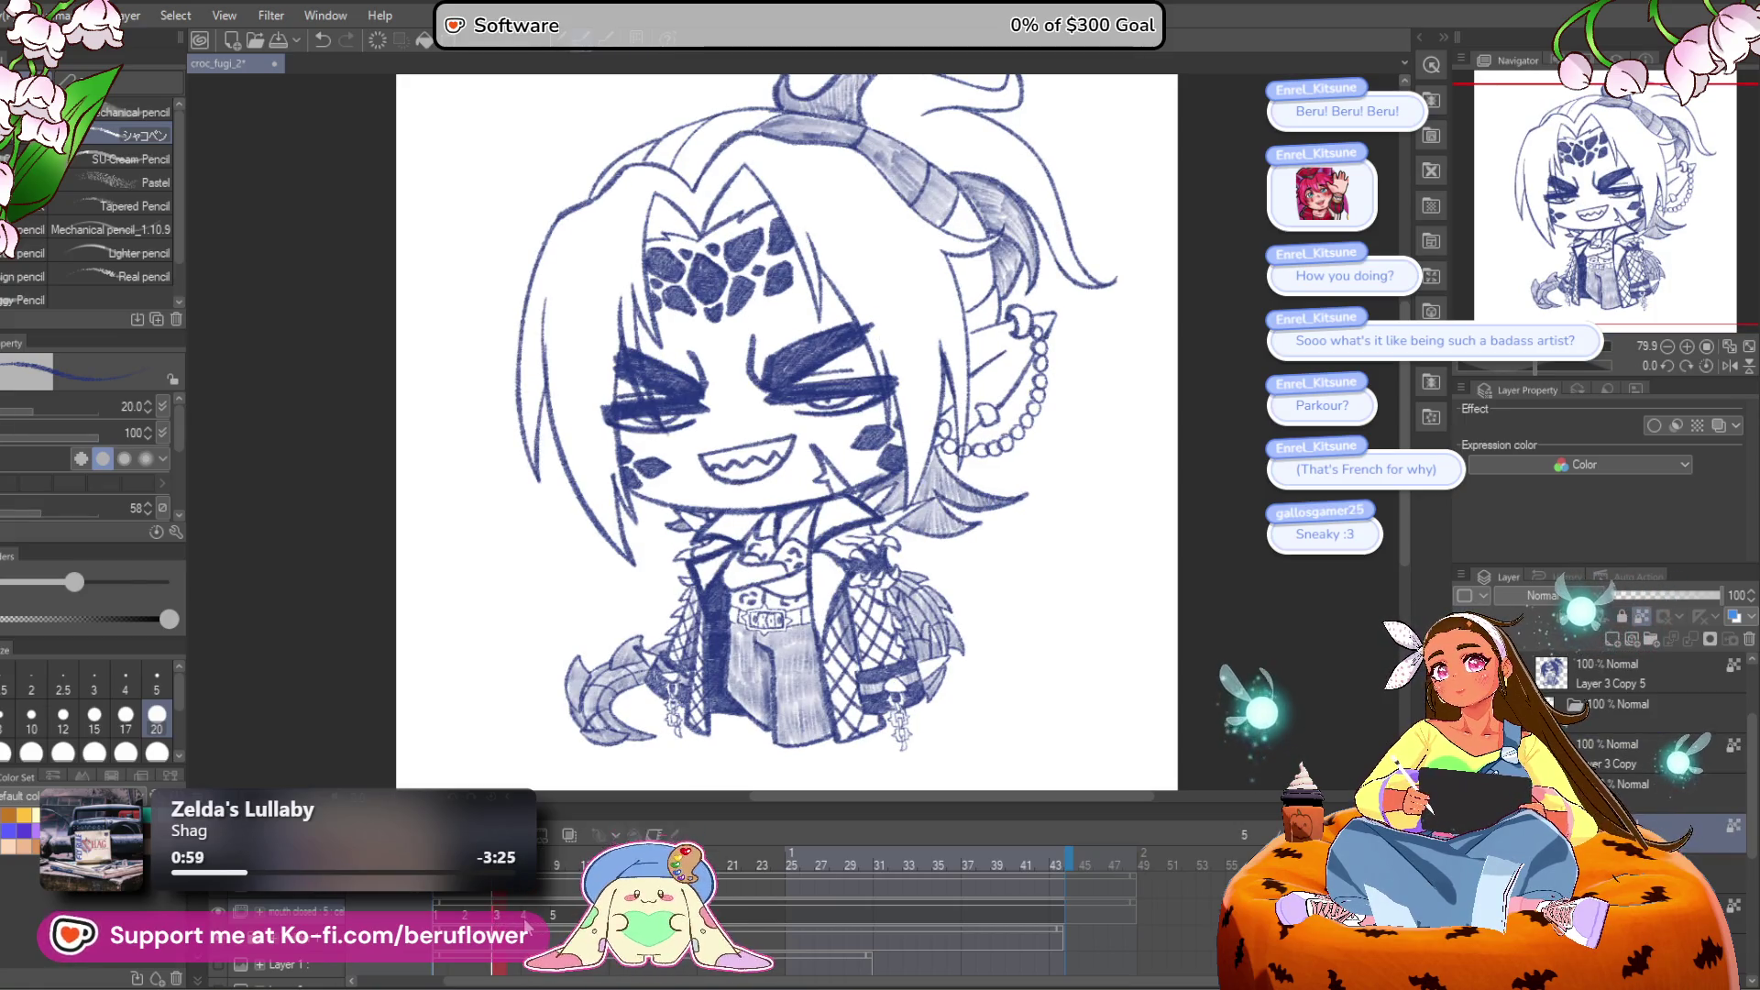
left_click(552, 875)
mouse_move(539, 878)
left_mouse_down()
mouse_move(459, 903)
mouse_move(587, 902)
mouse_move(557, 903)
left_mouse_up()
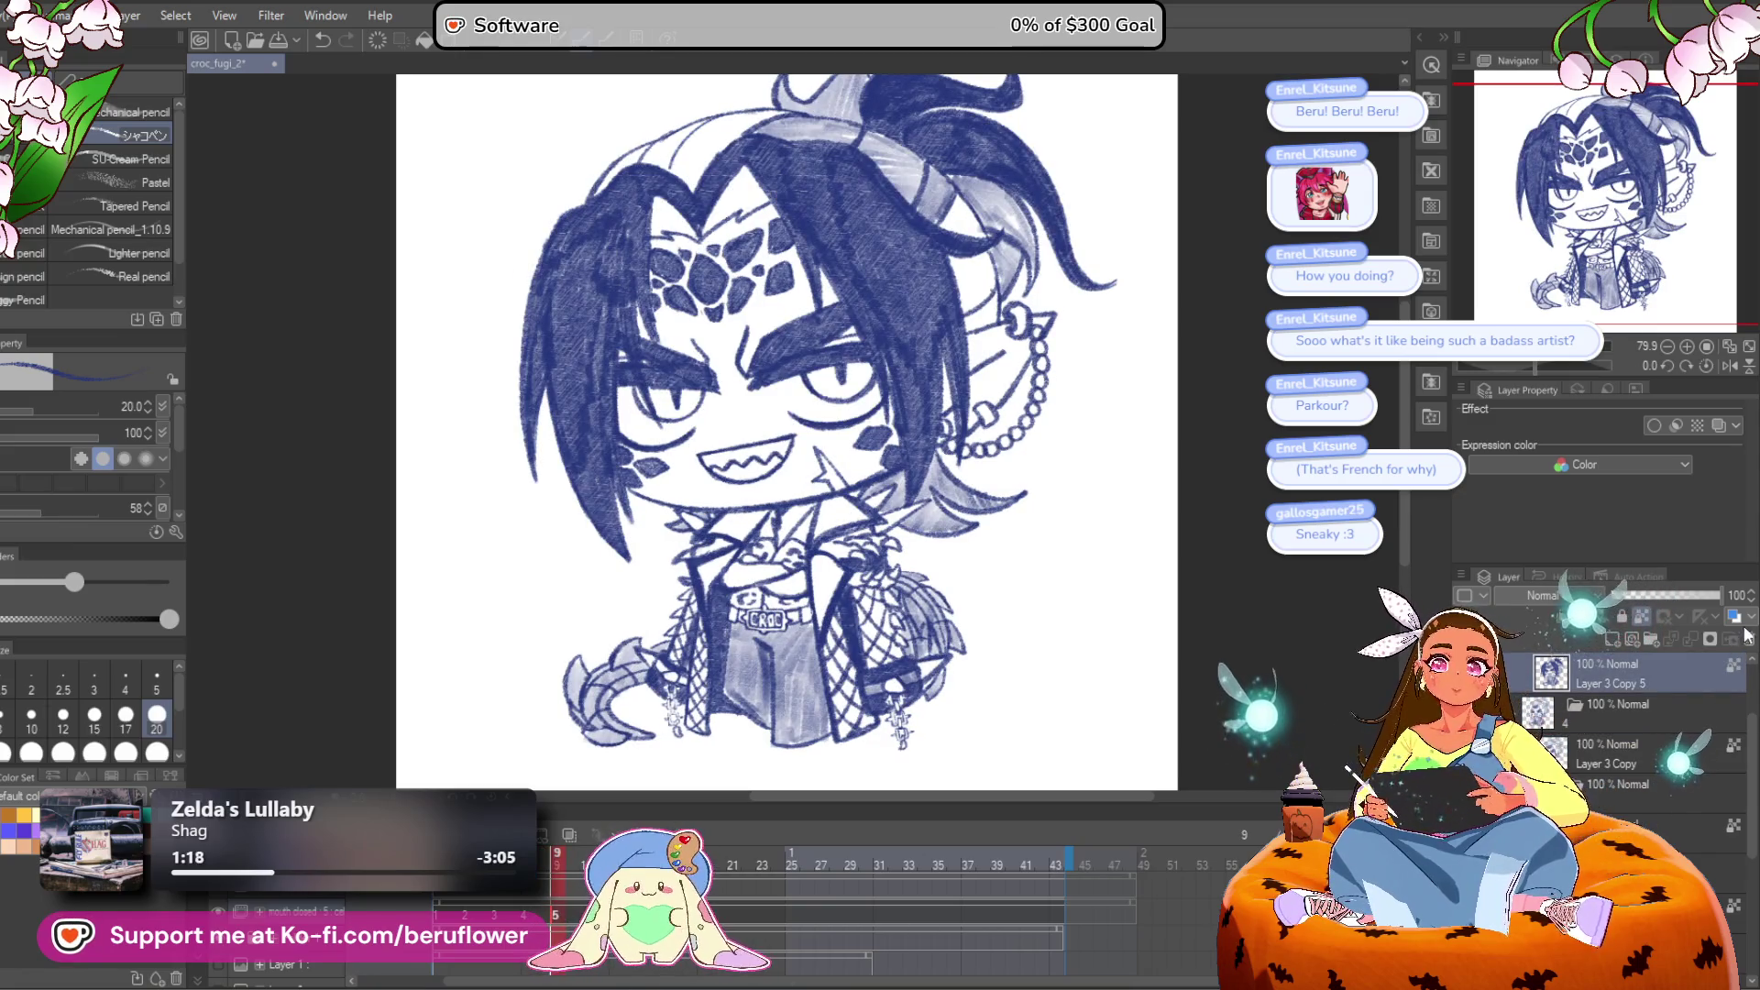
left_click(569, 835)
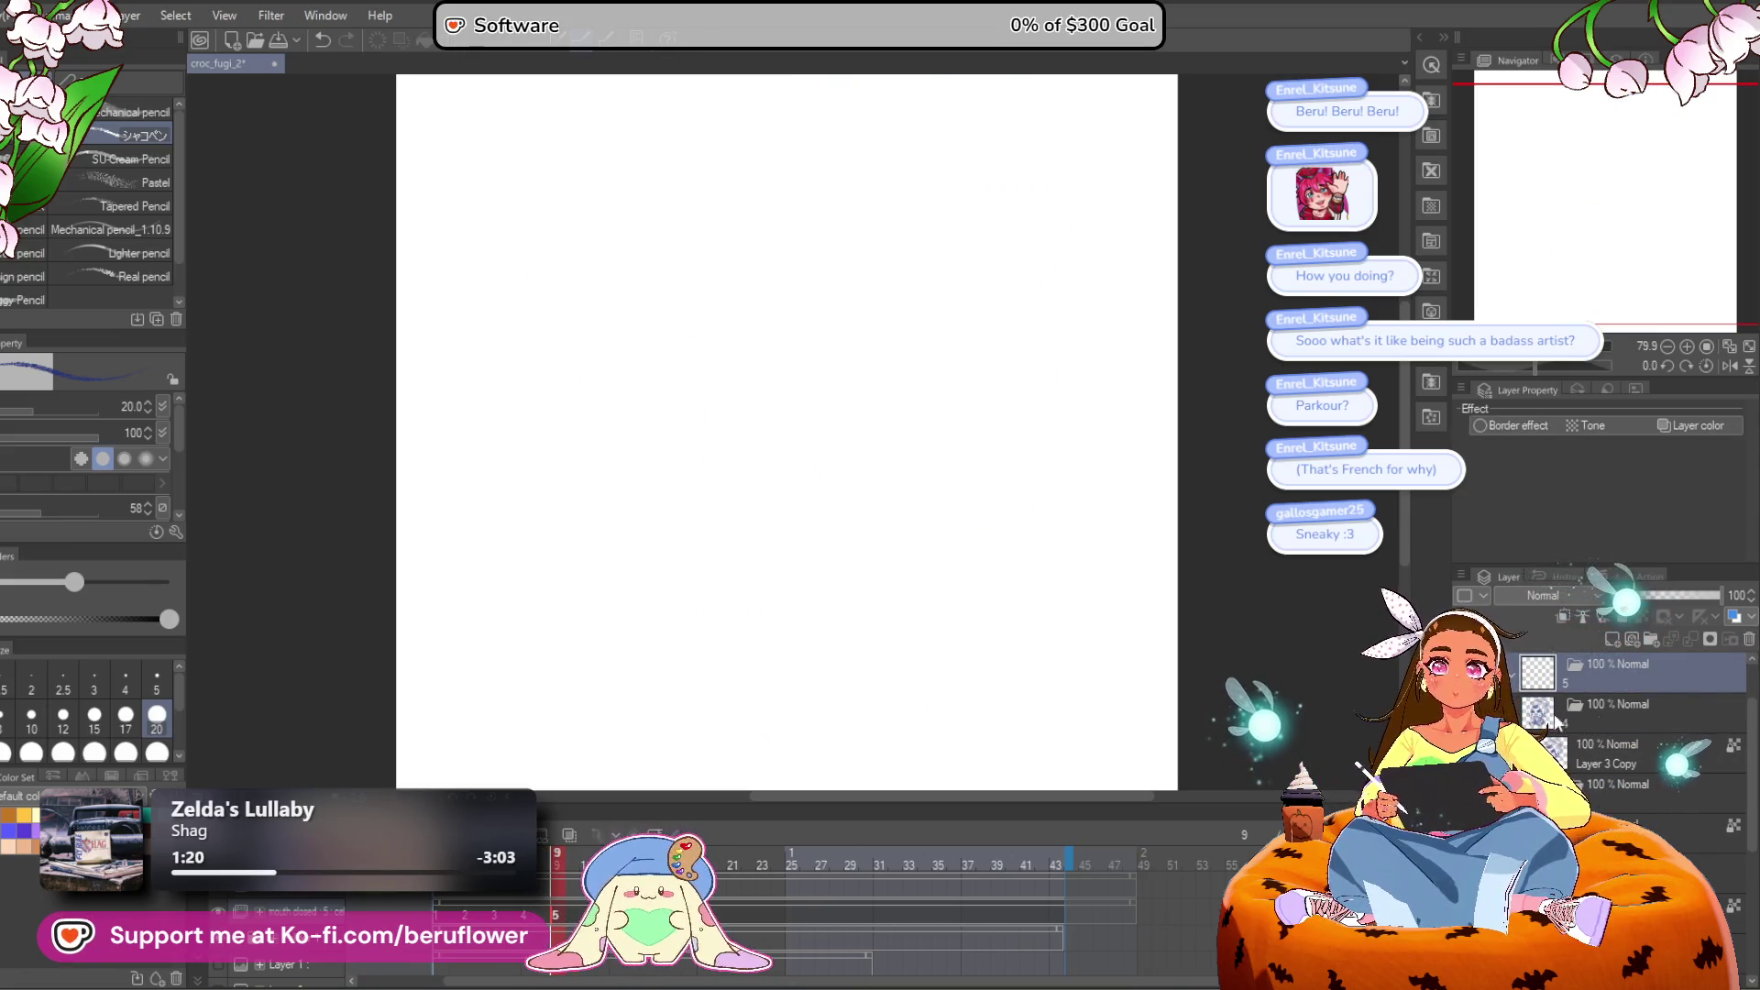
key("ctrl+z")
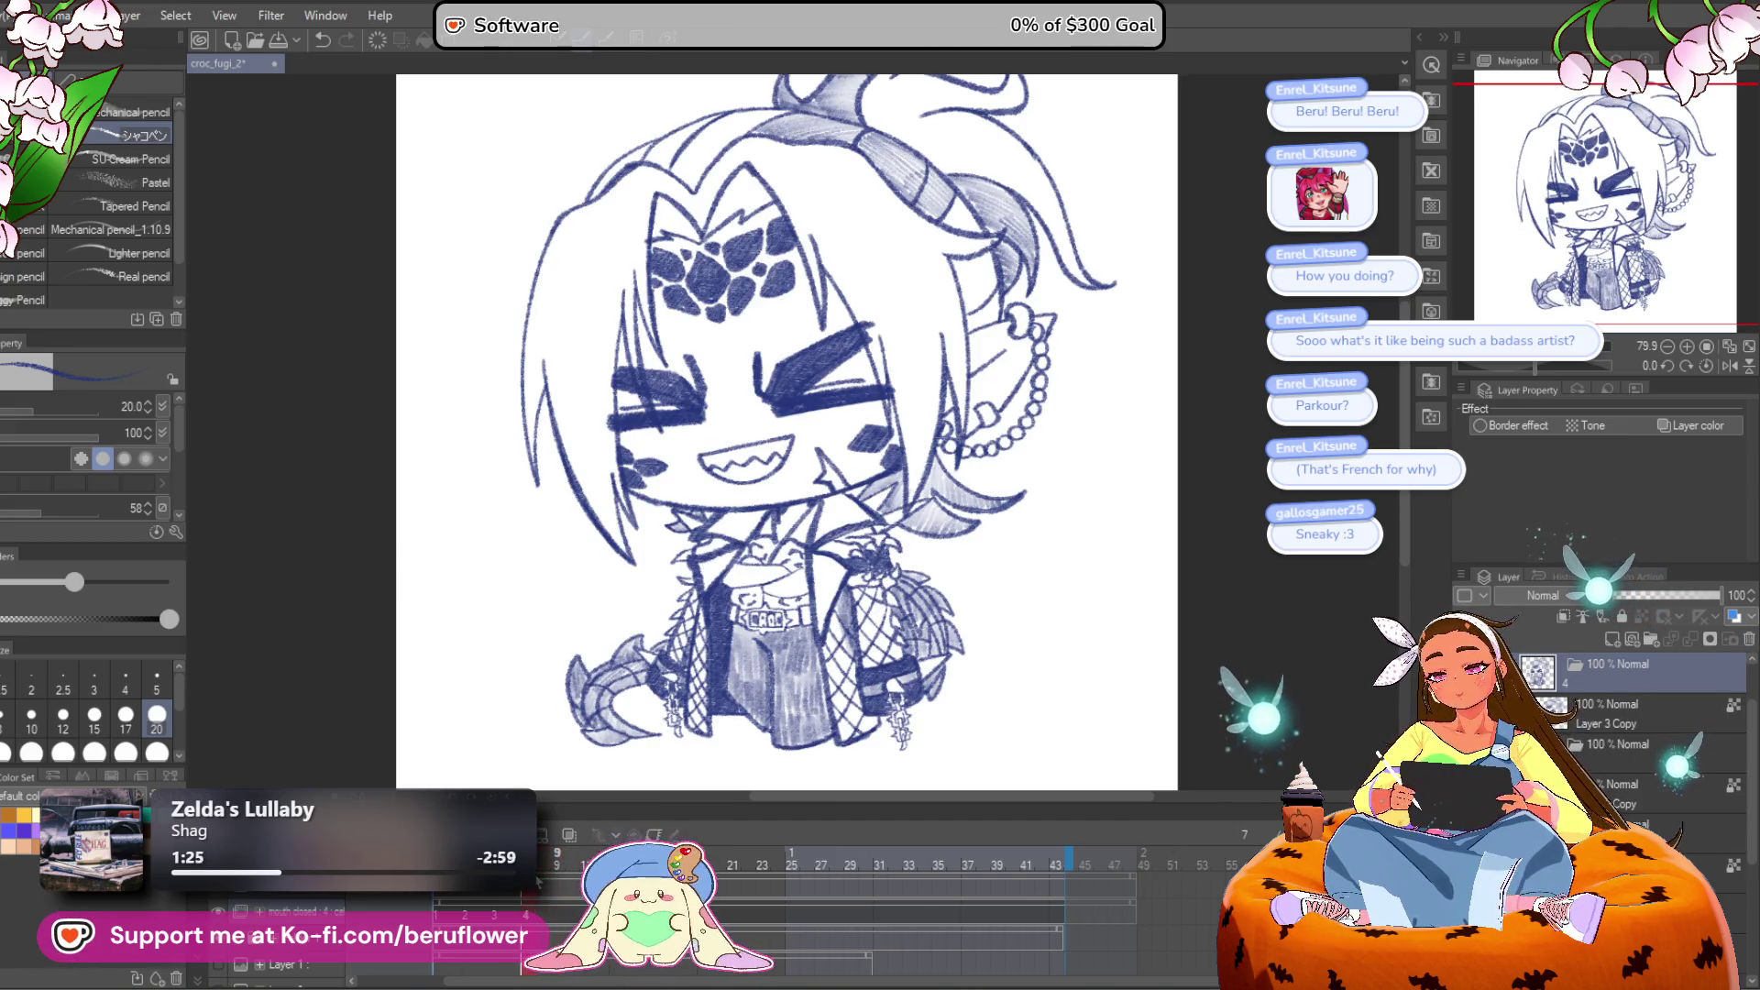
Step: Show the light-blue shading, add cel 5 and work on Layer 3 Copy over the faded sketch
scroll(1632, 724, "down", 2)
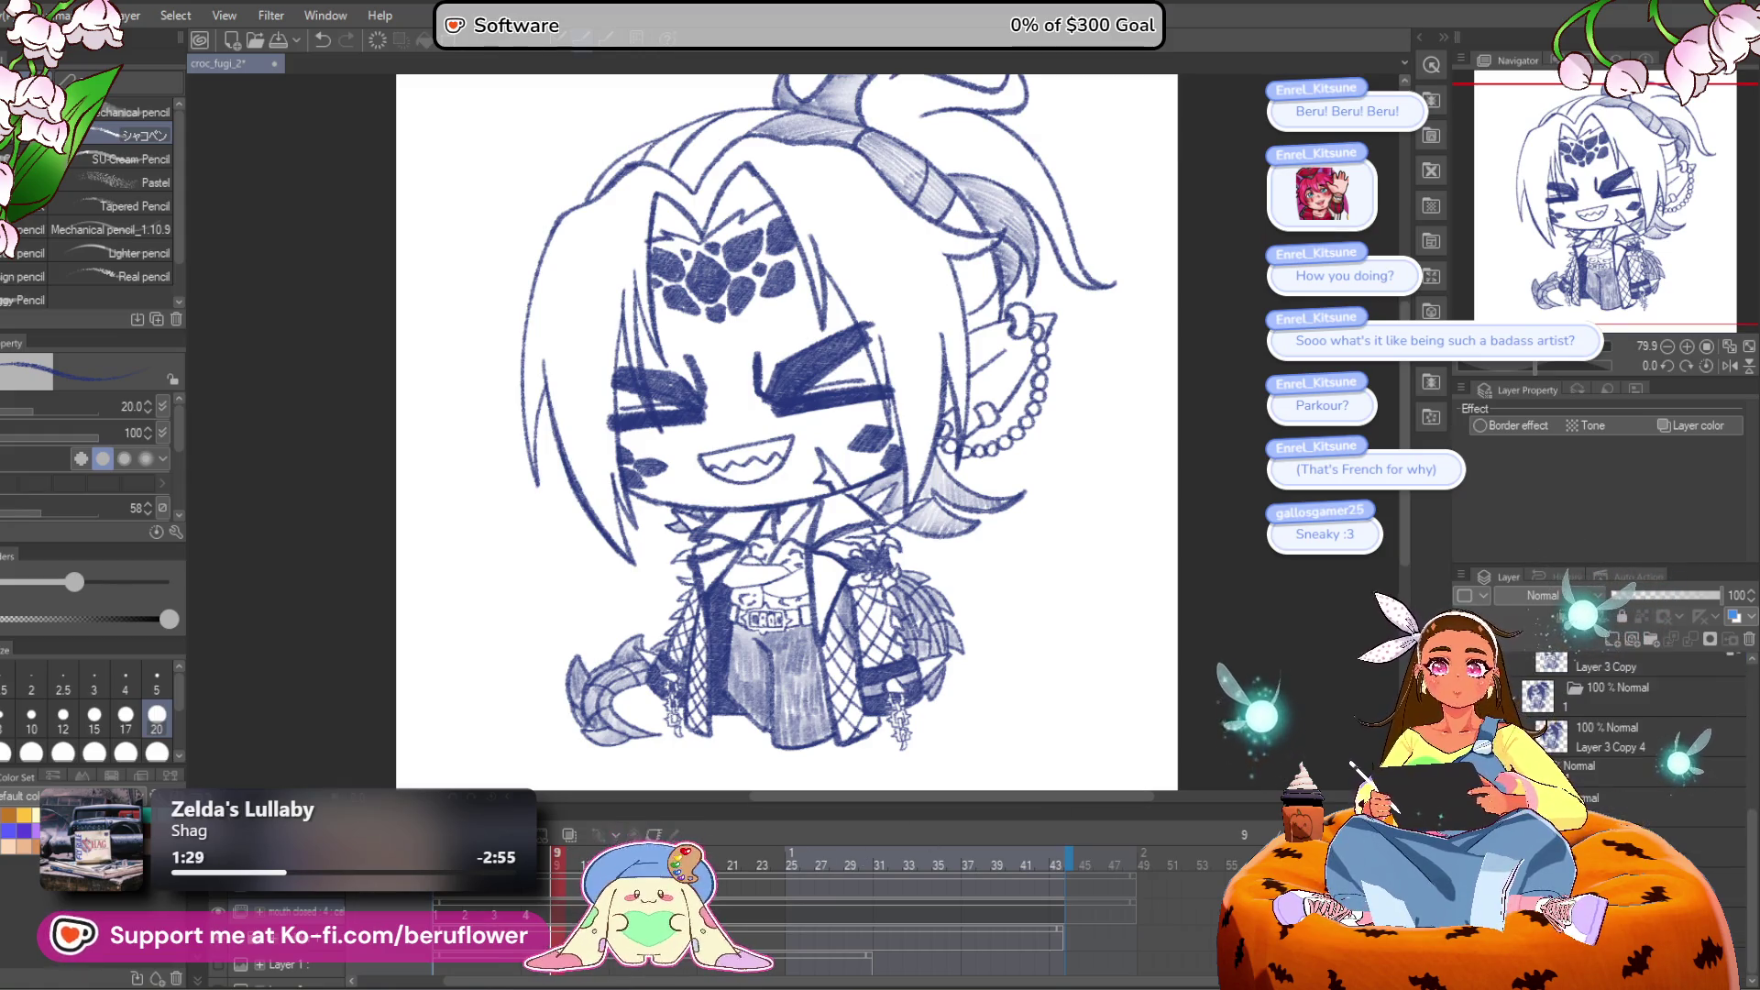
left_click(1472, 706)
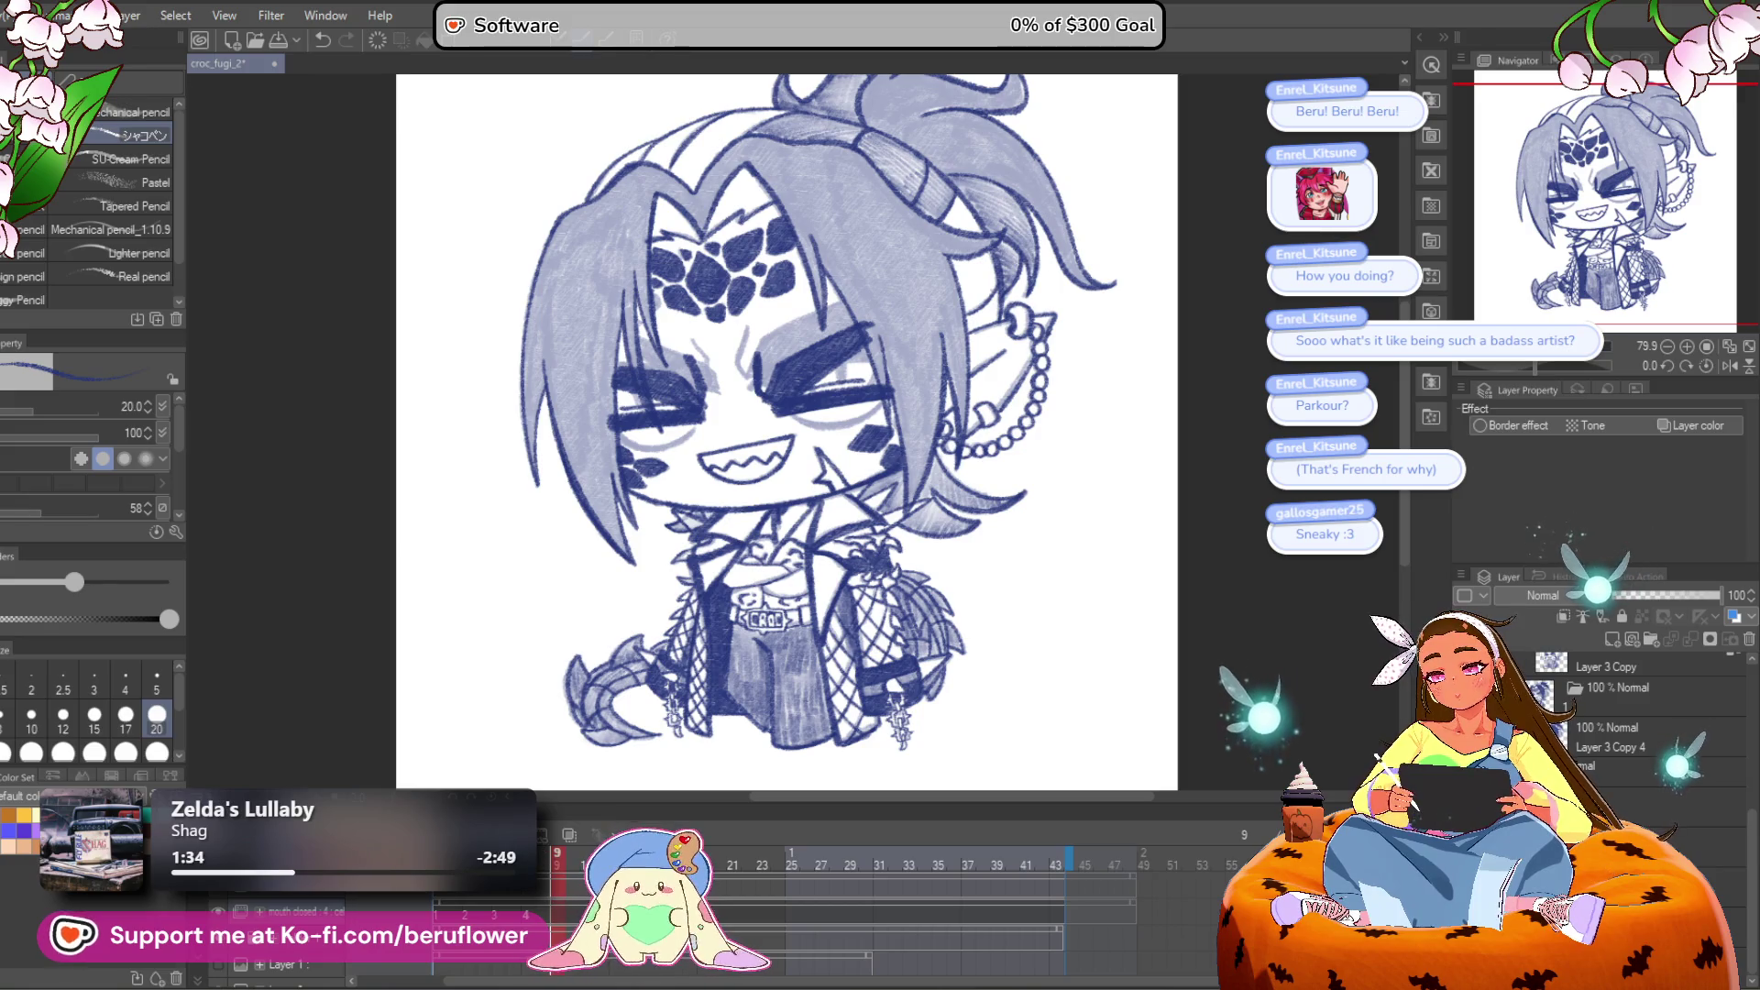
left_click(641, 820)
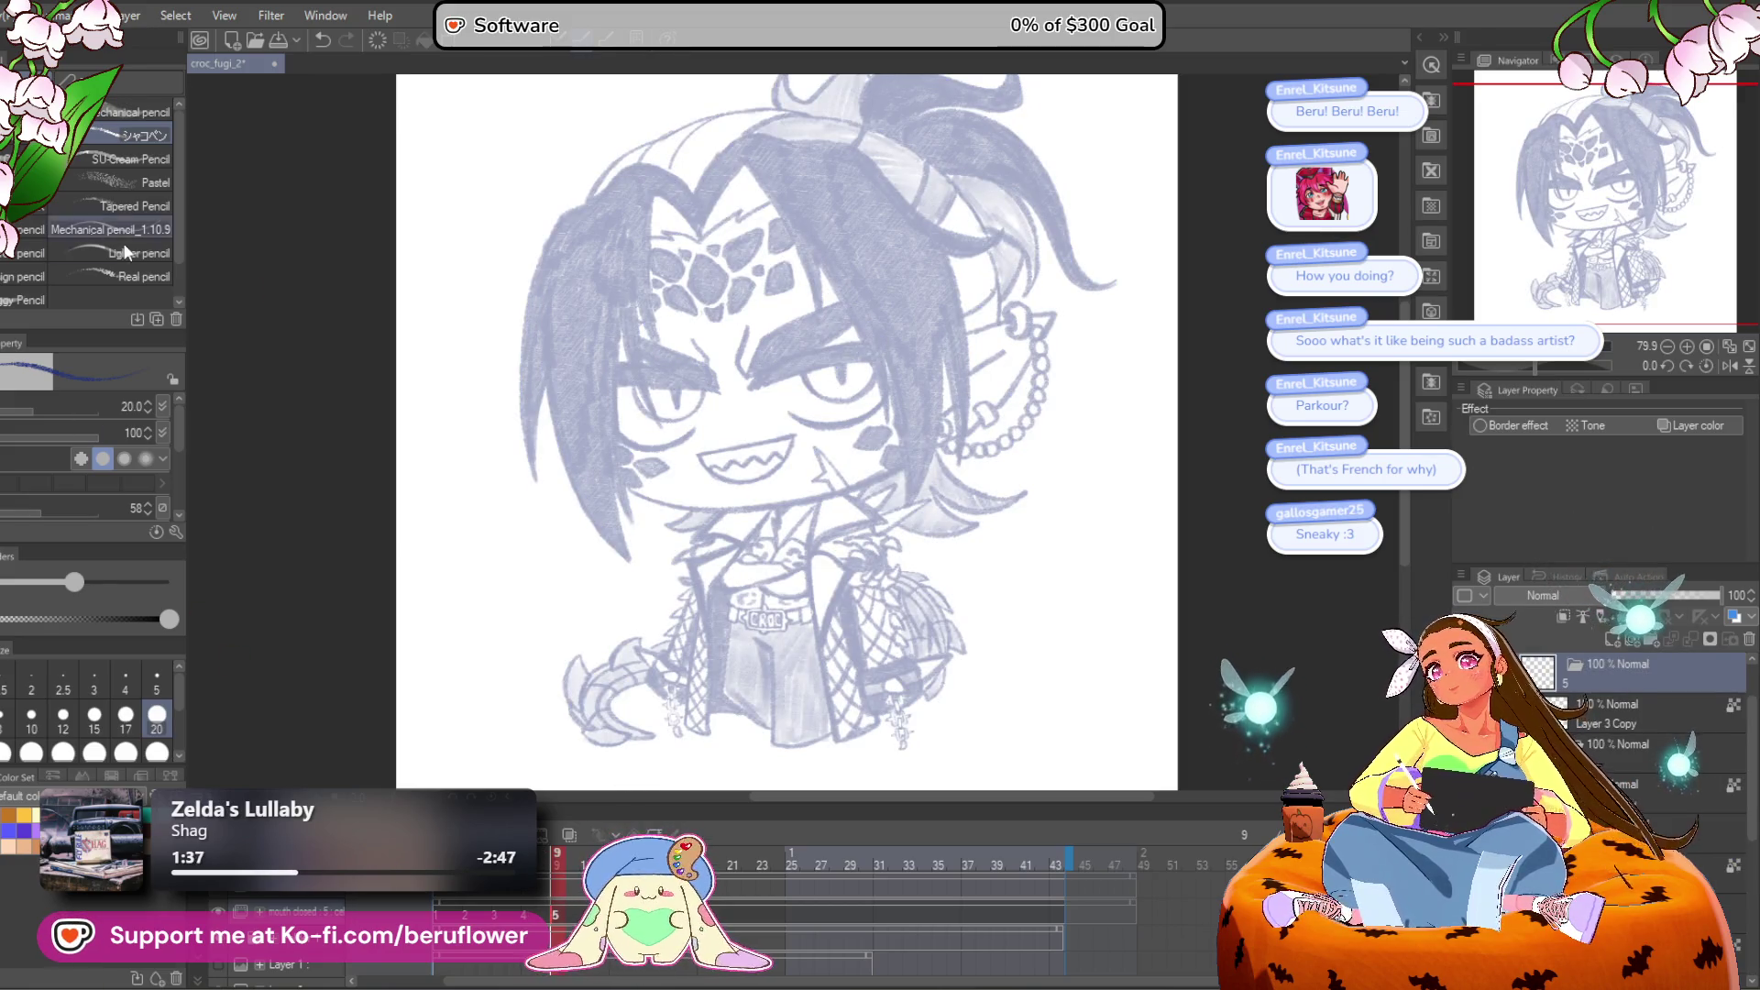
left_click(1622, 727)
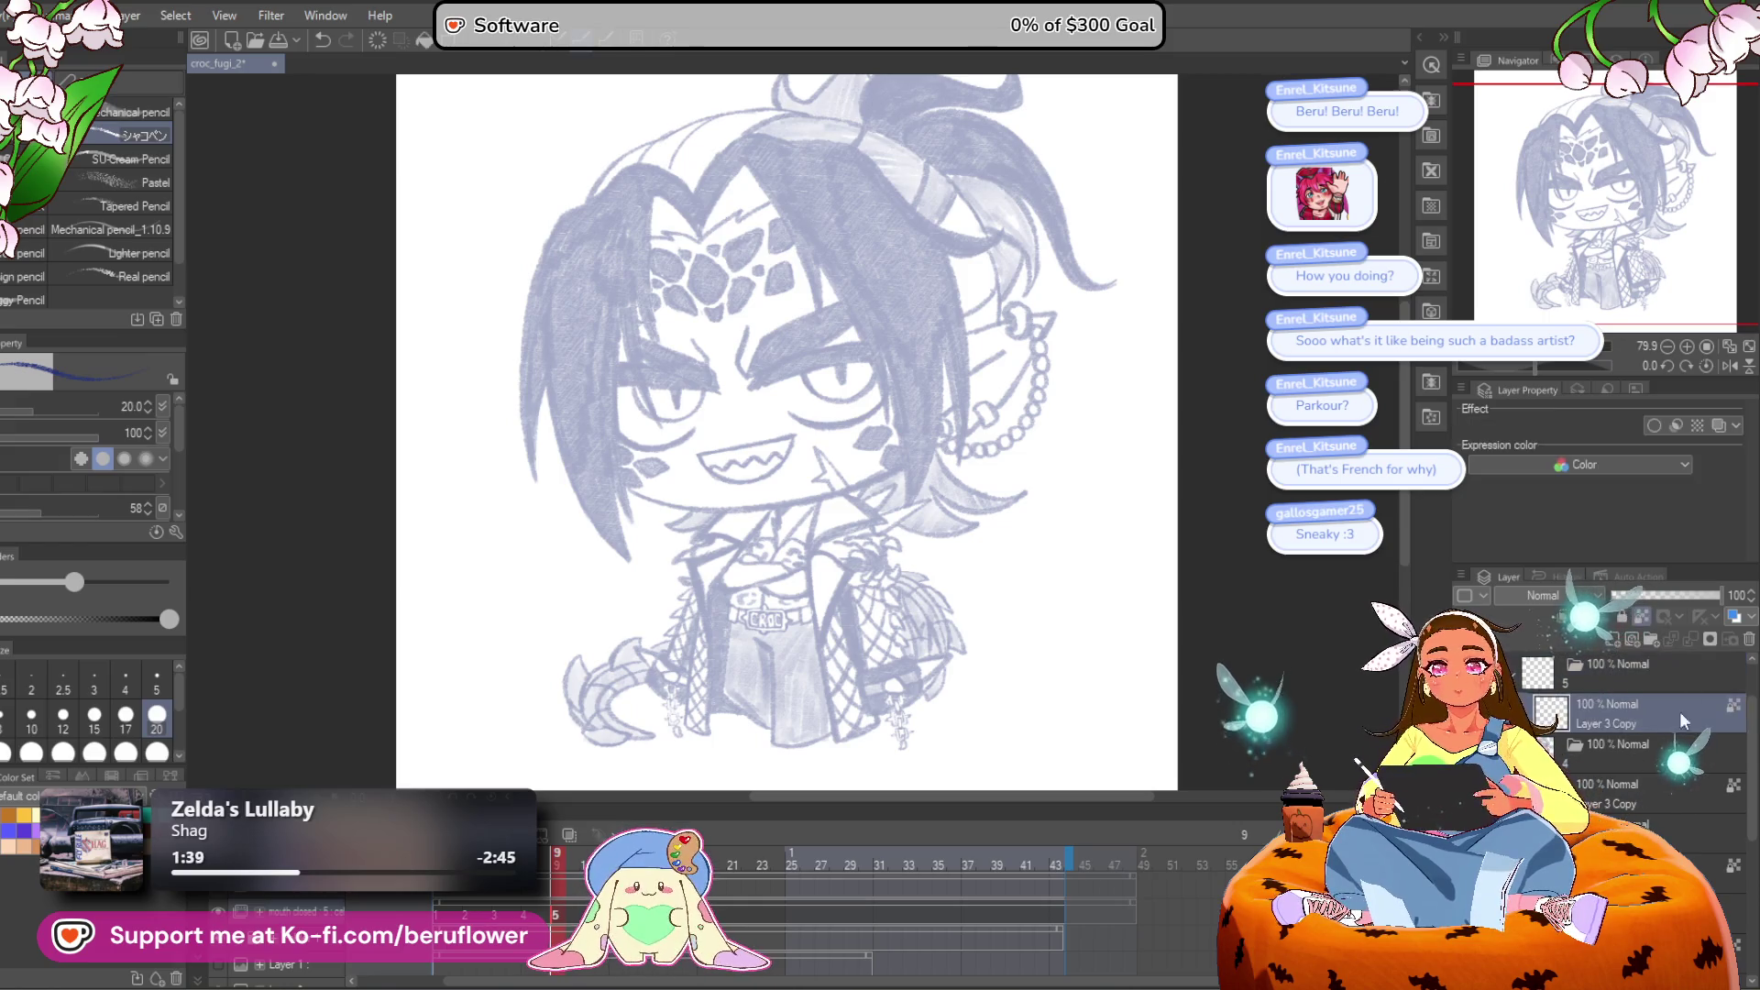
left_click(1733, 790)
key("Left")
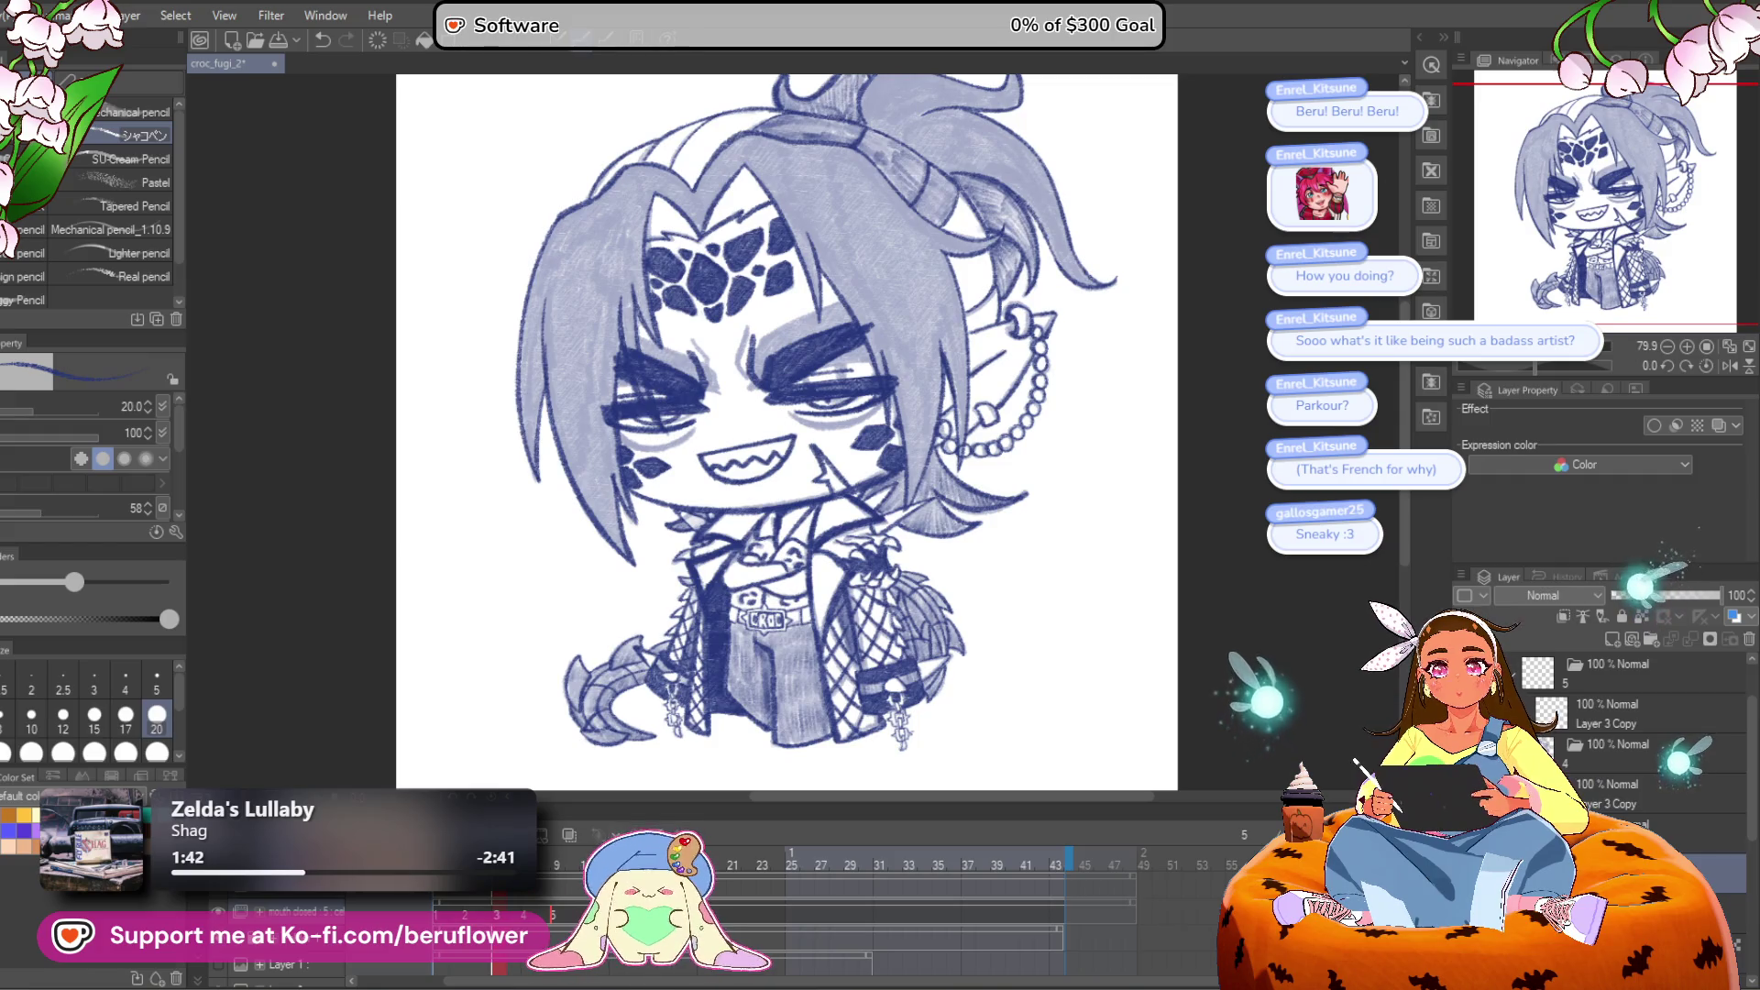
key("Left")
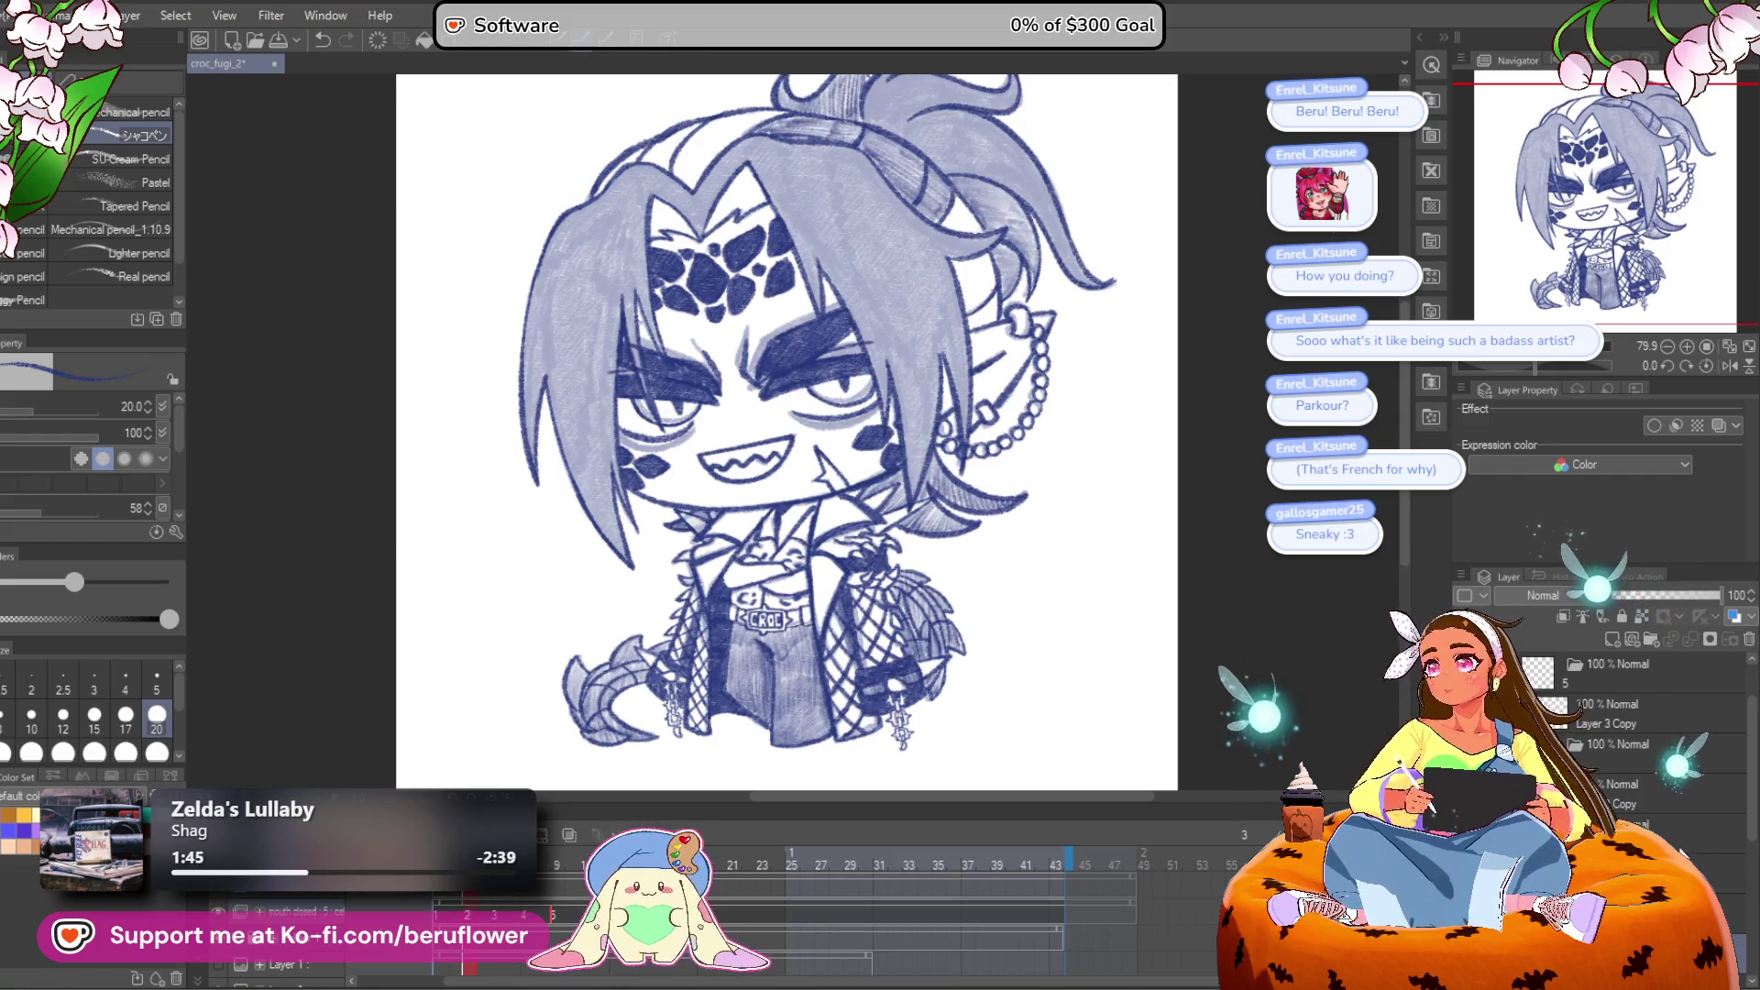
left_click(1681, 726)
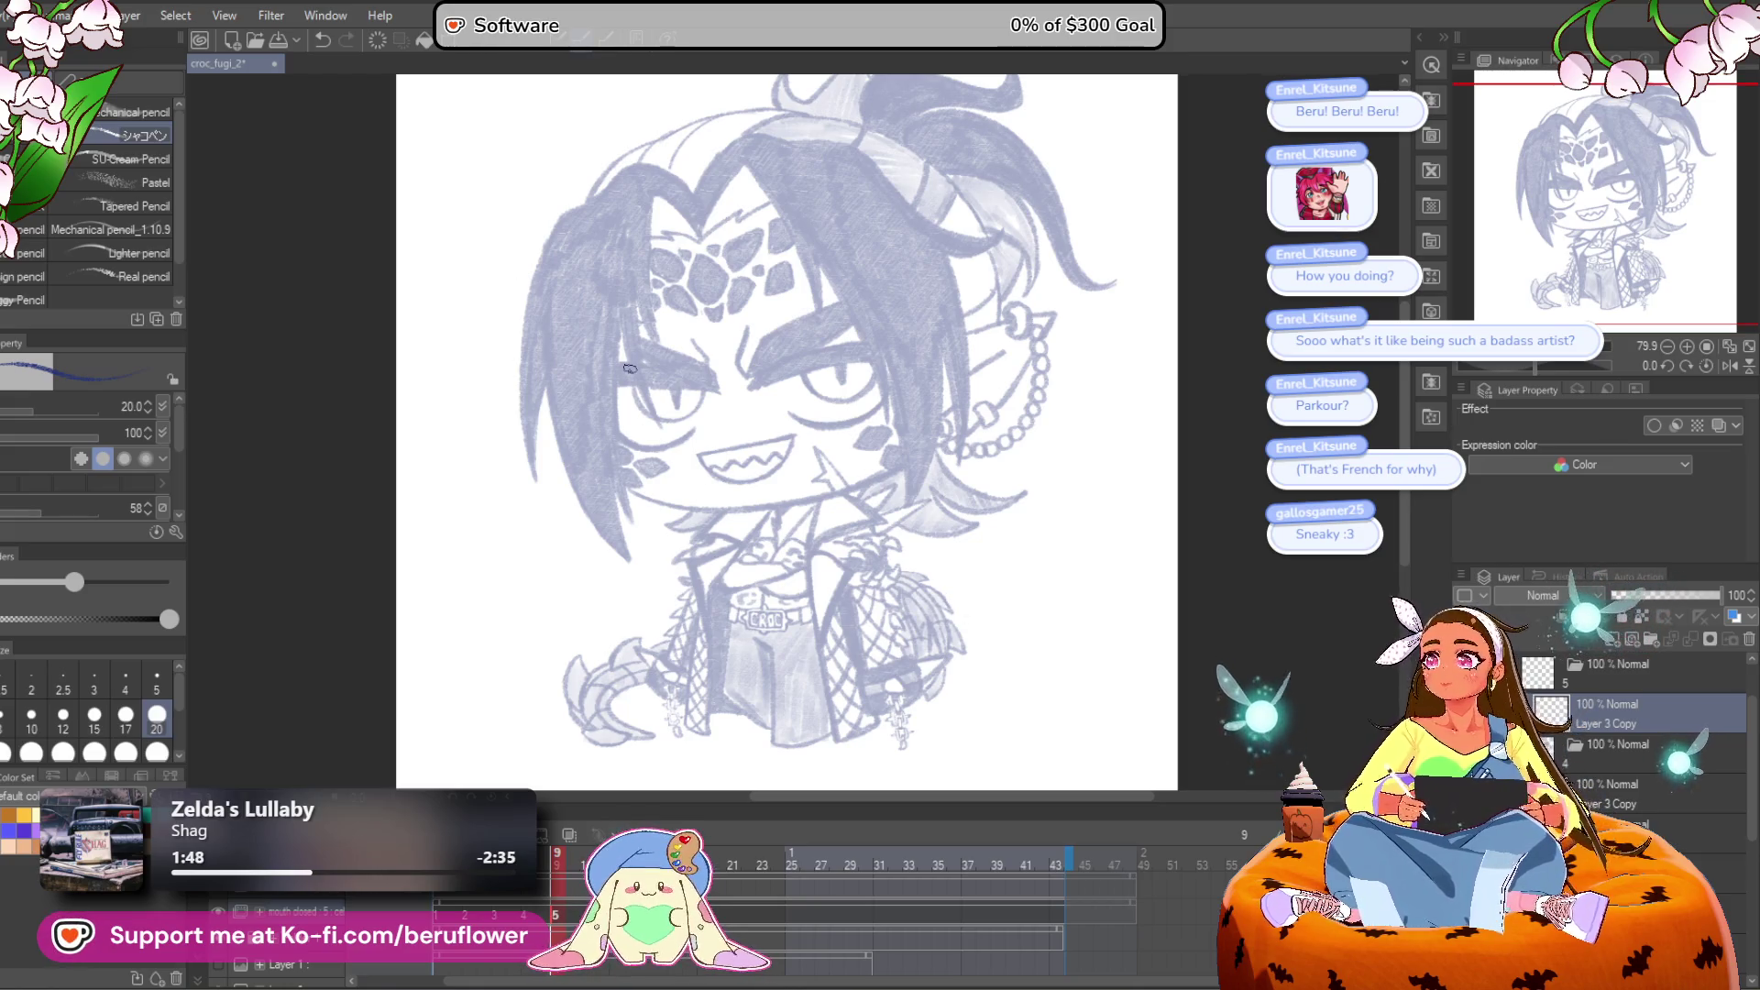
Step: Zoom in, rotate about 46°, and draw a dark blue hair strand down from the forehead
scroll(630, 369, "up", 2)
scroll(630, 368, "down", 2)
scroll(630, 369, "up", 2)
mouse_move(921, 556)
left_mouse_down()
mouse_move(921, 428)
mouse_move(898, 531)
left_mouse_up()
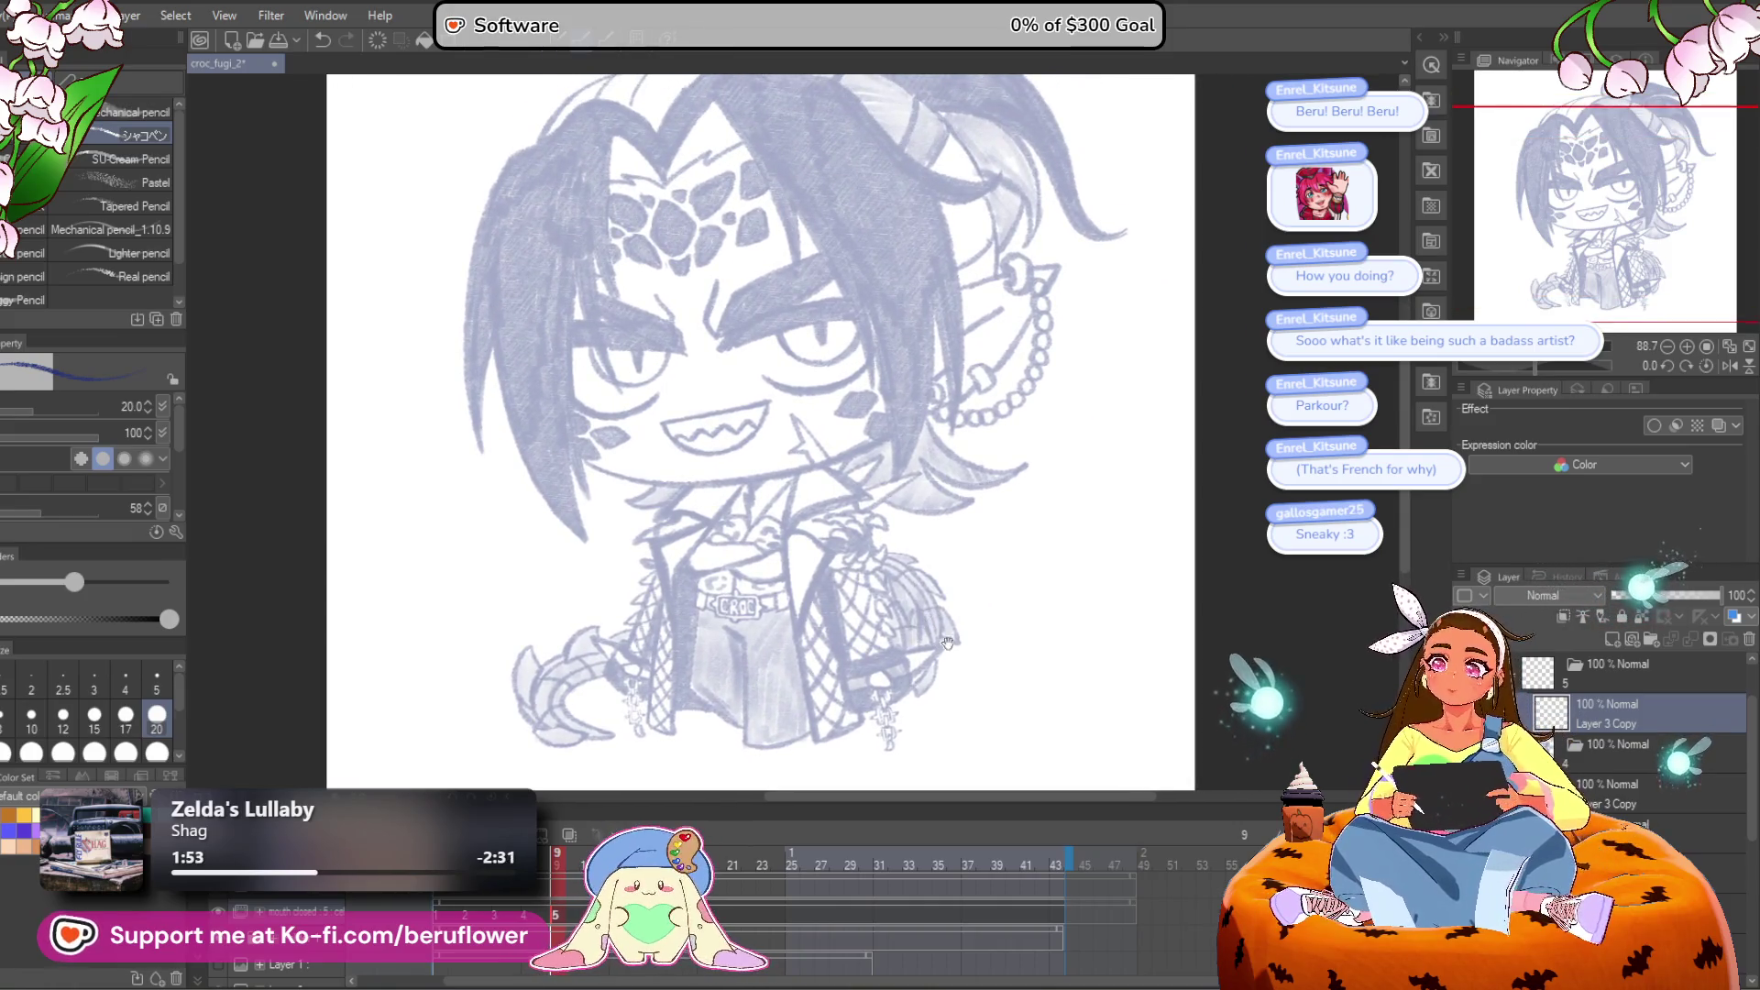
left_click_drag(957, 653, 954, 626)
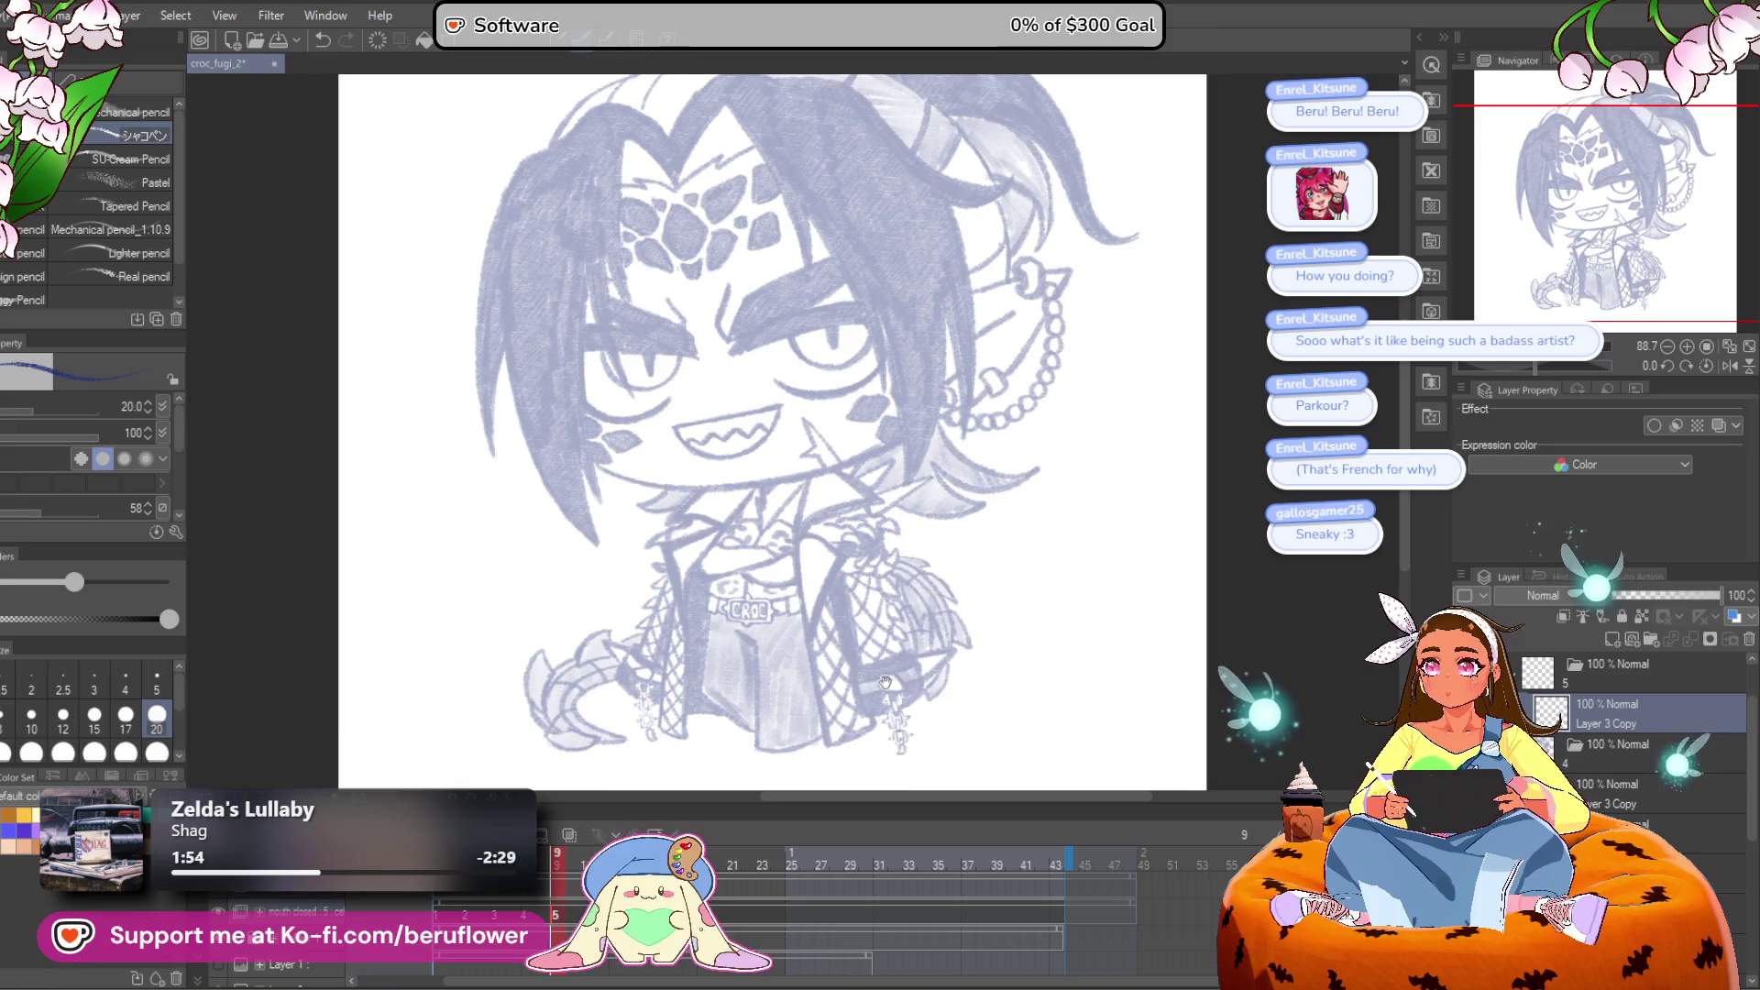
scroll(685, 216, "up", 5)
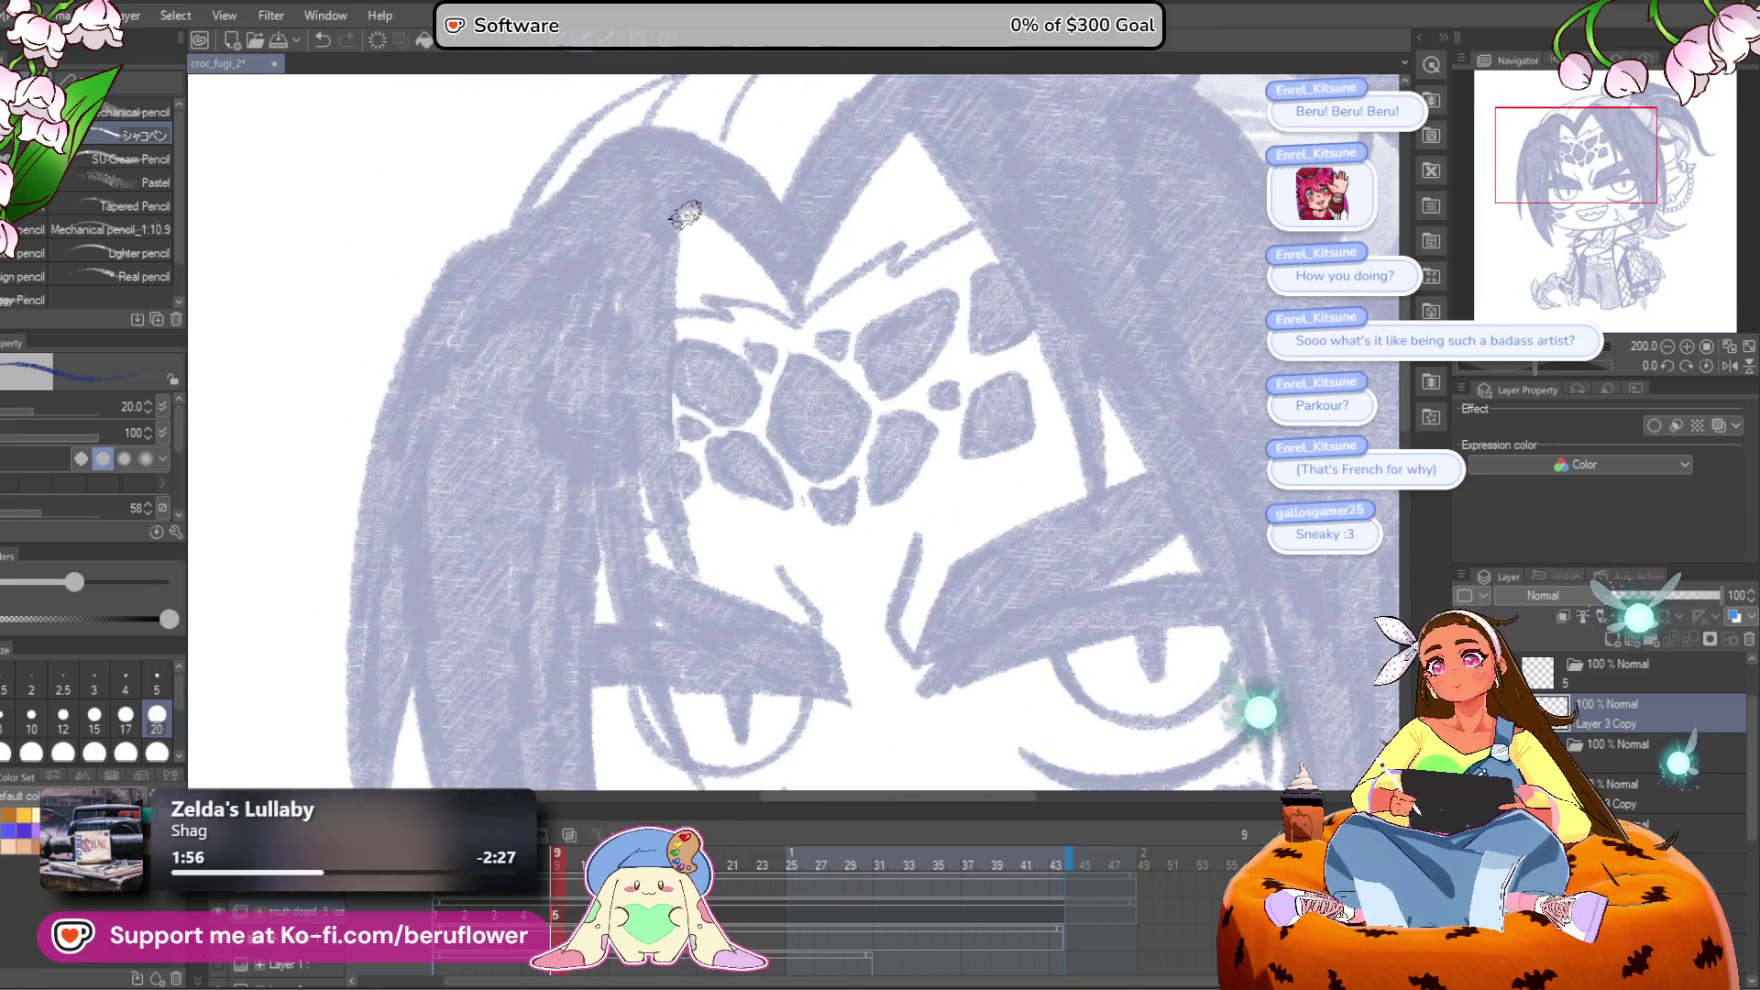
left_click_drag(680, 254, 679, 559)
left_click_drag(1519, 369, 1559, 365)
left_click_drag(612, 475, 584, 526)
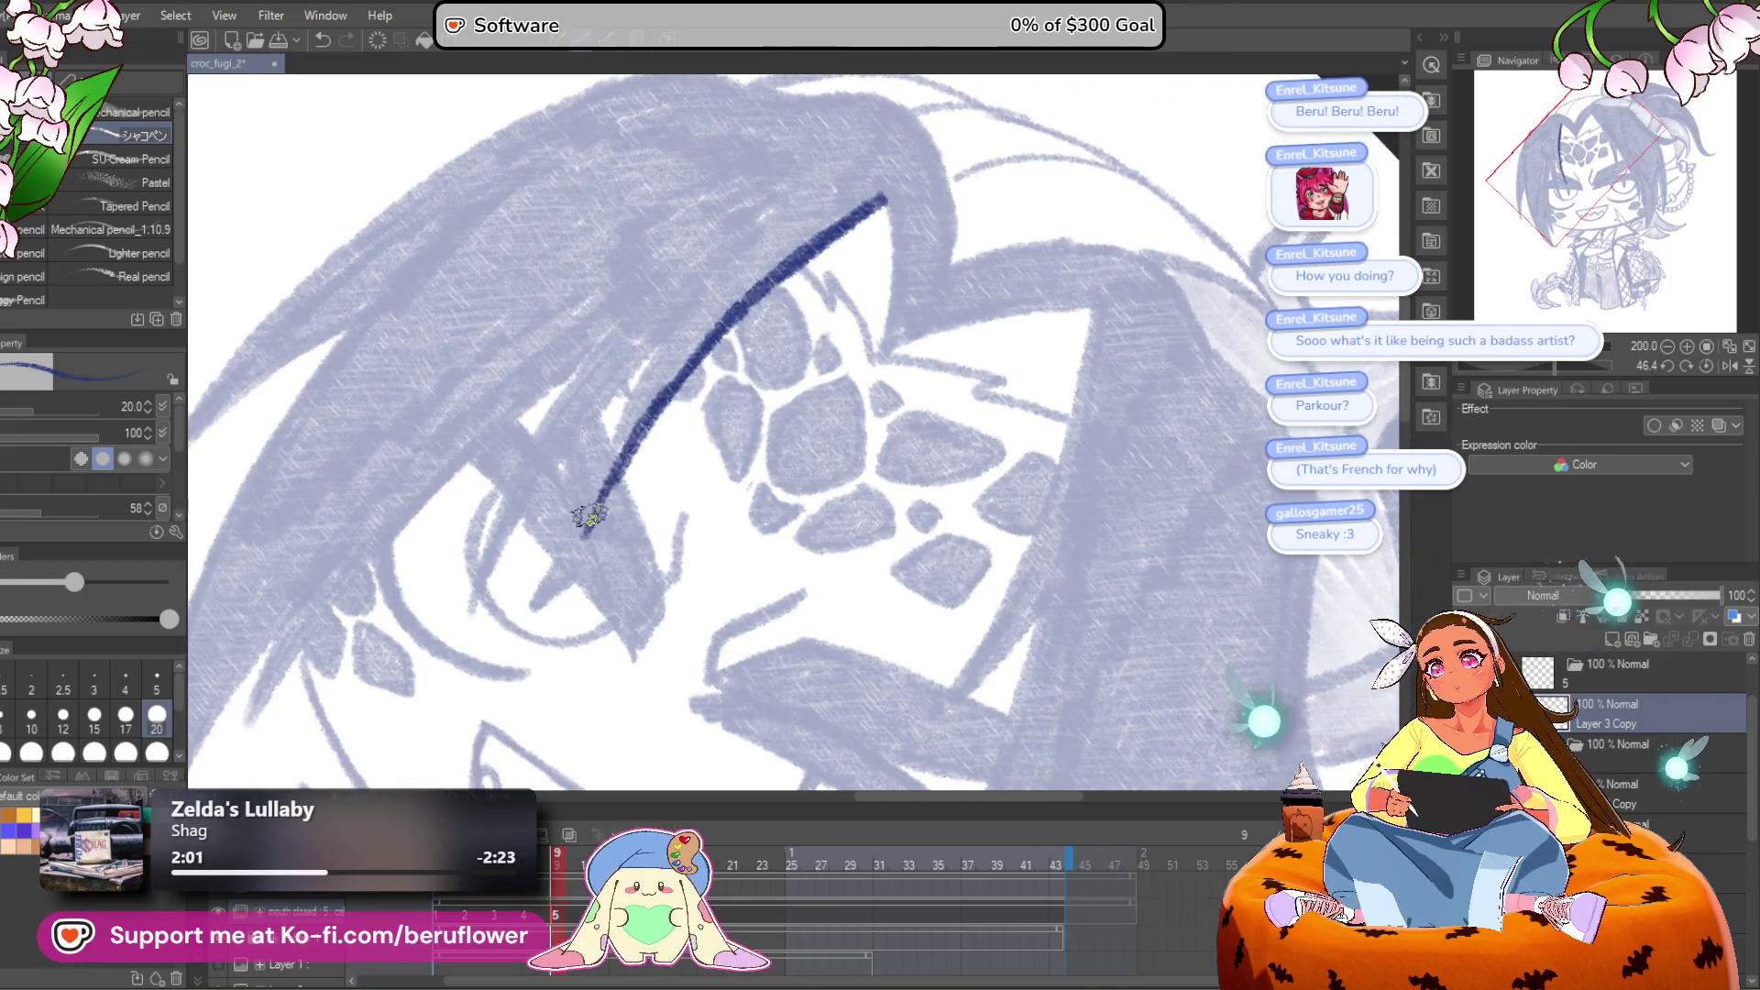
key("ctrl+z")
left_click_drag(748, 298, 612, 480)
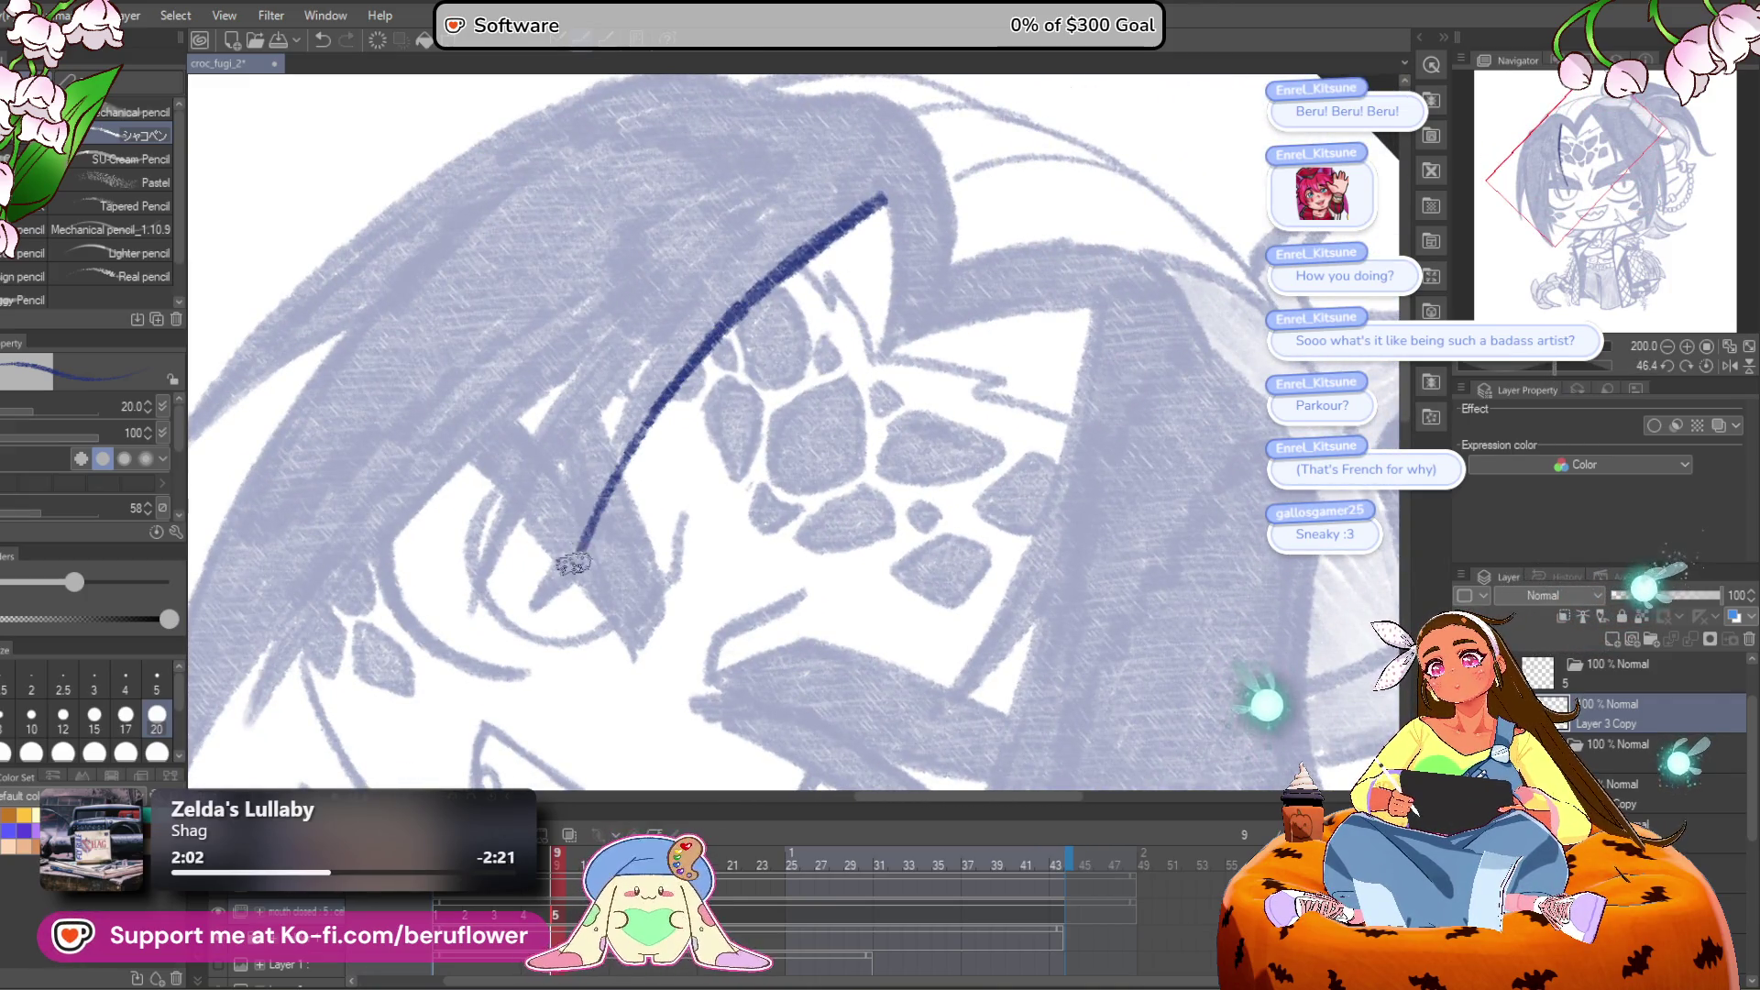
Step: Draw a second hair strand beside the first, then reset rotation and fit the canvas
left_click_drag(573, 550, 683, 523)
mouse_move(787, 301)
left_mouse_down()
mouse_move(699, 463)
mouse_move(591, 579)
mouse_move(737, 288)
left_mouse_up()
left_click_drag(1554, 365, 1529, 365)
left_click(1706, 365)
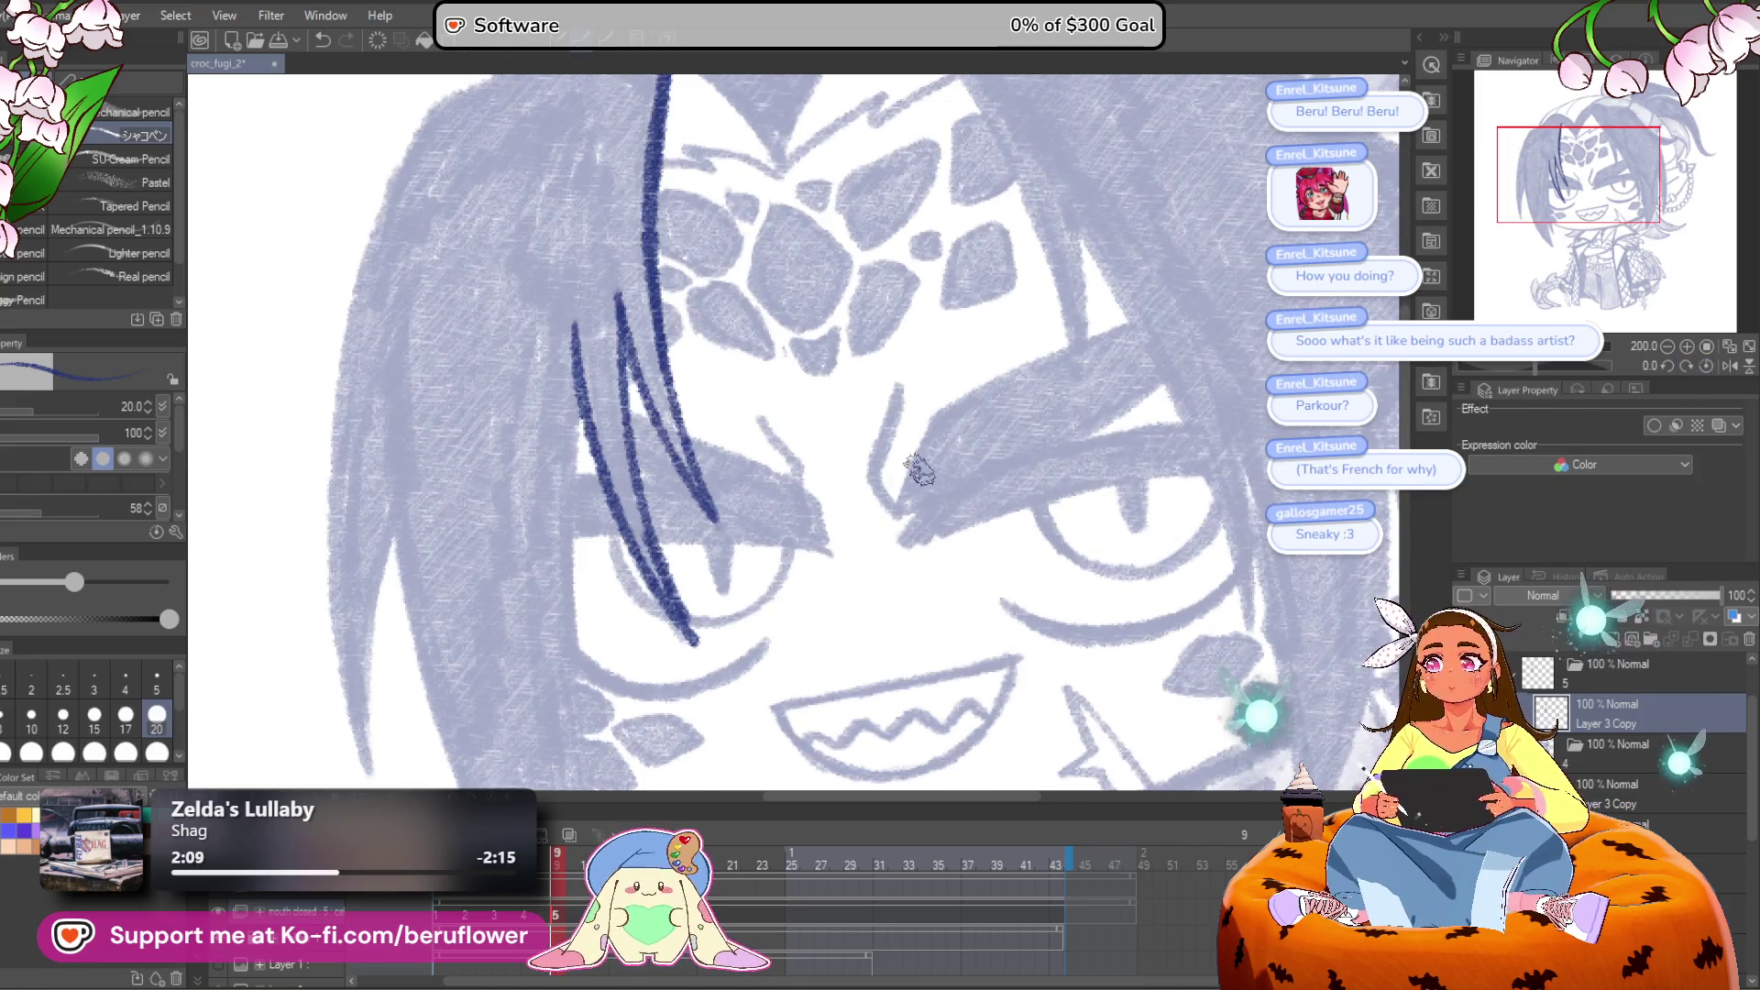
key("ctrl+0")
scroll(923, 479, "up", 2)
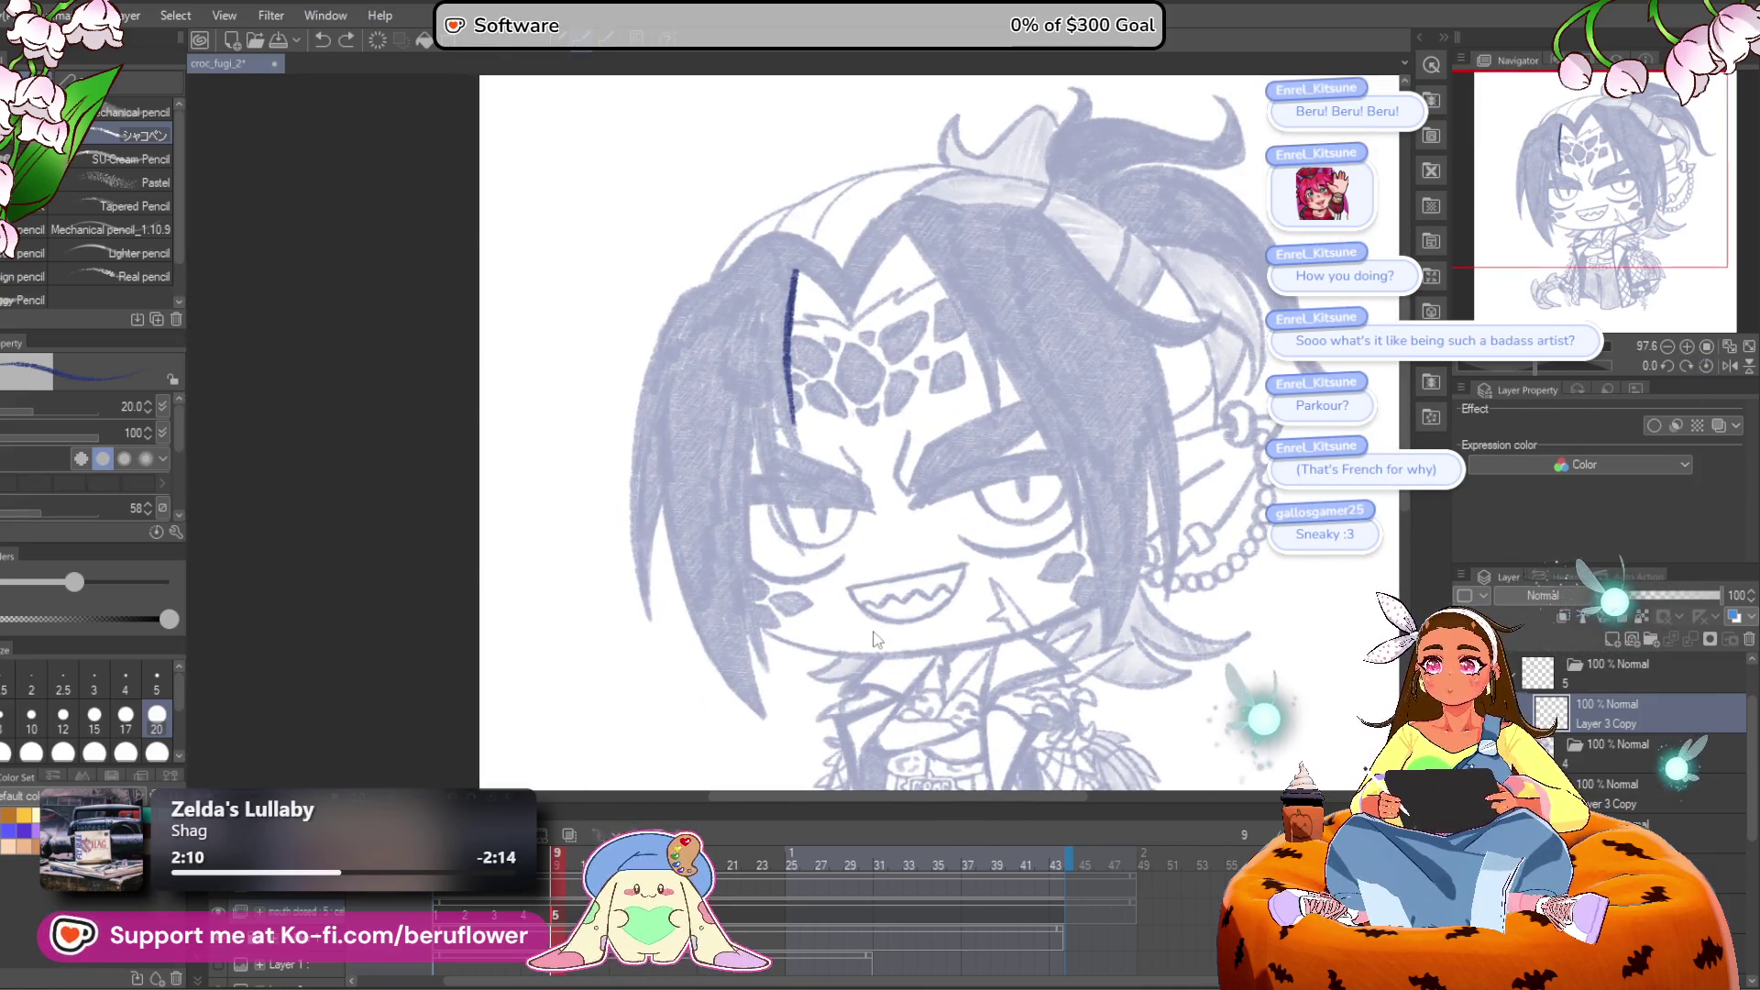
left_click_drag(768, 653, 721, 648)
Step: Go to frame 3, lasso around the eyes, then clear the selection
left_click(528, 916)
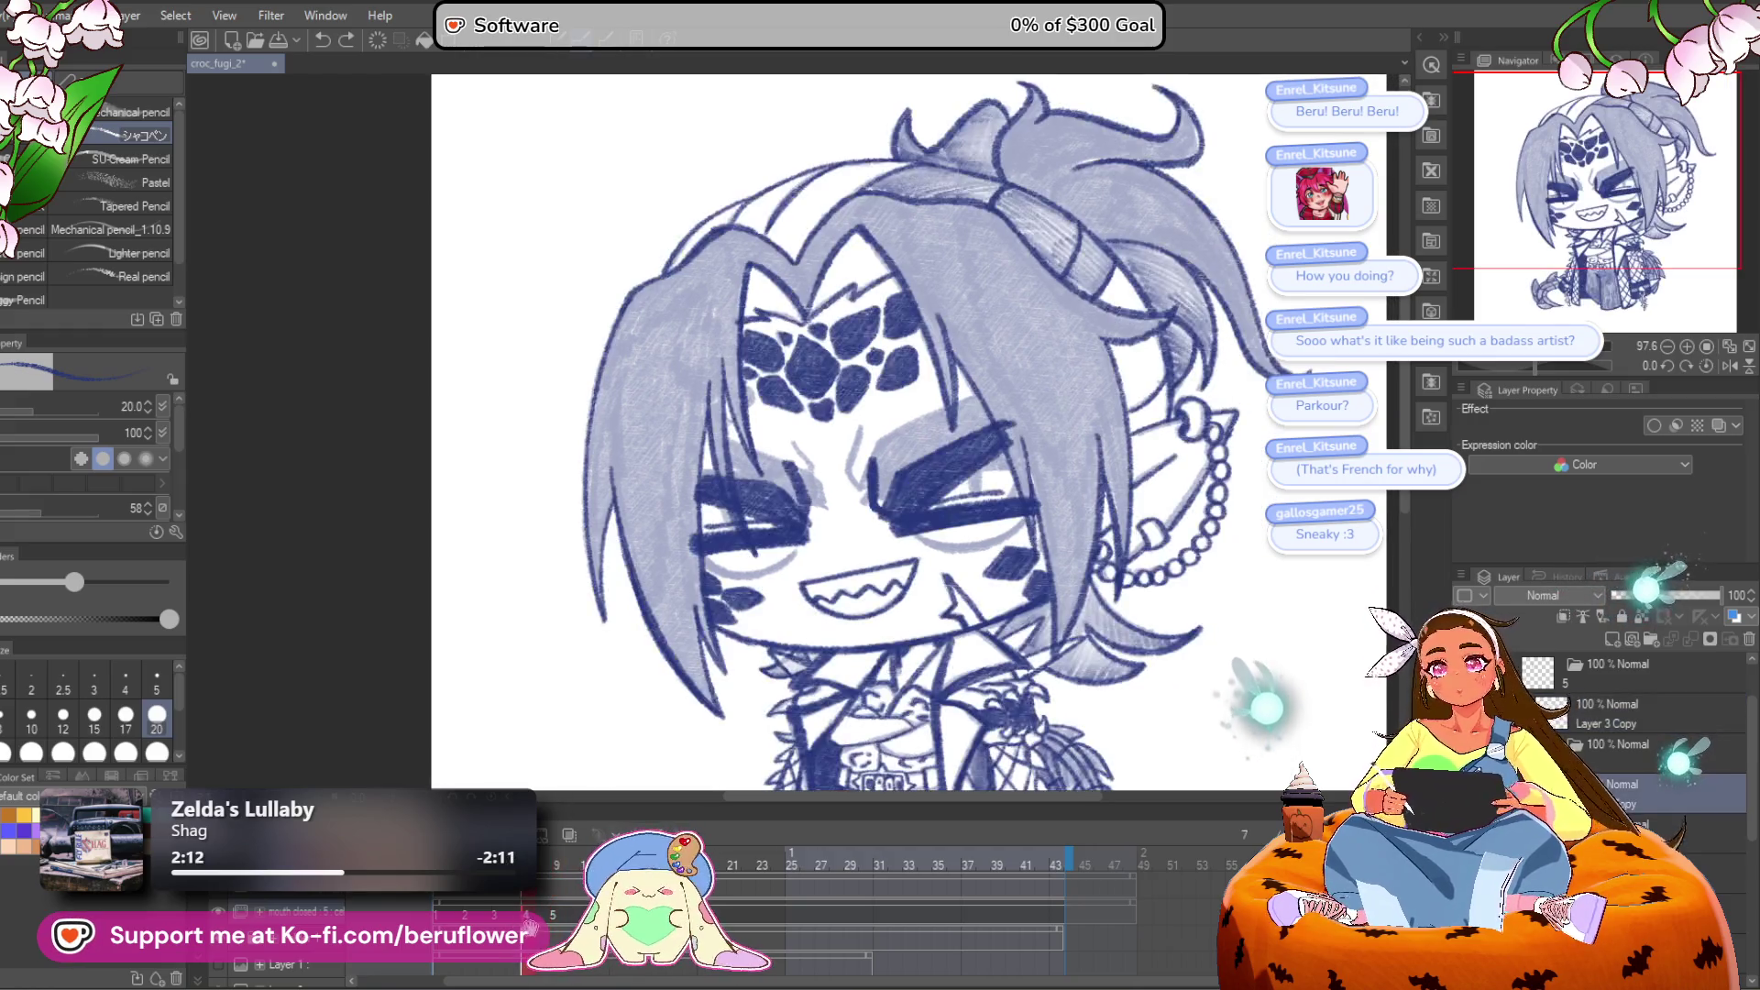
left_click(496, 922)
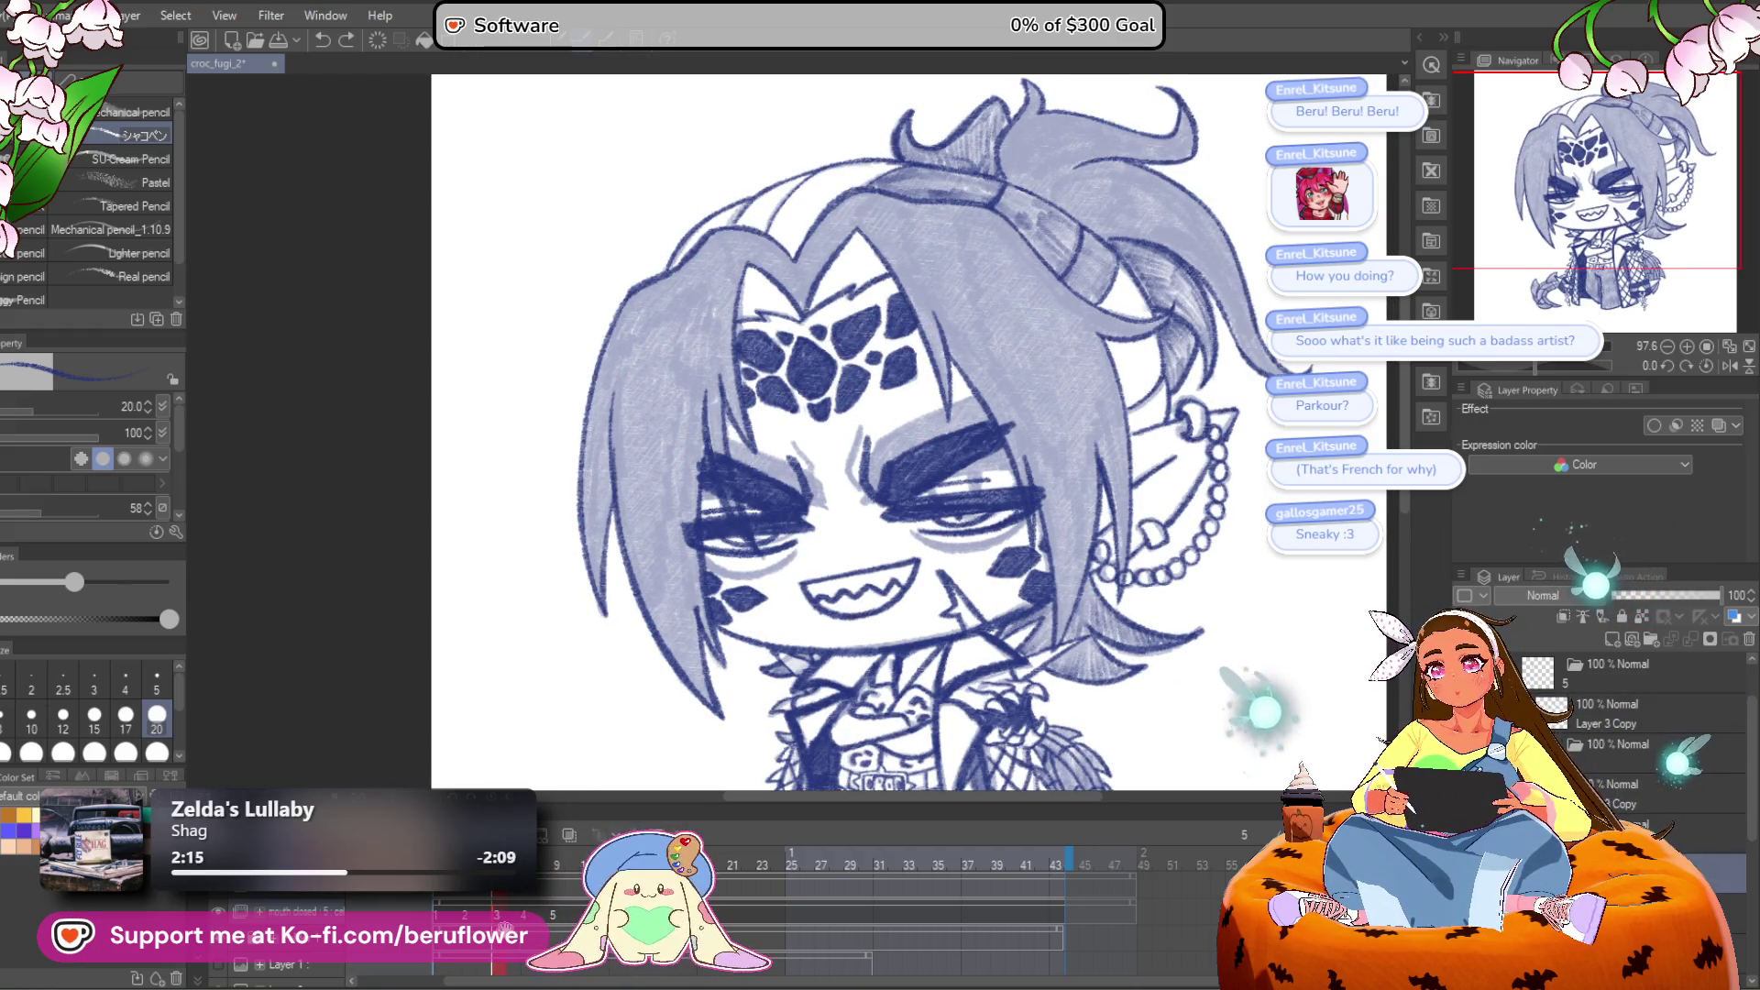
key("m")
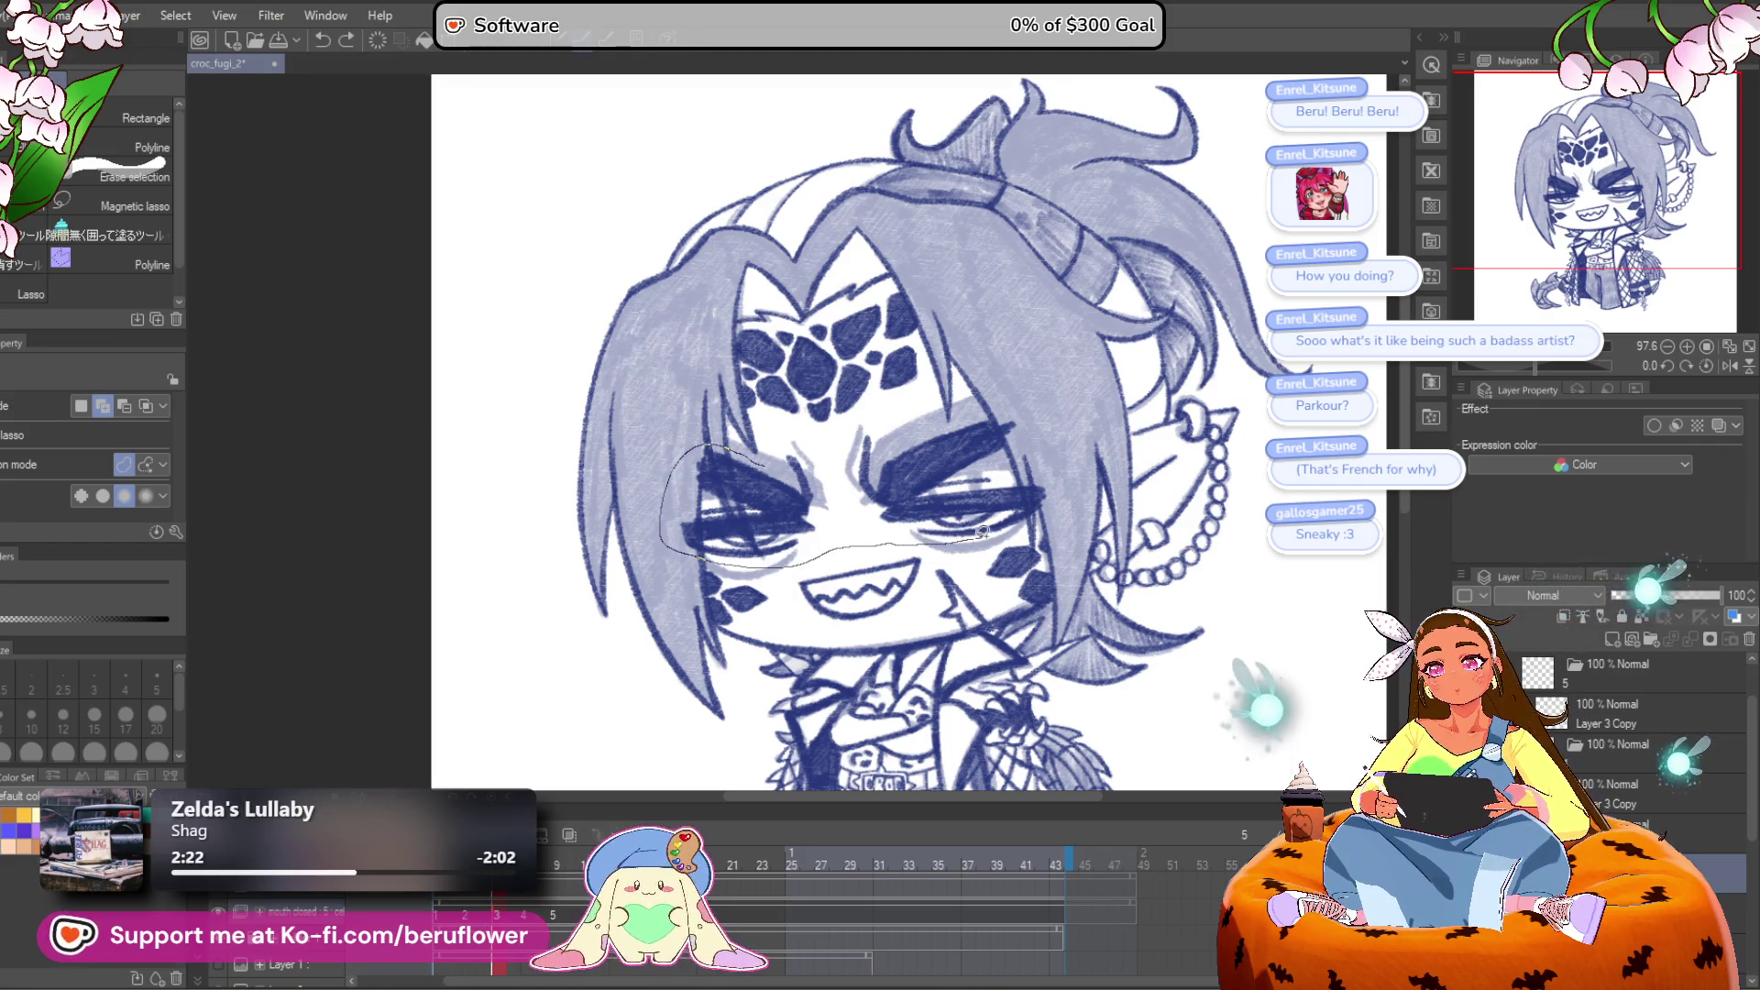
left_click_drag(1014, 524, 1009, 529)
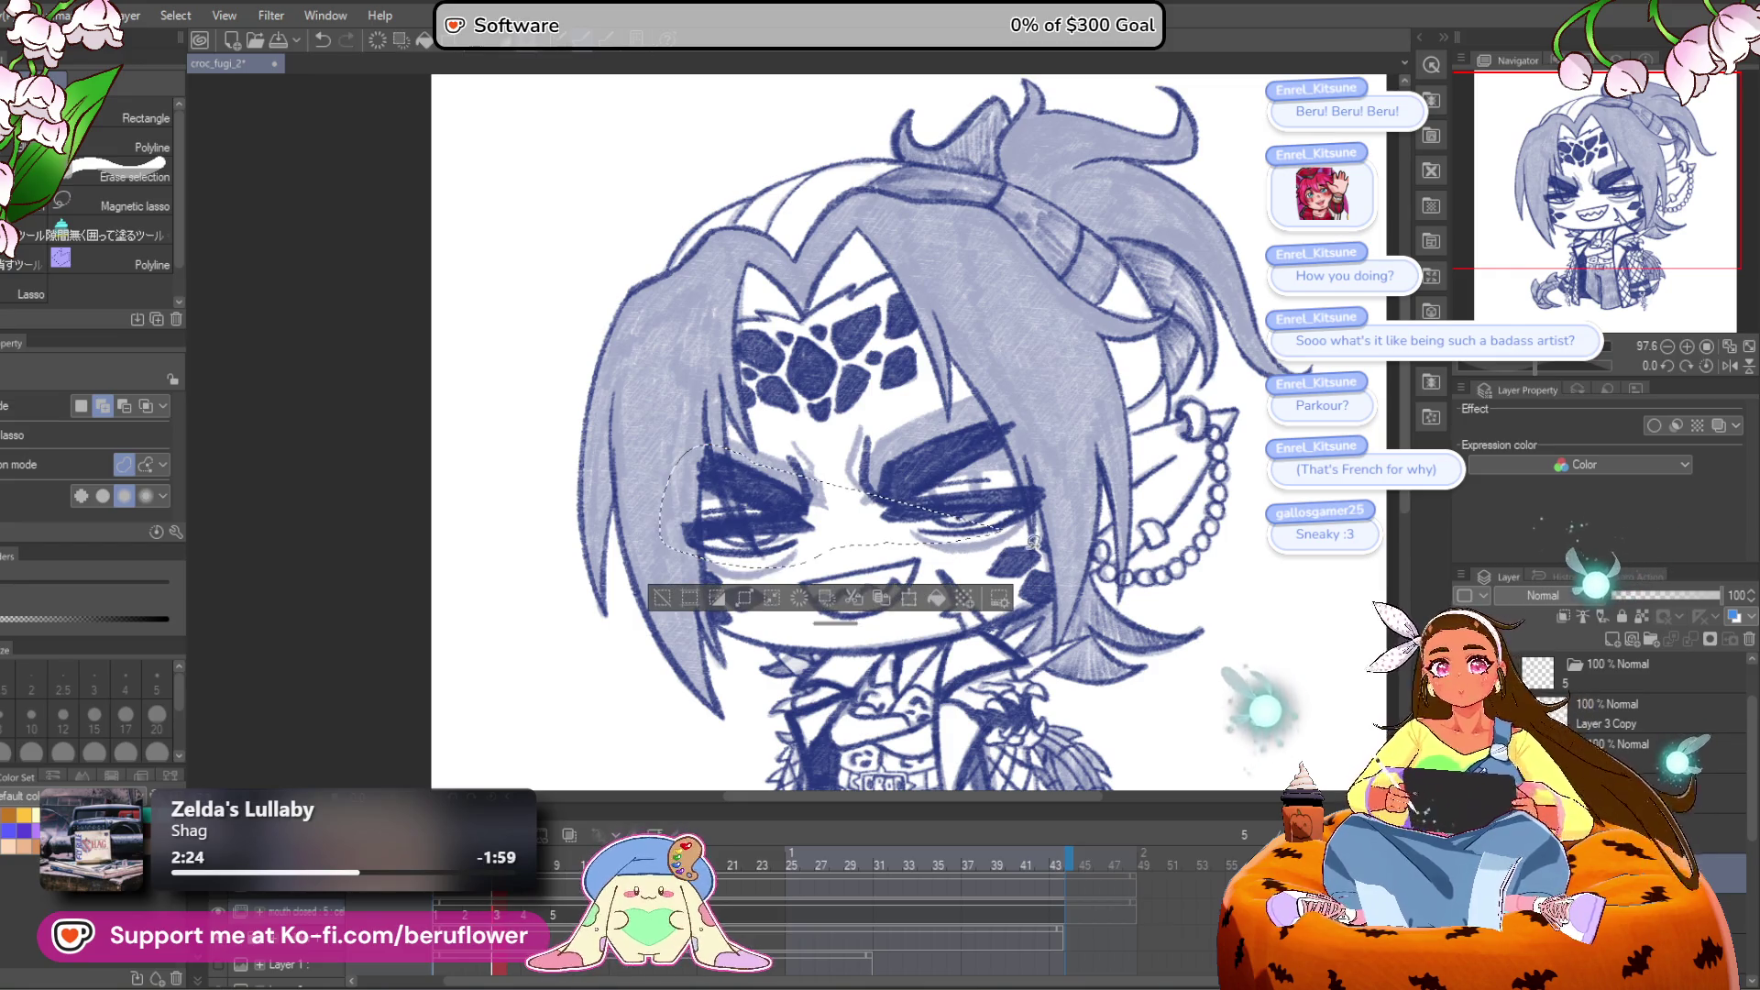
left_click(987, 538)
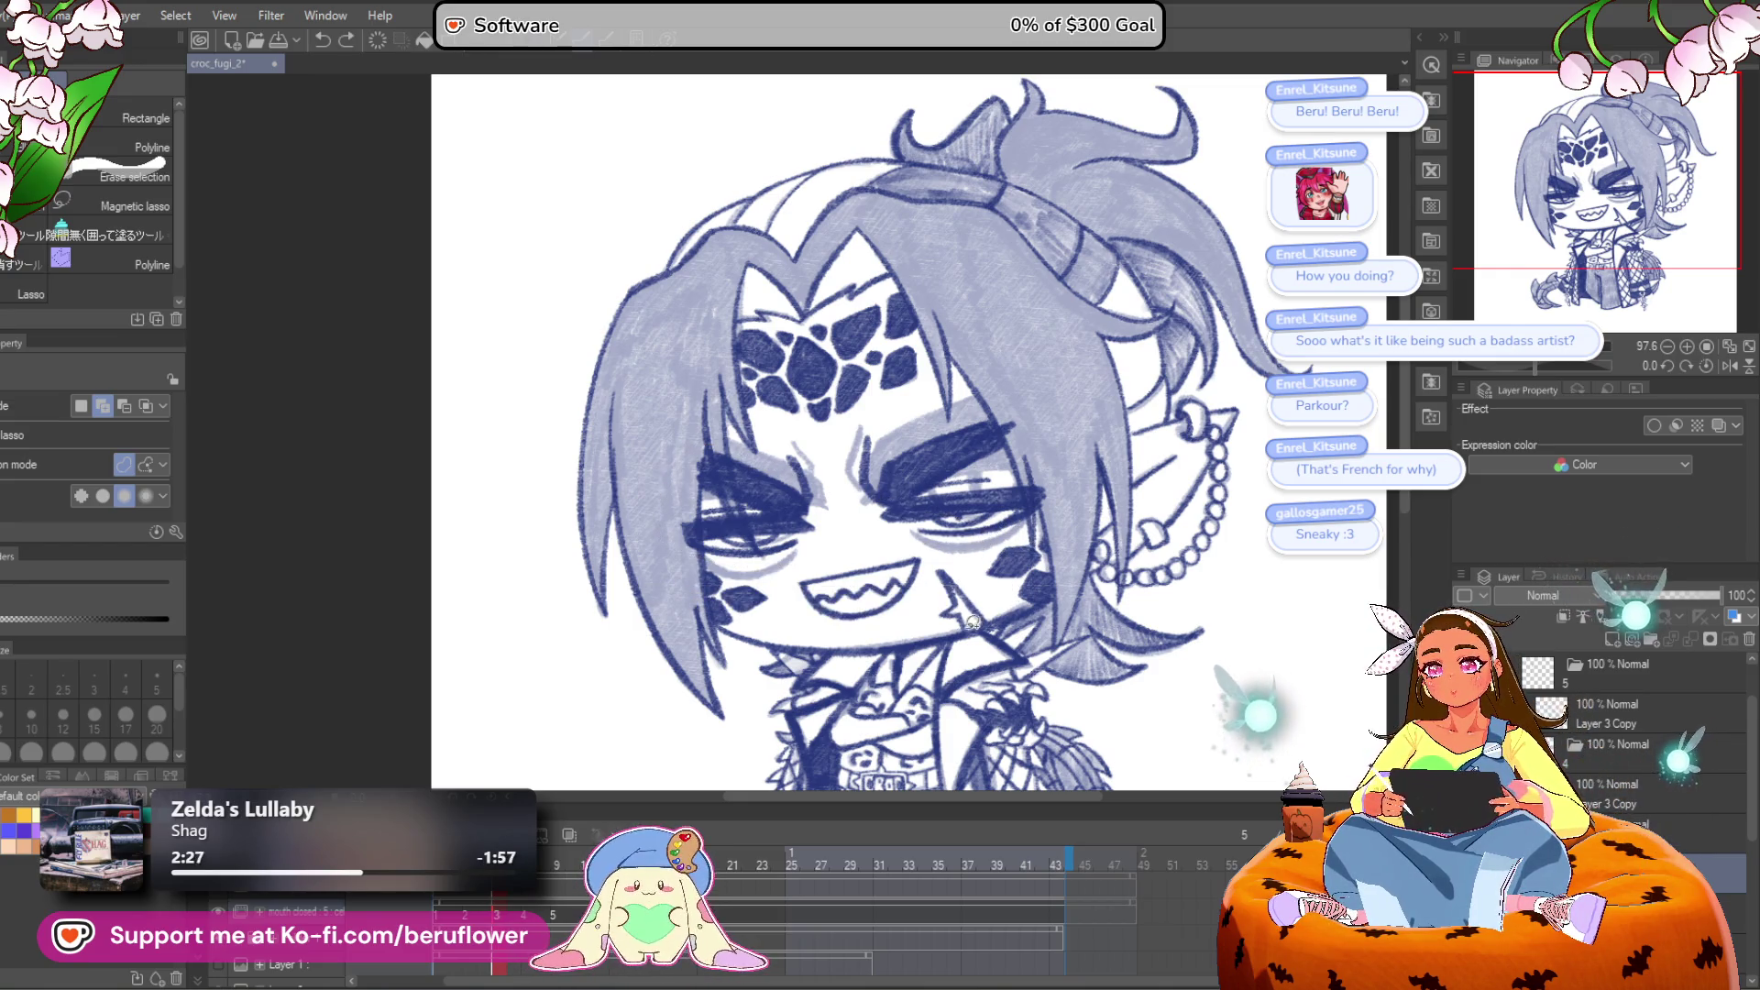